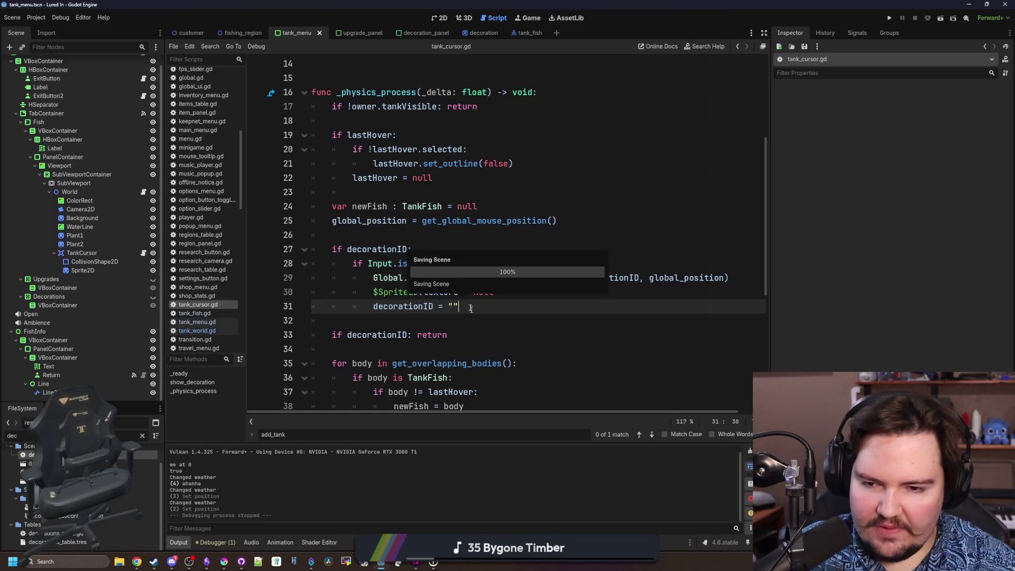
# Review the decorationID checks on lines 27–31 and run the project with F5.
pyautogui.click(433, 236)
pyautogui.click(435, 250)
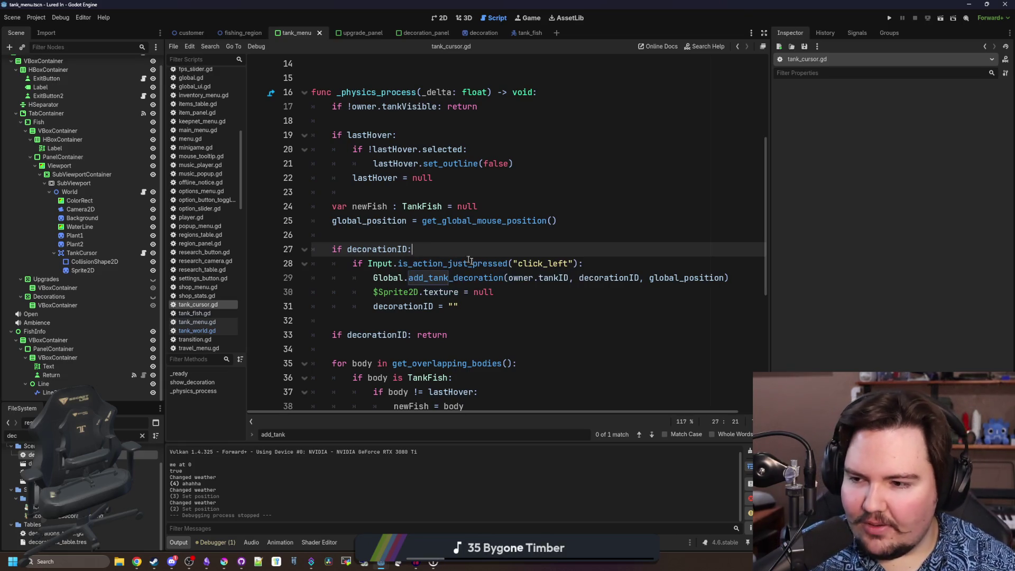
pyautogui.click(477, 312)
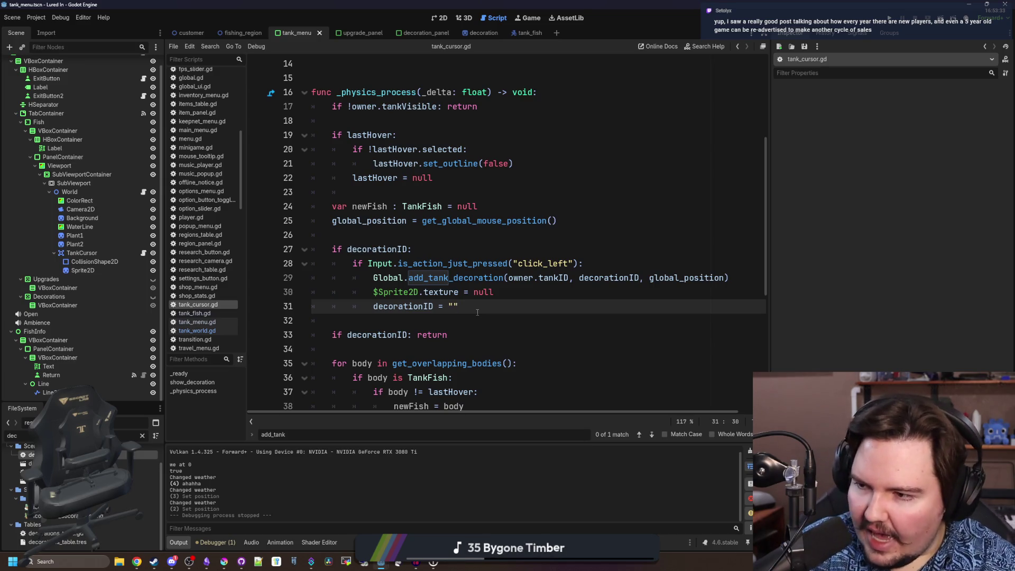
pyautogui.press('F5')
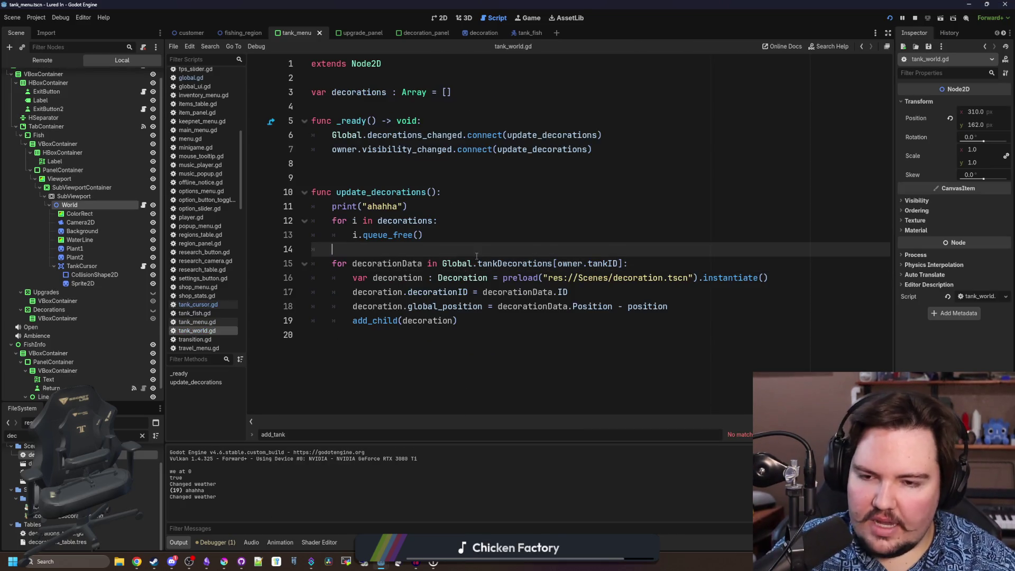
# In tank_world.gd, add decorations.push_back(decoration) right after the instantiate line.
pyautogui.click(399, 178)
pyautogui.click(399, 162)
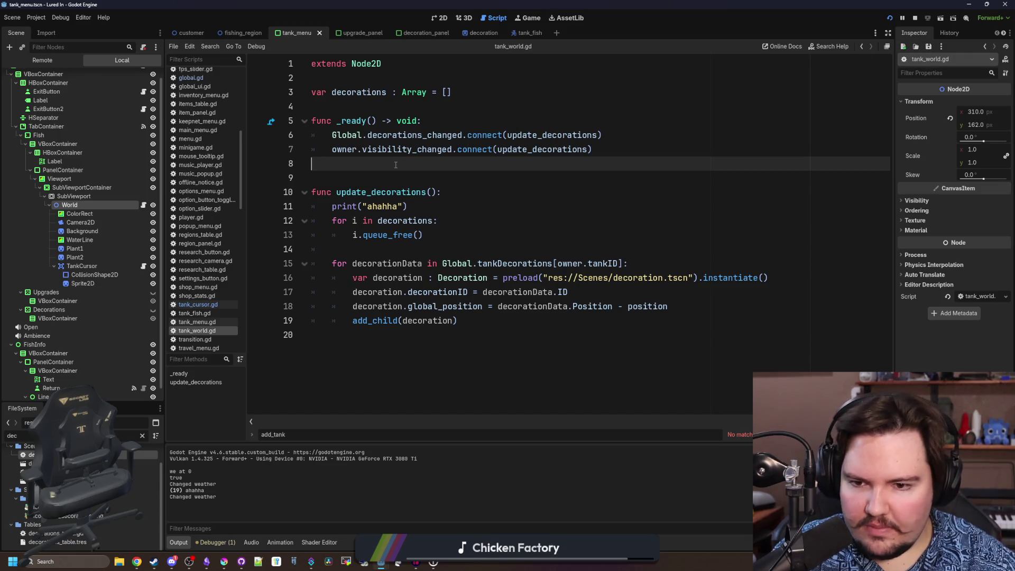
pyautogui.click(481, 323)
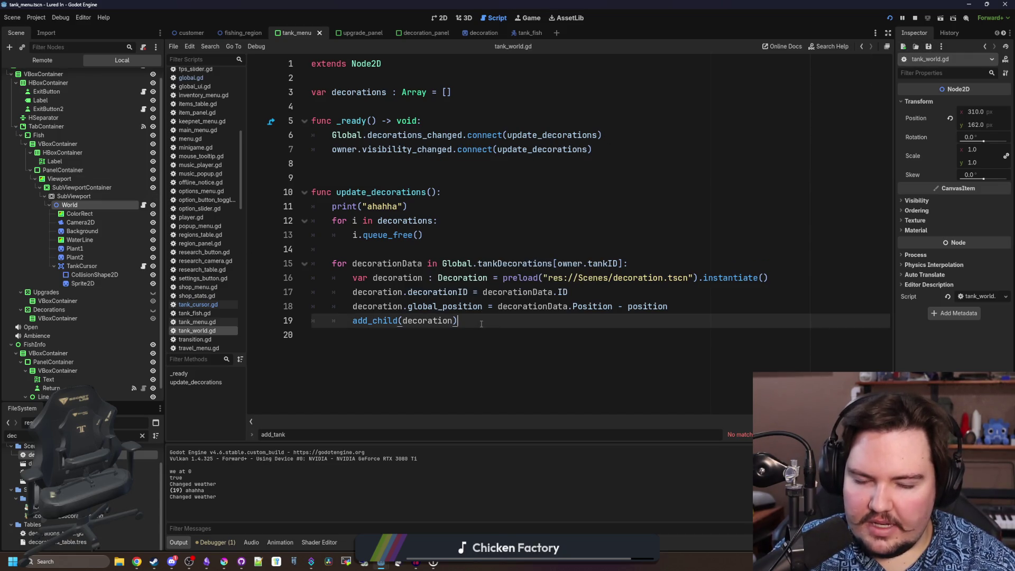
pyautogui.click(661, 307)
pyautogui.click(664, 291)
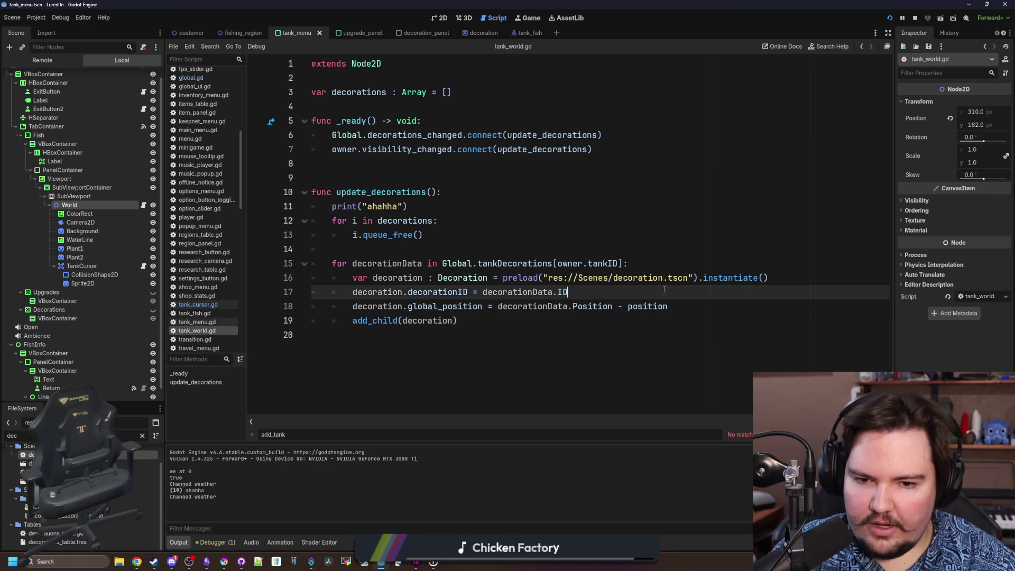
pyautogui.click(782, 275)
pyautogui.press('Return')
pyautogui.write('decorations.push_back')
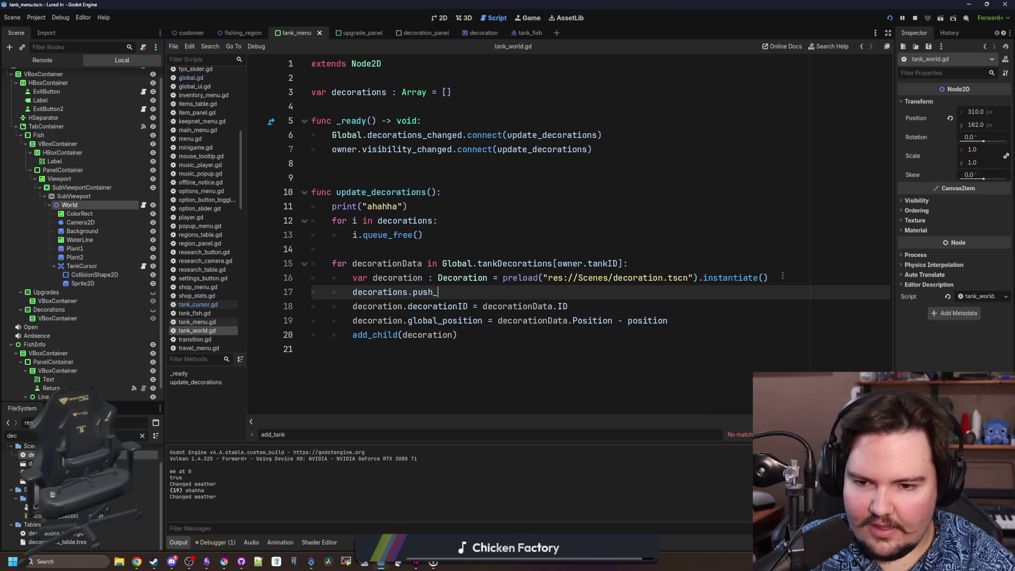
pyautogui.write('(decoratio')
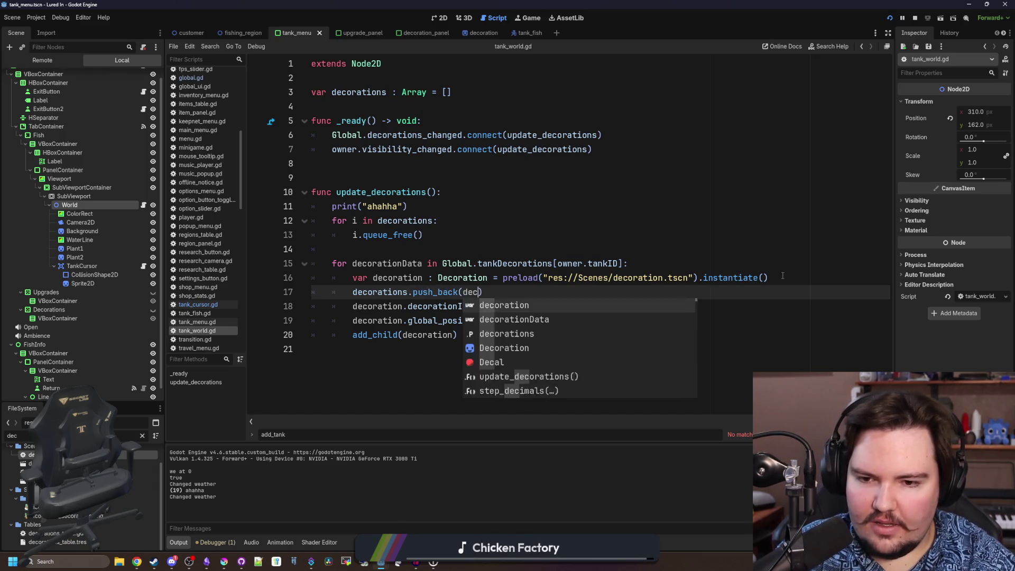
pyautogui.write('n')
pyautogui.click(368, 239)
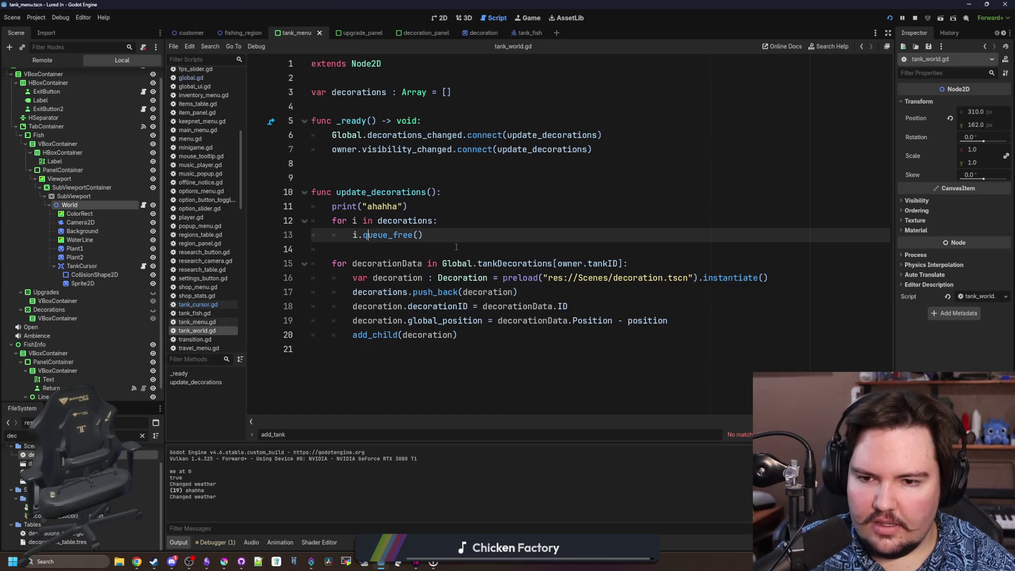
pyautogui.press('Down')
# Switch to the running game and return it to its title screen via the pause menu.
pyautogui.click(525, 19)
pyautogui.press('Escape')
pyautogui.click(522, 277)
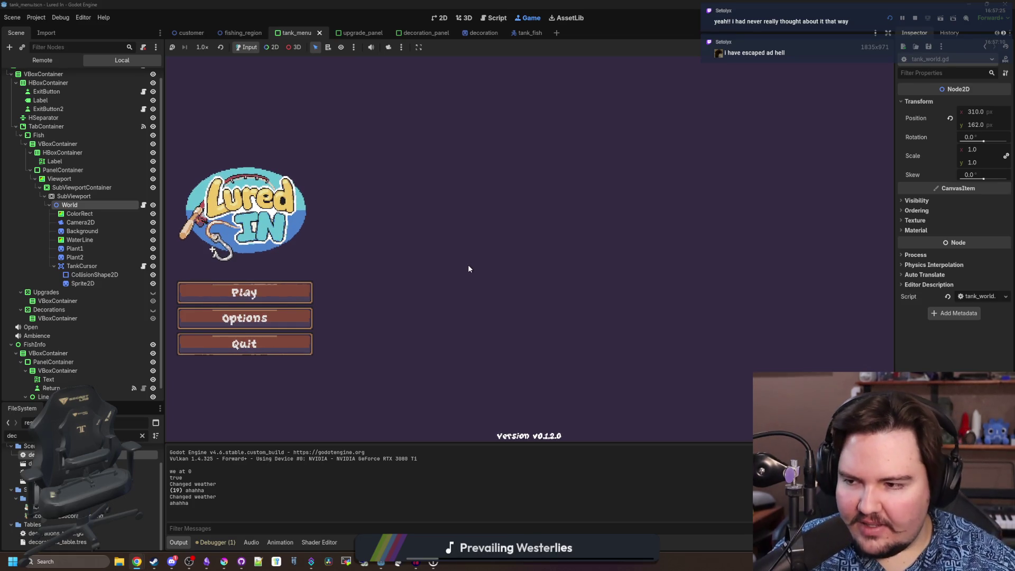
# Start playing, browse the Shop's Marketing, Equipment and Aquarium sections, then open the right-hand fish tank.
pyautogui.click(254, 292)
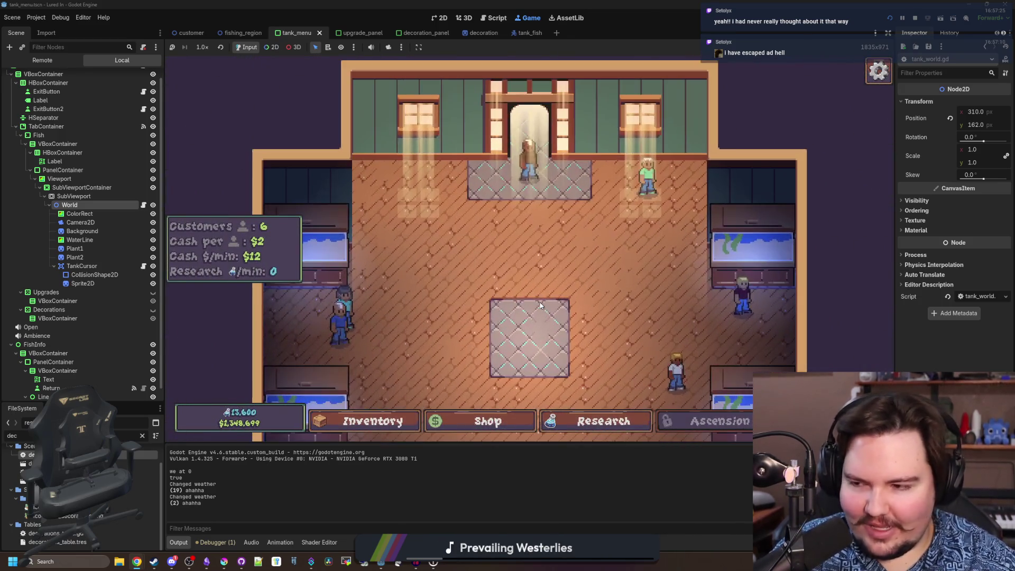
pyautogui.scroll(-5, 515, 294)
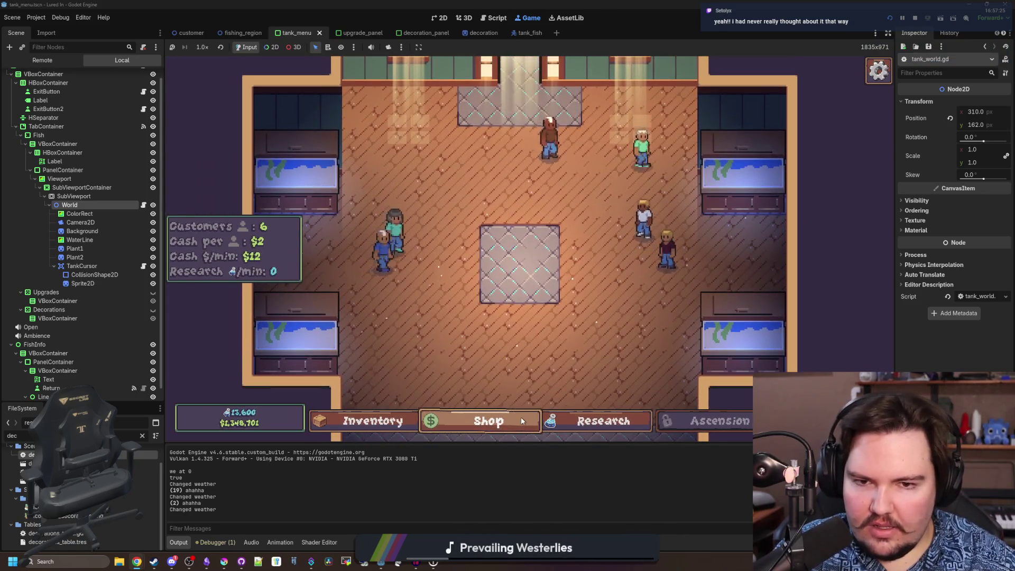
pyautogui.click(484, 422)
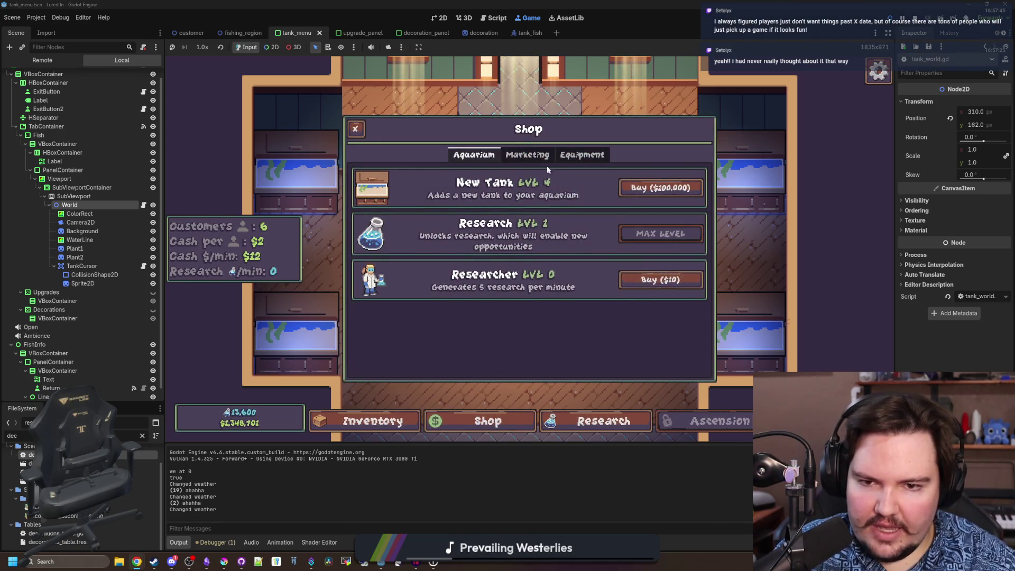
pyautogui.click(527, 155)
pyautogui.click(582, 154)
pyautogui.click(468, 154)
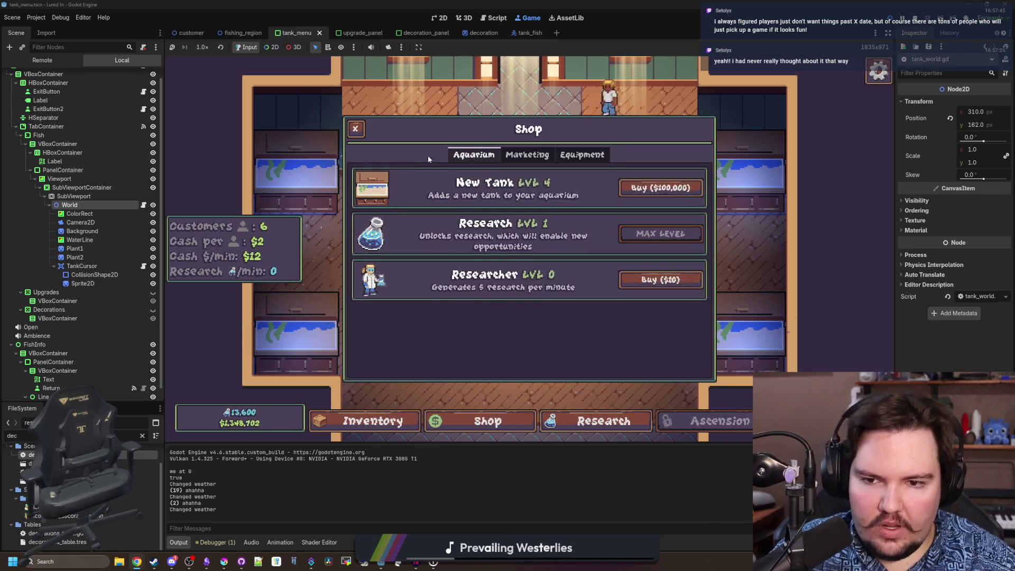
pyautogui.click(312, 154)
pyautogui.click(740, 191)
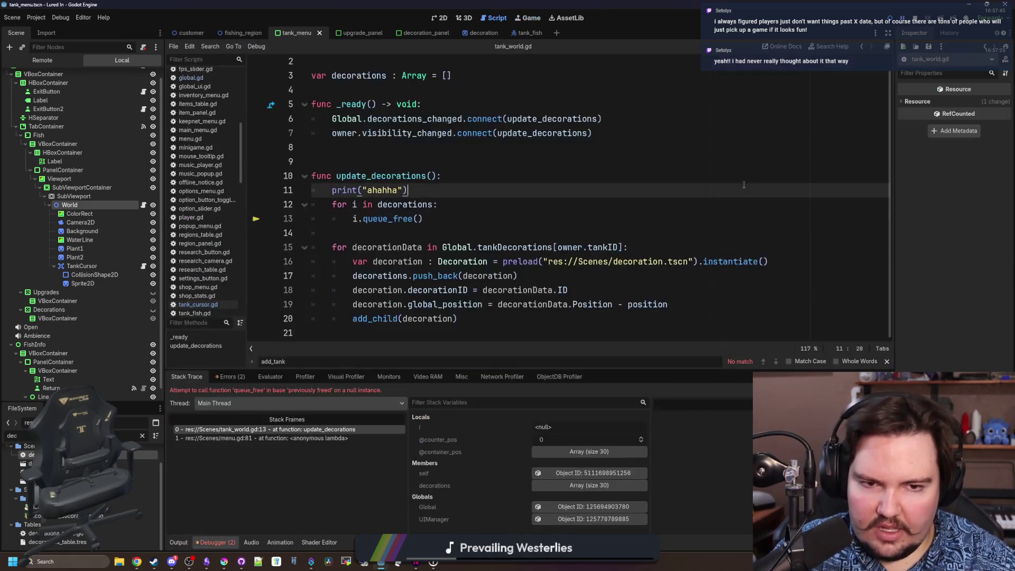
# Delete the print("ahahha") line and look over the for loop's queue_free call.
pyautogui.moveTo(417, 192); pyautogui.dragTo(442, 176)
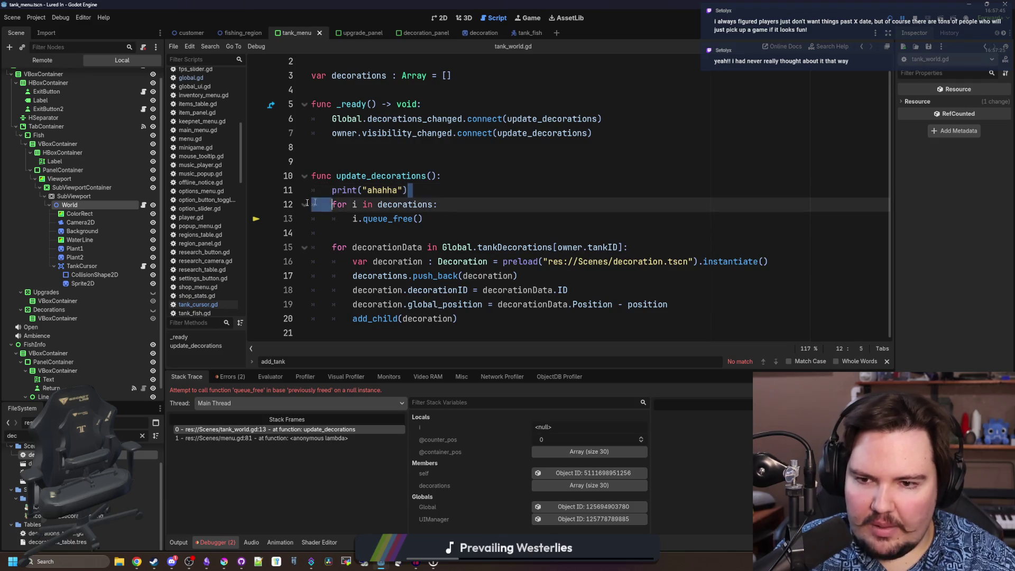
pyautogui.press('BackSpace')
pyautogui.click(407, 156)
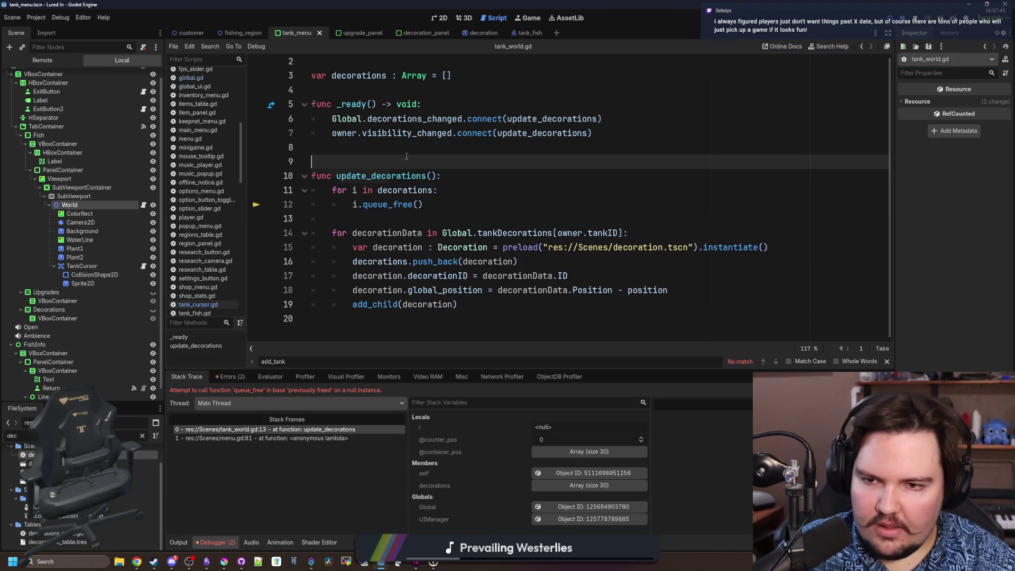
pyautogui.click(467, 192)
pyautogui.click(470, 201)
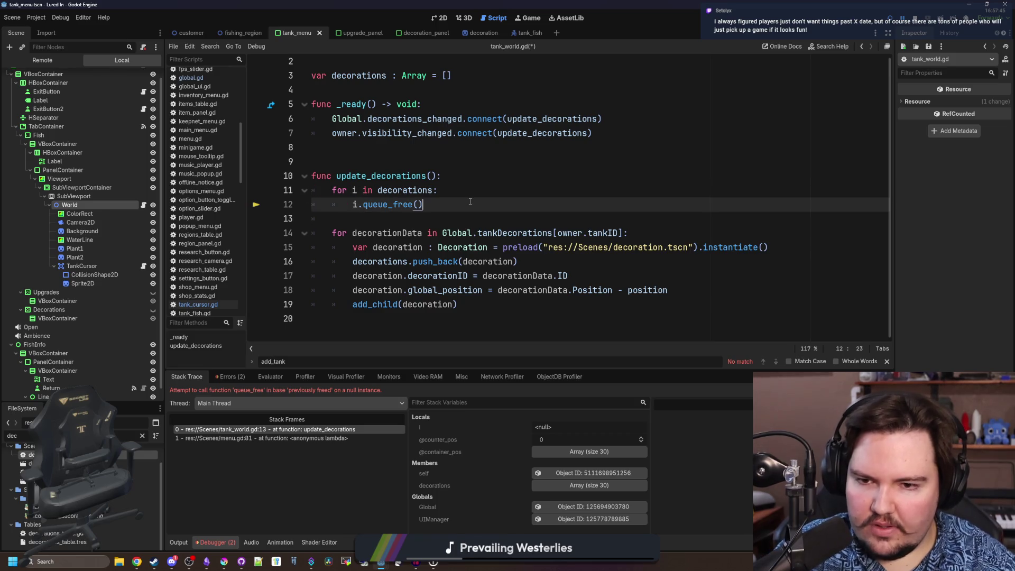
pyautogui.press('Up')
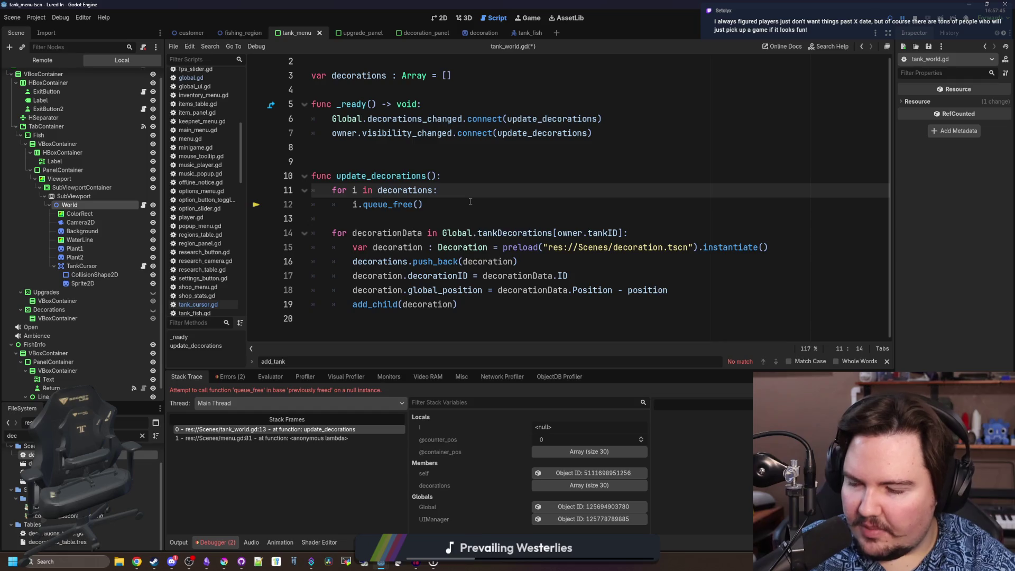
pyautogui.click(154, 561)
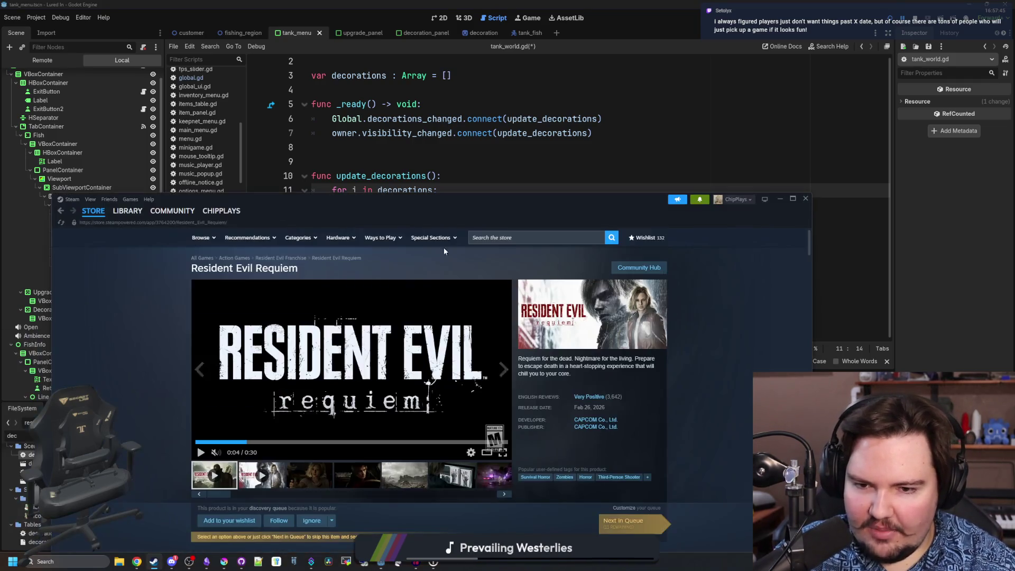
# Search the Steam store for "terr" and open the Terraria page maximized.
pyautogui.click(478, 237)
pyautogui.write('terr')
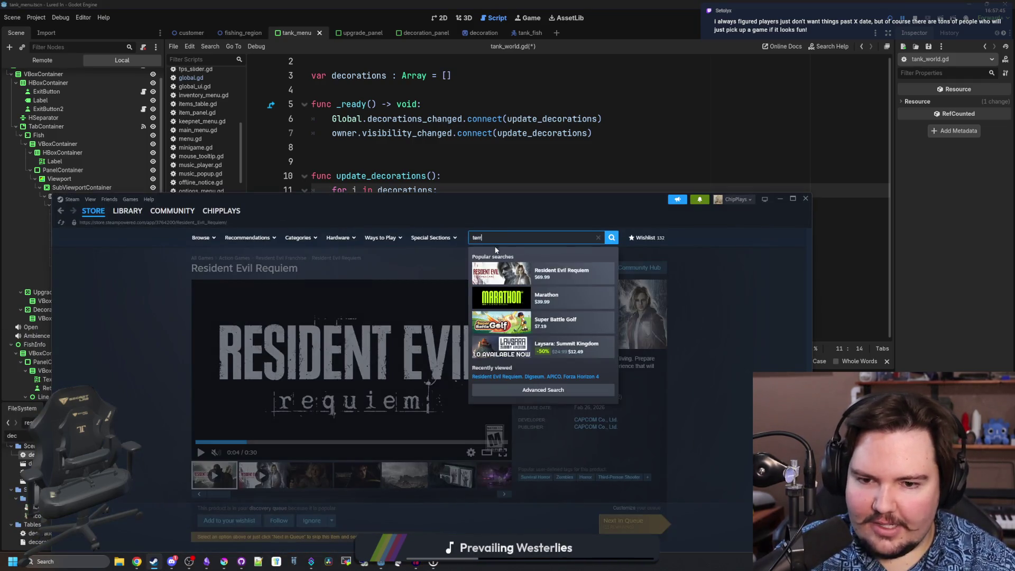
pyautogui.click(516, 275)
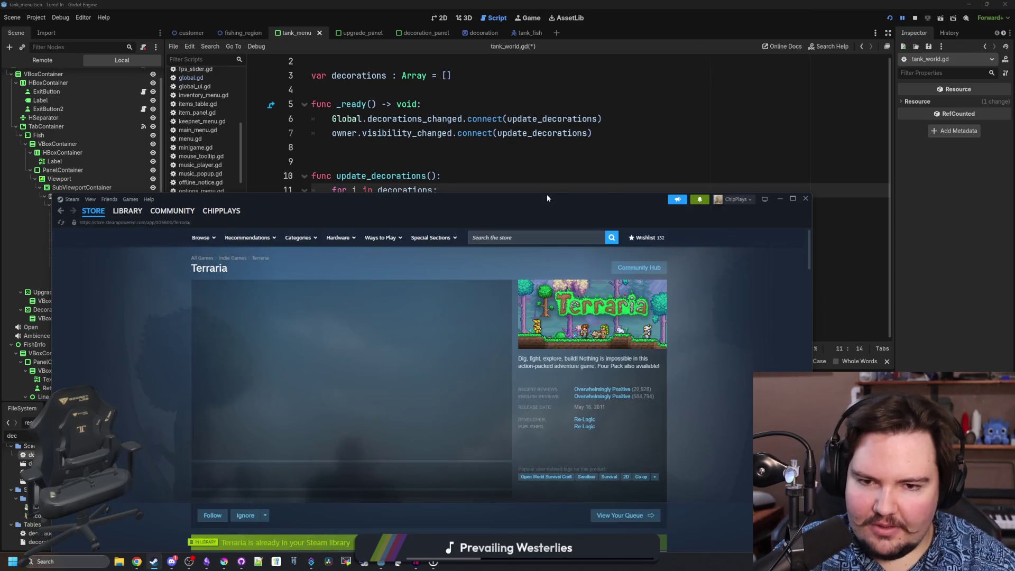
pyautogui.doubleClick(546, 196)
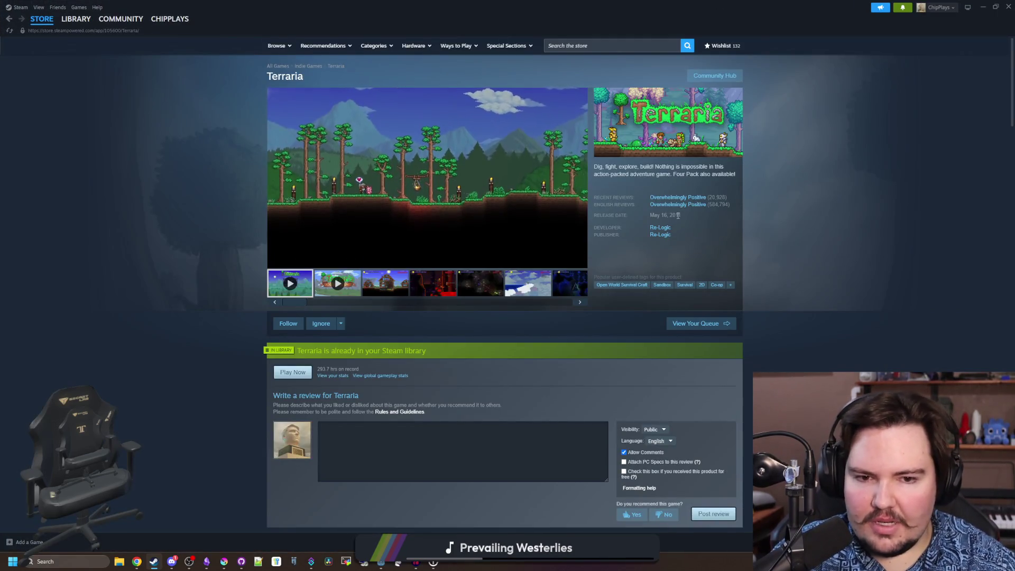
pyautogui.moveTo(682, 215); pyautogui.dragTo(684, 221)
pyautogui.click(683, 221)
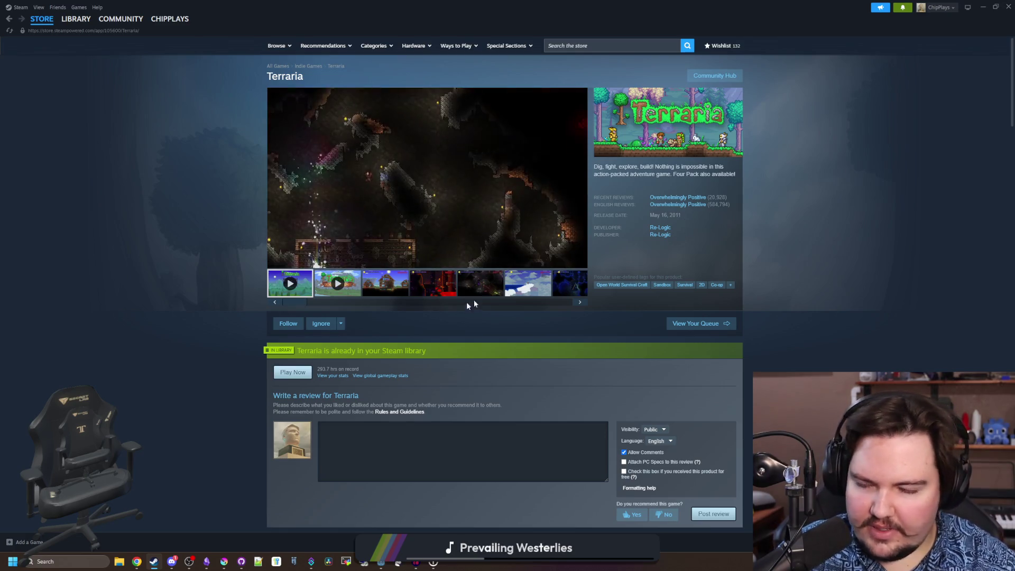
# View several Terraria screenshots and scroll through the store page details.
pyautogui.click(385, 289)
pyautogui.click(427, 289)
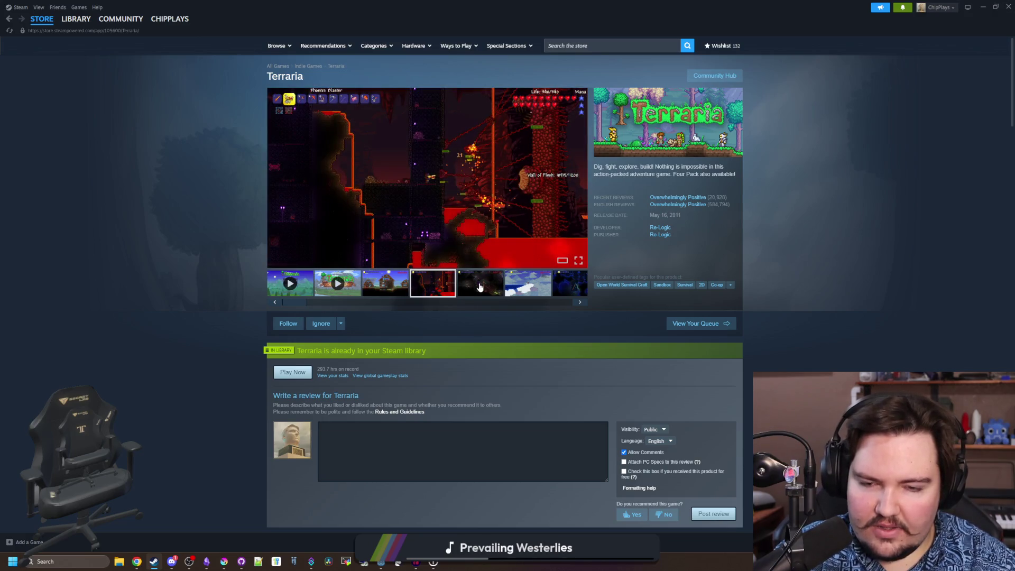
pyautogui.scroll(-7, 479, 287)
pyautogui.scroll(-8, 290, 339)
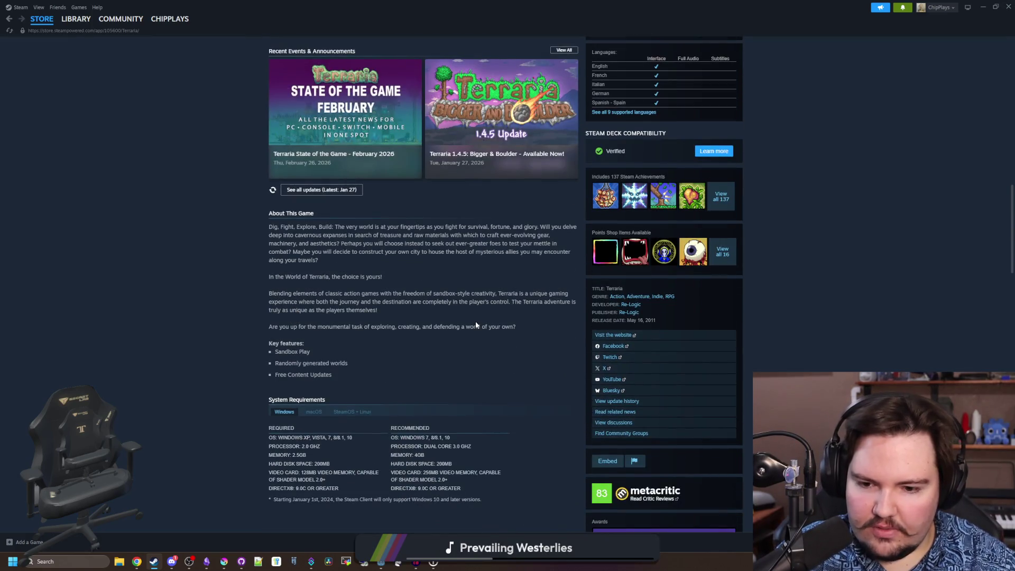
pyautogui.scroll(-6, 476, 325)
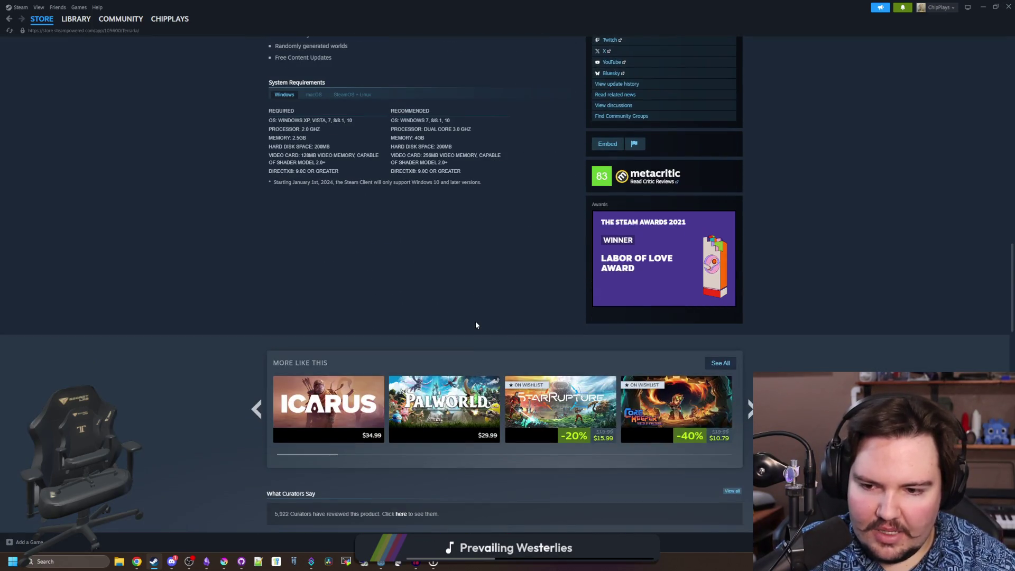
pyautogui.moveTo(528, 406)
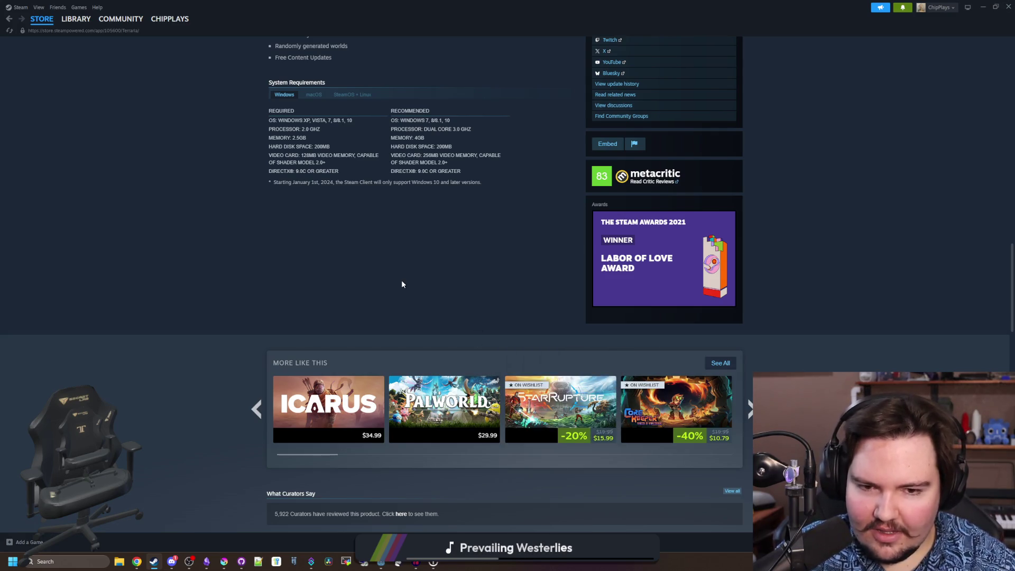
pyautogui.scroll(-2, 403, 284)
pyautogui.scroll(-5, 413, 297)
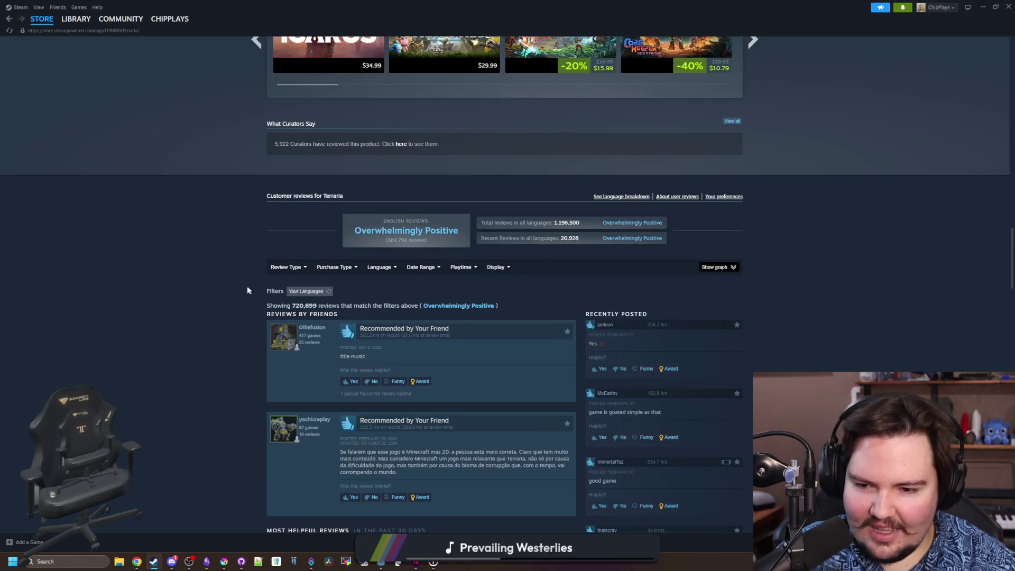
pyautogui.scroll(-4, 246, 287)
pyautogui.scroll(15, 284, 292)
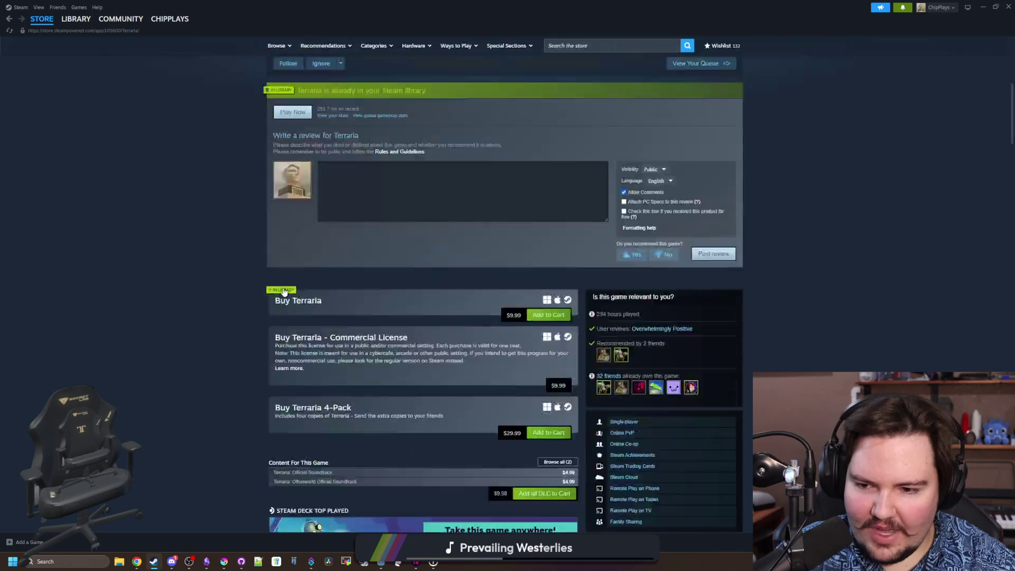
pyautogui.scroll(8, 283, 291)
pyautogui.click(470, 288)
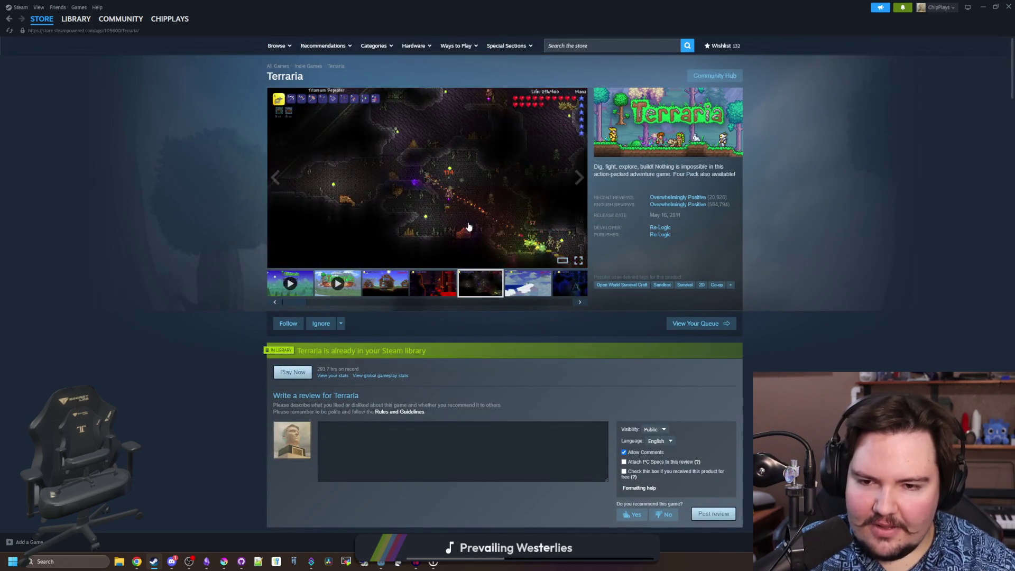
# Step through the Terraria screenshots at full size in the lightbox.
pyautogui.click(469, 230)
pyautogui.click(891, 287)
pyautogui.click(893, 288)
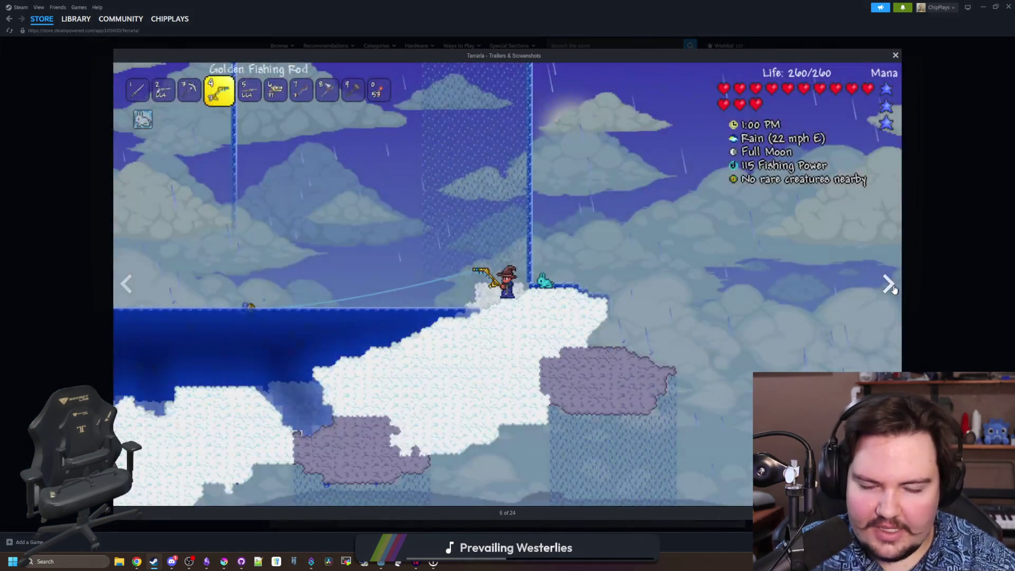
pyautogui.click(894, 289)
pyautogui.click(894, 289)
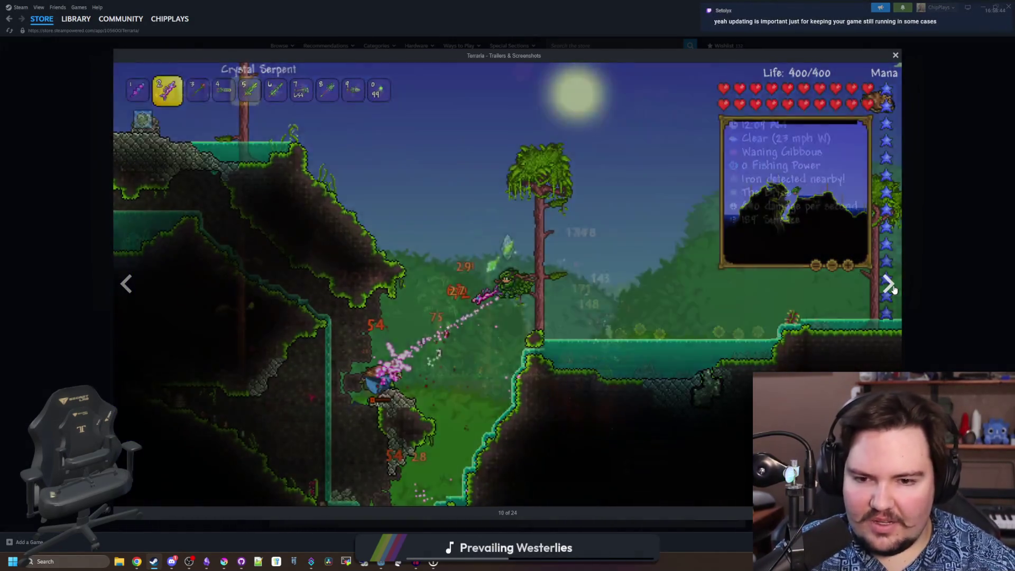
pyautogui.click(893, 289)
pyautogui.click(893, 289)
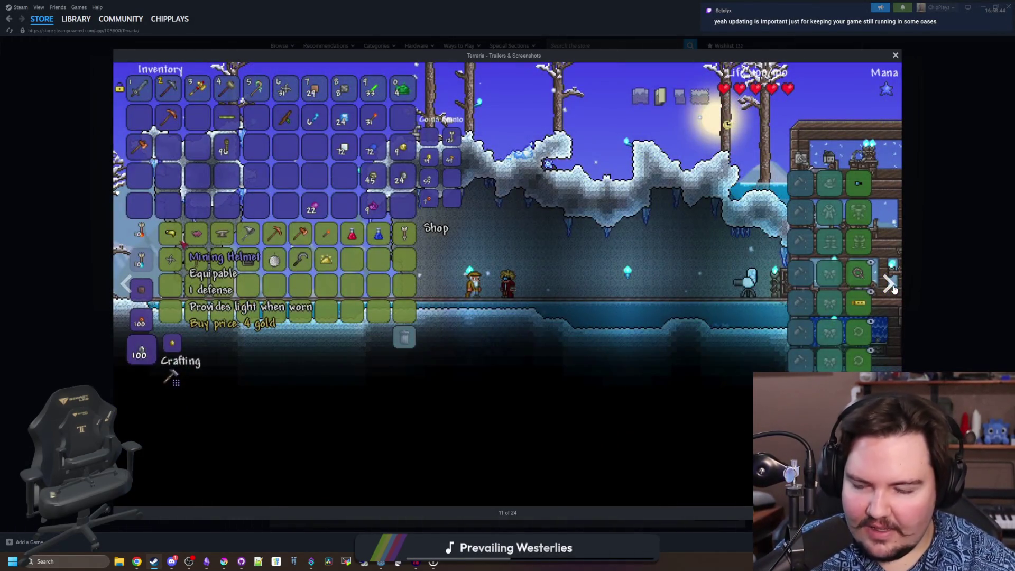
pyautogui.click(893, 290)
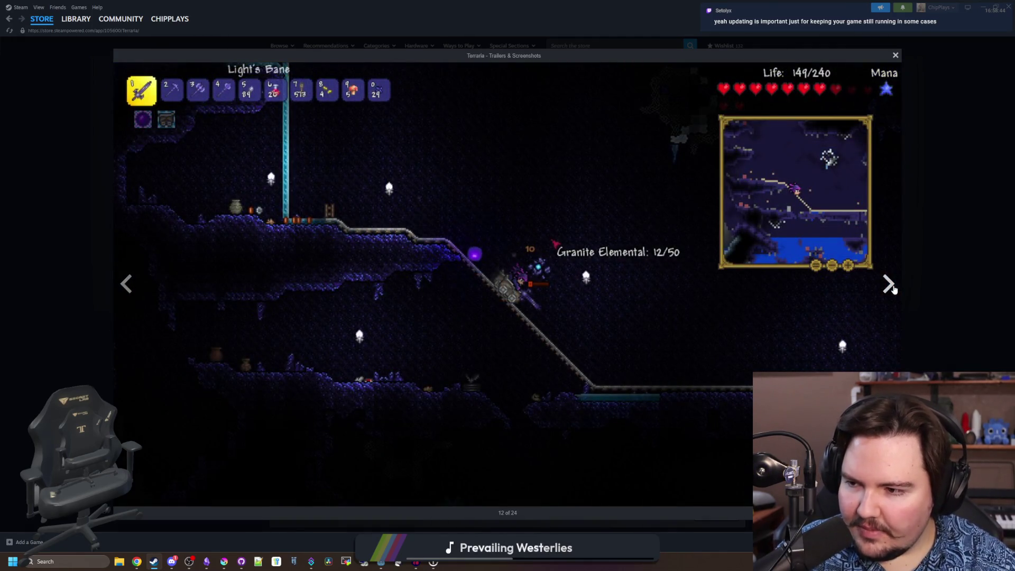
pyautogui.click(894, 289)
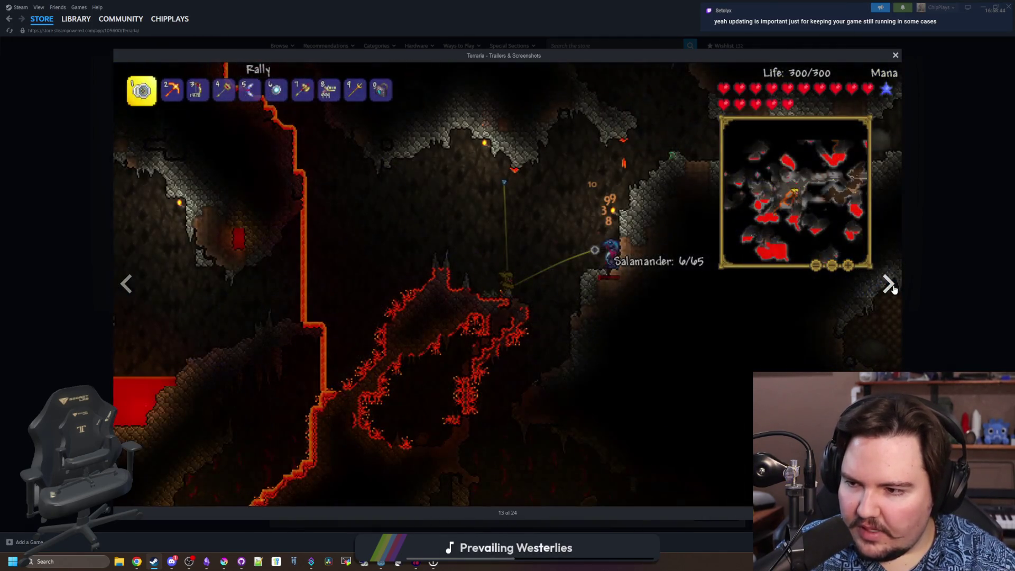
pyautogui.click(894, 289)
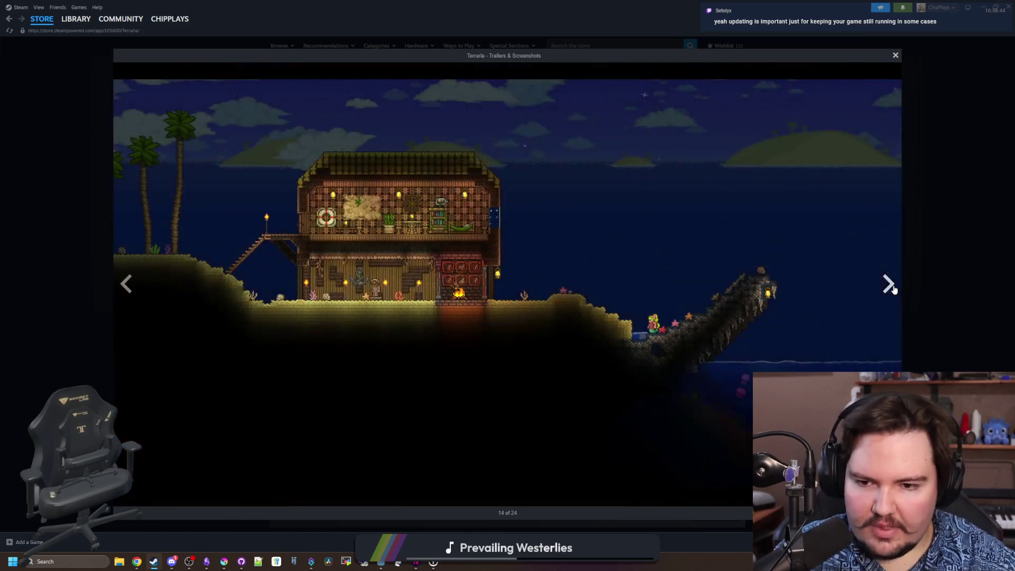
pyautogui.click(893, 289)
pyautogui.click(894, 290)
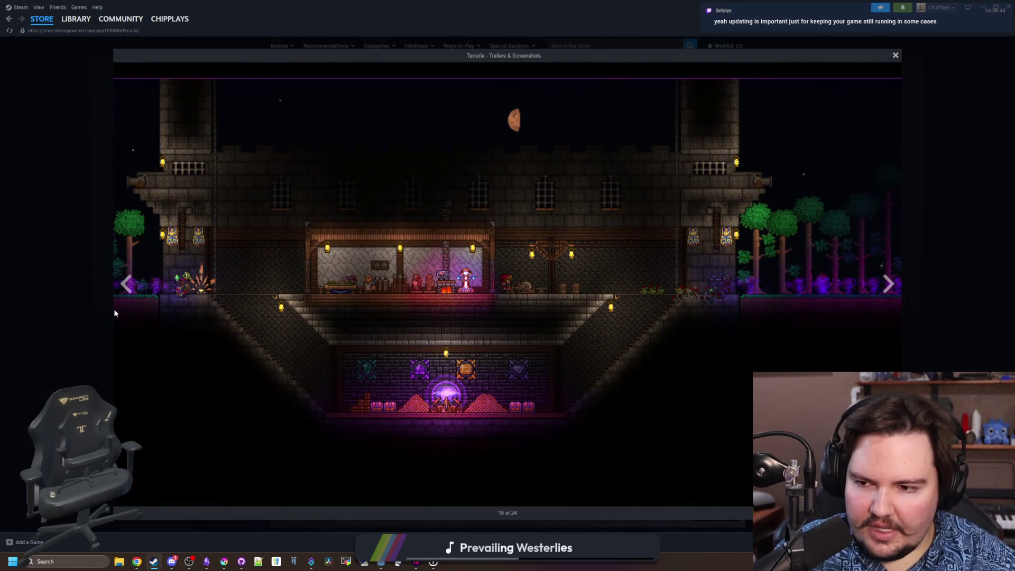
pyautogui.click(126, 285)
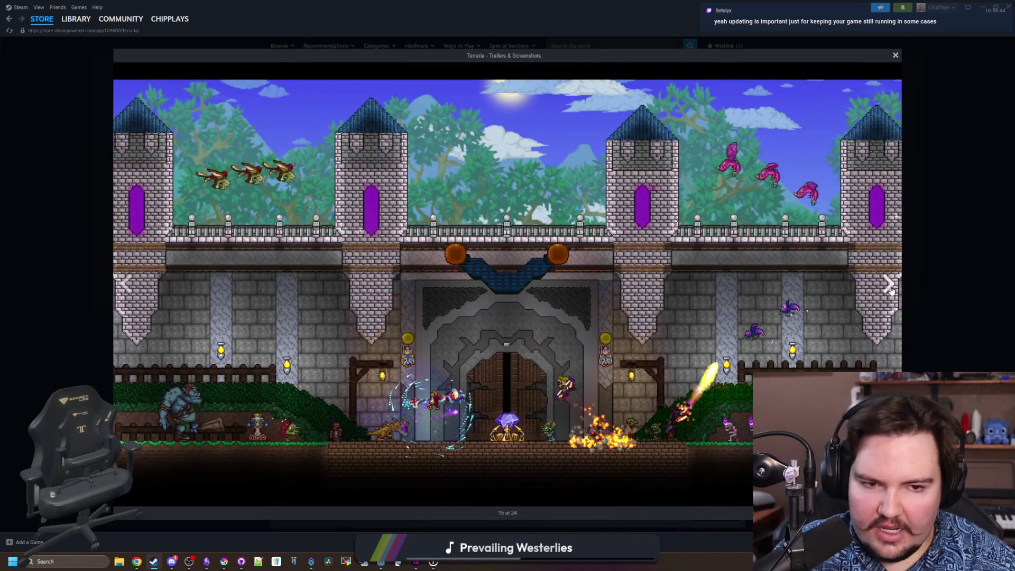
pyautogui.click(891, 285)
# Close the screenshot viewer and put Steam away to get back to Godot.
pyautogui.press('Escape')
pyautogui.hotkey('alt', 'Tab')
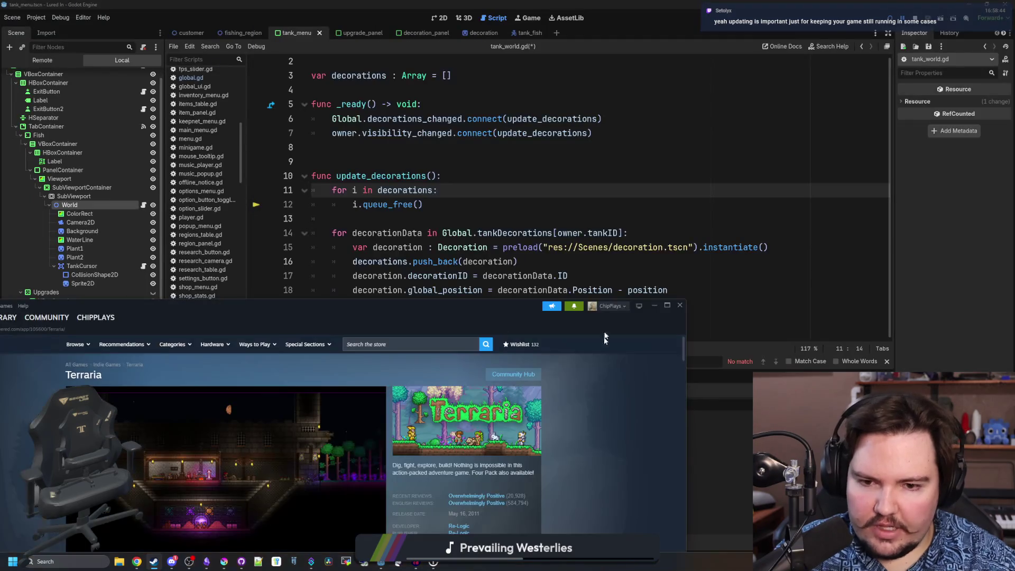
pyautogui.click(658, 306)
pyautogui.click(574, 276)
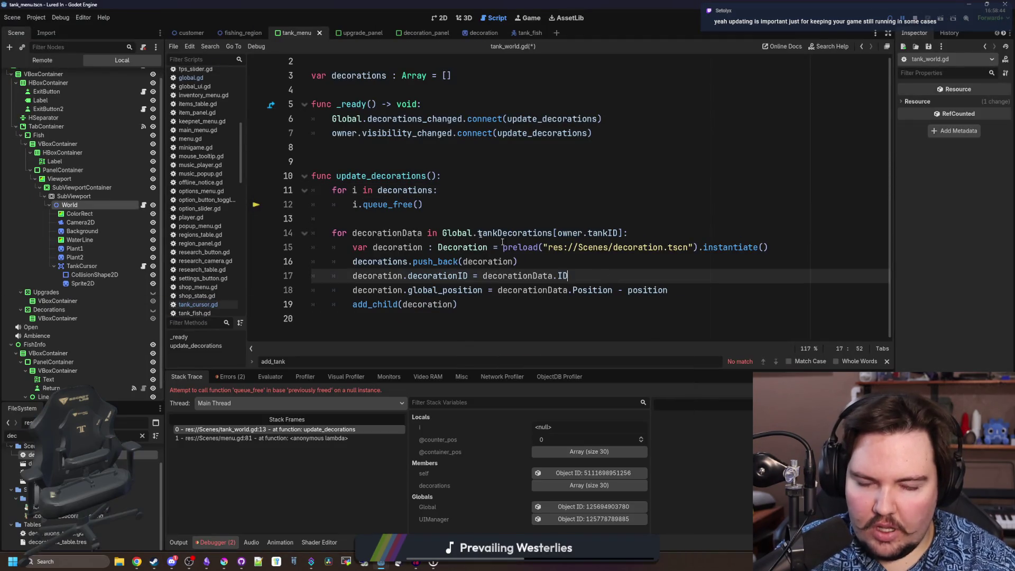
# Change the loop header to for i in range(decorations.size()-1, -1, -1):.
pyautogui.click(375, 215)
pyautogui.click(448, 189)
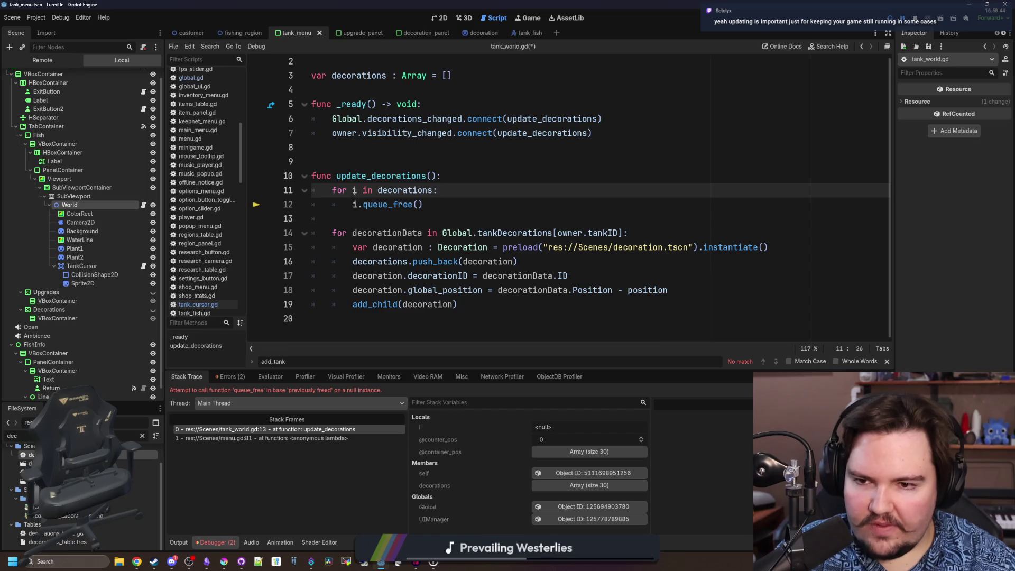
pyautogui.write('size(')
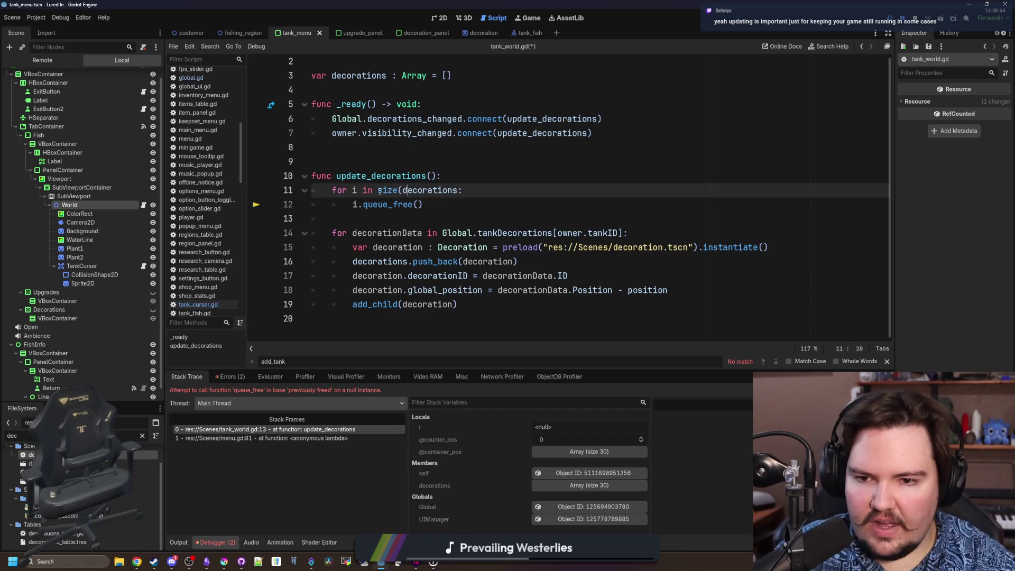
pyautogui.press('BackSpace')
pyautogui.press('BackSpace')
pyautogui.press('BackSpace')
pyautogui.write('ranmg')
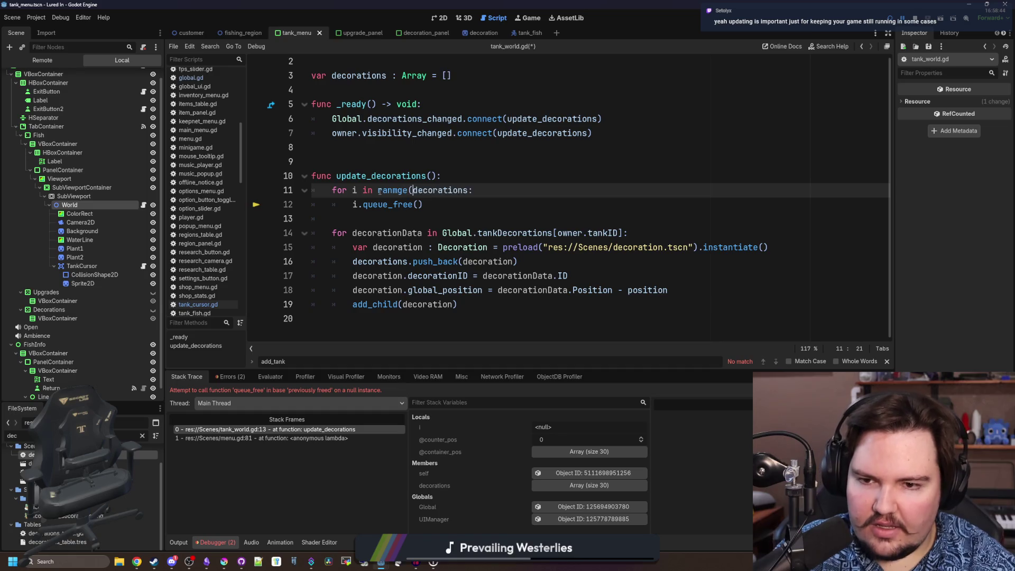
pyautogui.press('BackSpace')
pyautogui.press('BackSpace')
pyautogui.write('ge(')
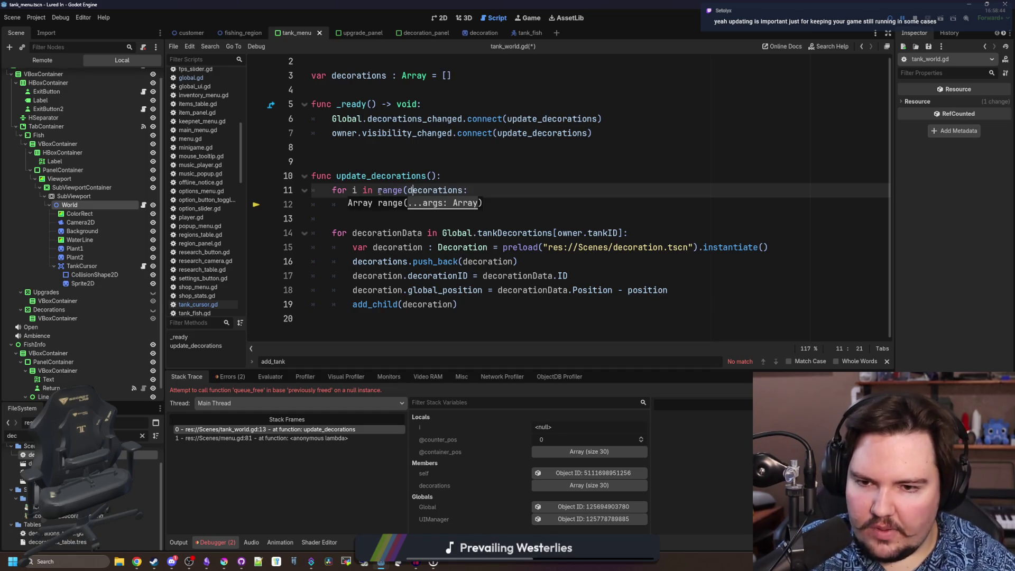
pyautogui.scroll(1, 379, 192)
pyautogui.press('Right')
pyautogui.press('Right')
pyautogui.write('size()')
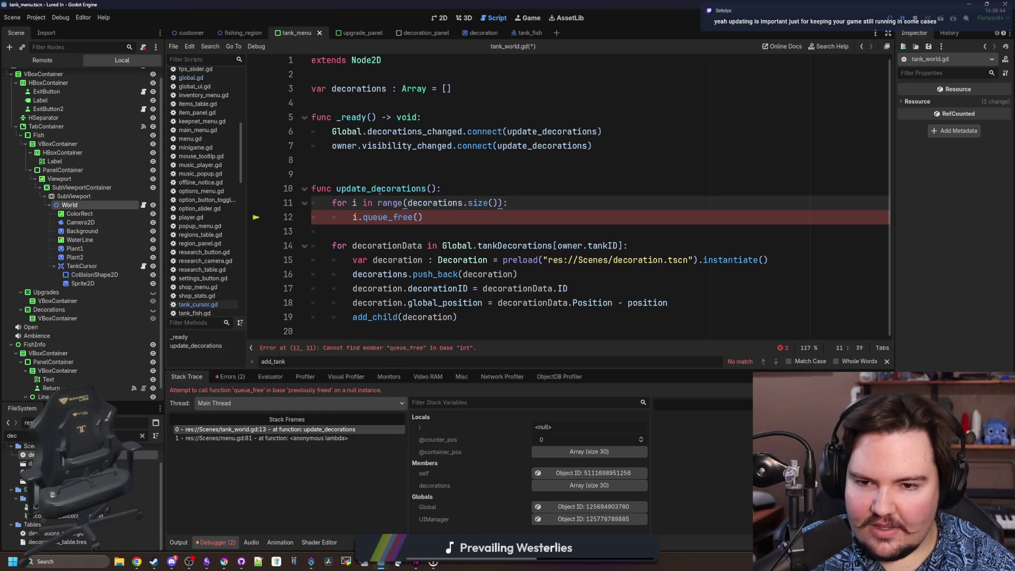
pyautogui.write('-1, -1, -1')
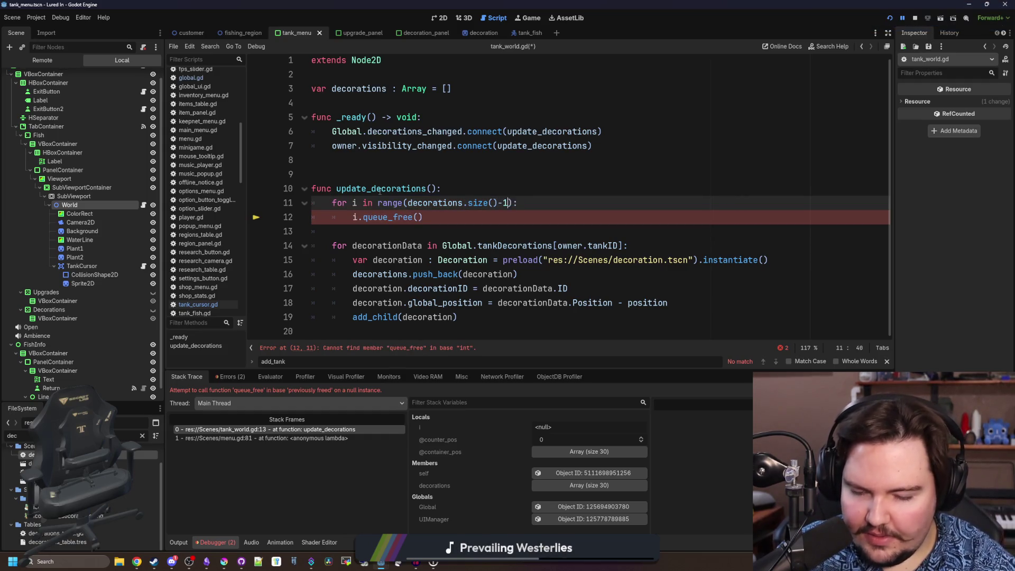
pyautogui.write(')')
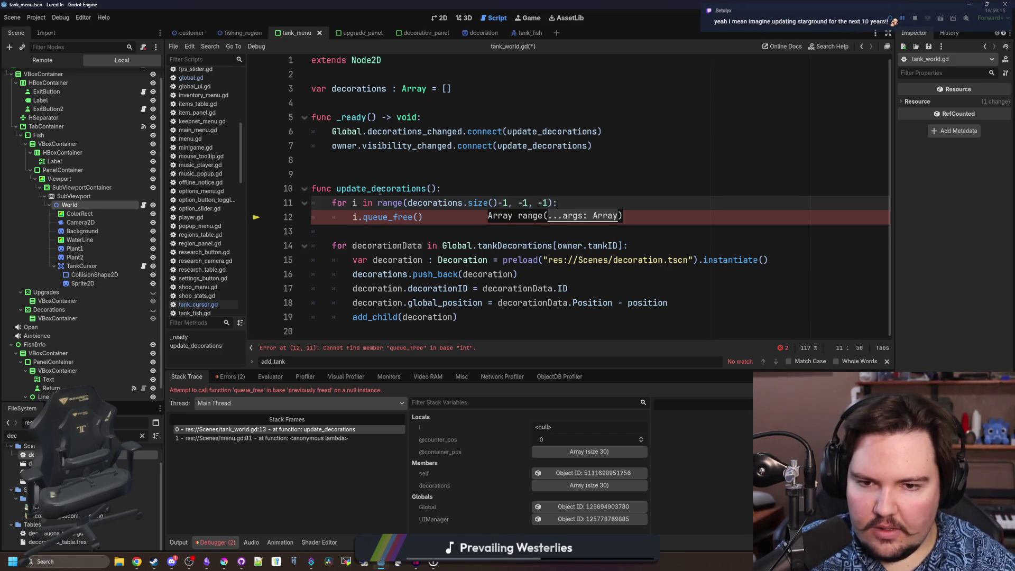
# Make the loop body call decorations[i].queue_free() and decorations.remove_at(i).
pyautogui.press('Return')
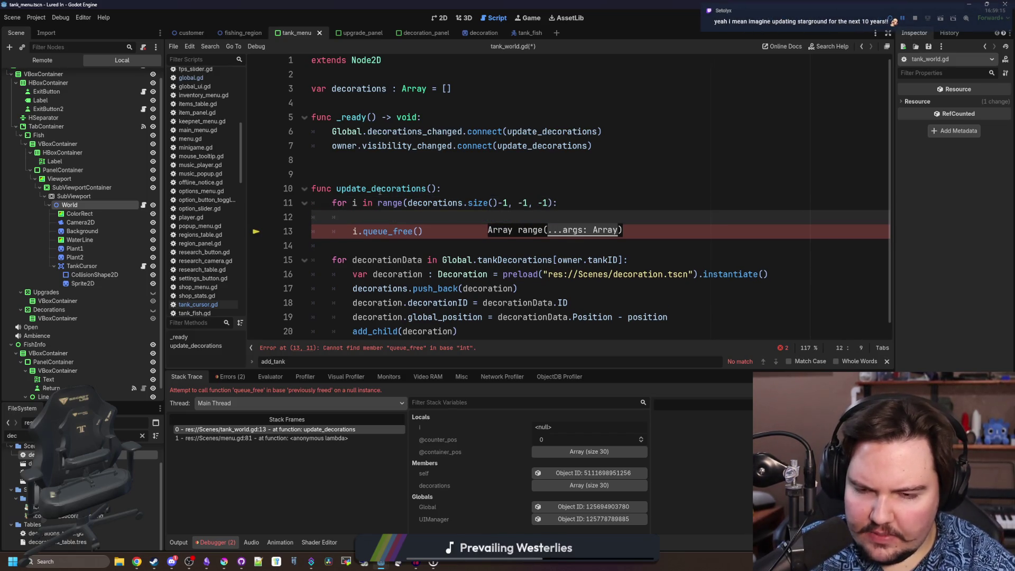
pyautogui.write('.que')
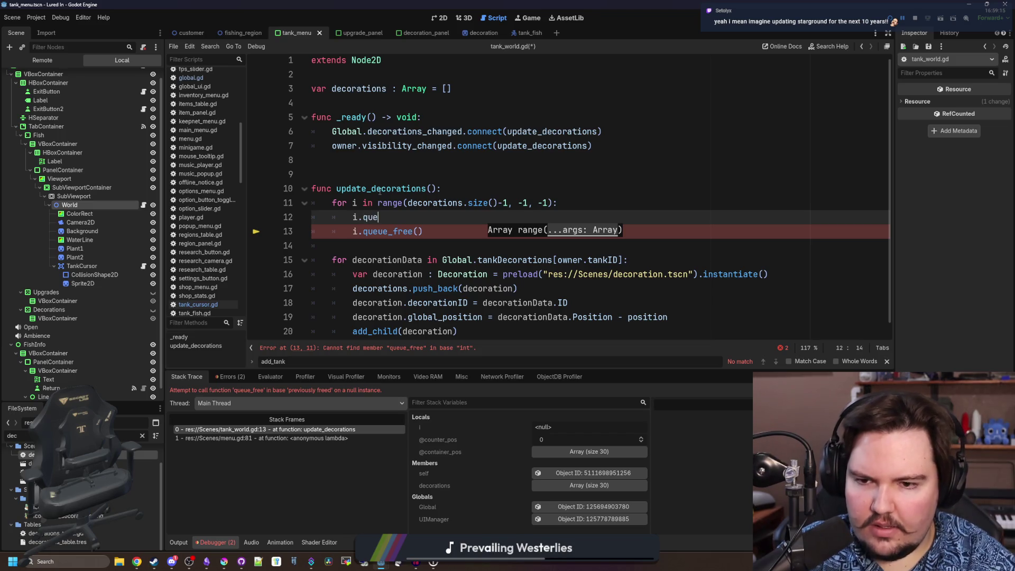
pyautogui.press('BackSpace')
pyautogui.press('BackSpace')
pyautogui.press('BackSpace')
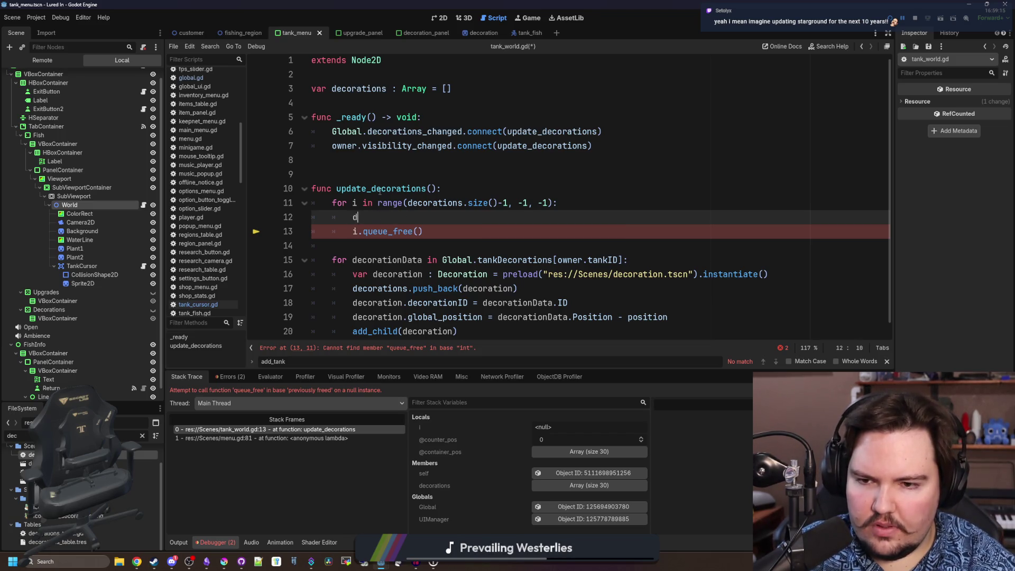
pyautogui.write('decorations[]')
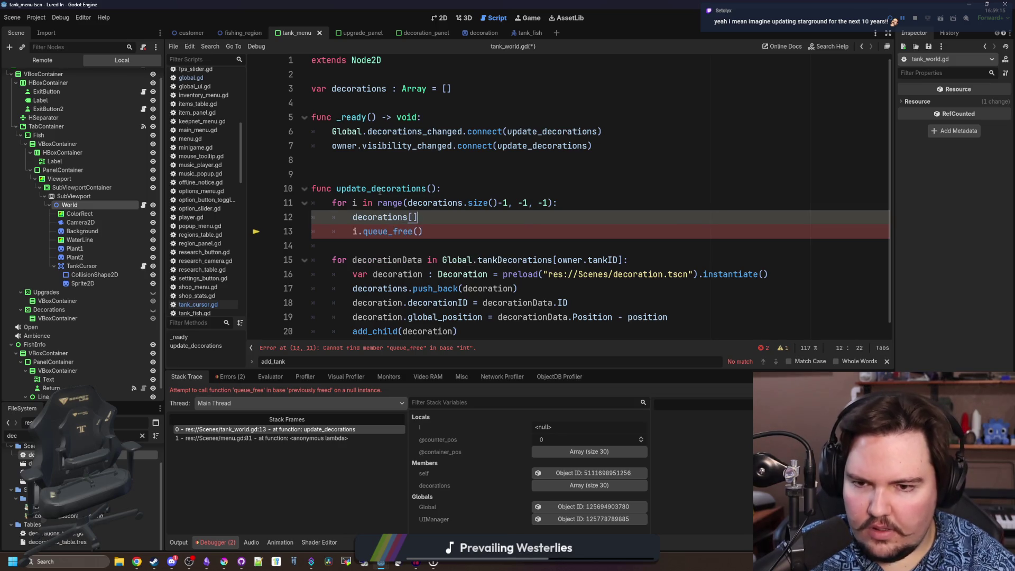
pyautogui.press('Left')
pyautogui.write('i].queue+_')
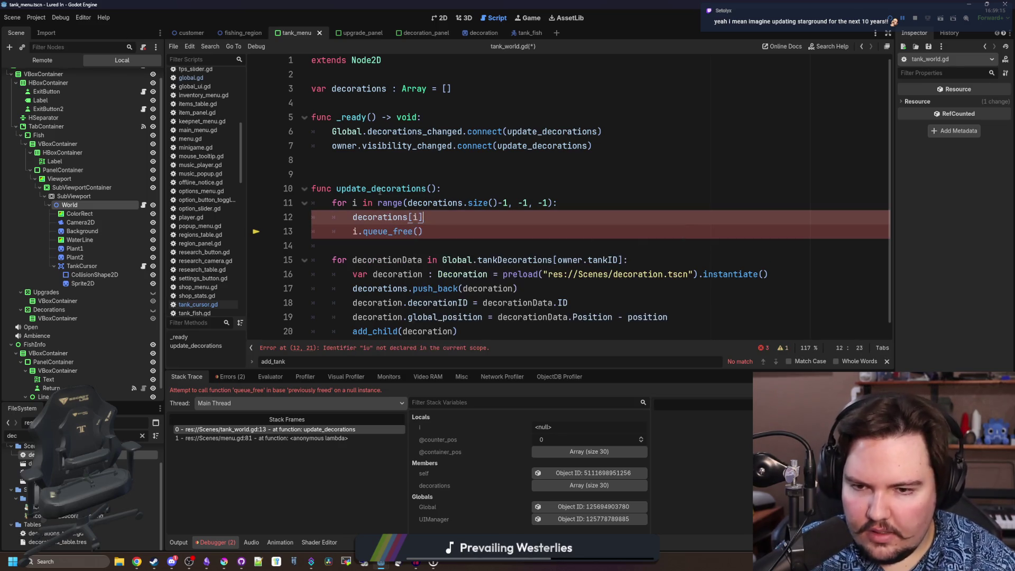
pyautogui.write('ree()')
pyautogui.press('Down')
pyautogui.press('Left')
pyautogui.press('BackSpace')
pyautogui.press('BackSpace')
pyautogui.press('BackSpace')
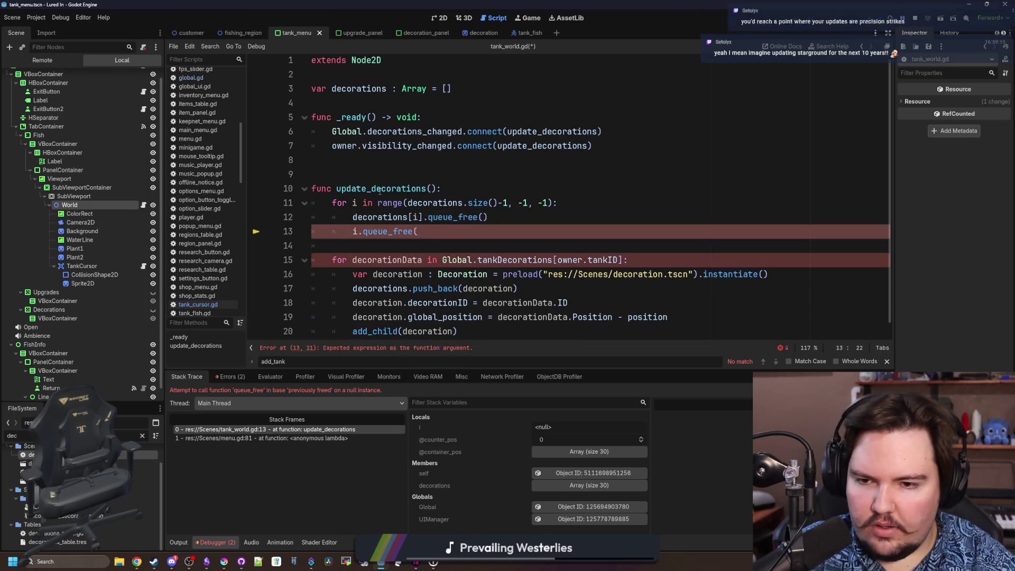
pyautogui.write('decoratio')
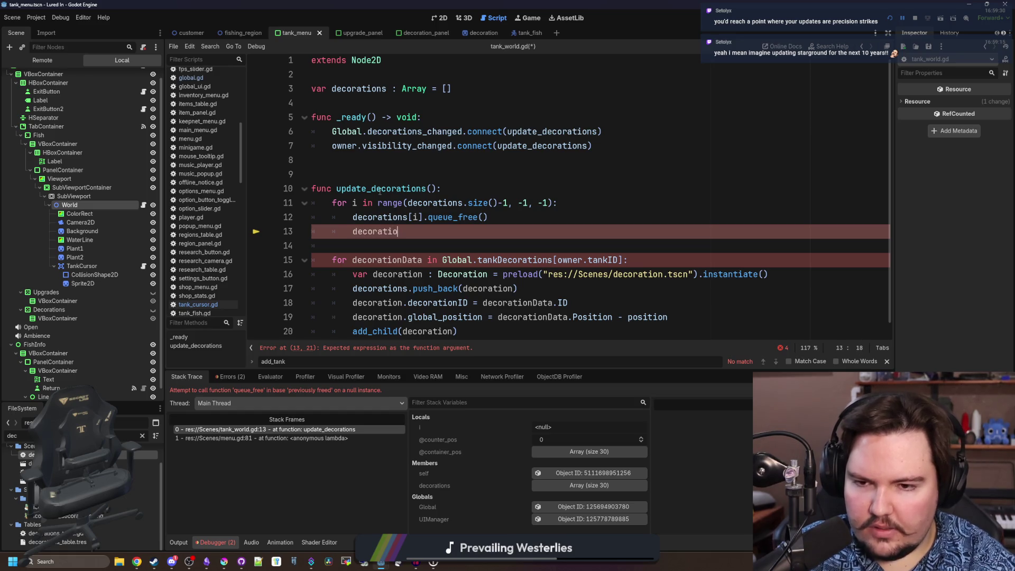
pyautogui.write('moate')
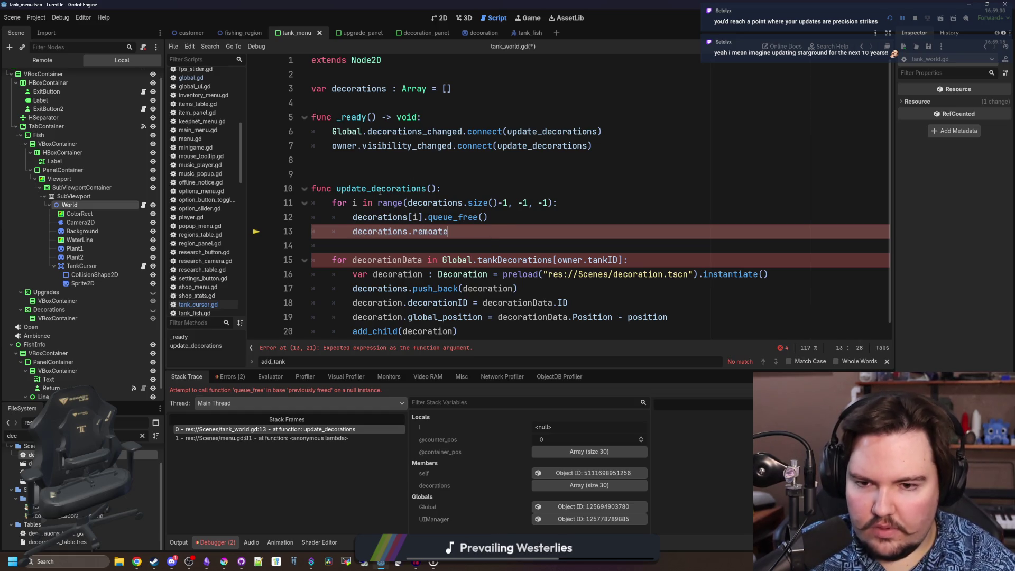
pyautogui.write('e')
pyautogui.press('Return')
pyautogui.write('i')
# Save tank_world.gd, stop the old debug session, and relaunch the game.
pyautogui.click(416, 169)
pyautogui.hotkey('ctrl', 's')
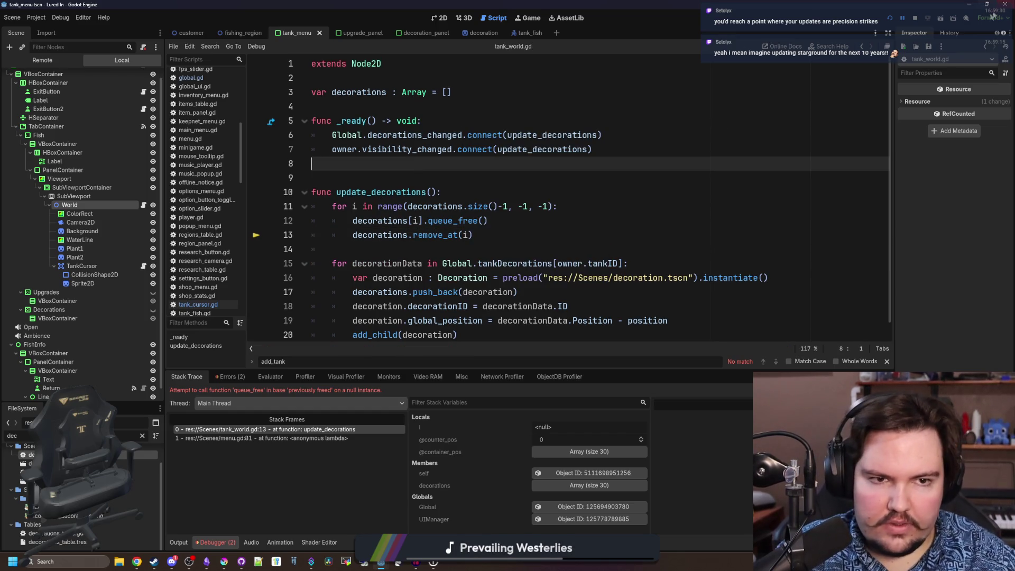
pyautogui.press('F8')
pyautogui.click(885, 20)
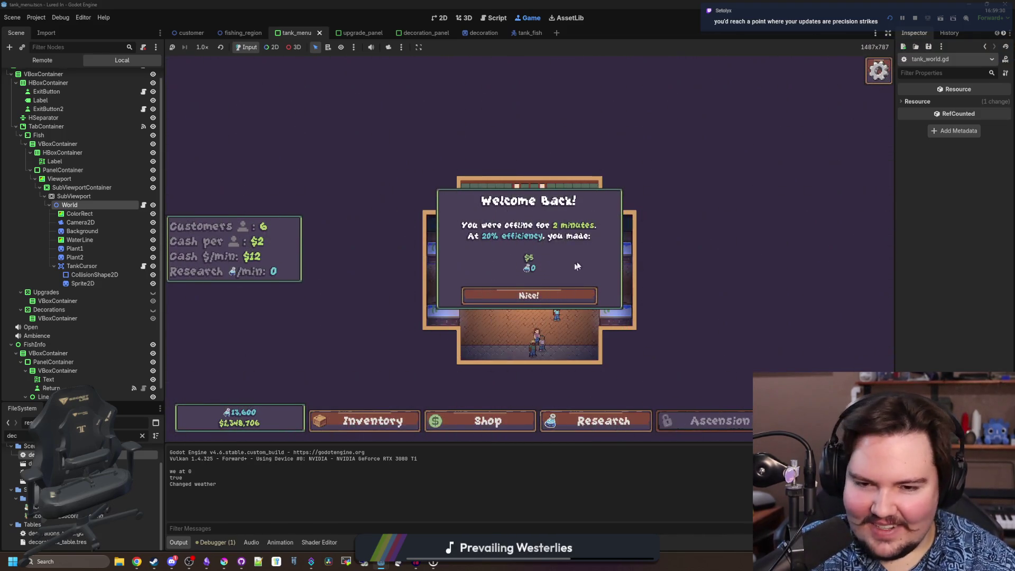
# Dismiss the Welcome Back popup and switch between the tanks to Fish Tank 2.
pyautogui.click(556, 292)
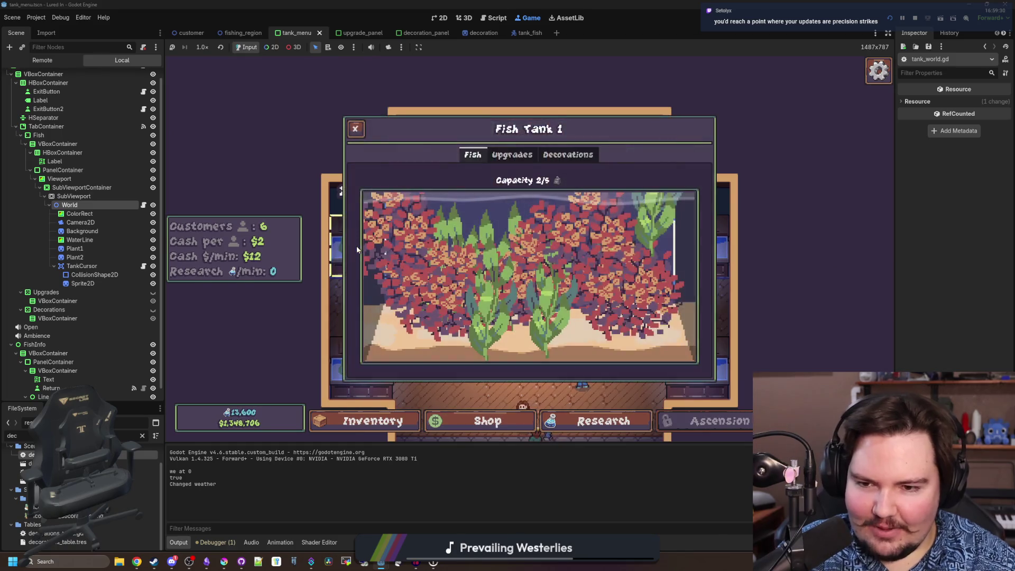
pyautogui.press('Escape')
pyautogui.click(481, 244)
pyautogui.click(482, 244)
pyautogui.click(686, 233)
pyautogui.click(410, 252)
pyautogui.click(410, 252)
# Buy a Fire Leaf and Seagrass, placing the Seagrass beside the Fire Leaf.
pyautogui.click(550, 157)
pyautogui.click(667, 231)
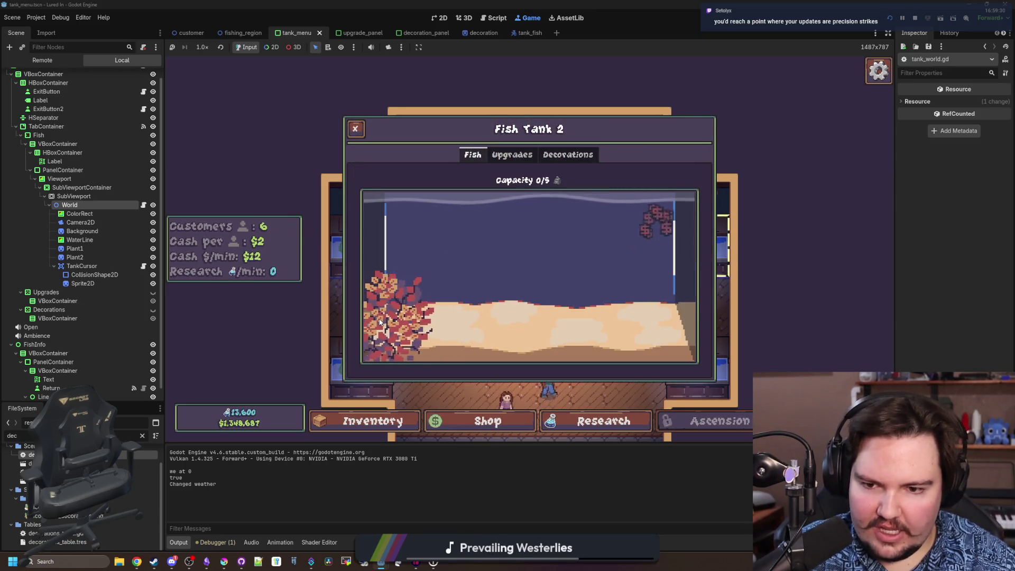
pyautogui.click(565, 154)
pyautogui.click(660, 187)
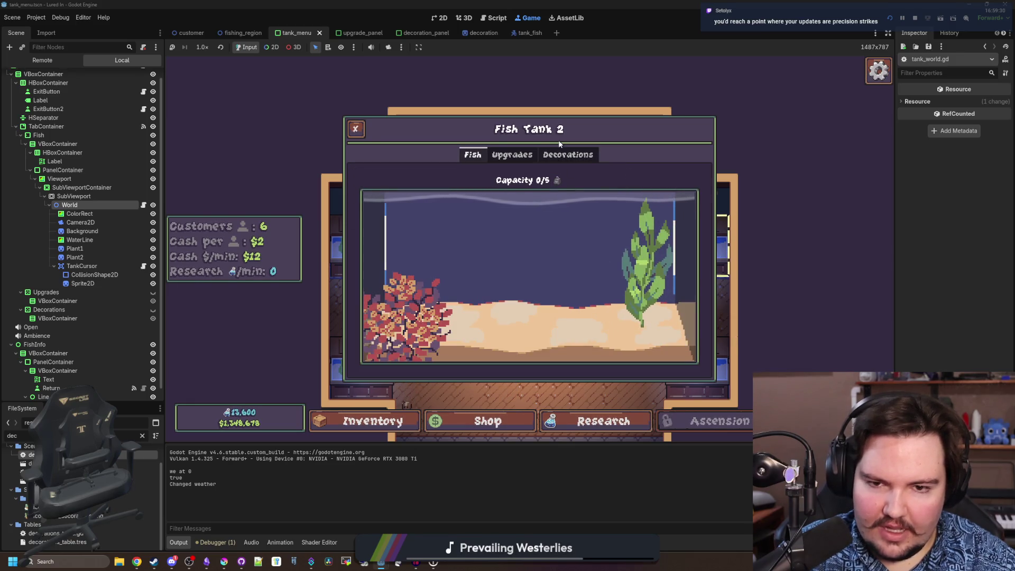
pyautogui.click(568, 154)
pyautogui.click(662, 187)
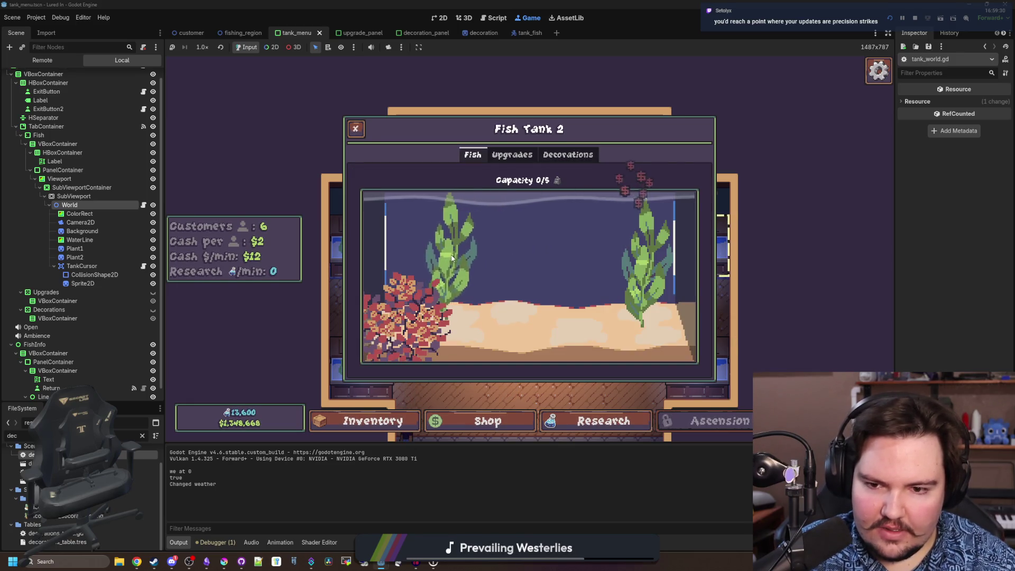
pyautogui.click(422, 276)
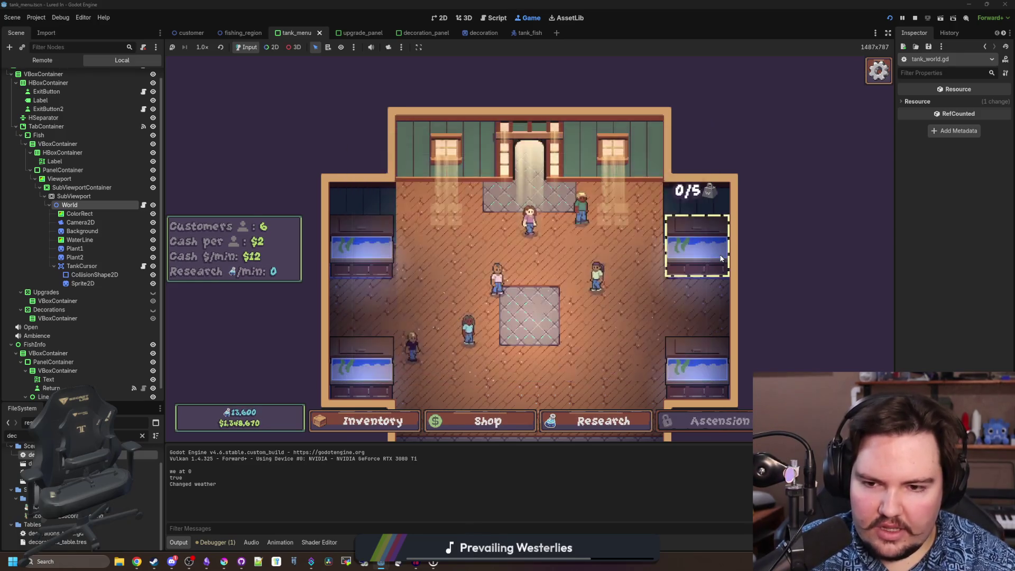
pyautogui.click(720, 258)
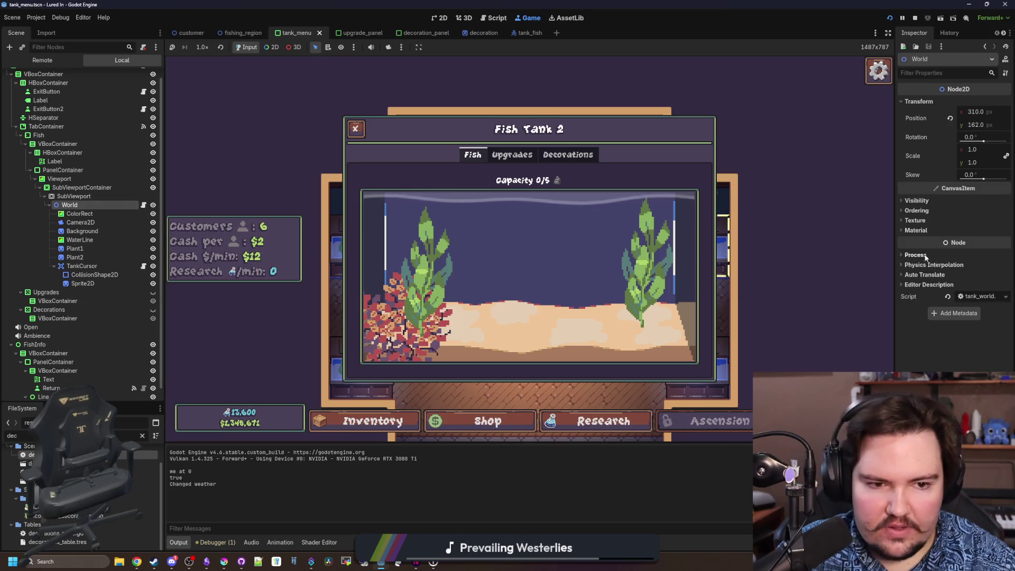
# Enable Y Sort on the World node, buy another Seagrass, then stop the game with F8.
pyautogui.click(917, 210)
pyautogui.click(963, 245)
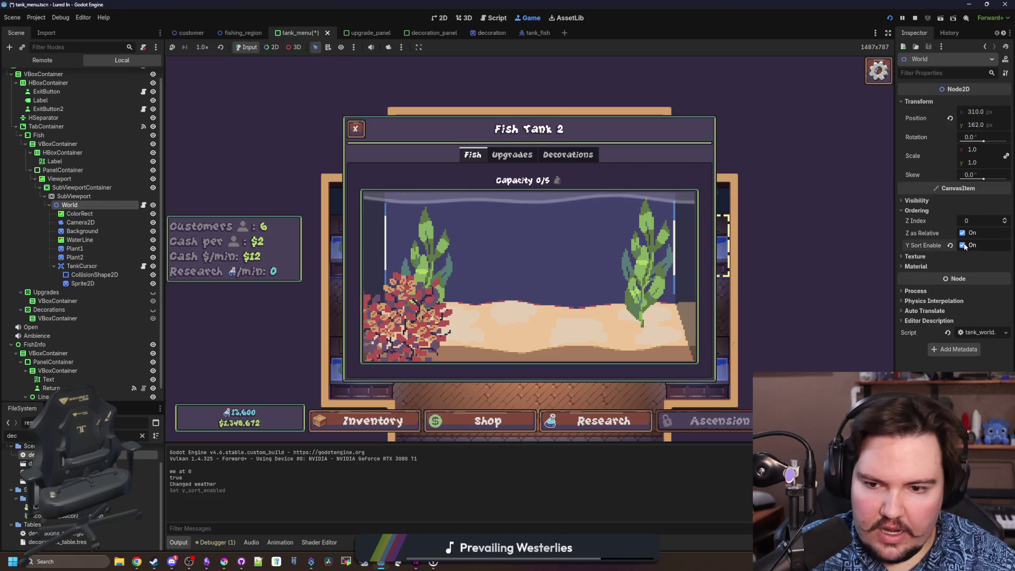
pyautogui.click(569, 155)
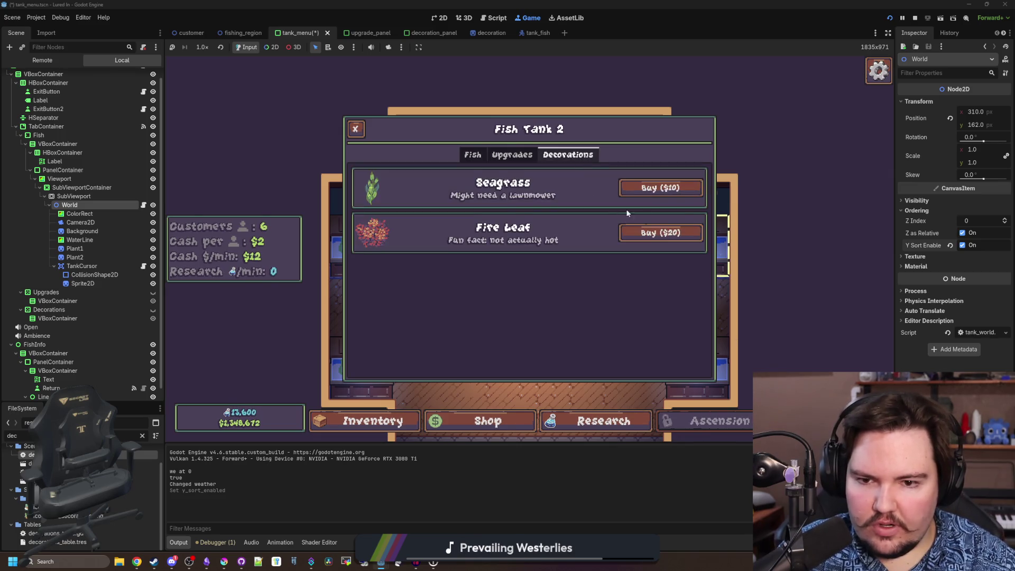
pyautogui.click(682, 189)
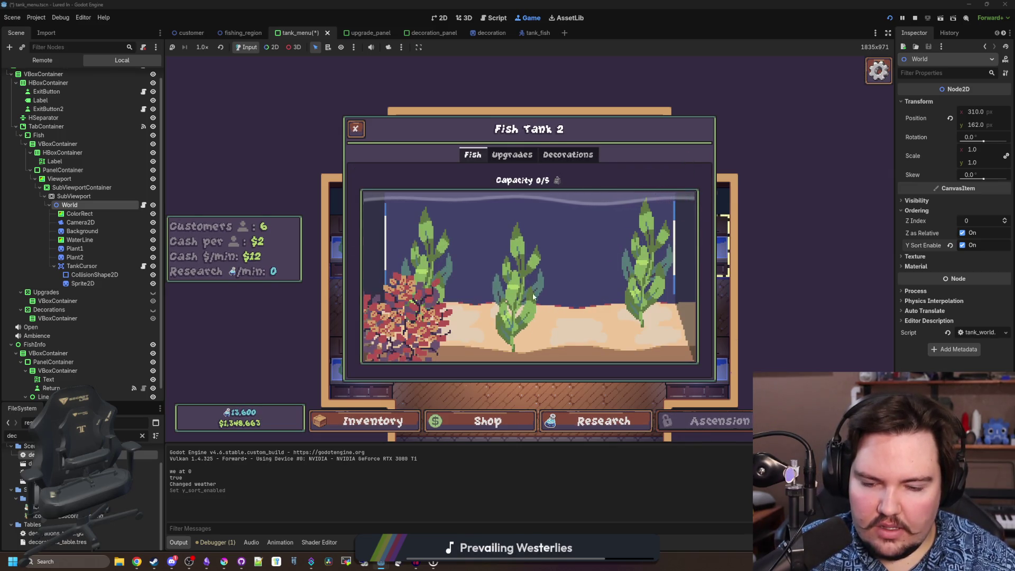
pyautogui.hotkey('ctrl', 's')
pyautogui.press('F8')
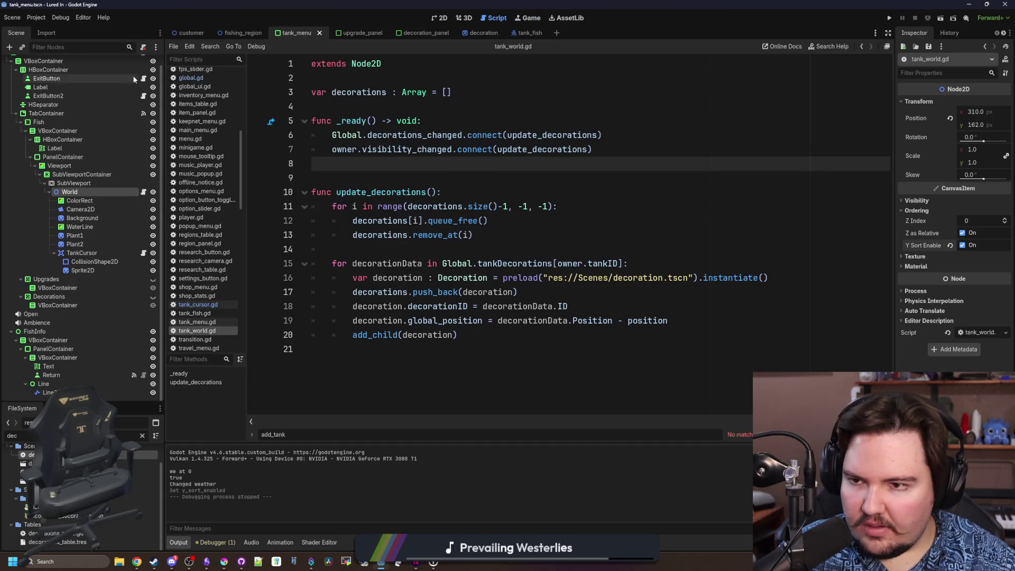
# Open tank_menu.gd, scroll past the upgradeID and decoration setup, and open tank_fish.tscn.
pyautogui.scroll(1, 80, 79)
pyautogui.click(144, 63)
pyautogui.click(513, 193)
pyautogui.scroll(-6, 513, 192)
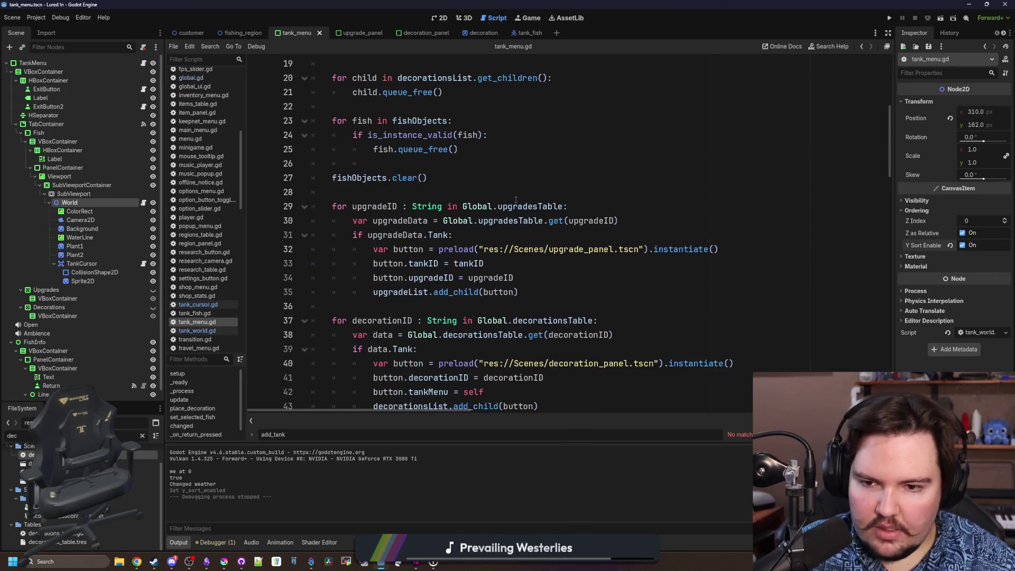
pyautogui.click(549, 284)
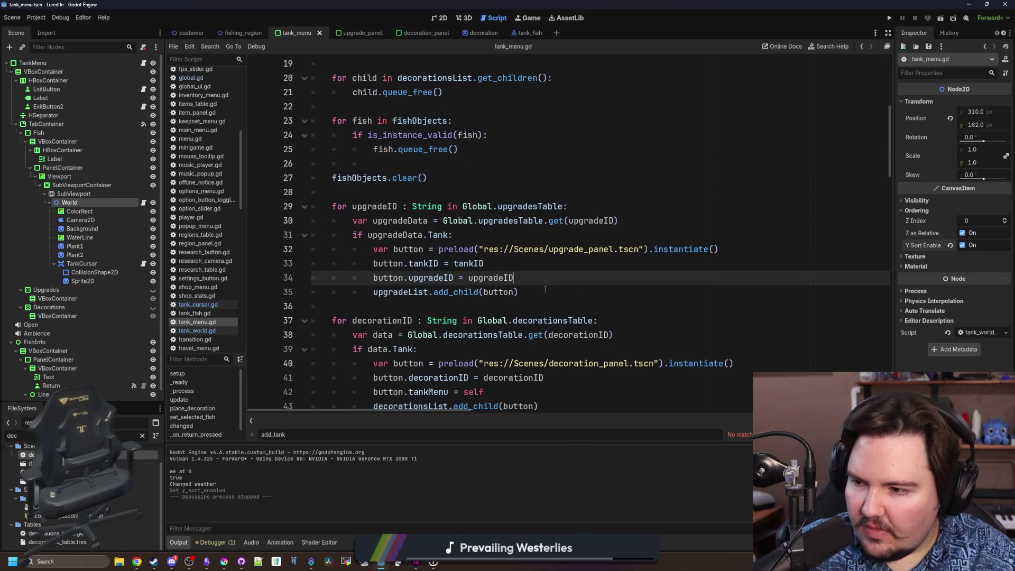
pyautogui.scroll(-3, 545, 289)
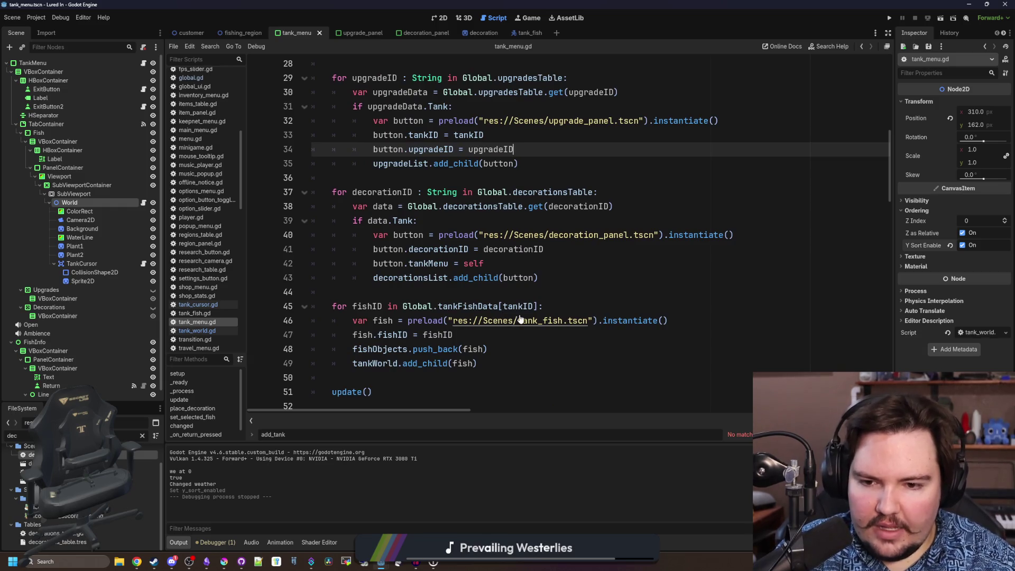
pyautogui.keyDown('ctrl'); pyautogui.click(521, 319); pyautogui.keyUp('ctrl')
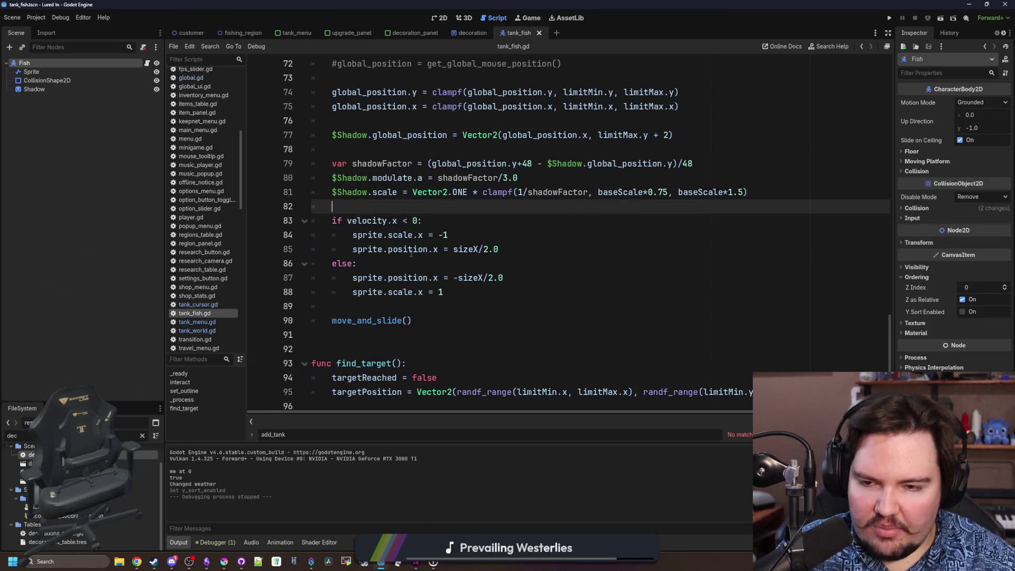
# Scroll through the fish movement code in _process of tank_fish.gd.
pyautogui.scroll(5, 464, 273)
pyautogui.scroll(6, 464, 274)
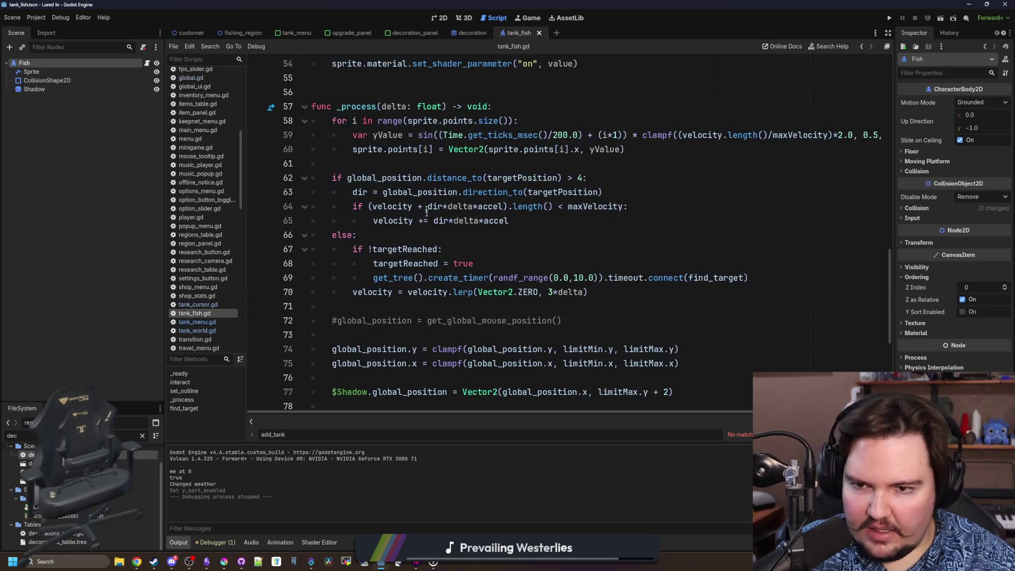
pyautogui.scroll(-6, 388, 271)
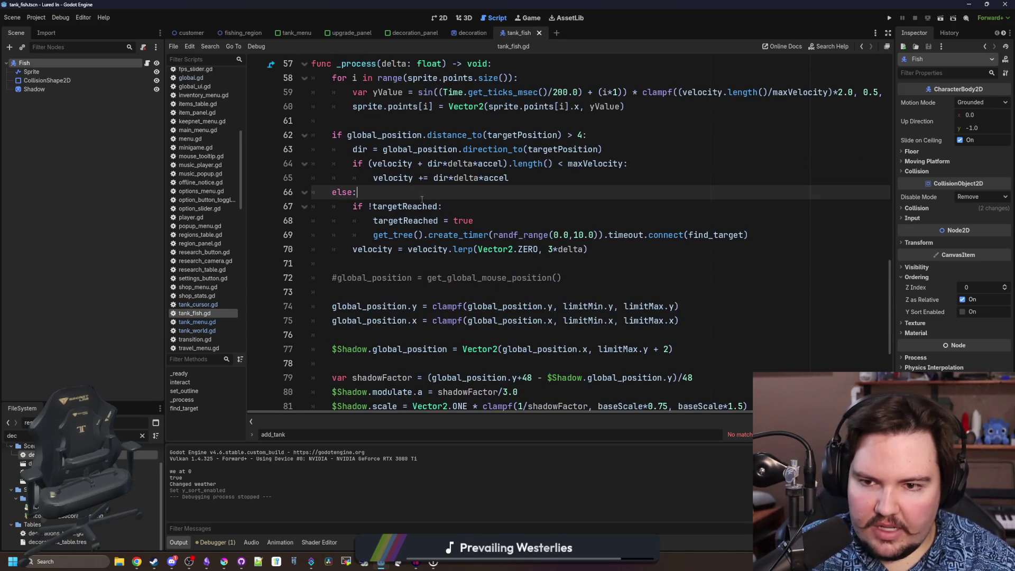
pyautogui.scroll(-4, 391, 254)
pyautogui.click(406, 165)
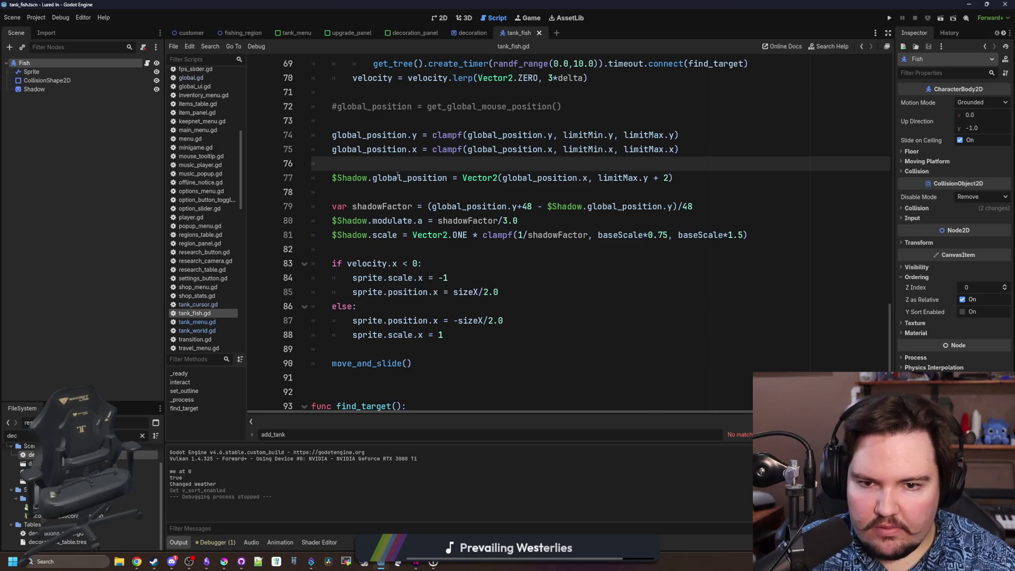
pyautogui.scroll(-1, 398, 175)
pyautogui.click(380, 207)
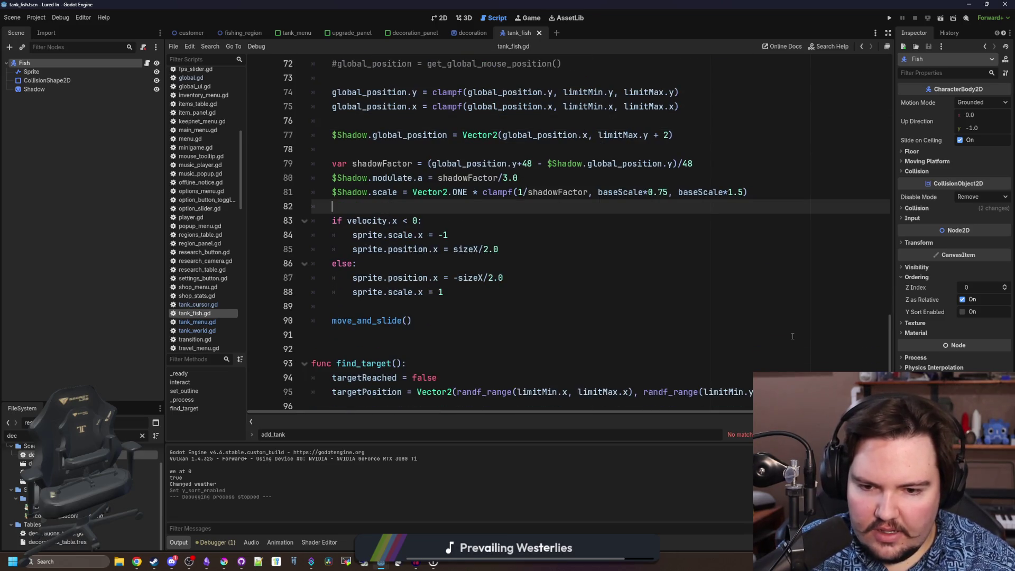
pyautogui.scroll(20, 792, 336)
pyautogui.scroll(3, 890, 160)
# Look over the setup lines at the top of tank_fish.gd, then switch to the Lured In Steam page.
pyautogui.click(387, 249)
pyautogui.click(421, 206)
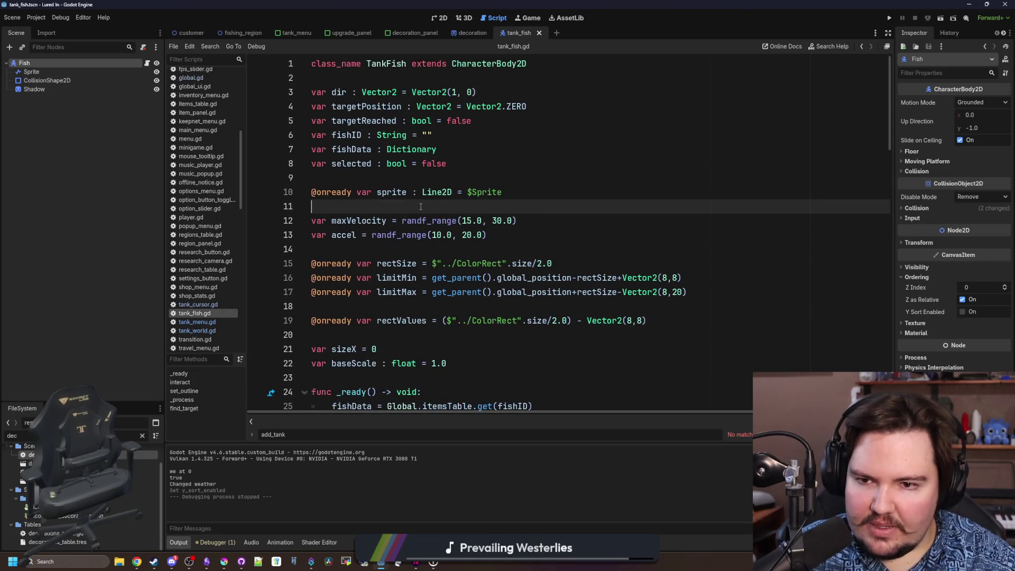
pyautogui.click(443, 176)
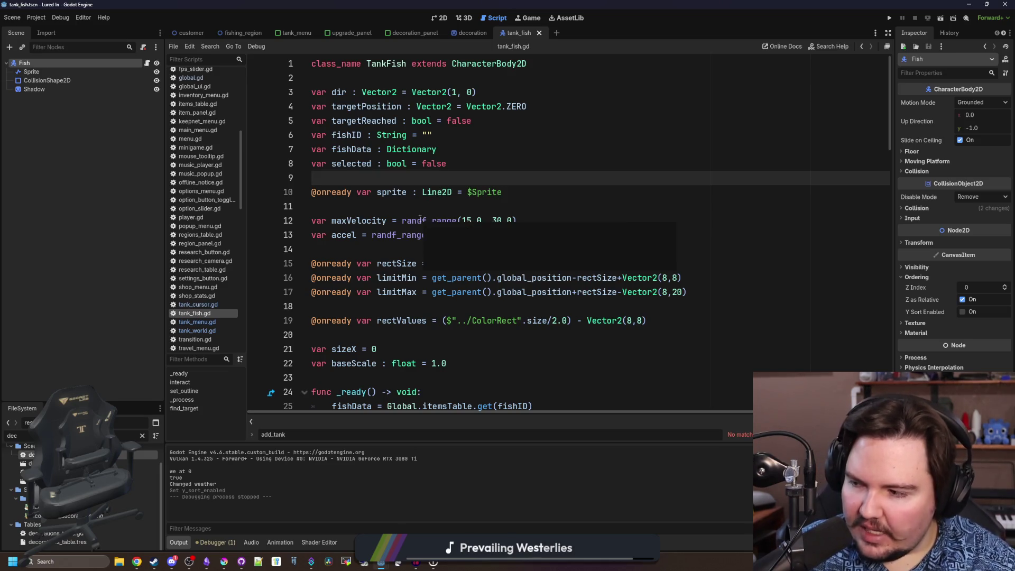
pyautogui.click(415, 206)
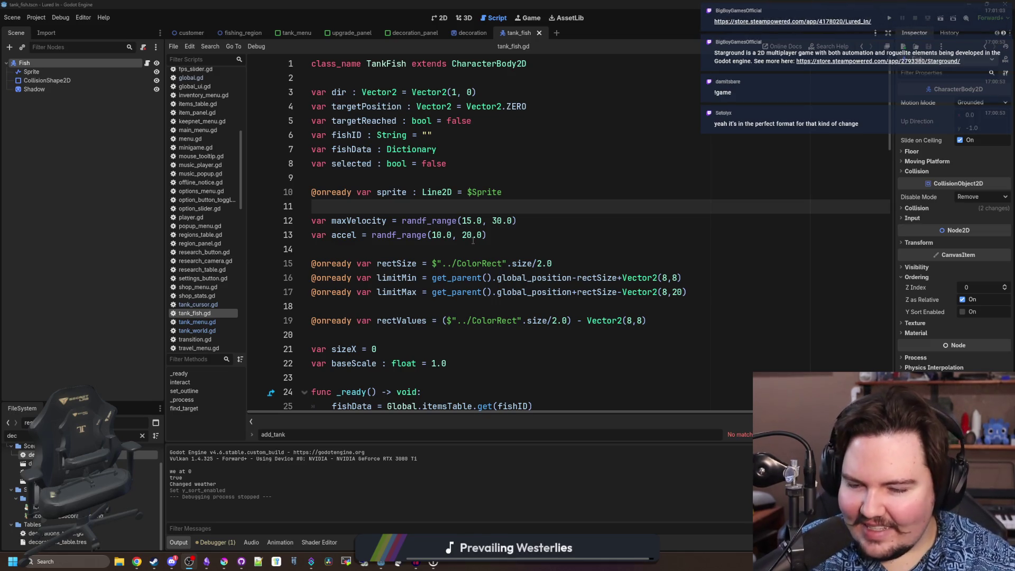
pyautogui.click(485, 246)
pyautogui.press('Up')
pyautogui.press('Up')
pyautogui.press('Up')
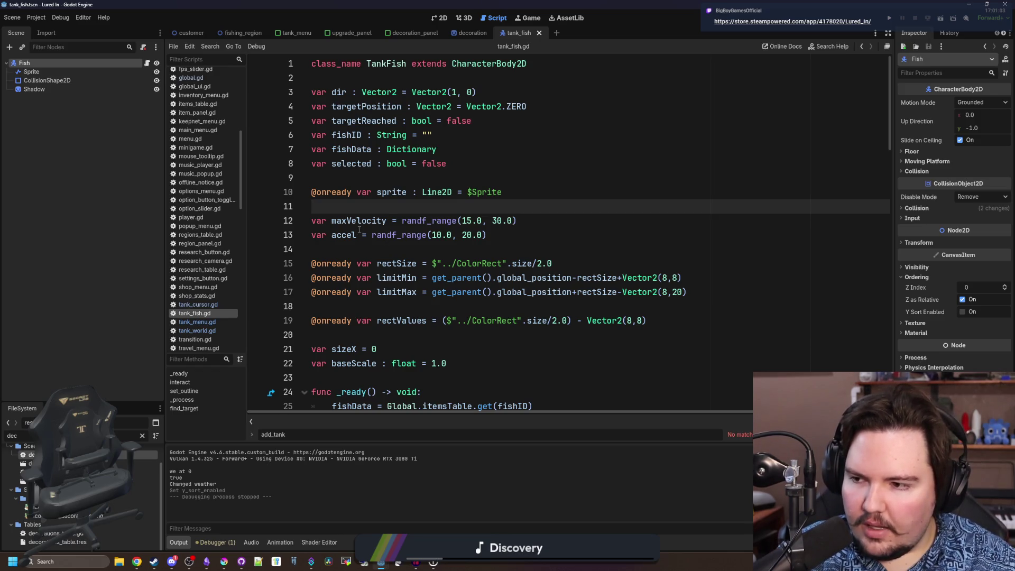
pyautogui.click(385, 181)
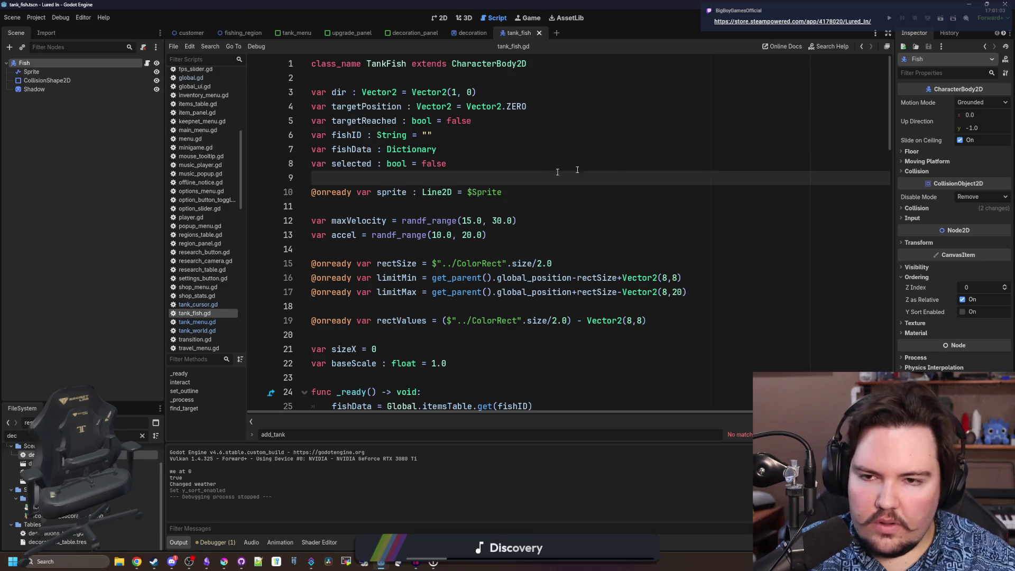
pyautogui.hotkey('alt', 'Tab')
pyautogui.scroll(5, 337, 431)
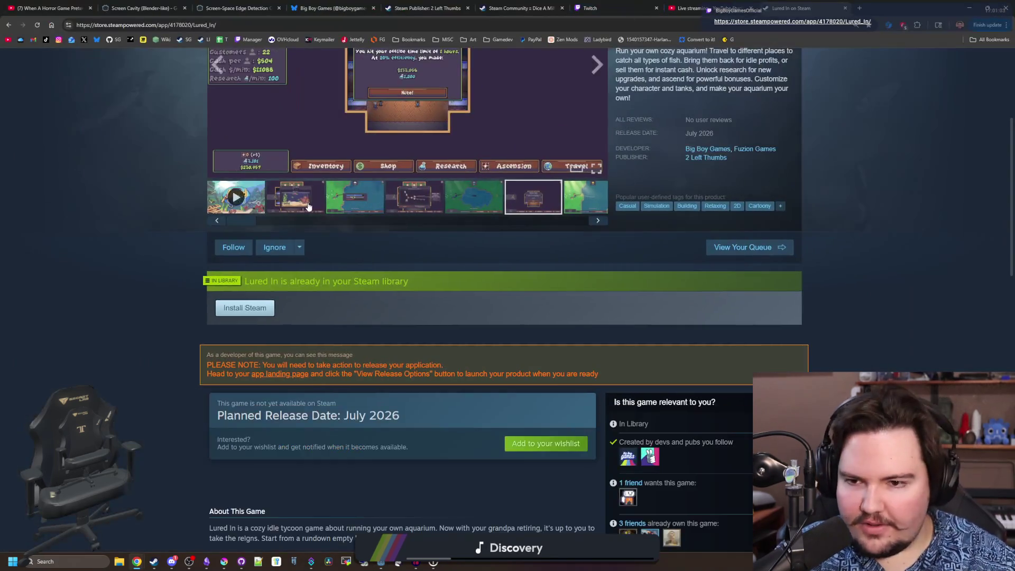
# Briefly play the Lured In gameplay trailer, pause it, and go back to Godot.
pyautogui.click(263, 414)
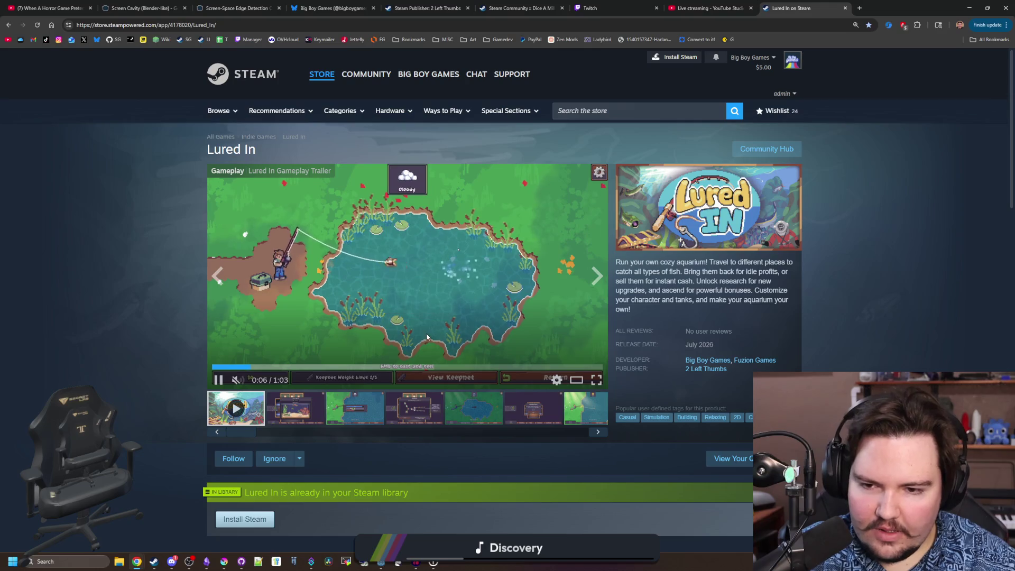
pyautogui.click(428, 337)
pyautogui.hotkey('alt', 'Tab')
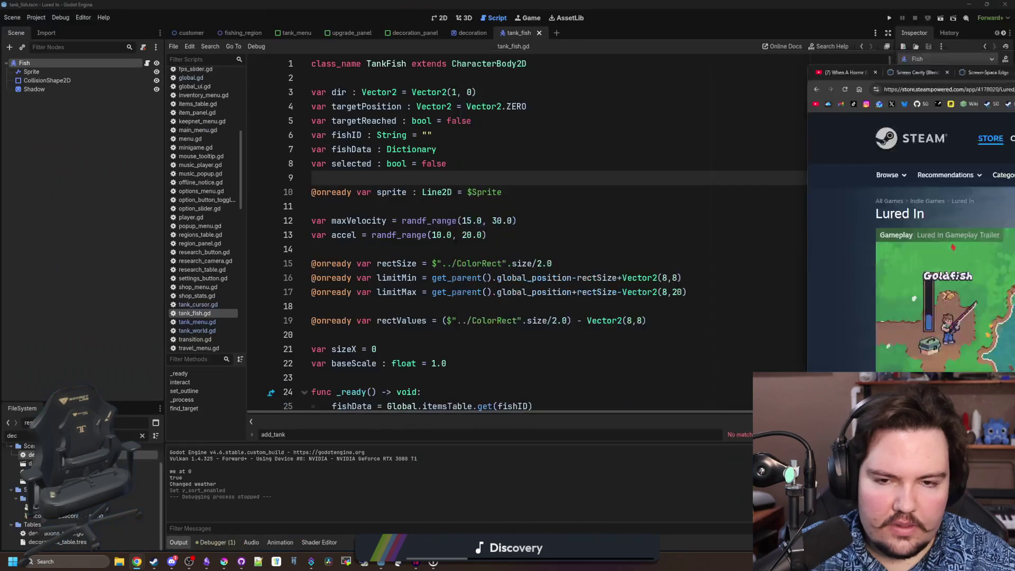
# In tank_menu.gd, add fish.z_index = 2 after tankWorld.add_child(fish), save, and relaunch the game.
pyautogui.click(385, 211)
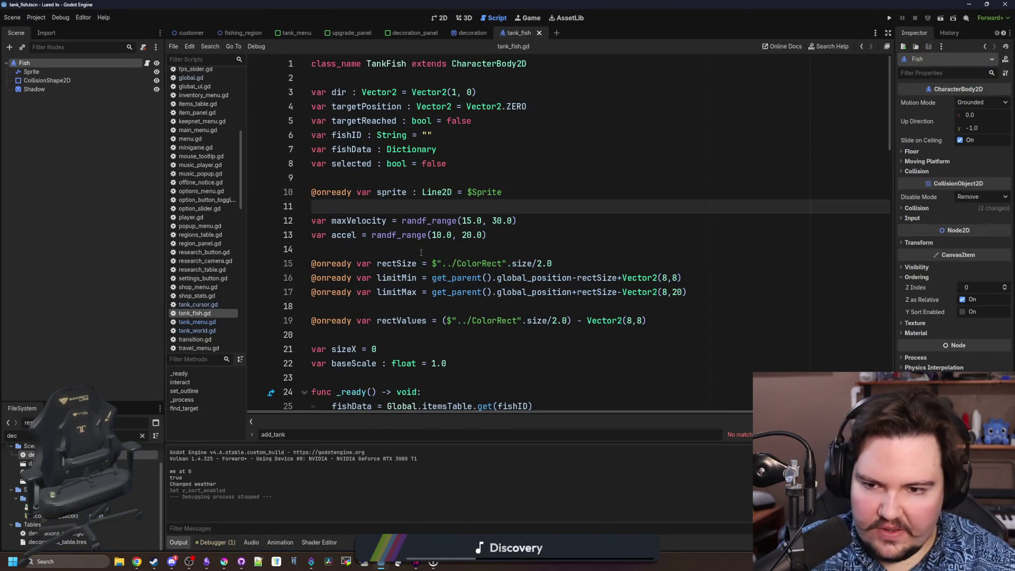
pyautogui.scroll(-6, 421, 253)
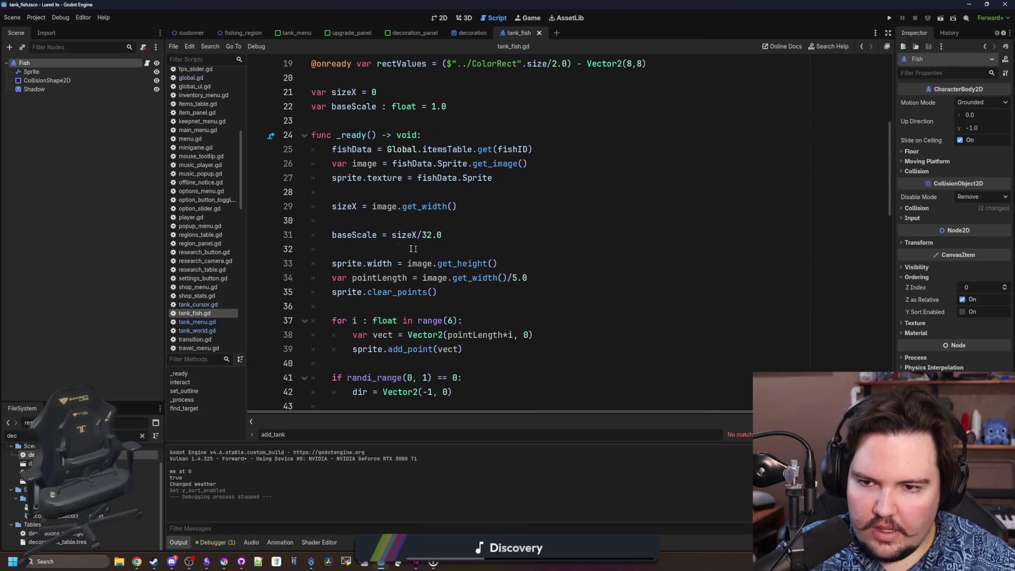
pyautogui.scroll(5, 186, 135)
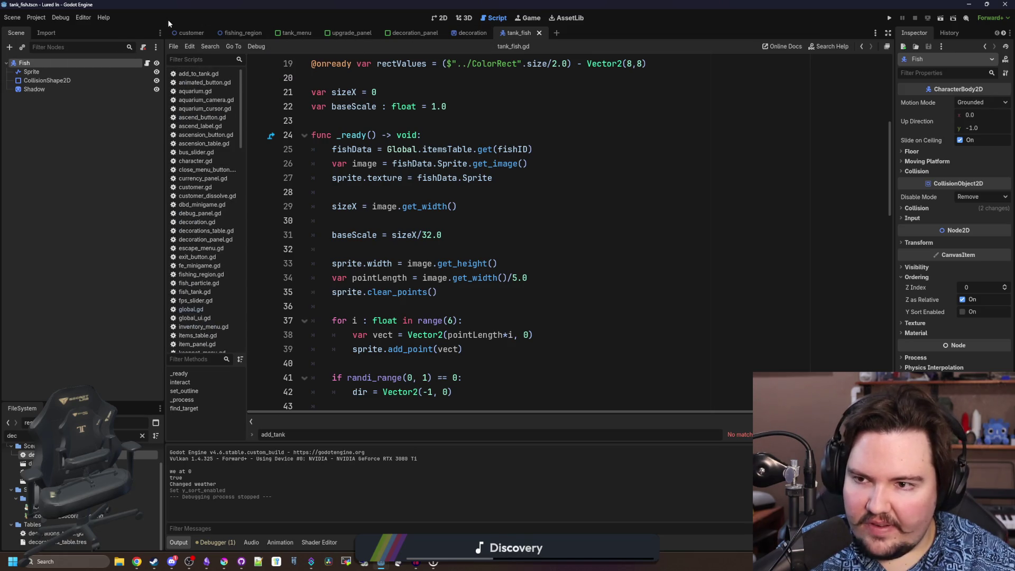
pyautogui.click(294, 32)
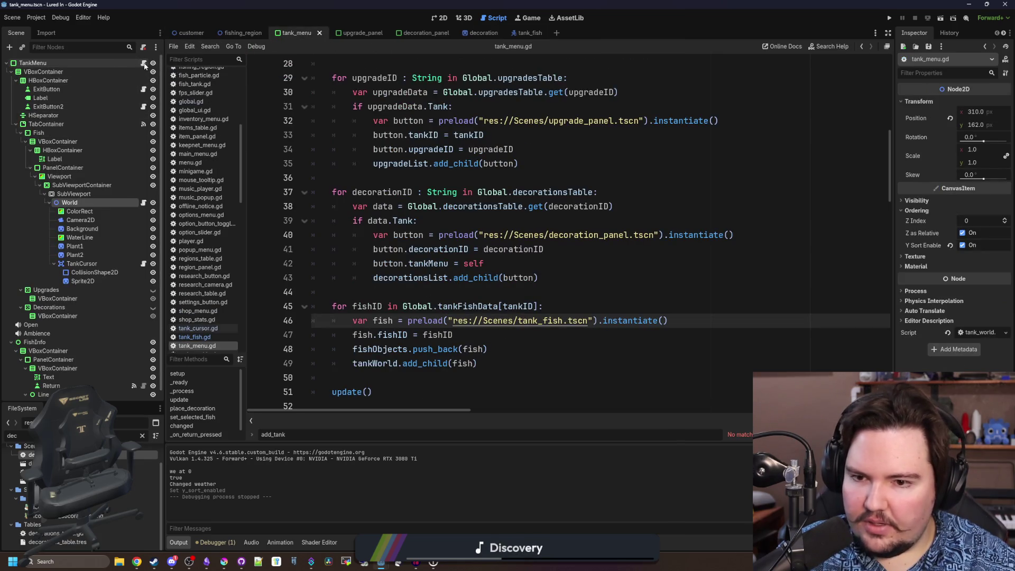
pyautogui.click(587, 305)
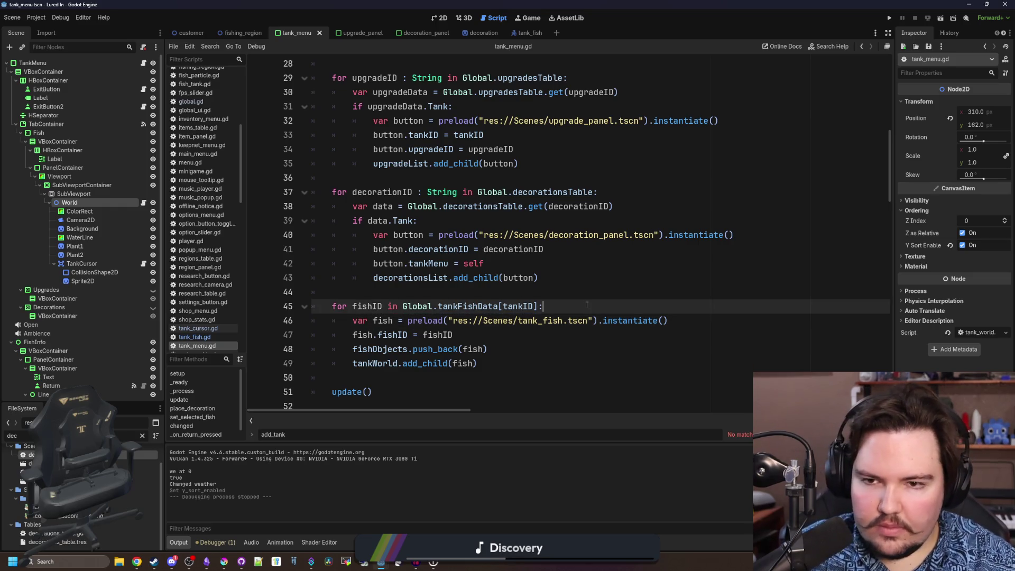
pyautogui.scroll(-2, 362, 202)
pyautogui.click(507, 278)
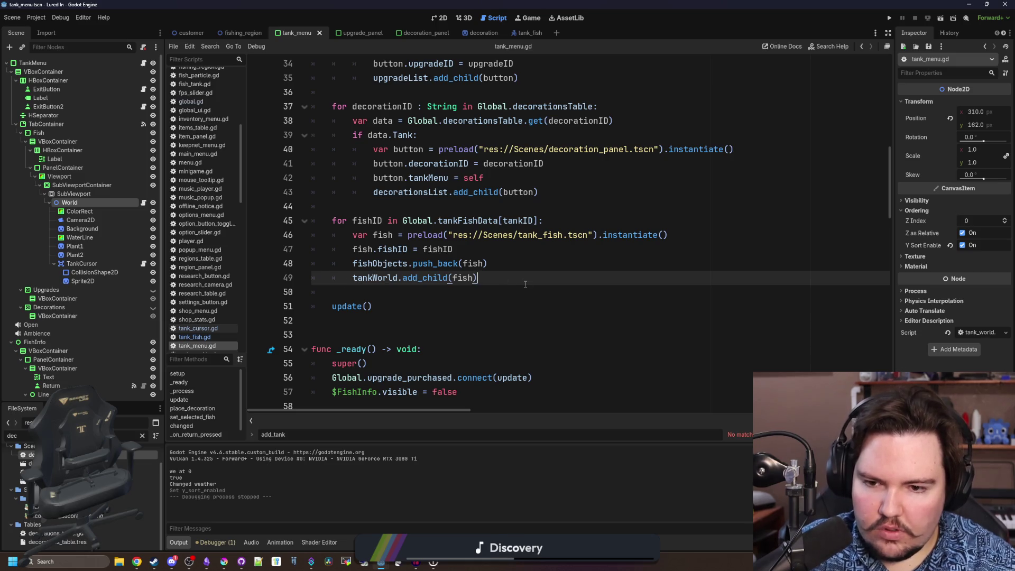
pyautogui.press('Return')
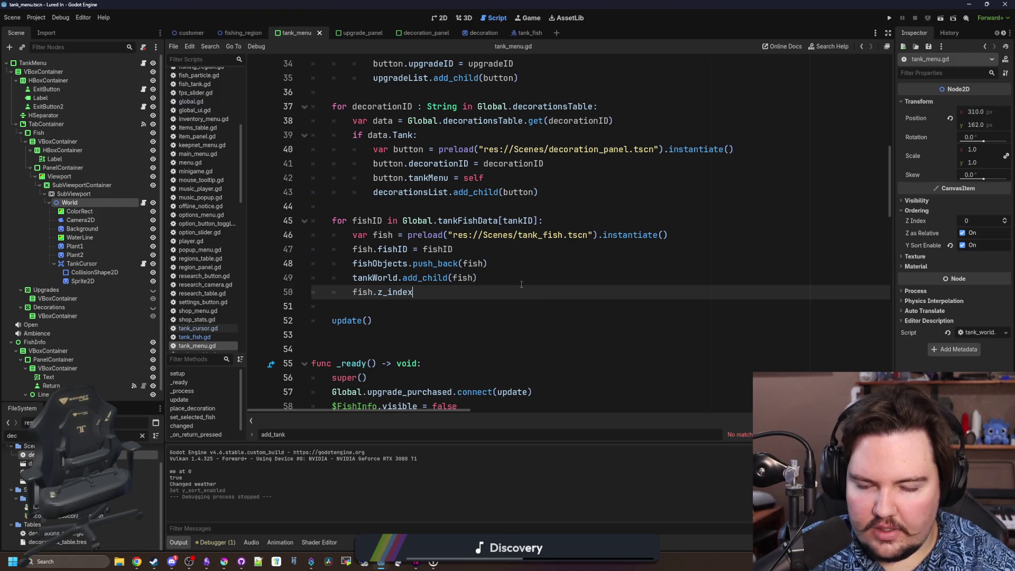
pyautogui.write('1')
pyautogui.hotkey('ctrl', 's')
pyautogui.click(891, 18)
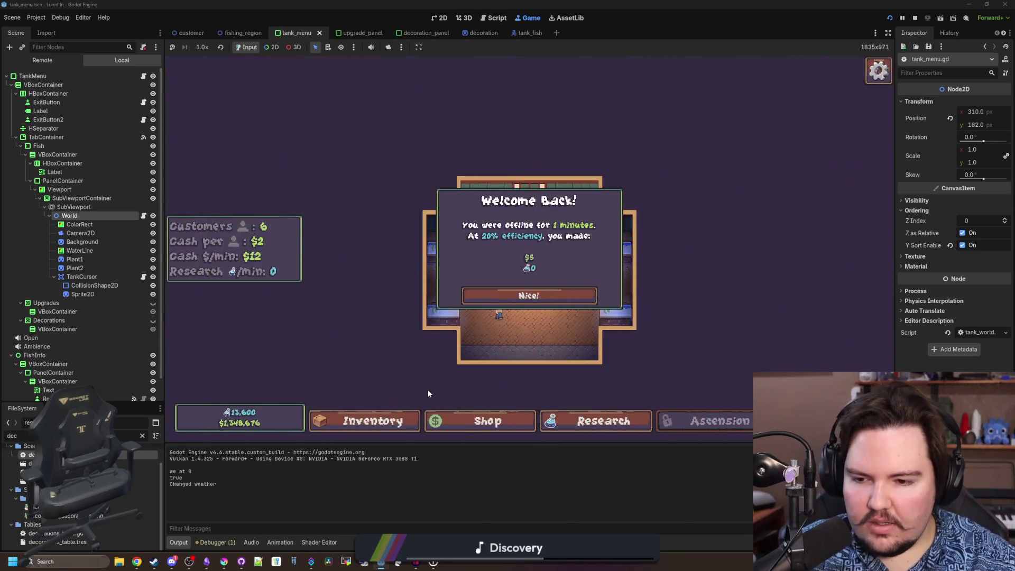
# Dismiss Welcome Back, then buy a $10 Seagrass for Fish Tank 2 and place it on the right side.
pyautogui.click(508, 300)
pyautogui.click(361, 256)
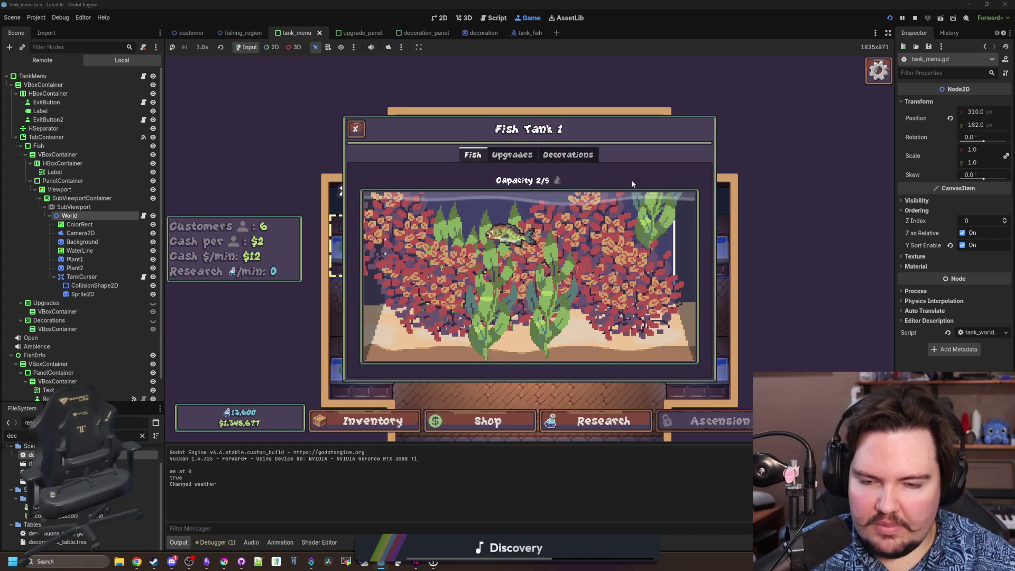
pyautogui.click(721, 249)
pyautogui.click(698, 245)
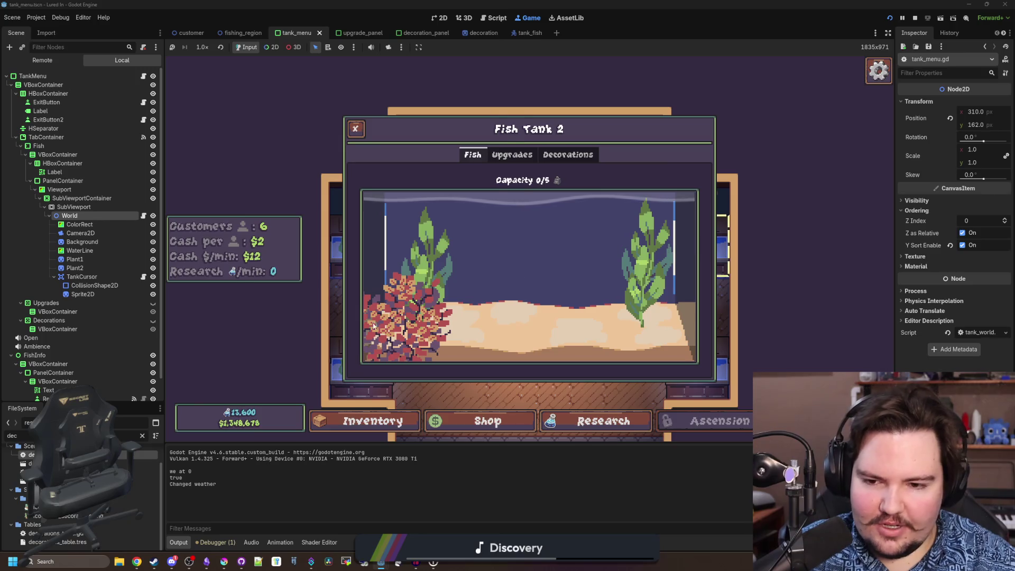
pyautogui.click(552, 156)
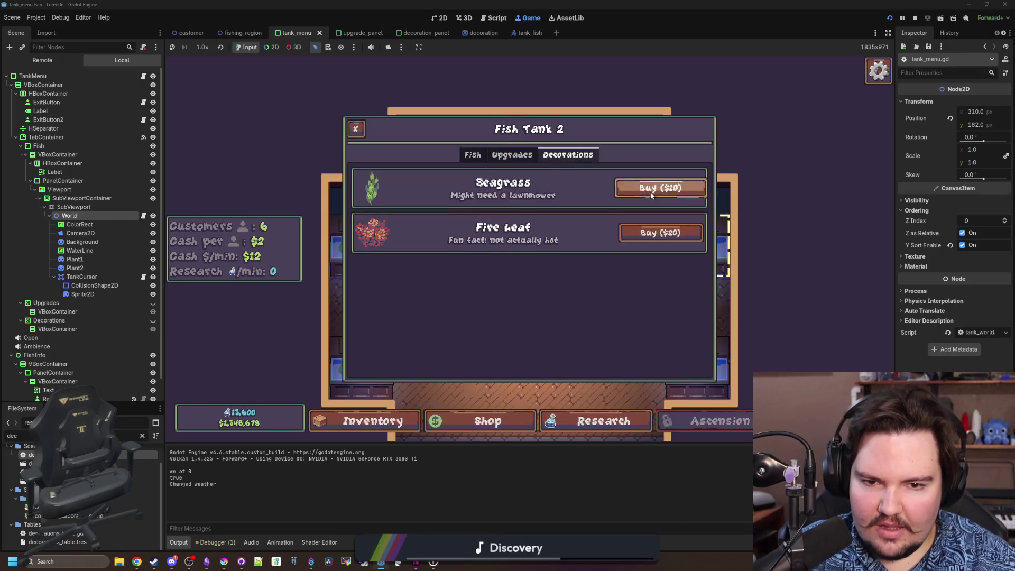
pyautogui.click(651, 195)
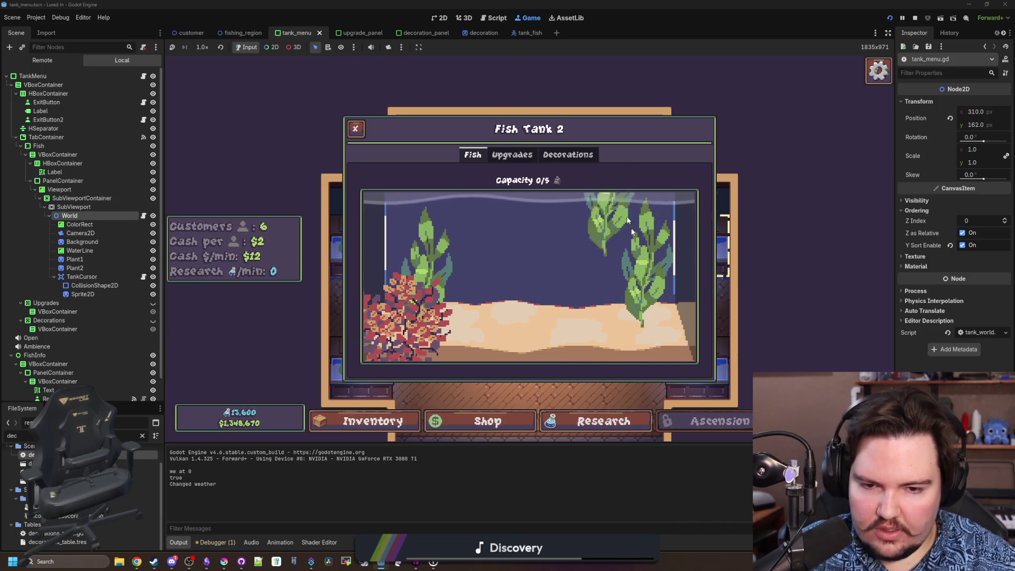
pyautogui.click(609, 282)
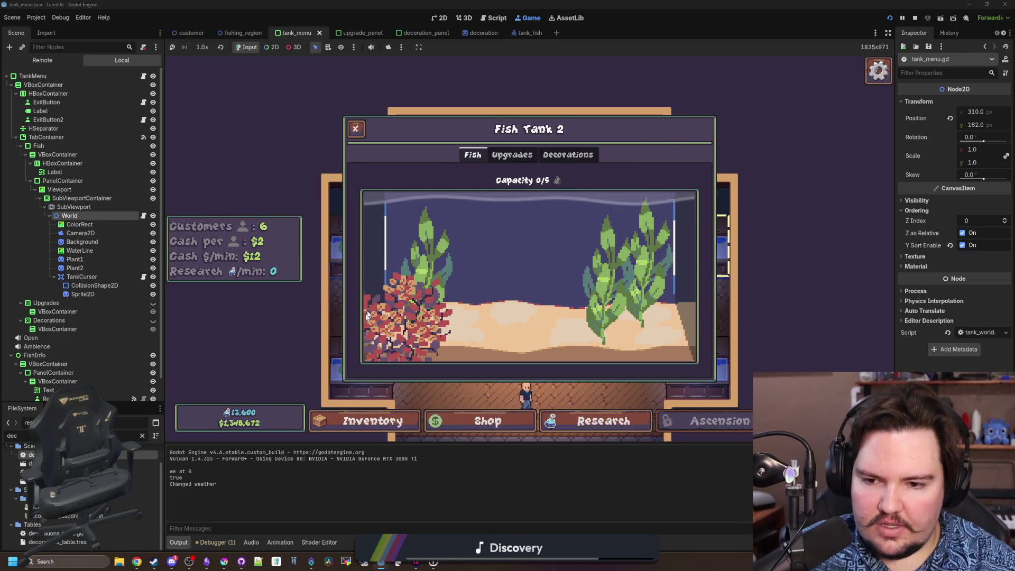
# Buy two Fire Leaf corals, place one in the top-right corner, and go to Fish Tank 1.
pyautogui.click(559, 156)
pyautogui.click(528, 183)
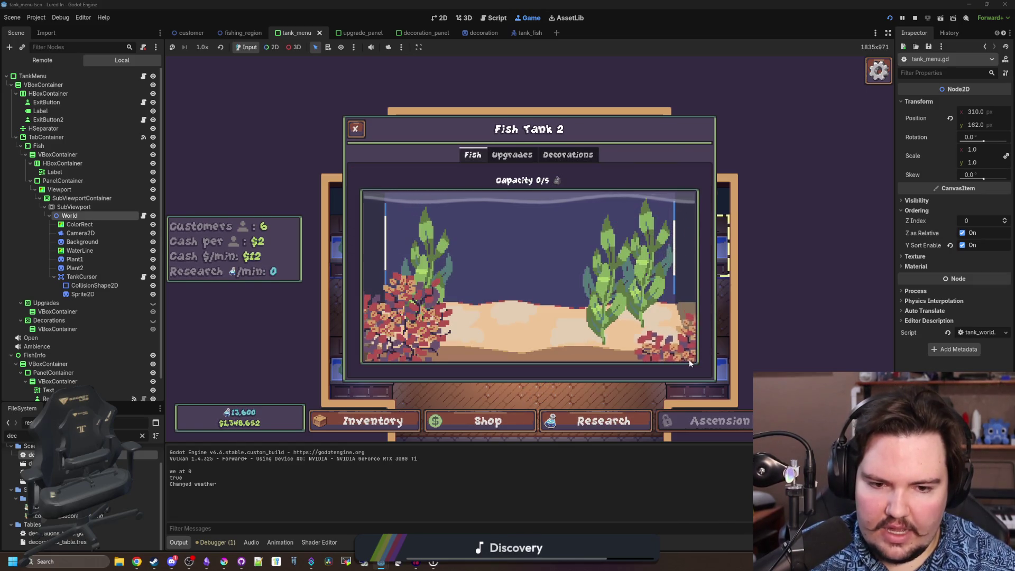
pyautogui.click(571, 154)
pyautogui.click(654, 234)
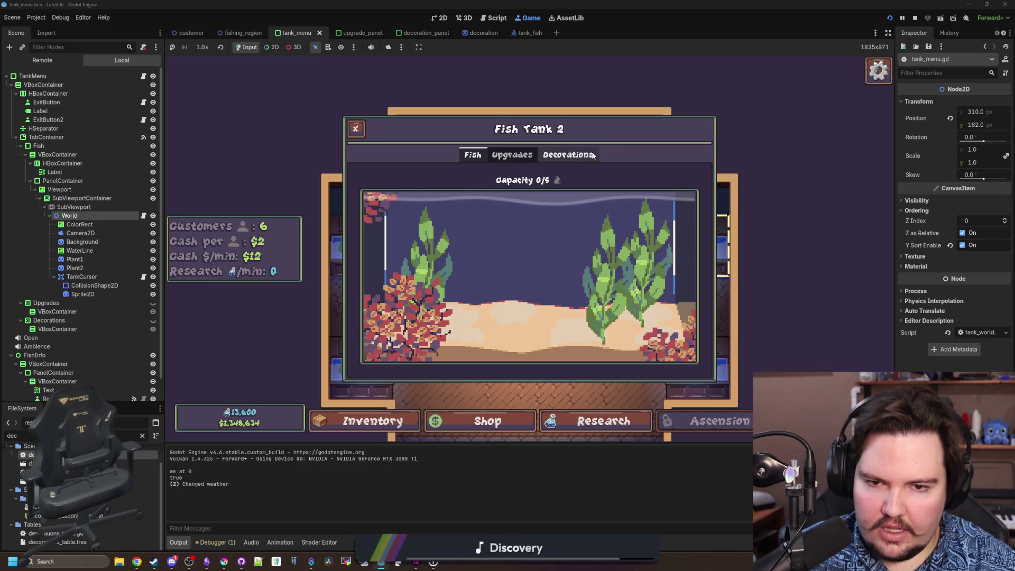
pyautogui.click(568, 155)
pyautogui.click(656, 232)
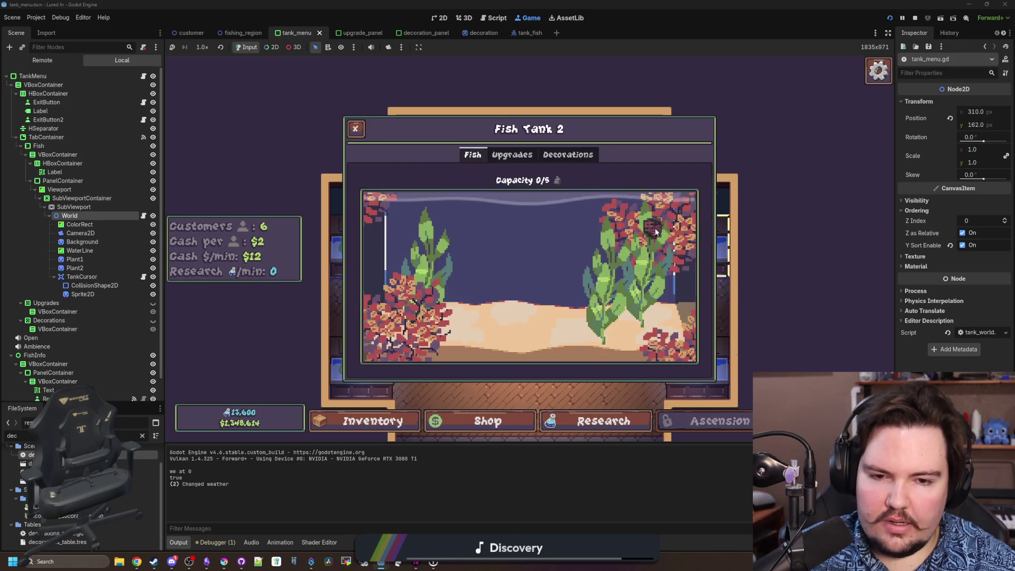
pyautogui.click(689, 181)
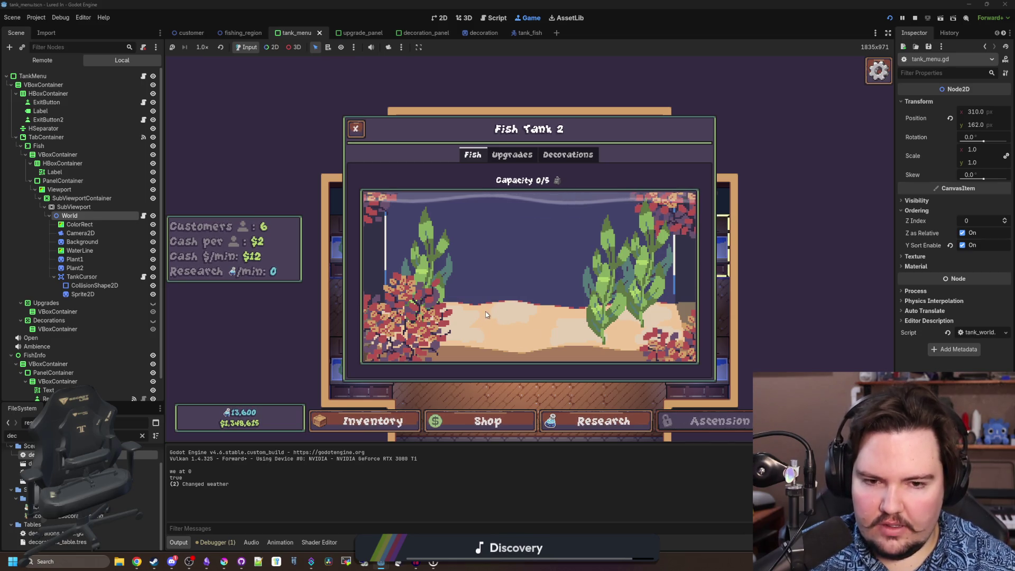
pyautogui.press('Escape')
pyautogui.click(362, 248)
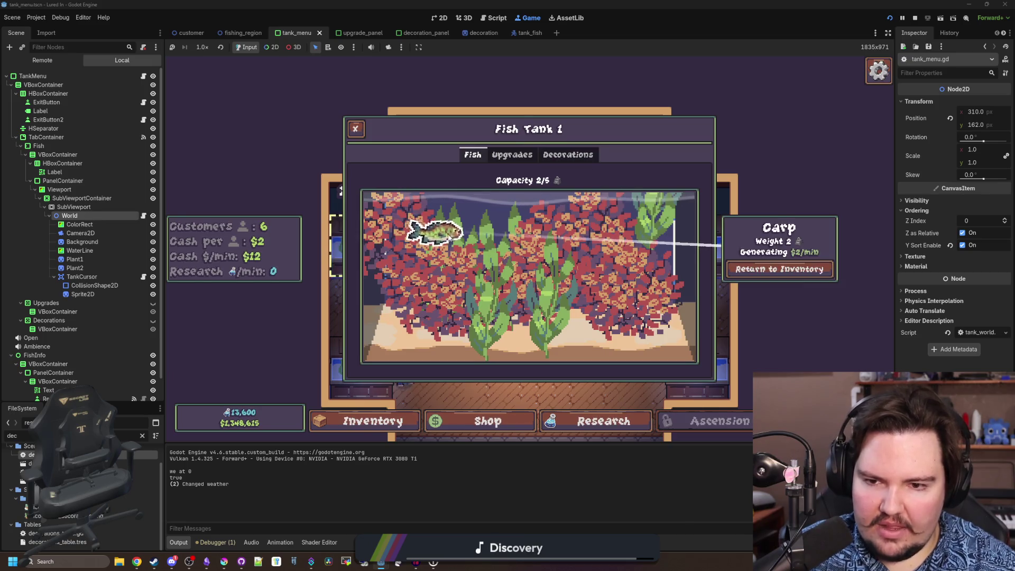
# Select the carp in Fish Tank 1 to check its info card, then stop the game with F8 and save.
pyautogui.click(465, 240)
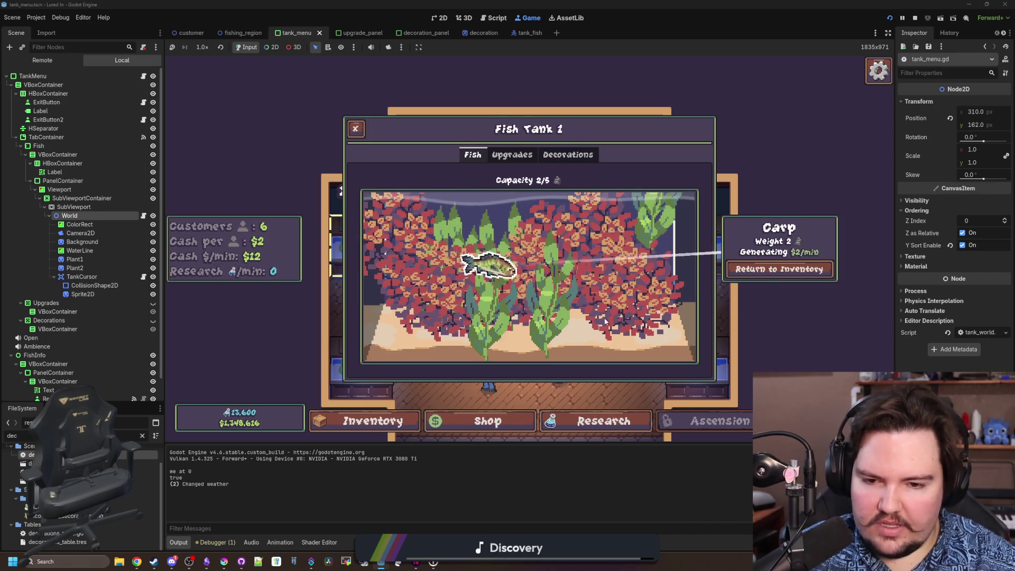
pyautogui.click(585, 300)
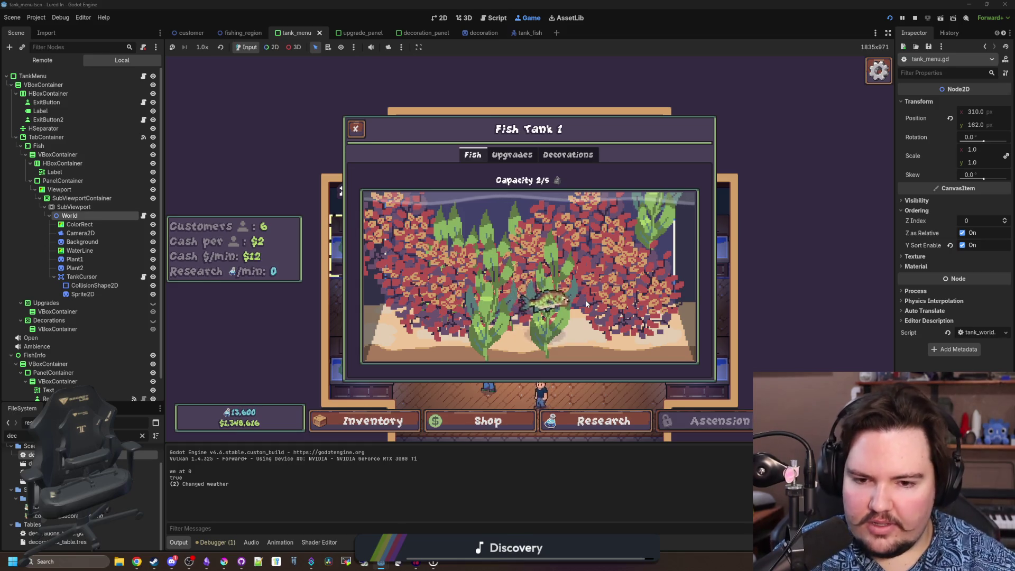
pyautogui.click(585, 299)
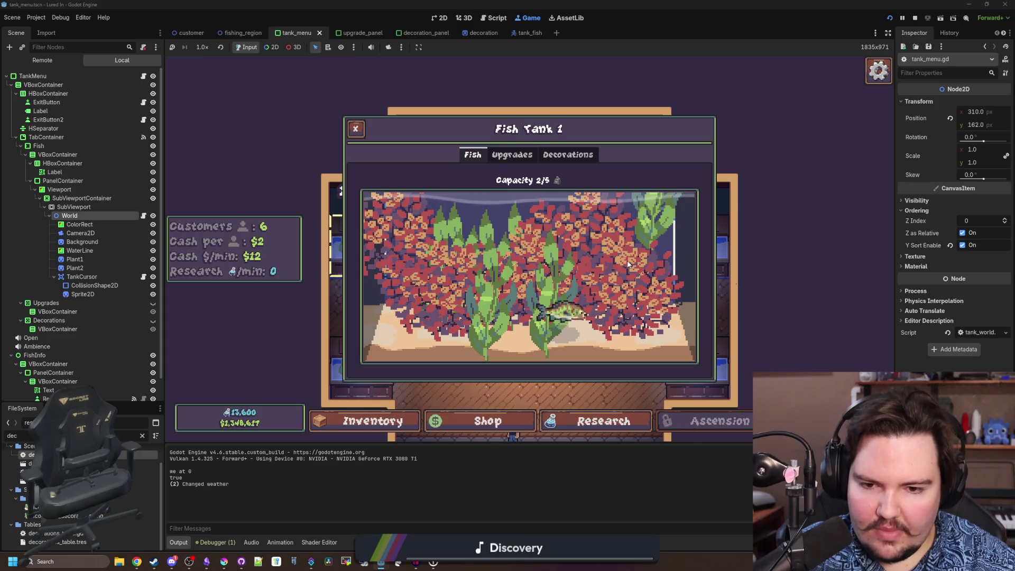
pyautogui.click(550, 317)
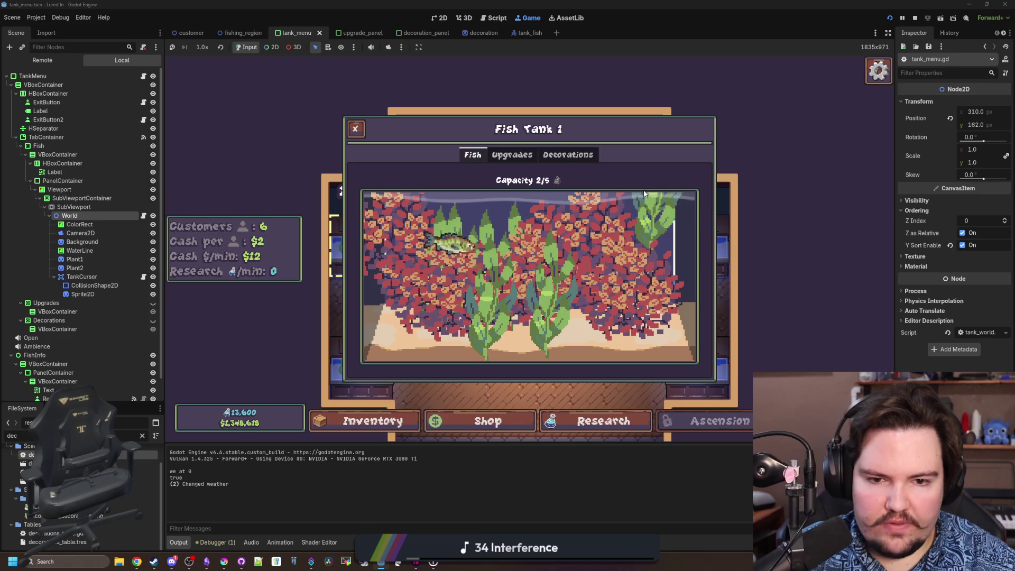
pyautogui.press('F8')
pyautogui.hotkey('ctrl', 's')
# Browse the open script, save the scene, and look up the String type documentation.
pyautogui.click(455, 205)
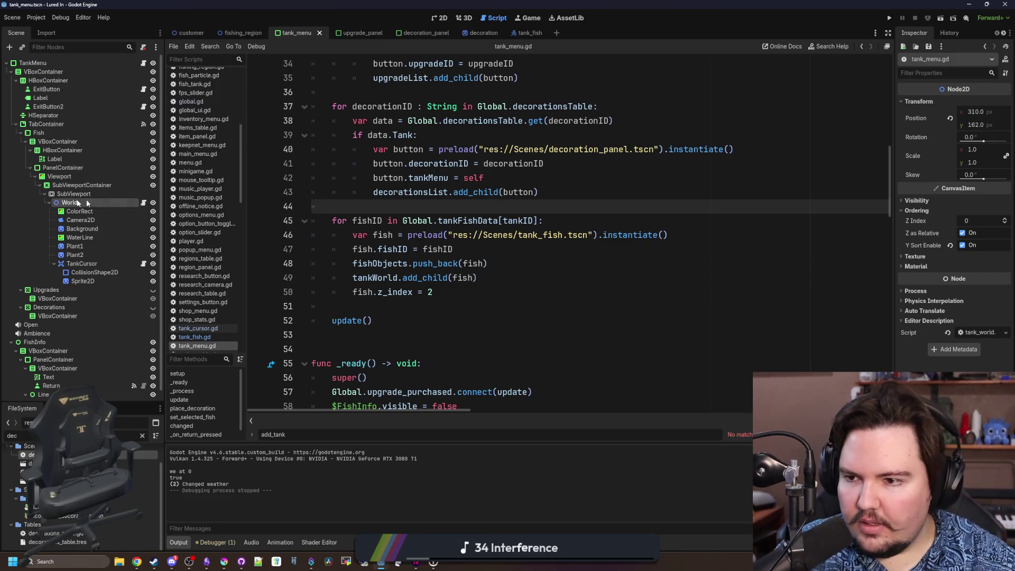
pyautogui.scroll(2, 461, 245)
pyautogui.scroll(9, 461, 245)
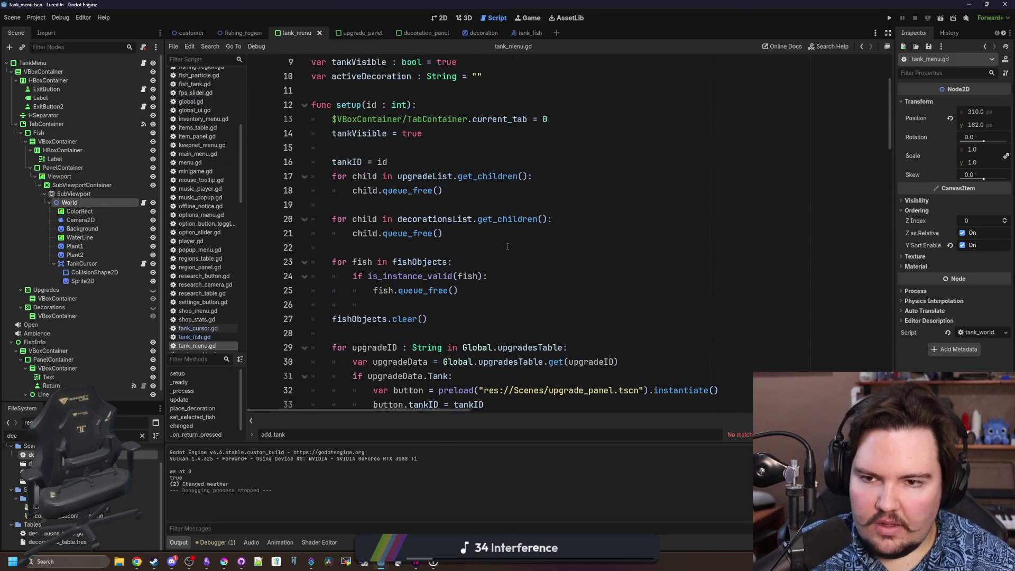
pyautogui.click(423, 207)
pyautogui.hotkey('ctrl', 's')
pyautogui.scroll(-5, 423, 207)
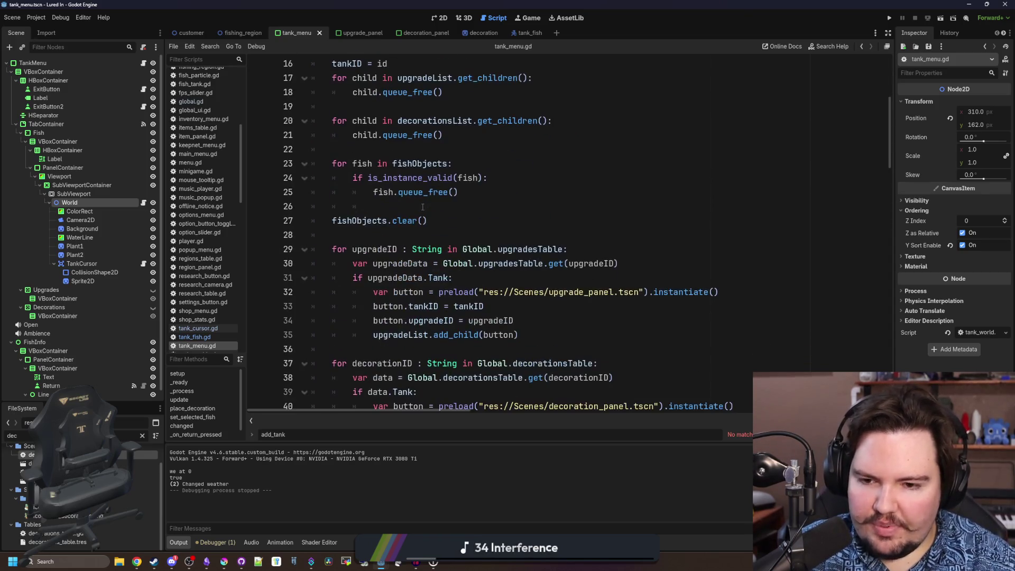
pyautogui.click(418, 233)
pyautogui.scroll(-4, 414, 215)
pyautogui.keyDown('ctrl'); pyautogui.click(449, 192); pyautogui.keyUp('ctrl')
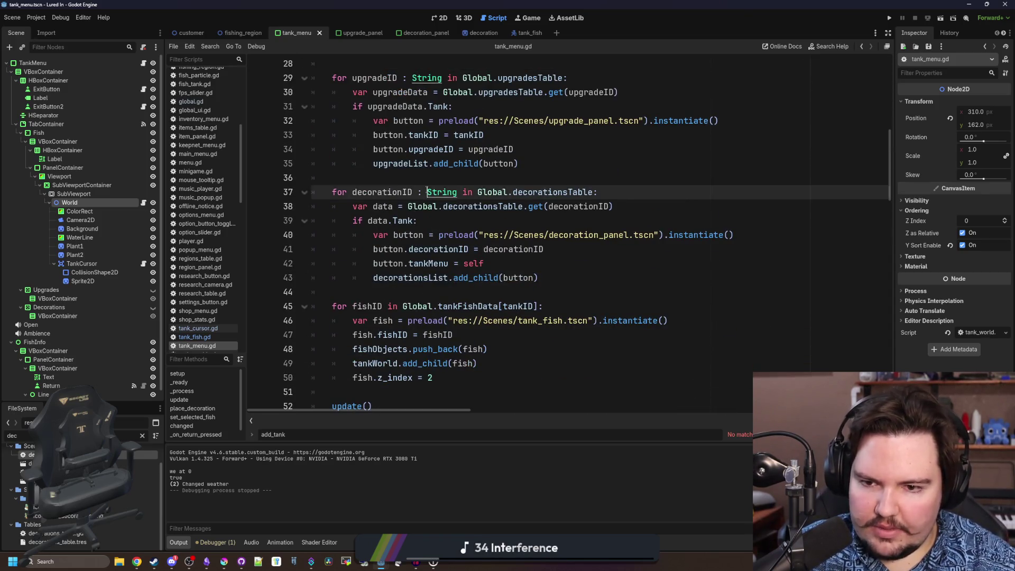
# Open tank_world.gd, then TankCursor's tank_cursor.gd, and scroll through its code.
pyautogui.click(143, 204)
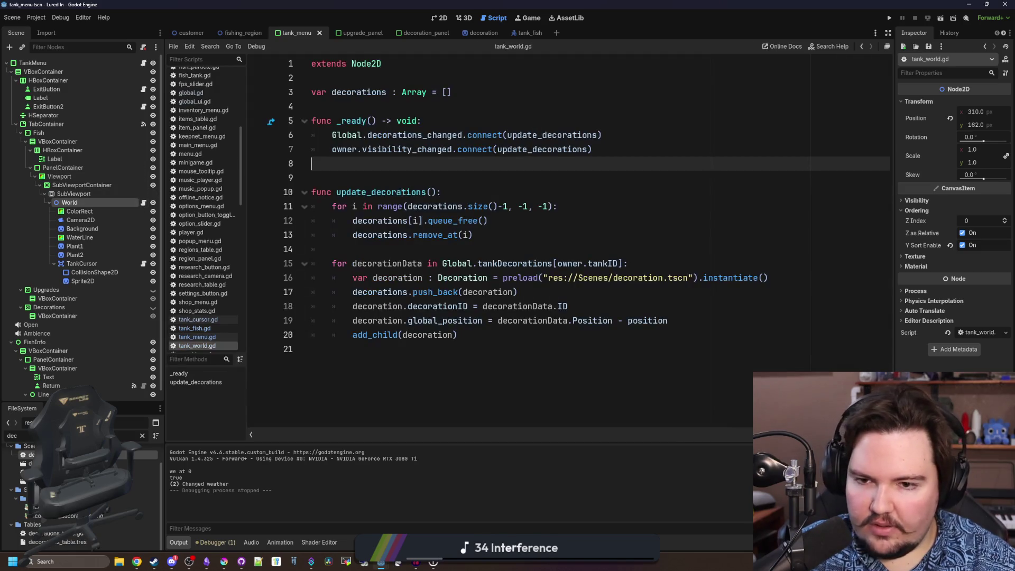
pyautogui.click(144, 263)
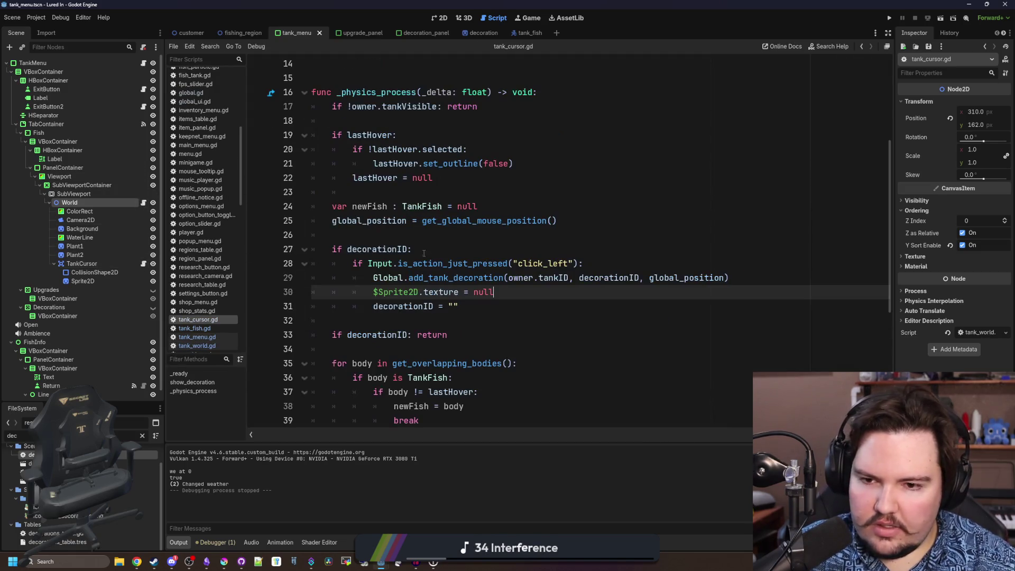
pyautogui.scroll(-1, 420, 238)
pyautogui.scroll(-1, 420, 238)
pyautogui.scroll(4, 404, 214)
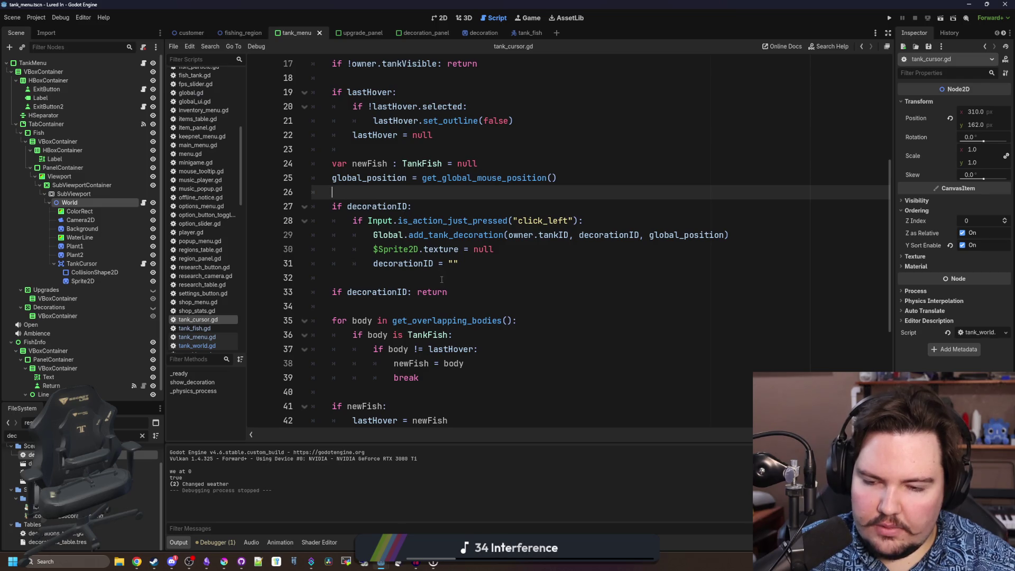
pyautogui.scroll(-4, 416, 251)
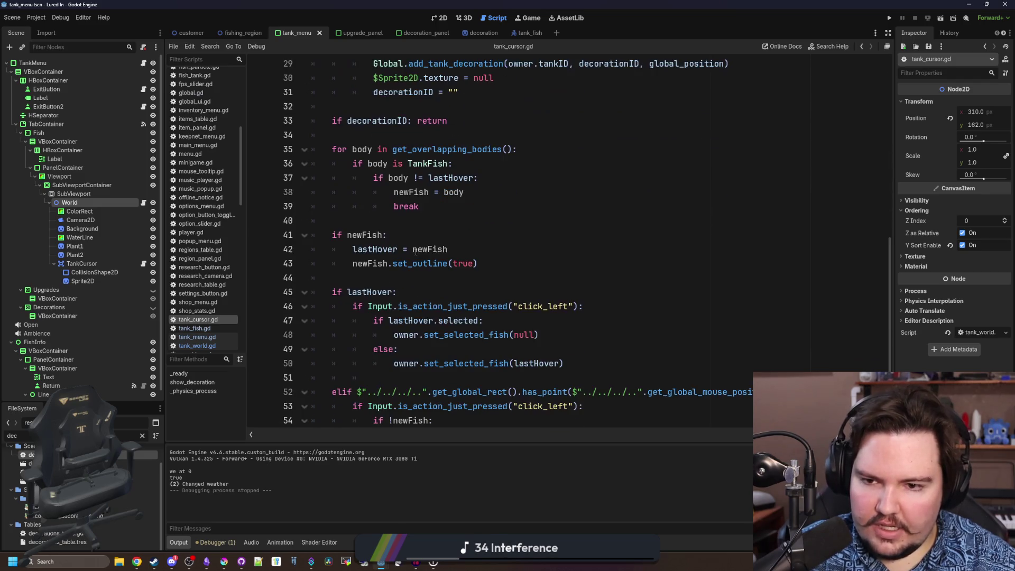
# Extend the TankFish check on line 36 with '|| body is Decoration'.
pyautogui.click(447, 208)
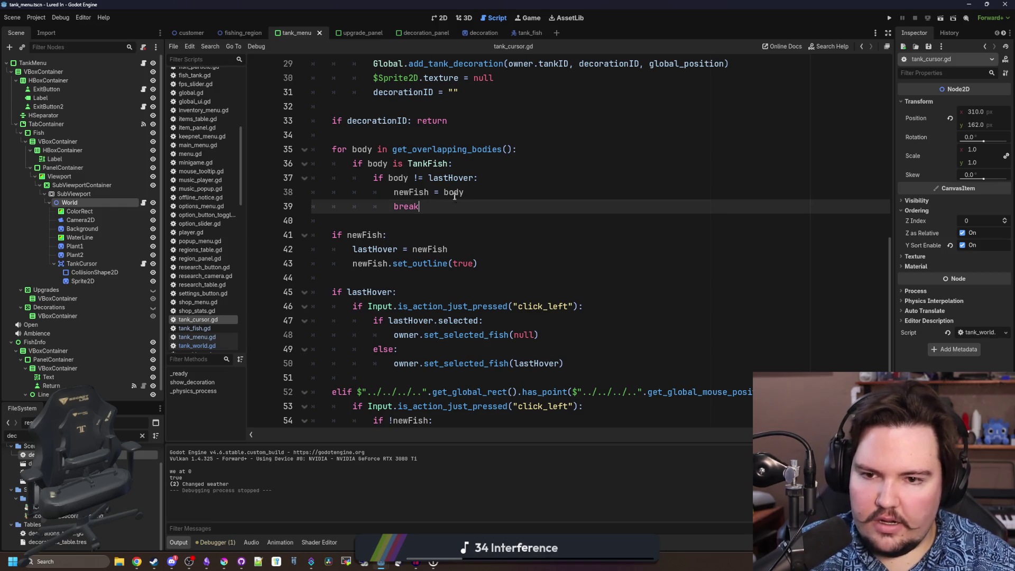
pyautogui.scroll(1, 428, 199)
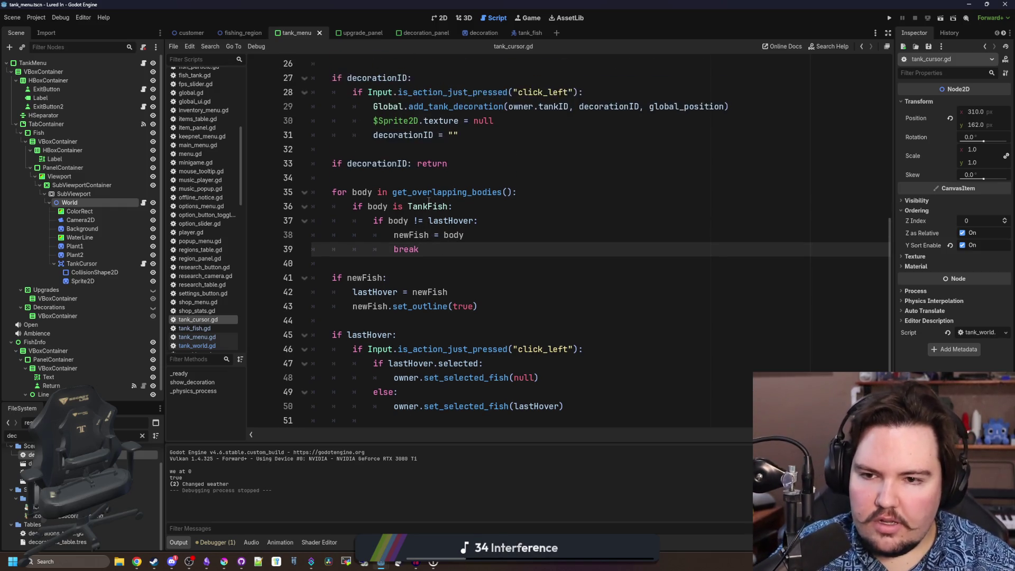
pyautogui.doubleClick(423, 205)
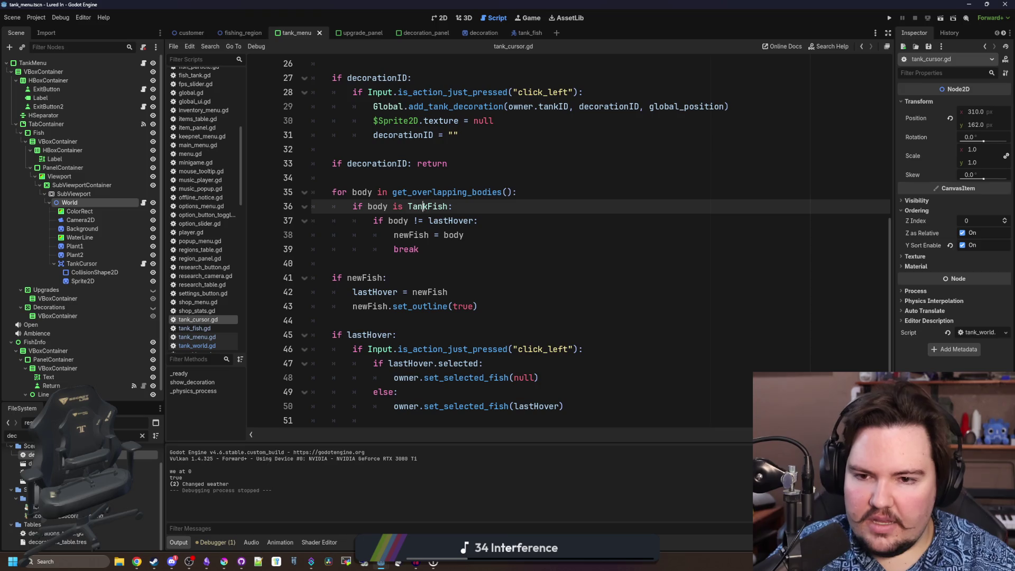
pyautogui.click(423, 207)
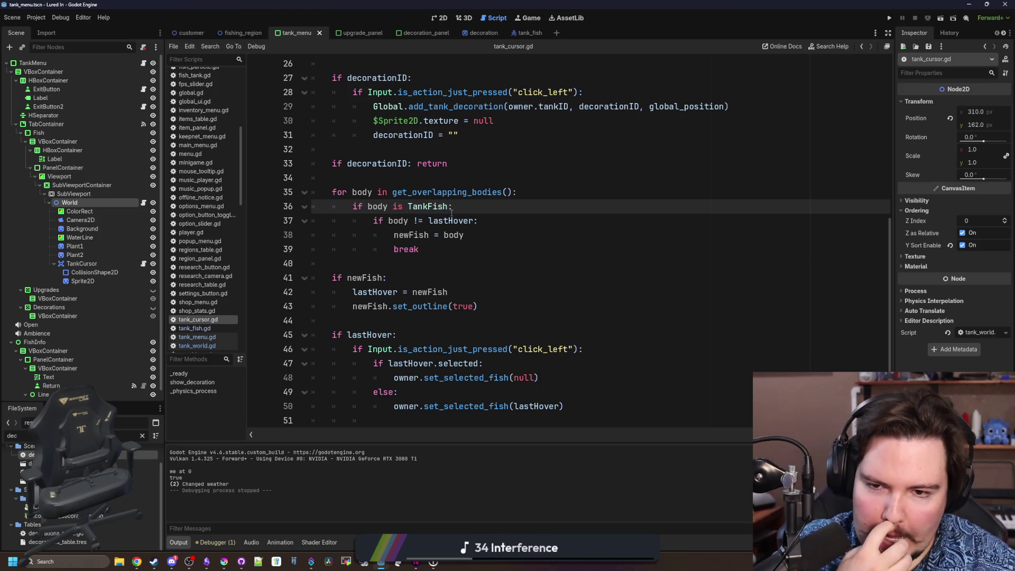
pyautogui.write('|| body ')
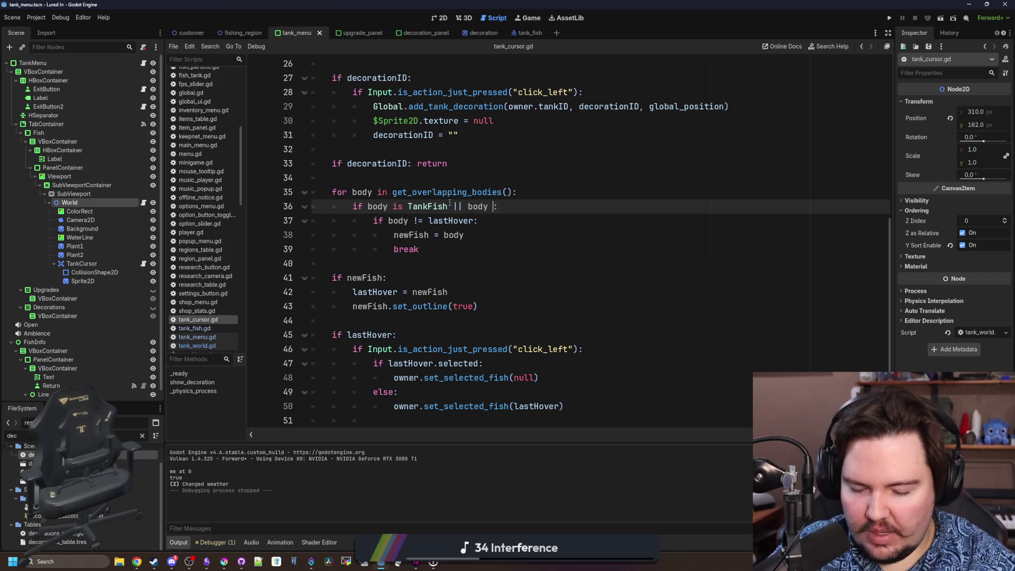
pyautogui.write('is Decira')
pyautogui.press('BackSpace')
pyautogui.press('BackSpace')
pyautogui.press('BackSpace')
pyautogui.write('oration')
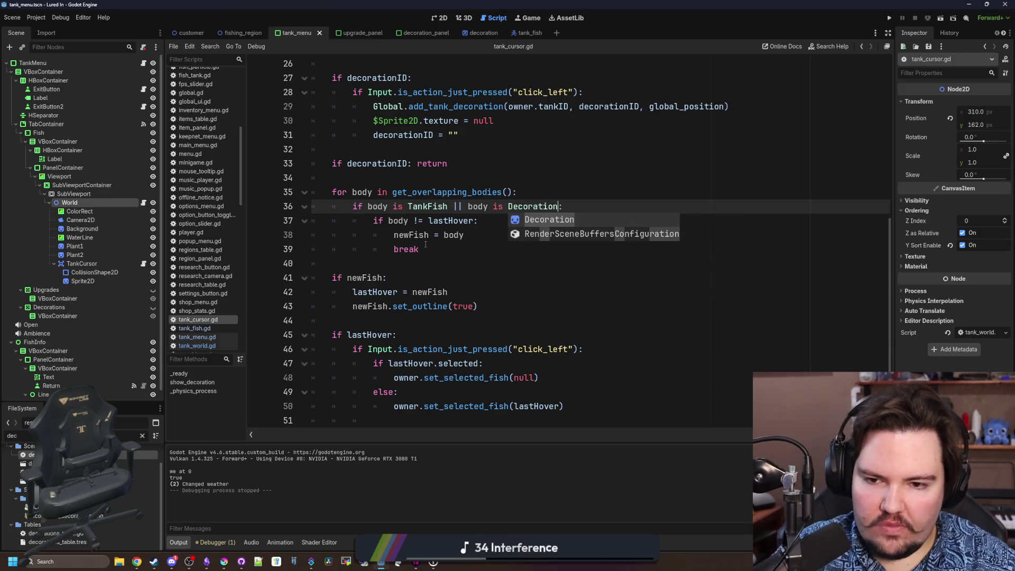
pyautogui.click(424, 242)
# Turn the newFish declaration on line 24 into an untyped newObject.
pyautogui.scroll(5, 424, 242)
pyautogui.click(398, 239)
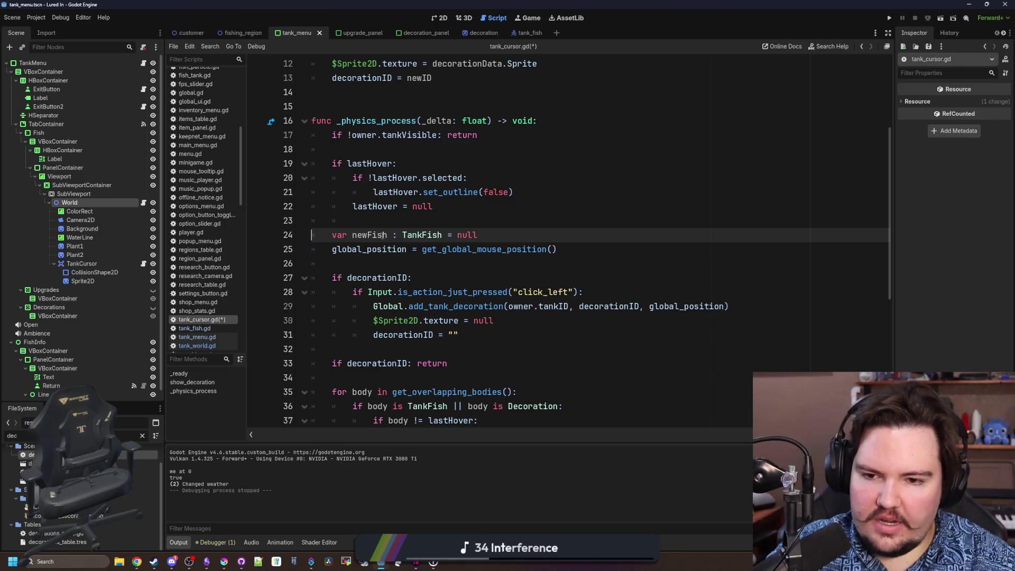
pyautogui.doubleClick(421, 235)
pyautogui.press('BackSpace')
pyautogui.press('BackSpace')
pyautogui.press('BackSpace')
pyautogui.press('BackSpace')
pyautogui.press('BackSpace')
pyautogui.press('BackSpace')
pyautogui.press('BackSpace')
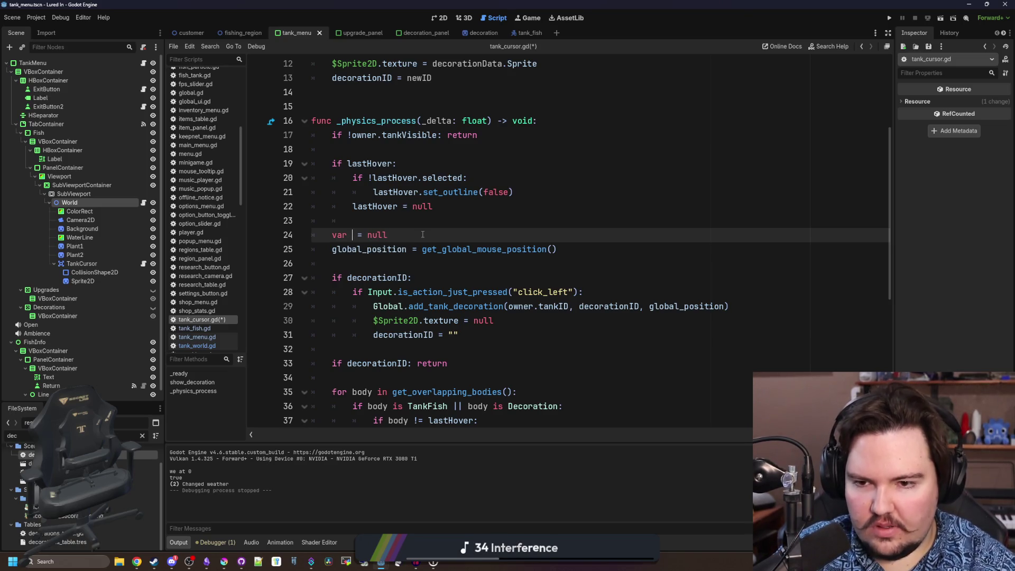
pyautogui.write('newObject')
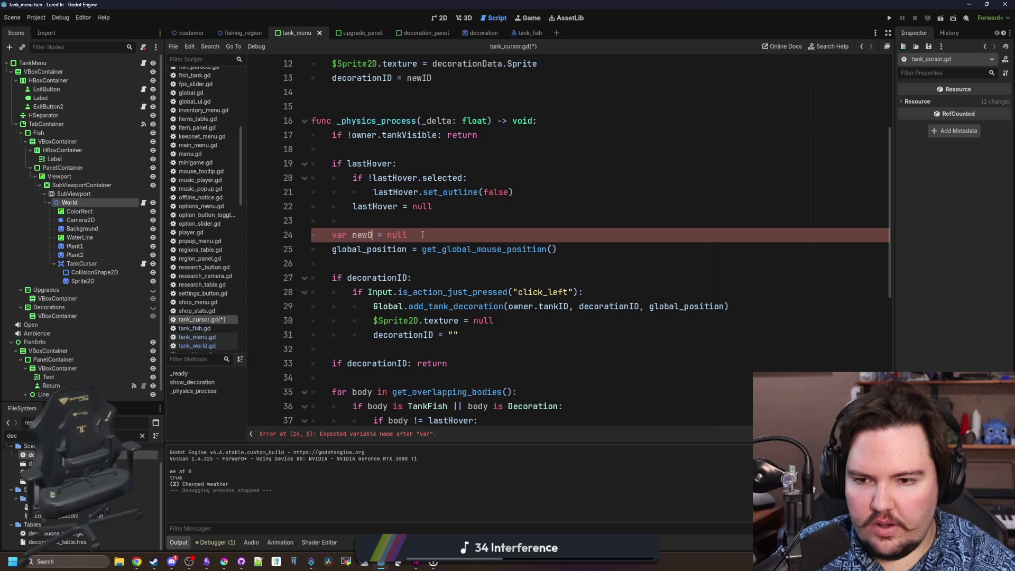
# Replace newFish with newObject on lines 38, 41, 42 and 43.
pyautogui.scroll(-1, 424, 333)
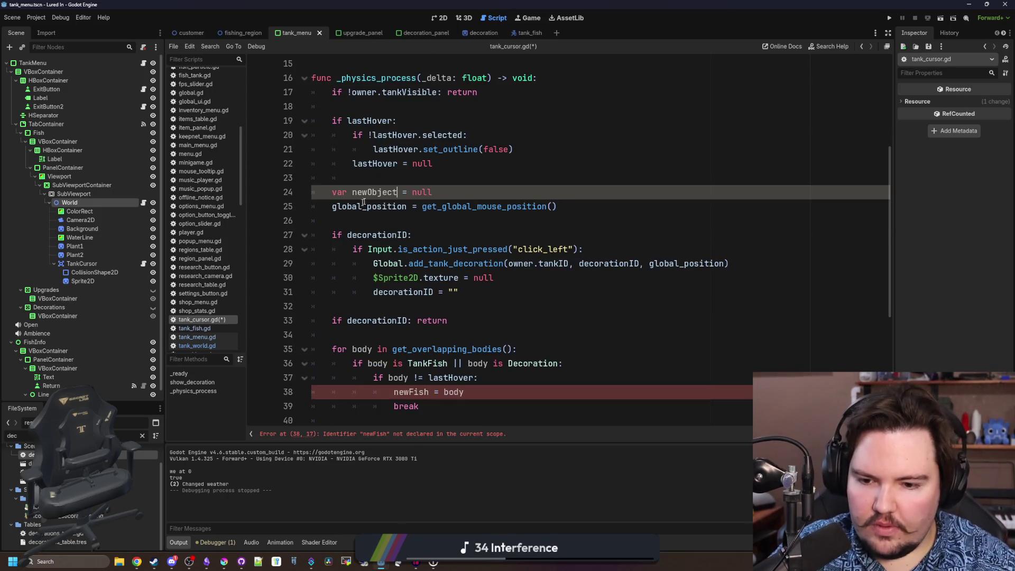
pyautogui.scroll(-1, 425, 333)
pyautogui.doubleClick(411, 307)
pyautogui.write('newObject')
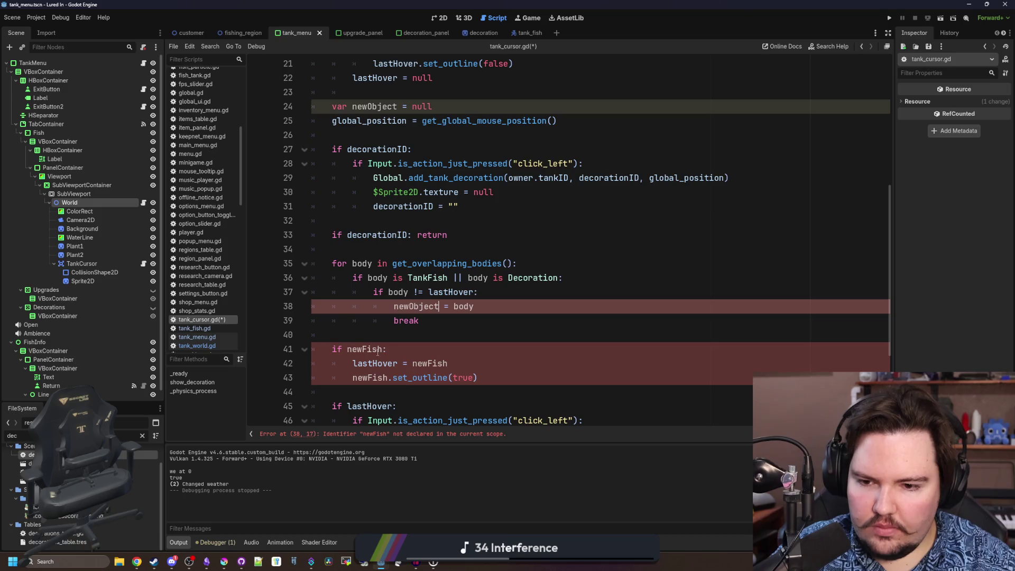
pyautogui.doubleClick(365, 349)
pyautogui.write('newObject')
pyautogui.scroll(-2, 402, 292)
pyautogui.doubleClick(426, 276)
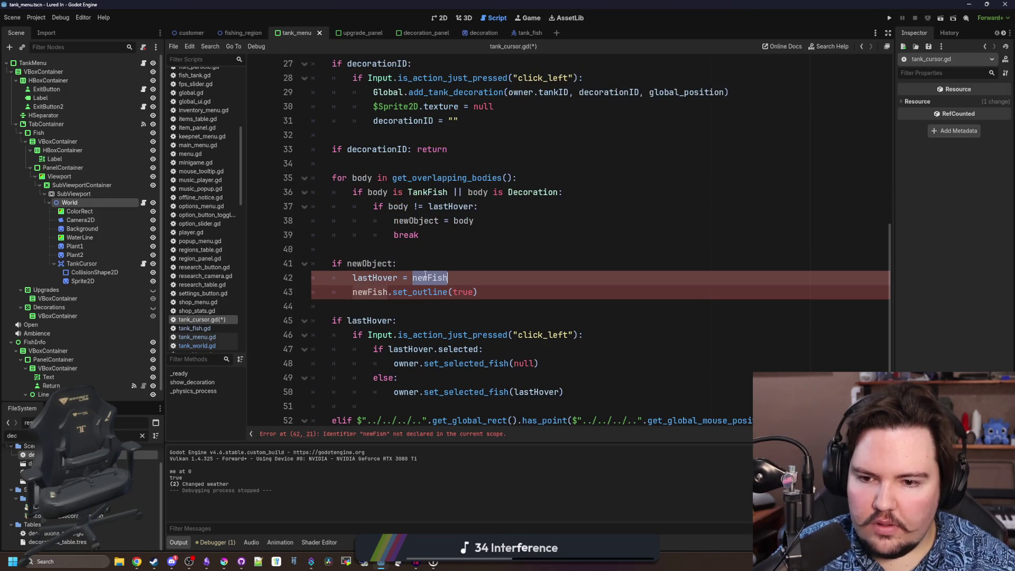
pyautogui.write('newObject')
pyautogui.doubleClick(369, 292)
pyautogui.write('newObject')
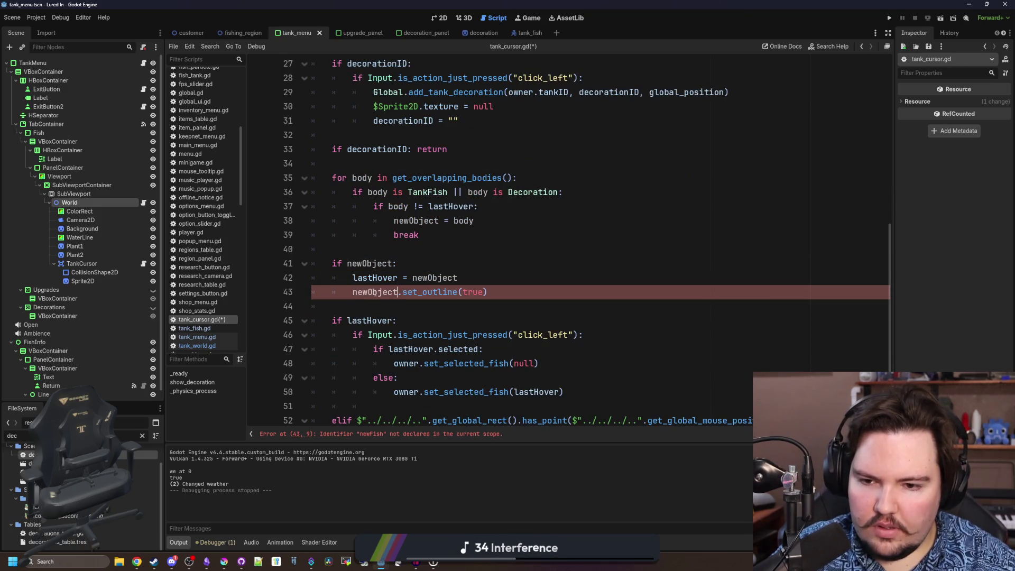
pyautogui.scroll(-1, 427, 297)
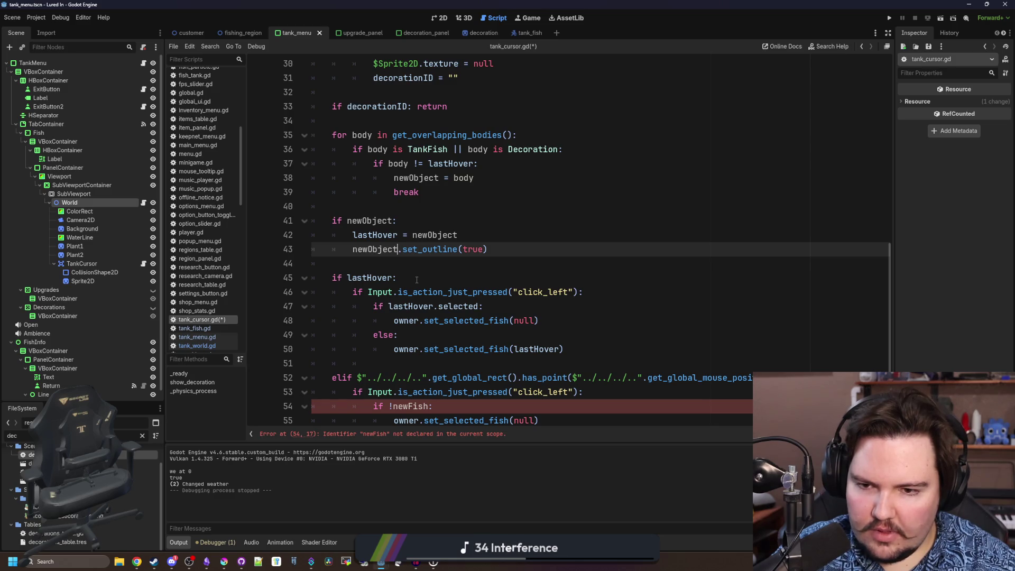
# Wrap the set_outline call in 'if newObject is TankFish:'.
pyautogui.click(466, 236)
pyautogui.press('Return')
pyautogui.write('if body is TankFish:')
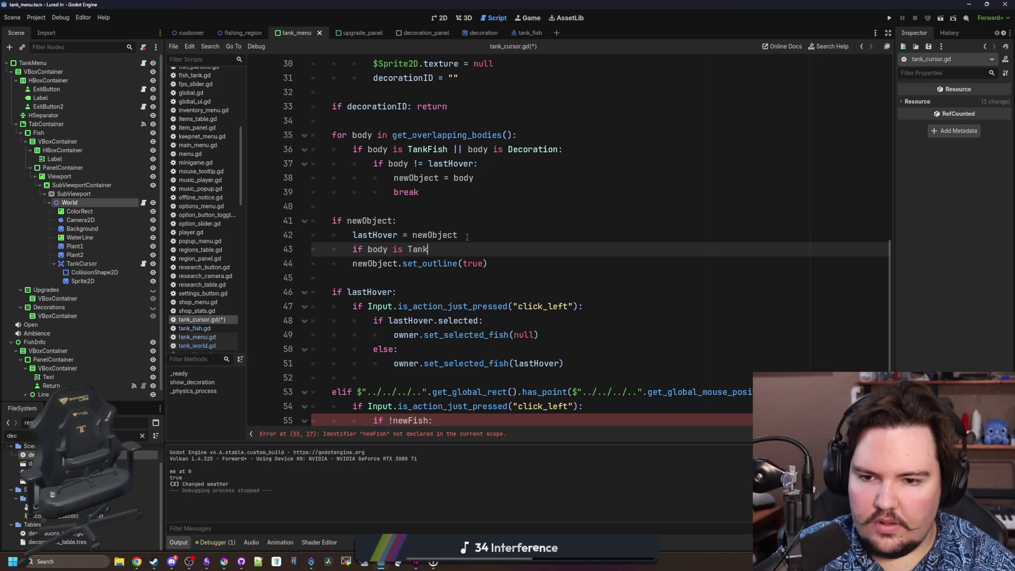
pyautogui.click(347, 259)
pyautogui.press('Tab')
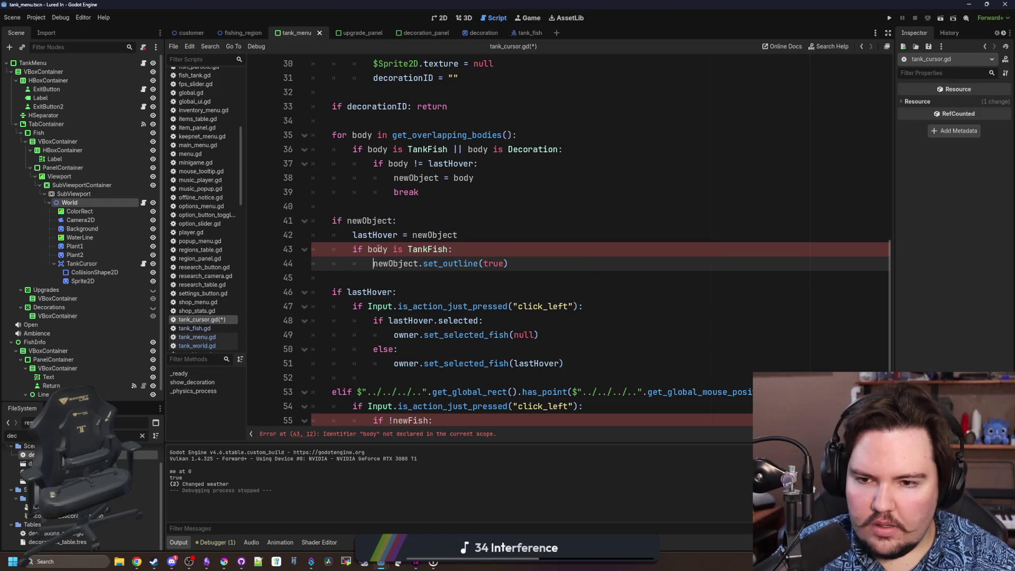
pyautogui.doubleClick(424, 241)
pyautogui.hotkey('ctrl', 'c')
pyautogui.doubleClick(378, 250)
pyautogui.hotkey('ctrl', 'v')
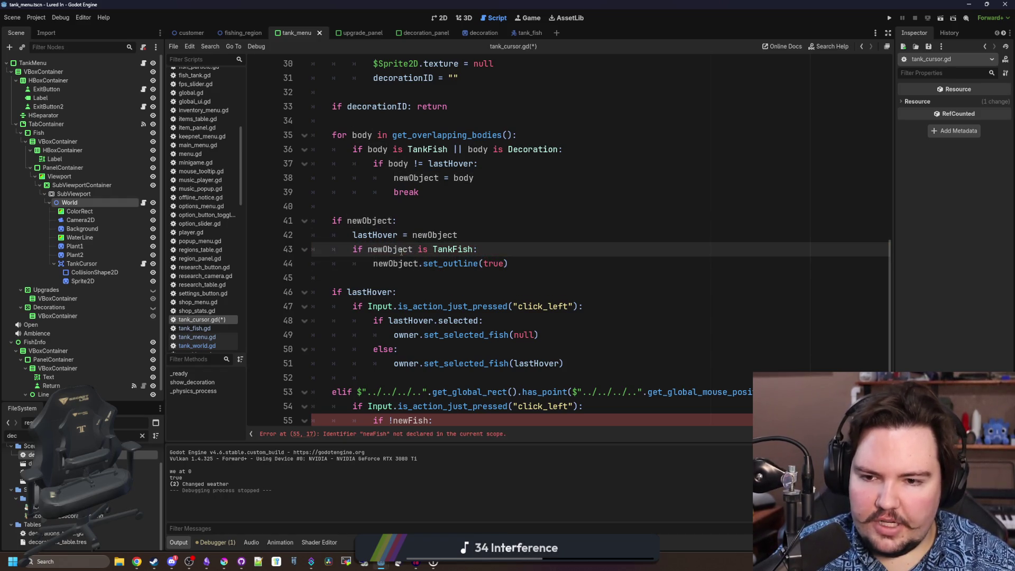
# Replace newFish with newObject on line 55 and remove the TankFish type from lastHover.
pyautogui.scroll(-1, 412, 343)
pyautogui.doubleClick(410, 391)
pyautogui.hotkey('ctrl', 'v')
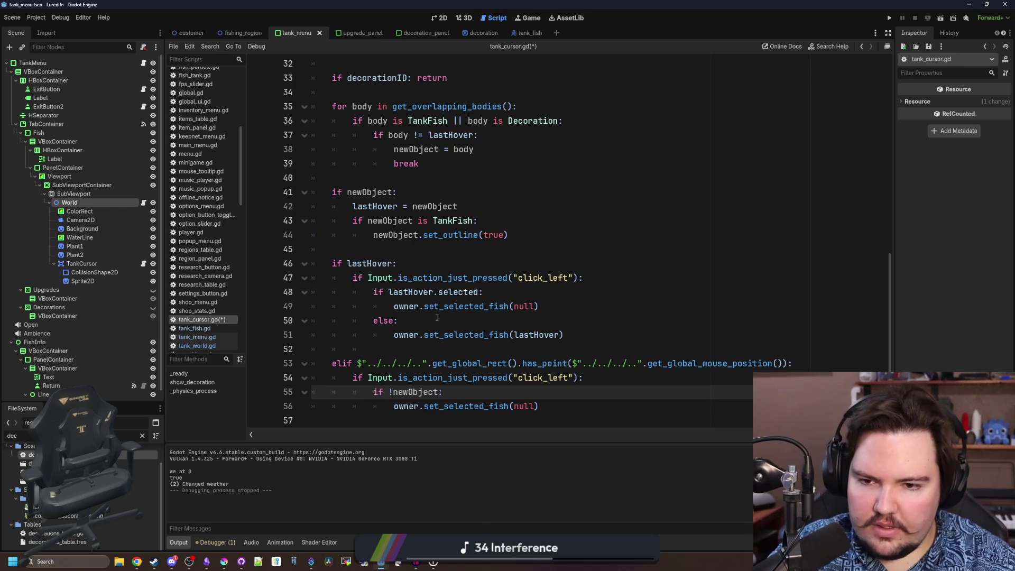
pyautogui.scroll(5, 437, 317)
pyautogui.scroll(-4, 431, 323)
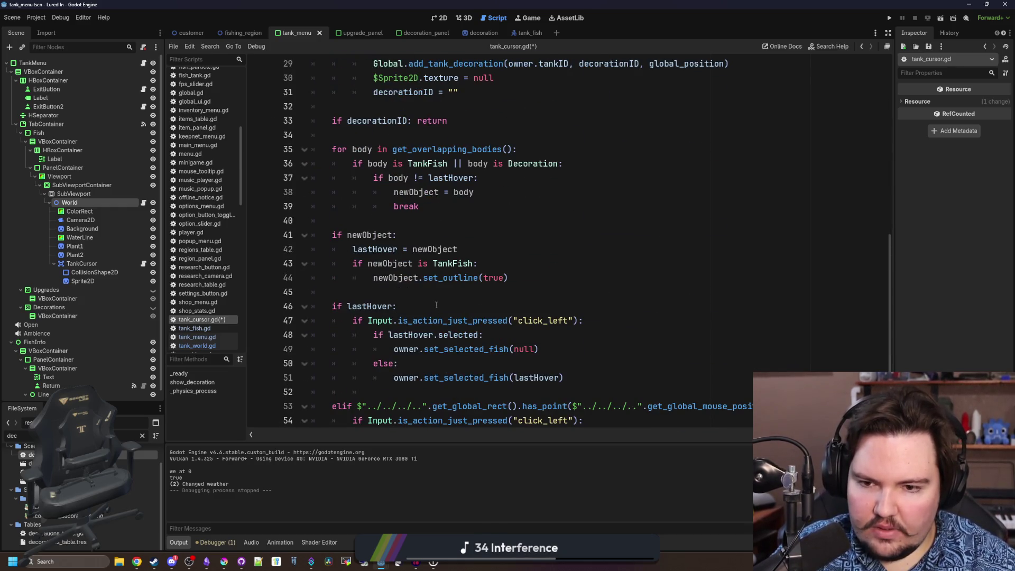
pyautogui.scroll(8, 436, 305)
pyautogui.scroll(-7, 436, 303)
pyautogui.scroll(8, 436, 307)
pyautogui.doubleClick(409, 93)
pyautogui.press('BackSpace')
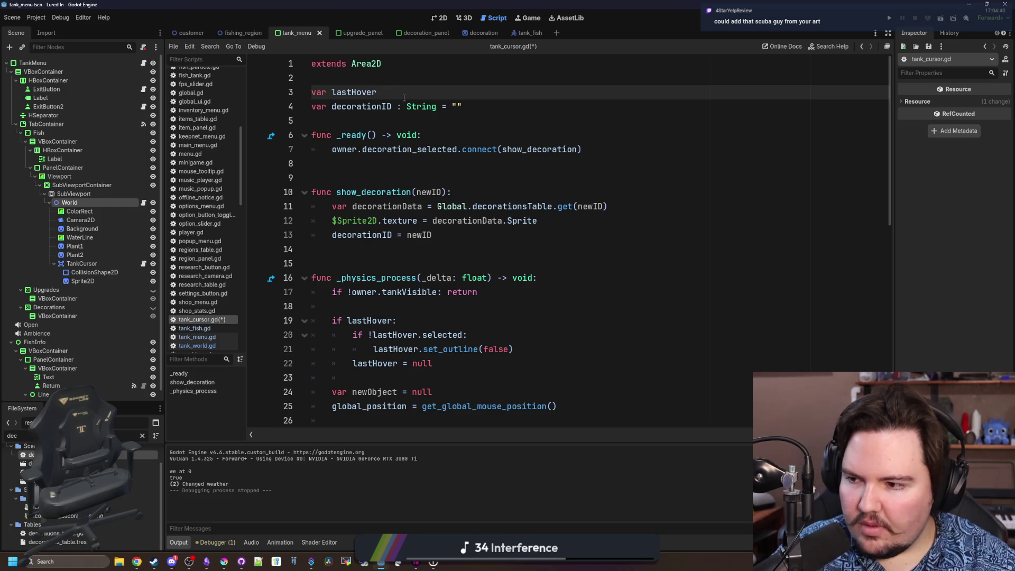
# Save tank_cursor.gd, then bring the spongebob fish tank decorations image search over the editor.
pyautogui.click(410, 83)
pyautogui.hotkey('ctrl', 's')
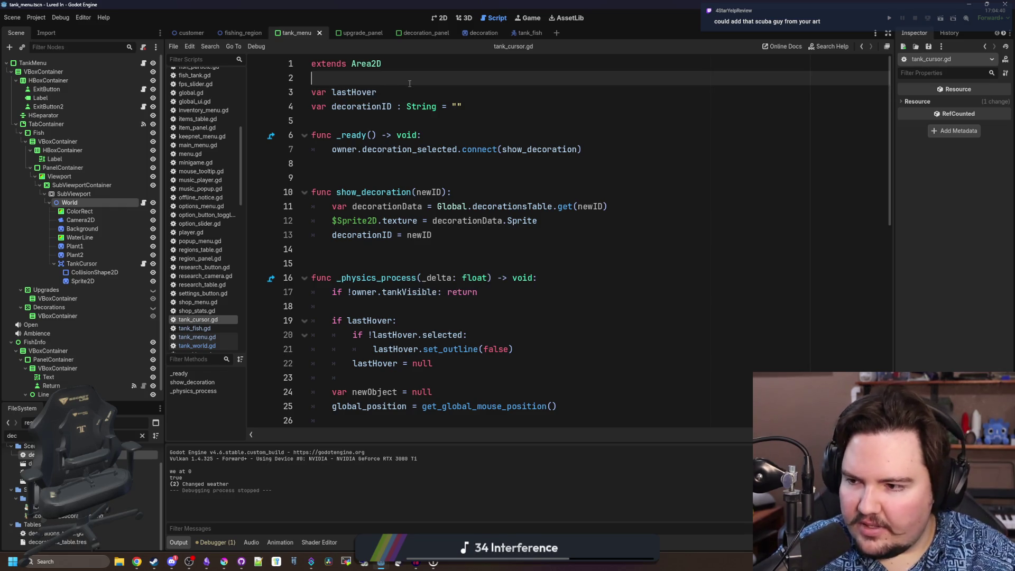
pyautogui.click(416, 91)
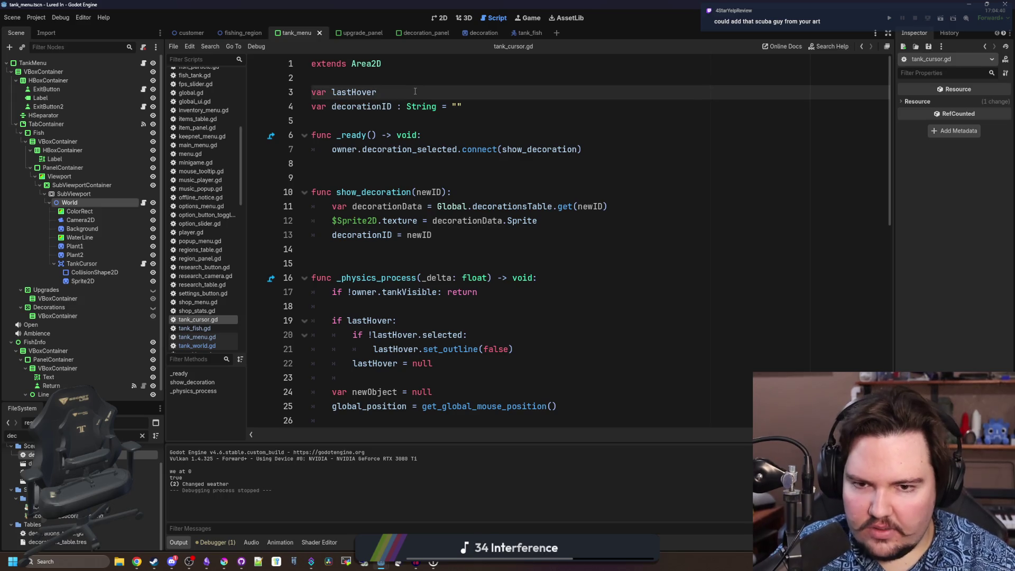
pyautogui.click(445, 178)
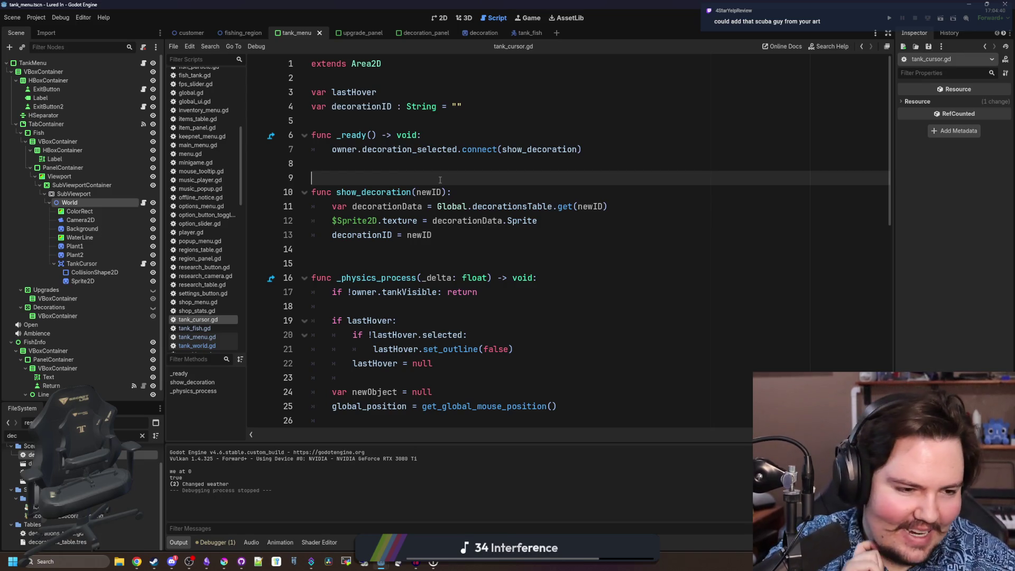
pyautogui.click(136, 561)
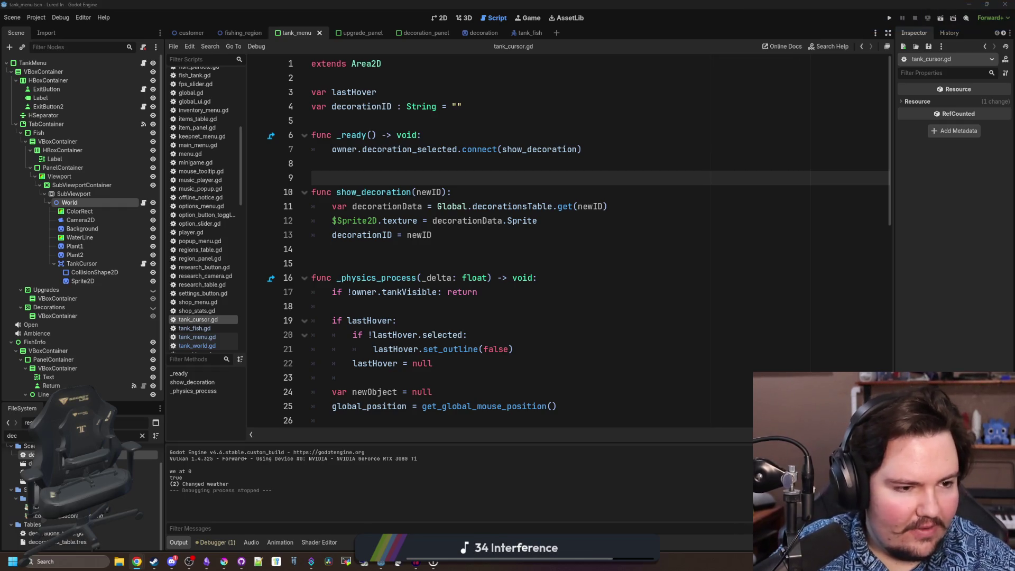
pyautogui.moveTo(8, 168)
pyautogui.mouseDown()
pyautogui.moveTo(494, 173)
pyautogui.moveTo(462, 168)
pyautogui.moveTo(697, 92)
pyautogui.mouseUp()
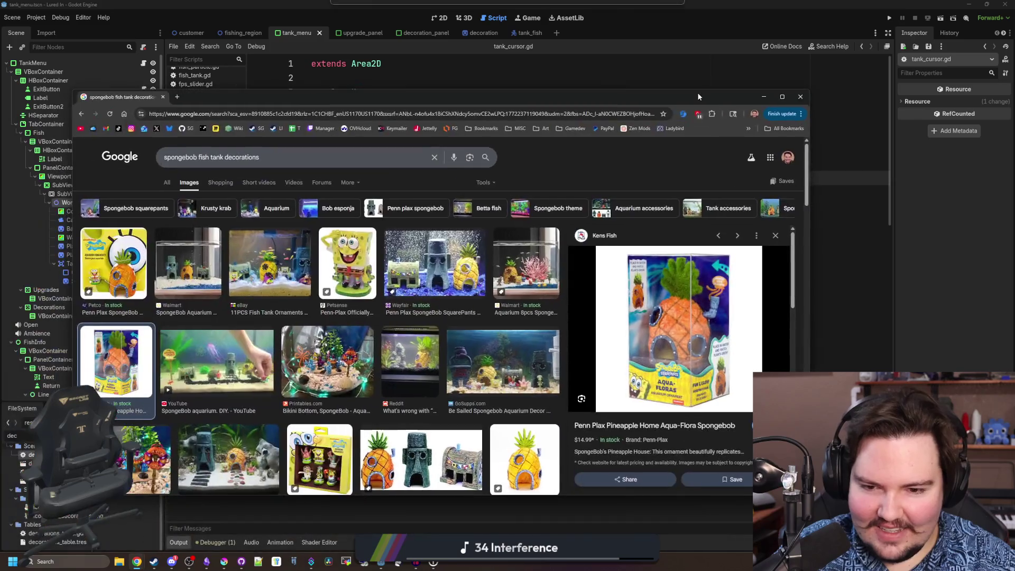
pyautogui.press('Escape')
pyautogui.click(268, 267)
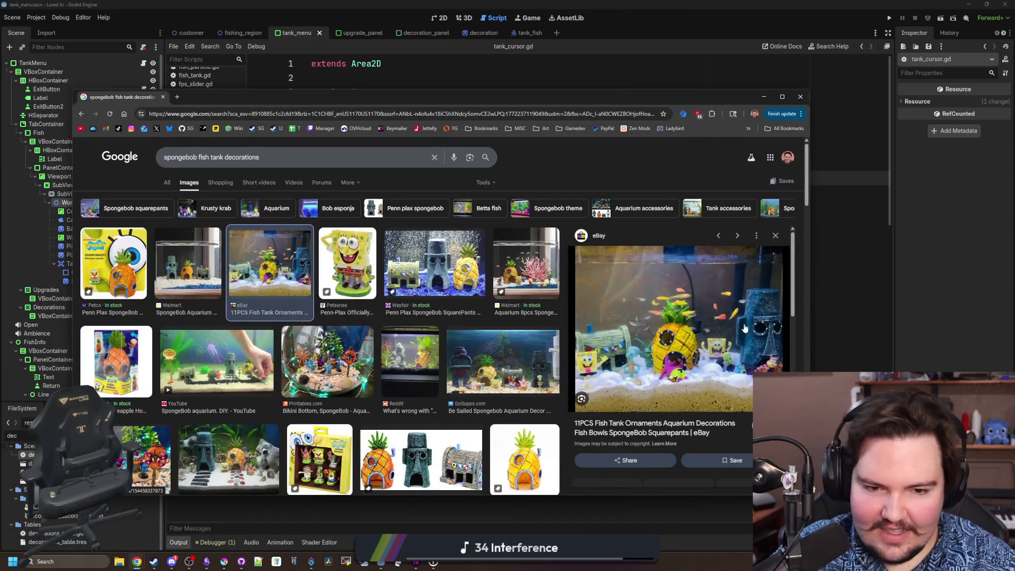
pyautogui.click(211, 286)
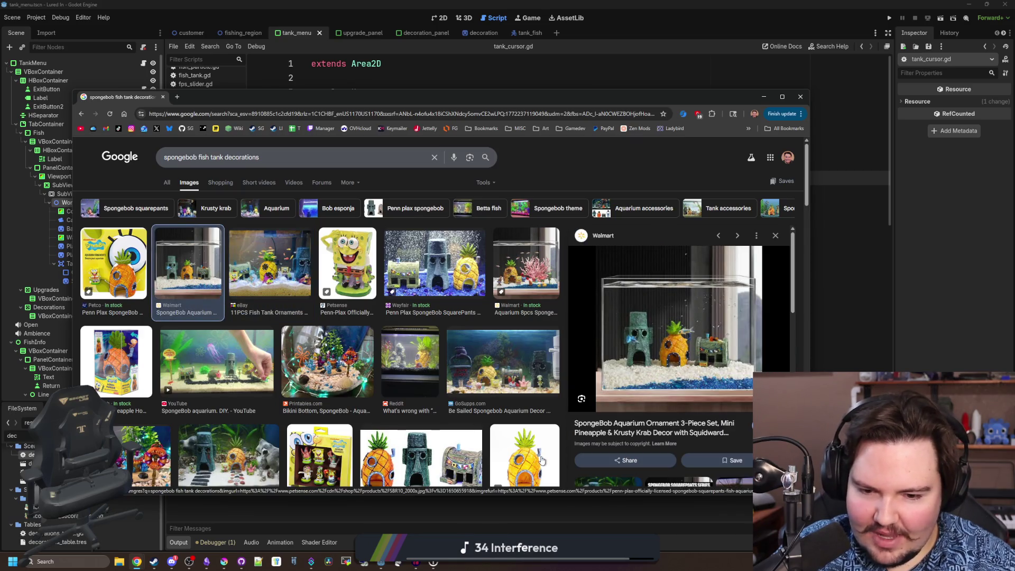
pyautogui.click(523, 455)
pyautogui.click(441, 428)
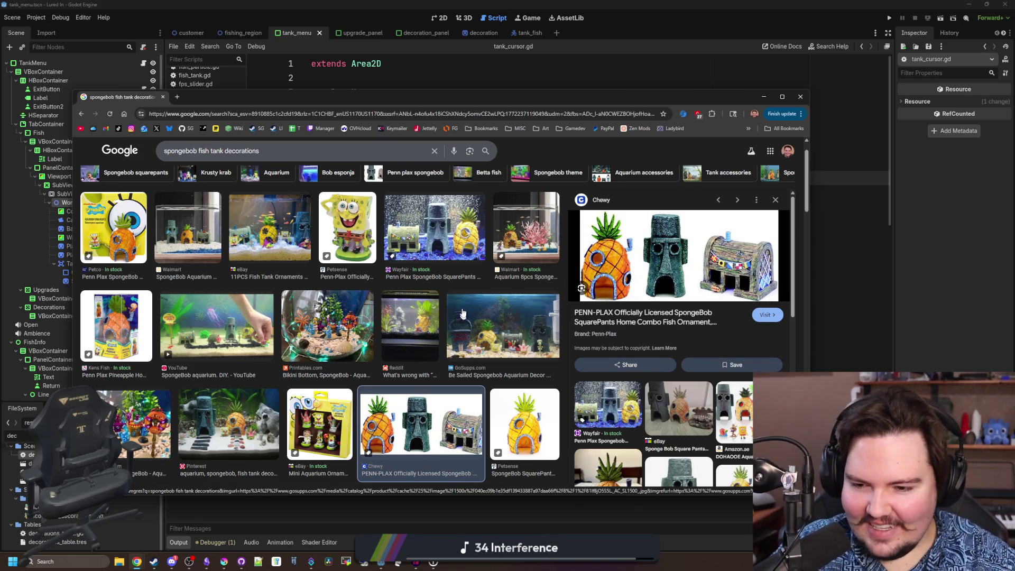
pyautogui.scroll(-3, 281, 233)
pyautogui.scroll(3, 280, 234)
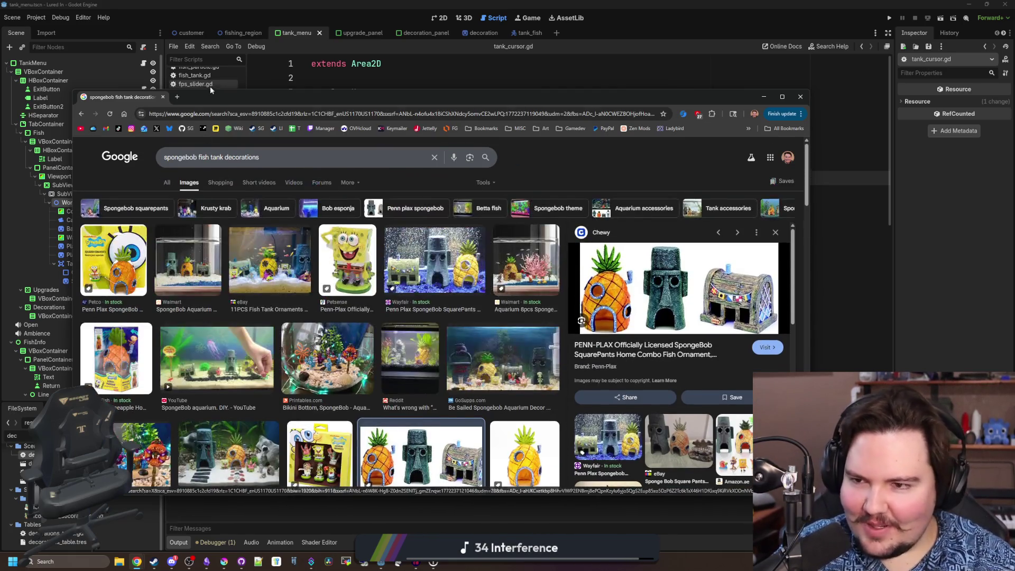
pyautogui.click(163, 97)
pyautogui.click(445, 248)
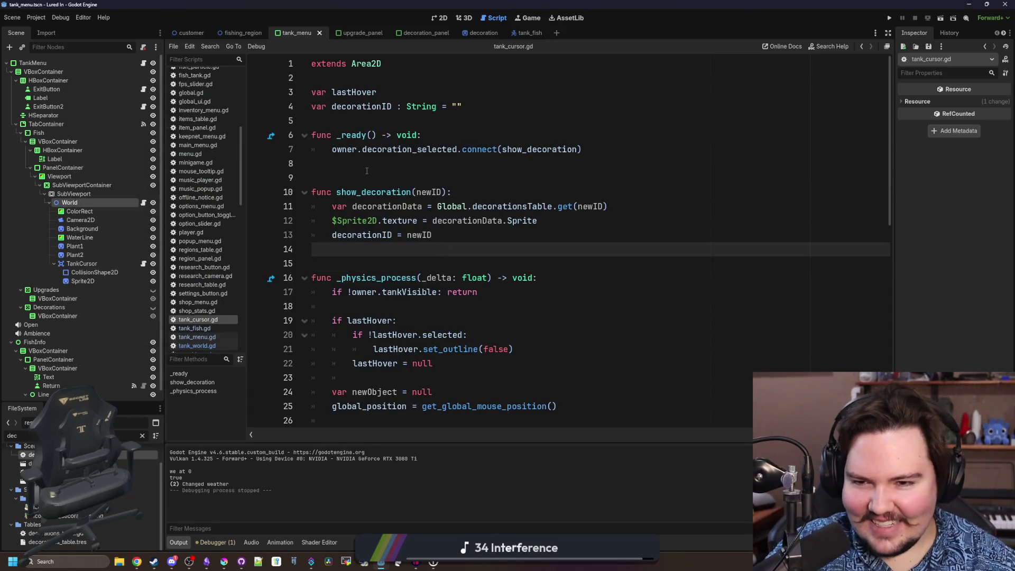
# Read through tank_menu.gd from the _ready function down to the else on line 50.
pyautogui.click(389, 121)
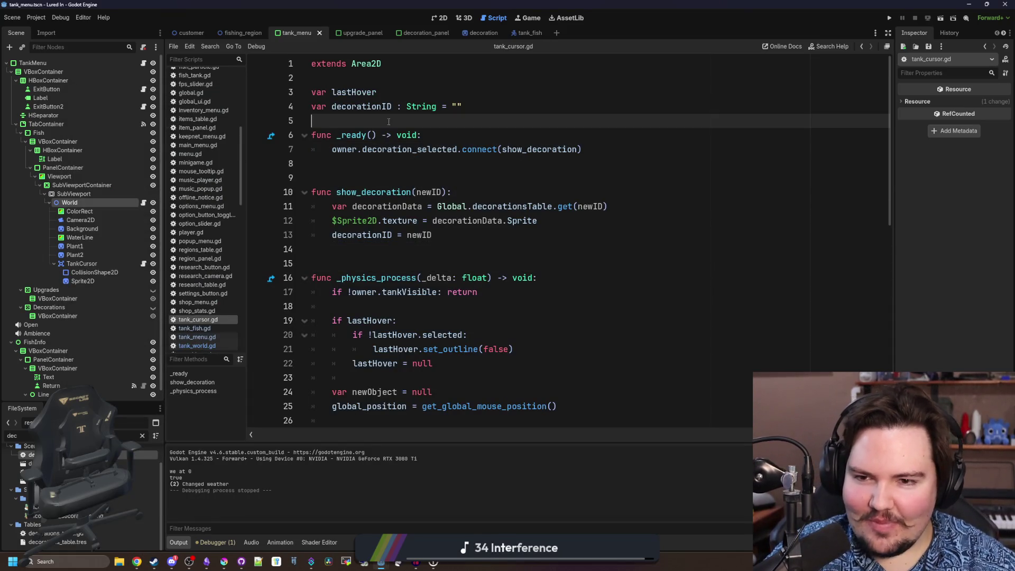
pyautogui.click(446, 130)
pyautogui.click(424, 176)
pyautogui.click(423, 136)
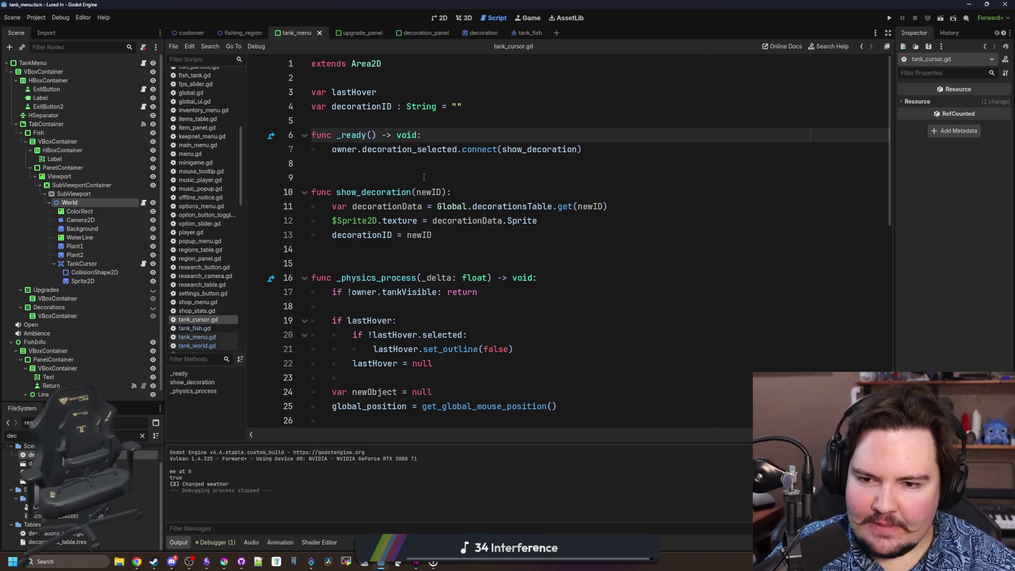
pyautogui.scroll(-4, 413, 241)
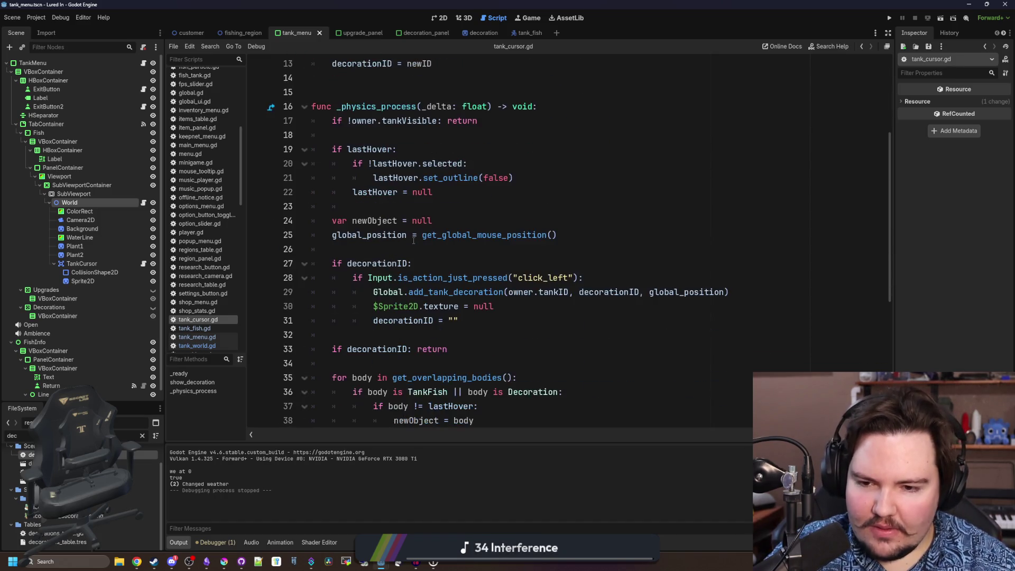
pyautogui.scroll(-1, 413, 241)
pyautogui.scroll(5, 413, 241)
pyautogui.scroll(-7, 413, 241)
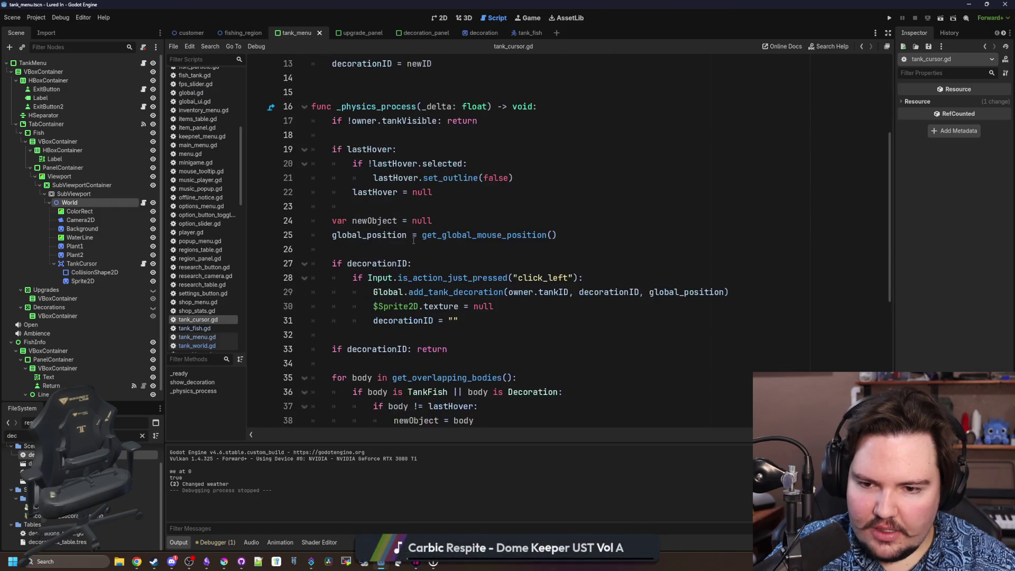
pyautogui.scroll(-3, 413, 241)
pyautogui.scroll(-1, 444, 238)
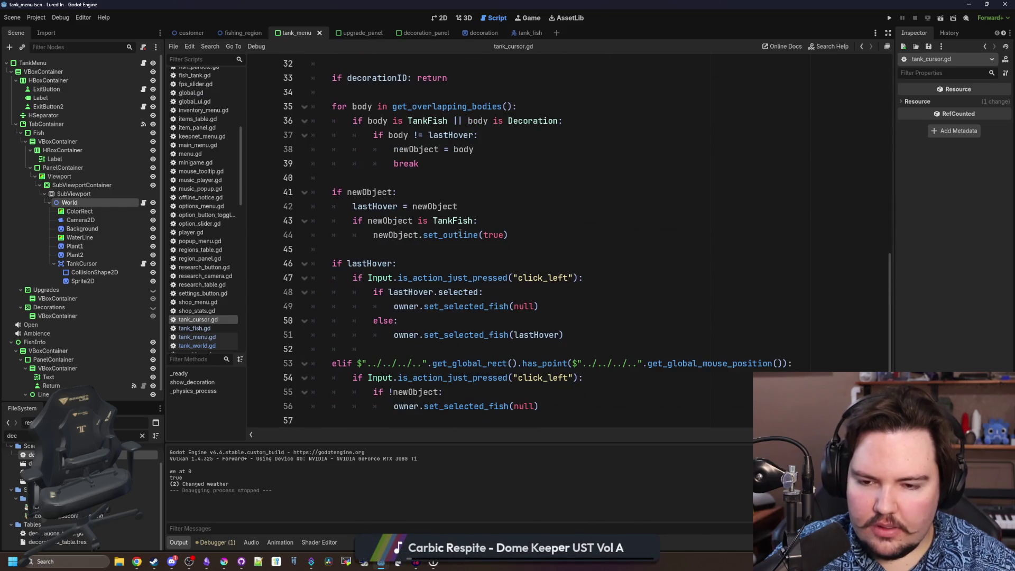
pyautogui.click(434, 249)
pyautogui.click(402, 320)
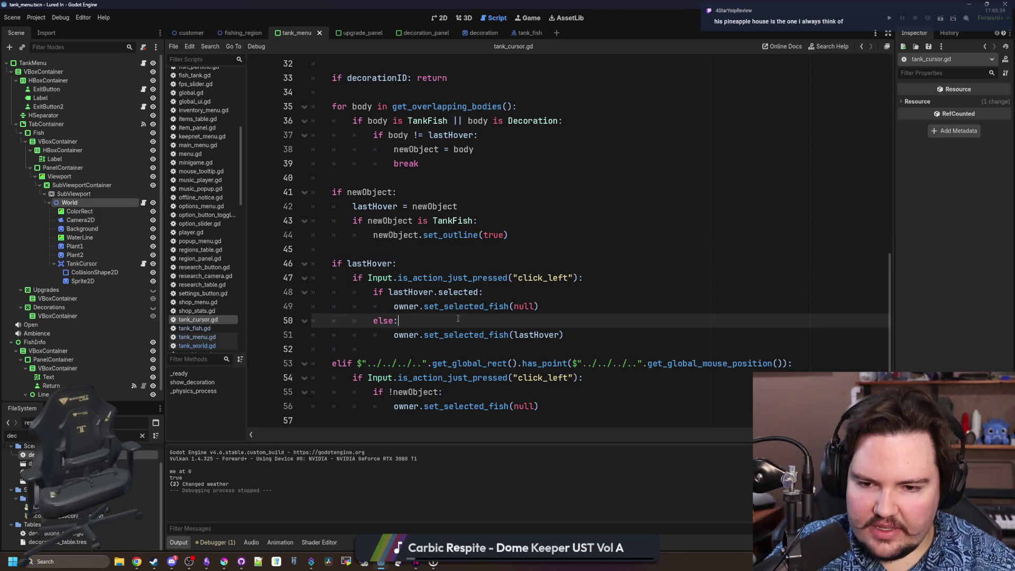
# Search the decoration_panel script for 'set_select'.
pyautogui.click(143, 63)
pyautogui.keyDown('ctrl'); pyautogui.click(485, 233); pyautogui.keyUp('ctrl')
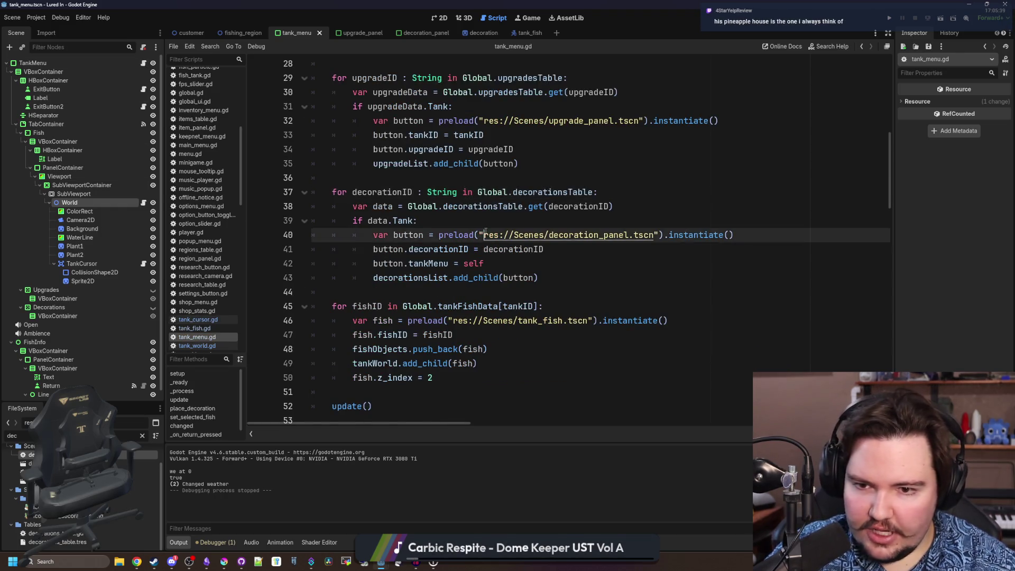
pyautogui.hotkey('ctrl', 'f')
pyautogui.write('set_select')
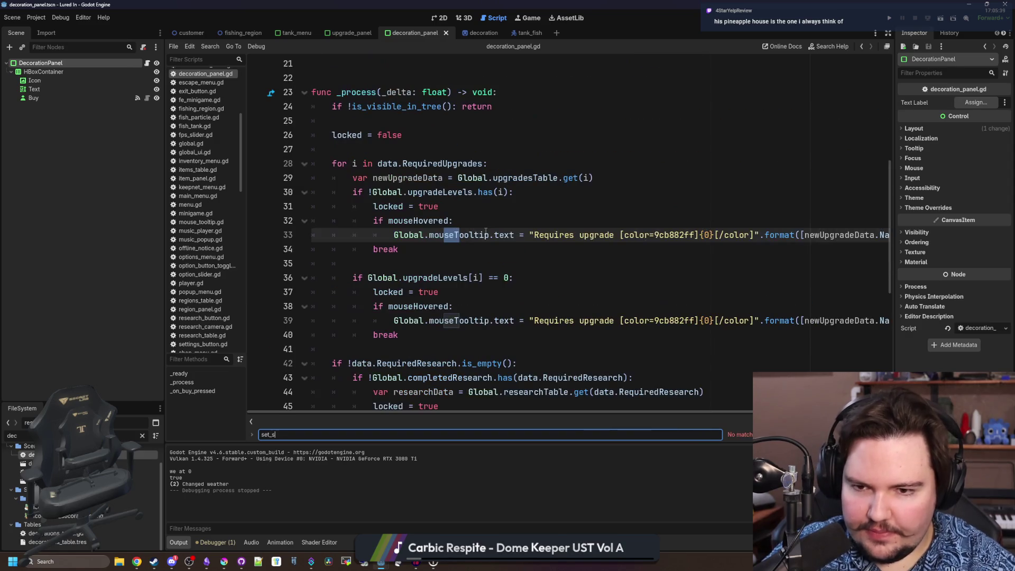
pyautogui.scroll(-5, 537, 156)
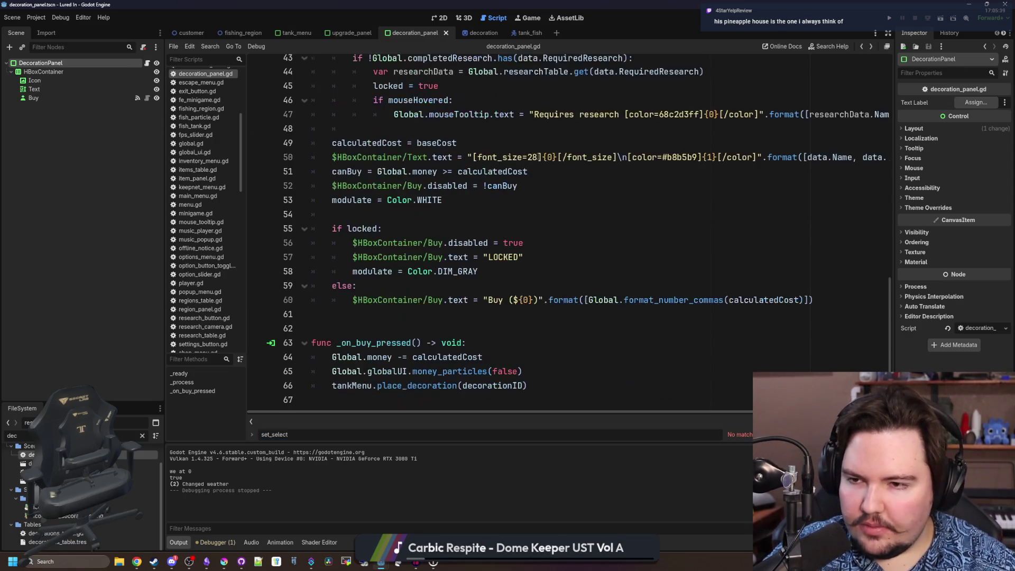
# Back in tank_menu.gd, find 'selected' and delete the TankFish type from selectedFish.
pyautogui.click(296, 33)
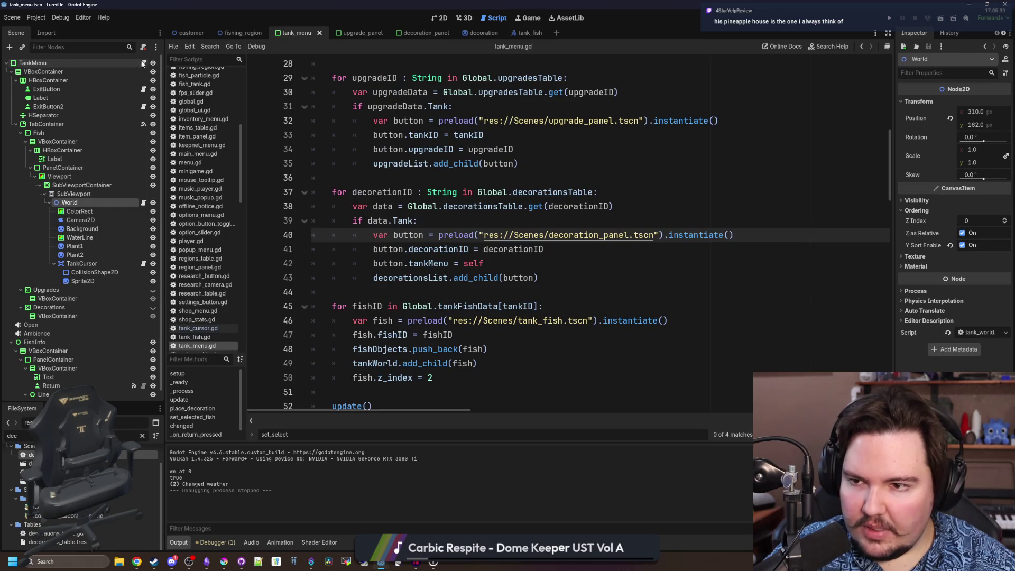
pyautogui.click(496, 193)
pyautogui.hotkey('ctrl', 'f')
pyautogui.write('selected')
pyautogui.keyDown('ctrl'); pyautogui.click(668, 238); pyautogui.keyUp('ctrl')
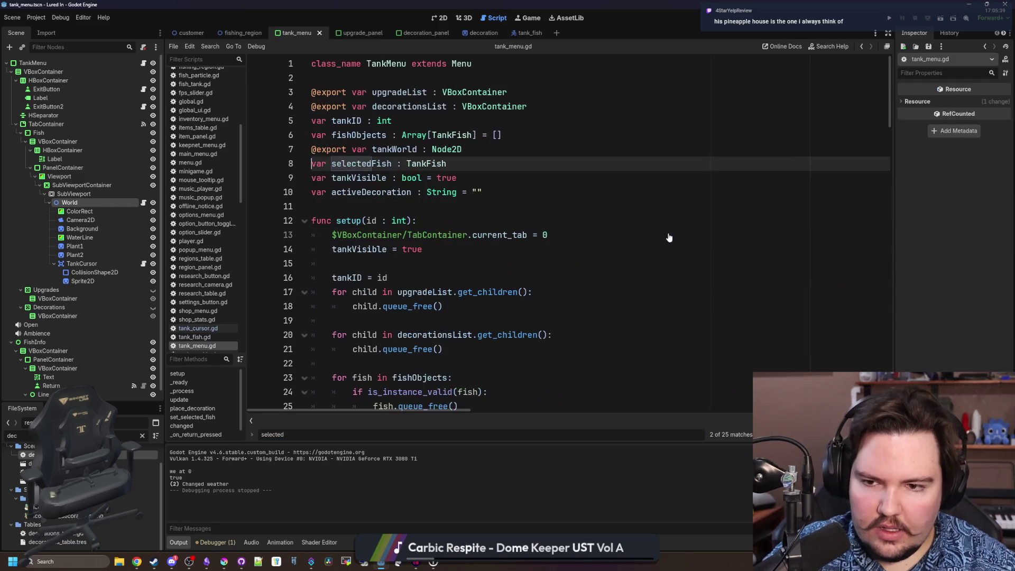
pyautogui.hotkey('ctrl', 'shift', 'Left')
pyautogui.press('BackSpace')
pyautogui.press('BackSpace')
pyautogui.press('BackSpace')
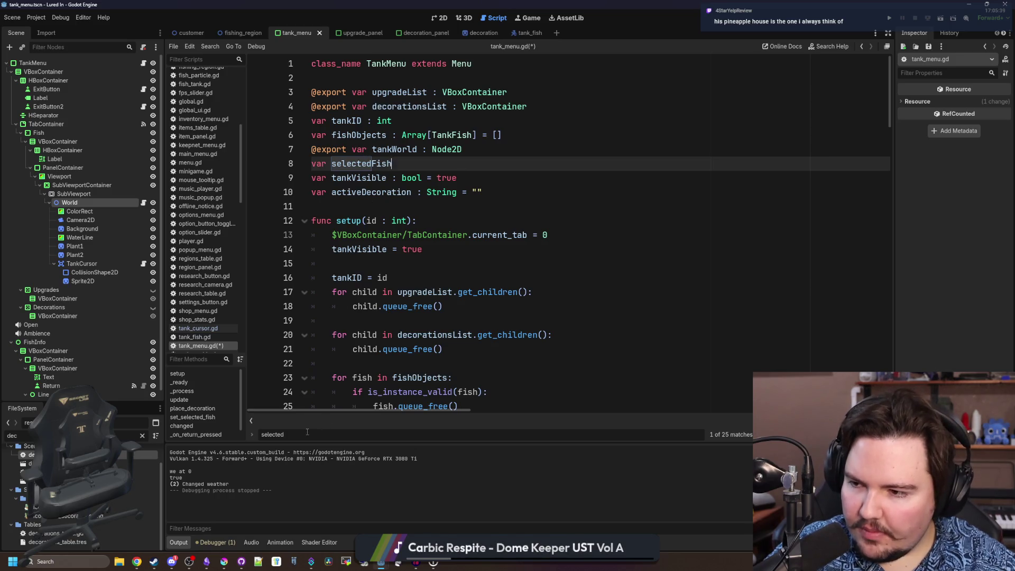
# Jump to the next use of selectedFish and widen the code editor.
pyautogui.press('Return')
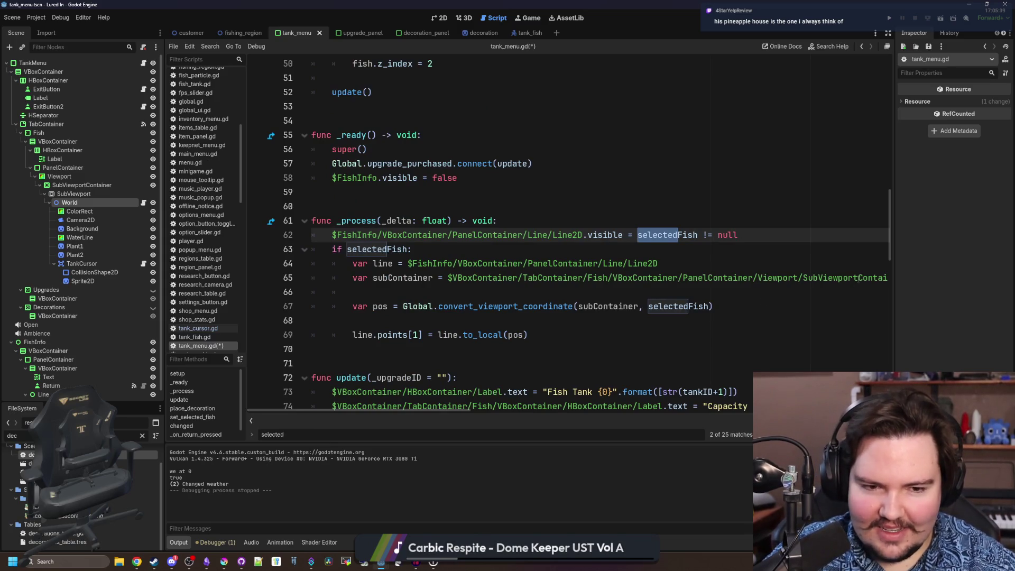
pyautogui.moveTo(894, 289); pyautogui.dragTo(926, 289)
pyautogui.moveTo(169, 285); pyautogui.dragTo(125, 289)
pyautogui.scroll(-2, 486, 231)
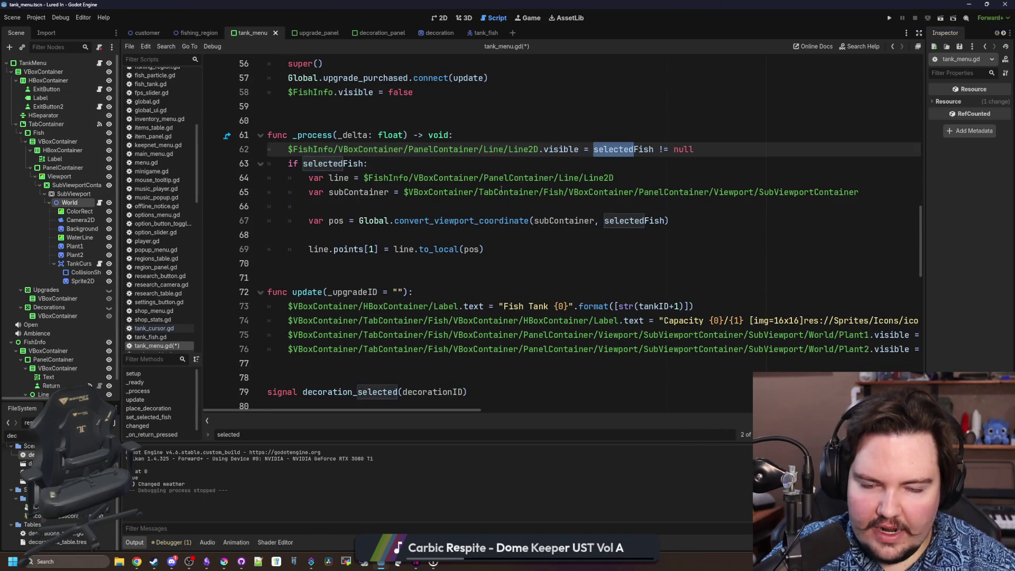
# Select the Plant1 and Plant2 visibility lines in update and comment them out with Ctrl+K.
pyautogui.click(483, 211)
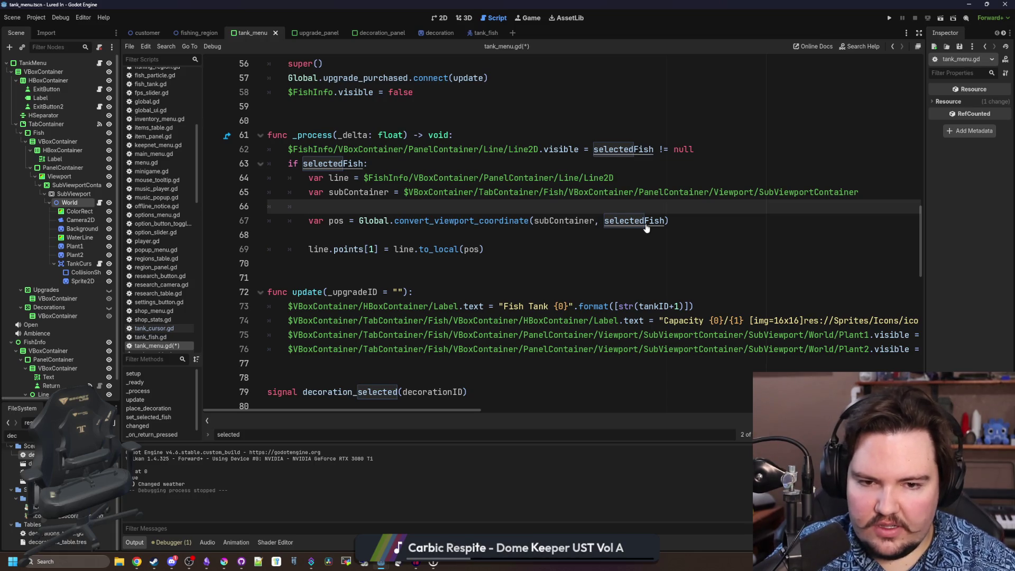
pyautogui.scroll(-2, 544, 252)
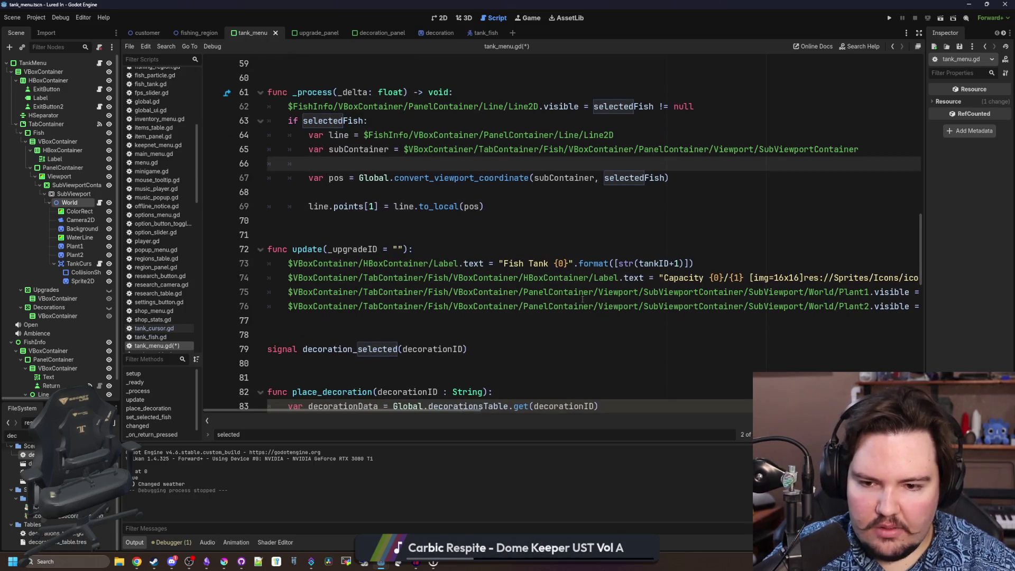
pyautogui.scroll(4, 440, 368)
pyautogui.scroll(-2, 458, 394)
pyautogui.moveTo(459, 408); pyautogui.dragTo(597, 404)
pyautogui.moveTo(877, 350); pyautogui.dragTo(183, 330)
pyautogui.hotkey('ctrl', 'k')
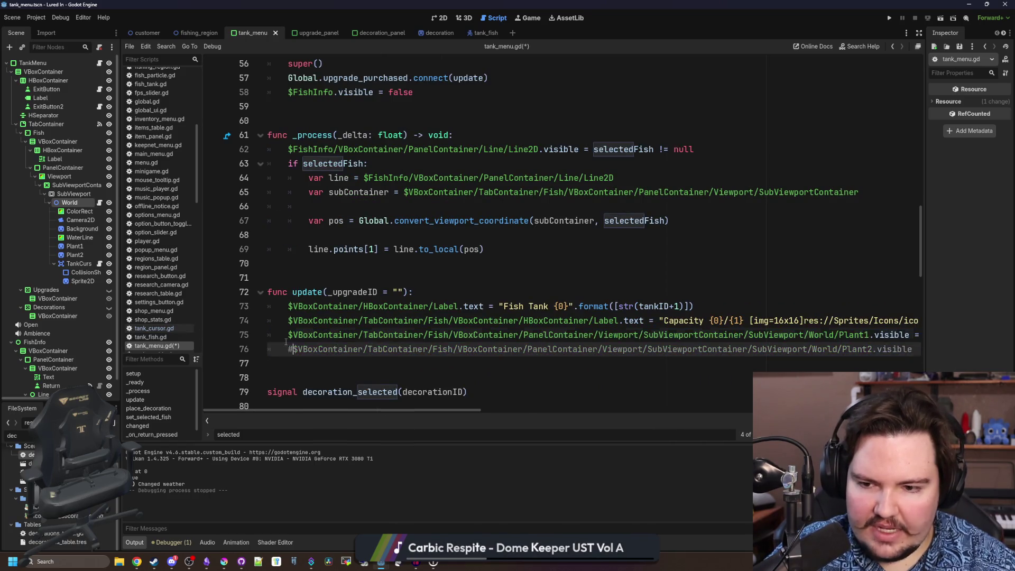
# Review the code below down to set_selected_fish, ending on empty line 93.
pyautogui.moveTo(450, 412)
pyautogui.mouseDown()
pyautogui.moveTo(714, 408)
pyautogui.moveTo(427, 391)
pyautogui.mouseUp()
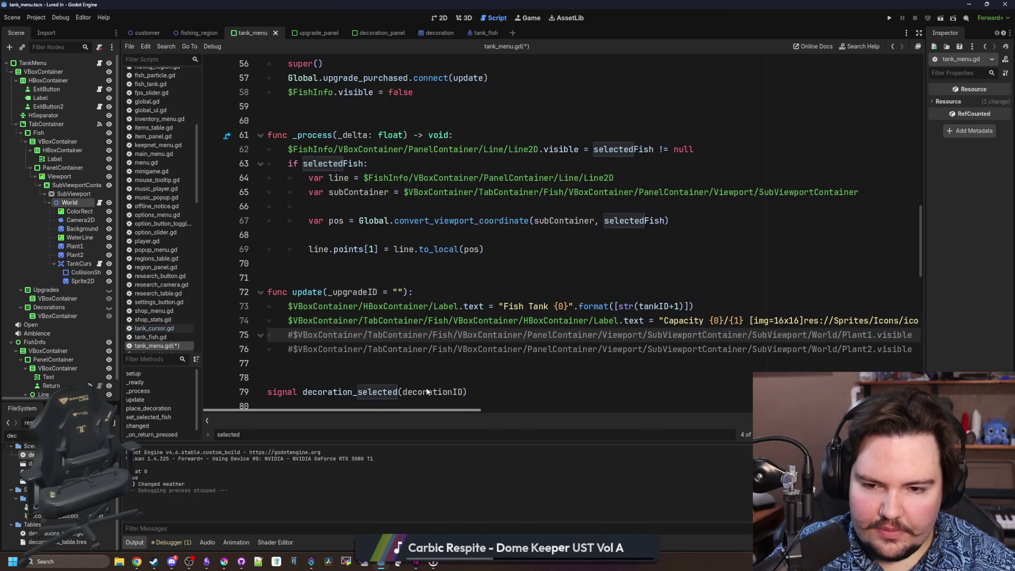
pyautogui.click(386, 264)
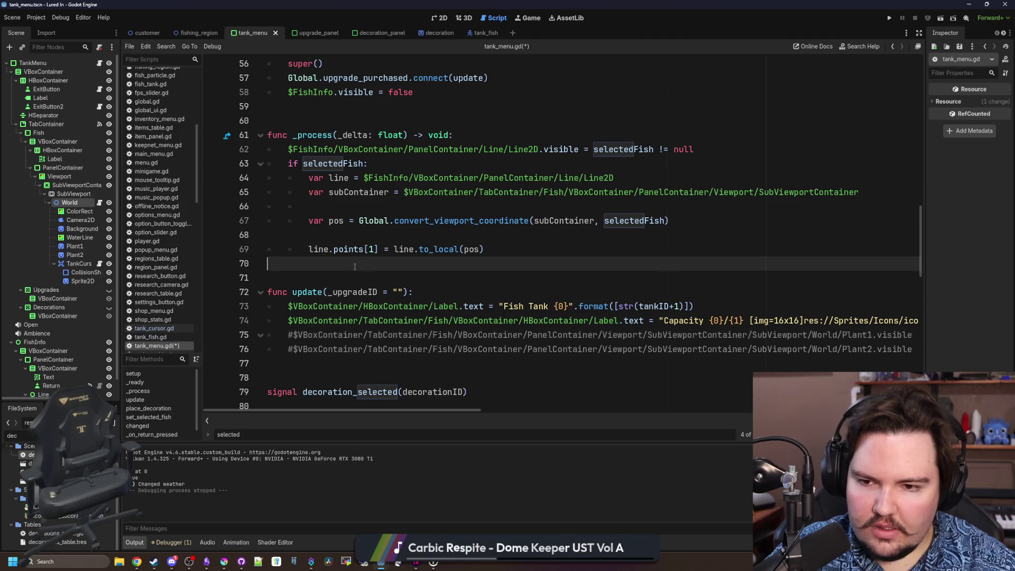
pyautogui.click(387, 237)
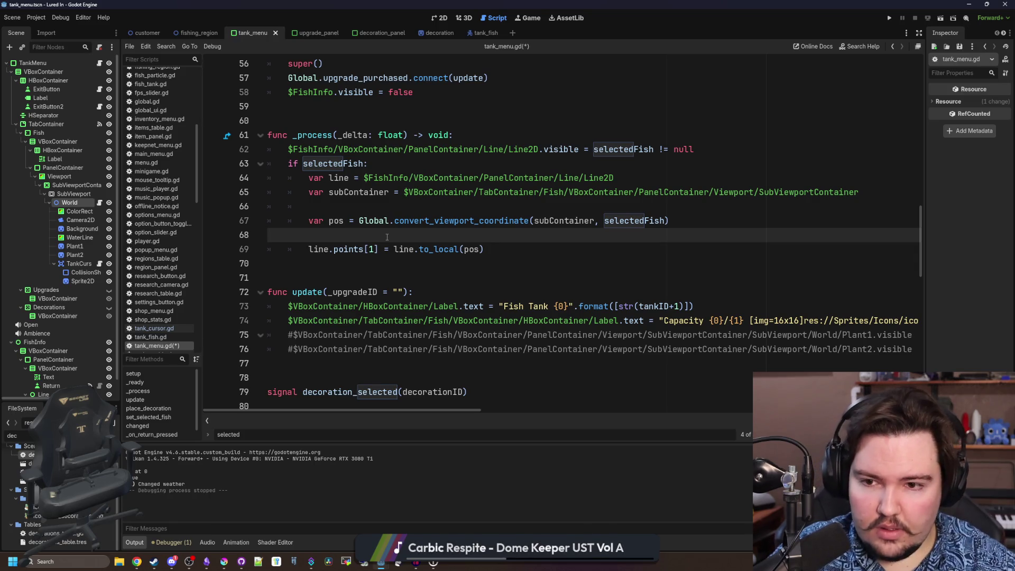
pyautogui.click(428, 205)
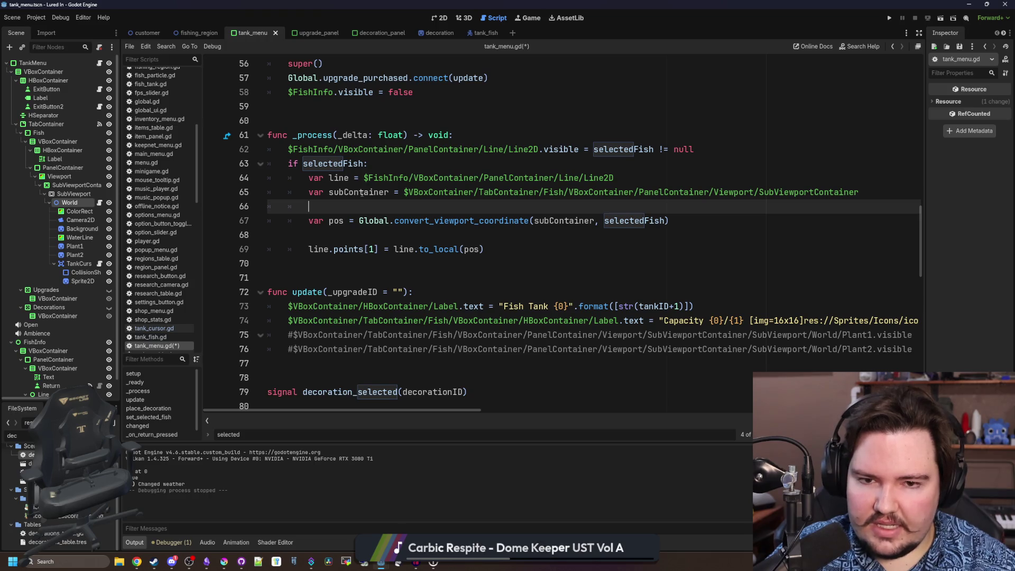
pyautogui.scroll(-9, 472, 346)
pyautogui.moveTo(471, 345)
pyautogui.mouseDown()
pyautogui.moveTo(340, 263)
pyautogui.moveTo(267, 149)
pyautogui.mouseUp()
pyautogui.click(405, 200)
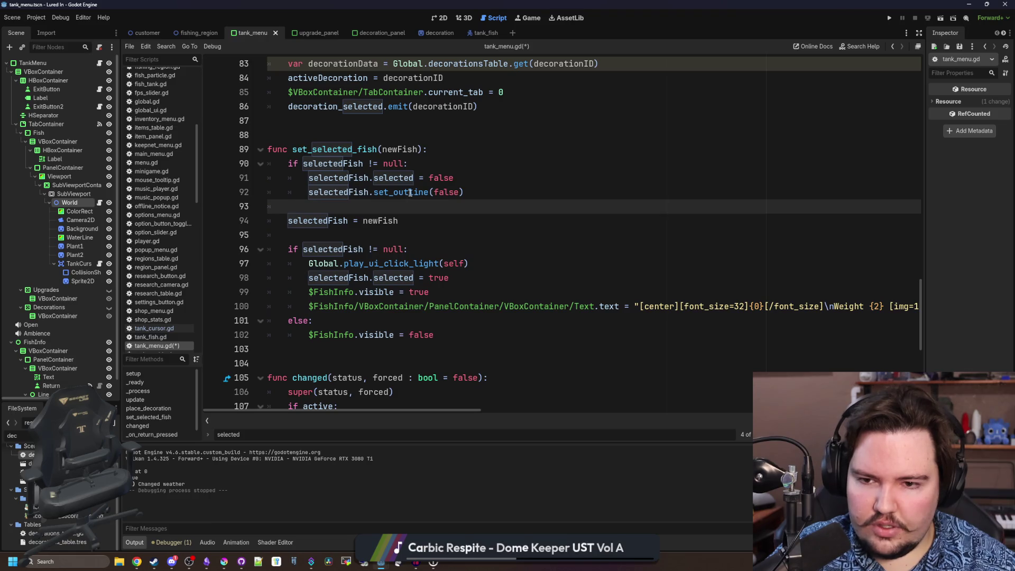
# Add 'if selectedFish is TankFish:' after selected = false and indent set_outline(false) beneath it.
pyautogui.click(461, 177)
pyautogui.press('Return')
pyautogui.write('electedFish is')
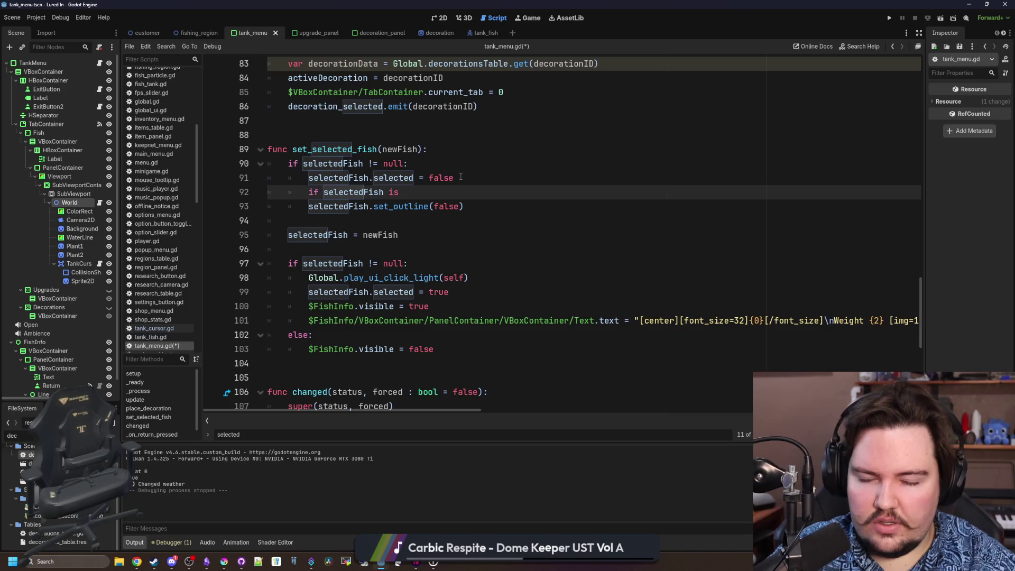
pyautogui.press('BackSpace')
pyautogui.write('T')
pyautogui.press('Return')
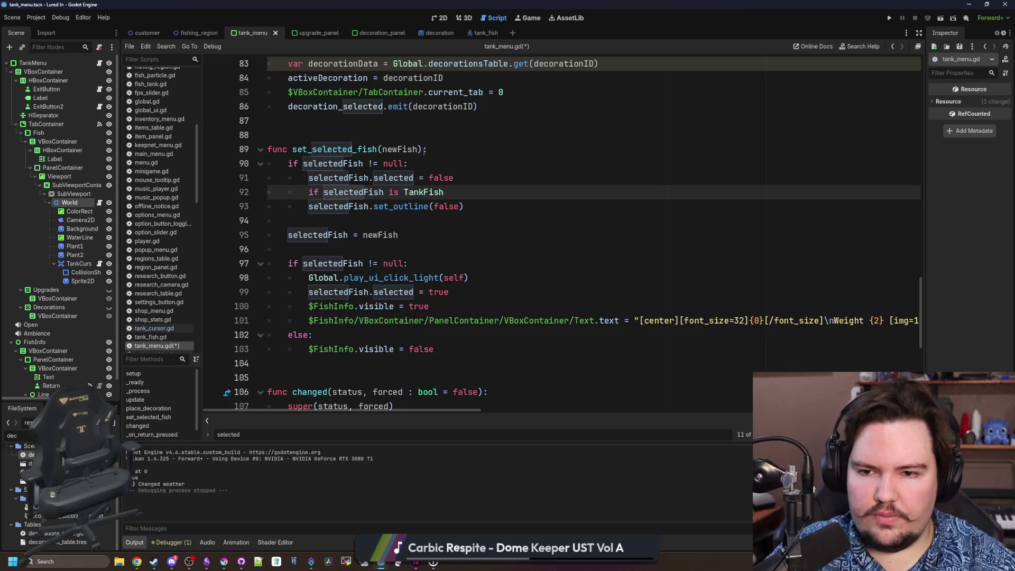
pyautogui.click(419, 150)
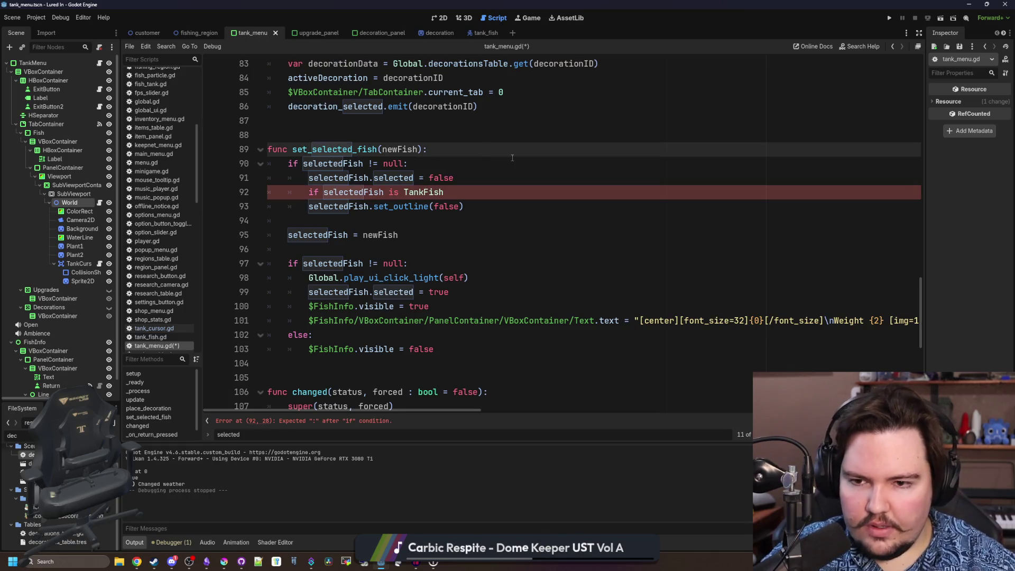
pyautogui.click(458, 194)
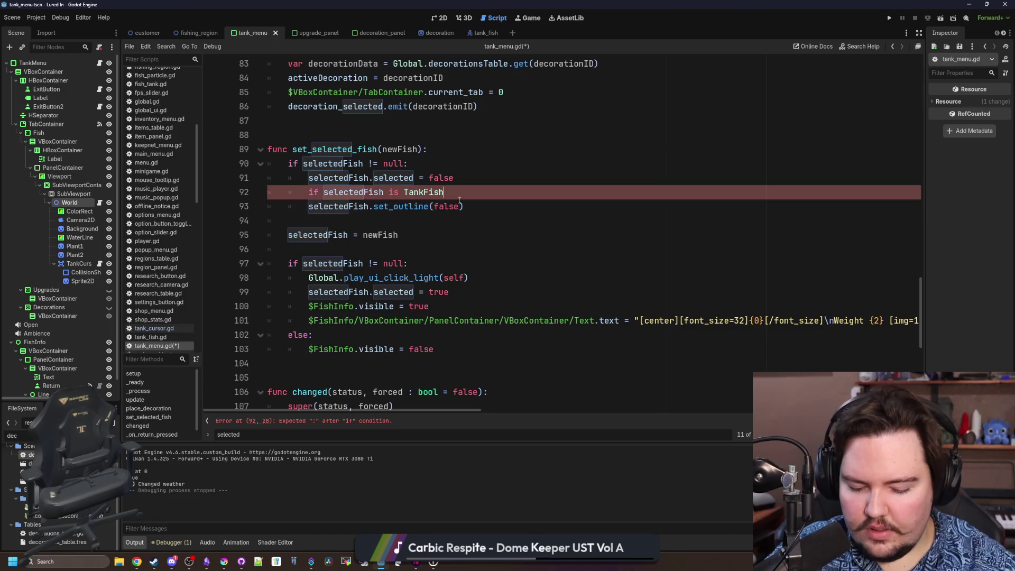
pyautogui.click(305, 206)
pyautogui.press('Tab')
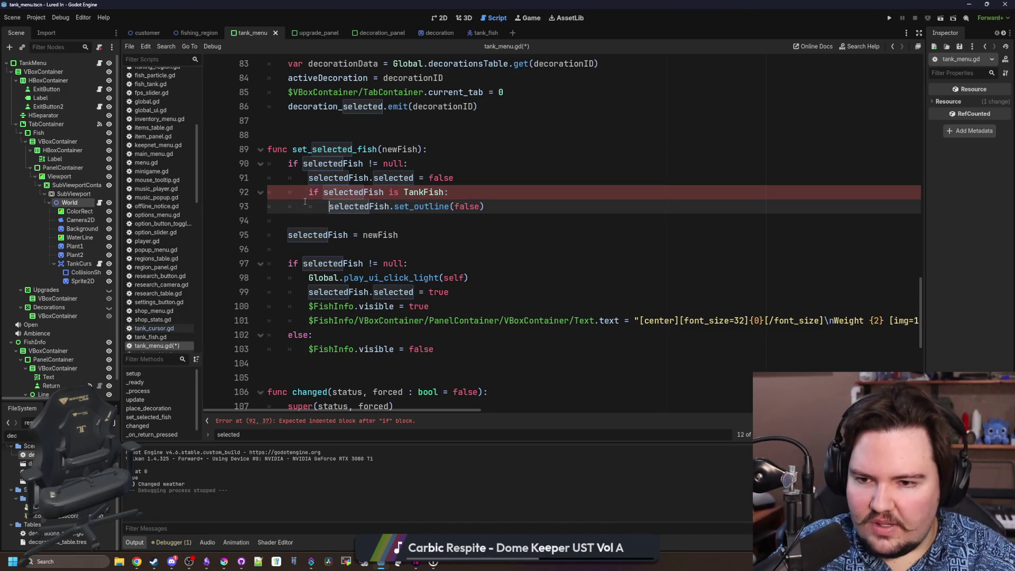
# Look over set_selected_fish and place the caret on empty line 94.
pyautogui.scroll(2, 484, 186)
pyautogui.click(492, 211)
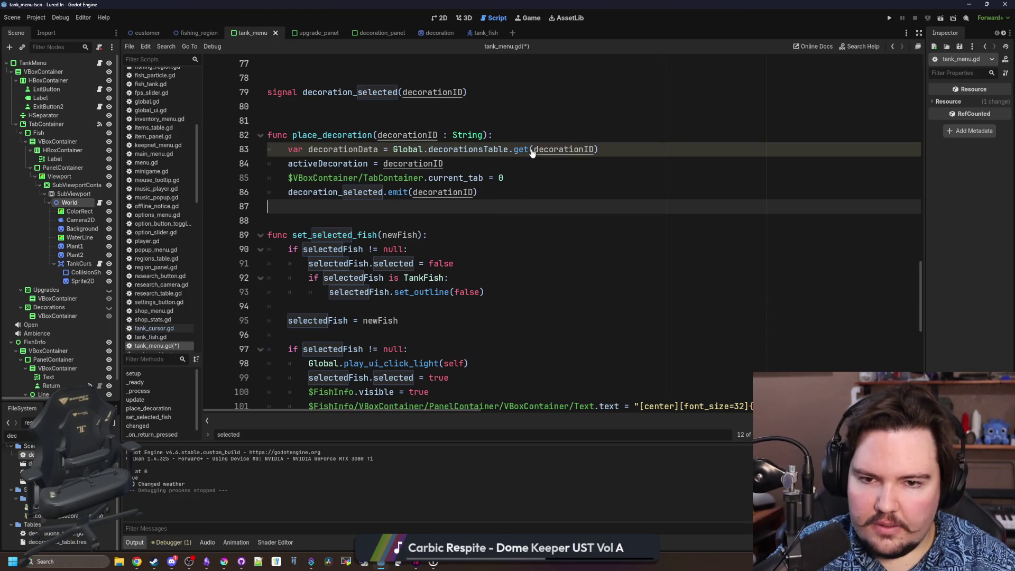
pyautogui.scroll(-3, 455, 270)
pyautogui.click(384, 177)
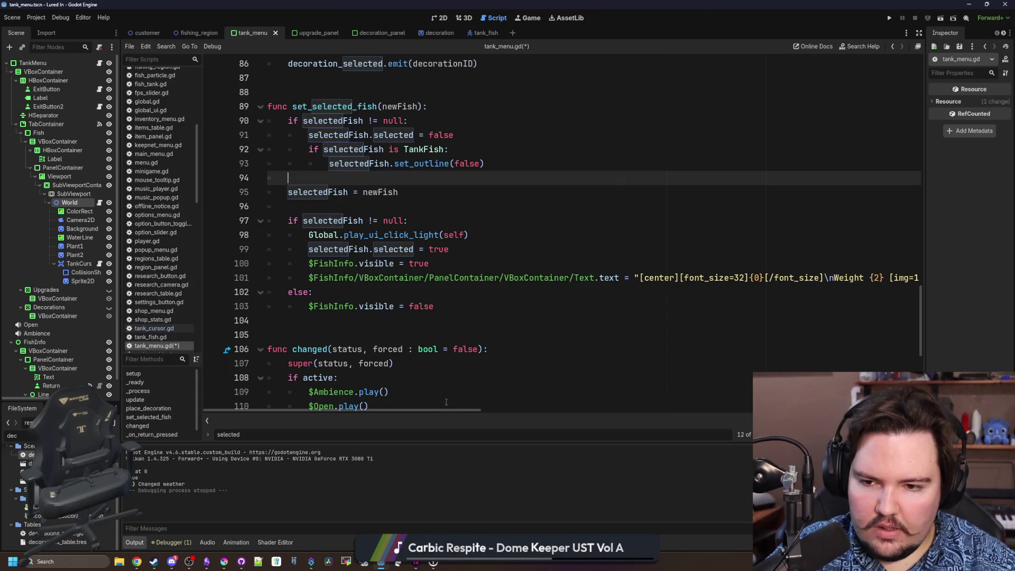
pyautogui.moveTo(438, 410); pyautogui.dragTo(870, 411)
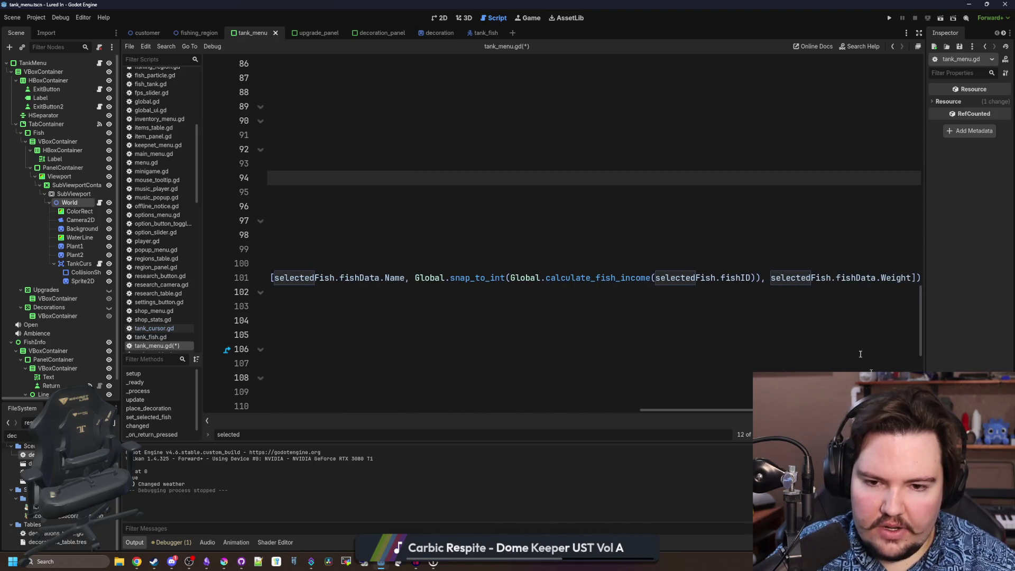
pyautogui.moveTo(698, 411); pyautogui.dragTo(328, 411)
# Insert an 'if selectedFish is TankFish:' check after the FishInfo.visible = true line.
pyautogui.click(431, 263)
pyautogui.press('Return')
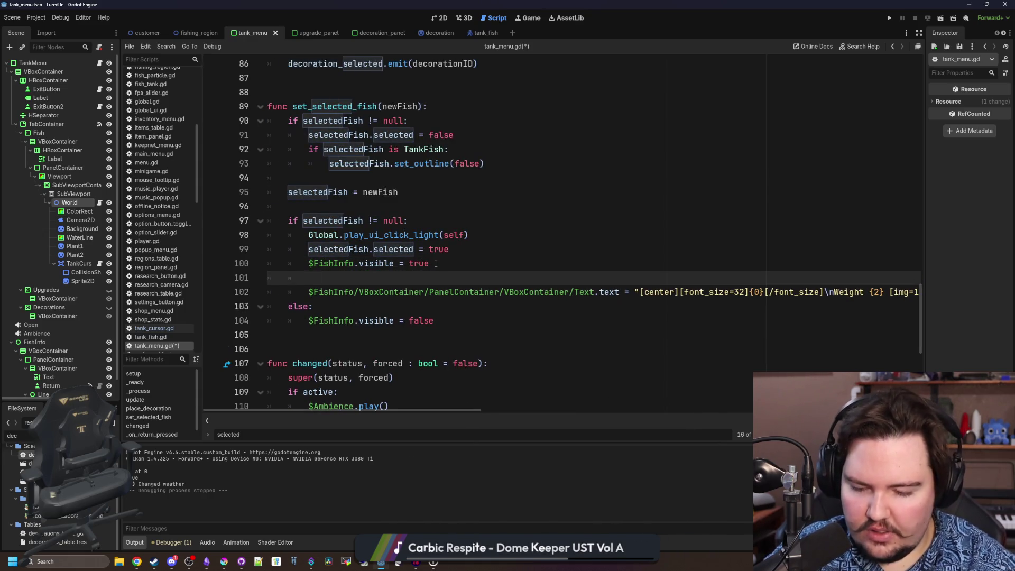
pyautogui.write('selectedFish is F')
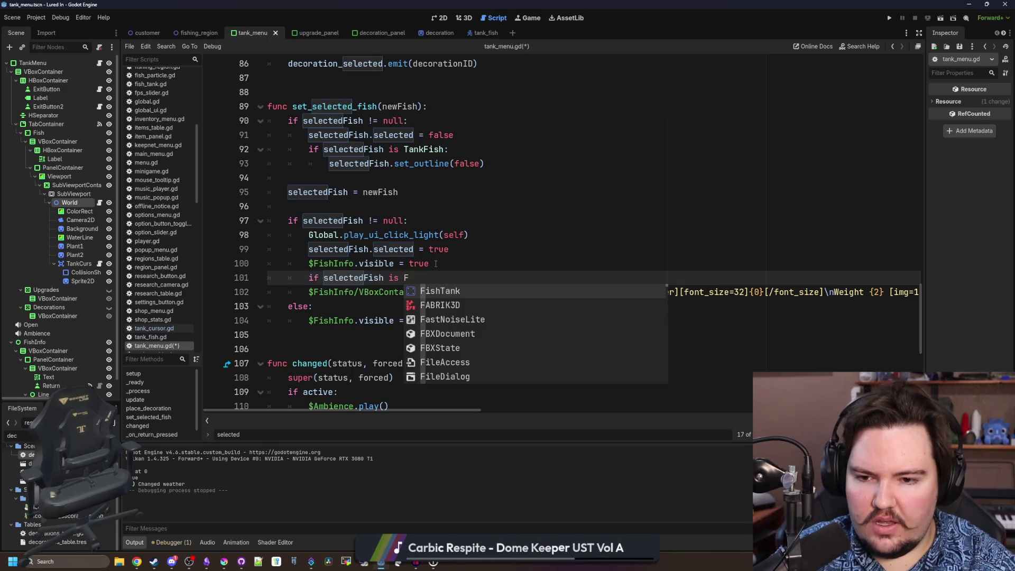
pyautogui.press('BackSpace')
pyautogui.write('tankFish')
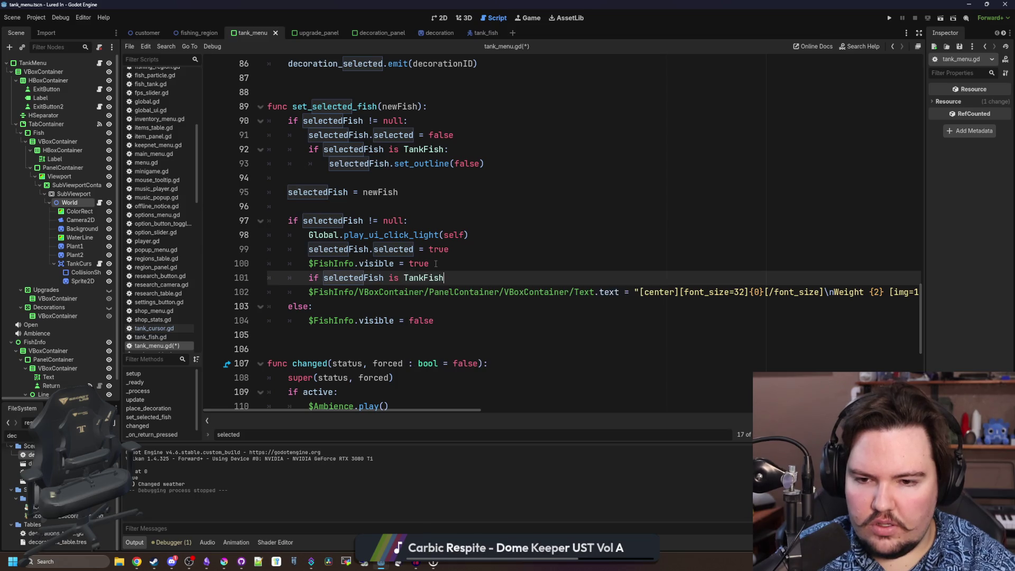
pyautogui.press('Return')
pyautogui.press('Return')
# Start an else branch and move the fish details text assignment under the TankFish check.
pyautogui.write('else:')
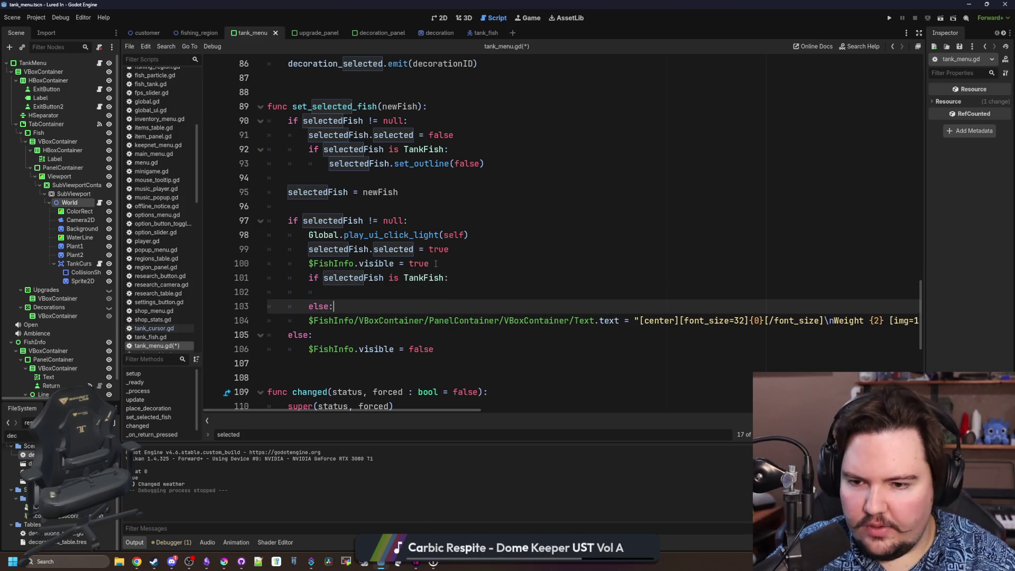
pyautogui.press('Down')
pyautogui.press('Home')
pyautogui.hotkey('shift', 'End')
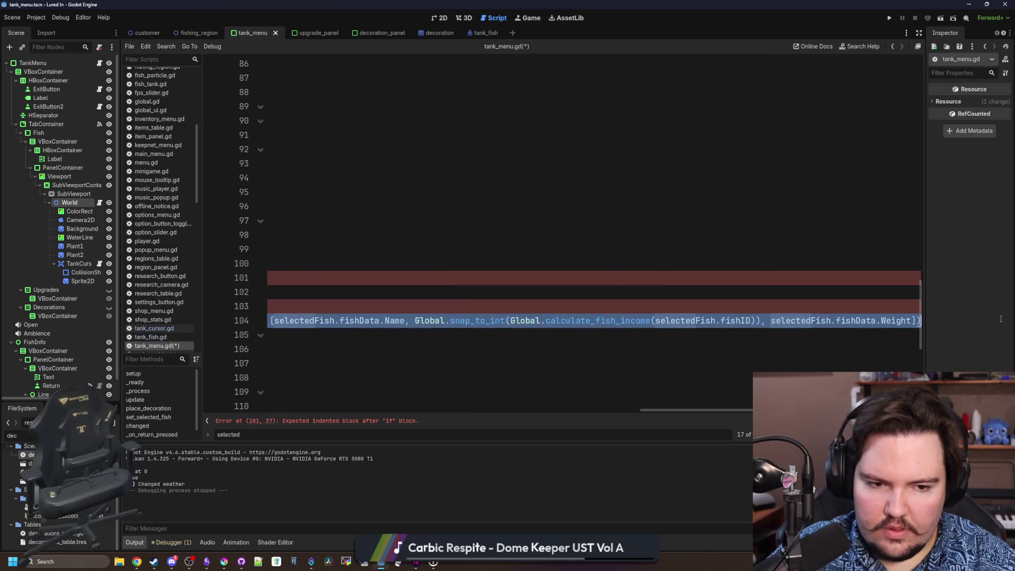
pyautogui.hotkey('ctrl', 'x')
pyautogui.click(349, 295)
pyautogui.hotkey('ctrl', 'v')
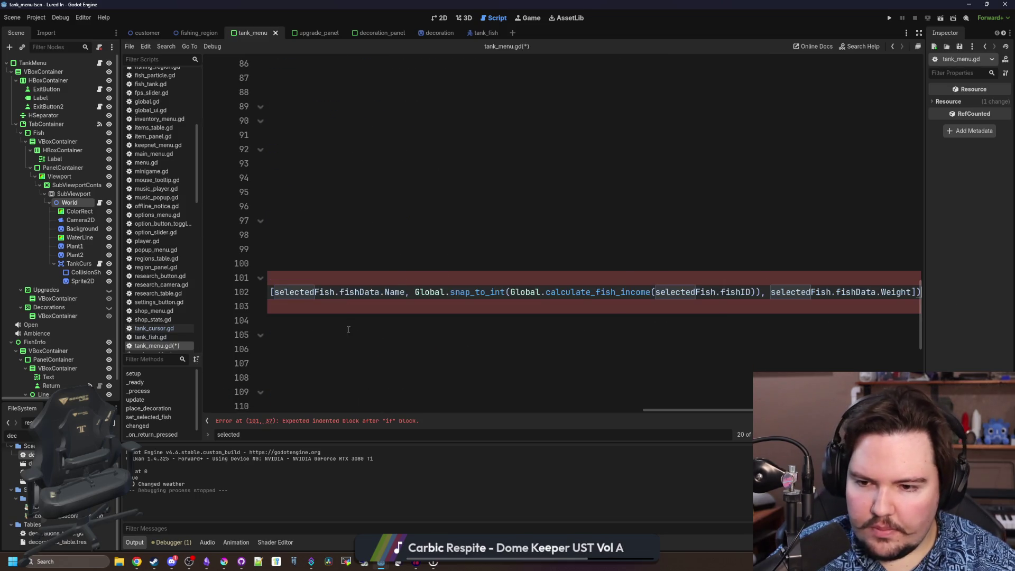
# Make the else branch set FishInfo's Text.text to 'Decoration!'.
pyautogui.click(335, 320)
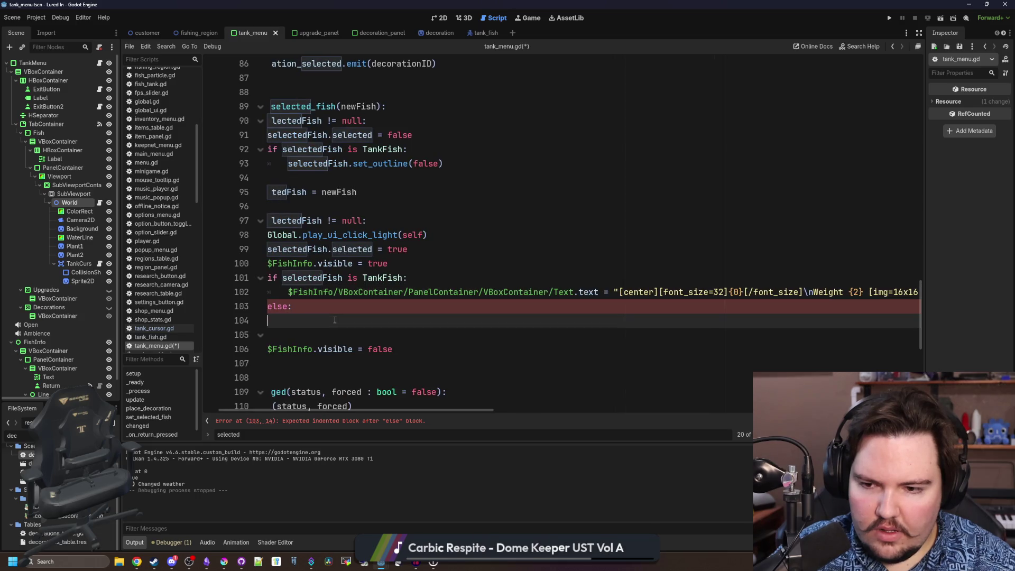
pyautogui.moveTo(358, 411); pyautogui.dragTo(344, 410)
pyautogui.moveTo(639, 292); pyautogui.dragTo(329, 292)
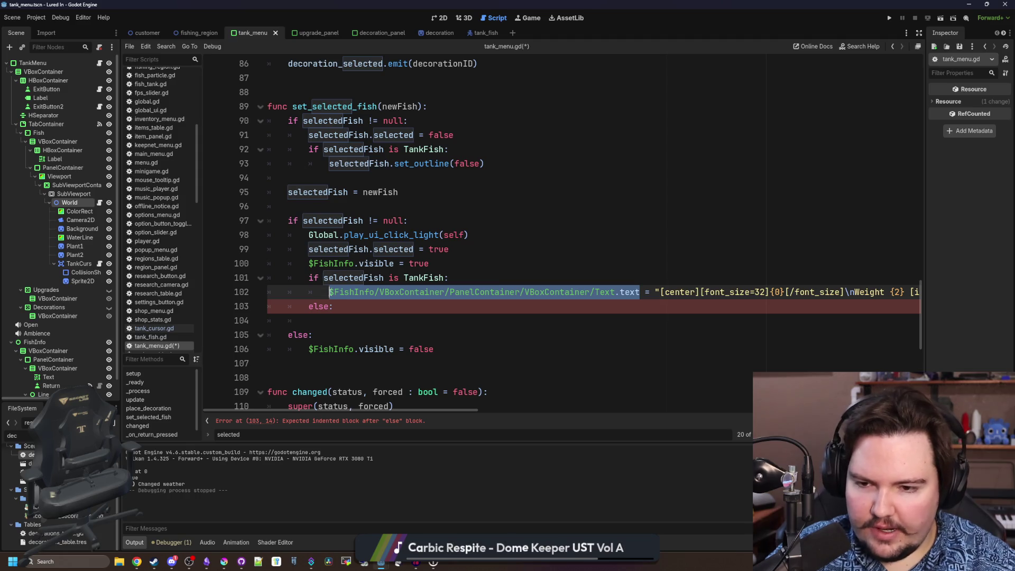
pyautogui.click(343, 323)
pyautogui.hotkey('ctrl', 'v')
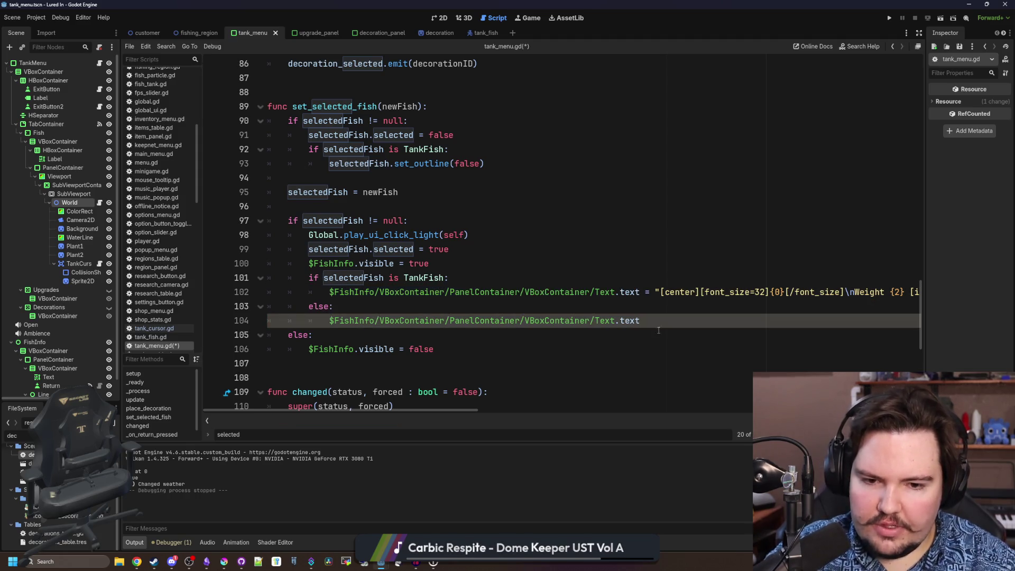
pyautogui.write('Decoration!')
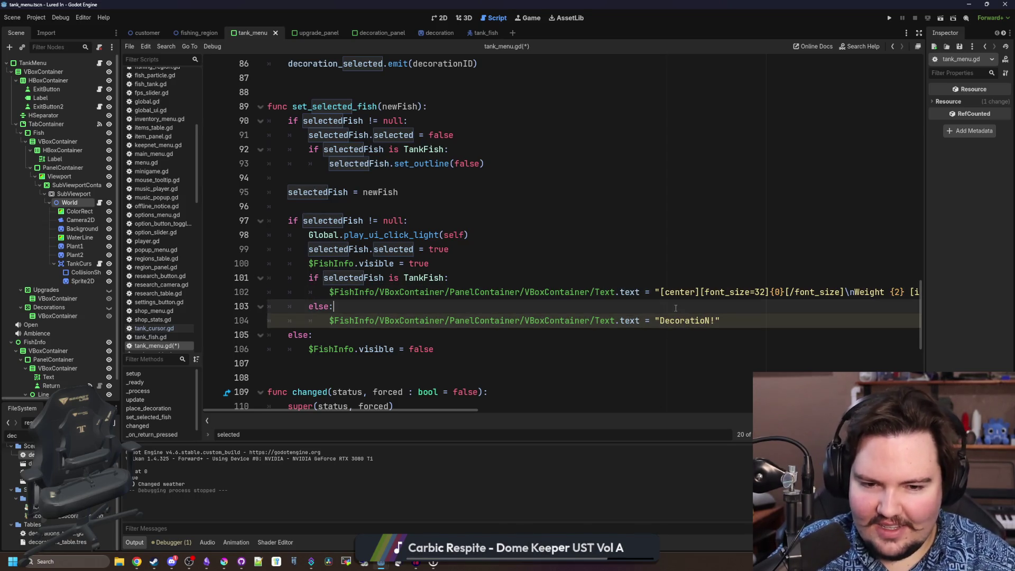
# Save tank_menu.gd and run the project.
pyautogui.click(423, 277)
pyautogui.hotkey('ctrl', 's')
pyautogui.click(890, 17)
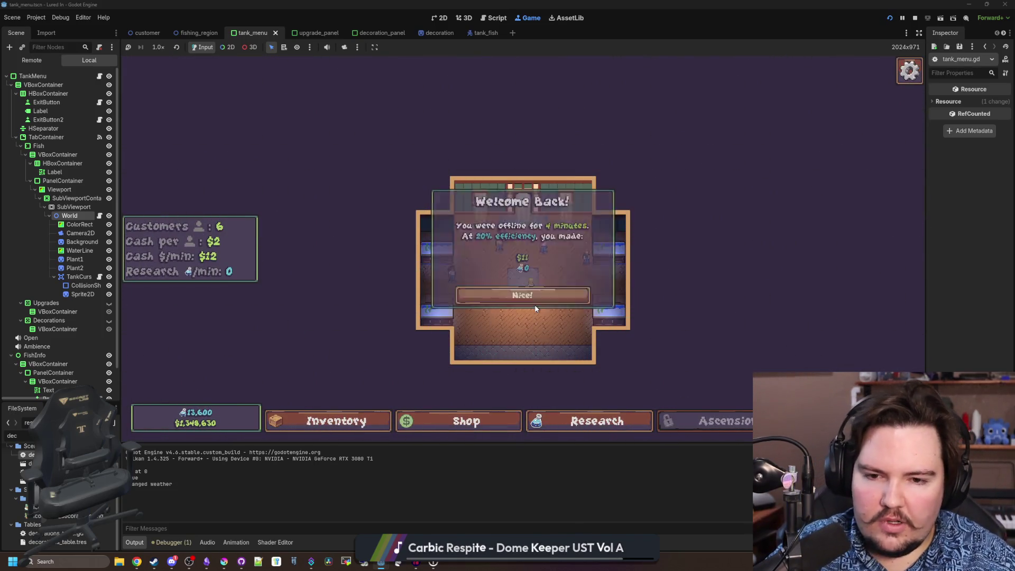
# Dismiss the welcome-back popup, open Fish Tank 1, then stop the running game.
pyautogui.click(534, 297)
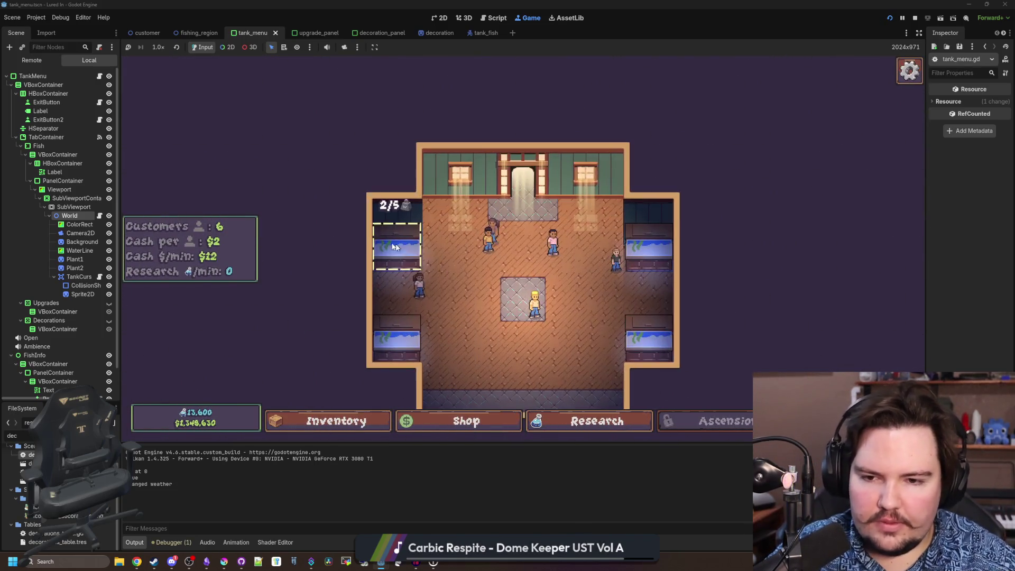
pyautogui.click(487, 337)
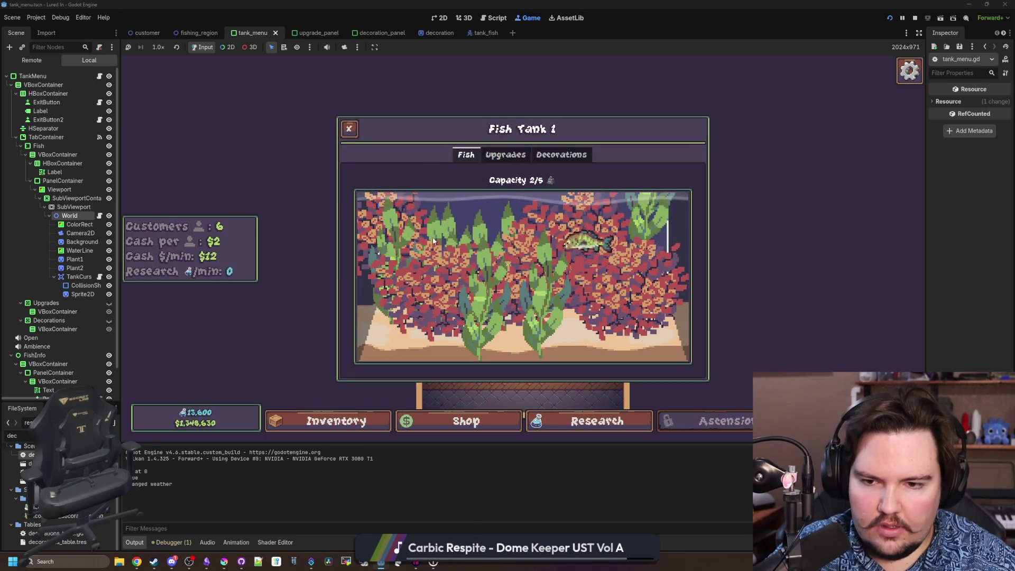
pyautogui.click(915, 19)
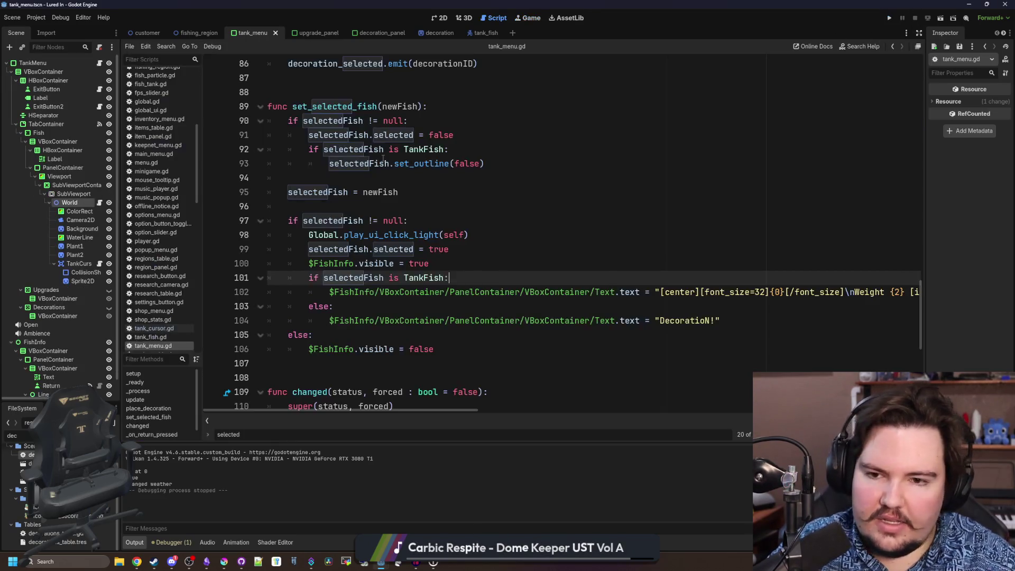
# Filter the FileSystem for 'fish' and open tank_fish.tscn.
pyautogui.click(449, 191)
pyautogui.press('Up')
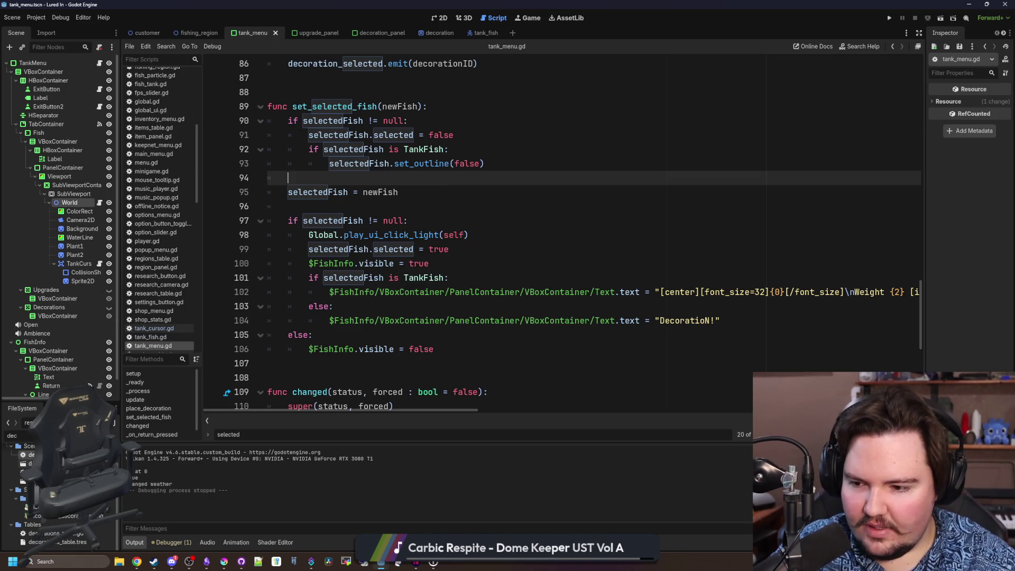
pyautogui.doubleClick(26, 463)
pyautogui.press('BackSpace')
pyautogui.press('BackSpace')
pyautogui.press('BackSpace')
pyautogui.write('fish')
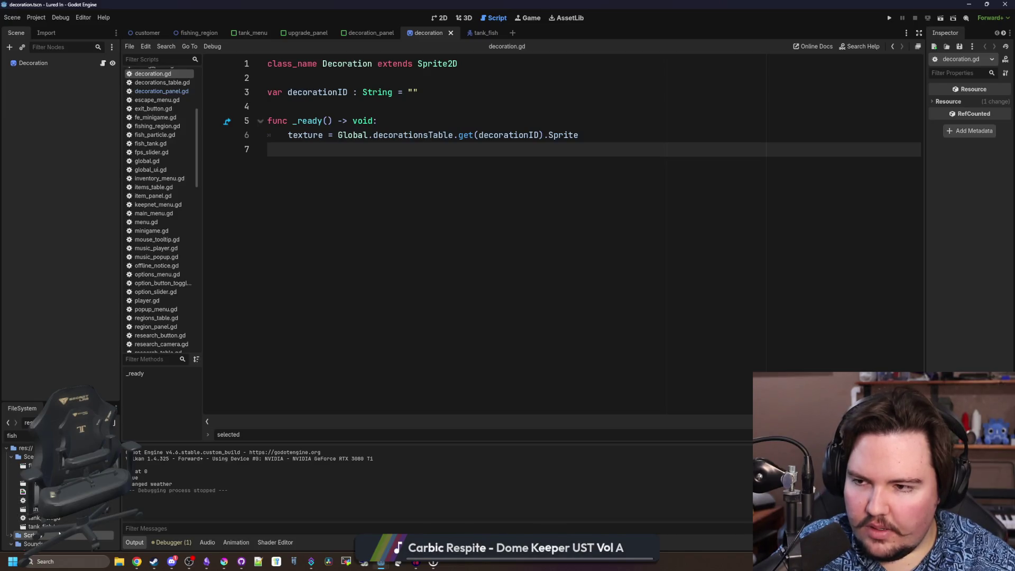
pyautogui.doubleClick(42, 527)
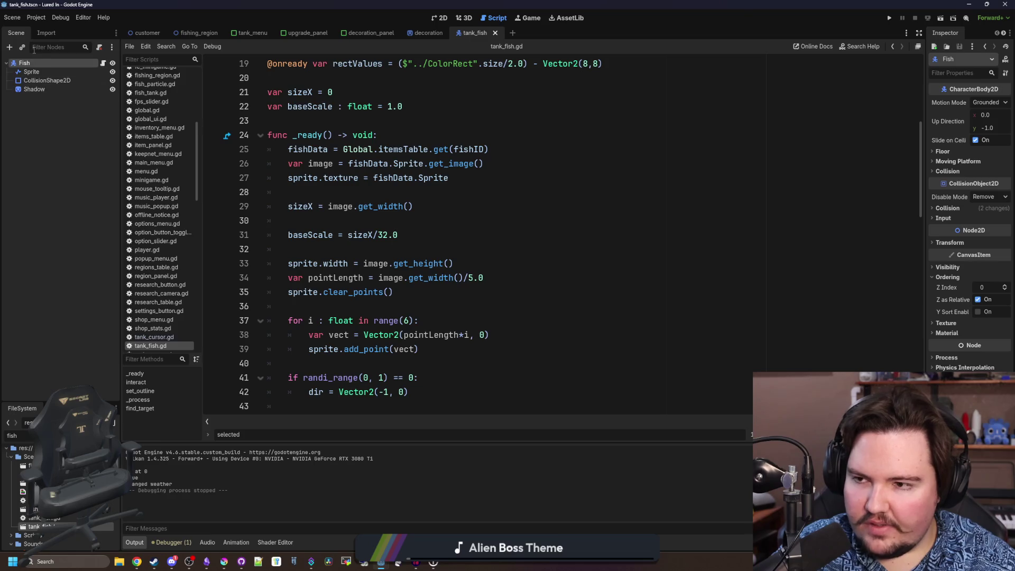
# Inspect the Fish body's collision Layer and Mask bits in the Inspector.
pyautogui.click(53, 80)
pyautogui.click(87, 62)
pyautogui.click(947, 208)
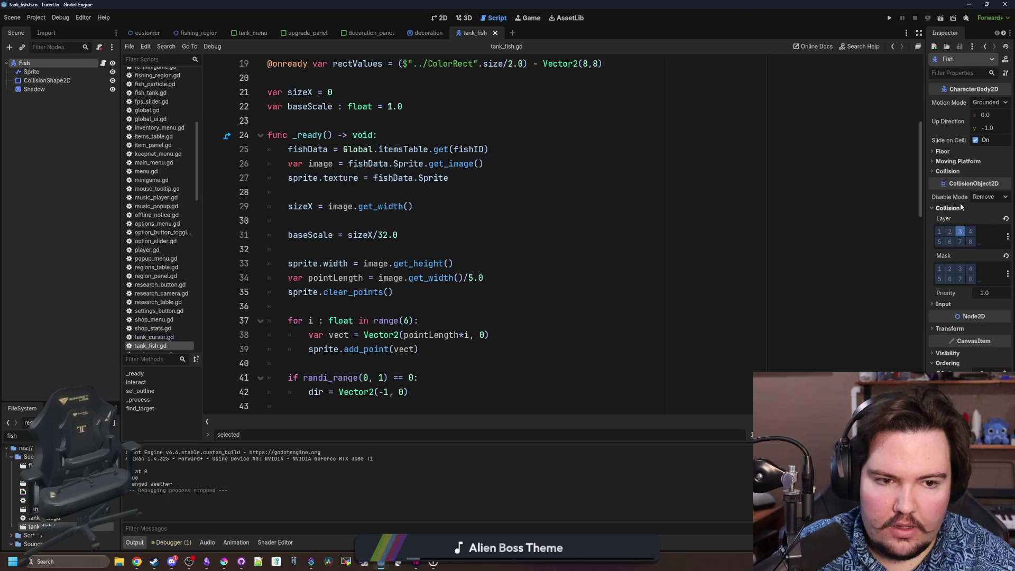
pyautogui.moveTo(925, 288); pyautogui.dragTo(802, 289)
pyautogui.click(523, 191)
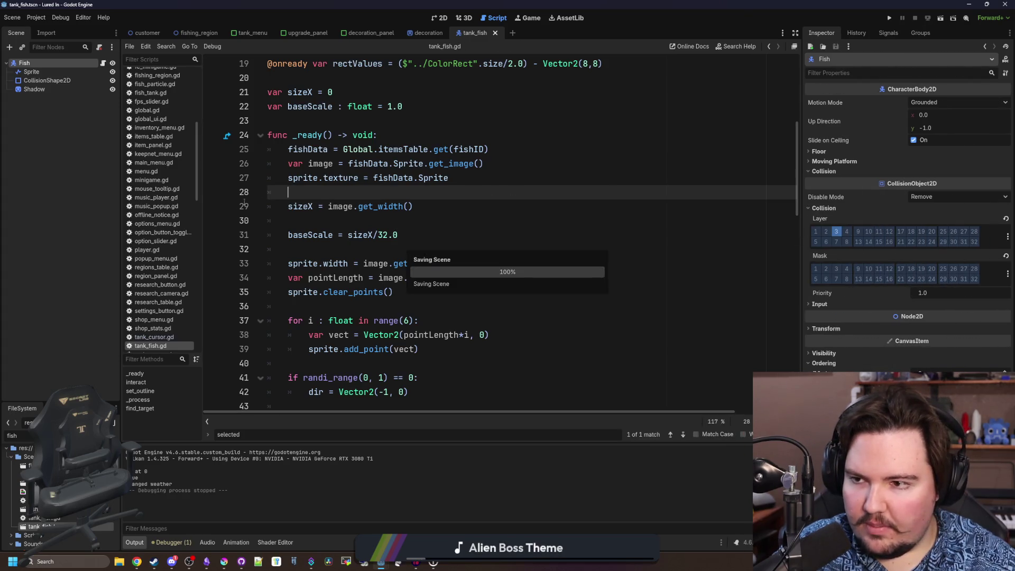
# Filter the FileSystem by 'dec' and open decoration.tscn.
pyautogui.click(21, 436)
pyautogui.hotkey('ctrl', 'a')
pyautogui.press('BackSpace')
pyautogui.write('dec')
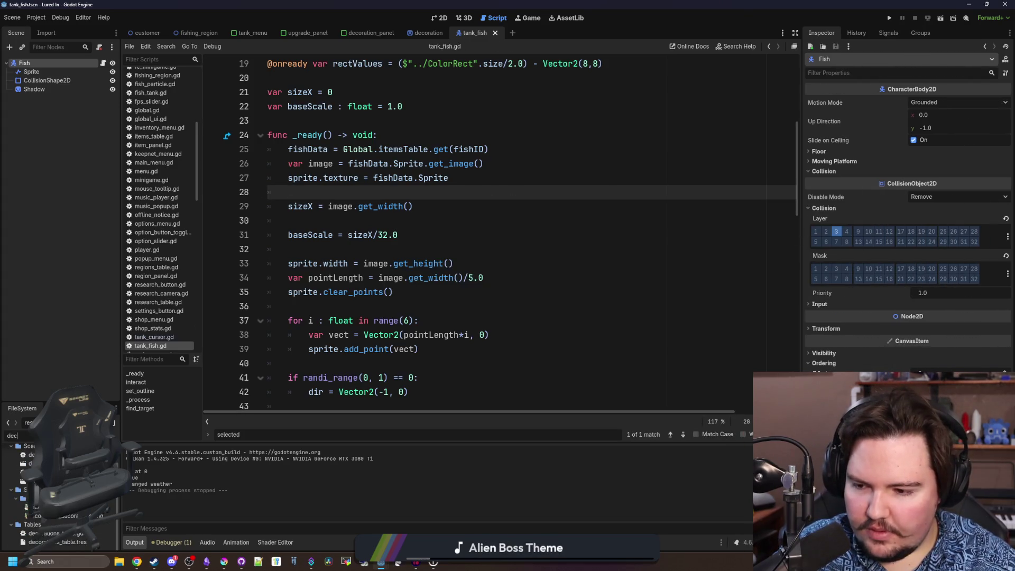
pyautogui.doubleClick(31, 463)
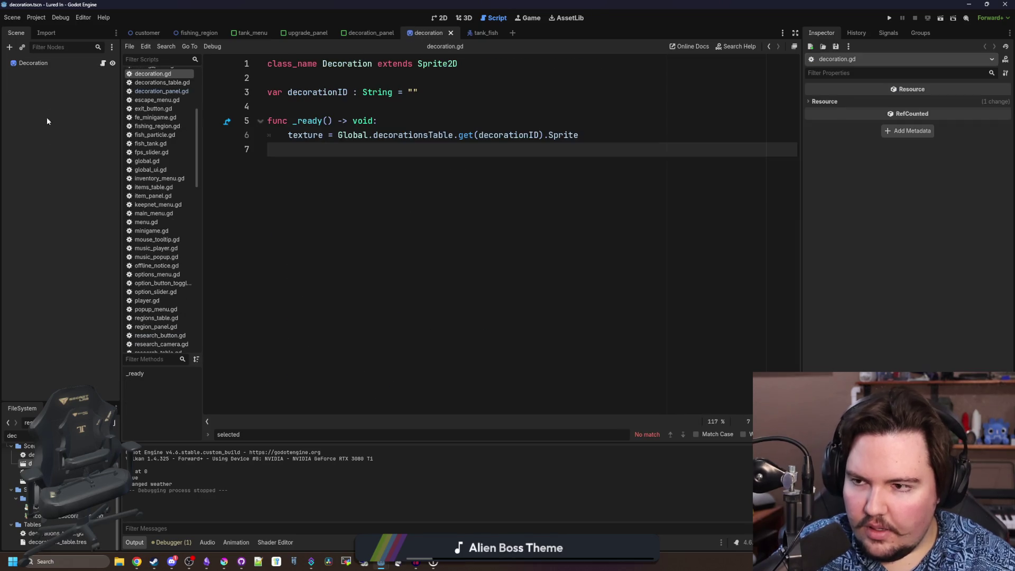
# Change the Decoration root node's type to StaticBody2D.
pyautogui.rightClick(44, 65)
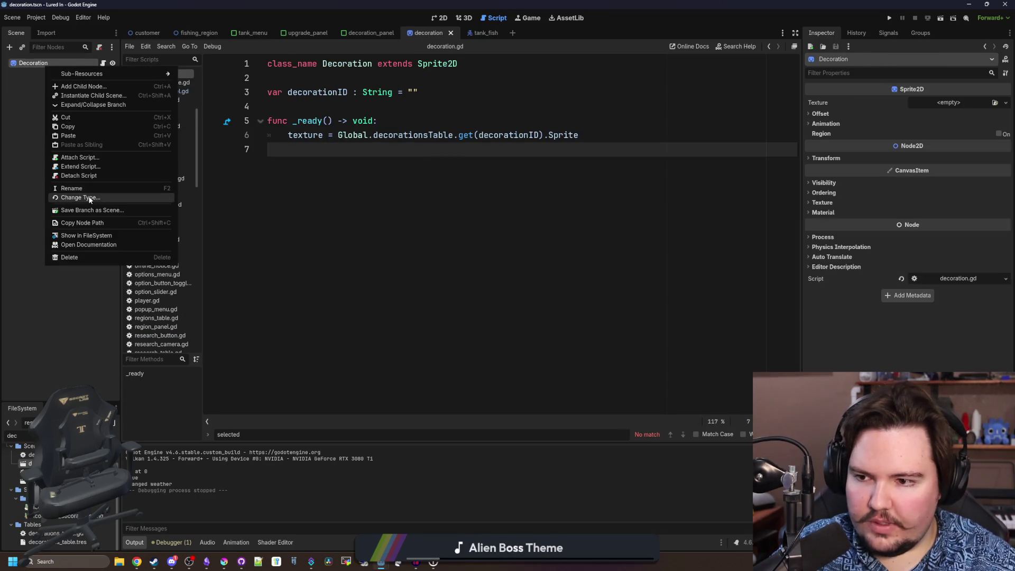
pyautogui.click(85, 197)
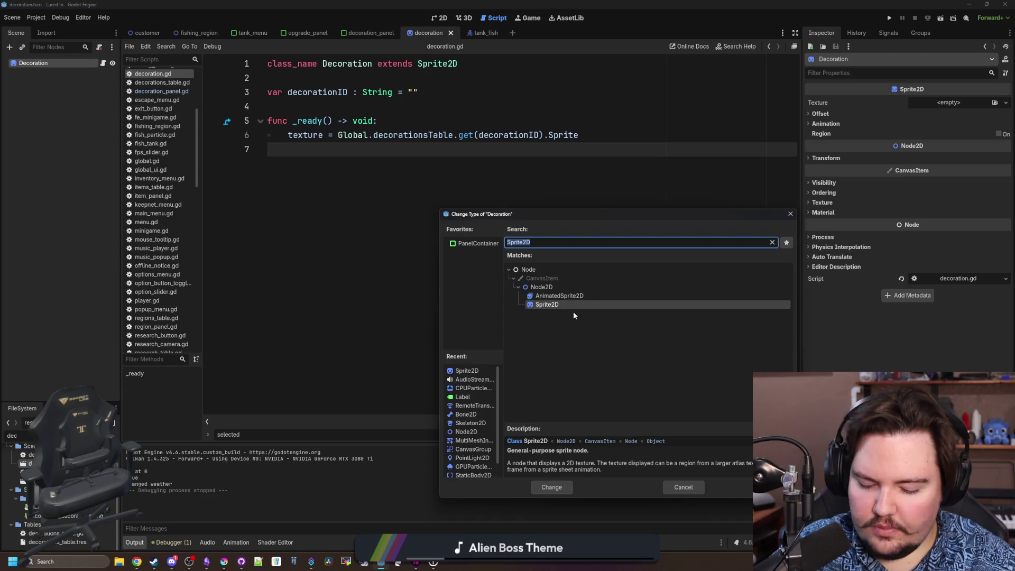
pyautogui.write('stat')
pyautogui.click(589, 333)
pyautogui.doubleClick(563, 339)
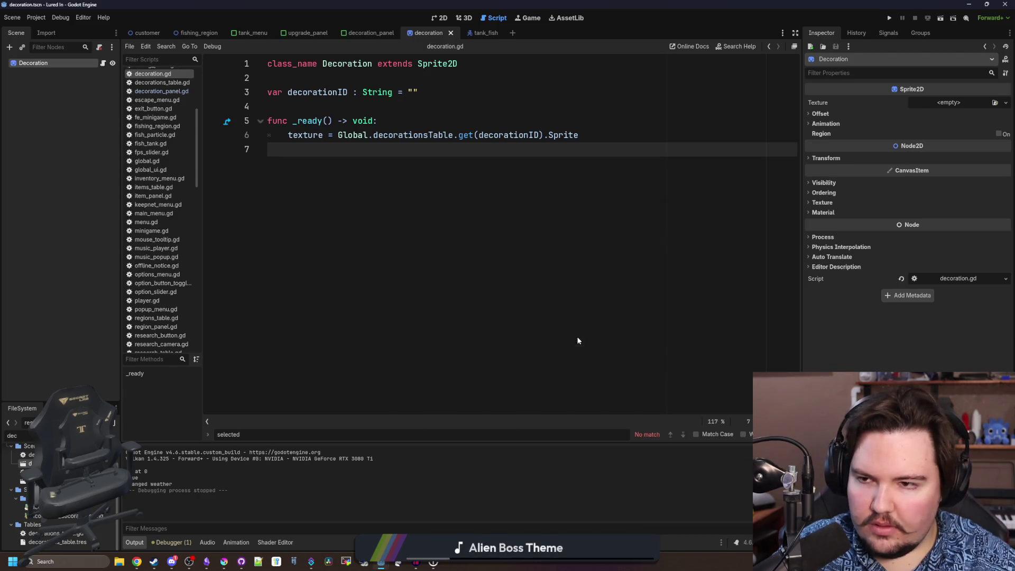
# Add a CollisionShape2D child to Decoration.
pyautogui.rightClick(55, 63)
pyautogui.click(71, 79)
pyautogui.write('collision')
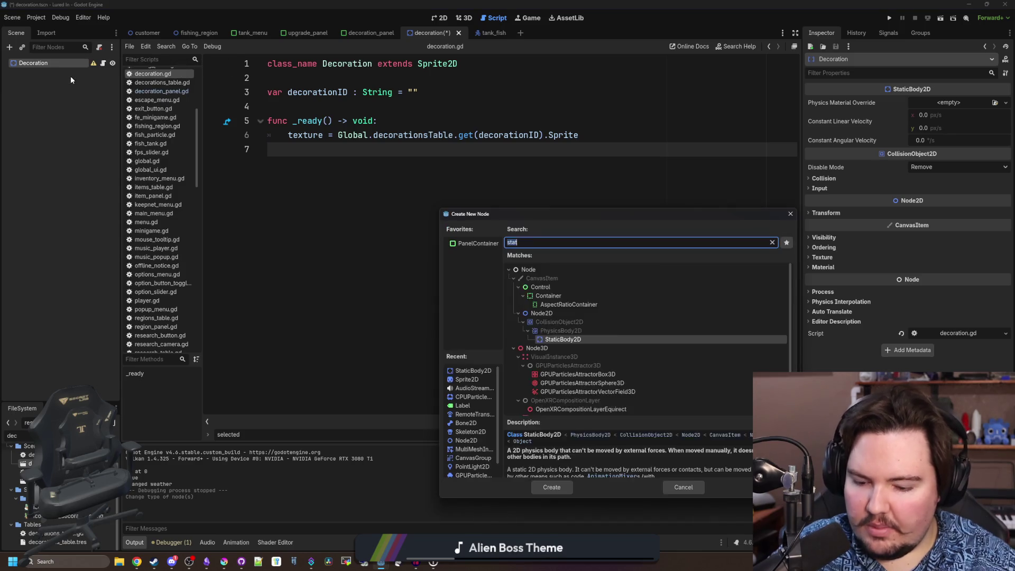
pyautogui.press('Return')
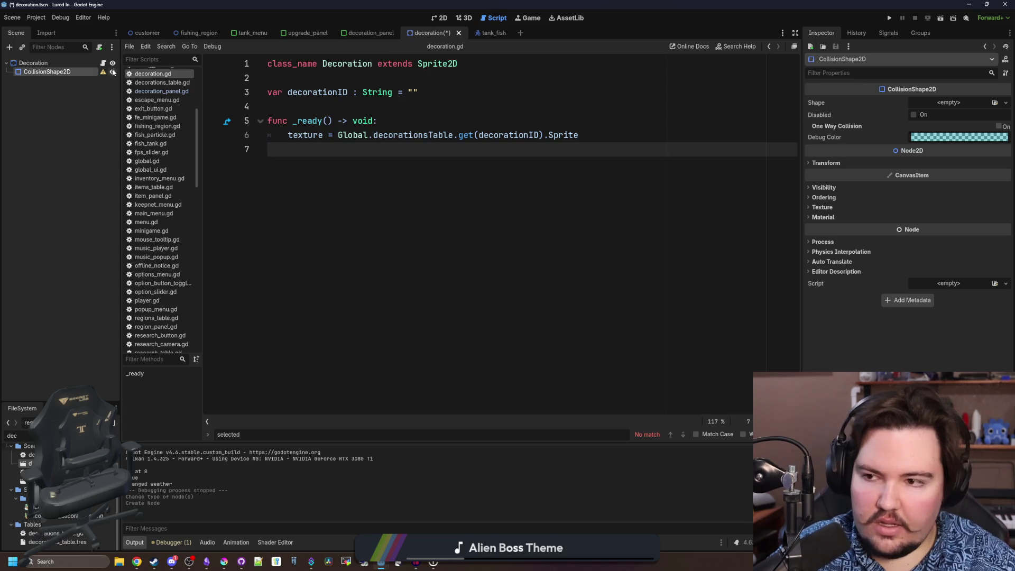
pyautogui.click(842, 165)
pyautogui.click(842, 165)
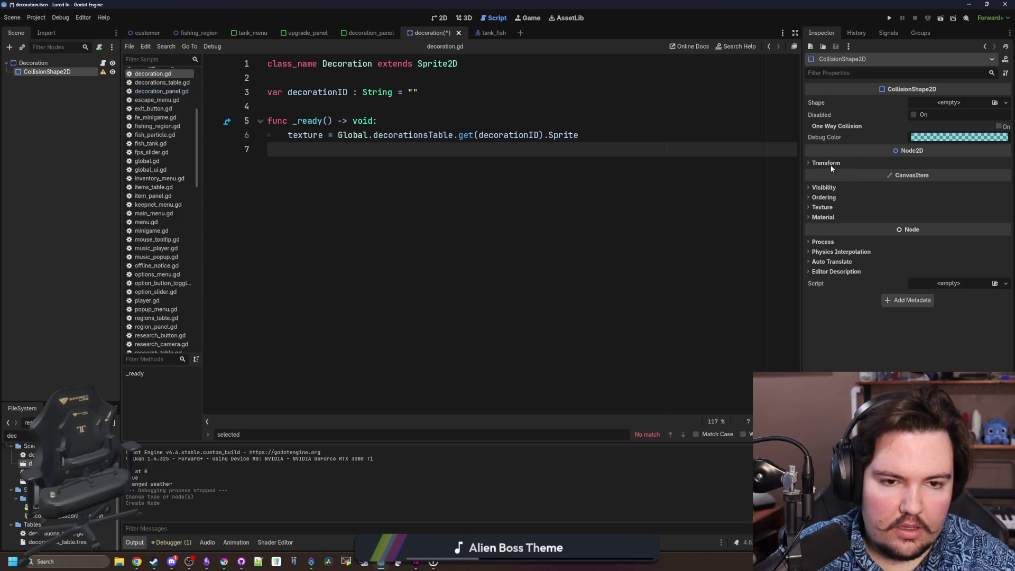
# Adjust Decoration's collision layer and mask bits.
pyautogui.click(33, 63)
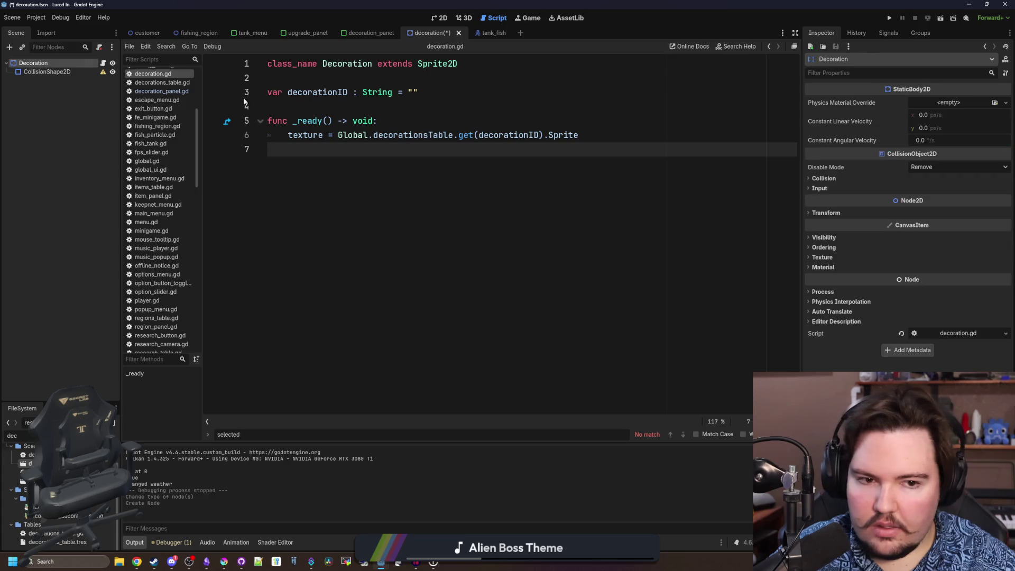
pyautogui.click(823, 178)
pyautogui.click(816, 202)
pyautogui.click(820, 238)
pyautogui.click(836, 202)
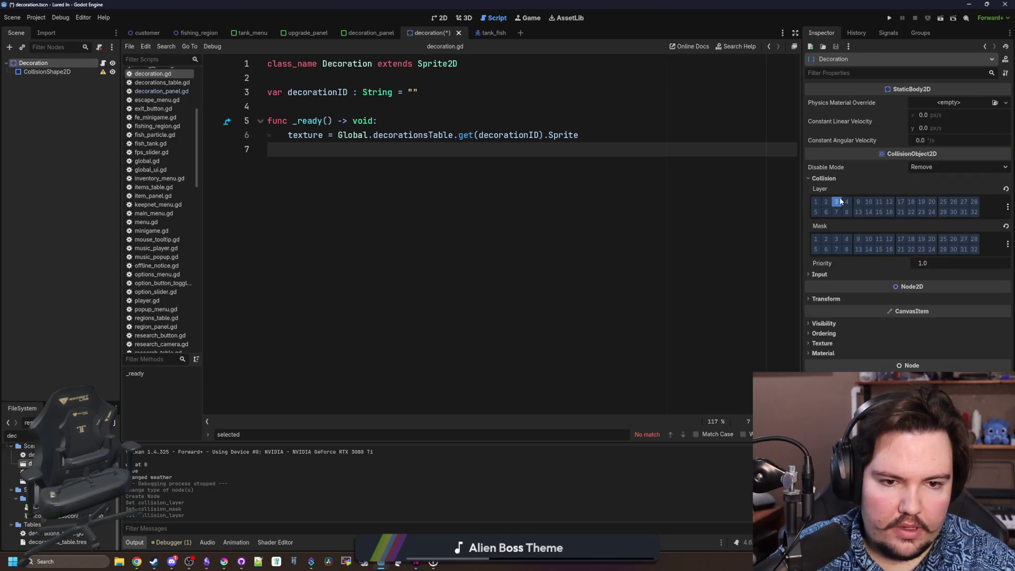
# Give the CollisionShape2D a new RectangleShape2D and view it in the 2D editor.
pyautogui.click(47, 71)
pyautogui.click(941, 112)
pyautogui.click(931, 101)
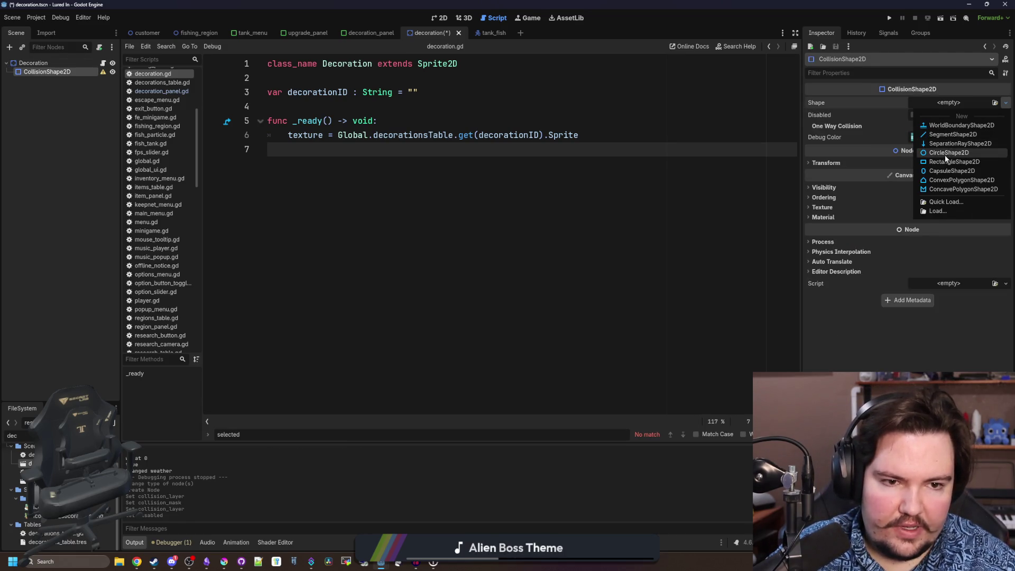
pyautogui.click(947, 162)
pyautogui.click(435, 18)
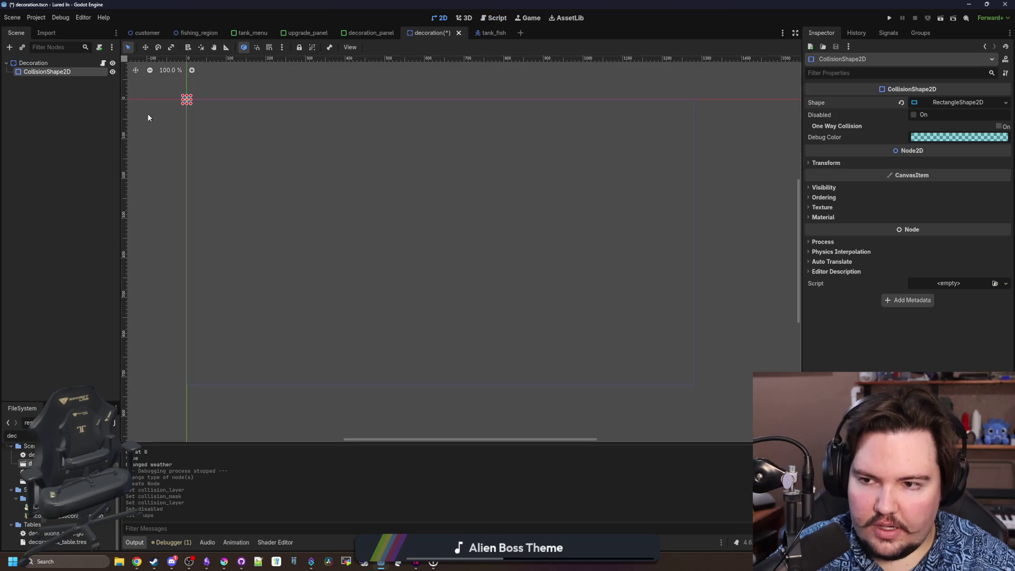
# Save the decoration scene and change decoration.gd to extend StaticBody2D instead of Sprite2D.
pyautogui.hotkey('shift', 'f')
pyautogui.hotkey('ctrl', 's')
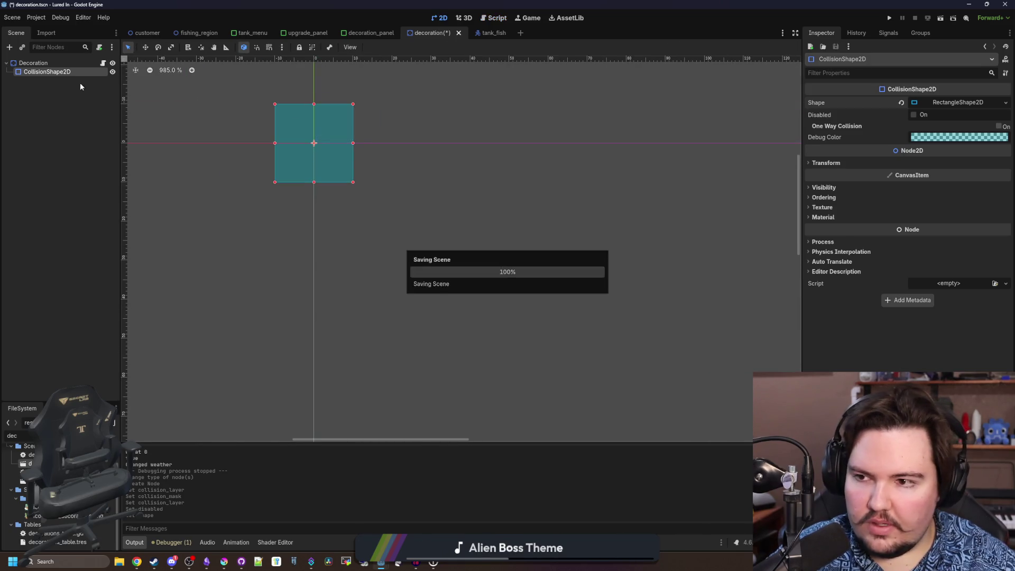
pyautogui.hotkey('ctrl', 'F3')
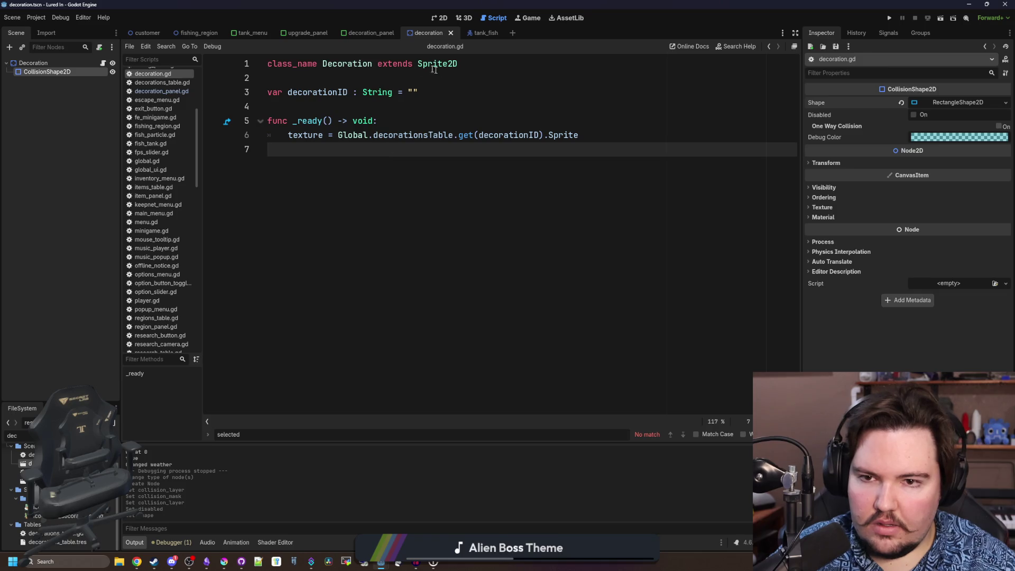
pyautogui.doubleClick(429, 67)
pyautogui.write('Stat')
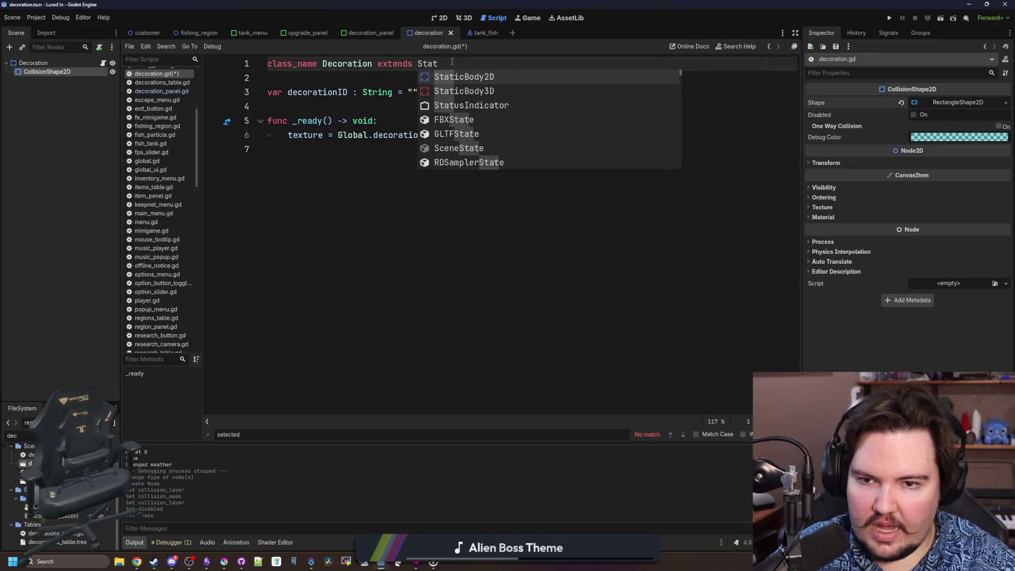
pyautogui.press('Return')
# Add a Sprite2D child node to the Decoration node.
pyautogui.click(284, 135)
pyautogui.click(43, 63)
pyautogui.rightClick(50, 64)
pyautogui.click(50, 83)
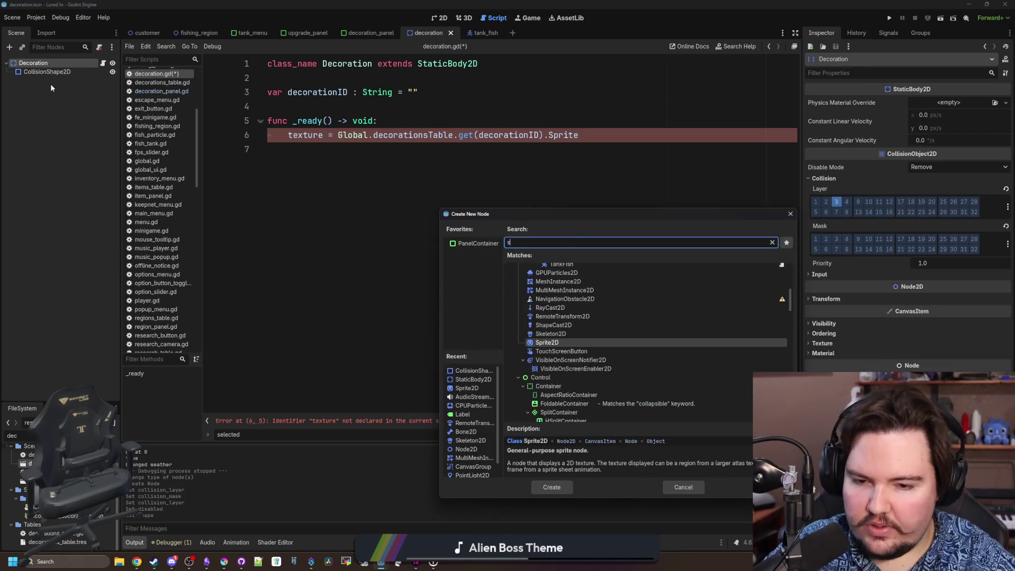
pyautogui.write('sprite')
pyautogui.press('Return')
# Move the texture lookup into a new '$Sprite2D.texture =' line and delete the old texture line.
pyautogui.click(351, 158)
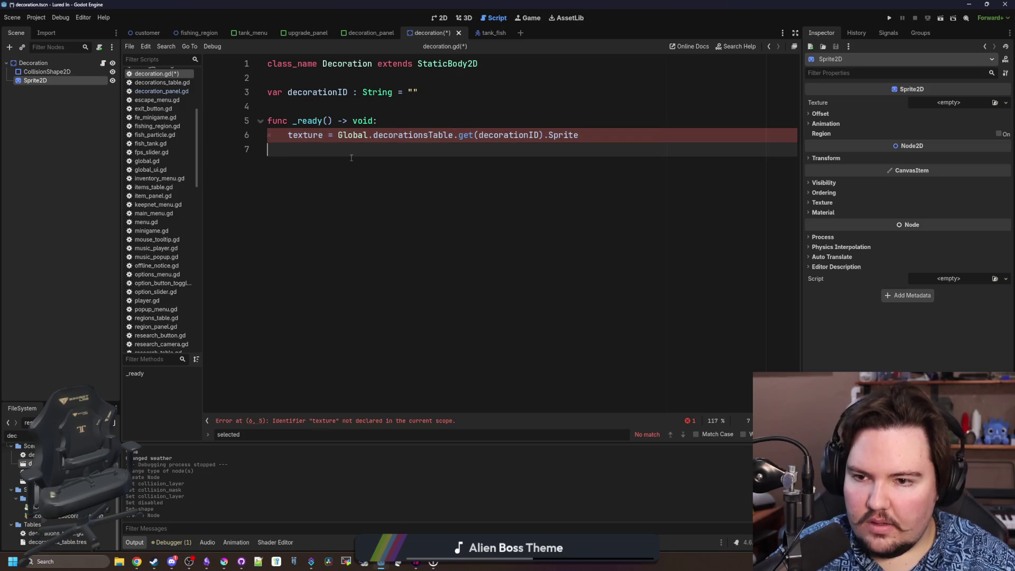
pyautogui.write('$Sprite2D.text')
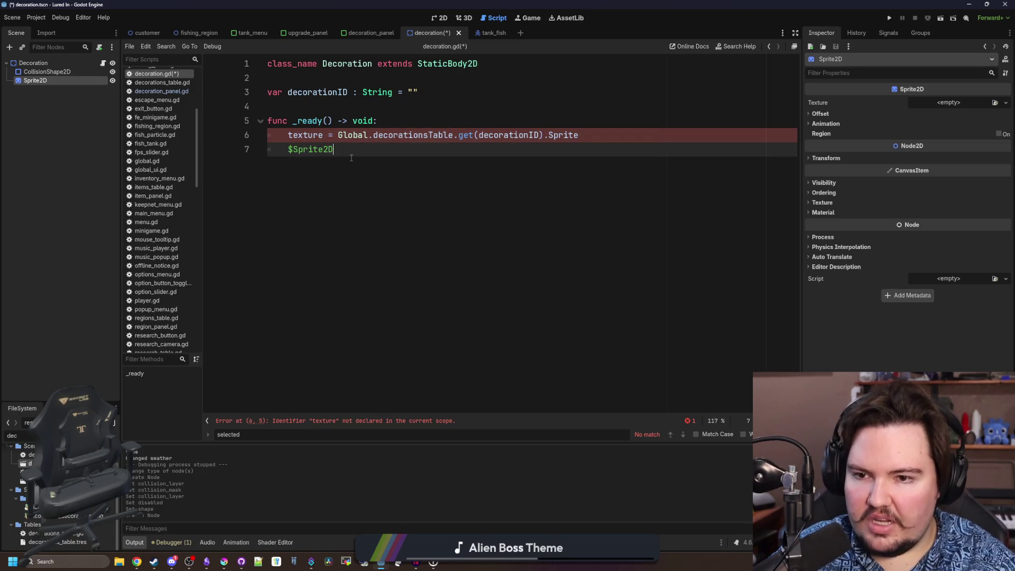
pyautogui.write('ure =')
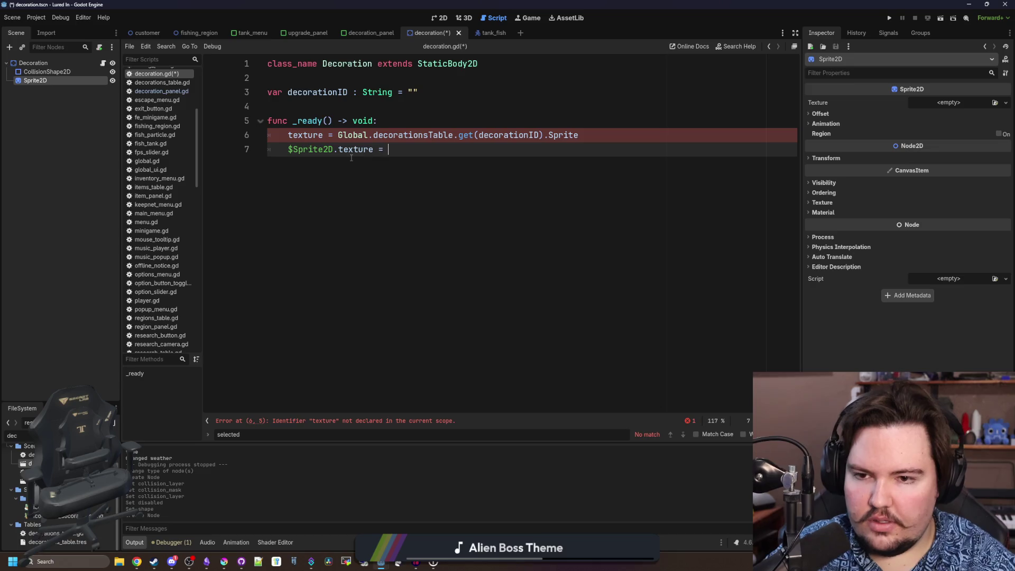
pyautogui.press('Escape')
pyautogui.moveTo(579, 135)
pyautogui.mouseDown()
pyautogui.moveTo(325, 136)
pyautogui.moveTo(338, 136)
pyautogui.mouseUp()
pyautogui.hotkey('ctrl', 'x')
pyautogui.click(385, 150)
pyautogui.hotkey('ctrl', 'v')
pyautogui.click(383, 135)
pyautogui.press('BackSpace')
pyautogui.press('BackSpace')
pyautogui.press('BackSpace')
# Save the decoration scene and run the project to test decorations.
pyautogui.click(398, 93)
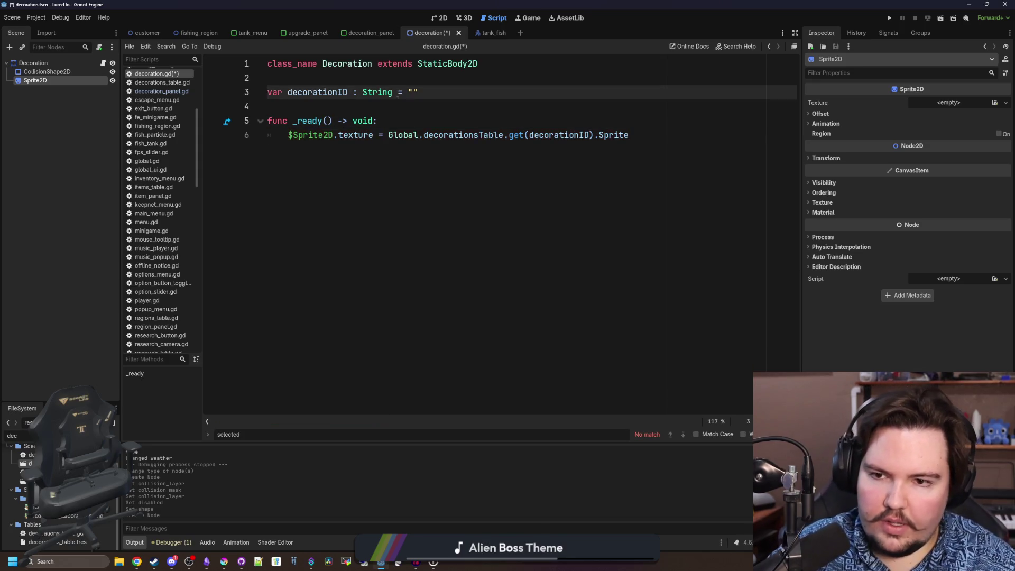
pyautogui.hotkey('ctrl', 's')
pyautogui.click(888, 18)
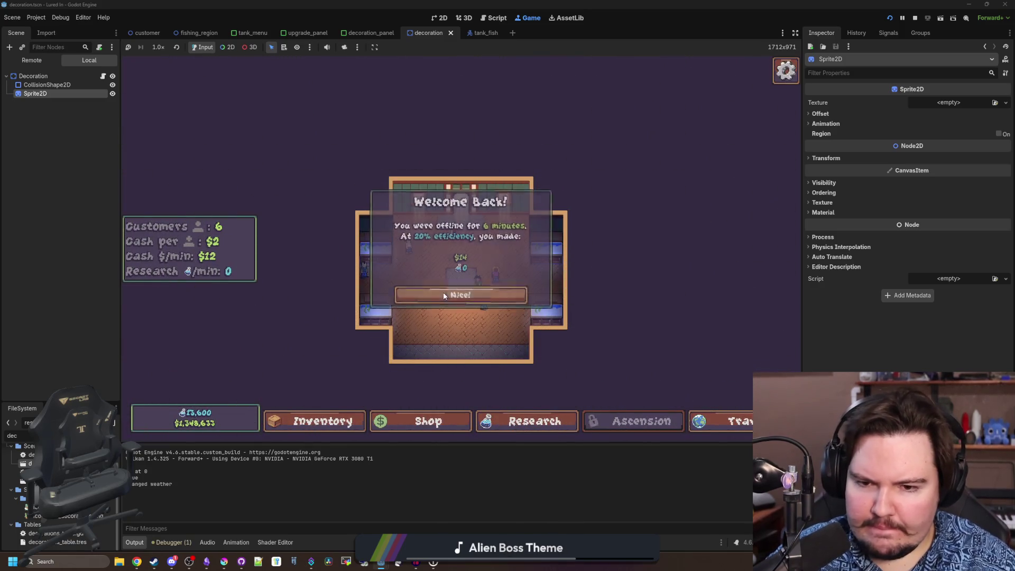
# Test Fish Tank 1, inspect the 'selected' error in tank_cursor.gd, then open decoration.gd from the Decoration node.
pyautogui.click(443, 292)
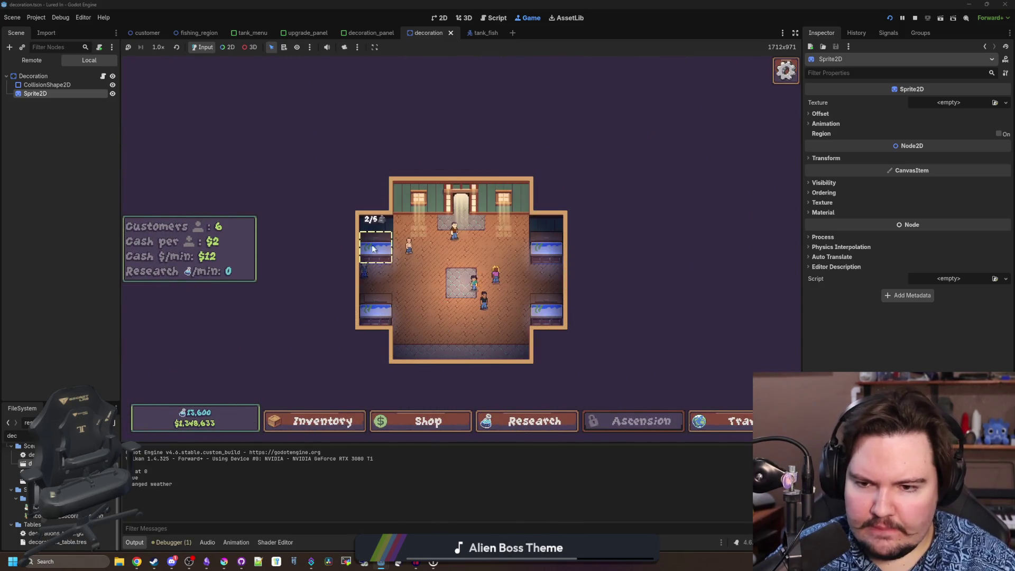
pyautogui.click(377, 251)
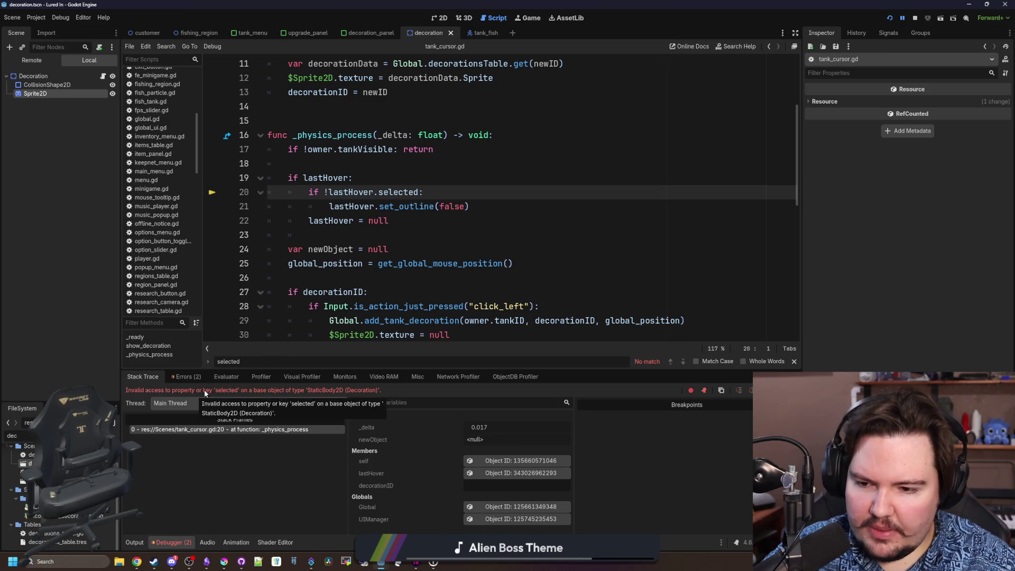
pyautogui.doubleClick(397, 192)
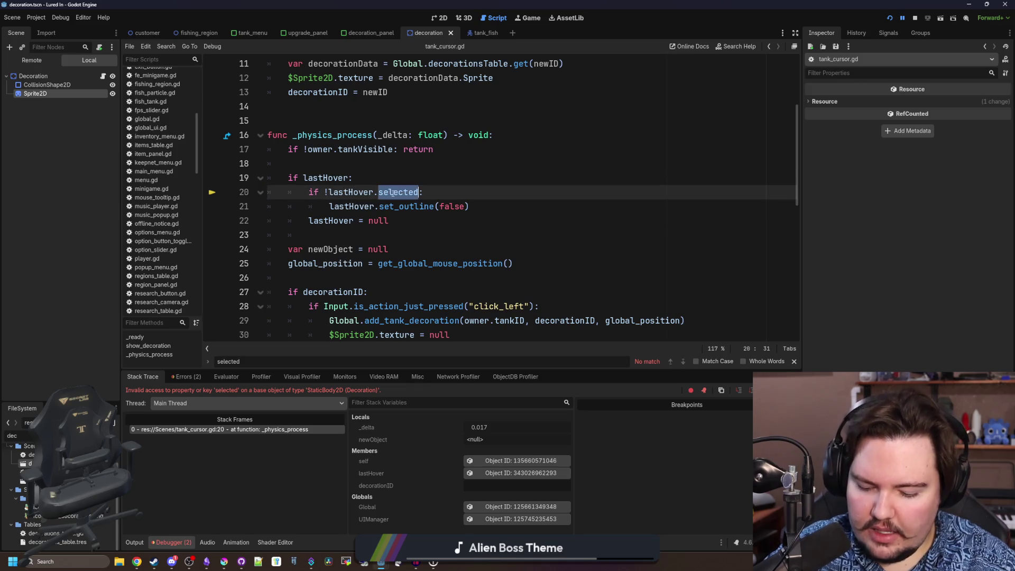
pyautogui.click(103, 77)
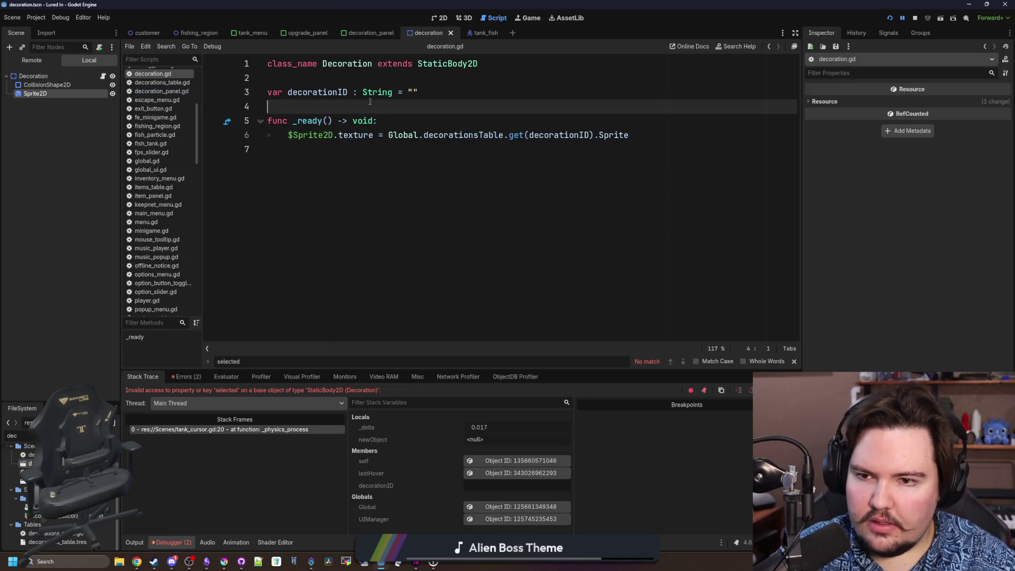
# Change decoration.gd's base class on line 1 from StaticBody2D to TankObject.
pyautogui.press('Up')
pyautogui.press('Up')
pyautogui.press('Down')
pyautogui.press('Down')
pyautogui.press('Up')
pyautogui.press('Up')
pyautogui.press('Down')
pyautogui.press('Down')
pyautogui.press('Up')
pyautogui.press('Up')
pyautogui.doubleClick(459, 64)
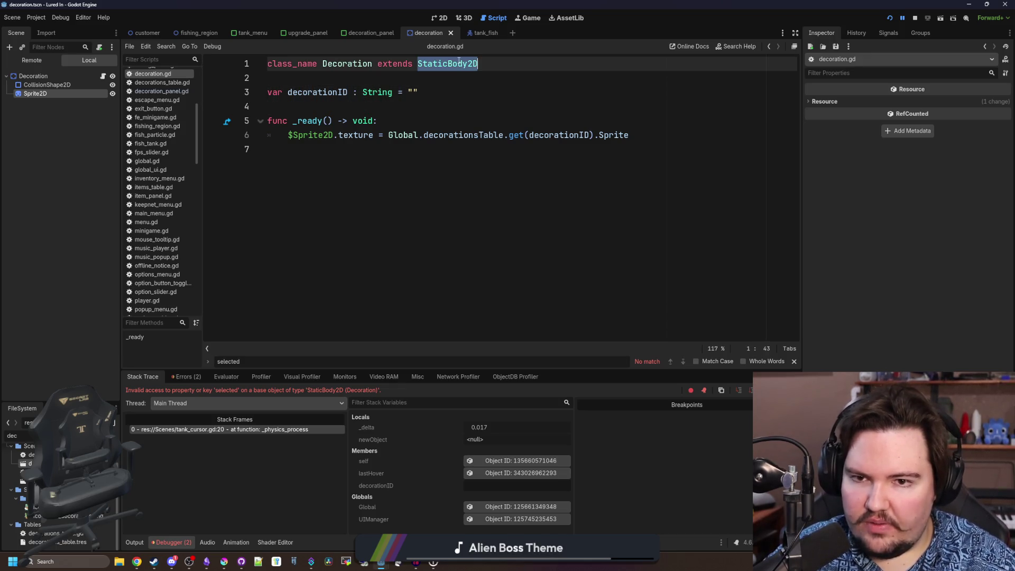
pyautogui.write('TankObjec')
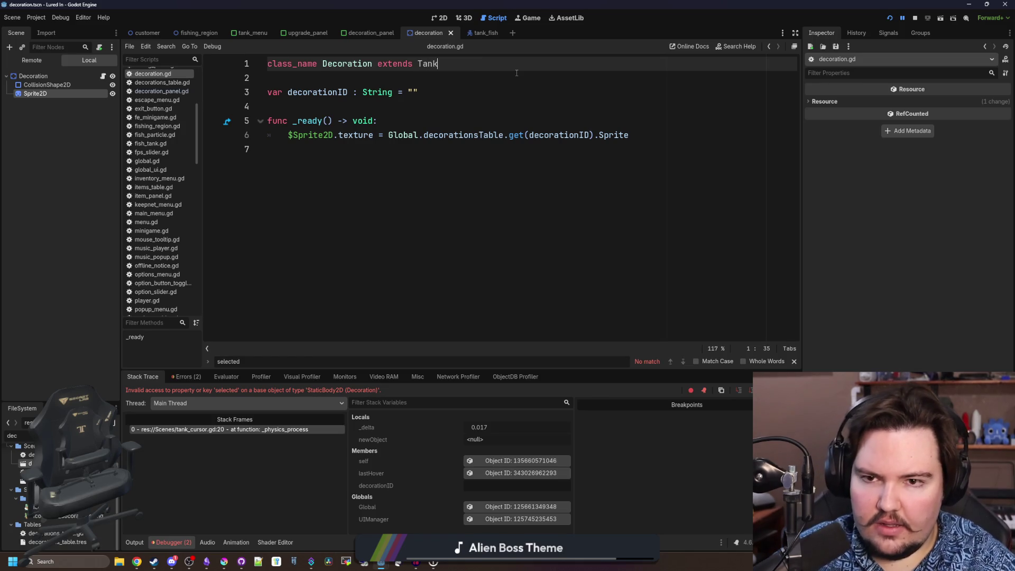
pyautogui.click(399, 81)
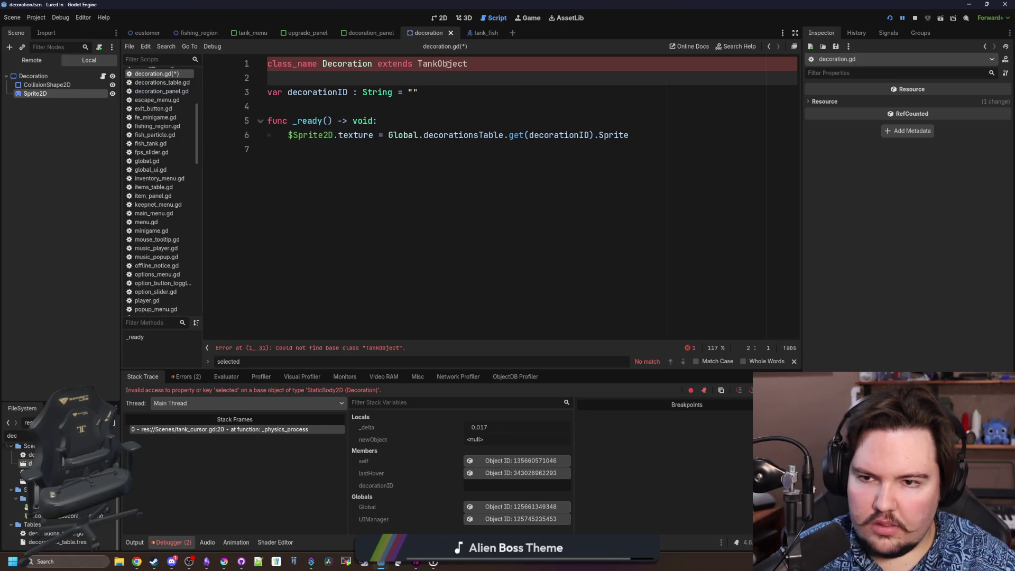
# Change the Decoration root node's type to CharacterBody2D.
pyautogui.click(33, 76)
pyautogui.rightClick(50, 77)
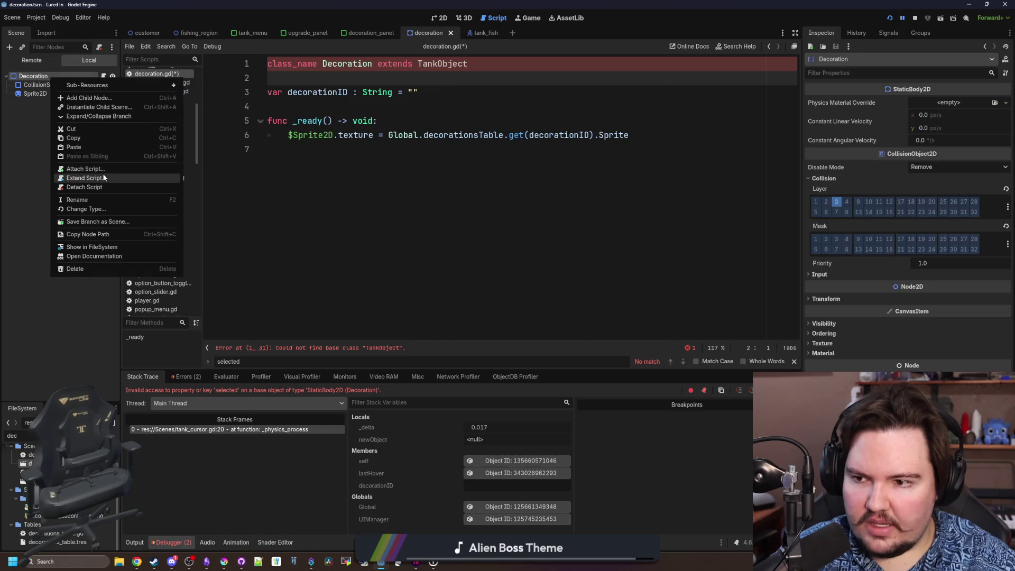
pyautogui.click(91, 209)
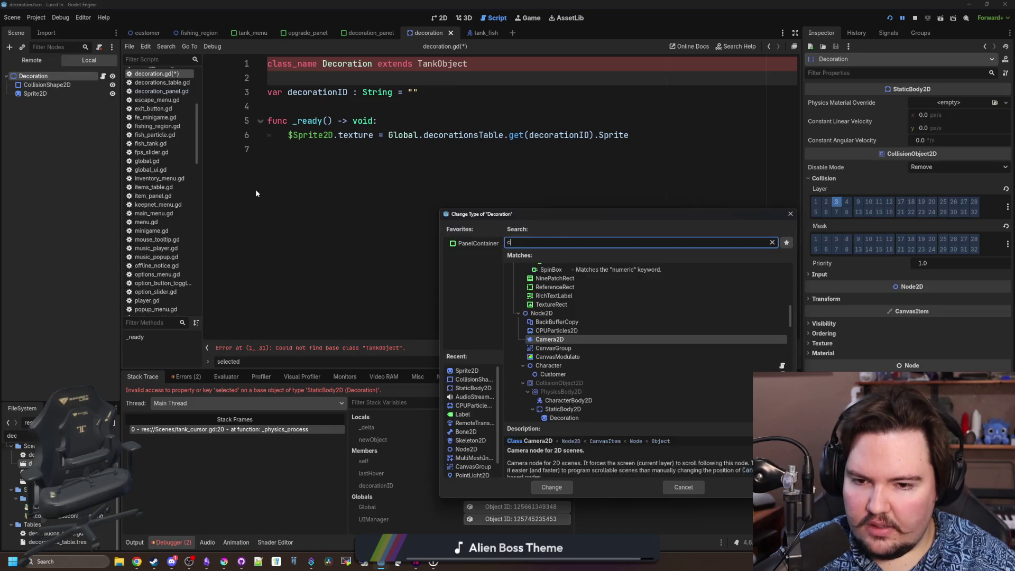
pyautogui.write('chara')
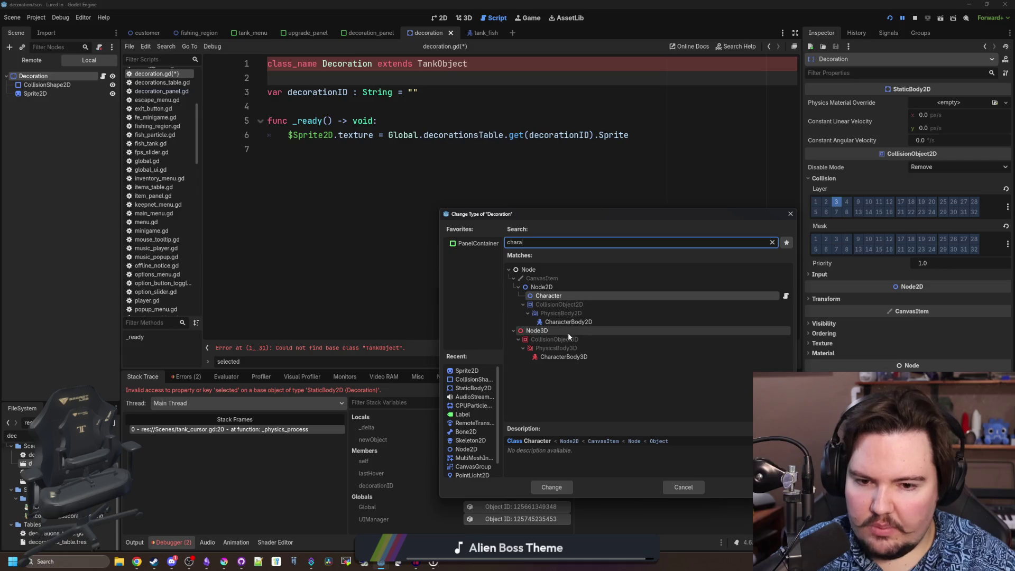
pyautogui.click(574, 323)
pyautogui.doubleClick(575, 323)
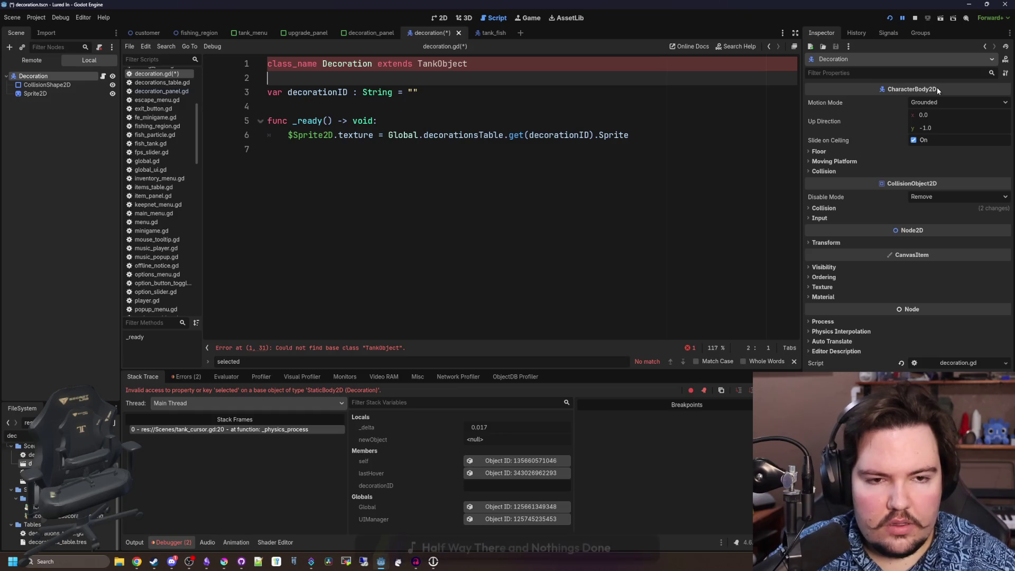
pyautogui.click(932, 102)
# In the Inspector, set Motion Mode to Floating and Disable Mode to Make Static.
pyautogui.click(934, 126)
pyautogui.click(838, 127)
pyautogui.click(839, 128)
pyautogui.click(836, 135)
pyautogui.click(836, 135)
pyautogui.click(837, 173)
pyautogui.click(836, 172)
pyautogui.click(832, 182)
pyautogui.click(832, 182)
pyautogui.click(835, 171)
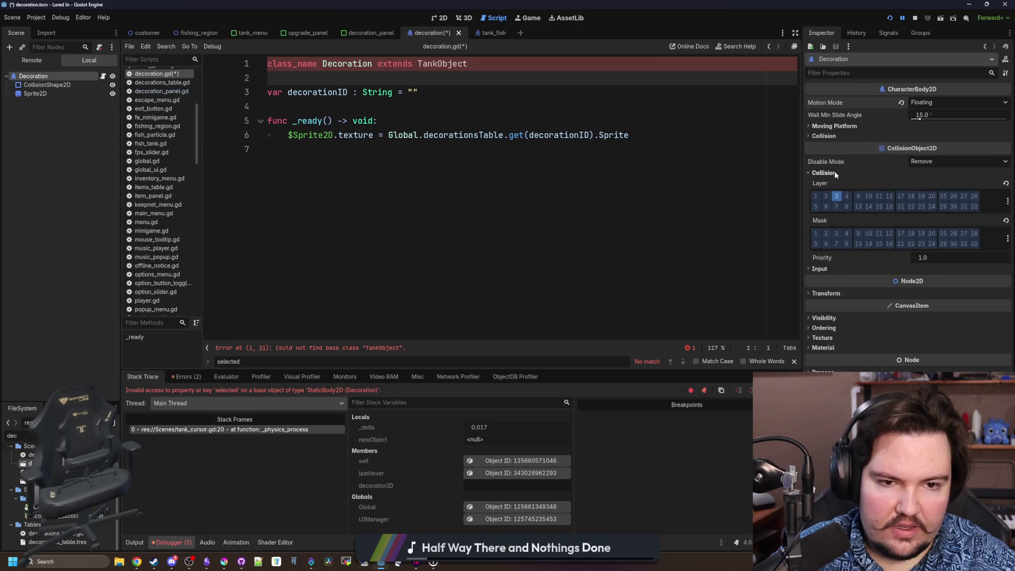
pyautogui.click(834, 170)
pyautogui.click(927, 162)
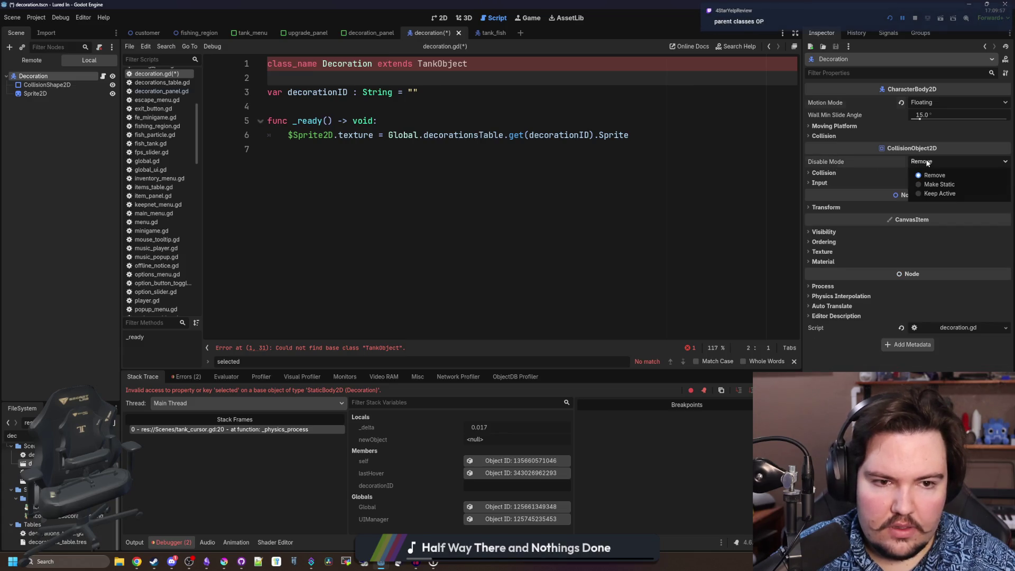
pyautogui.click(939, 184)
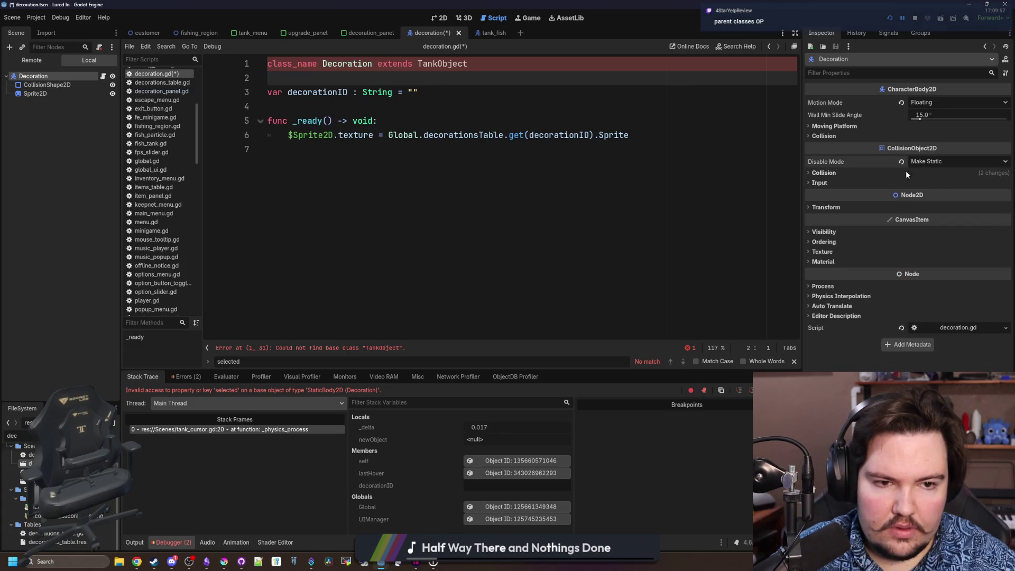
# Add a new line in _ready and try autocomplete searches for disable and physics properties.
pyautogui.click(406, 120)
pyautogui.press('Return')
pyautogui.write('disab')
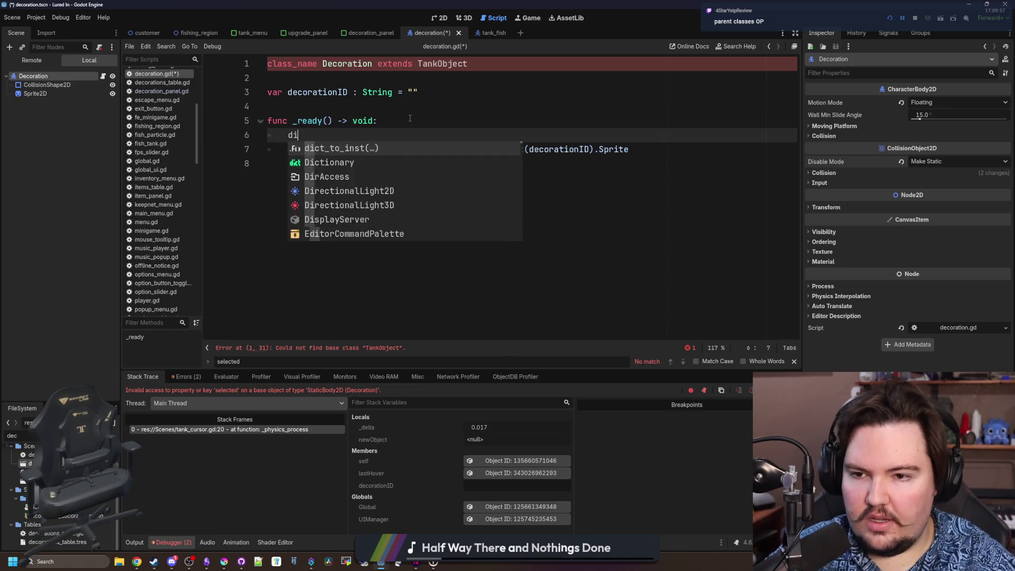
pyautogui.press('BackSpace')
pyautogui.press('BackSpace')
pyautogui.press('BackSpace')
pyautogui.write('physic')
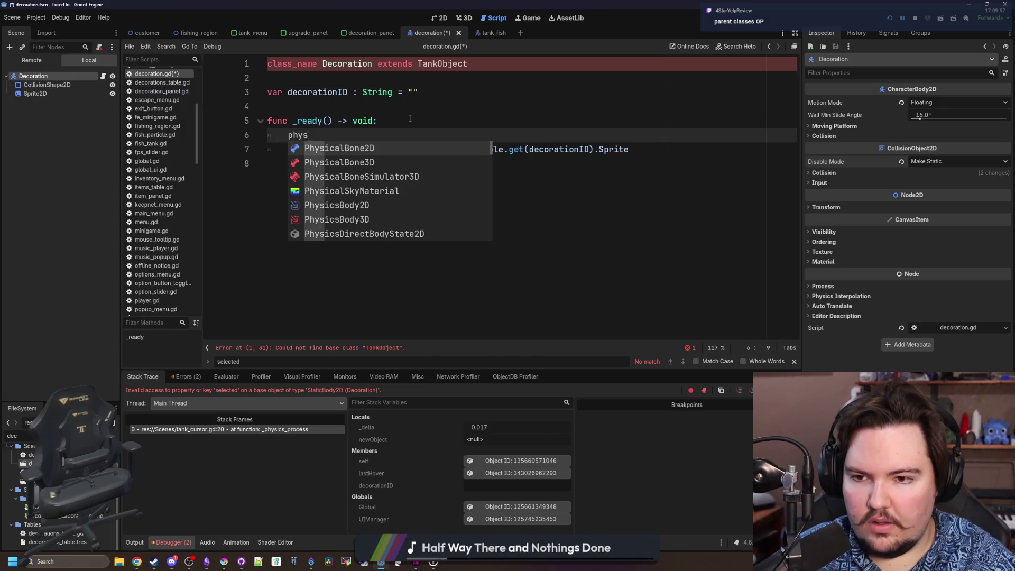
pyautogui.press('BackSpace')
pyautogui.press('BackSpace')
pyautogui.press('BackSpace')
pyautogui.write('dis')
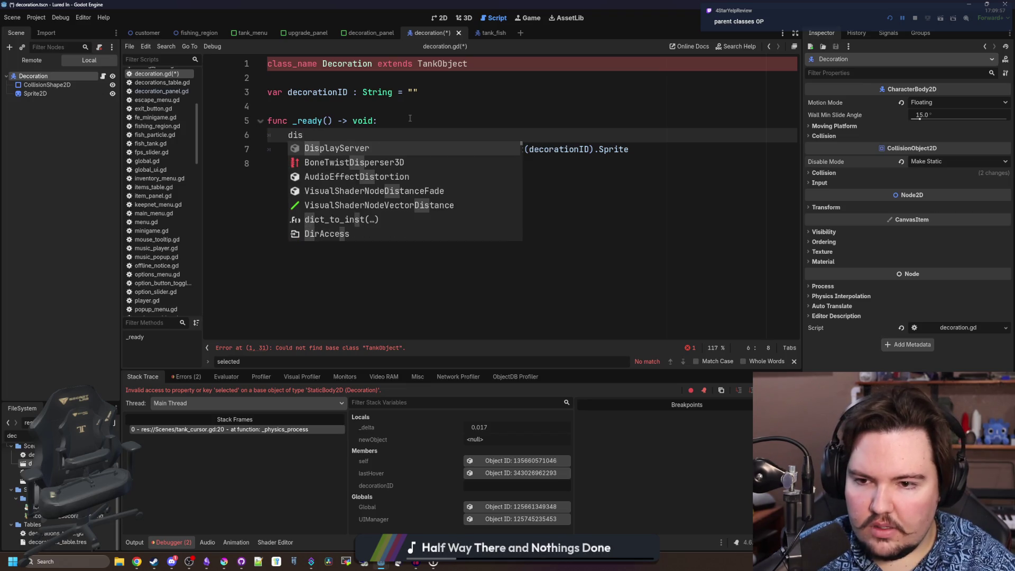
pyautogui.write('ab')
pyautogui.press('BackSpace')
pyautogui.press('BackSpace')
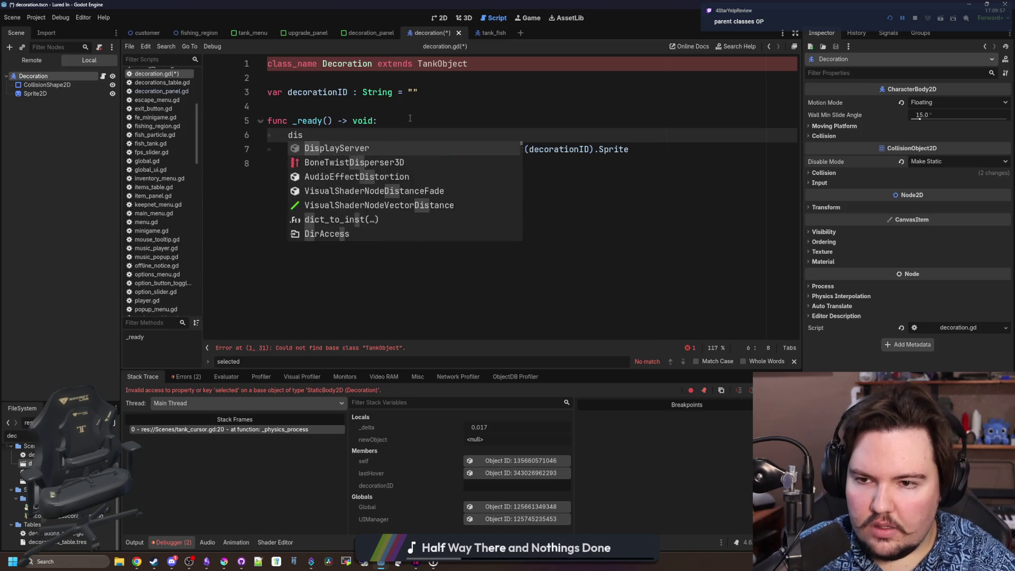
pyautogui.press('BackSpace')
pyautogui.press('BackSpace')
pyautogui.press('BackSpace')
# Change decoration.gd to extend CharacterBody2D instead of TankObject.
pyautogui.doubleClick(442, 64)
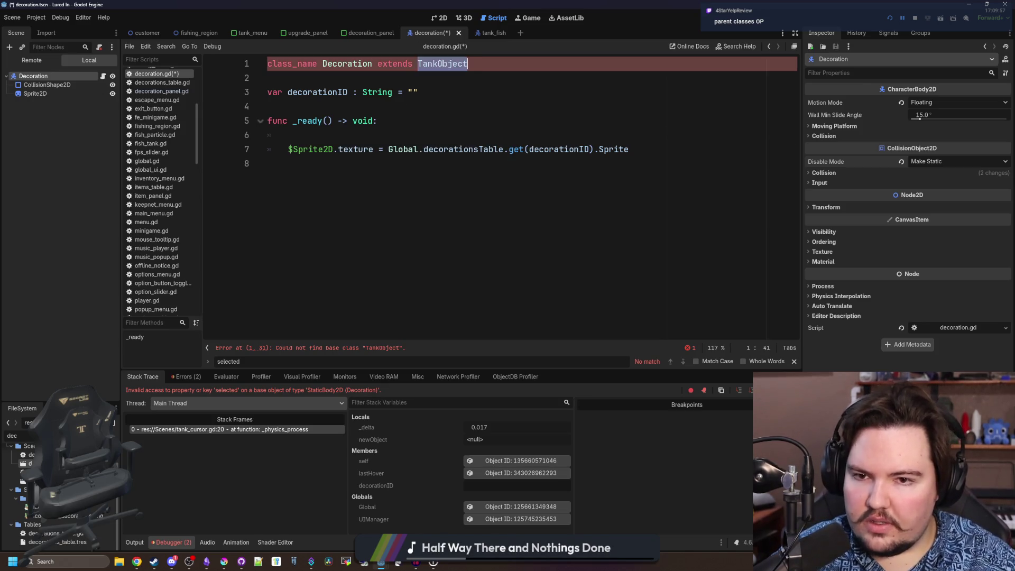
pyautogui.write('Chara')
pyautogui.press('Return')
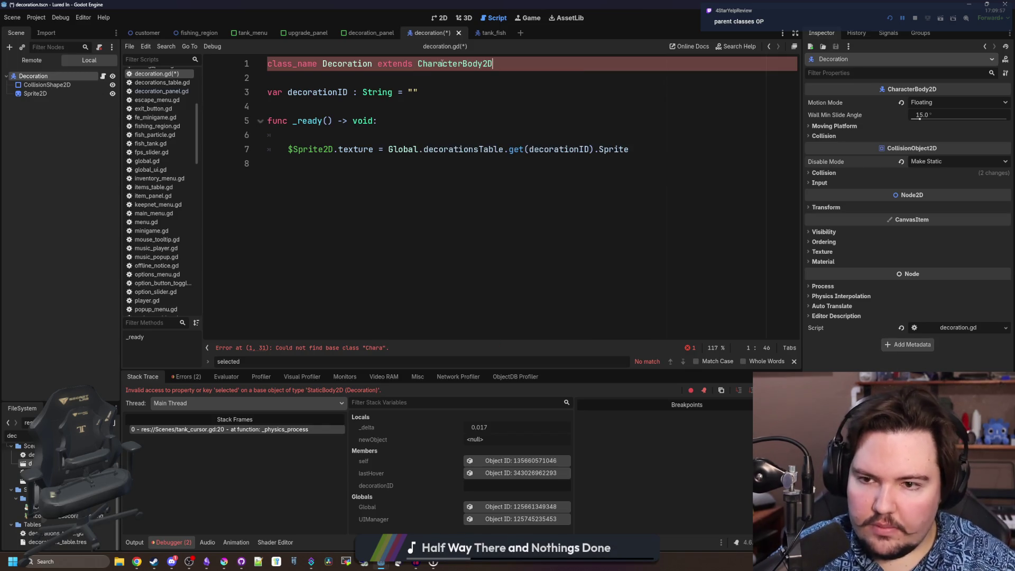
# Set disable_mode to DISABLE_MODE_MAKE_STATIC in _ready and view the disable_mode documentation.
pyautogui.click(347, 139)
pyautogui.write('disa')
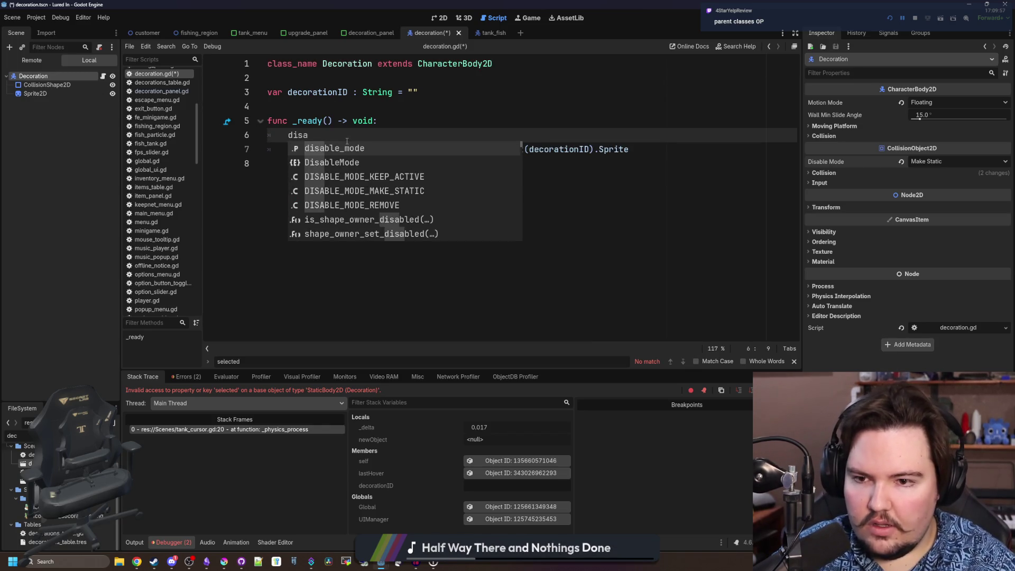
pyautogui.press('BackSpace')
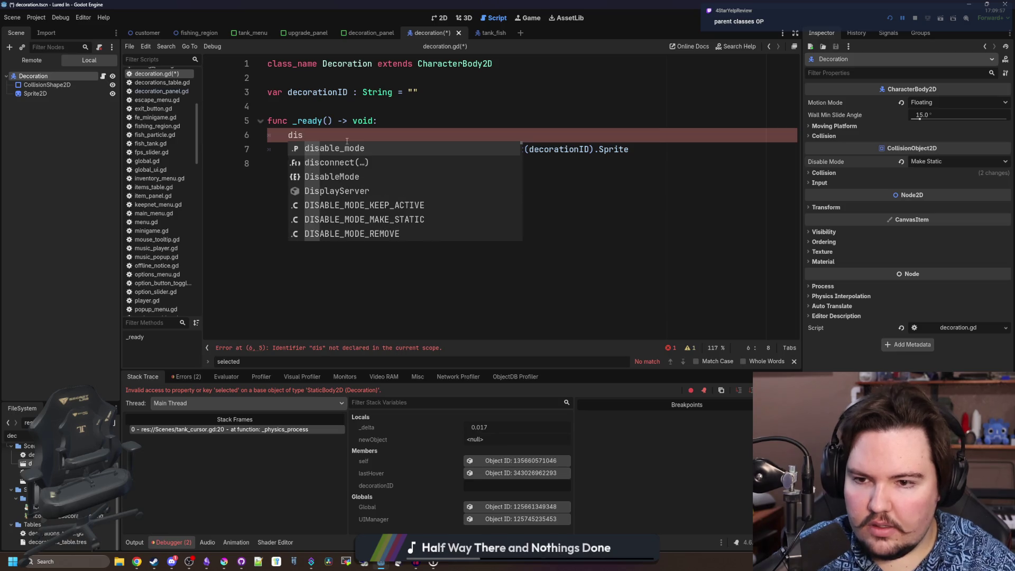
pyautogui.press('Down')
pyautogui.press('Down')
pyautogui.write('able')
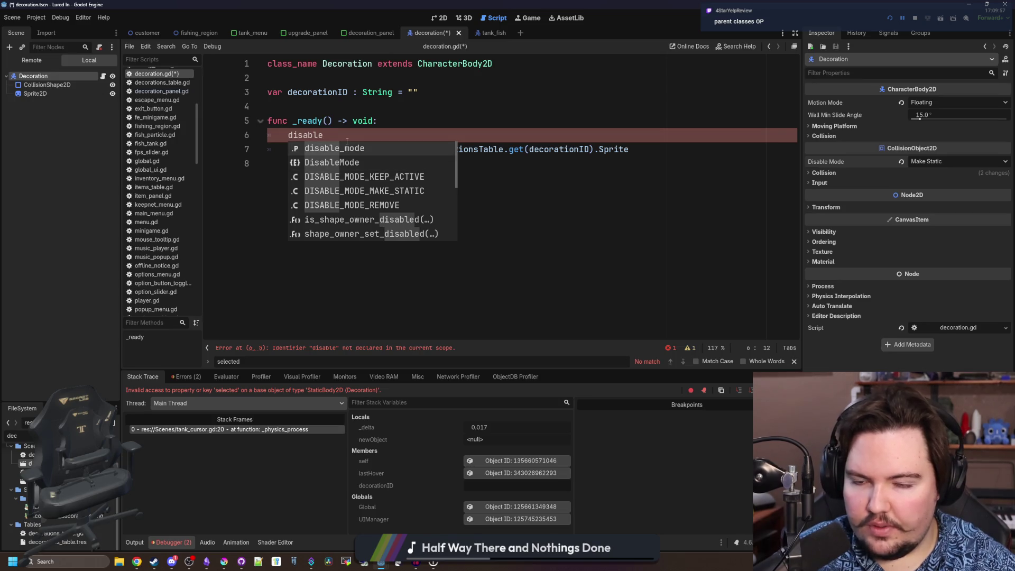
pyautogui.press('Return')
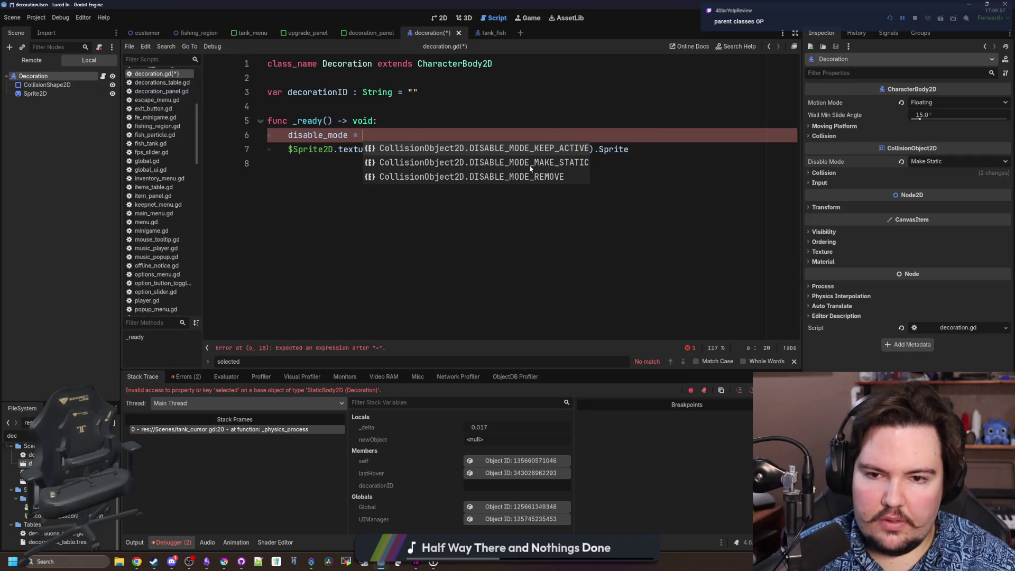
pyautogui.click(529, 165)
pyautogui.click(580, 121)
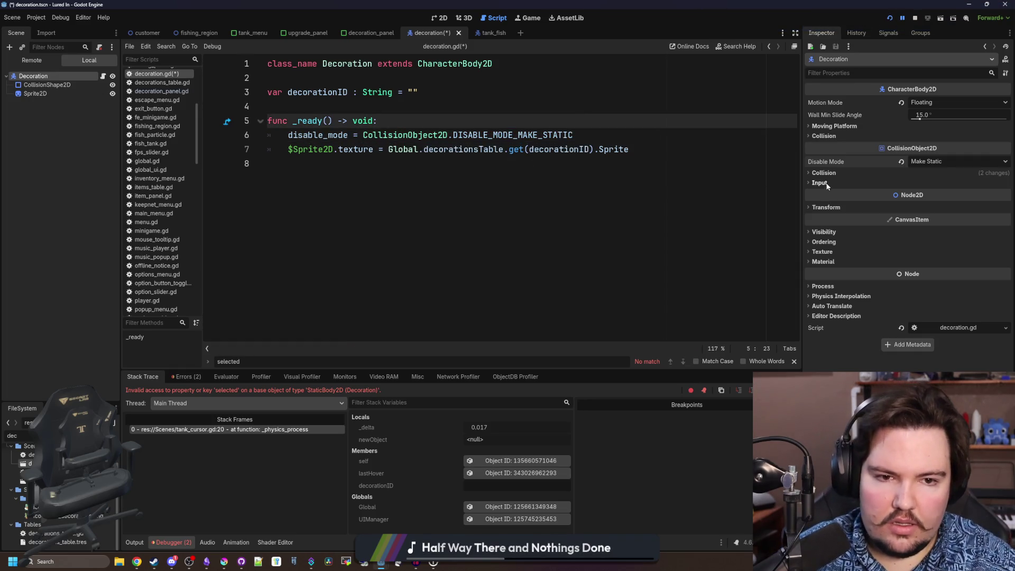
pyautogui.keyDown('ctrl'); pyautogui.click(312, 135); pyautogui.keyUp('ctrl')
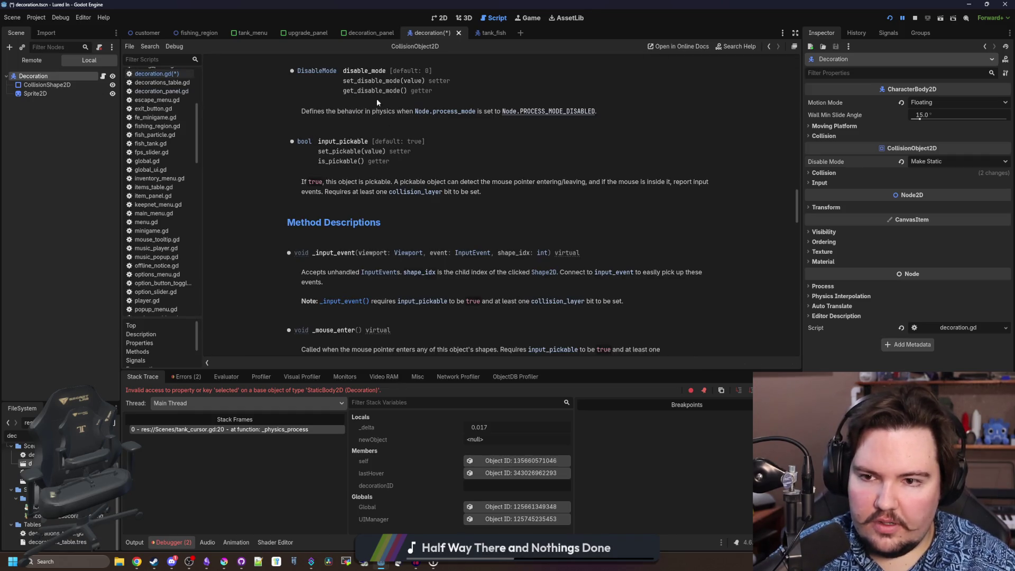
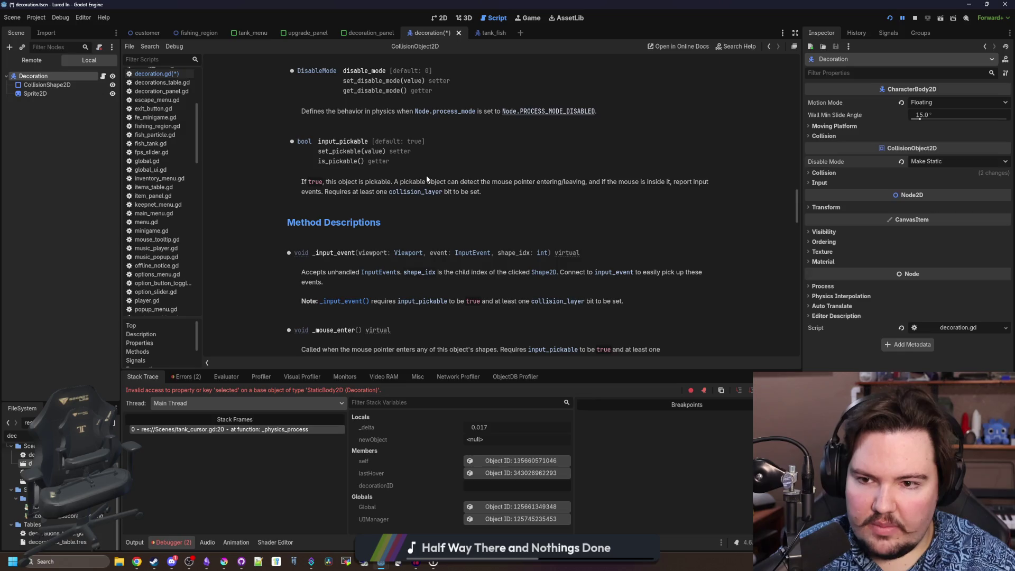
# Skim the CollisionObject2D help page, then follow its link to the PhysicsBody2D documentation.
pyautogui.scroll(10, 377, 199)
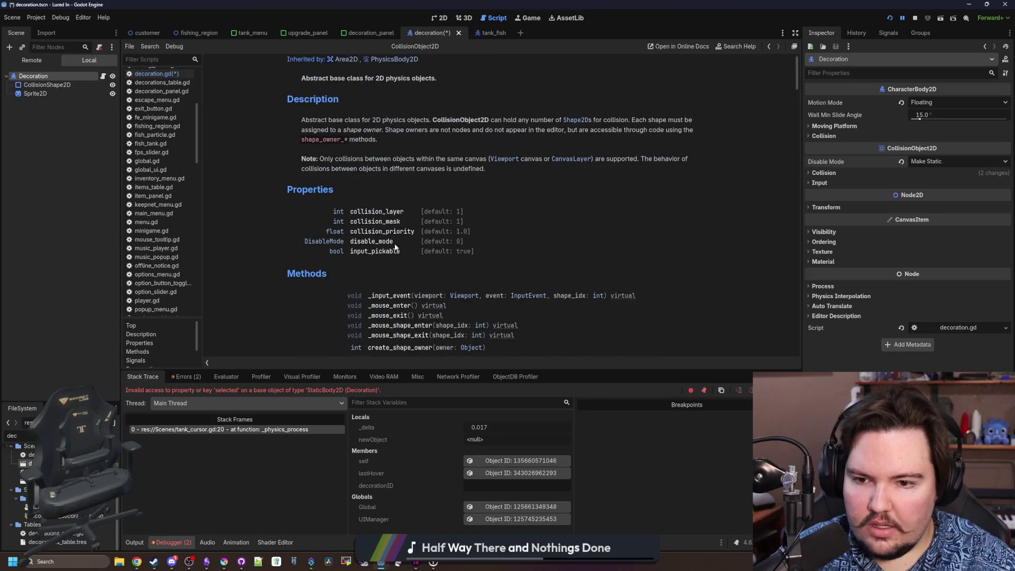
pyautogui.scroll(-3, 394, 194)
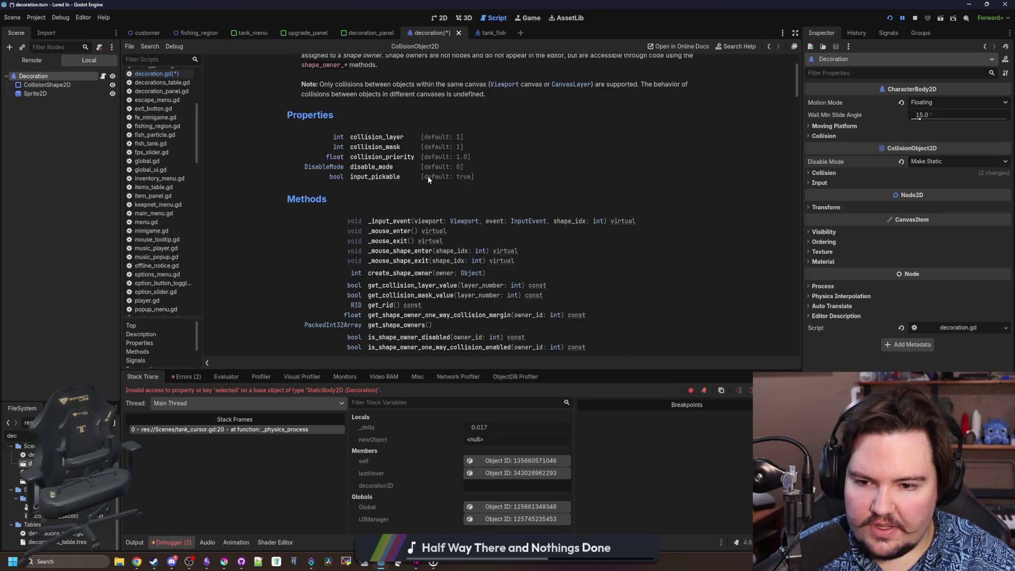
pyautogui.scroll(-6, 428, 176)
pyautogui.scroll(10, 400, 200)
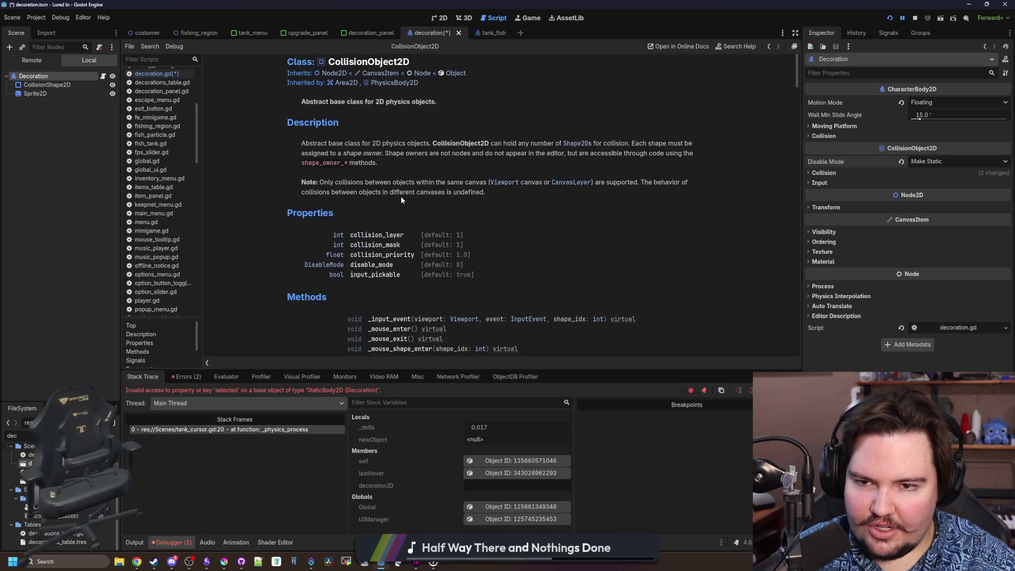
pyautogui.click(382, 86)
# Scroll through the PhysicsBody2D methods, then go back to line 8 of decoration.gd.
pyautogui.scroll(-3, 433, 189)
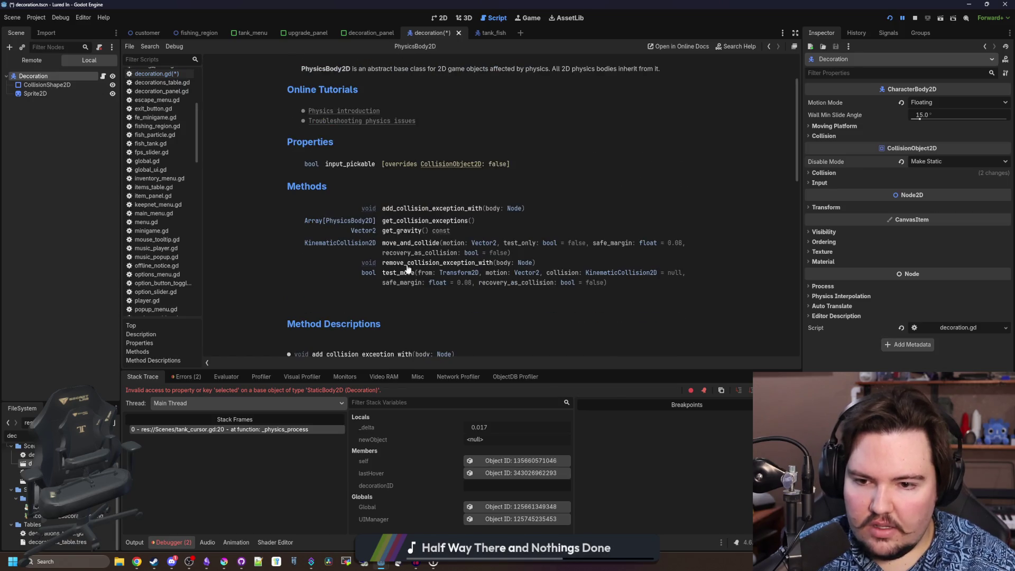
pyautogui.scroll(-10, 408, 267)
pyautogui.scroll(-5, 407, 271)
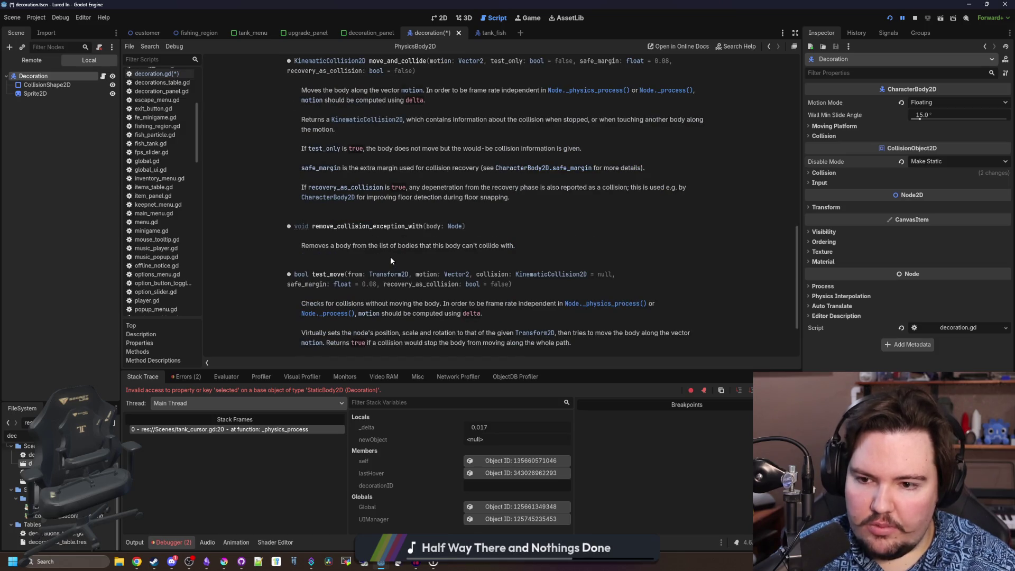
pyautogui.hotkey('alt', 'Left')
pyautogui.hotkey('alt', 'Left')
pyautogui.click(463, 168)
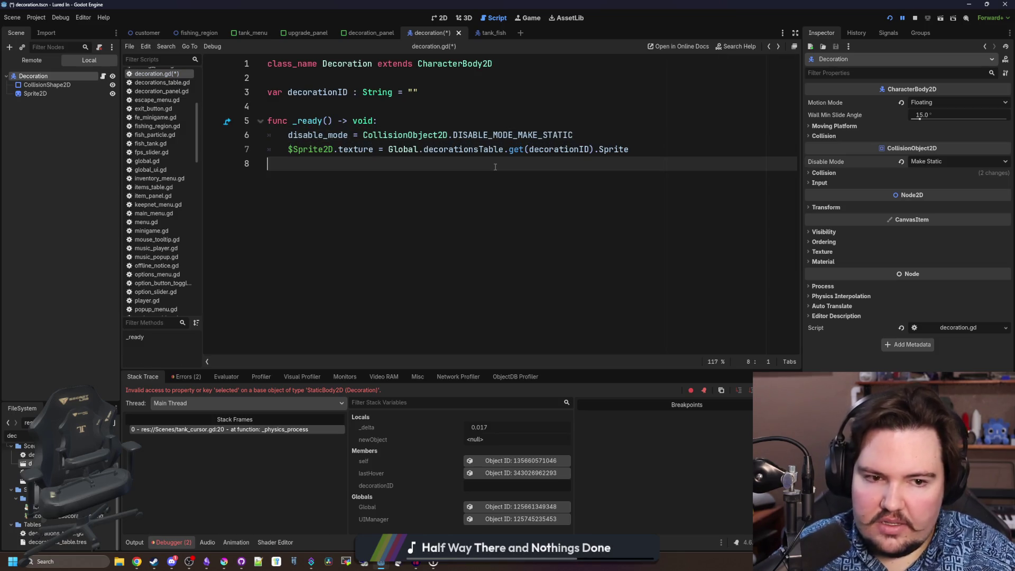
# Check the Decoration's collision layer, mask and CharacterBody2D collision settings, then bring up tank_fish.gd.
pyautogui.click(848, 170)
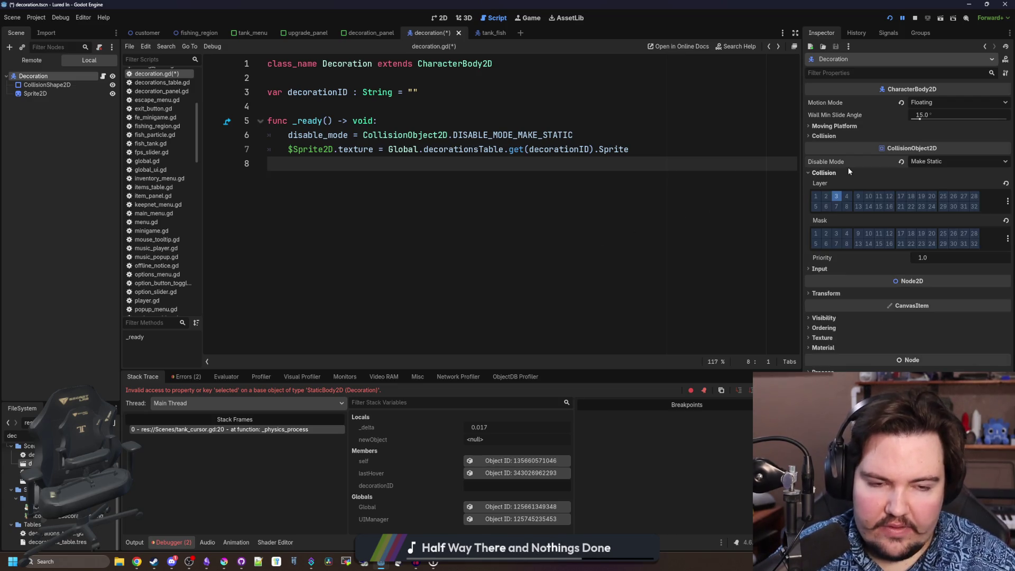
pyautogui.click(839, 172)
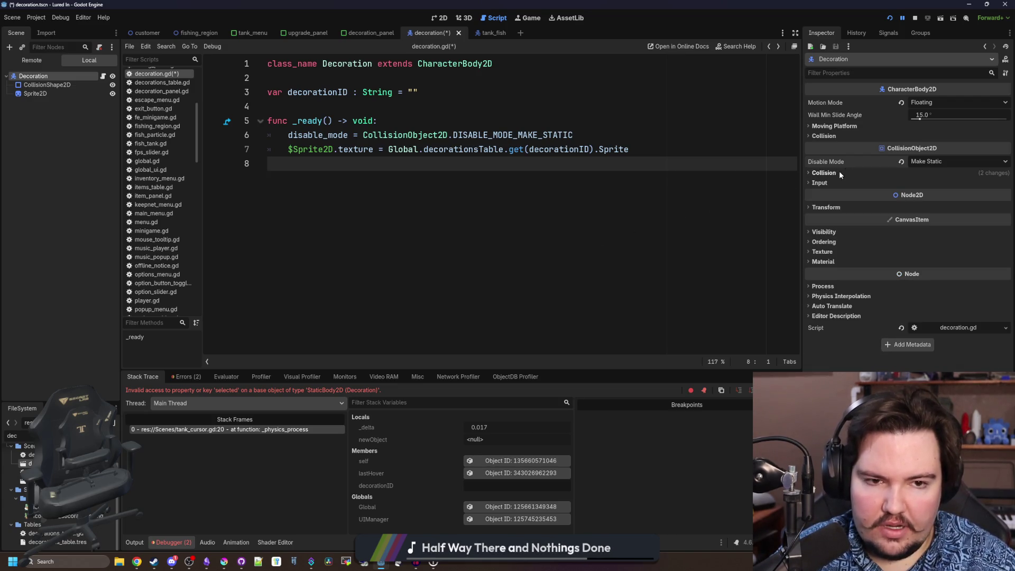
pyautogui.click(824, 136)
pyautogui.click(824, 136)
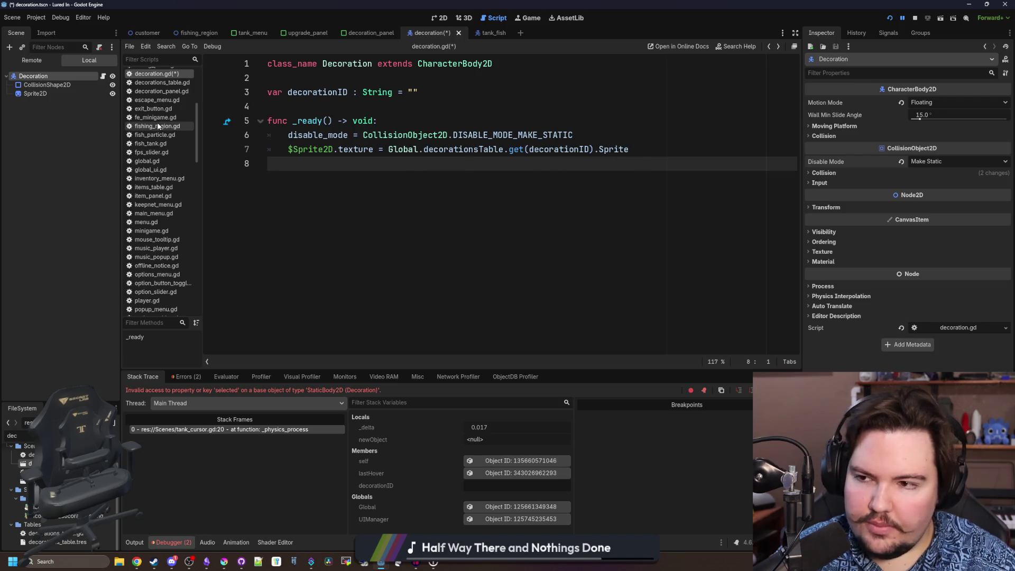
pyautogui.click(489, 33)
# Read through tank_fish.gd and its variable declarations, then return to decoration.gd.
pyautogui.click(104, 75)
pyautogui.scroll(-8, 374, 192)
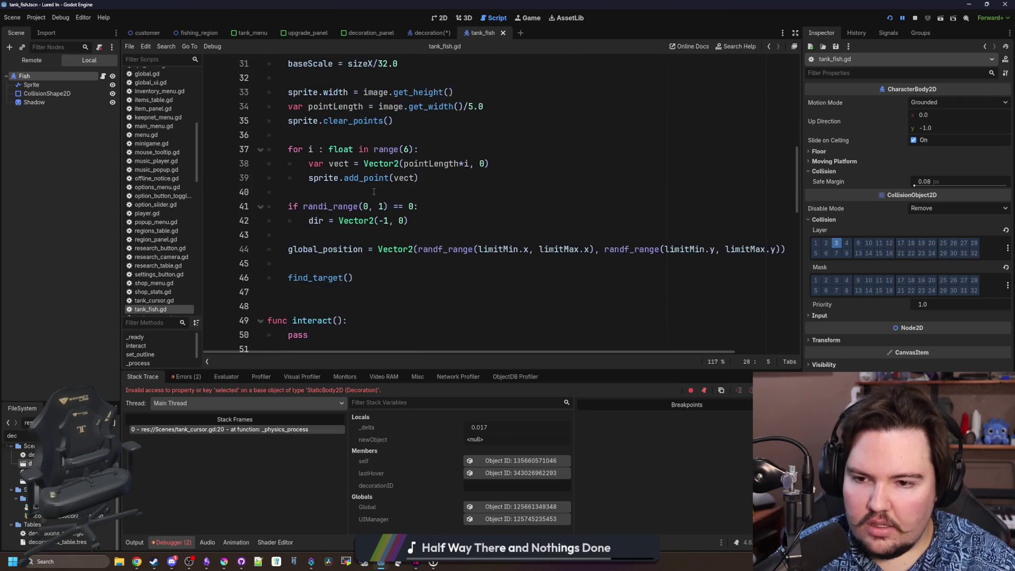
pyautogui.scroll(-3, 374, 192)
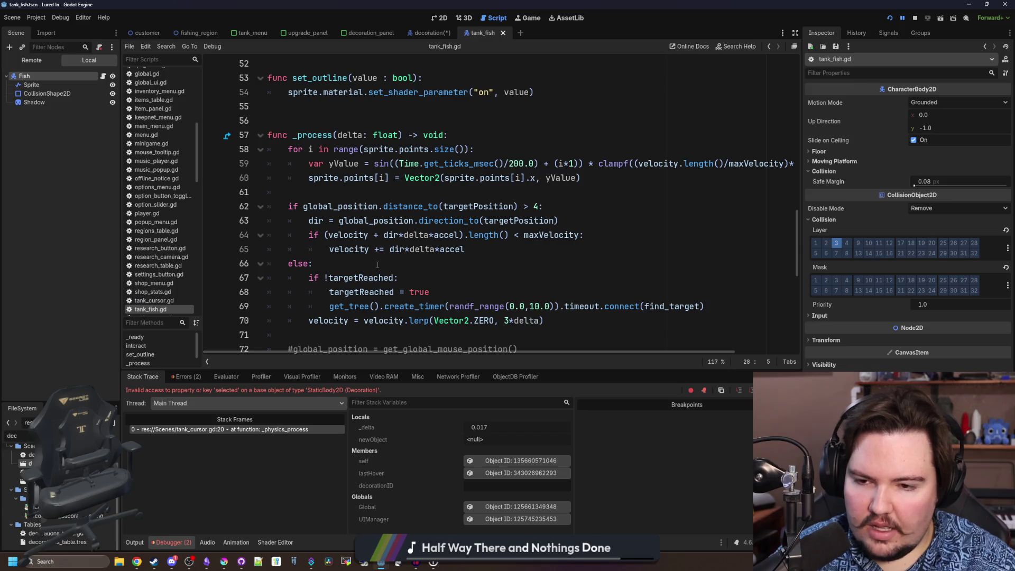
pyautogui.scroll(-2, 351, 249)
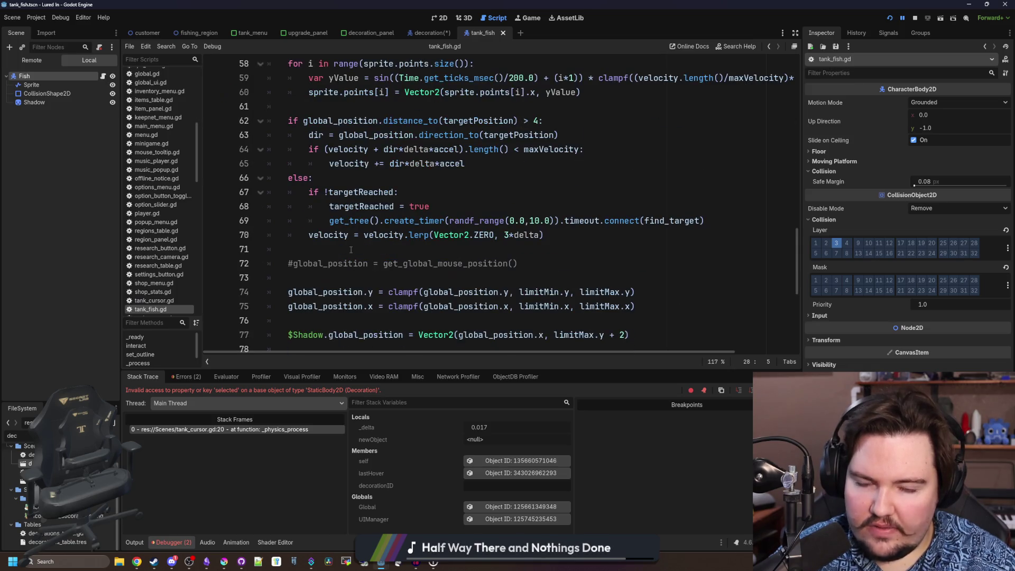
pyautogui.scroll(-2, 416, 240)
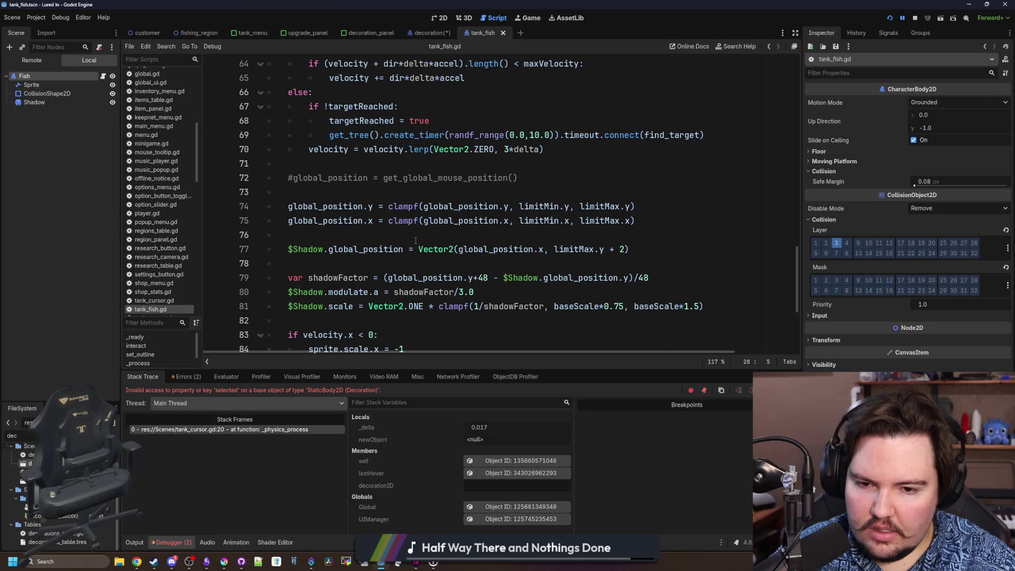
pyautogui.scroll(-4, 415, 241)
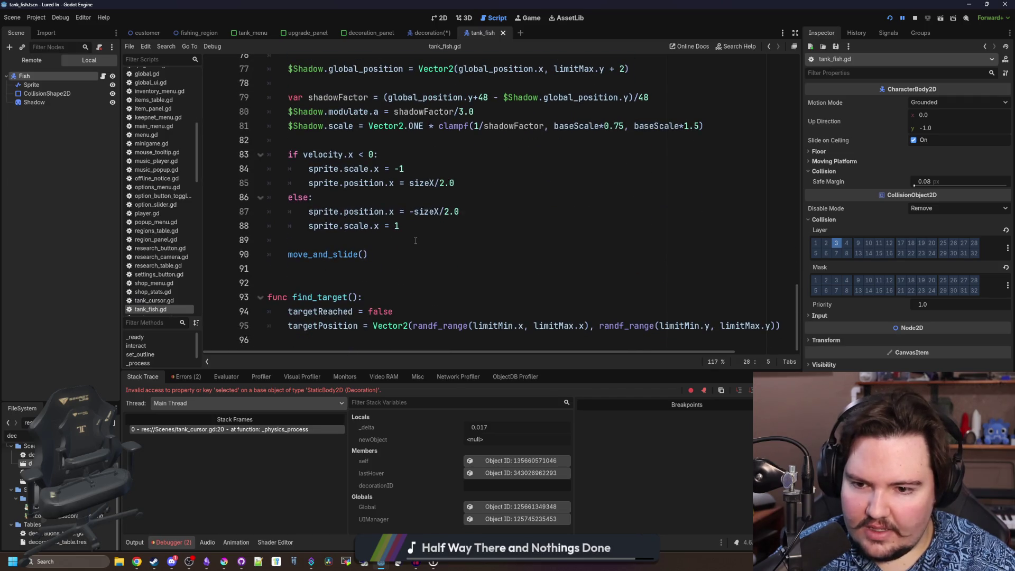
pyautogui.scroll(20, 416, 240)
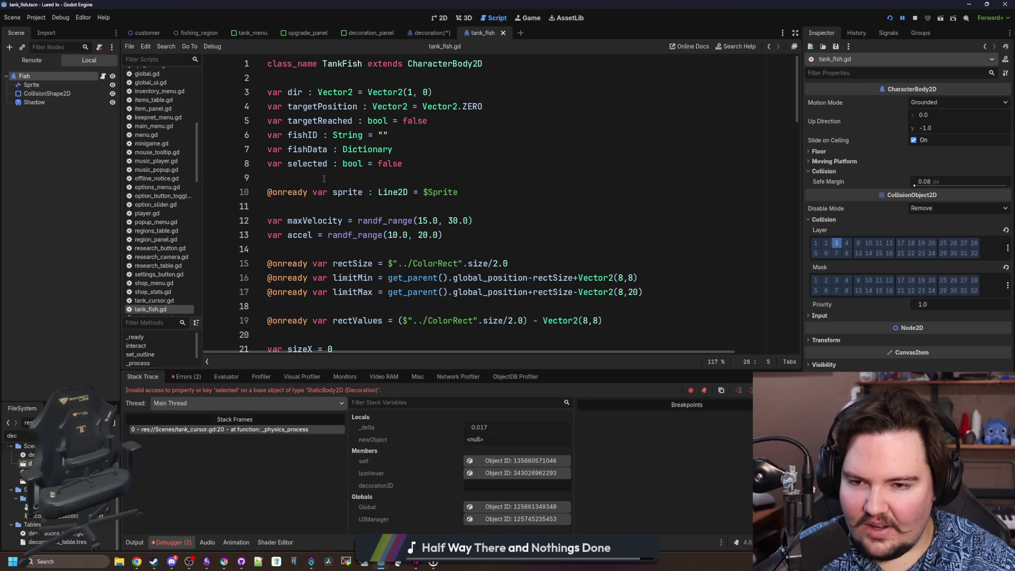
pyautogui.click(324, 179)
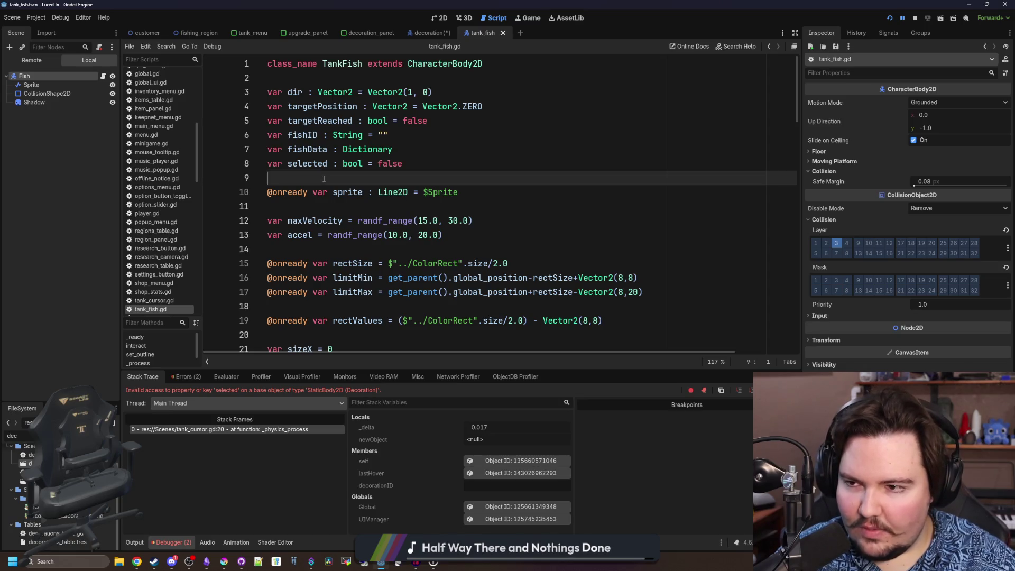
pyautogui.click(419, 33)
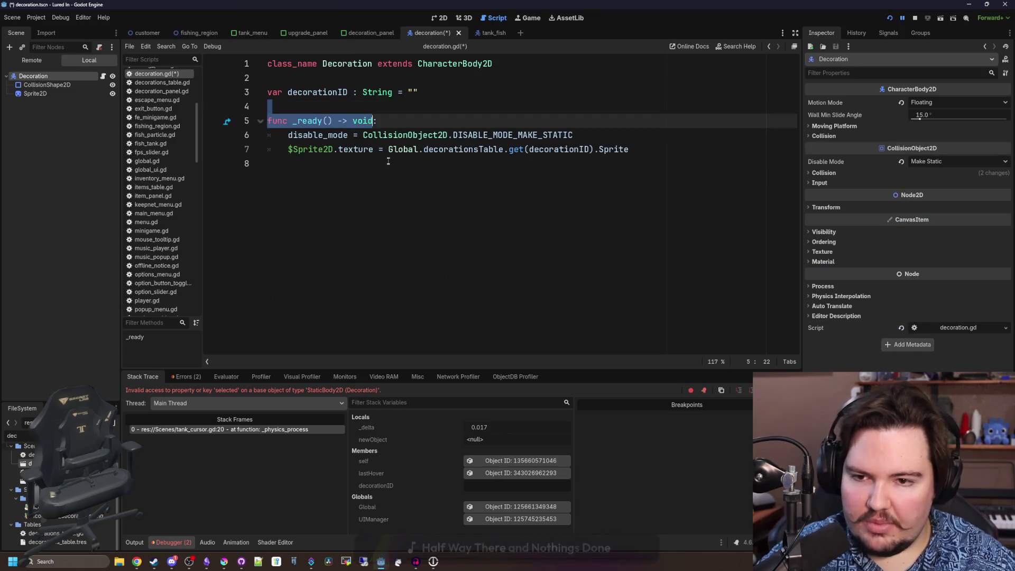
# Change decoration.gd's base class from CharacterBody2D to TankObject.
pyautogui.press('BackSpace')
pyautogui.doubleClick(444, 64)
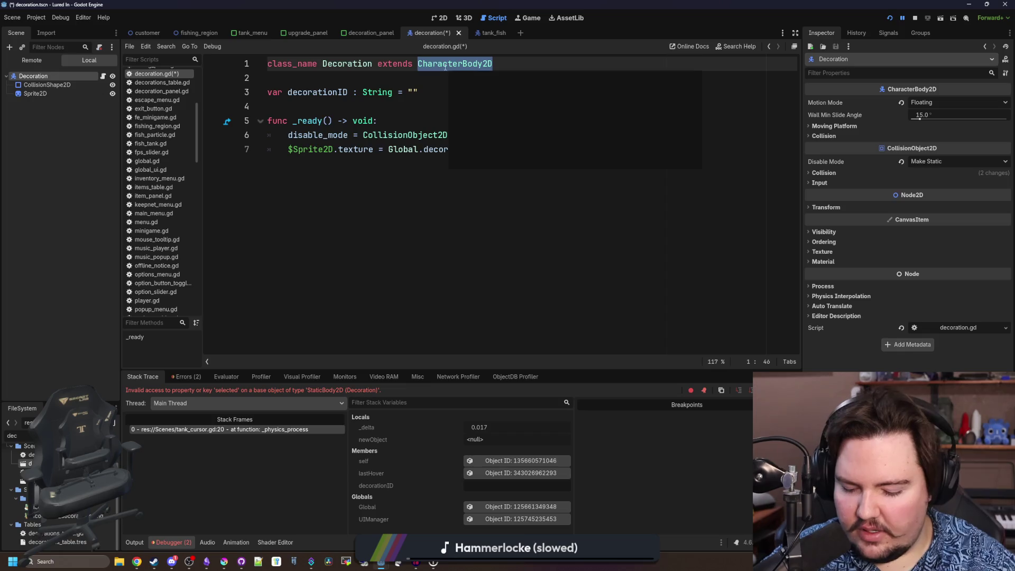
pyautogui.write('TankObject')
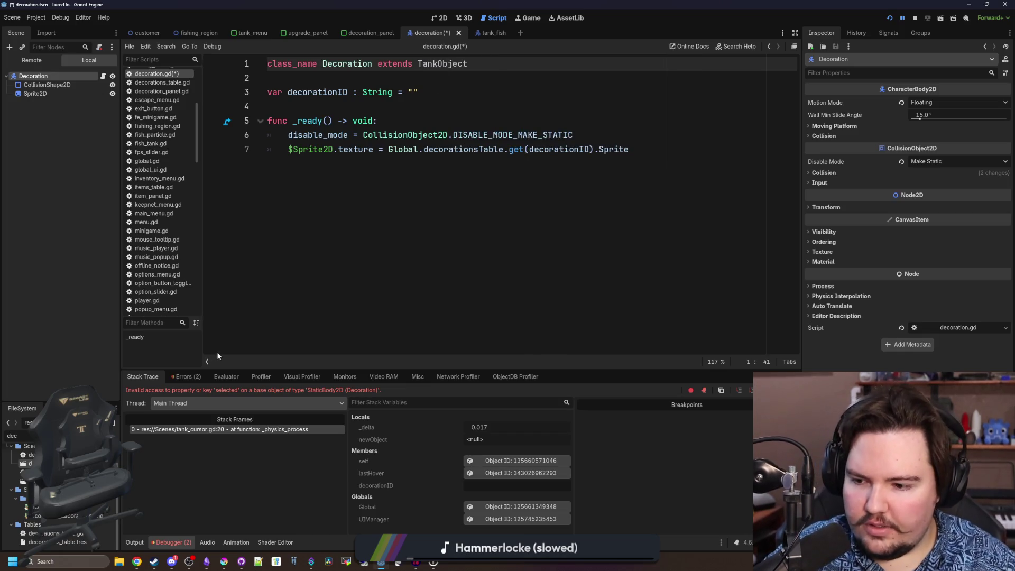
# Create a new script file named tank_object.gd in the project folder.
pyautogui.rightClick(48, 508)
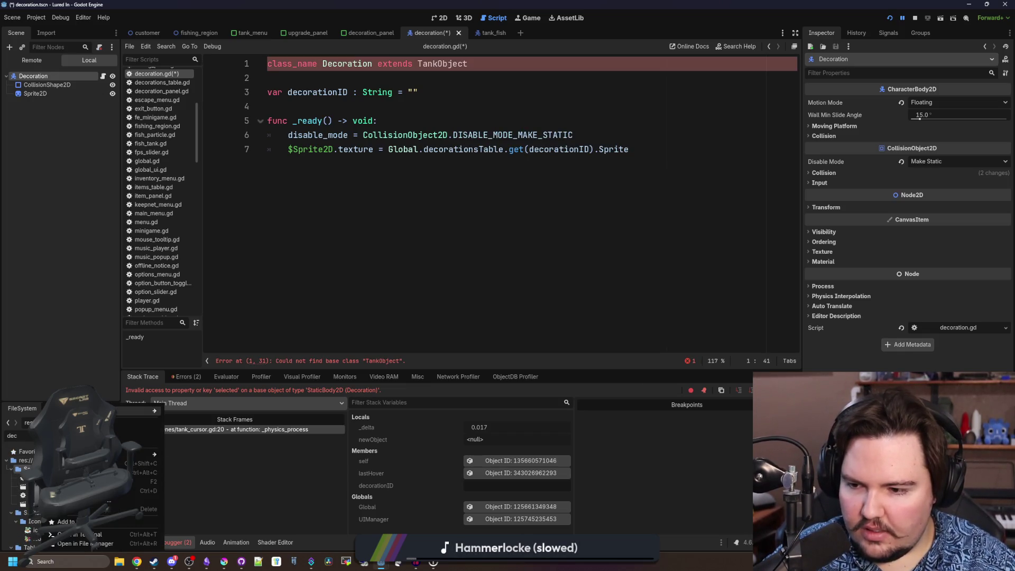
pyautogui.moveTo(133, 411)
pyautogui.click(190, 429)
pyautogui.write('tank_object.gd')
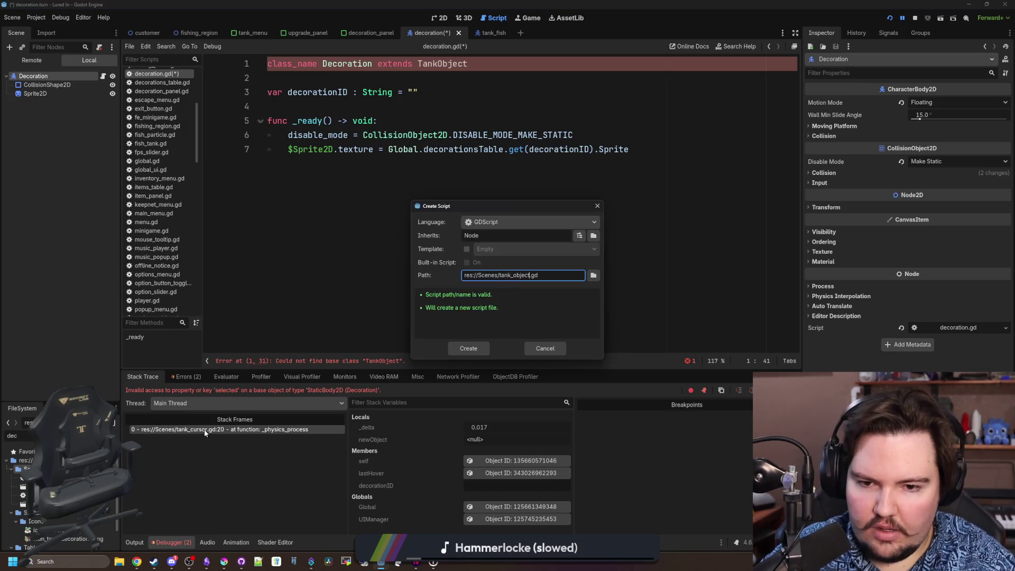
pyautogui.press('Return')
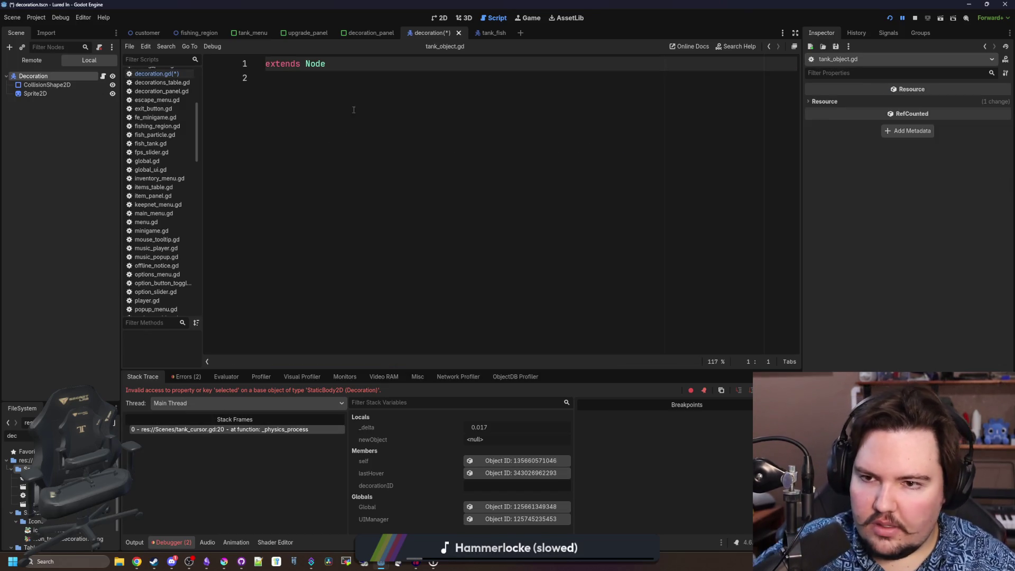
# Declare class_name TankObject extending CharacterBody2D at the top of tank_object.gd.
pyautogui.doubleClick(317, 63)
pyautogui.click(272, 66)
pyautogui.write('class_na')
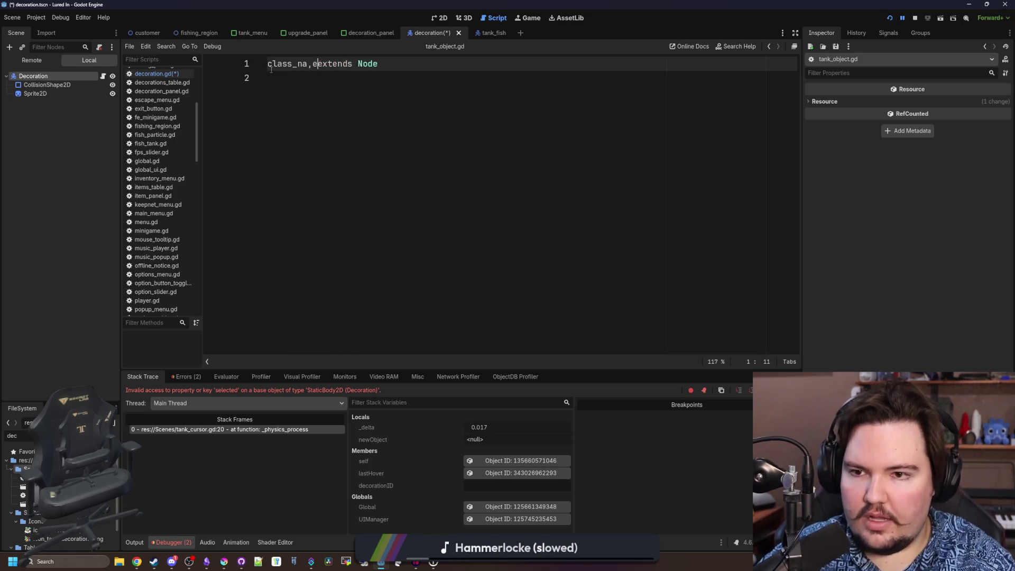
pyautogui.write('me TankObject')
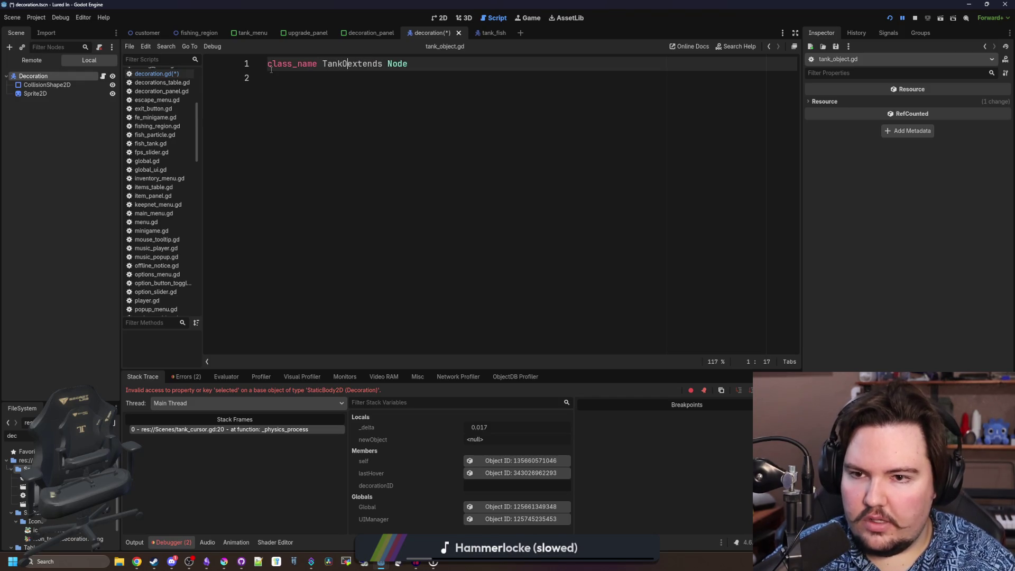
pyautogui.press('End')
pyautogui.hotkey('ctrl', 'shift', 'Left')
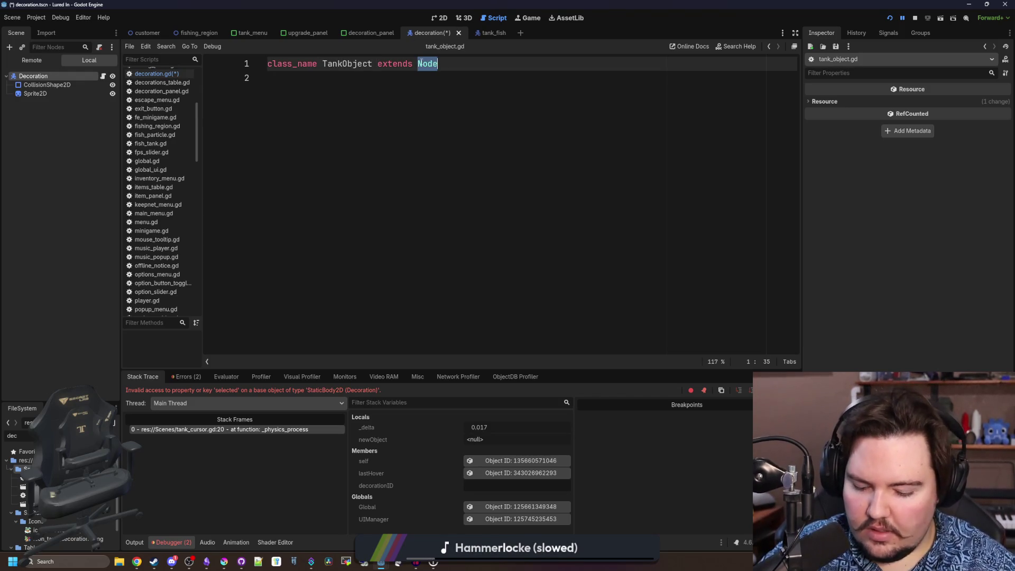
pyautogui.write('CHaracter')
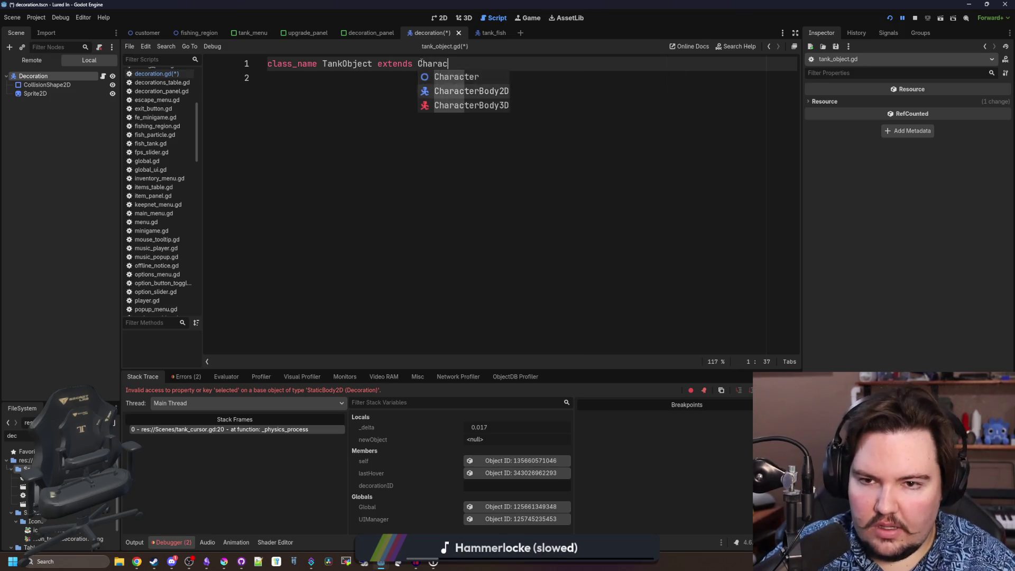
pyautogui.press('Down')
pyautogui.press('Return')
# Add 'var selected : bool = false' and 'var hovered : bool = false' to TankObject.
pyautogui.click(521, 78)
pyautogui.press('Return')
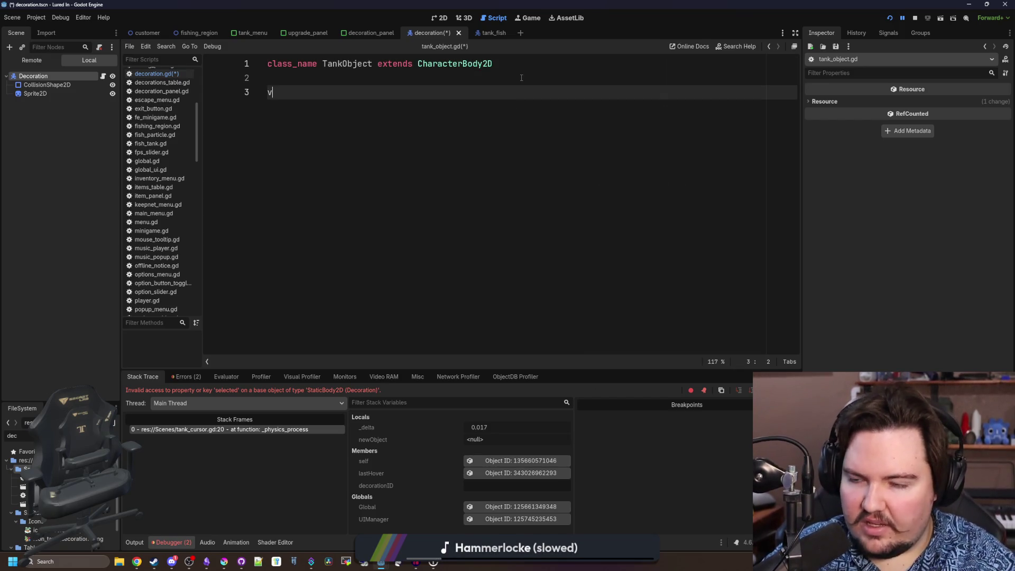
pyautogui.write('ar selected')
pyautogui.press('Return')
pyautogui.write('var hovered : bool =')
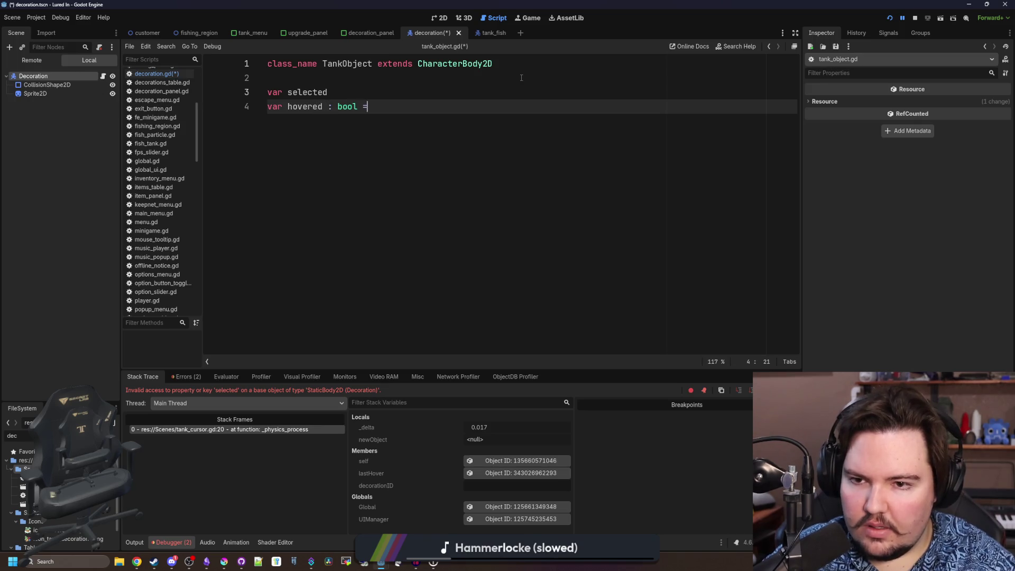
pyautogui.write(' false')
pyautogui.press('Up')
pyautogui.write(': bool = false')
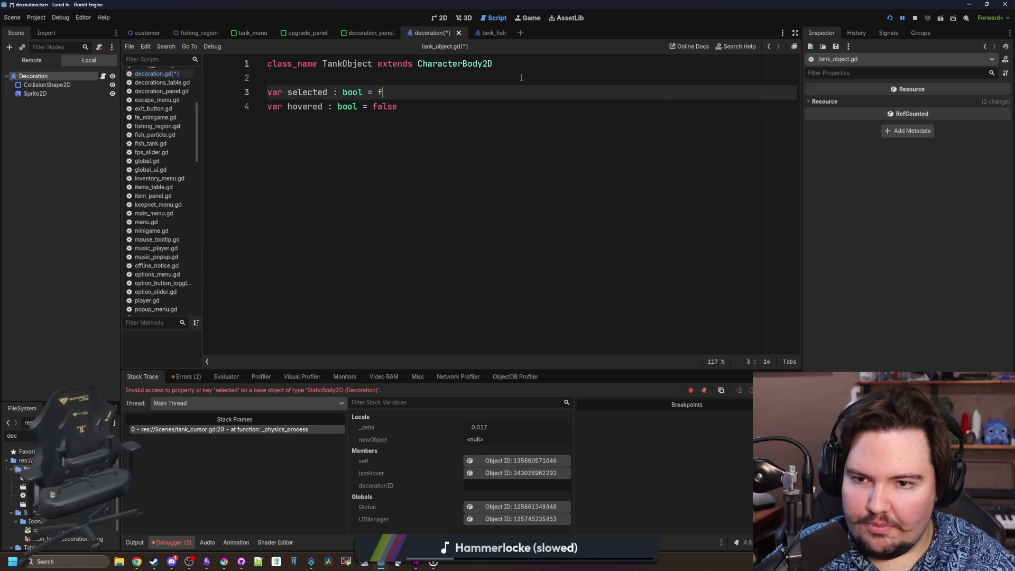
pyautogui.press('BackSpace')
pyautogui.press('BackSpace')
pyautogui.write('se')
pyautogui.press('Up')
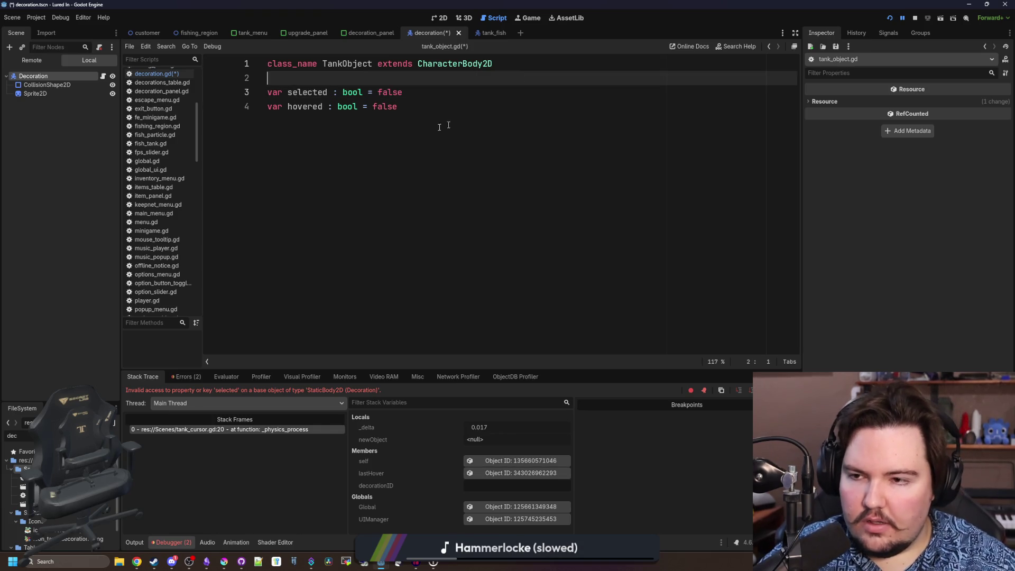
# Save decoration.gd with a trailing empty line after _ready, then go to tank_fish.gd.
pyautogui.click(173, 75)
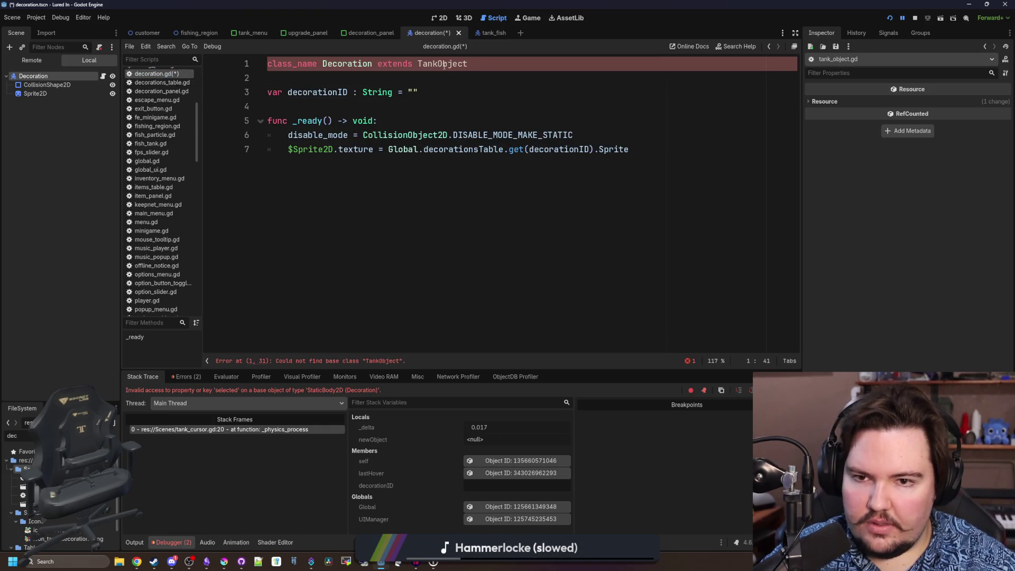
pyautogui.scroll(5, 158, 185)
pyautogui.press('Down')
pyautogui.press('Down')
pyautogui.hotkey('ctrl', 's')
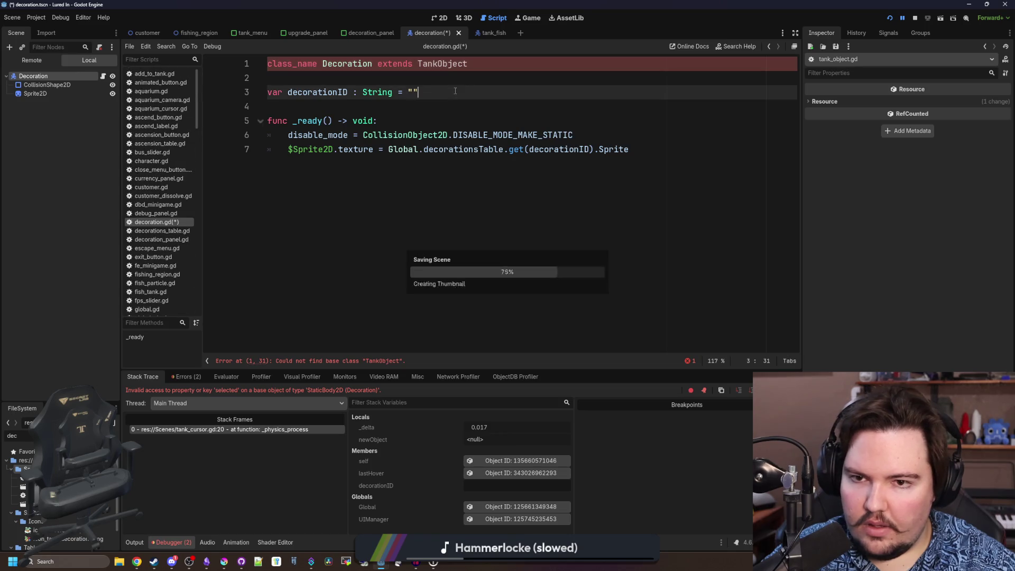
pyautogui.hotkey('ctrl', 'End')
pyautogui.press('Return')
pyautogui.hotkey('ctrl', 's')
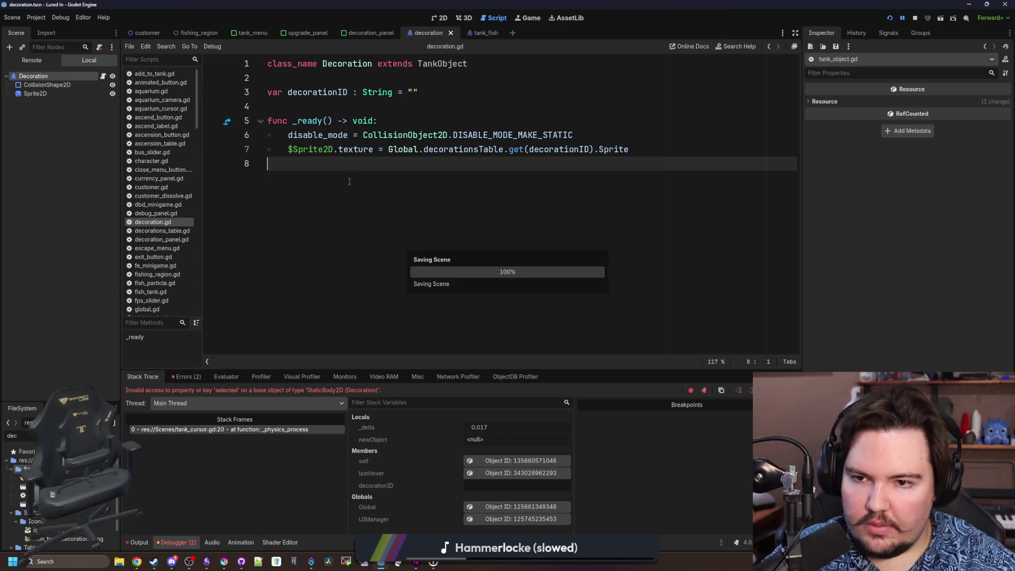
pyautogui.click(358, 99)
pyautogui.click(384, 117)
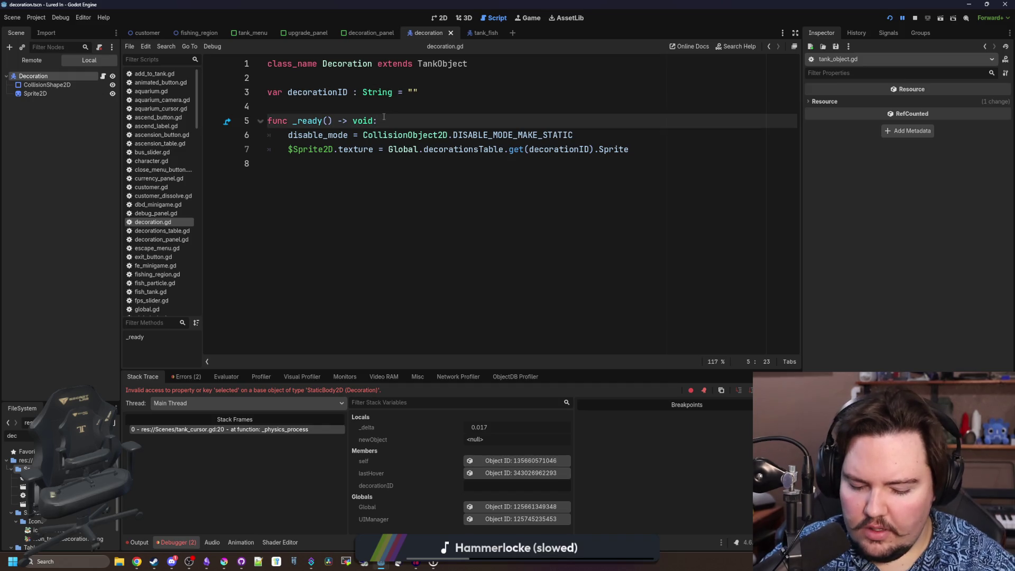
pyautogui.click(475, 33)
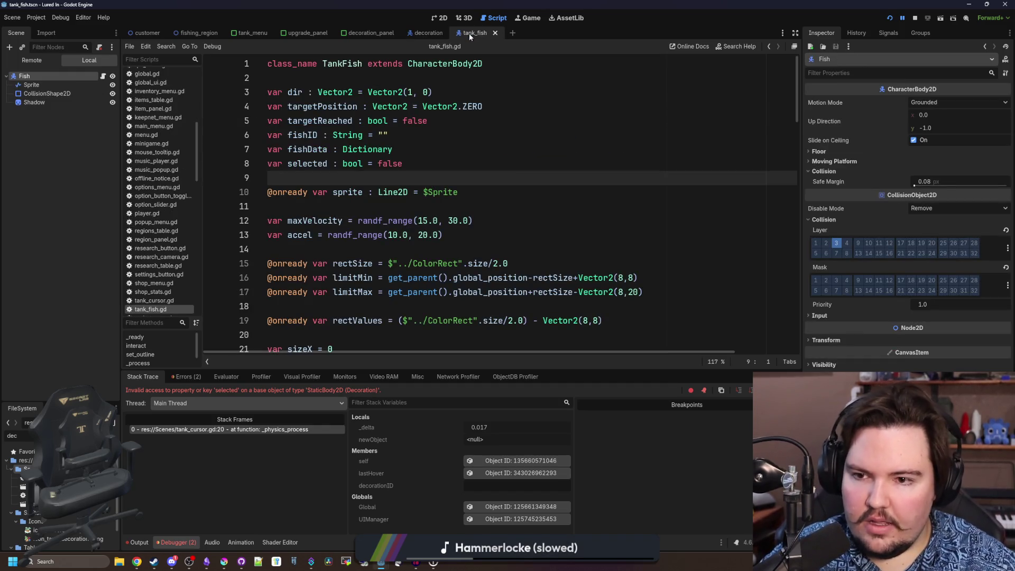
# Review tank_fish.gd's selected, rect size, limit and accel declarations and its process function.
pyautogui.click(452, 154)
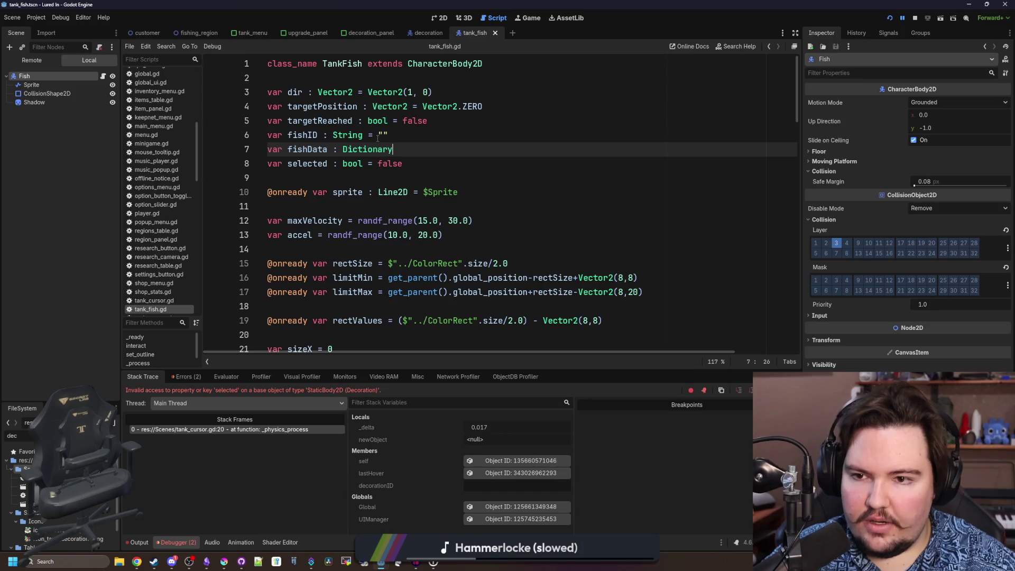
pyautogui.click(375, 183)
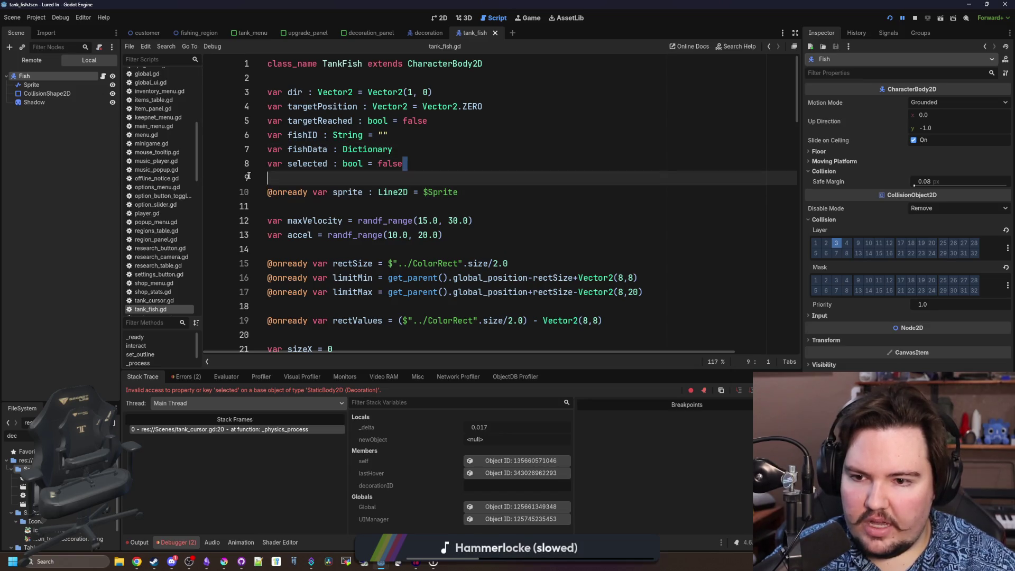
pyautogui.moveTo(249, 176); pyautogui.dragTo(237, 164)
pyautogui.click(318, 174)
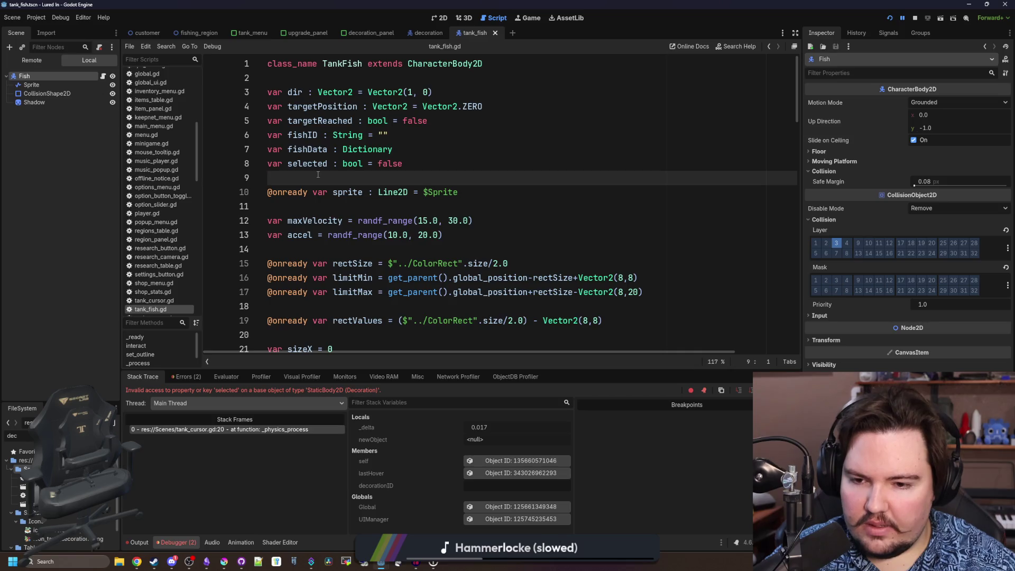
pyautogui.scroll(-2, 318, 174)
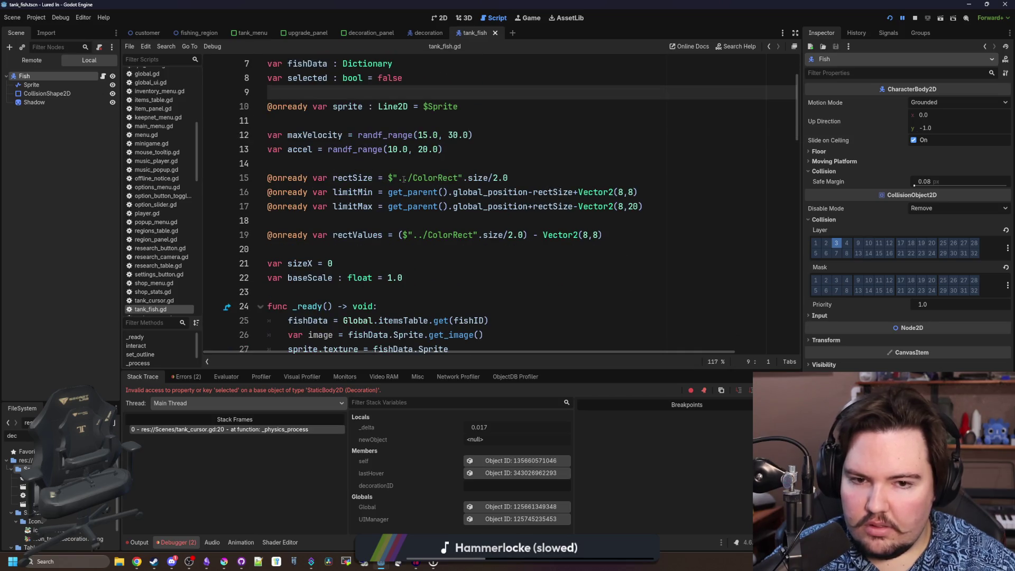
pyautogui.moveTo(572, 249); pyautogui.dragTo(267, 179)
pyautogui.click(312, 150)
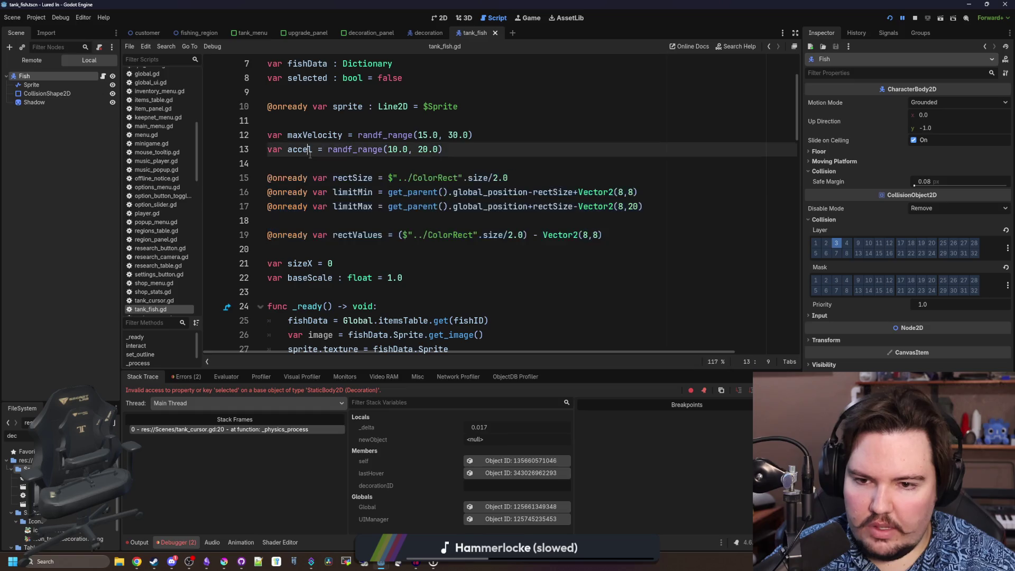
pyautogui.scroll(-5, 310, 153)
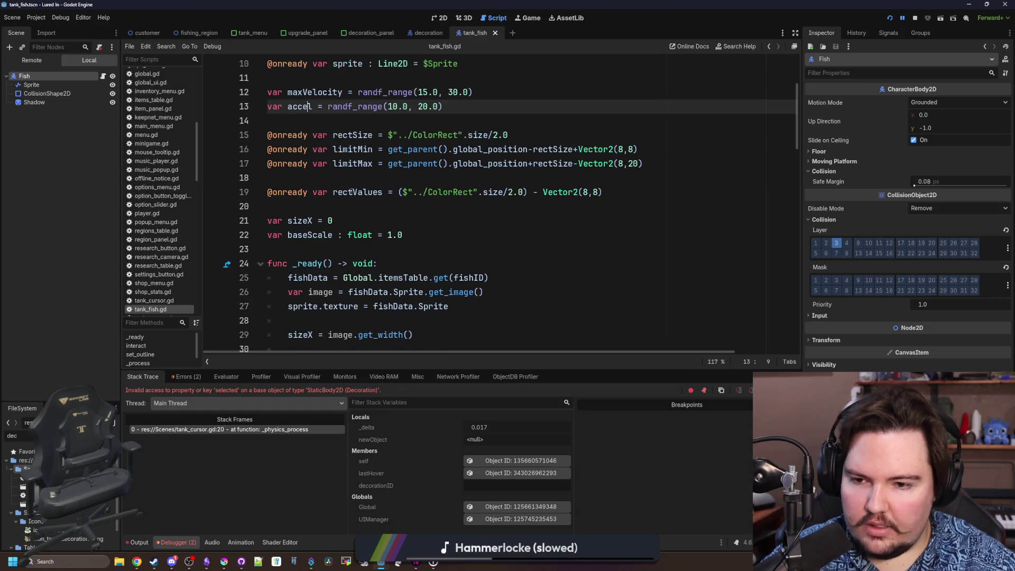
pyautogui.scroll(-8, 369, 194)
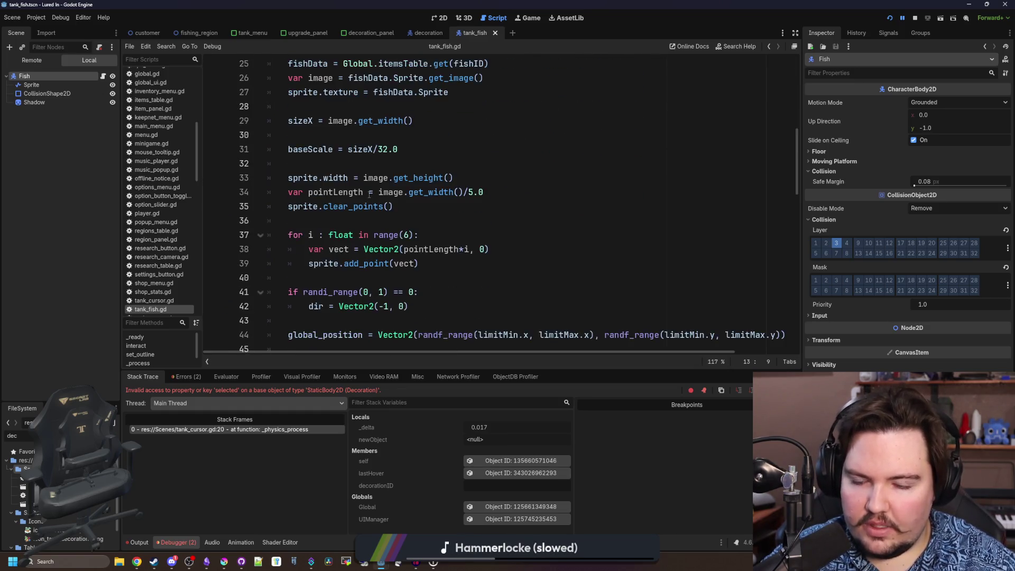
pyautogui.click(378, 154)
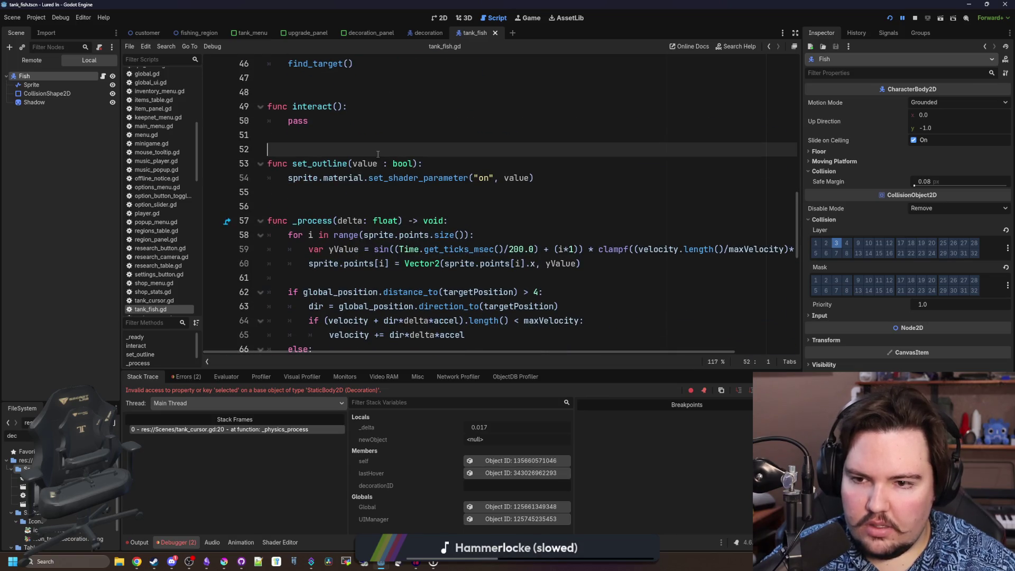
pyautogui.click(386, 197)
pyautogui.scroll(-10, 386, 197)
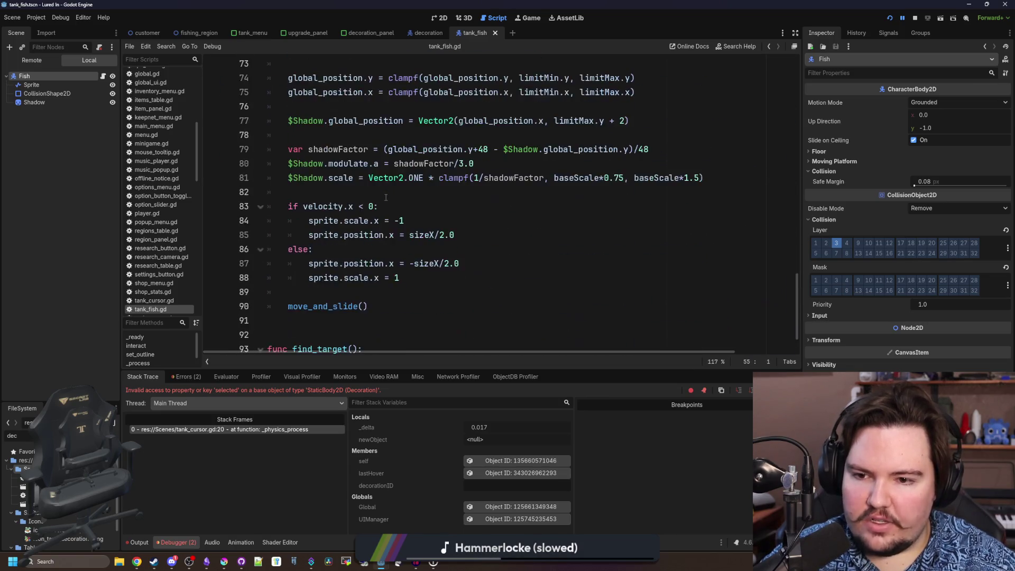
pyautogui.click(314, 269)
pyautogui.scroll(20, 344, 249)
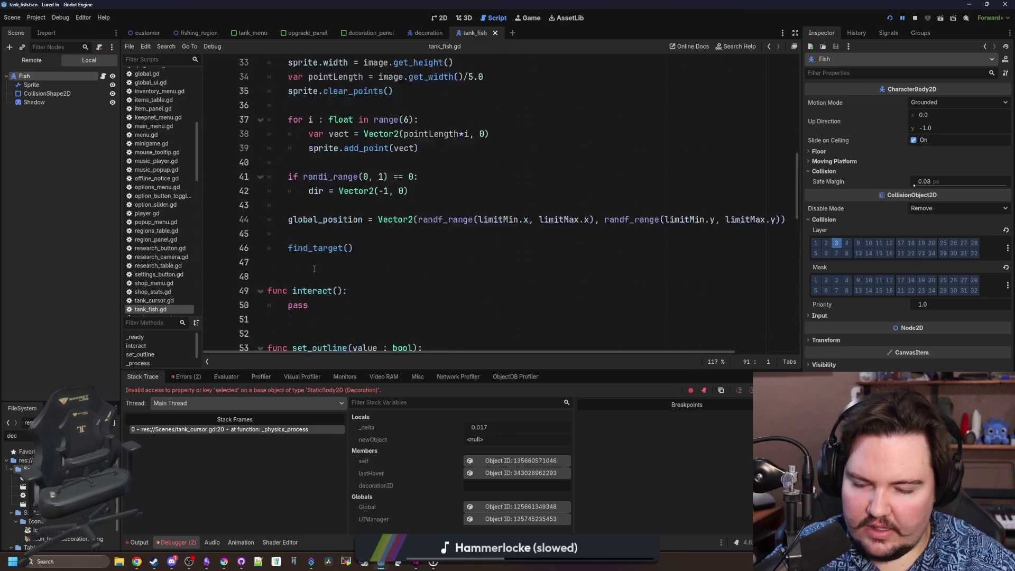
# Make TankFish extend TankObject instead of CharacterBody2D and save.
pyautogui.doubleClick(440, 63)
pyautogui.write('tanko')
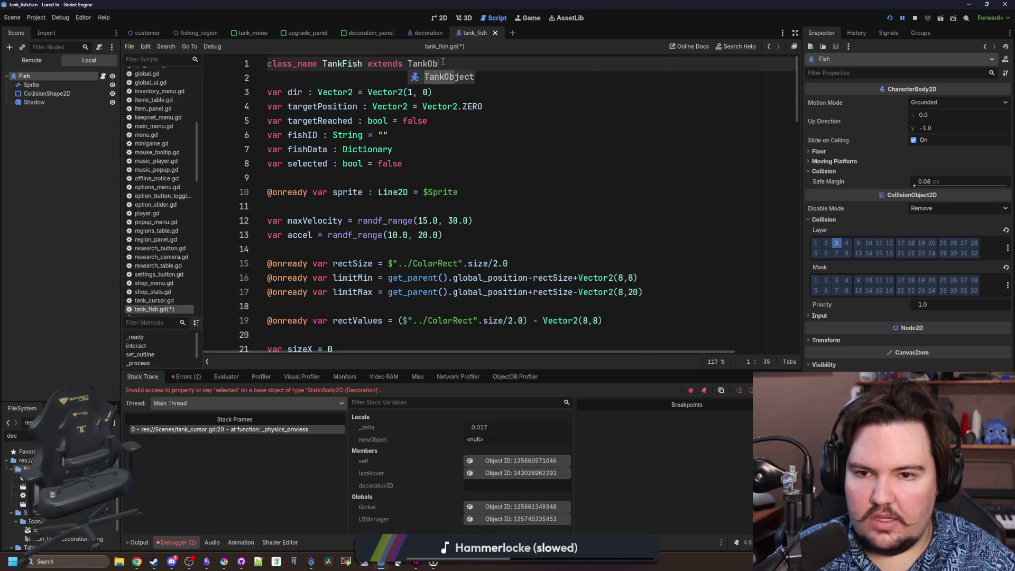
pyautogui.press('Return')
pyautogui.press('Down')
pyautogui.hotkey('ctrl', 's')
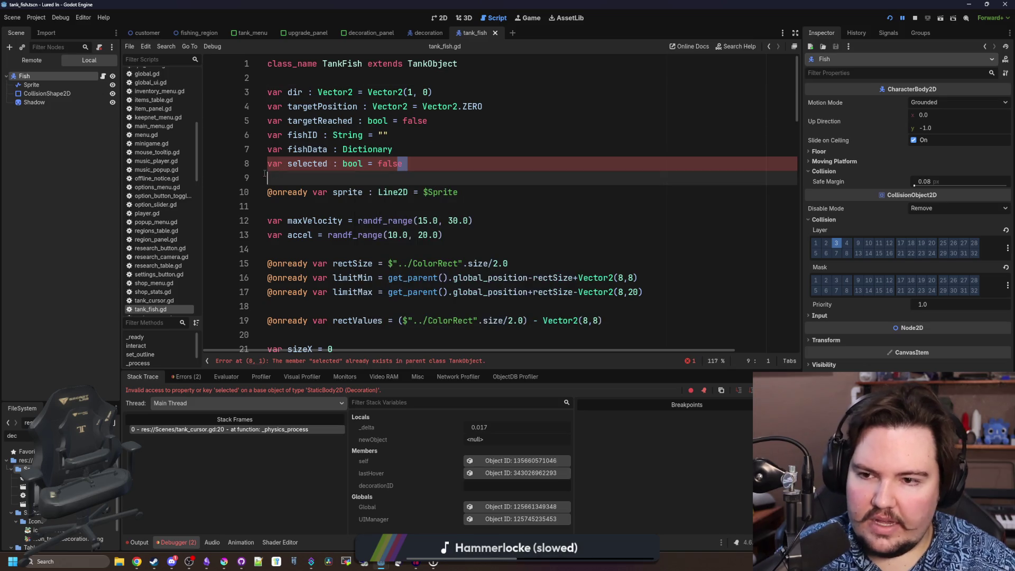
# Delete TankFish's duplicate selected variable on line 8, save, and stop the running game.
pyautogui.tripleClick(351, 168)
pyautogui.press('BackSpace')
pyautogui.press('BackSpace')
pyautogui.press('Delete')
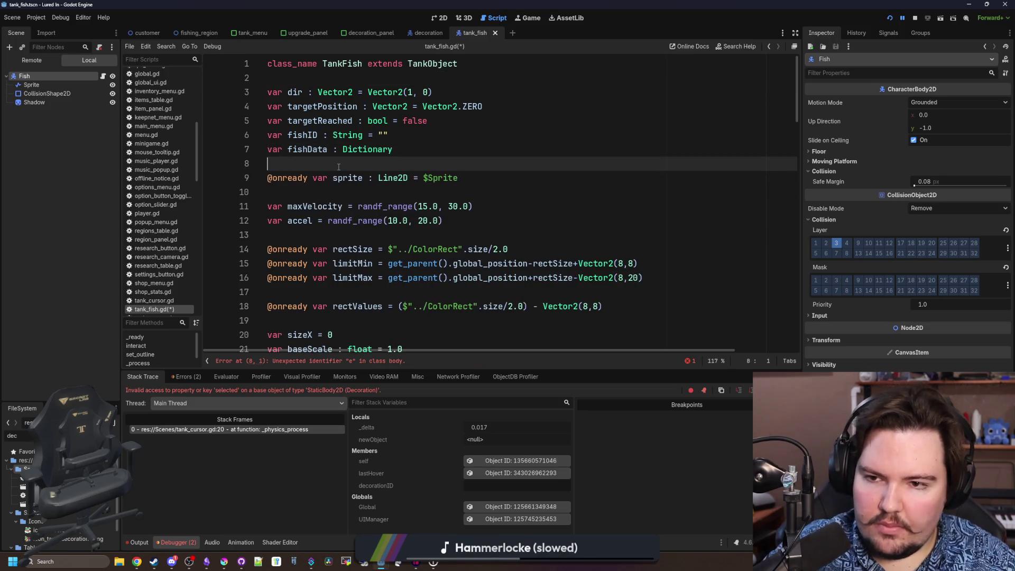
pyautogui.hotkey('ctrl', 's')
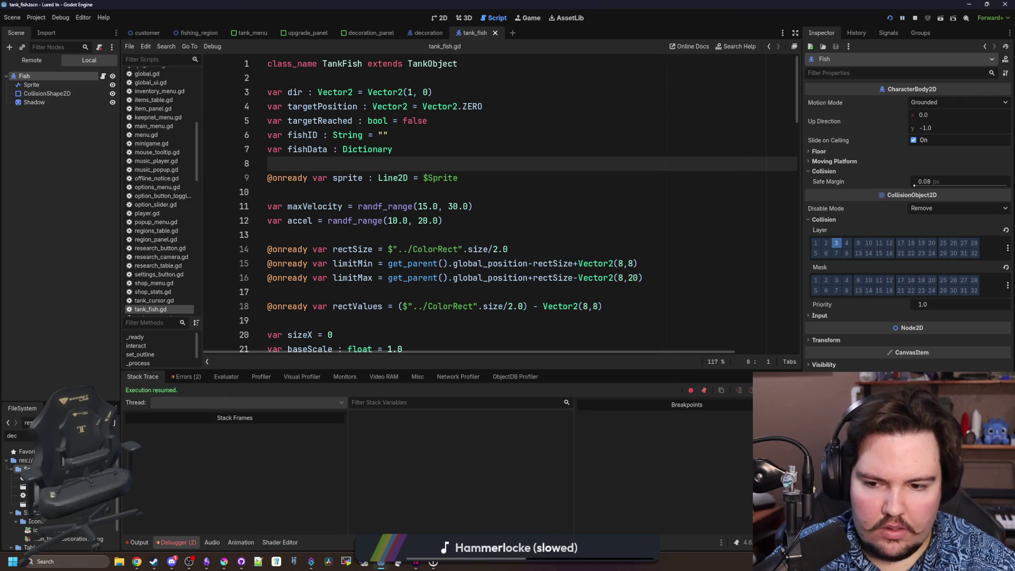
pyautogui.click(678, 237)
pyautogui.click(915, 20)
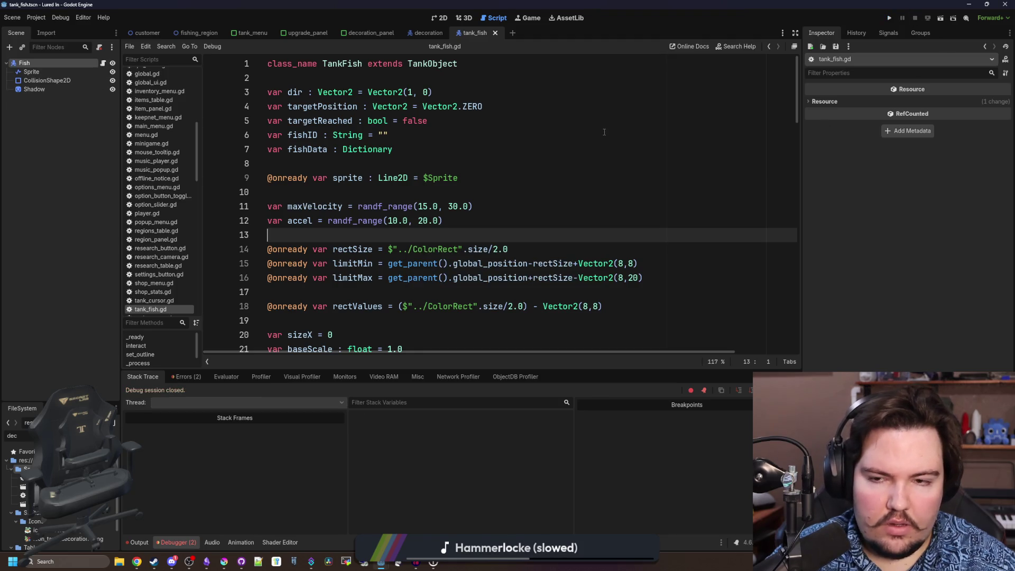
# Run the game, dismiss the welcome back message, and open Fish Tank 1.
pyautogui.click(890, 19)
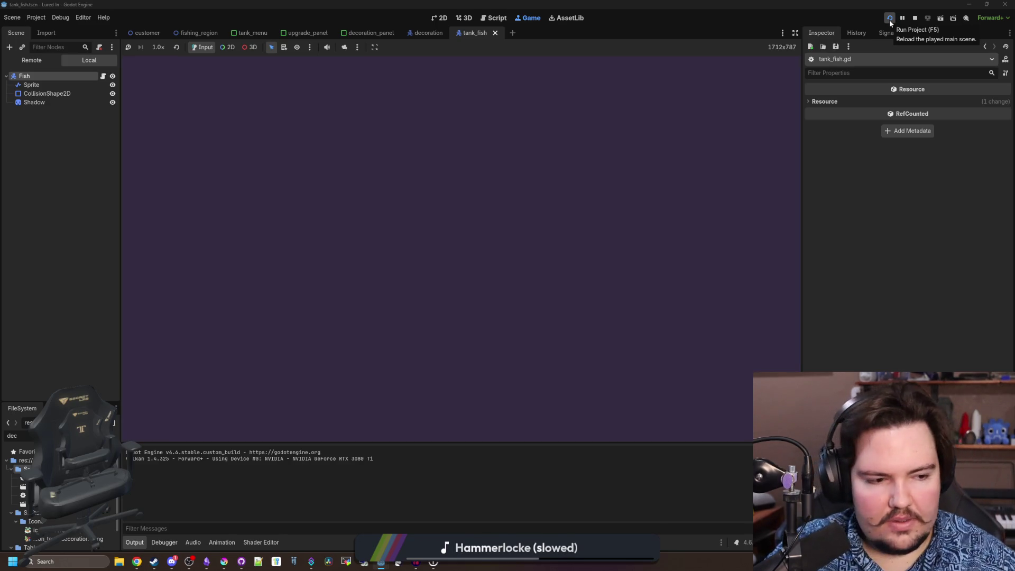
pyautogui.click(472, 298)
pyautogui.click(294, 244)
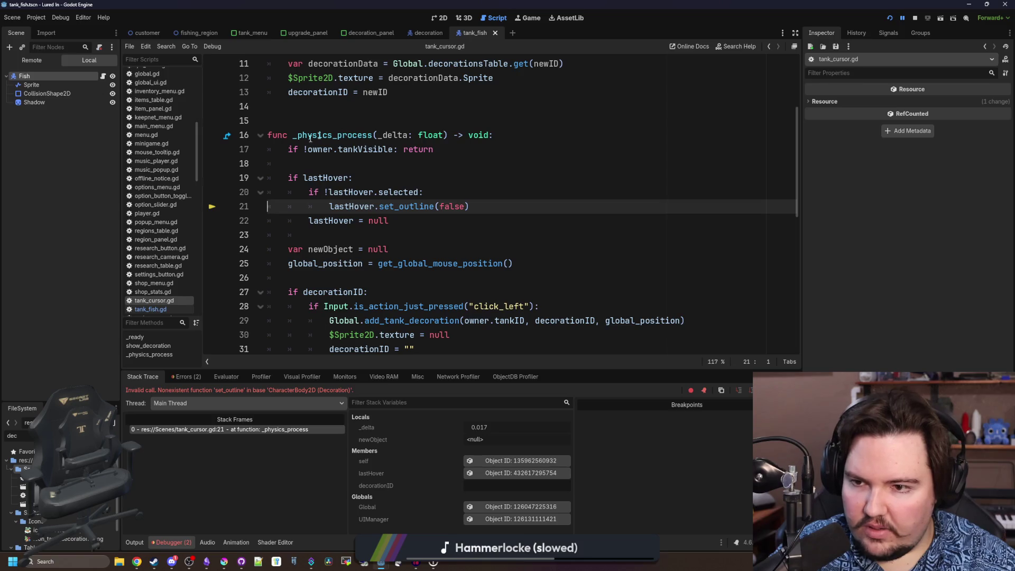
pyautogui.scroll(-2, 175, 301)
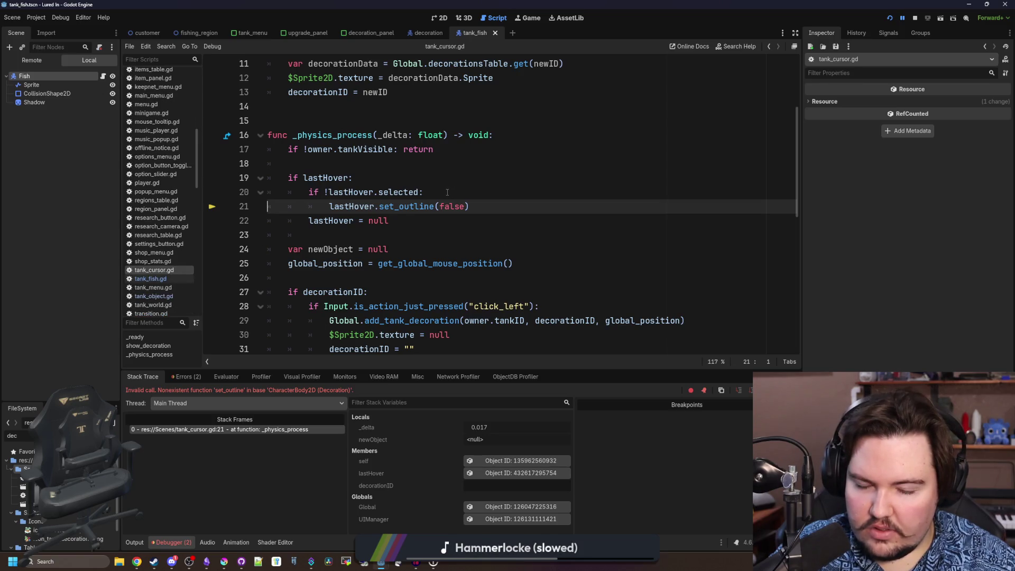
# Guard set_outline with 'if lastHover is TankFish:' in tank_cursor.gd, save, and resume with F12.
pyautogui.hotkey('ctrl', 'shift', 'Return')
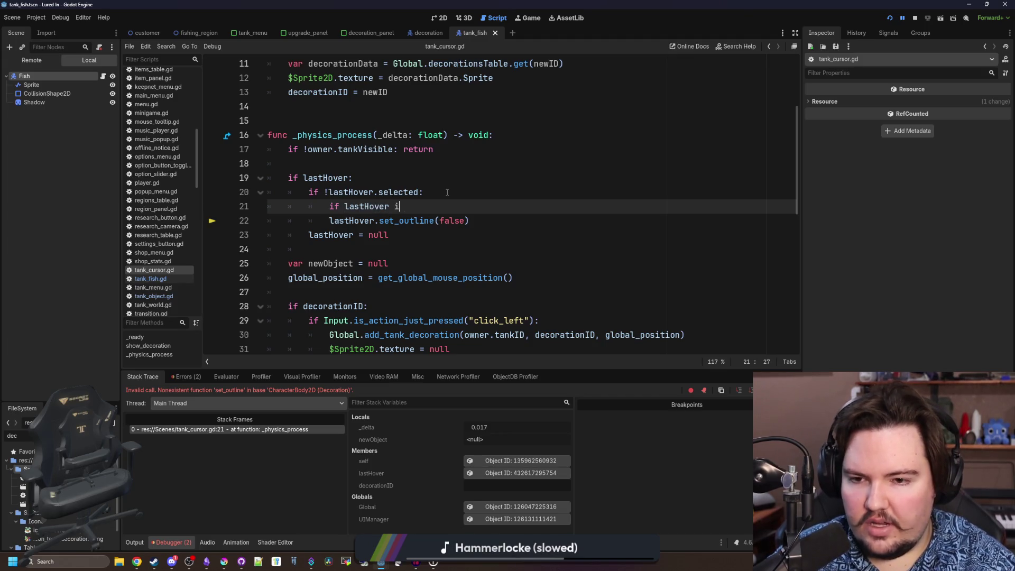
pyautogui.write('ankFish:')
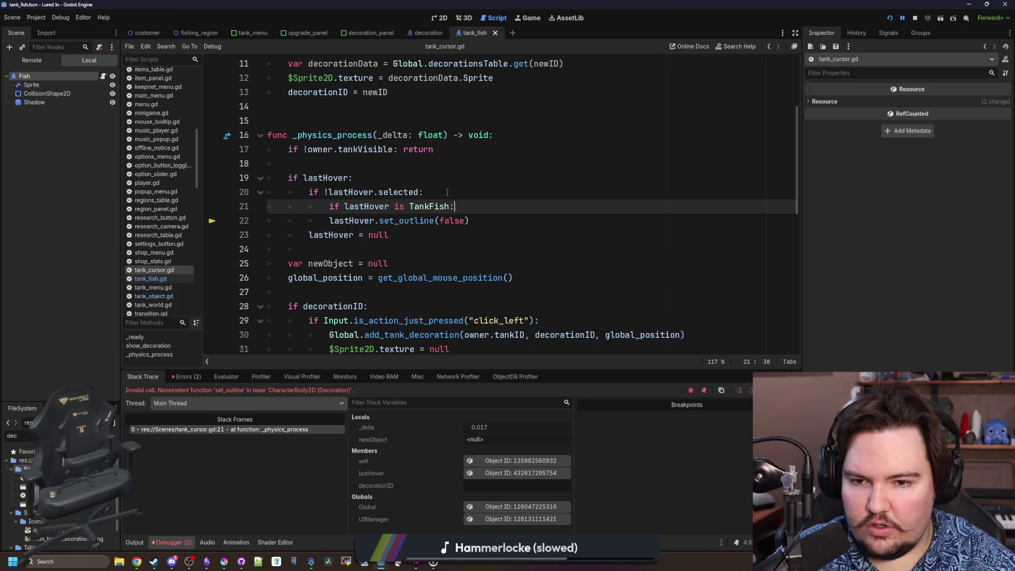
pyautogui.click(327, 222)
pyautogui.click(458, 238)
pyautogui.hotkey('ctrl', 's')
pyautogui.press('F12')
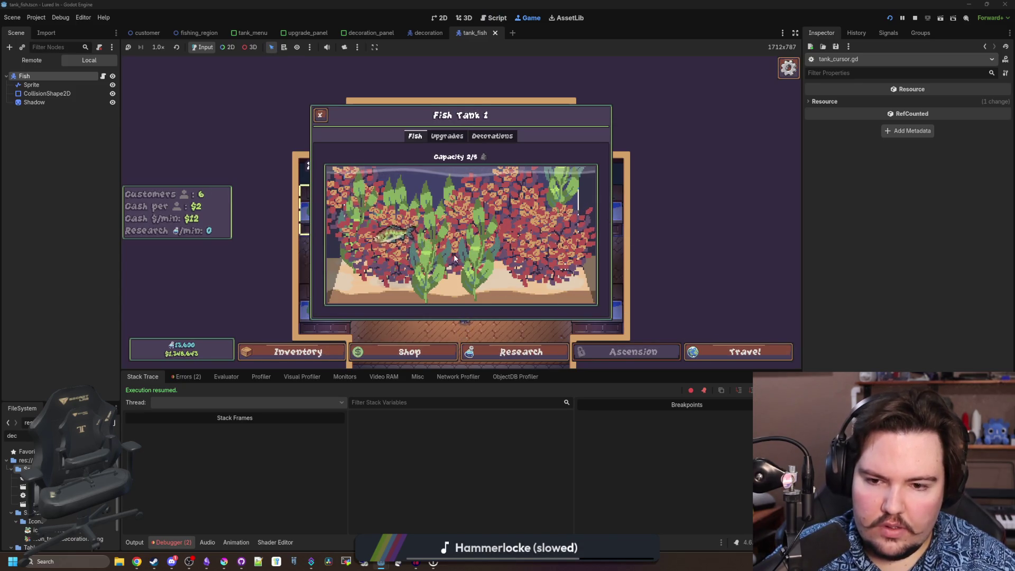
# Select a plant decoration in Fish Tank 1 and choose Return to Inventory, triggering the missing fishID error.
pyautogui.click(500, 222)
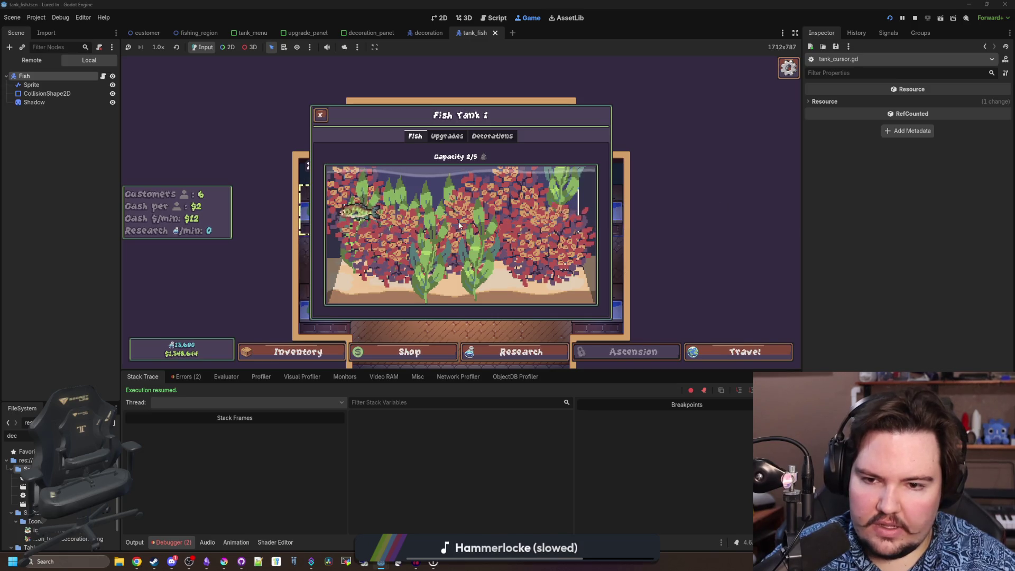
pyautogui.click(426, 303)
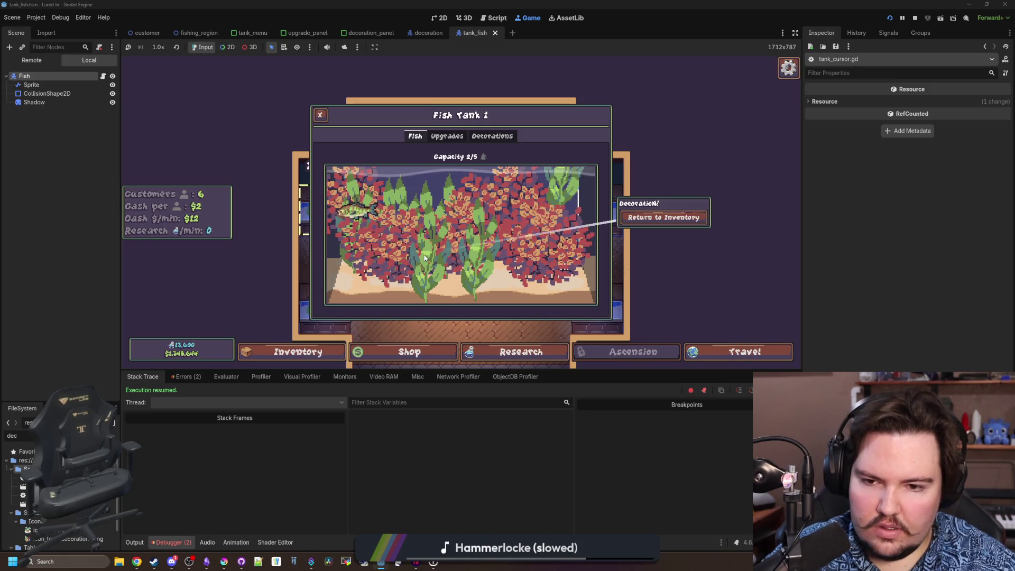
pyautogui.click(642, 226)
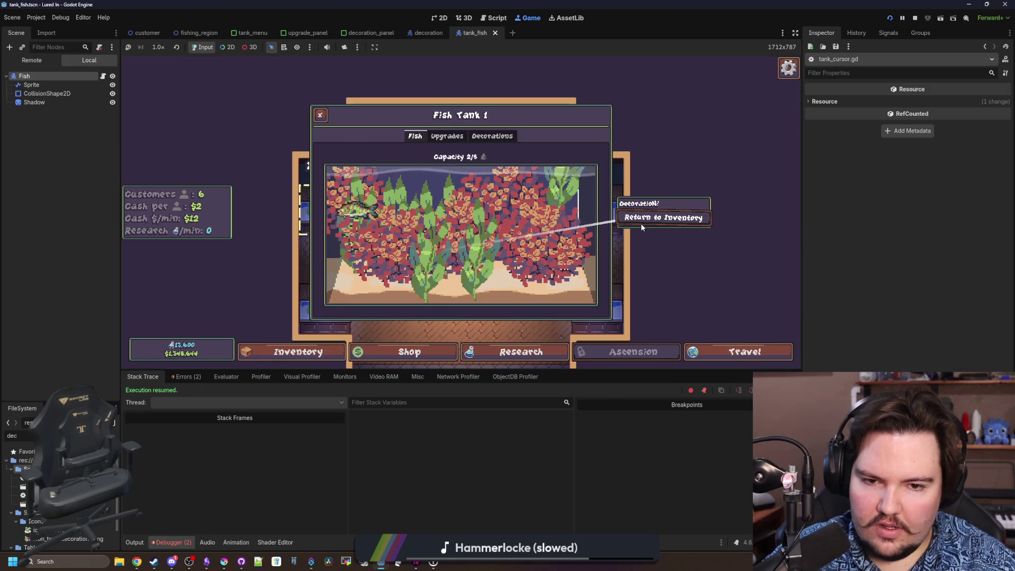
pyautogui.click(433, 264)
pyautogui.click(389, 163)
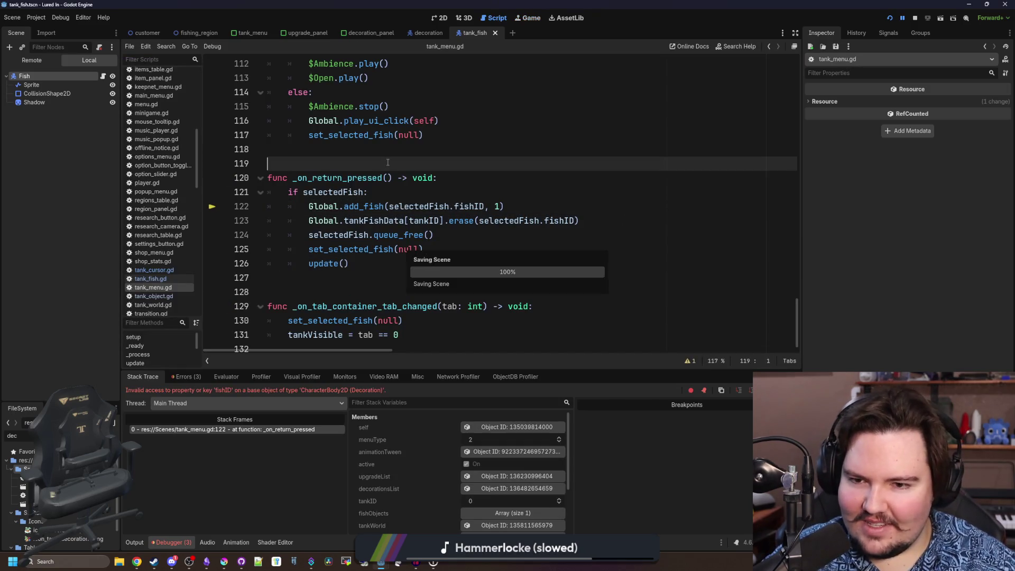
# Change the line 8 declaration to 'var selectedObject : TankObject' and copy the new name.
pyautogui.keyDown('ctrl'); pyautogui.click(346, 194); pyautogui.keyUp('ctrl')
pyautogui.doubleClick(323, 163)
pyautogui.write('selectedObject')
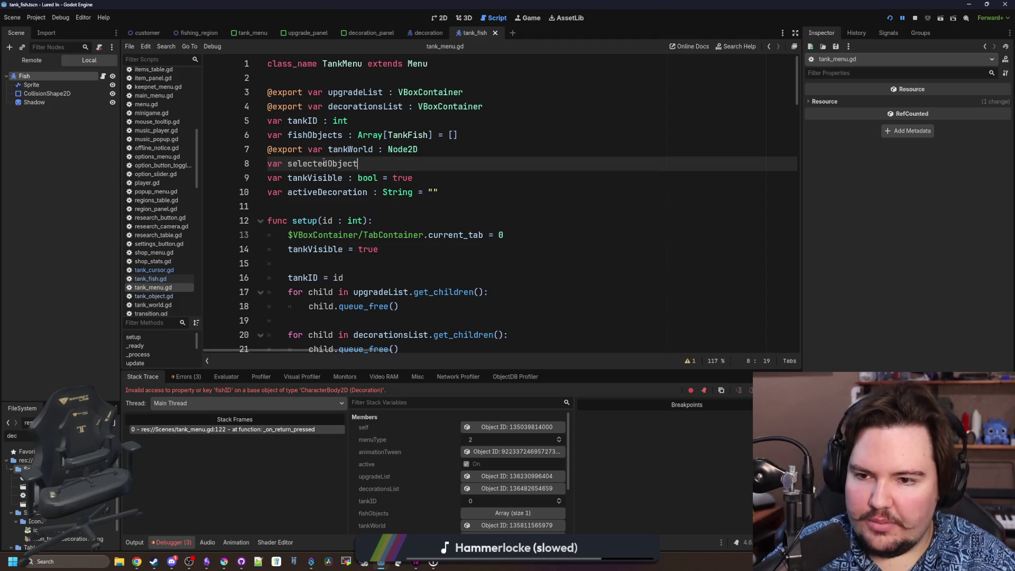
pyautogui.doubleClick(324, 163)
pyautogui.click(374, 165)
pyautogui.write('ankOb')
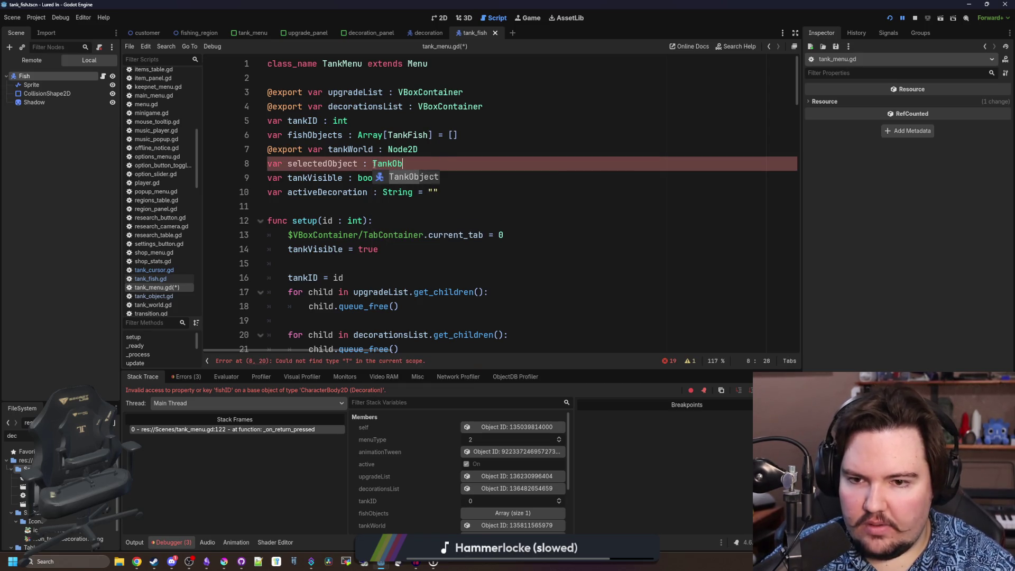
pyautogui.press('Return')
pyautogui.doubleClick(345, 163)
pyautogui.hotkey('ctrl', 'c')
# Replace selectedFish with selectedObject on lines 62, 63 and 67 in _process.
pyautogui.scroll(-15, 400, 277)
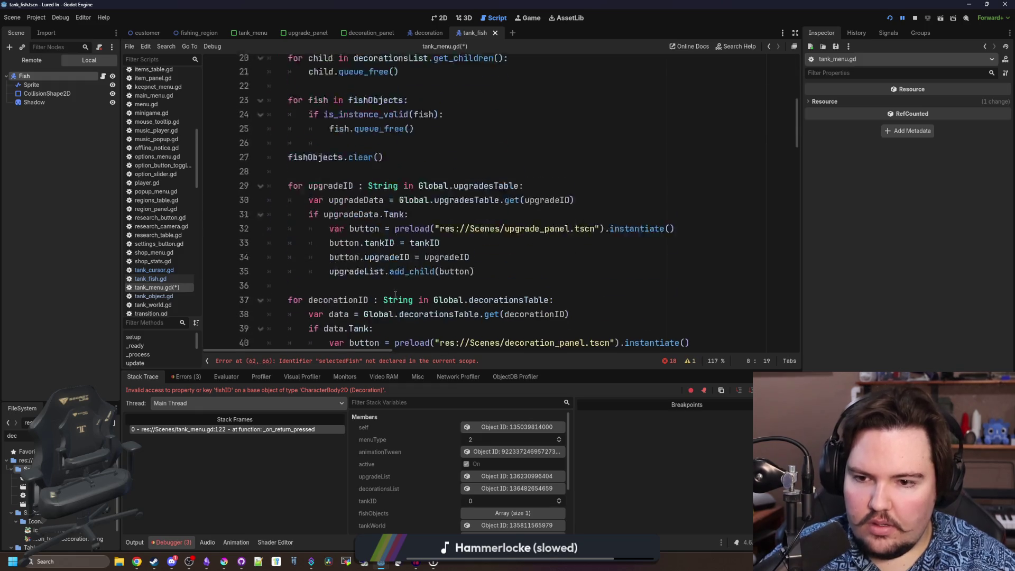
pyautogui.click(512, 209)
pyautogui.doubleClick(629, 207)
pyautogui.hotkey('ctrl', 'v')
pyautogui.doubleClick(338, 221)
pyautogui.hotkey('ctrl', 'v')
pyautogui.click(630, 289)
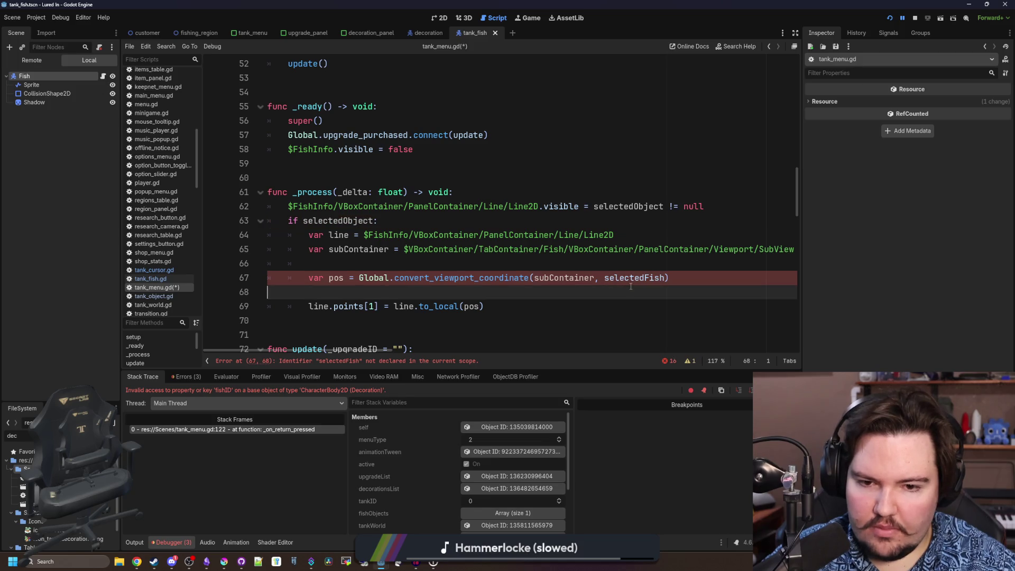
pyautogui.click(640, 278)
pyautogui.scroll(-6, 483, 260)
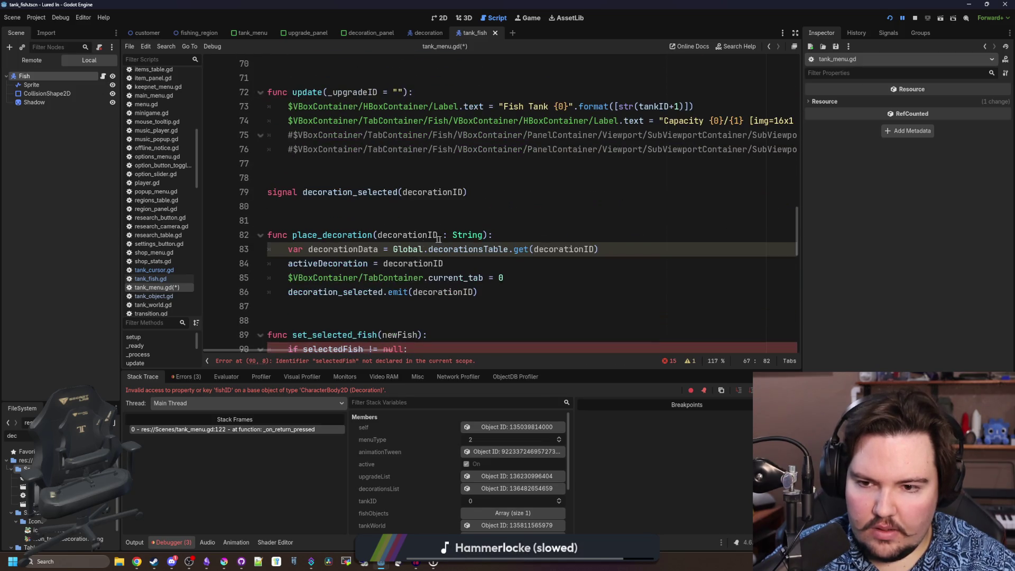
pyautogui.scroll(-2, 353, 245)
# Replace selectedFish with selectedObject on lines 90–93 of set_selected_fish.
pyautogui.doubleClick(338, 263)
pyautogui.hotkey('ctrl', 'v')
pyautogui.doubleClick(349, 278)
pyautogui.hotkey('ctrl', 'v')
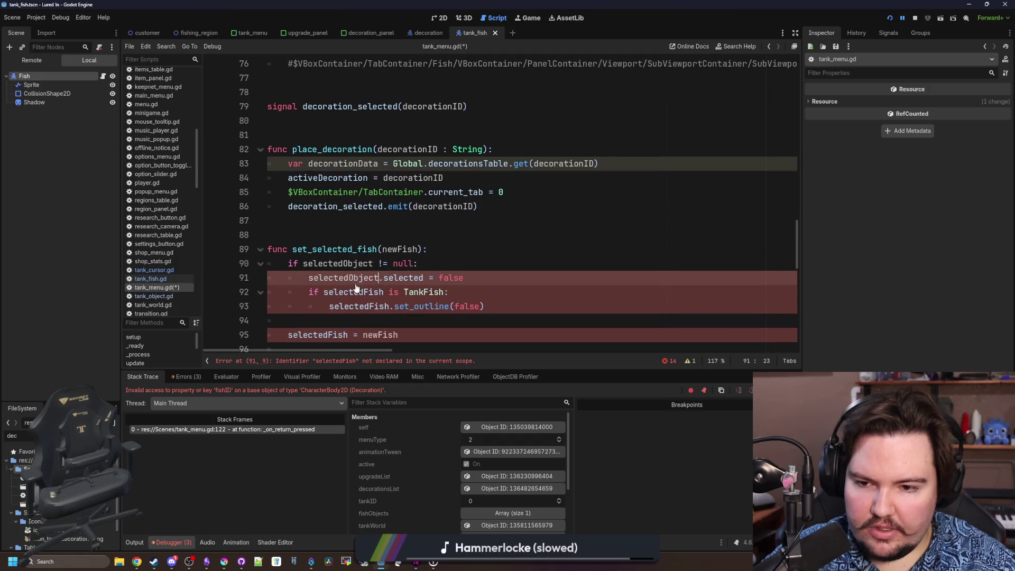
pyautogui.doubleClick(358, 292)
pyautogui.hotkey('ctrl', 'v')
pyautogui.doubleClick(361, 306)
pyautogui.hotkey('ctrl', 'v')
# Replace selectedFish with selectedObject on lines 95, 99 and the TankFish check on 101.
pyautogui.scroll(-1, 339, 296)
pyautogui.click(328, 292)
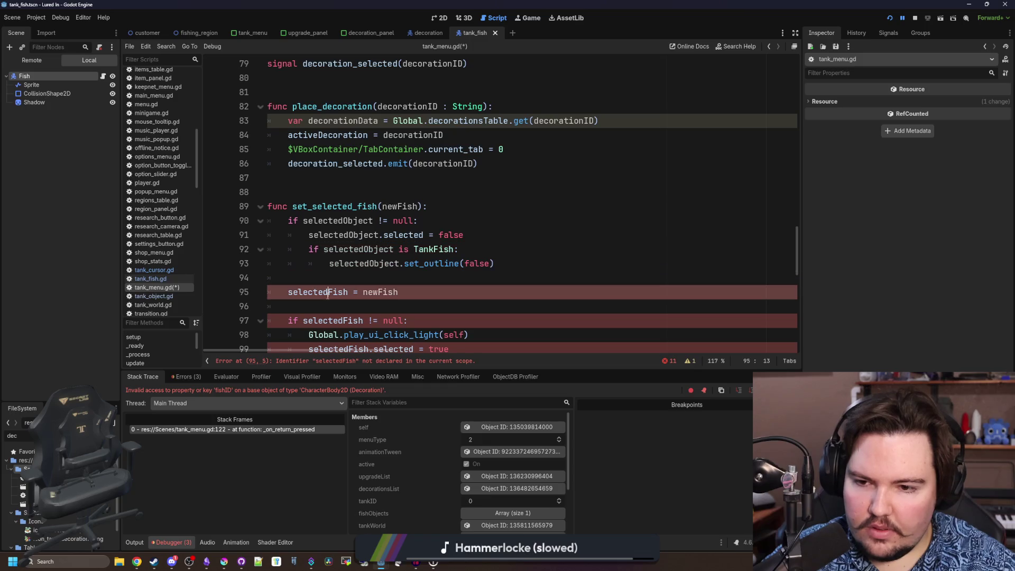
pyautogui.doubleClick(334, 321)
pyautogui.hotkey('ctrl', 'v')
pyautogui.scroll(-2, 333, 318)
pyautogui.doubleClick(339, 263)
pyautogui.hotkey('ctrl', 'v')
pyautogui.doubleClick(356, 292)
pyautogui.hotkey('ctrl', 'v')
pyautogui.scroll(-2, 364, 265)
pyautogui.scroll(-2, 379, 224)
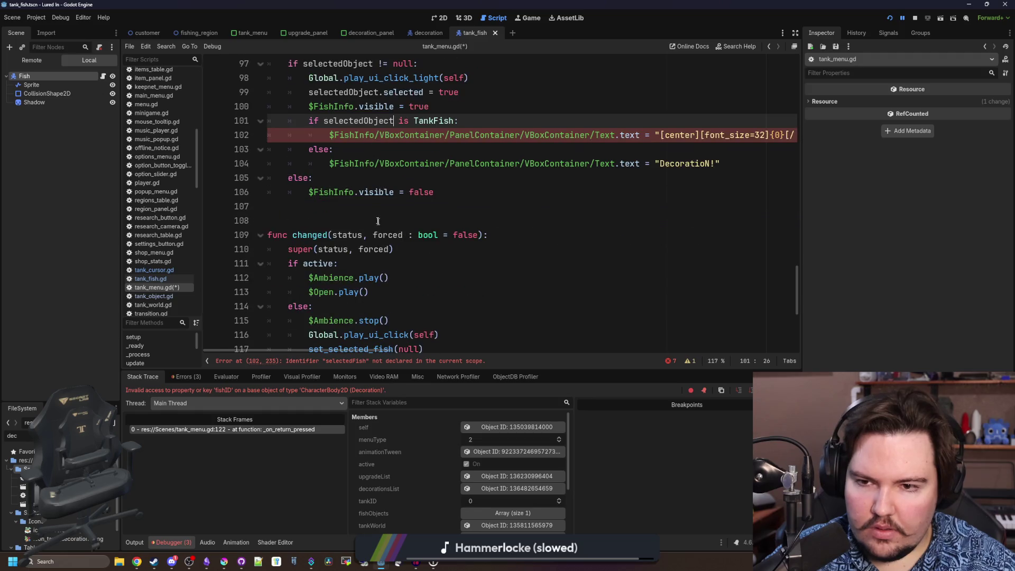
pyautogui.scroll(2, 454, 246)
# Replace all three selectedFish references in line 102's fish info text, including calculate_fish_income.
pyautogui.moveTo(378, 353); pyautogui.dragTo(710, 321)
pyautogui.doubleClick(419, 225)
pyautogui.hotkey('ctrl', 'v')
pyautogui.moveTo(648, 350); pyautogui.dragTo(720, 350)
pyautogui.doubleClick(677, 221)
pyautogui.hotkey('ctrl', 'v')
pyautogui.doubleClick(570, 220)
pyautogui.hotkey('ctrl', 'v')
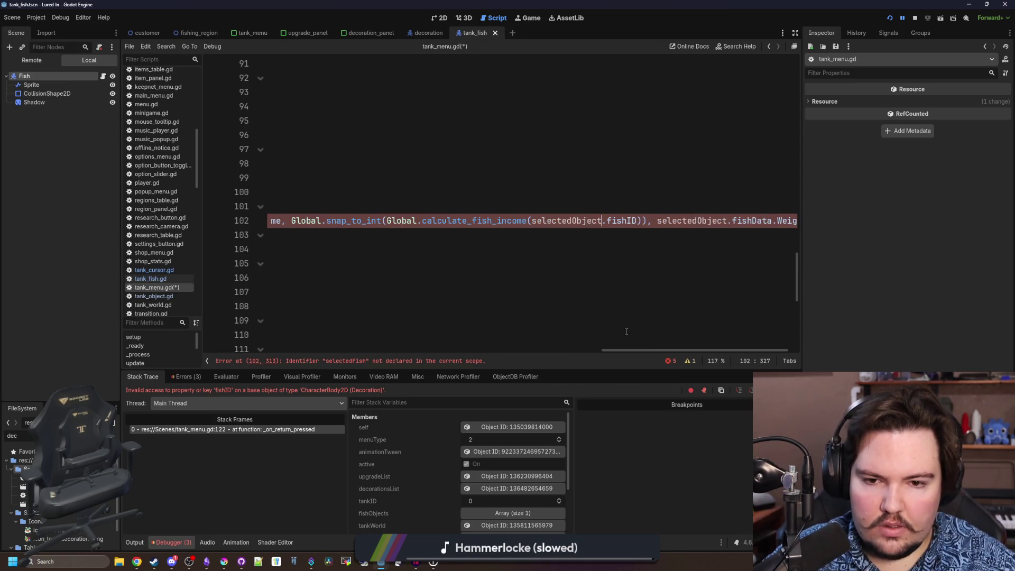
pyautogui.moveTo(632, 350); pyautogui.dragTo(230, 334)
pyautogui.scroll(-4, 409, 327)
pyautogui.scroll(-1, 409, 327)
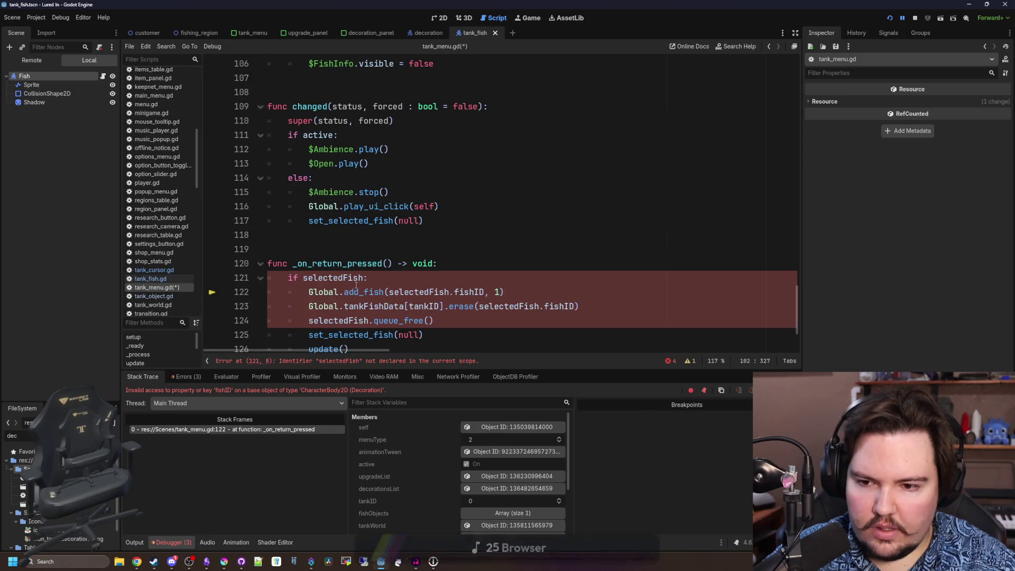
# Replace selectedFish with selectedObject in the return handler's check, add_fish, erase and queue_free lines.
pyautogui.doubleClick(336, 278)
pyautogui.hotkey('ctrl', 'v')
pyautogui.scroll(-2, 336, 278)
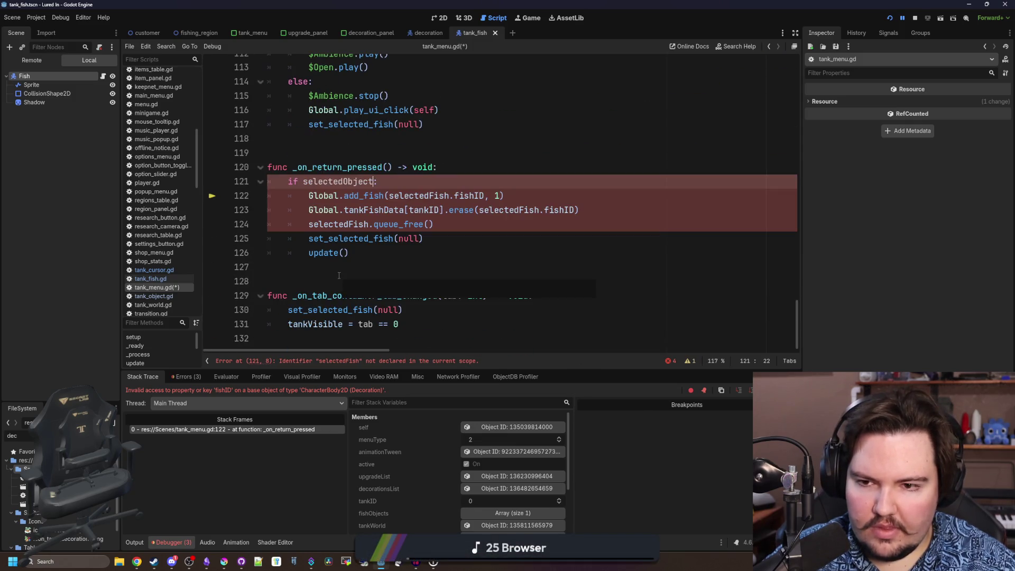
pyautogui.doubleClick(420, 196)
pyautogui.hotkey('ctrl', 'v')
pyautogui.click(489, 210)
pyautogui.doubleClick(489, 210)
pyautogui.hotkey('ctrl', 'v')
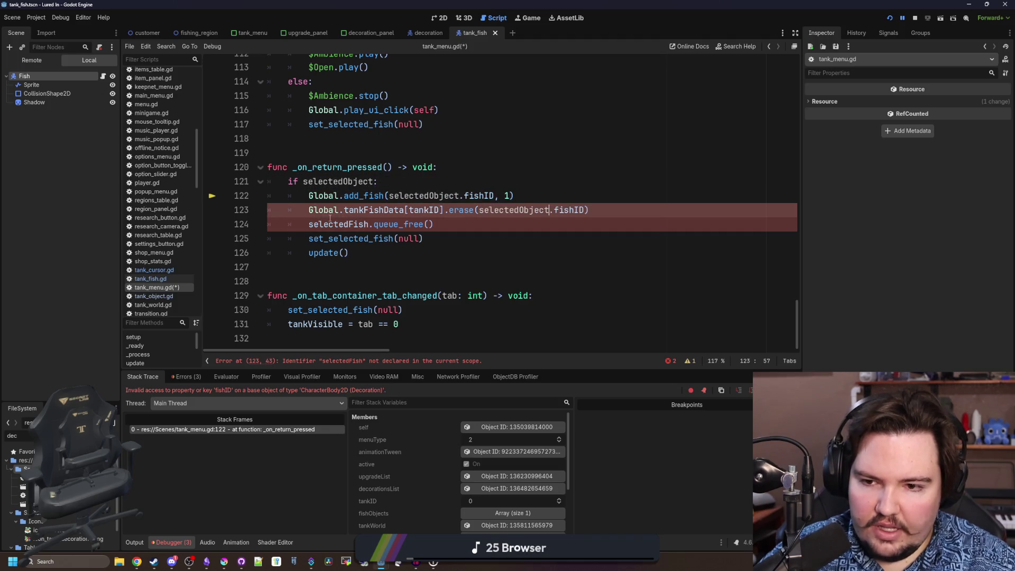
pyautogui.doubleClick(338, 224)
pyautogui.hotkey('ctrl', 'v')
# Add a 'selectedObject is TankFish' check and indent the add_fish and erase lines under it.
pyautogui.click(383, 181)
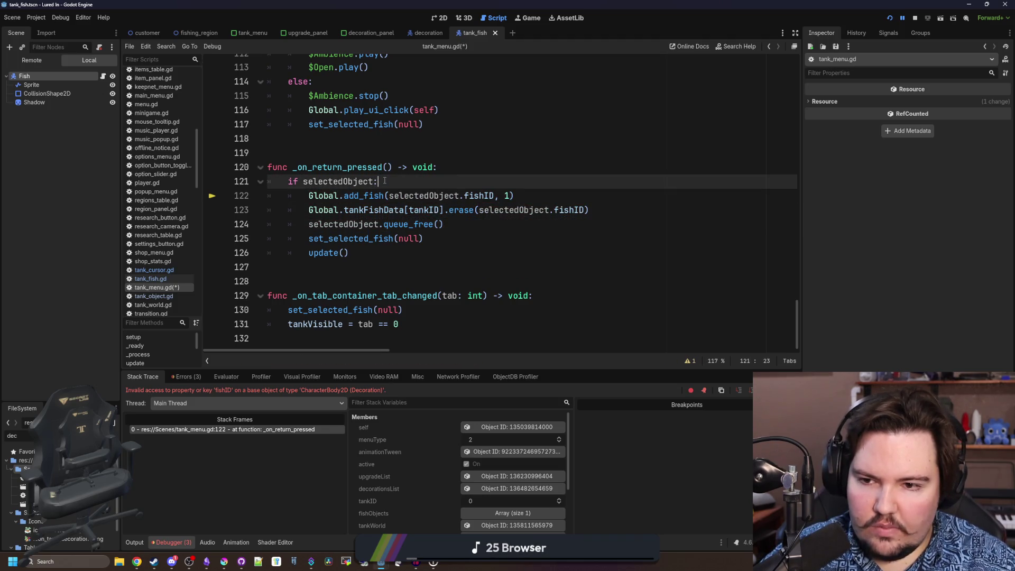
pyautogui.moveTo(386, 167); pyautogui.dragTo(363, 181)
pyautogui.doubleClick(298, 167)
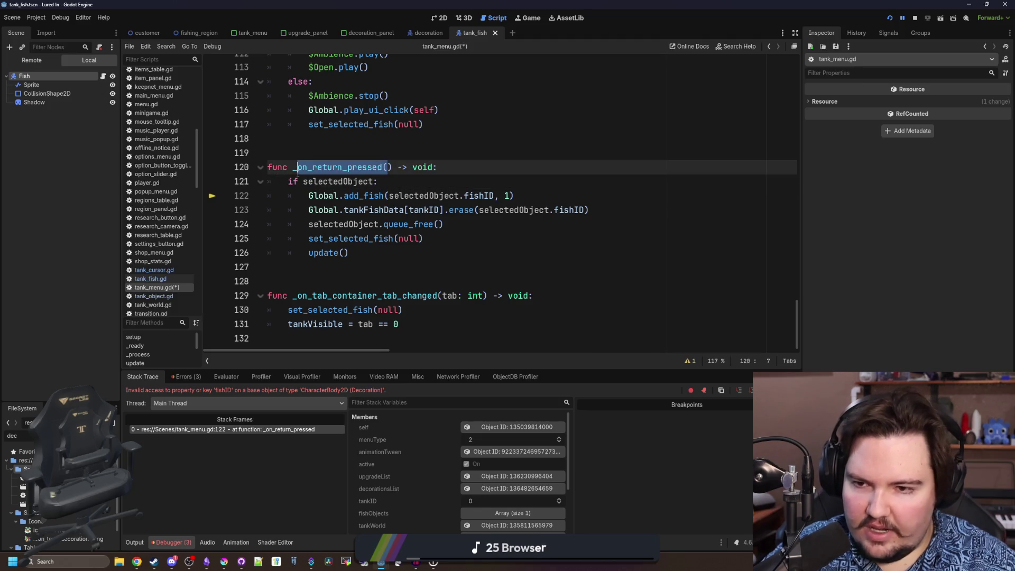
pyautogui.click(298, 167)
pyautogui.moveTo(404, 249); pyautogui.dragTo(264, 194)
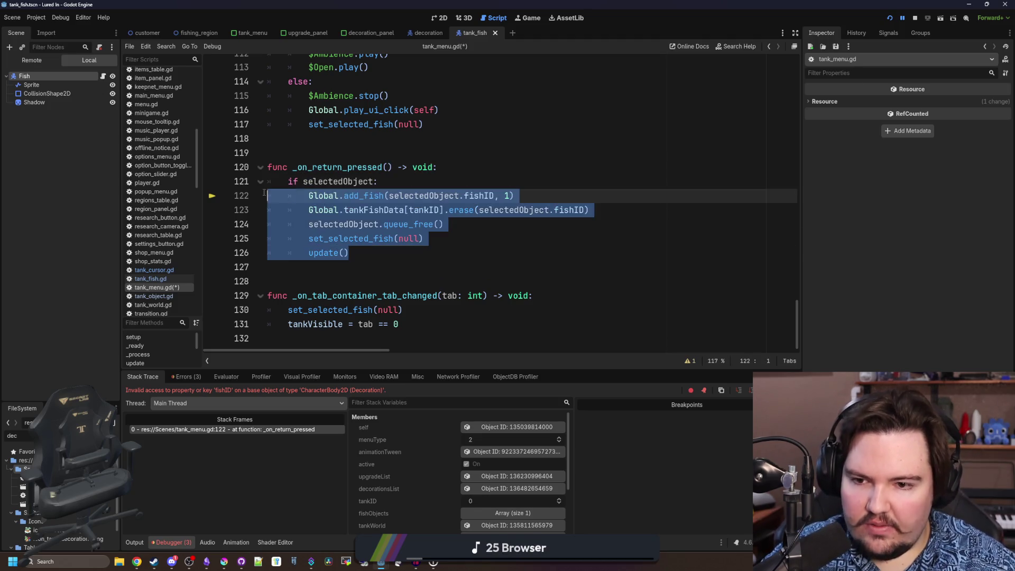
pyautogui.click(380, 197)
pyautogui.click(392, 181)
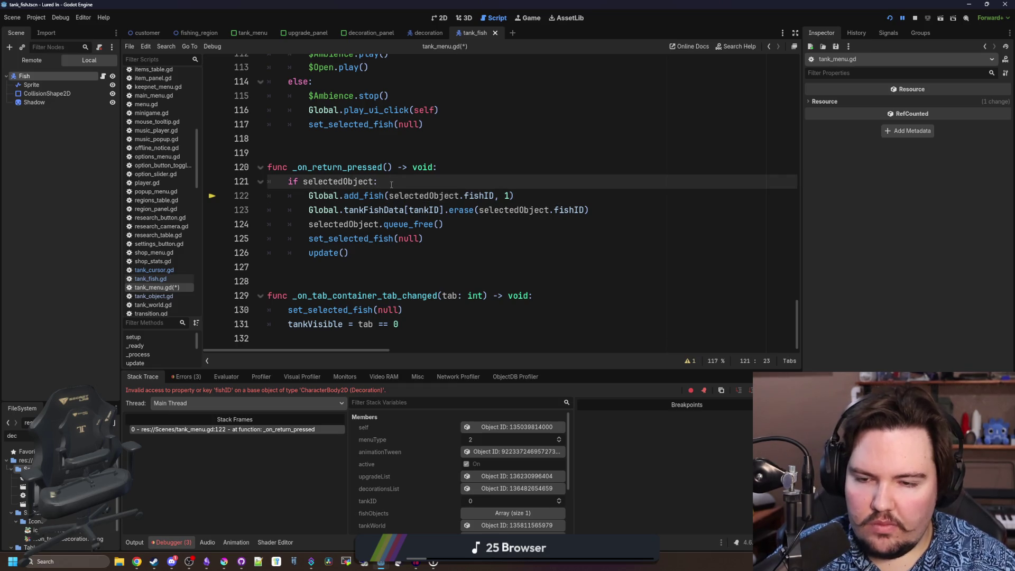
pyautogui.press('Return')
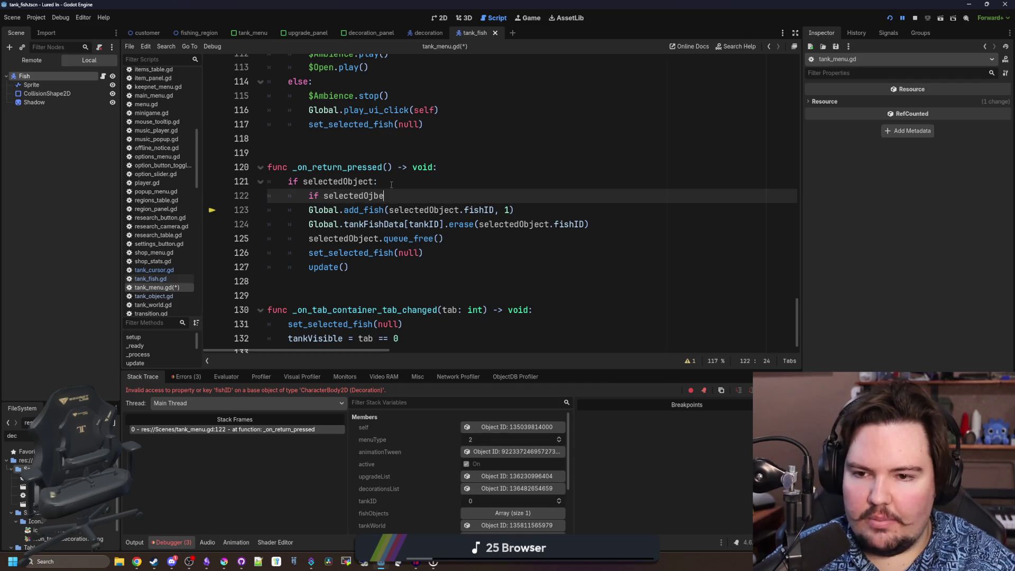
pyautogui.press('BackSpace')
pyautogui.press('BackSpace')
pyautogui.press('BackSpace')
pyautogui.write('je')
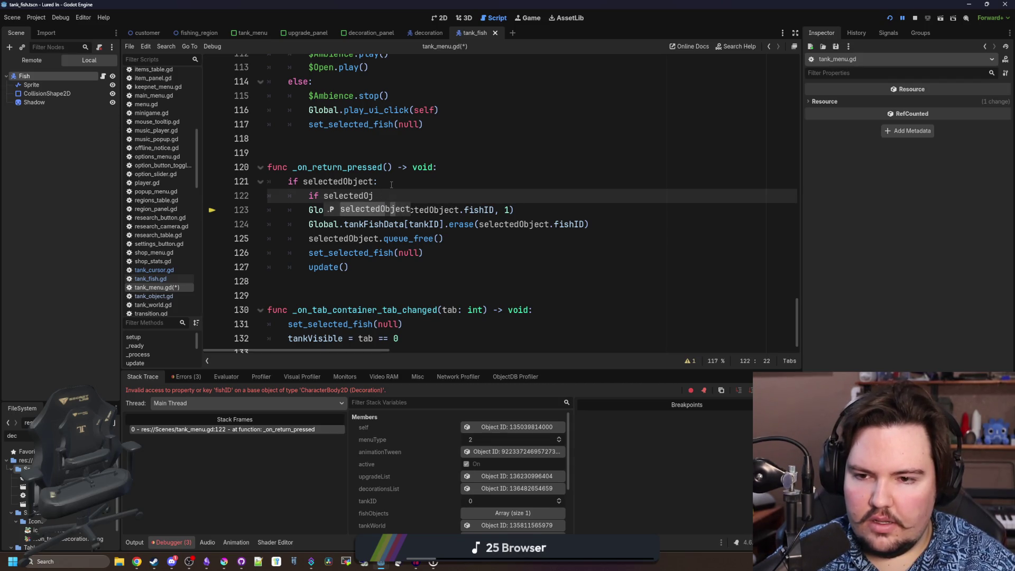
pyautogui.write('ct is TankFish;')
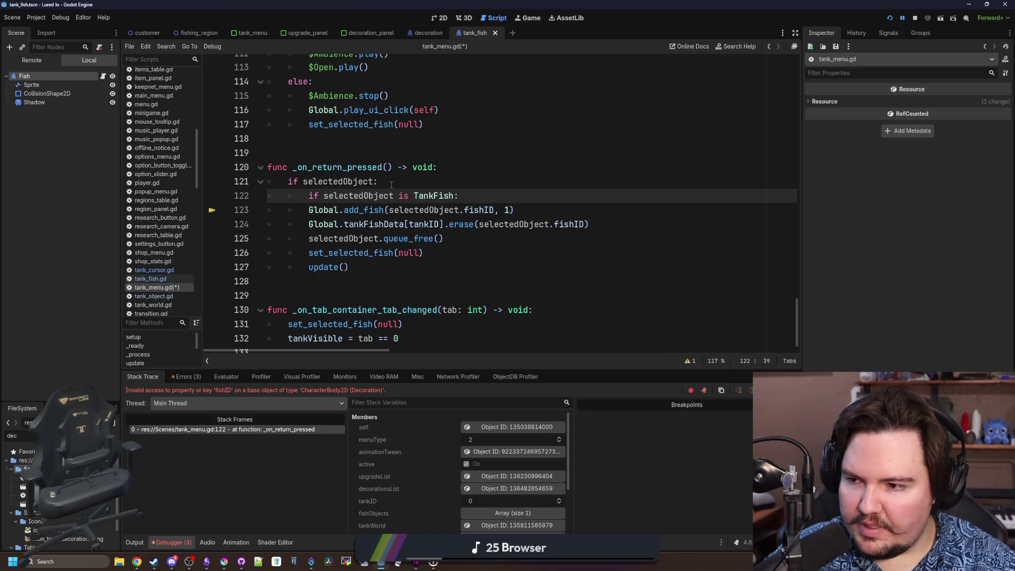
pyautogui.click(471, 252)
pyautogui.click(472, 245)
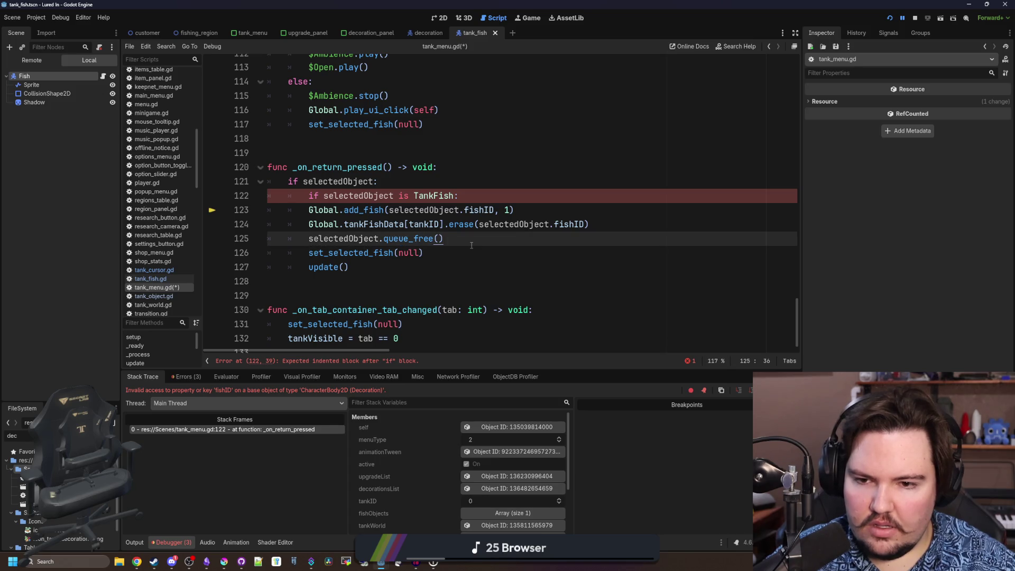
pyautogui.moveTo(605, 222)
pyautogui.mouseDown()
pyautogui.moveTo(310, 224)
pyautogui.moveTo(309, 210)
pyautogui.mouseUp()
pyautogui.press('Tab')
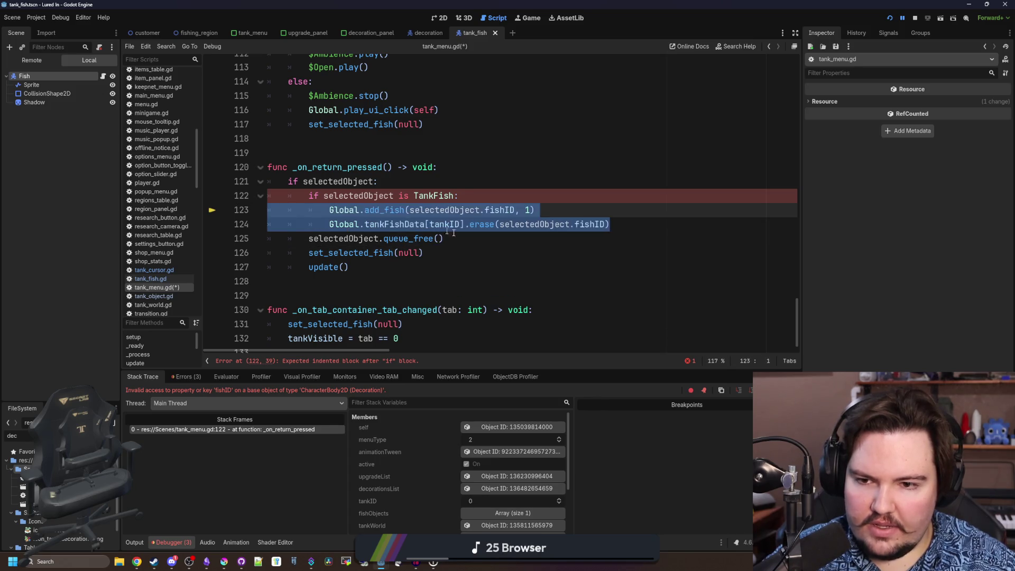
# Add an else branch calling remove_tank_decoration with tankID, decorationID and global_position + tankWorld.position.
pyautogui.click(509, 243)
pyautogui.click(634, 225)
pyautogui.press('Return')
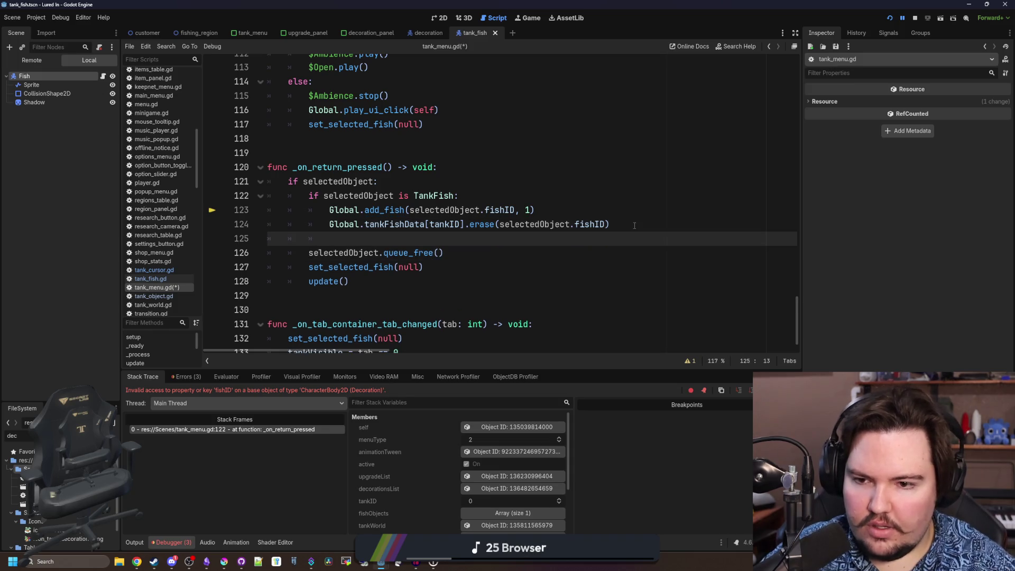
pyautogui.write(':')
pyautogui.press('Return')
pyautogui.press('Return')
pyautogui.press('Up')
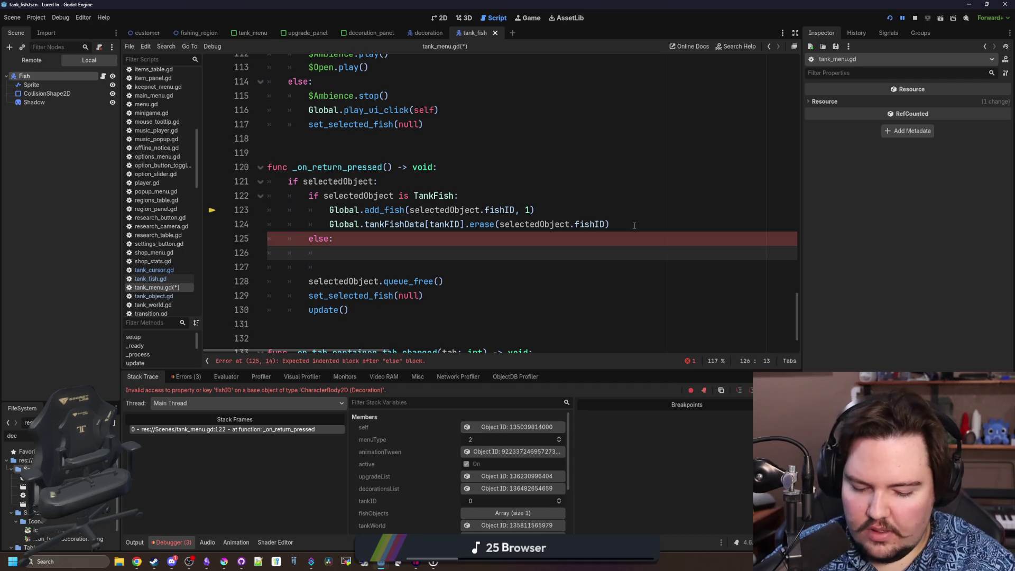
pyautogui.write('.remove')
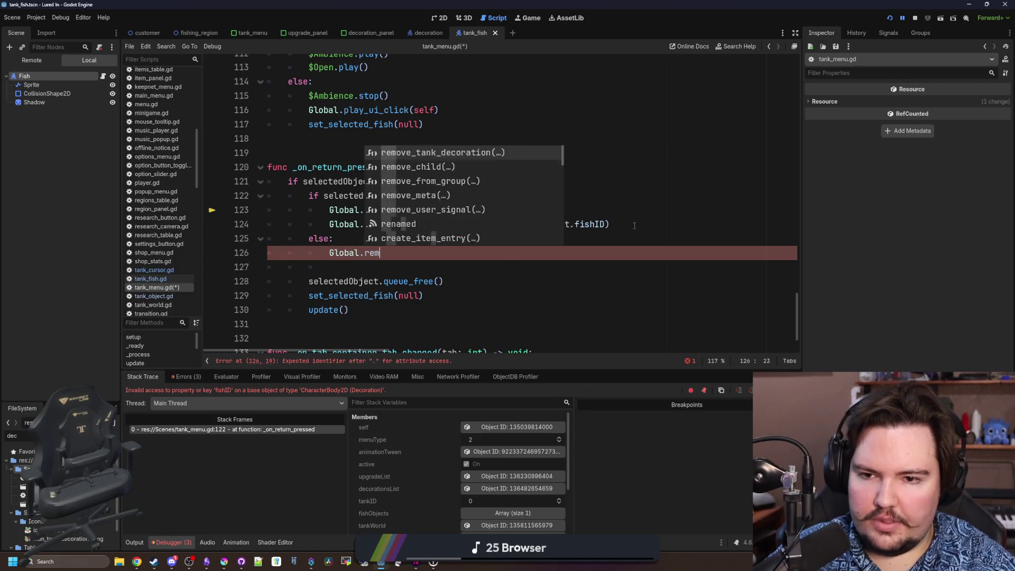
pyautogui.press('Return')
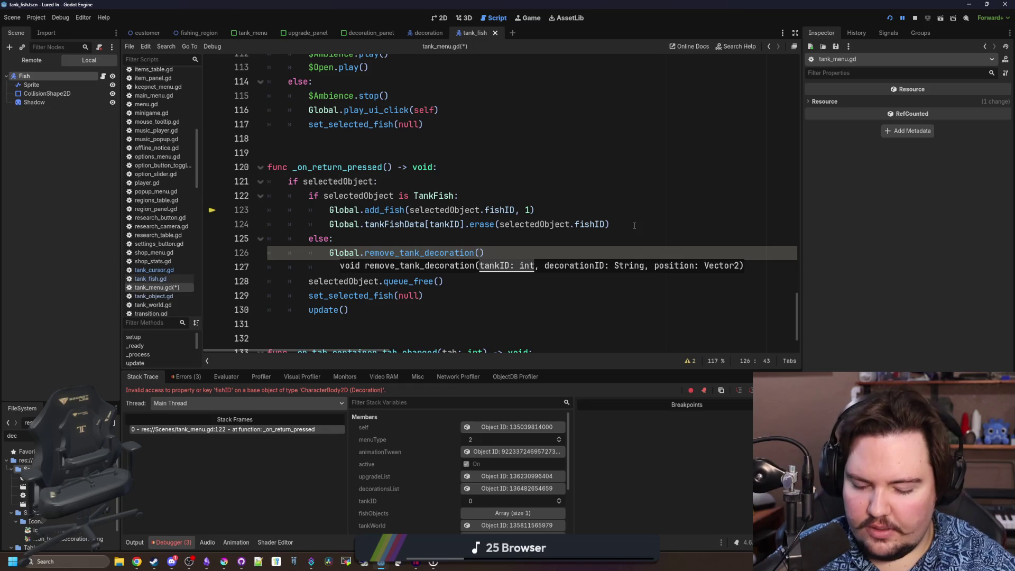
pyautogui.write('tankID,')
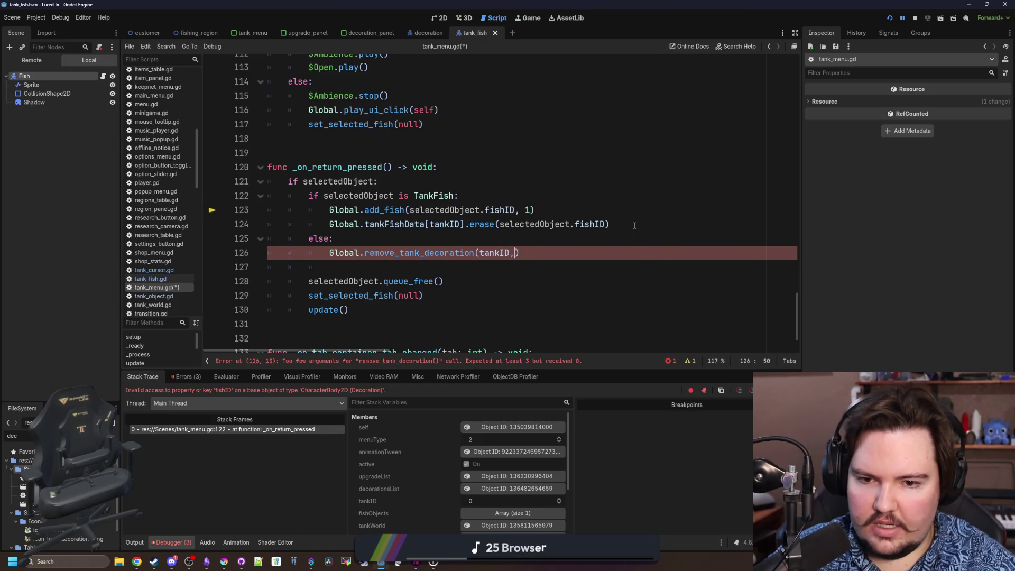
pyautogui.write(' de')
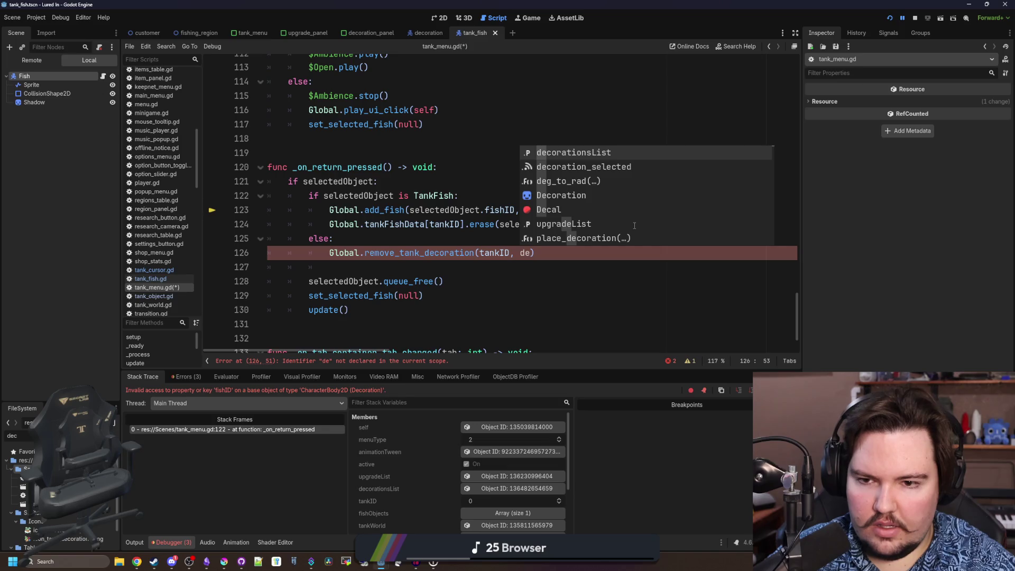
pyautogui.press('BackSpace')
pyautogui.press('BackSpace')
pyautogui.write('selectedObjec')
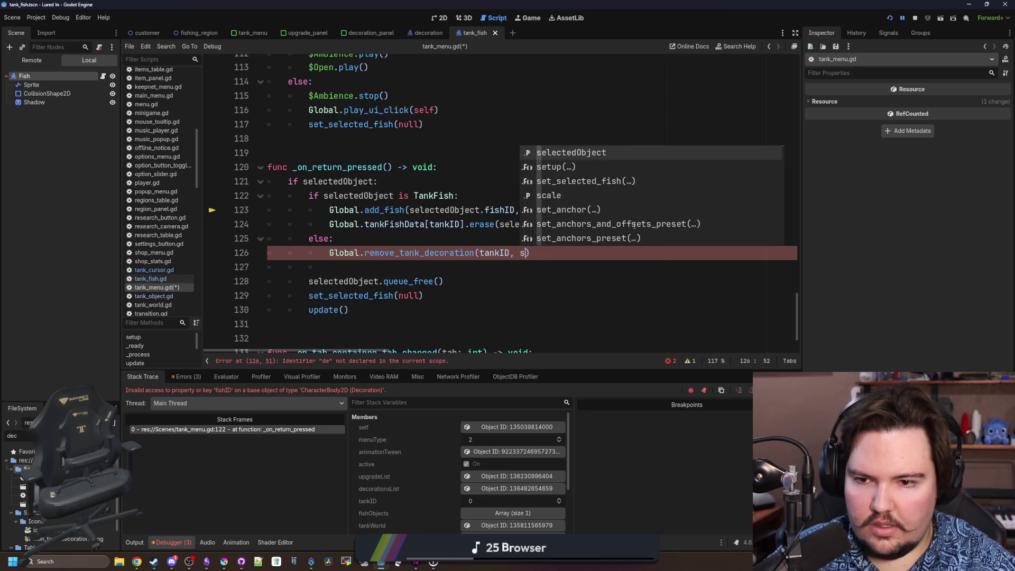
pyautogui.write('t.decorationID,')
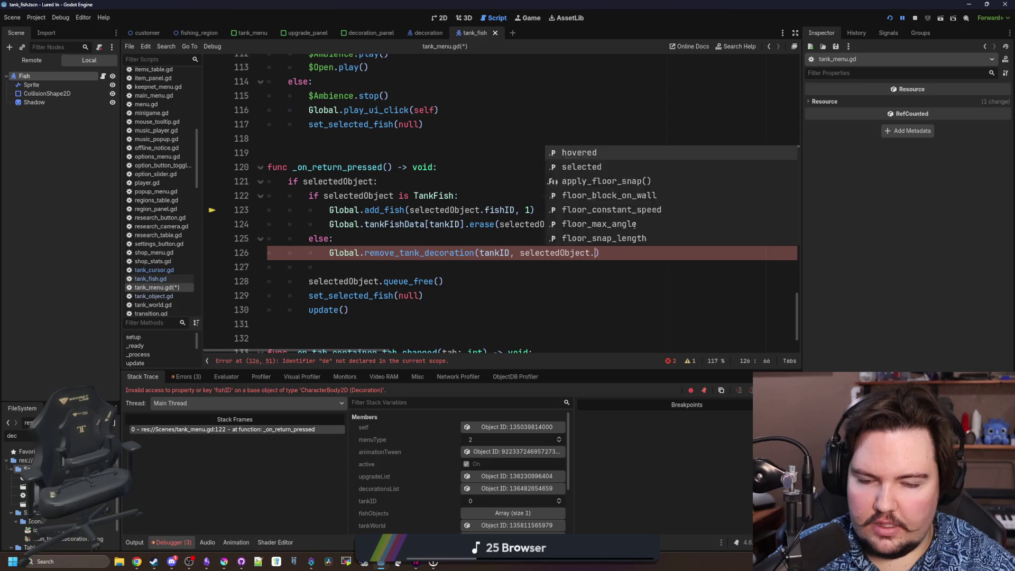
pyautogui.write(' selectedObject.')
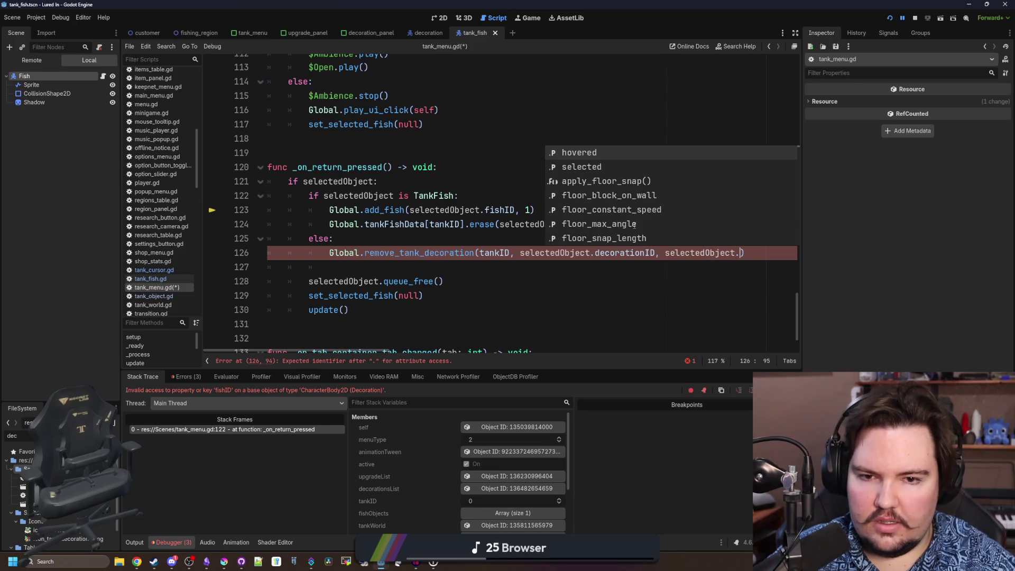
pyautogui.write('global_')
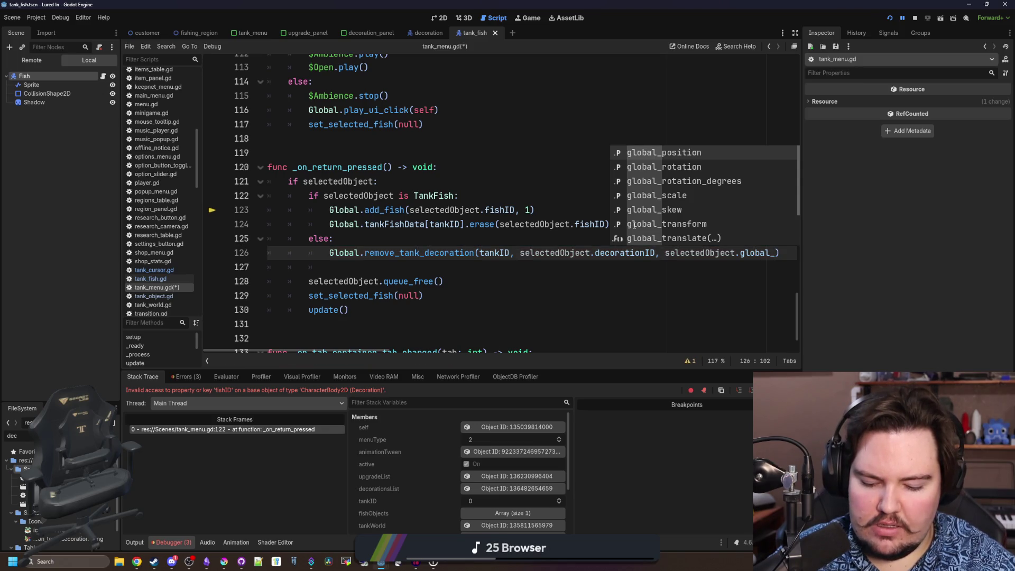
pyautogui.write('position + ')
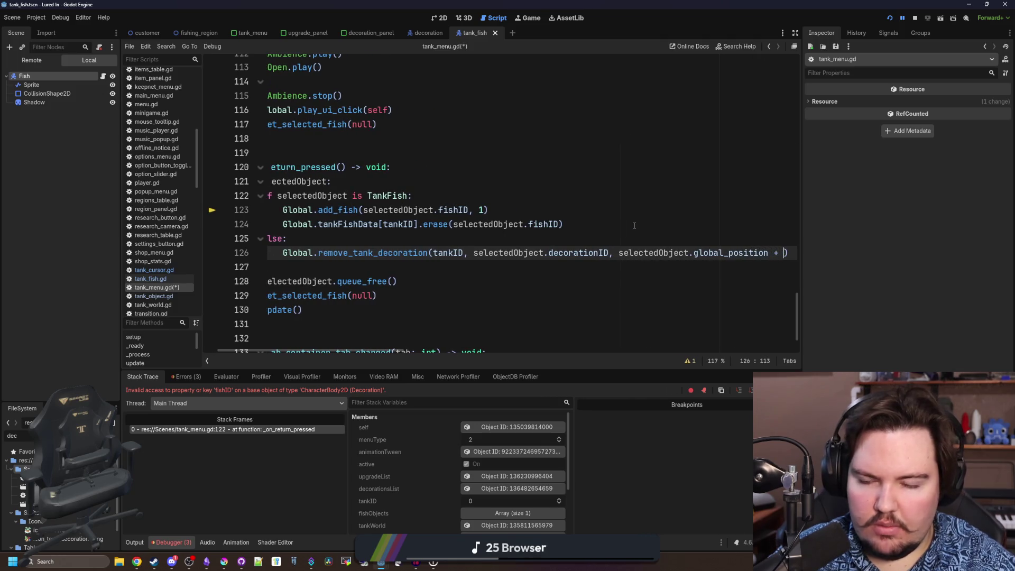
pyautogui.write('t')
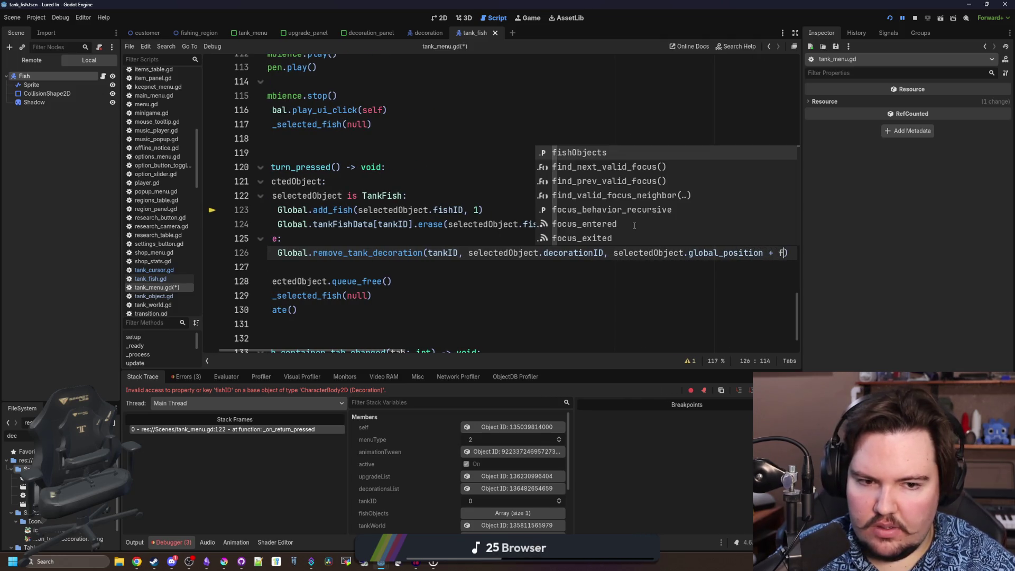
pyautogui.write('ankWorld.')
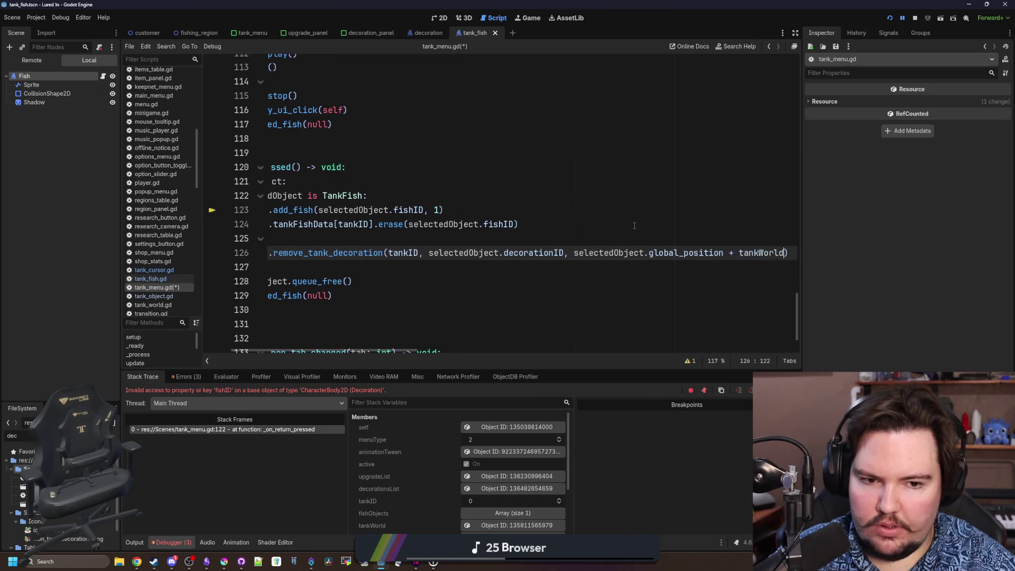
pyautogui.write('position')
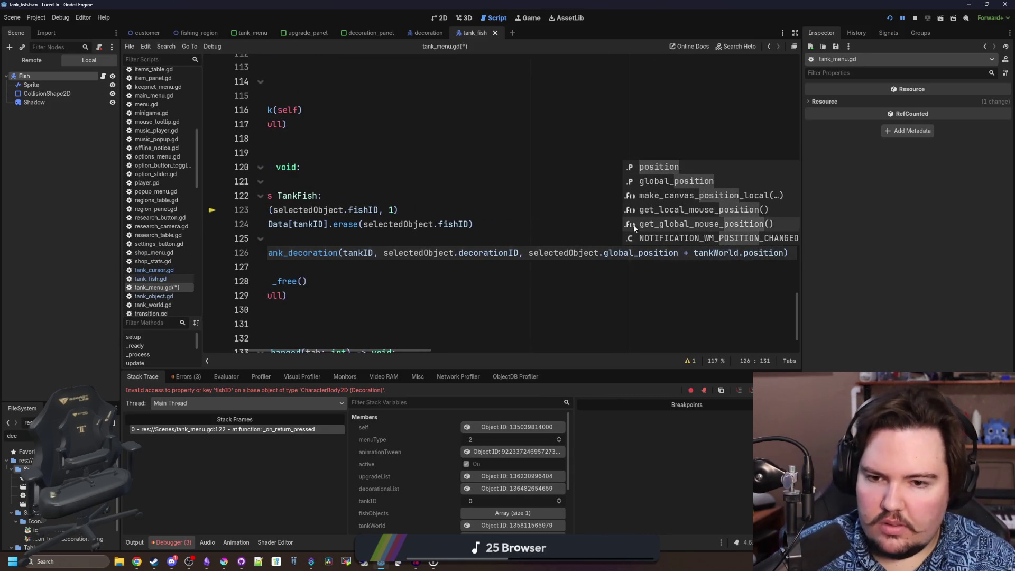
# Save tank_menu.gd and resume the paused game.
pyautogui.hotkey('ctrl', 's')
pyautogui.press('Up')
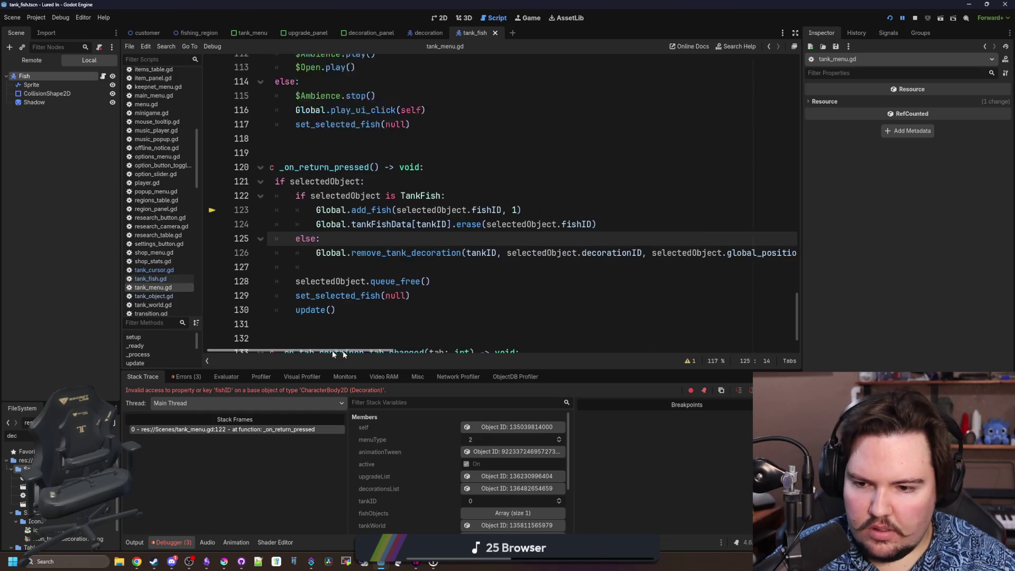
pyautogui.click(366, 270)
pyautogui.press('F12')
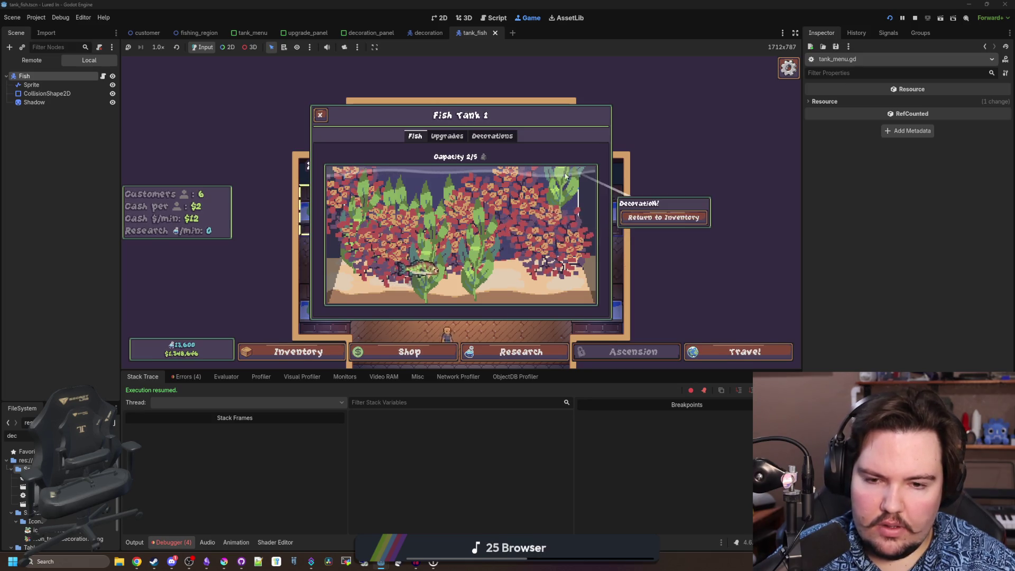
# Return the green and red plant decorations in Fish Tank 1 to inventory.
pyautogui.moveTo(552, 216)
pyautogui.click(661, 219)
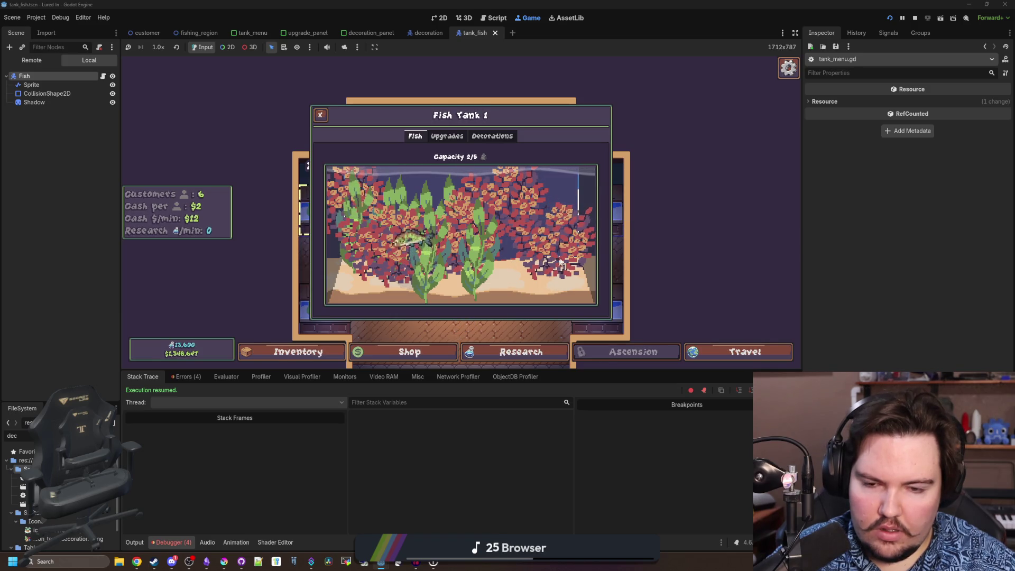
pyautogui.moveTo(581, 217)
pyautogui.click(687, 220)
pyautogui.moveTo(463, 246)
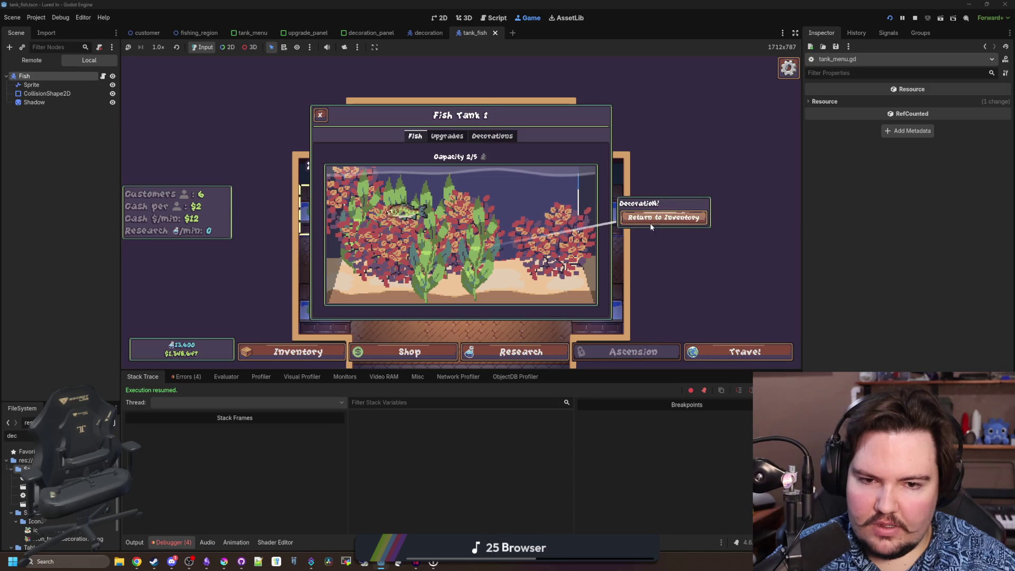
pyautogui.click(649, 225)
pyautogui.click(657, 225)
pyautogui.moveTo(529, 227)
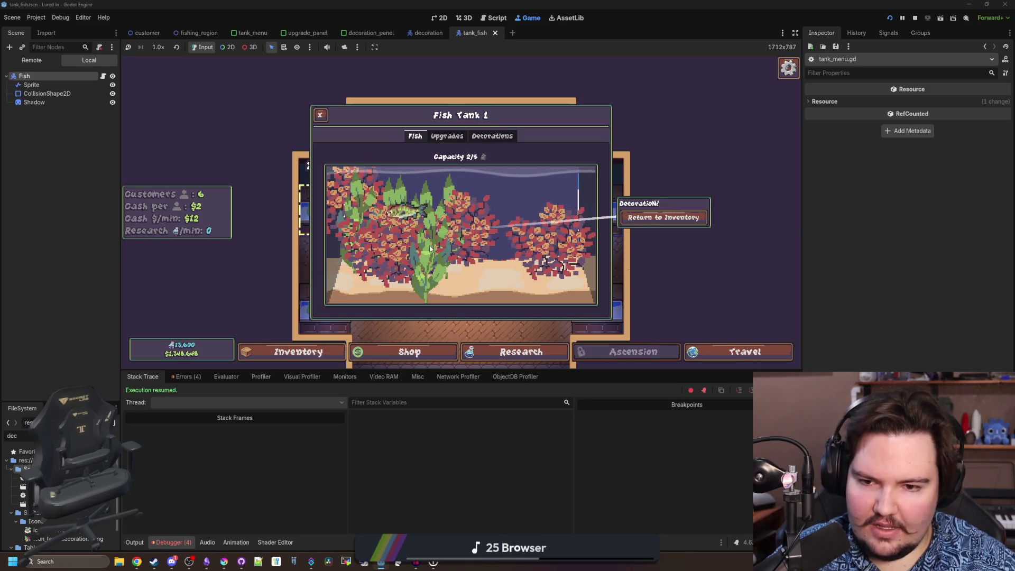
pyautogui.click(663, 218)
pyautogui.click(677, 225)
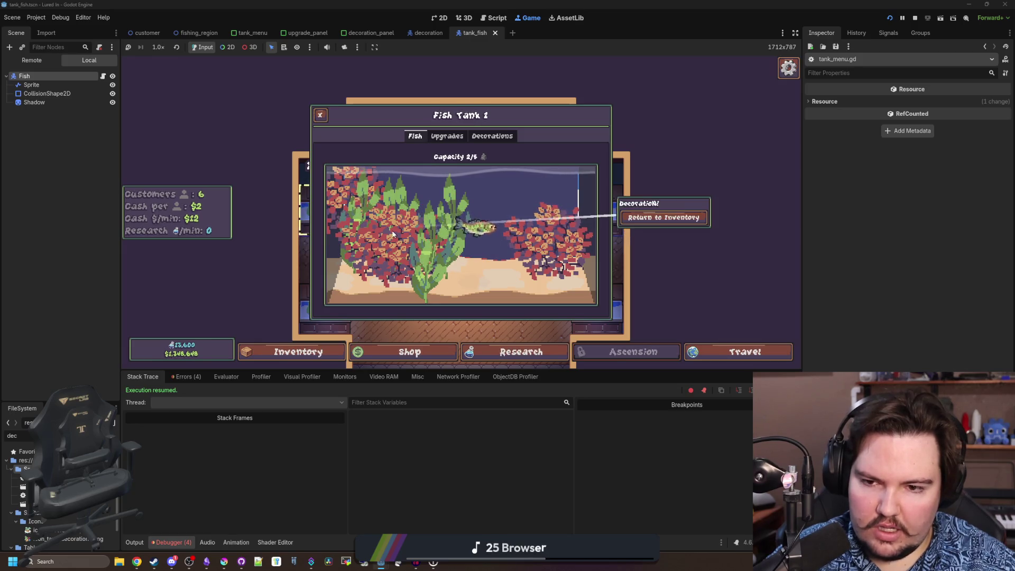
# Return the large red coral and pink coral to inventory, then stop the game.
pyautogui.moveTo(484, 222)
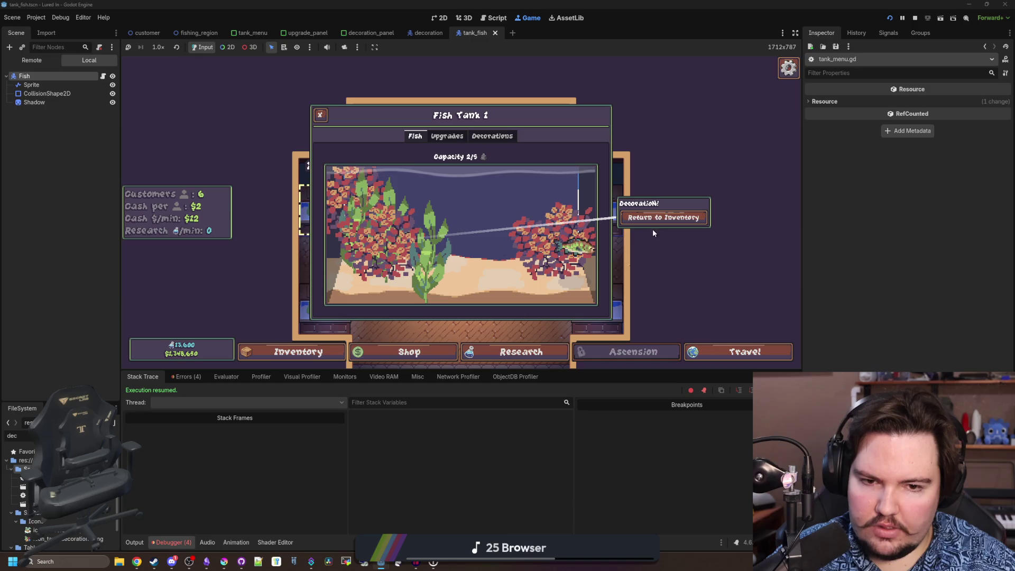
pyautogui.click(653, 218)
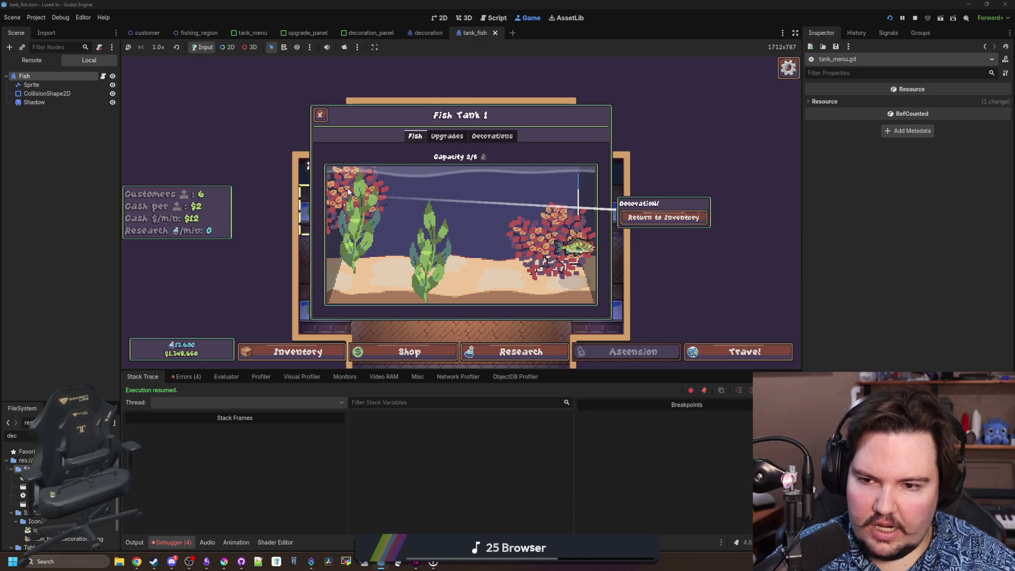
pyautogui.click(680, 224)
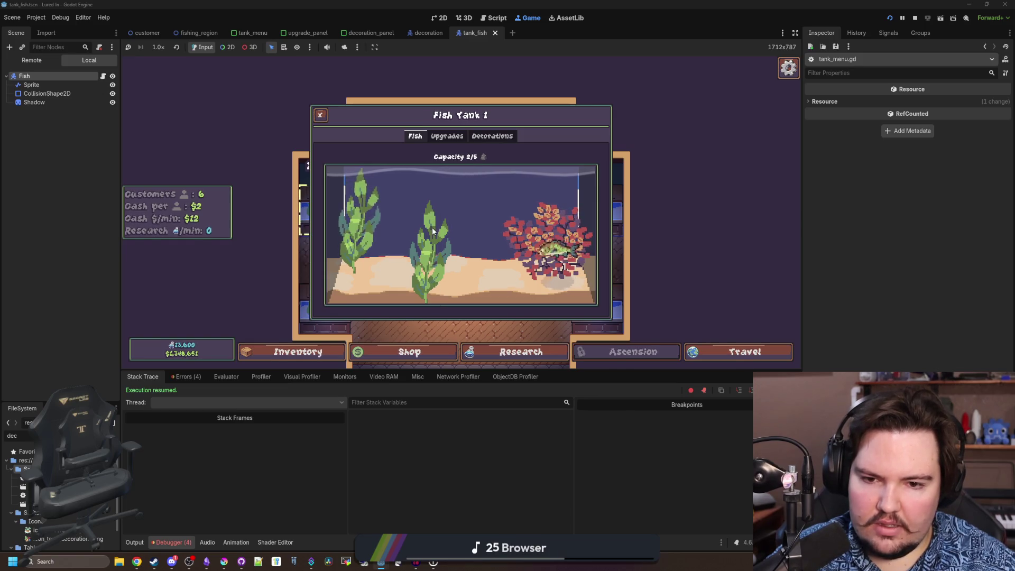
pyautogui.click(915, 17)
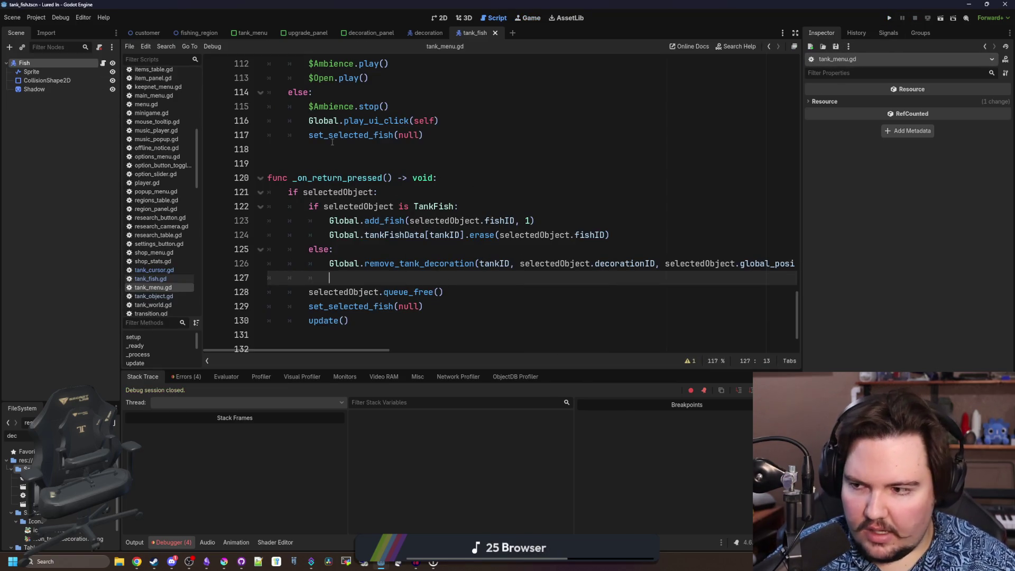
# Move through lines 118–127 of tank_menu.gd and inspect the Fish node's properties.
pyautogui.click(322, 148)
pyautogui.click(306, 158)
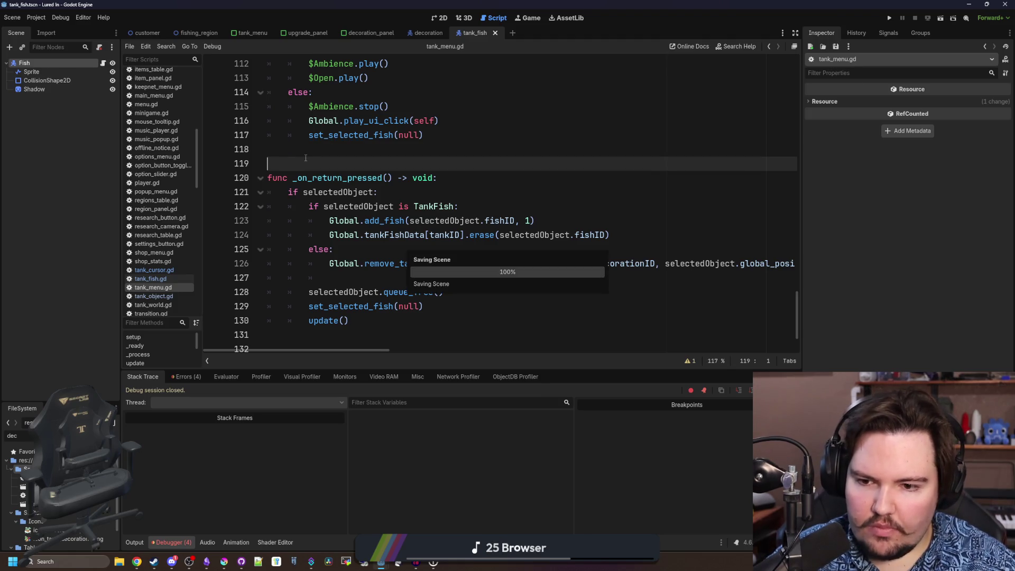
pyautogui.scroll(-2, 306, 157)
pyautogui.click(344, 269)
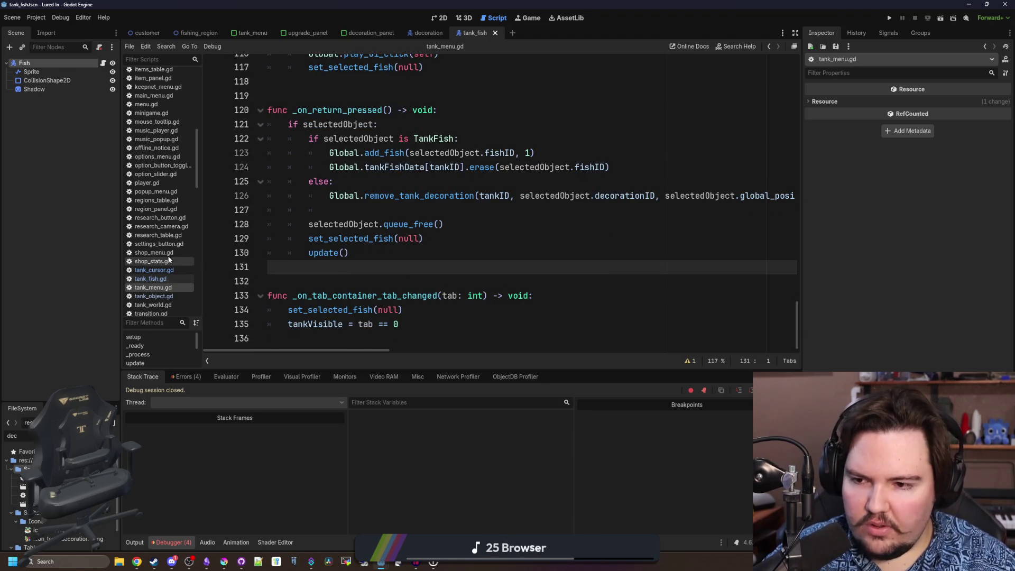
pyautogui.click(51, 64)
pyautogui.click(353, 212)
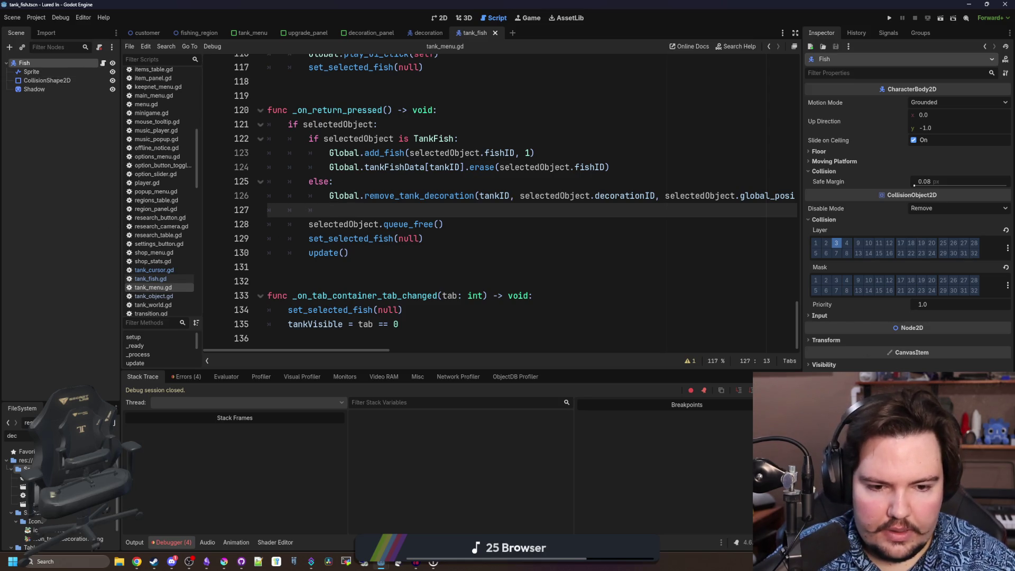
# Check the Fish Sprite's outline ShaderMaterial options unchanged, then switch to the decoration scene.
pyautogui.click(32, 72)
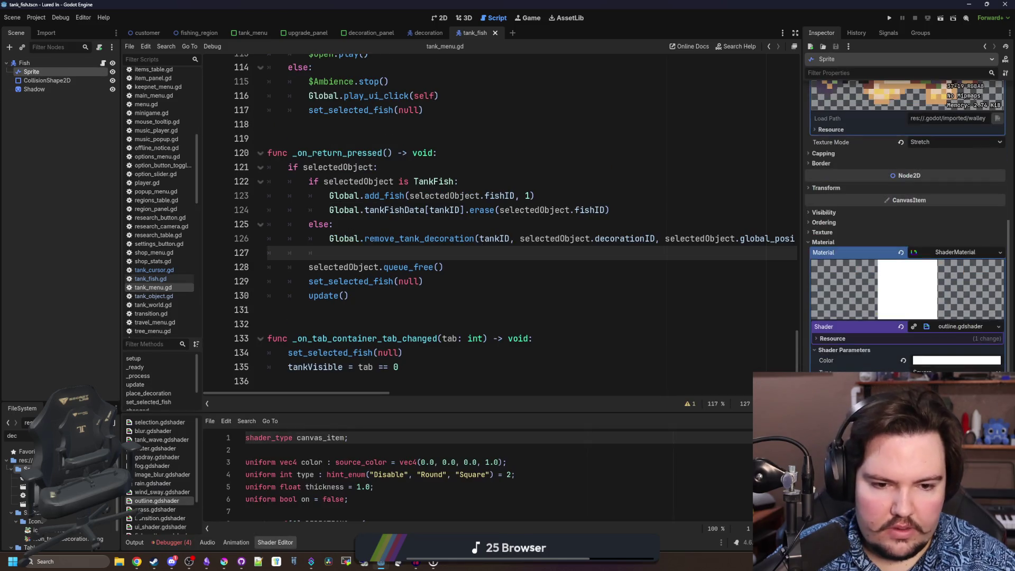
pyautogui.click(960, 253)
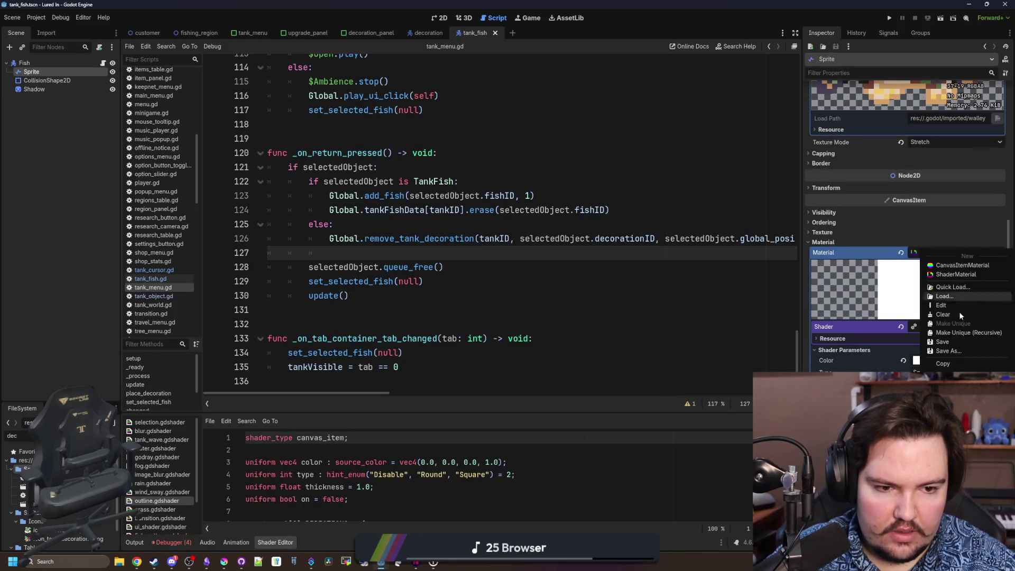
pyautogui.click(577, 178)
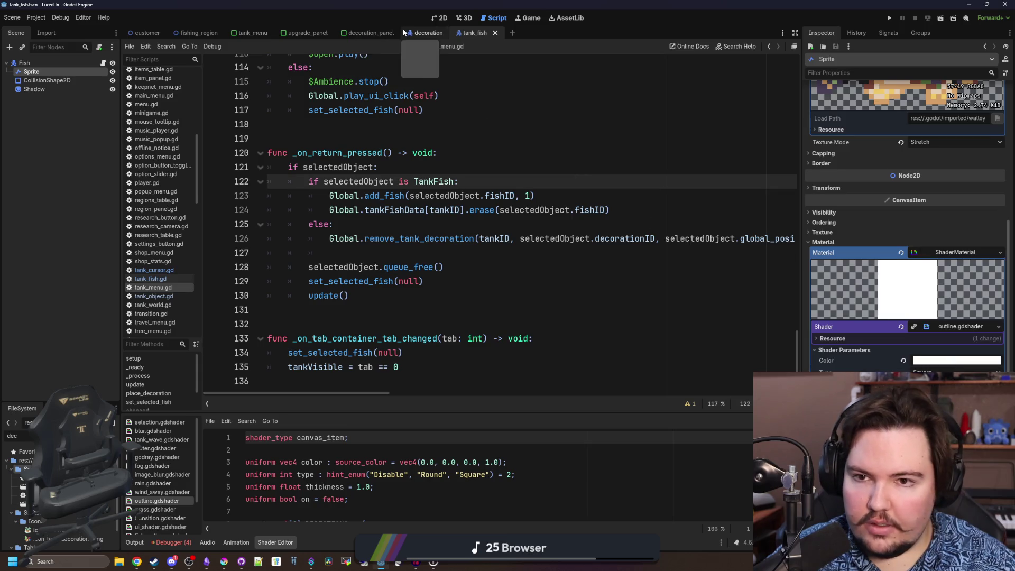
pyautogui.click(423, 33)
# Paste the outline ShaderMaterial onto the decoration's Sprite2D as unique and show its shader parameters.
pyautogui.click(35, 81)
pyautogui.click(458, 20)
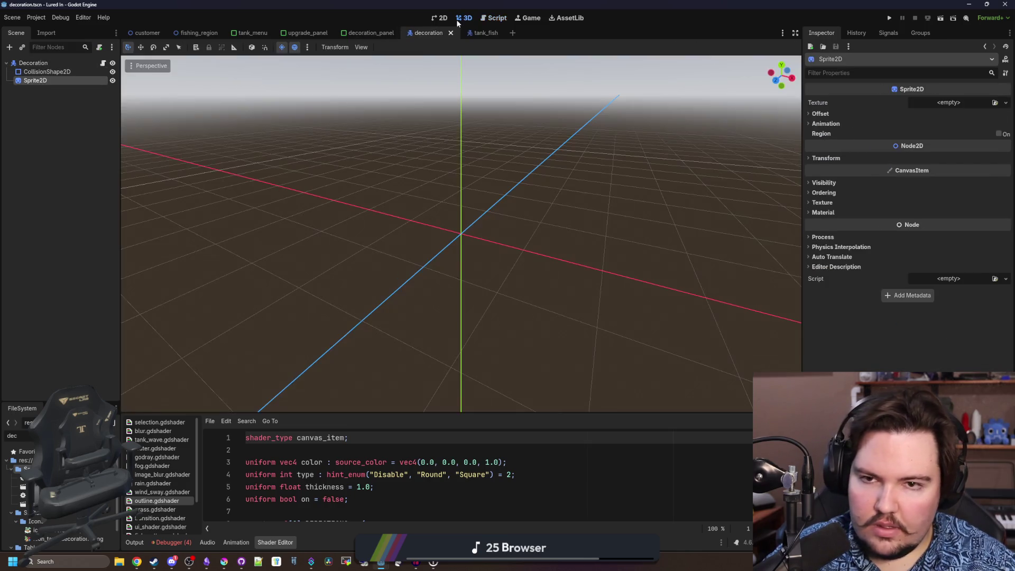
pyautogui.click(434, 20)
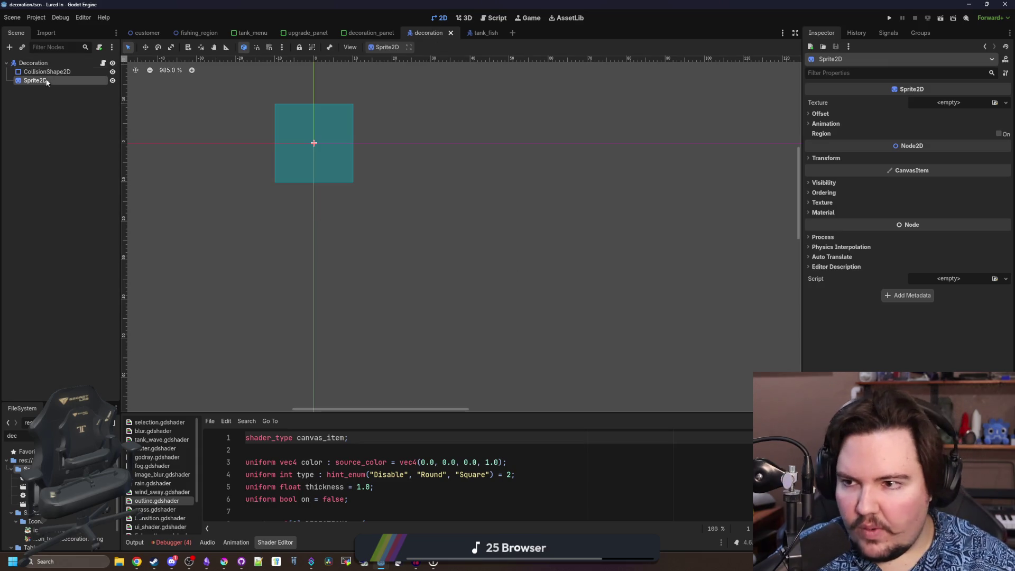
pyautogui.scroll(5, 220, 124)
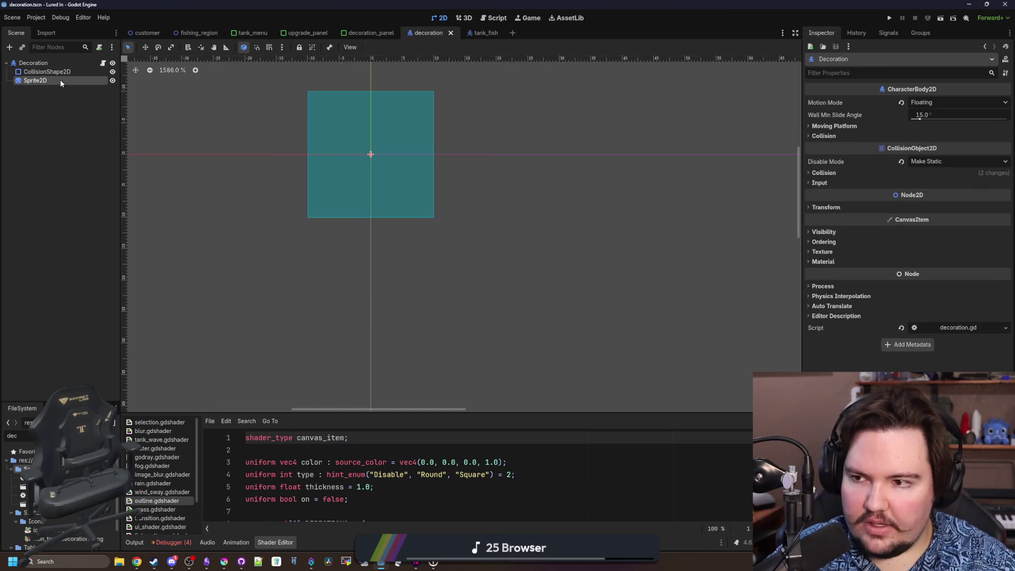
pyautogui.click(823, 211)
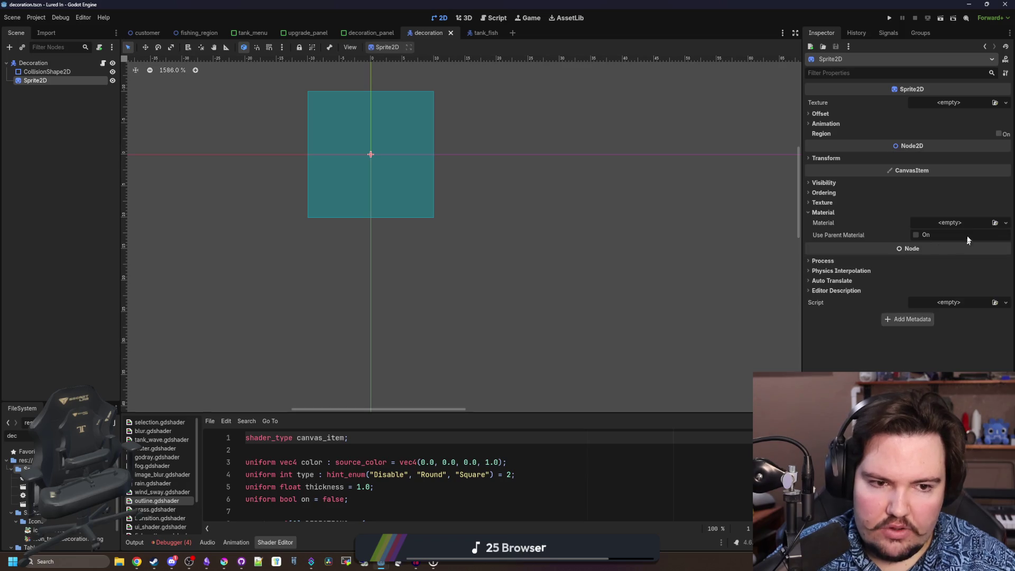
pyautogui.click(963, 224)
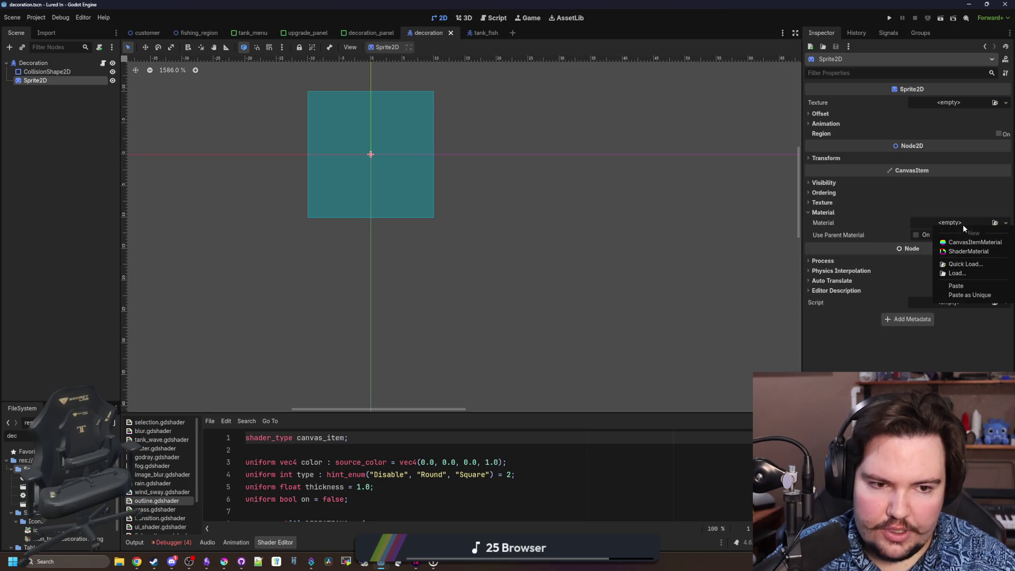
pyautogui.click(977, 295)
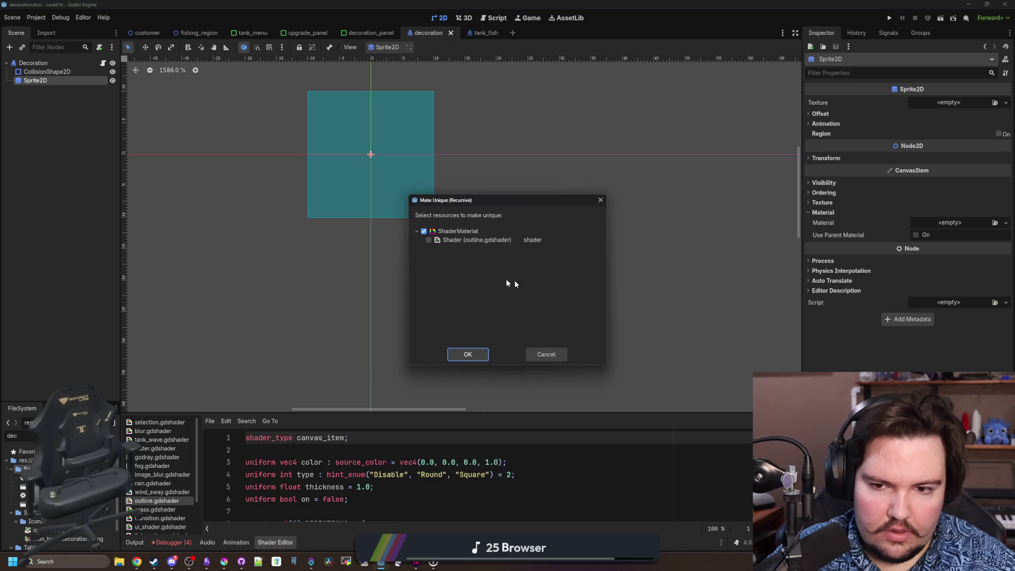
pyautogui.click(469, 354)
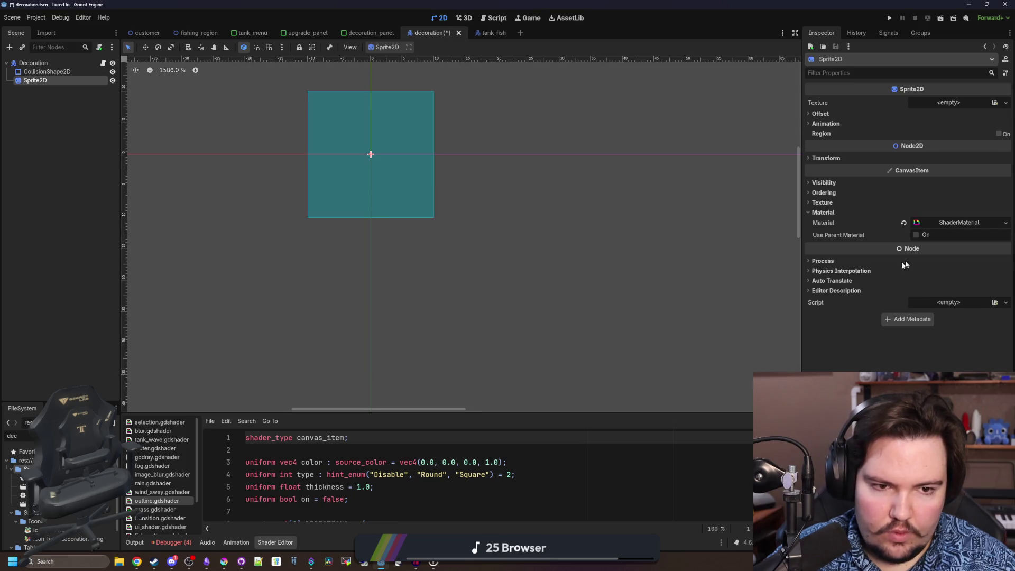
pyautogui.click(951, 225)
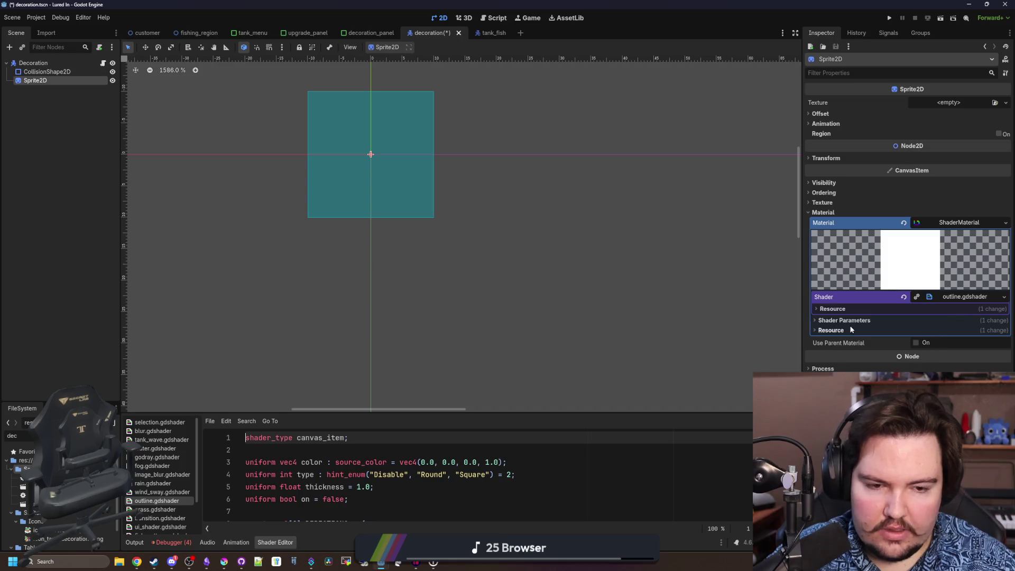
pyautogui.click(843, 321)
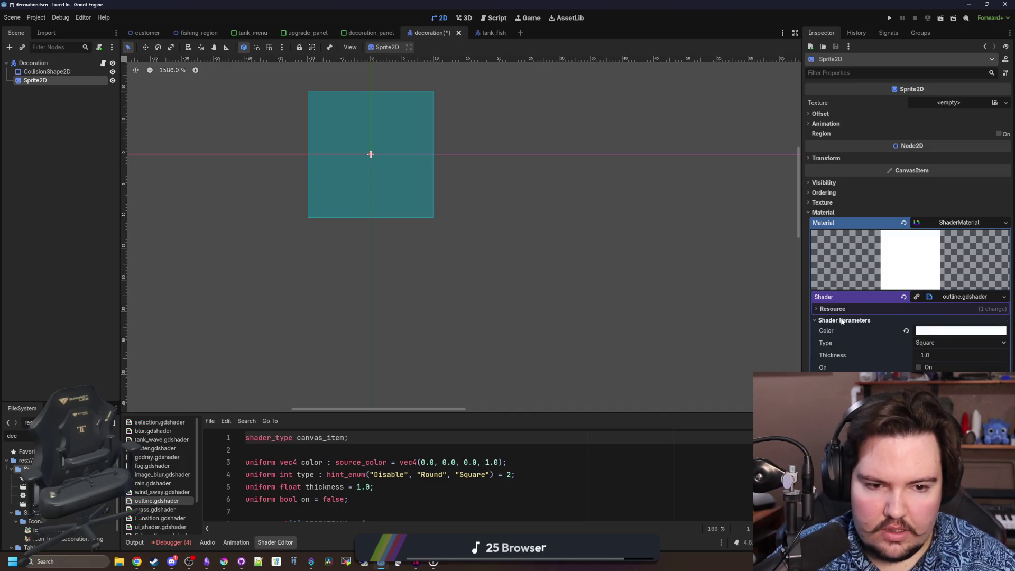
# Save the decoration scene and open decoration.gd at its last line.
pyautogui.hotkey('ctrl', 's')
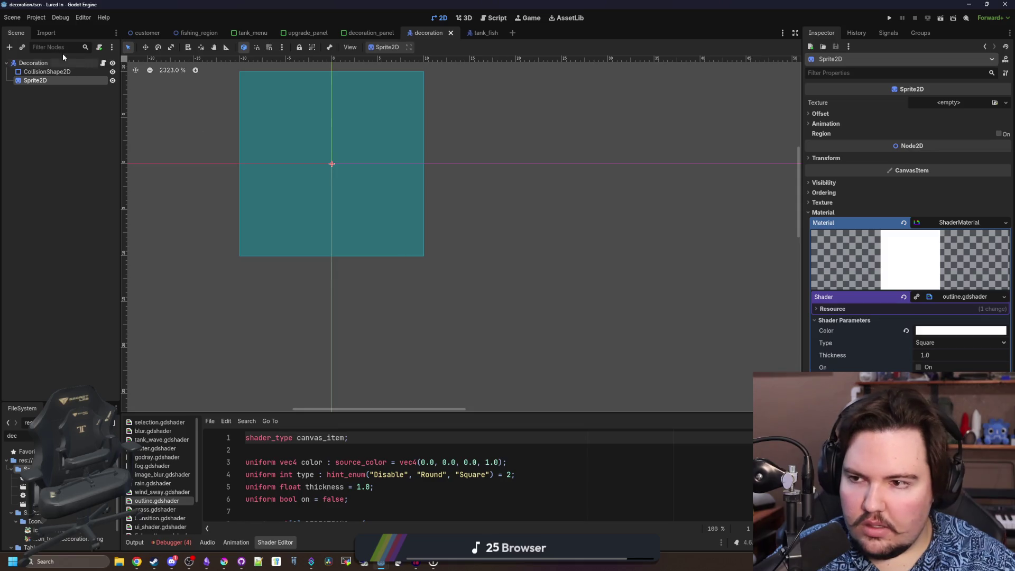
pyautogui.click(103, 63)
pyautogui.click(359, 170)
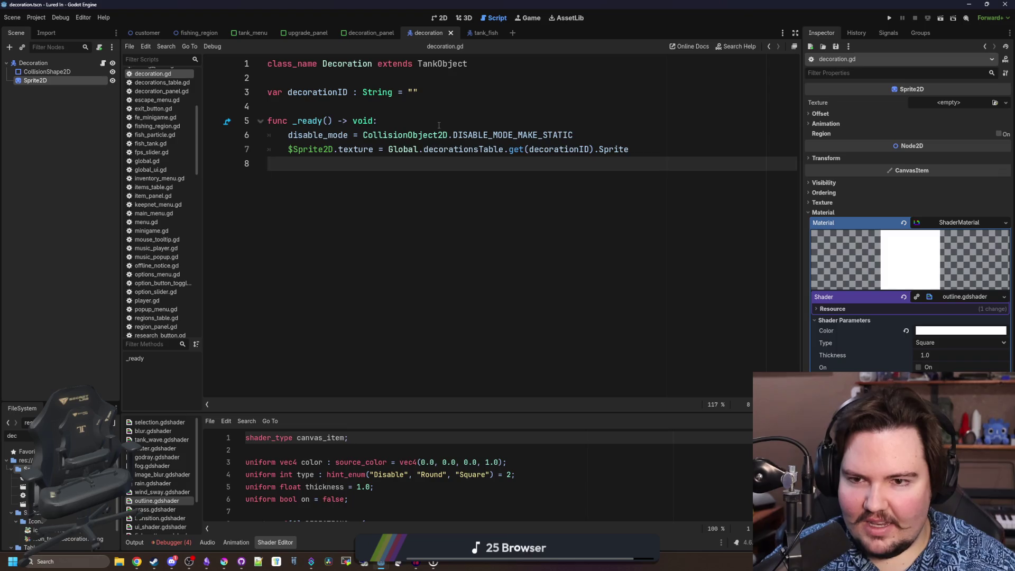
# Search all project files for 'tankFish' with Find in Files.
pyautogui.click(439, 120)
pyautogui.hotkey('ctrl', 'shift', 'f')
pyautogui.write('tankFish')
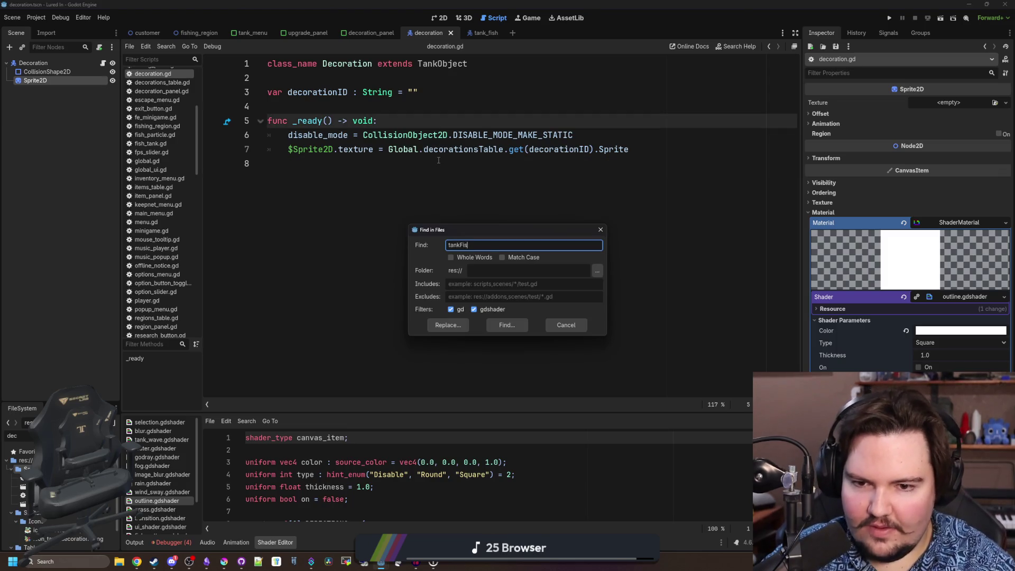
pyautogui.press('Return')
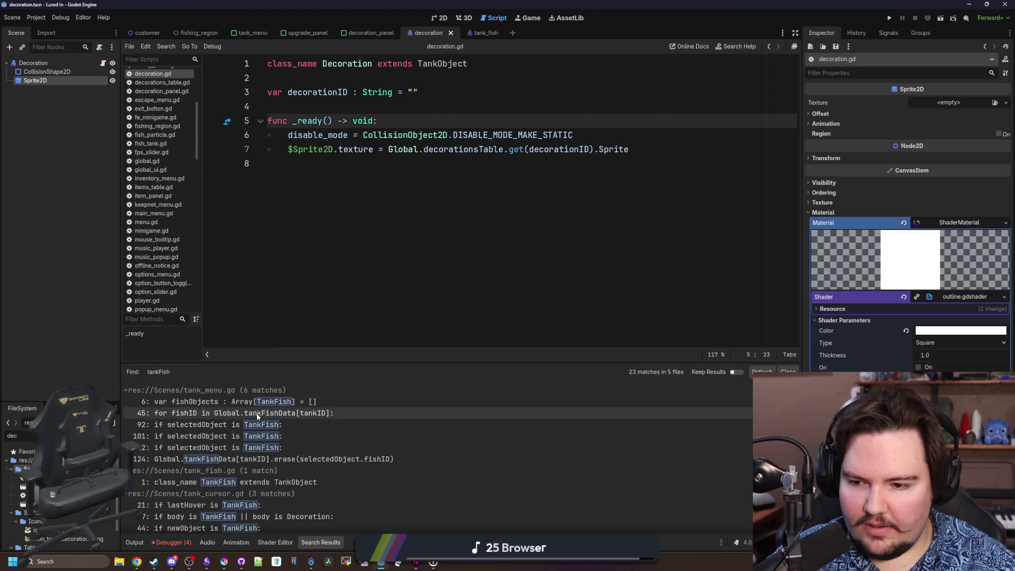
# Delete the TankFish check on line 92 of tank_menu.gd, unindenting set_outline, and review the other matches.
pyautogui.click(263, 425)
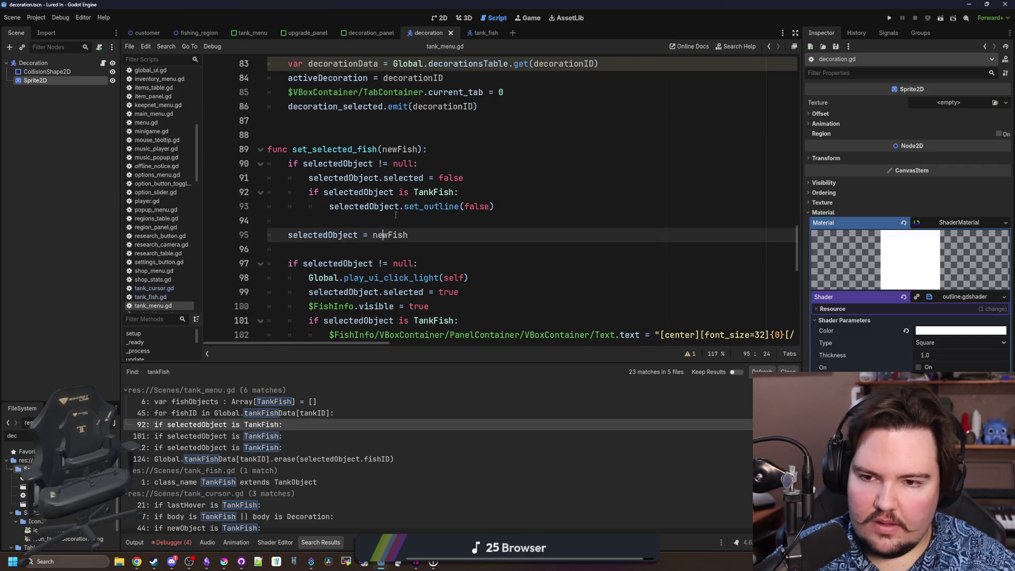
pyautogui.moveTo(459, 192)
pyautogui.mouseDown()
pyautogui.moveTo(318, 178)
pyautogui.moveTo(268, 192)
pyautogui.mouseUp()
pyautogui.press('BackSpace')
pyautogui.press('Delete')
pyautogui.press('Delete')
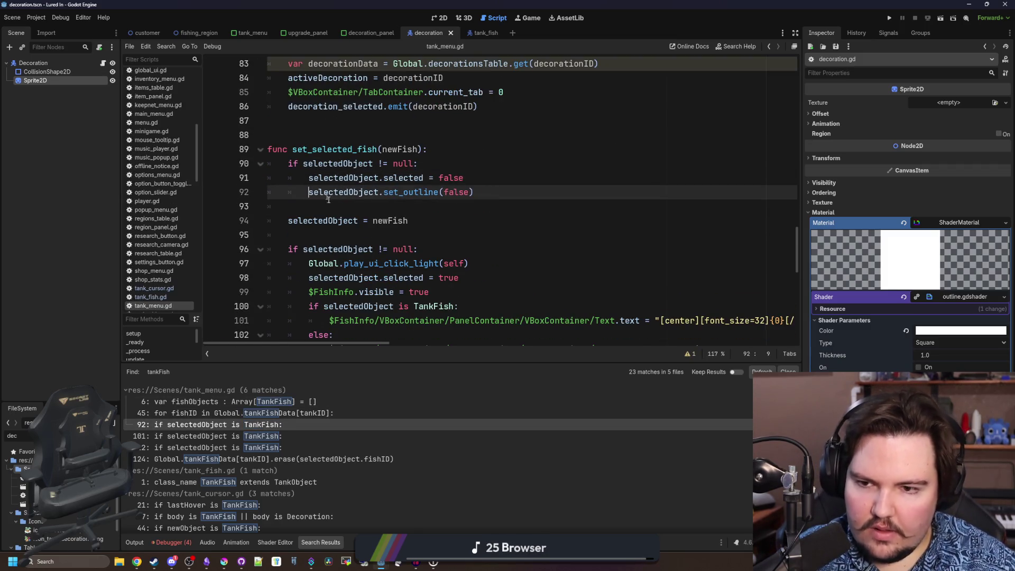
pyautogui.click(223, 436)
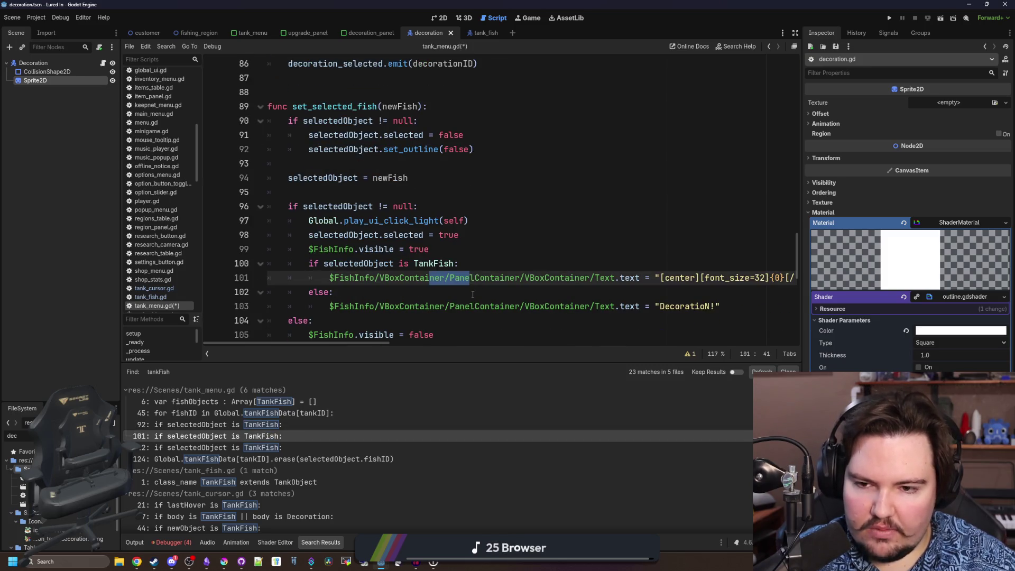
pyautogui.click(489, 298)
pyautogui.click(264, 448)
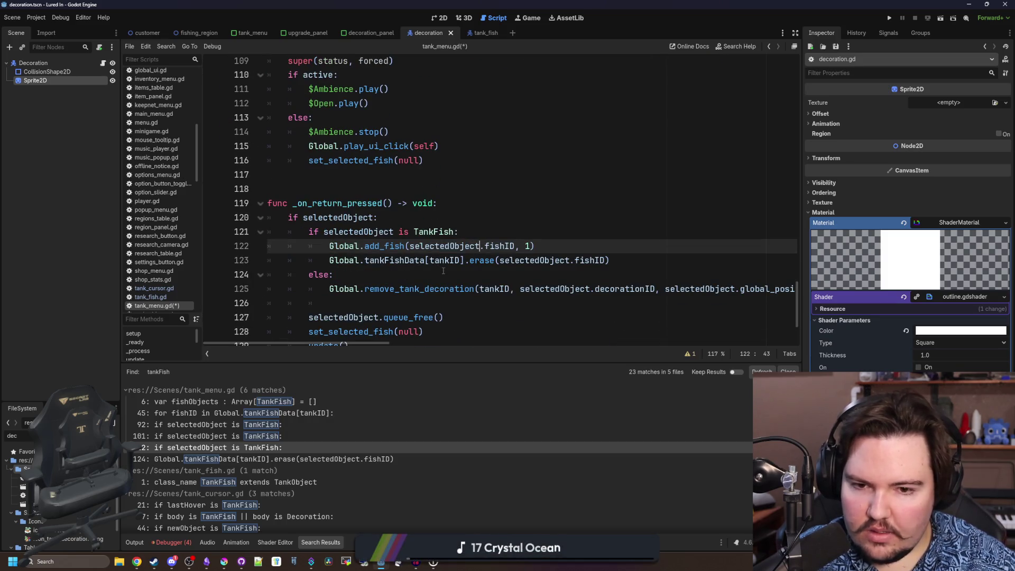
# Open the tank_cursor.gd match and select the lastHover TankFish check on line 21.
pyautogui.scroll(-1, 443, 271)
pyautogui.scroll(-2, 325, 412)
pyautogui.scroll(-2, 259, 482)
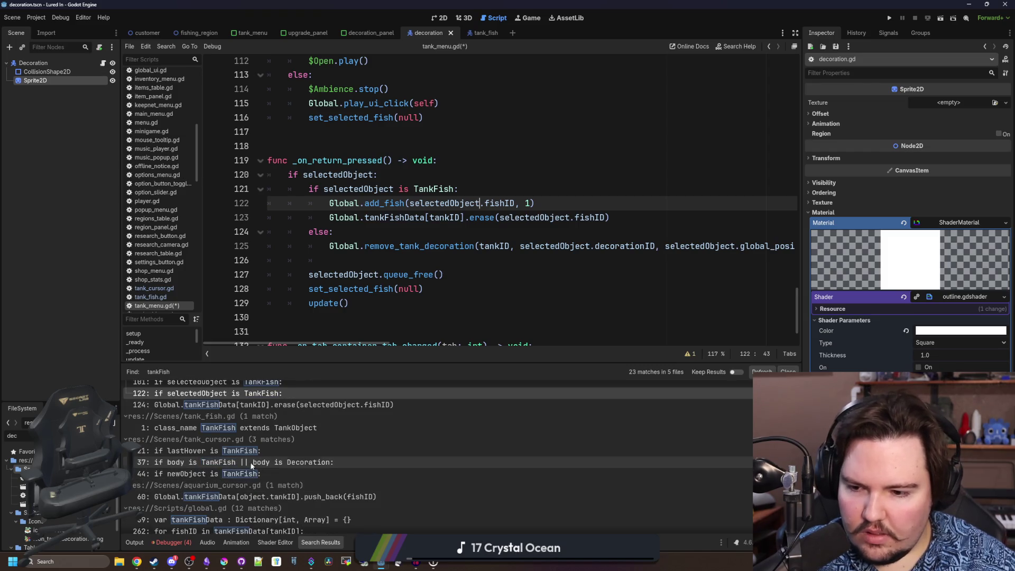
pyautogui.click(262, 452)
pyautogui.click(399, 222)
pyautogui.moveTo(455, 207); pyautogui.dragTo(272, 203)
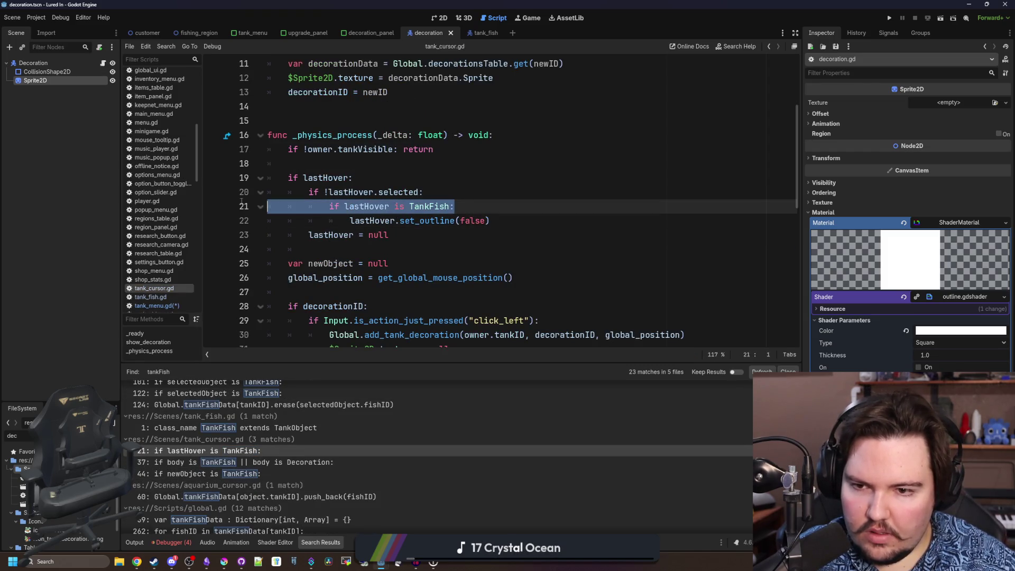
# Remove the lastHover TankFish check in tank_cursor.gd and unindent its set_outline call.
pyautogui.press('BackSpace')
pyautogui.press('Delete')
pyautogui.hotkey('shift', 'Tab')
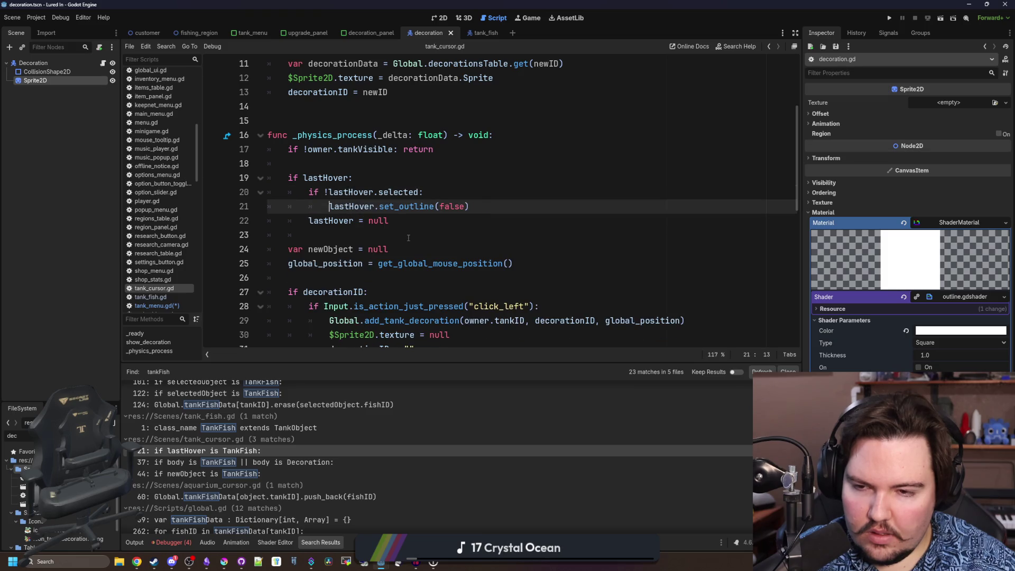
pyautogui.scroll(-1, 408, 238)
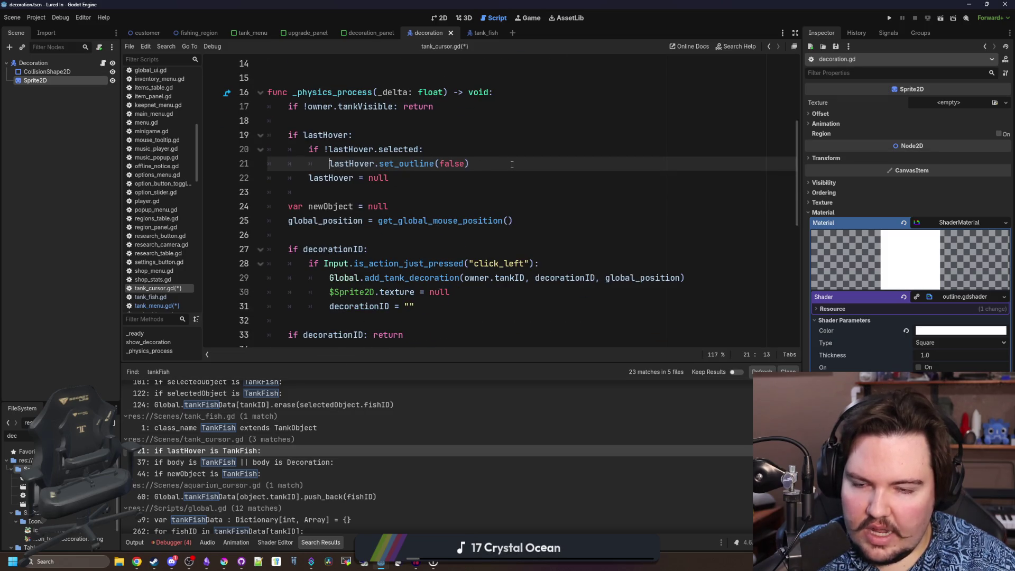
pyautogui.moveTo(512, 165); pyautogui.dragTo(291, 163)
pyautogui.click(378, 191)
# Remove the newObject TankFish check and unindent its set_outline call.
pyautogui.scroll(-1, 402, 205)
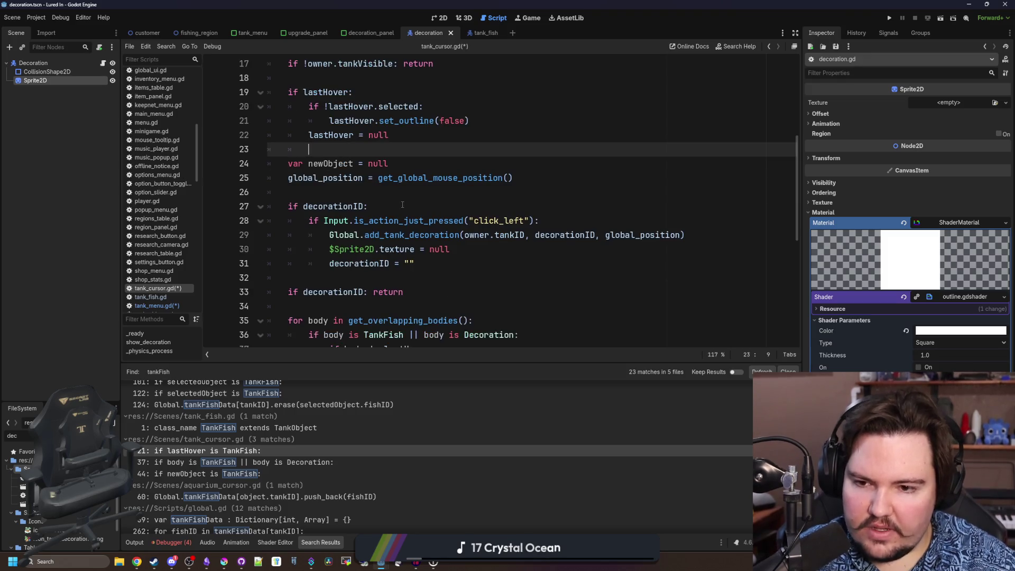
pyautogui.scroll(-3, 431, 249)
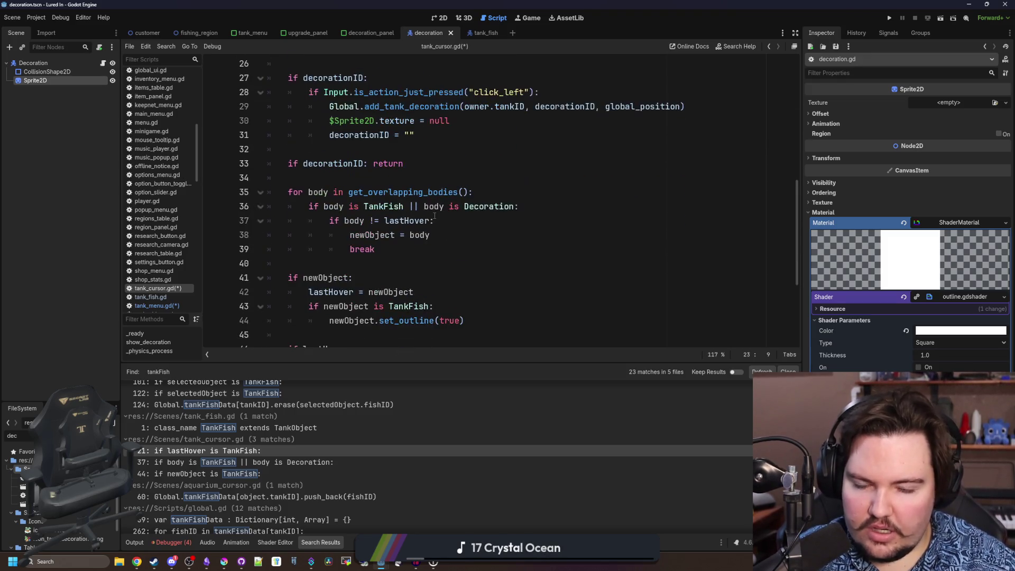
pyautogui.click(428, 250)
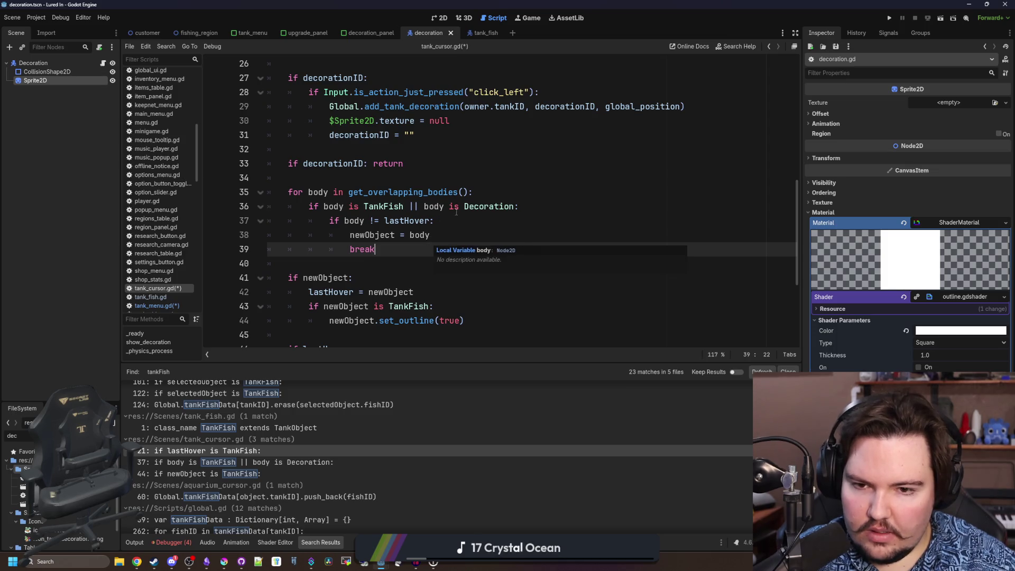
pyautogui.scroll(-2, 430, 241)
pyautogui.moveTo(435, 221); pyautogui.dragTo(258, 233)
pyautogui.press('BackSpace')
pyautogui.press('BackSpace')
pyautogui.press('Down')
pyautogui.hotkey('shift', 'Tab')
pyautogui.scroll(-2, 454, 255)
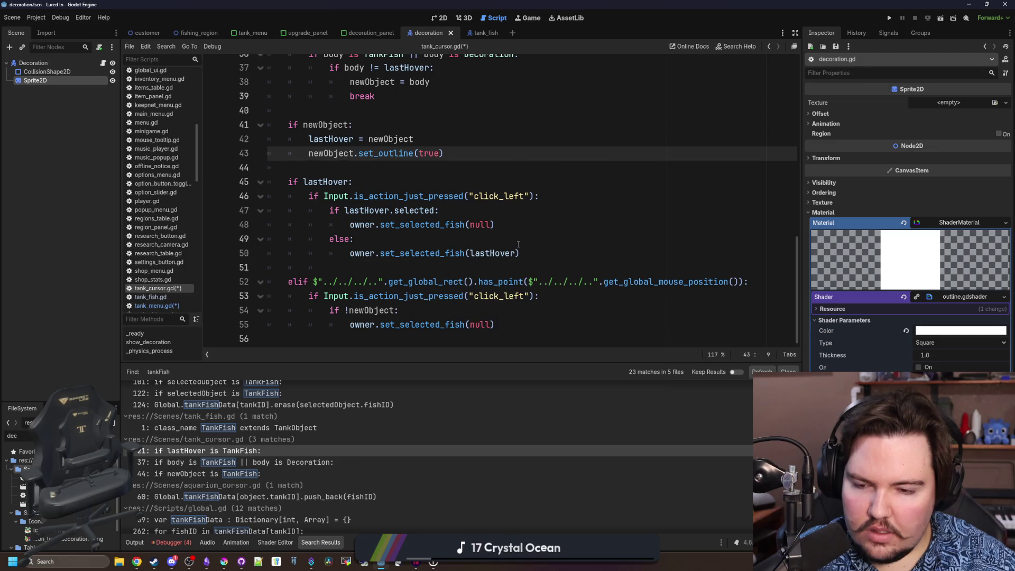
pyautogui.click(561, 235)
# Search all project files for 'outline' and review the tank_cursor.gd matches.
pyautogui.hotkey('ctrl', 'shift', 'f')
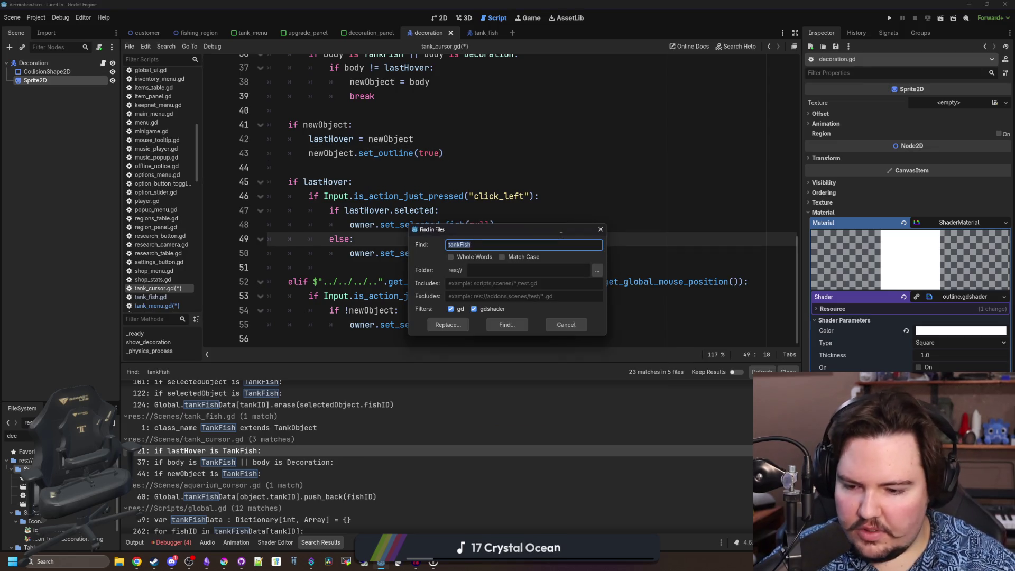
pyautogui.press('Return')
pyautogui.click(233, 459)
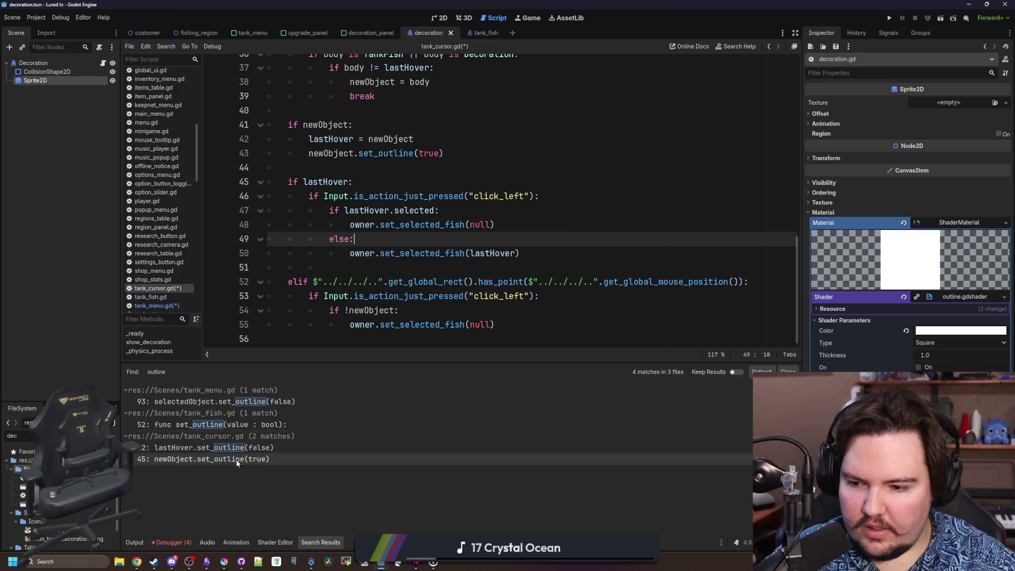
pyautogui.click(238, 448)
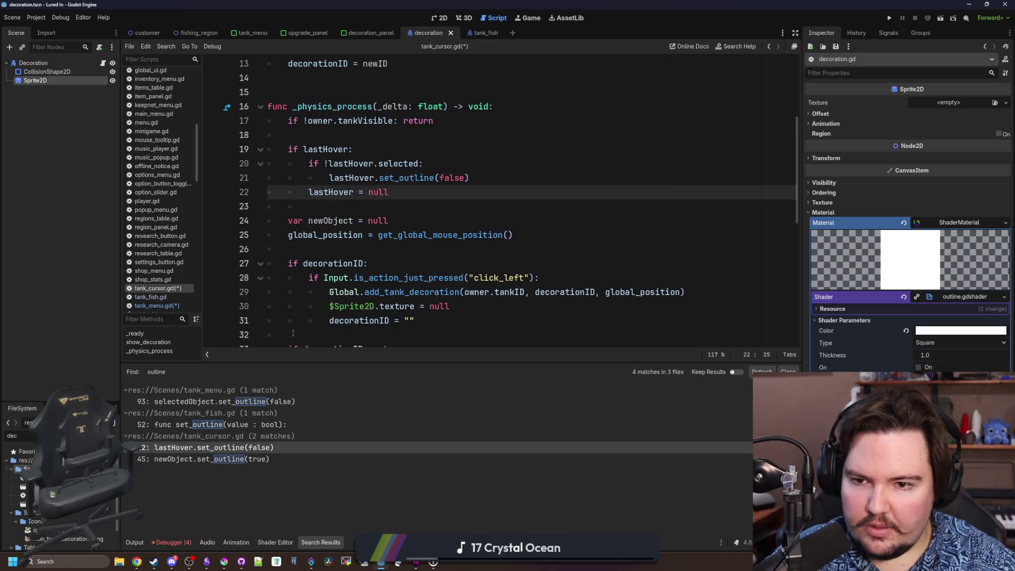
# Cut the set_outline function out of tank_fish.gd and open tank_object.gd at line 5.
pyautogui.click(232, 424)
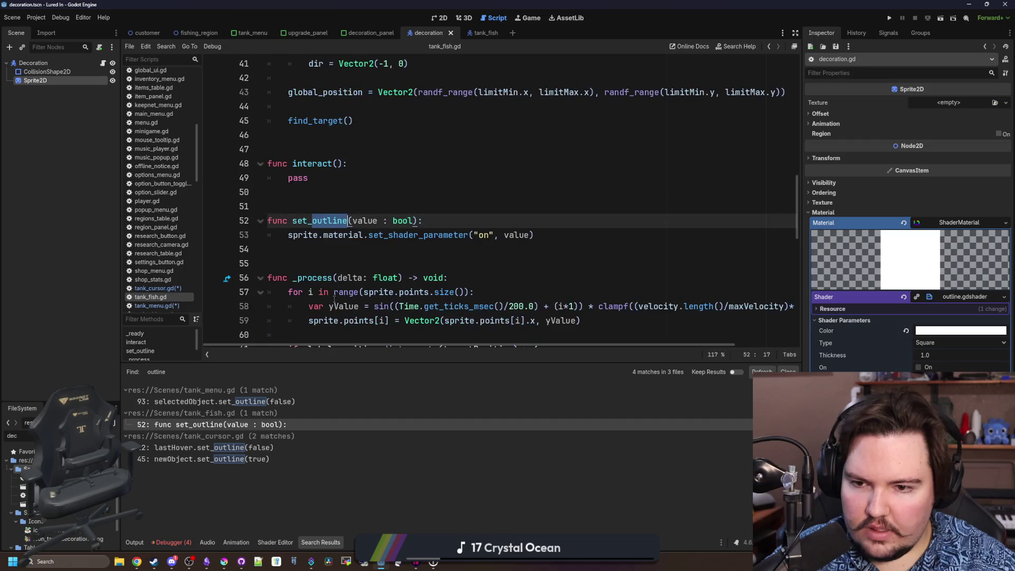
pyautogui.click(386, 266)
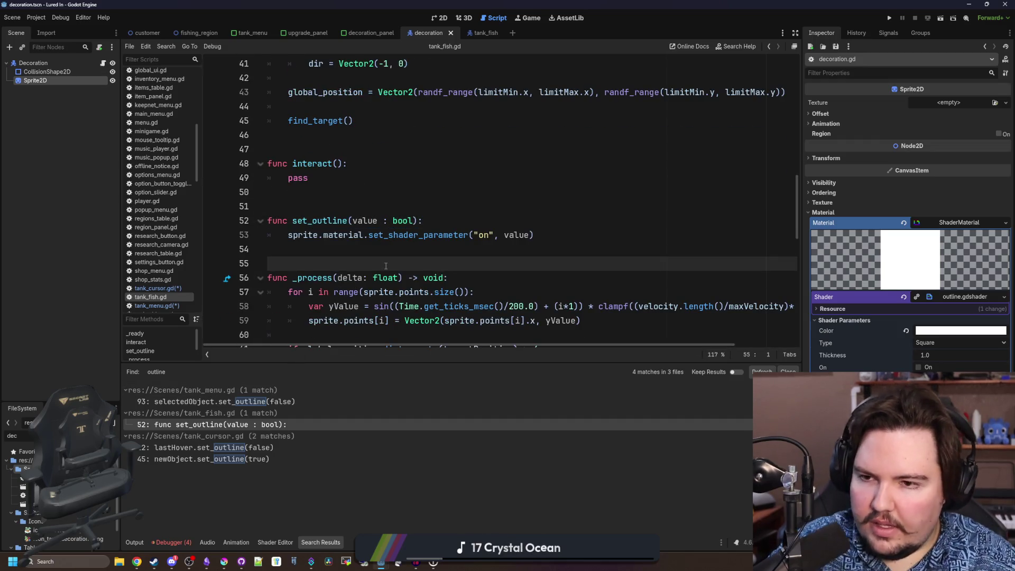
pyautogui.tripleClick(470, 237)
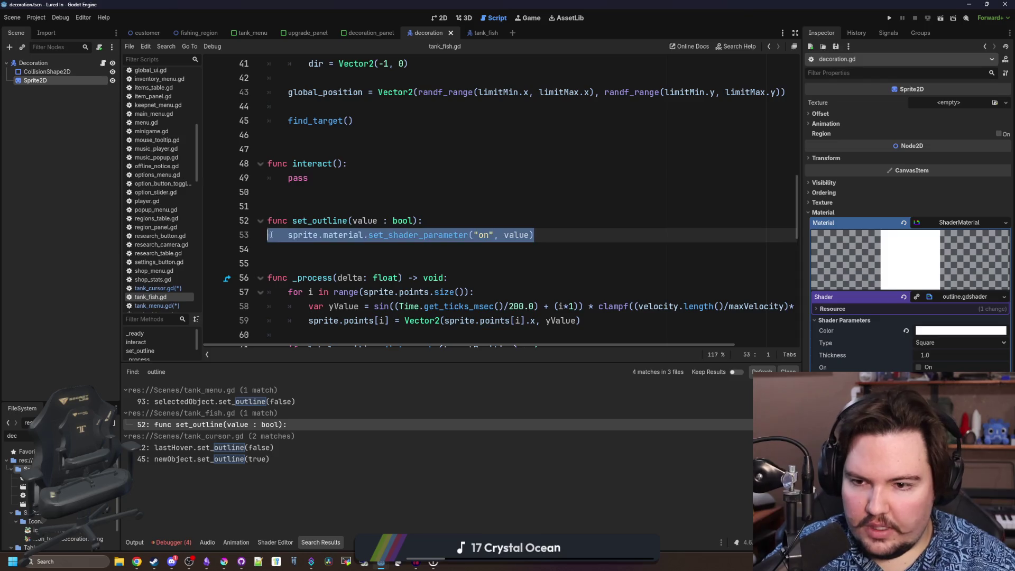
pyautogui.press('BackSpace')
pyautogui.press('BackSpace')
pyautogui.press('BackSpace')
pyautogui.press('BackSpace')
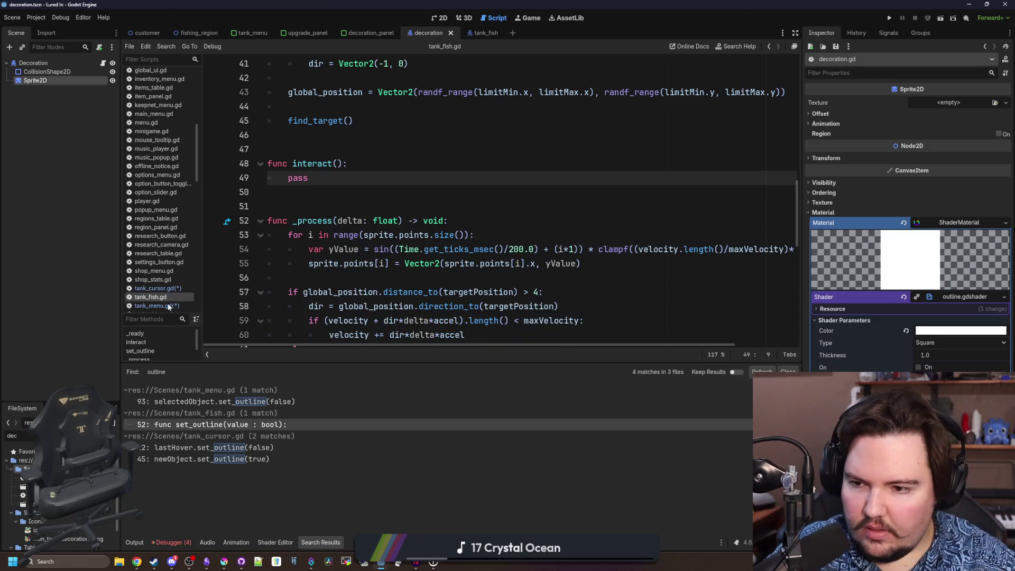
pyautogui.scroll(-3, 169, 305)
pyautogui.click(159, 254)
pyautogui.click(364, 120)
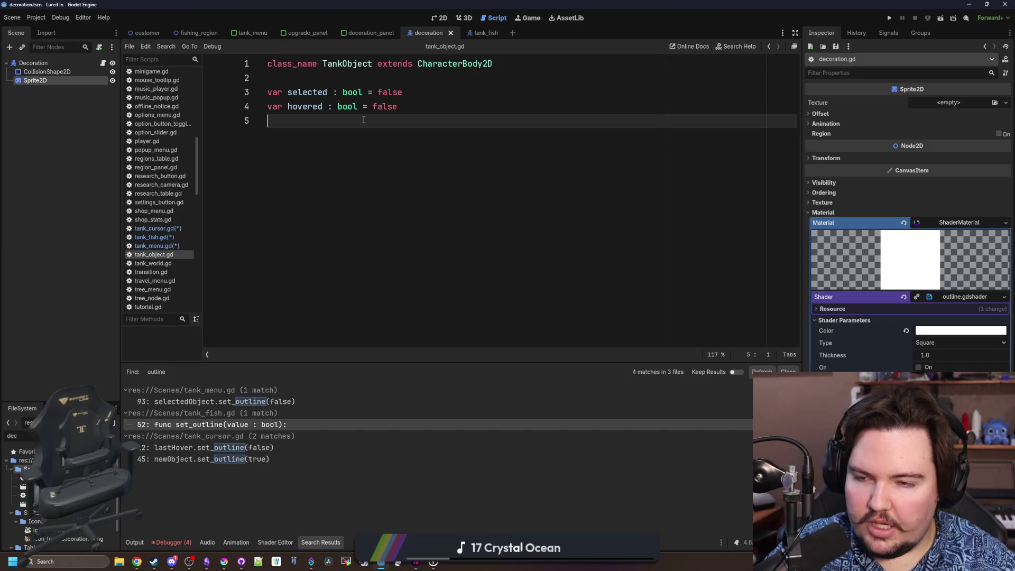
# Paste set_outline into tank_object.gd, save all, and check the TankObject error in tank_fish.gd.
pyautogui.write('func set_outline(value : bool): \tsprite.material.set_shader_parameter("on", value)')
pyautogui.click(159, 236)
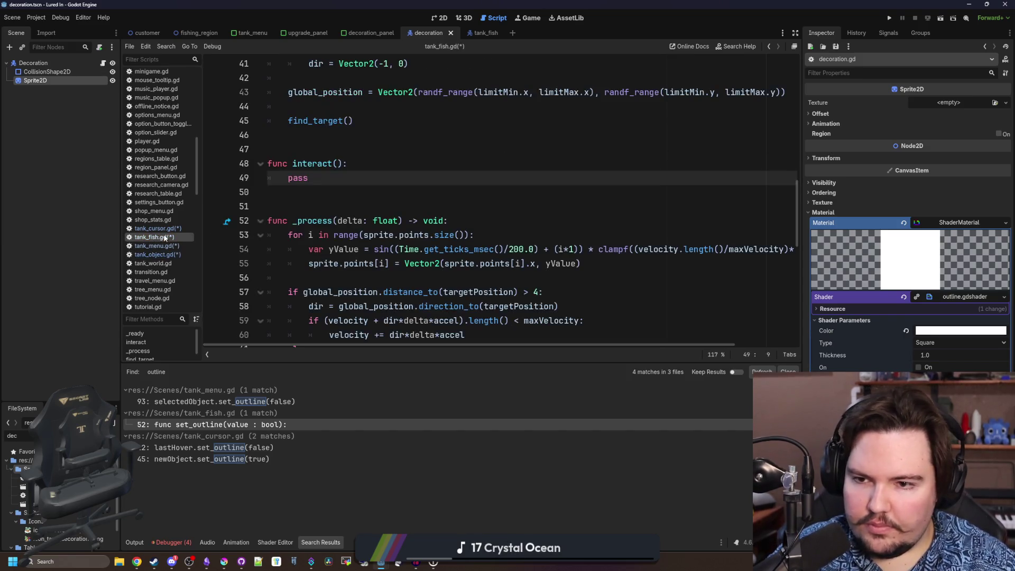
pyautogui.press('Down')
pyautogui.press('Down')
pyautogui.hotkey('ctrl', 's')
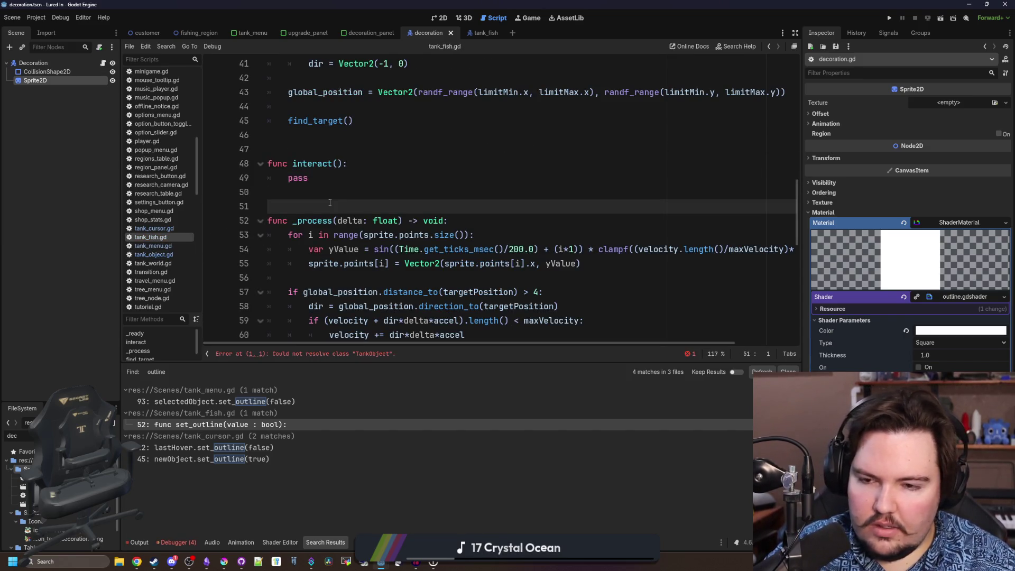
pyautogui.scroll(-5, 291, 296)
pyautogui.click(360, 355)
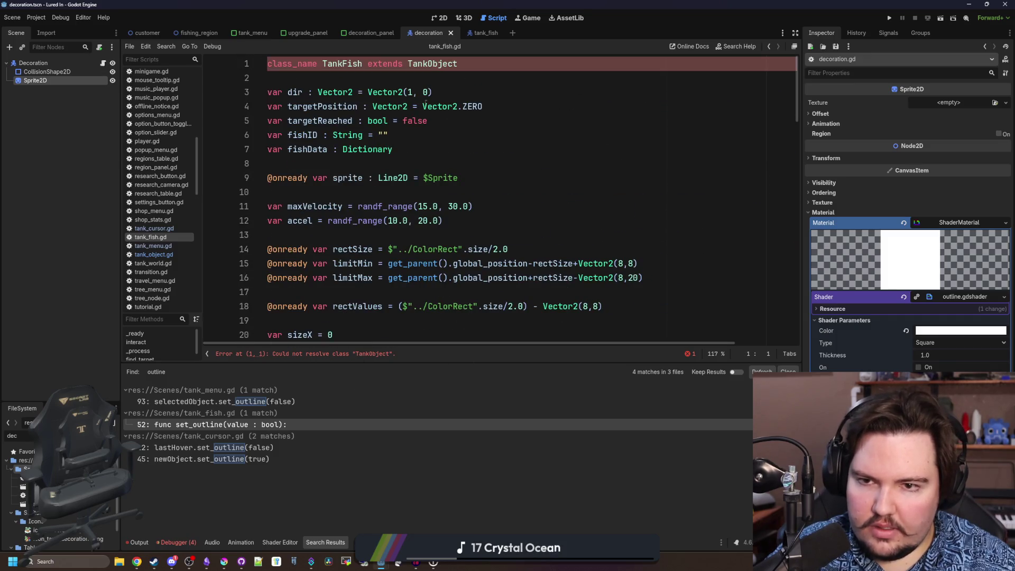
pyautogui.click(165, 255)
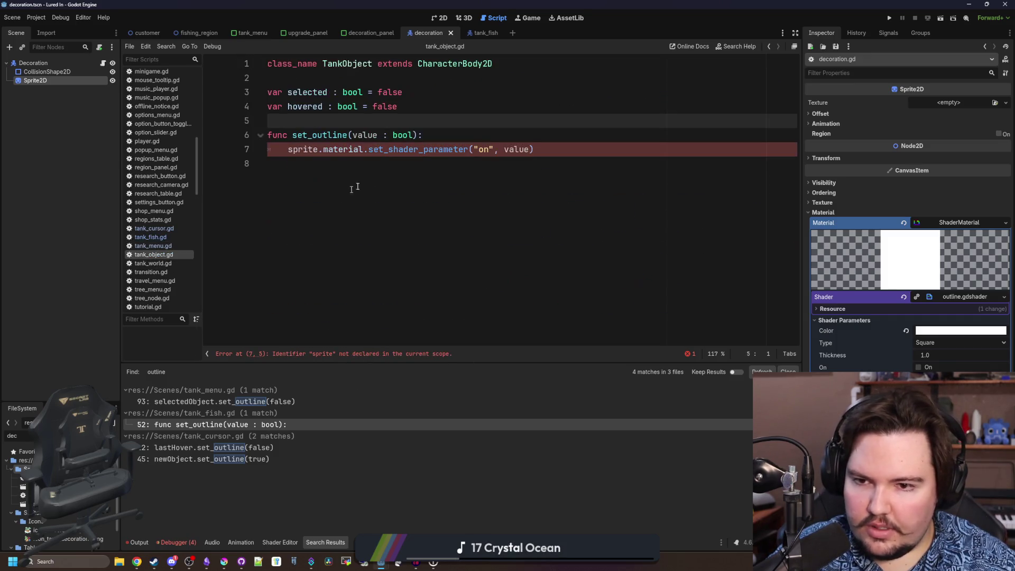
pyautogui.click(312, 150)
pyautogui.click(327, 127)
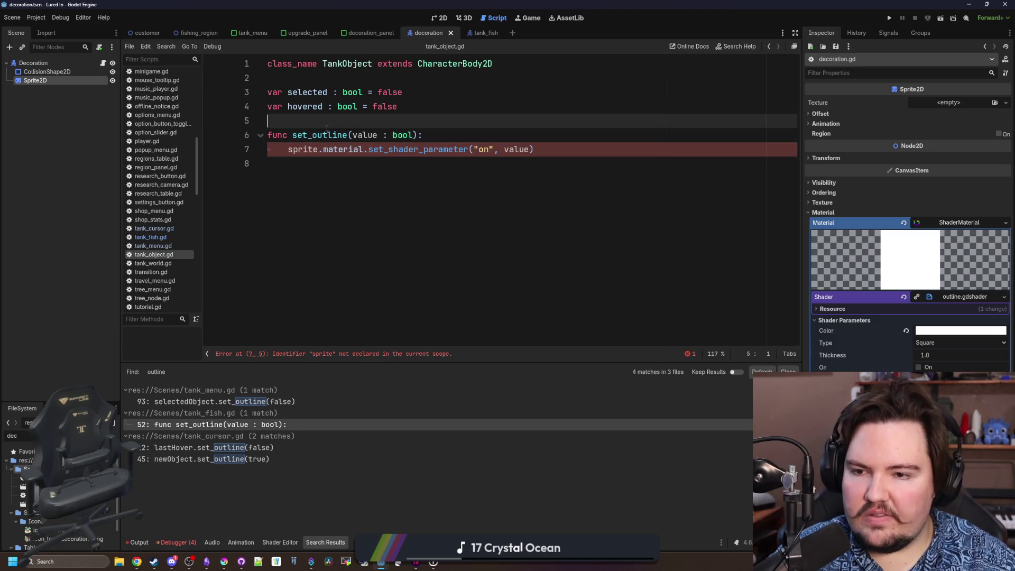
pyautogui.press('Return')
pyautogui.press('Up')
pyautogui.write('var')
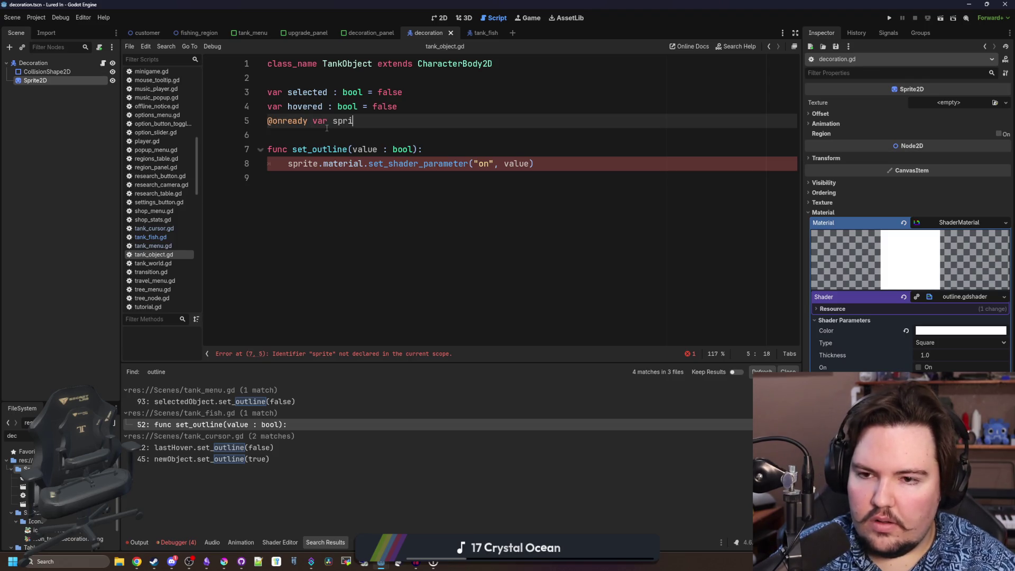
pyautogui.write('= $Spr')
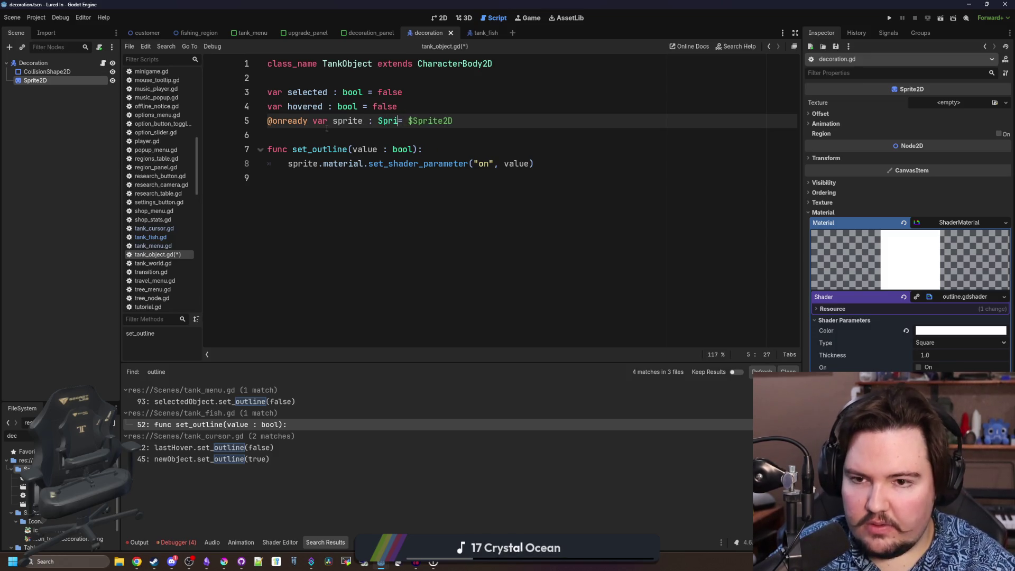
pyautogui.write('ite2D')
pyautogui.click(327, 128)
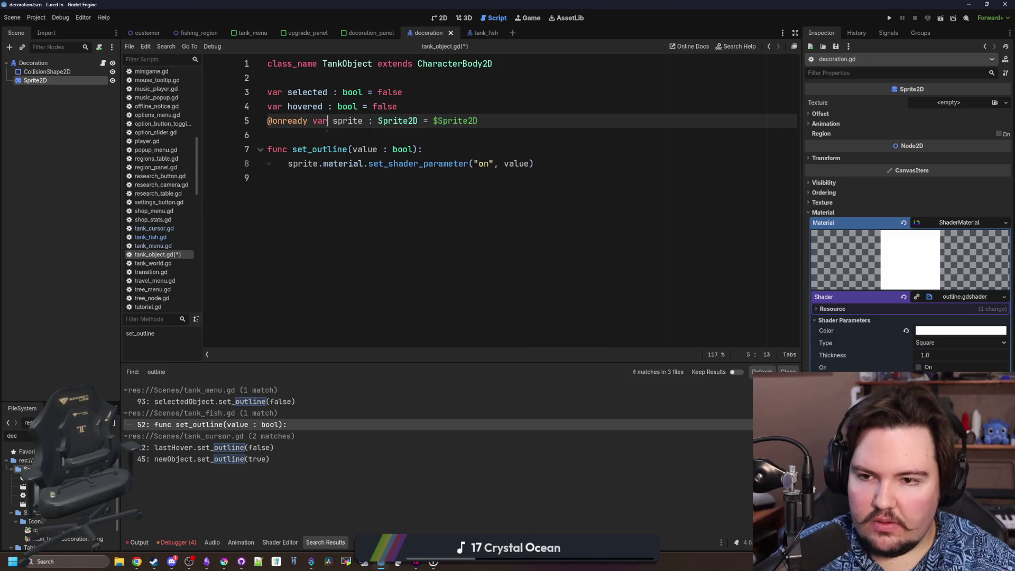
pyautogui.doubleClick(348, 120)
pyautogui.click(274, 135)
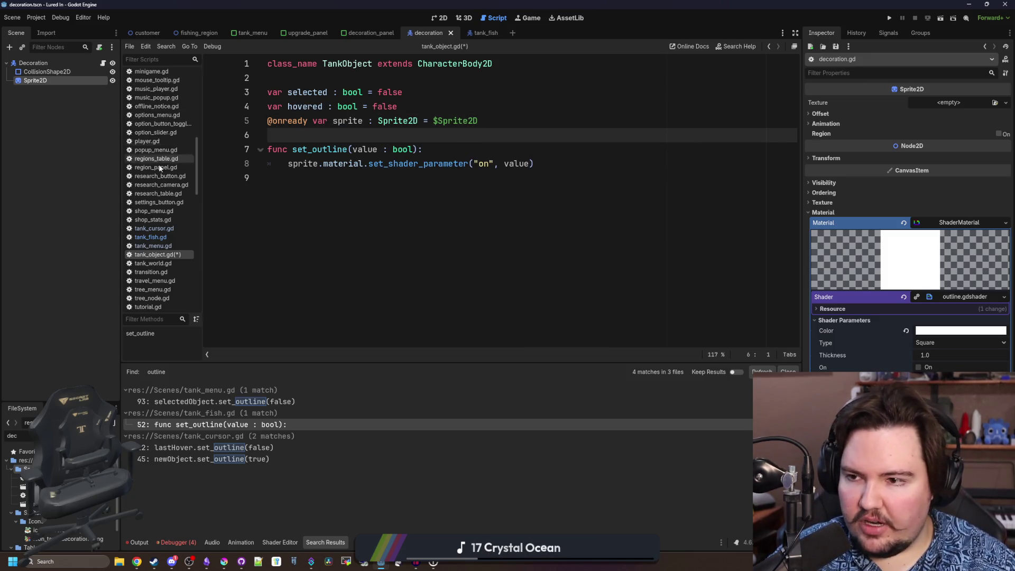
pyautogui.click(159, 237)
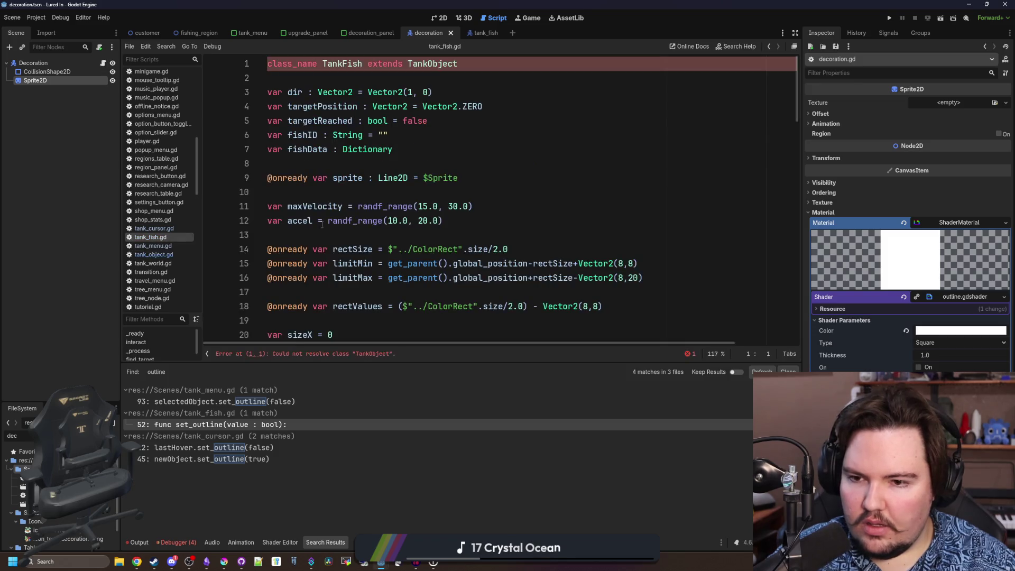
# Delete the duplicate sprite declaration on line 9 of tank_fish.gd.
pyautogui.click(429, 177)
pyautogui.moveTo(480, 182); pyautogui.dragTo(308, 177)
pyautogui.hotkey('ctrl', 'c')
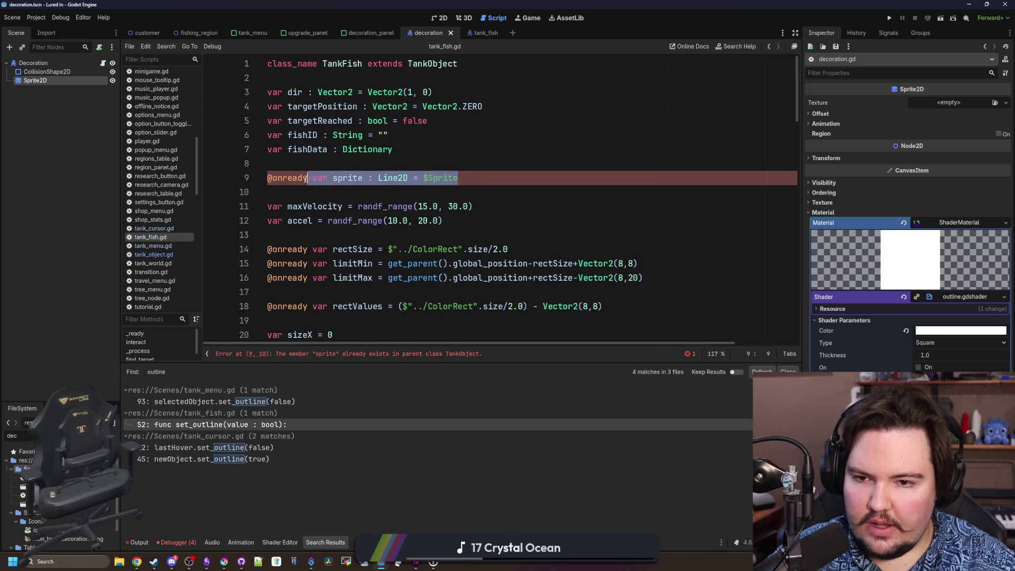
pyautogui.click(434, 196)
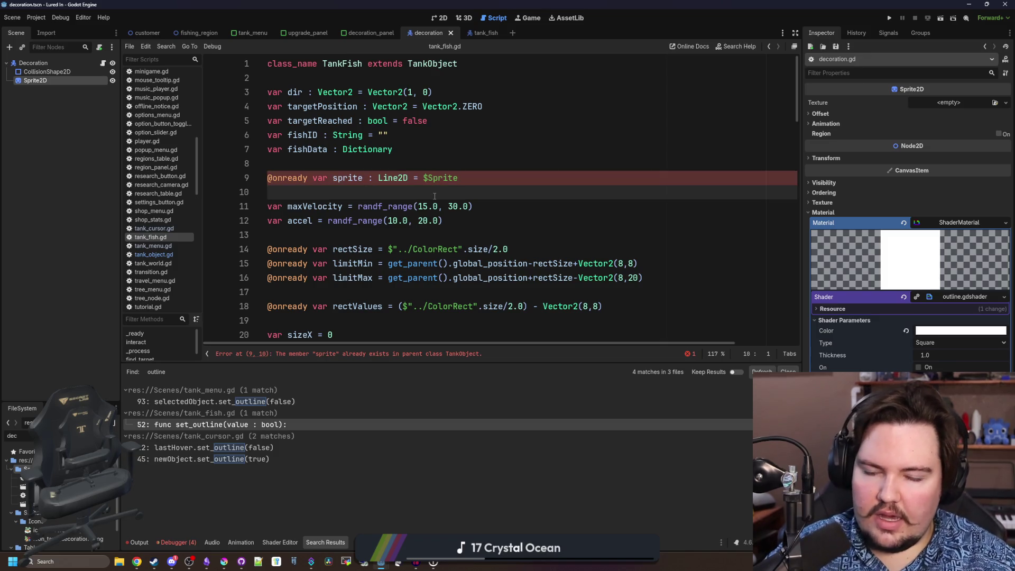
pyautogui.moveTo(458, 181); pyautogui.dragTo(269, 179)
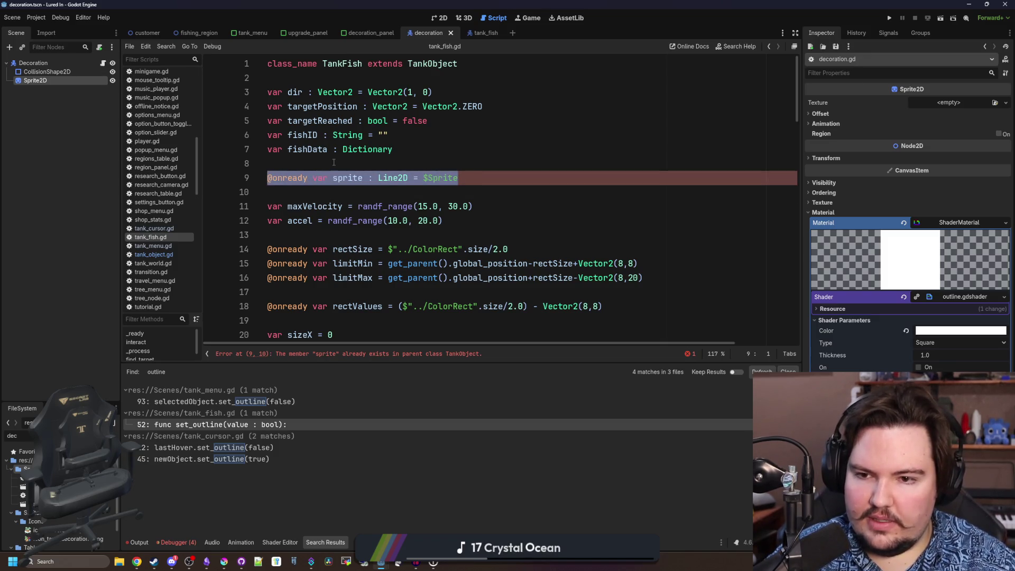
pyautogui.click(485, 180)
pyautogui.moveTo(486, 179)
pyautogui.mouseDown()
pyautogui.moveTo(327, 178)
pyautogui.moveTo(338, 179)
pyautogui.mouseUp()
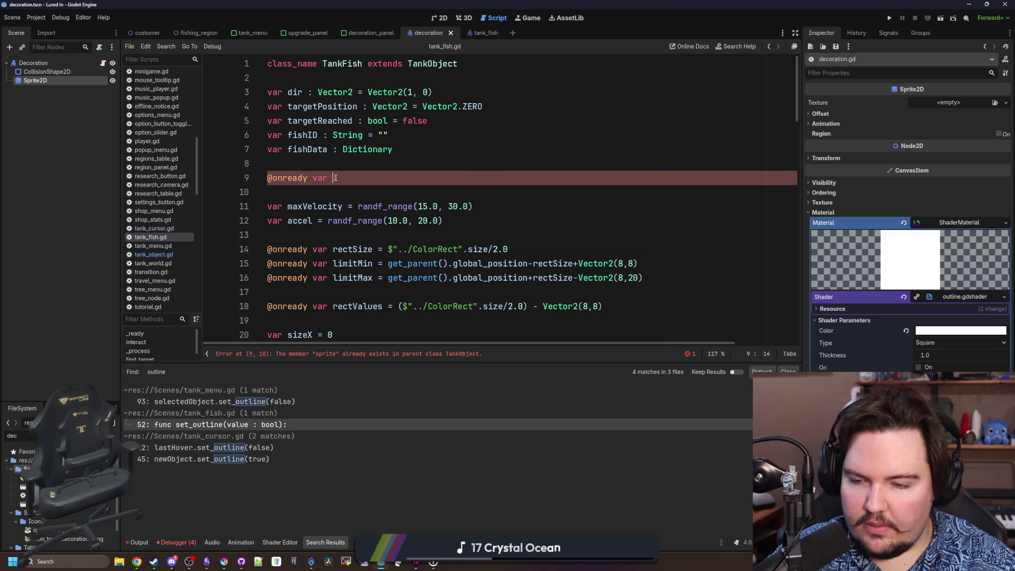
pyautogui.press('BackSpace')
pyautogui.press('BackSpace')
pyautogui.press('BackSpace')
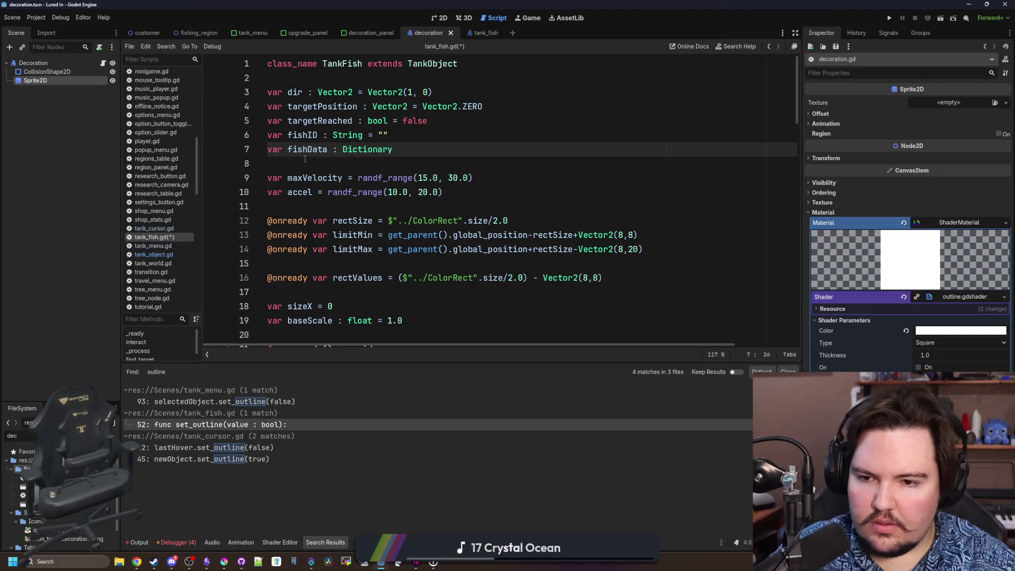
# Paste 'sprite = $Sprite' at the start of _ready() without ': Line2D', then filter files for FISH.
pyautogui.click(305, 161)
pyautogui.scroll(-6, 370, 180)
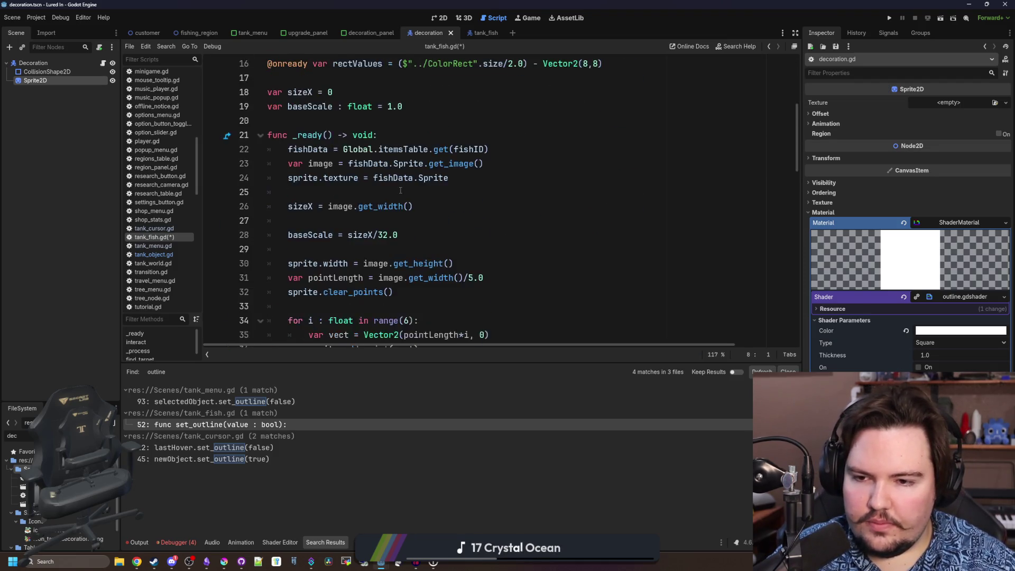
pyautogui.click(400, 147)
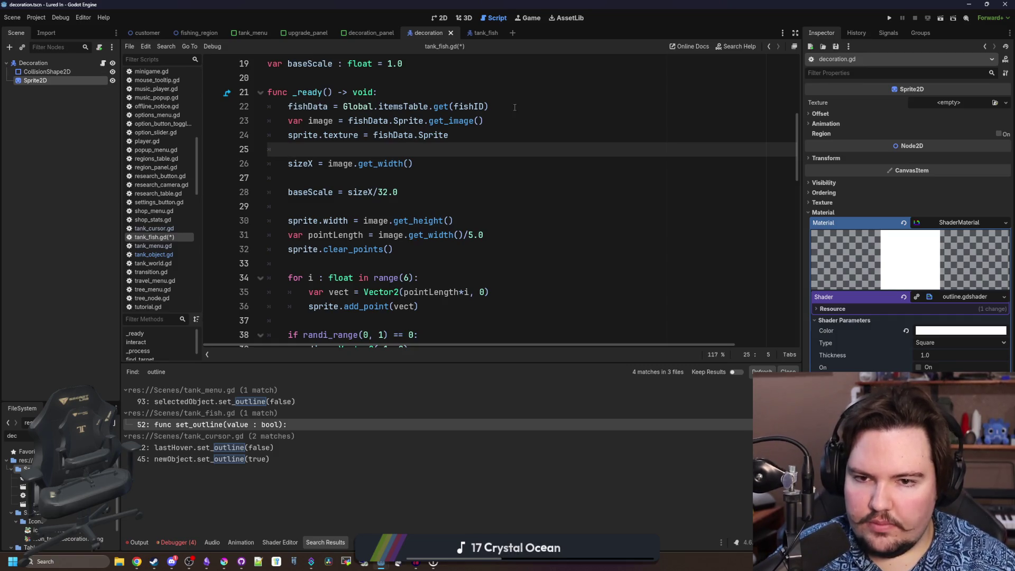
pyautogui.click(483, 92)
pyautogui.press('Return')
pyautogui.hotkey('ctrl', 'v')
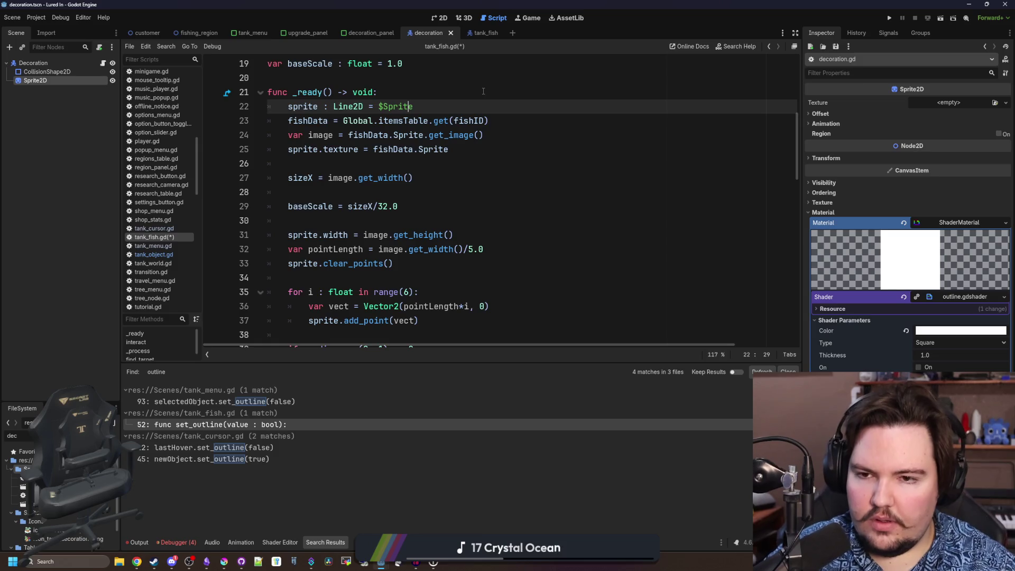
pyautogui.press('Left')
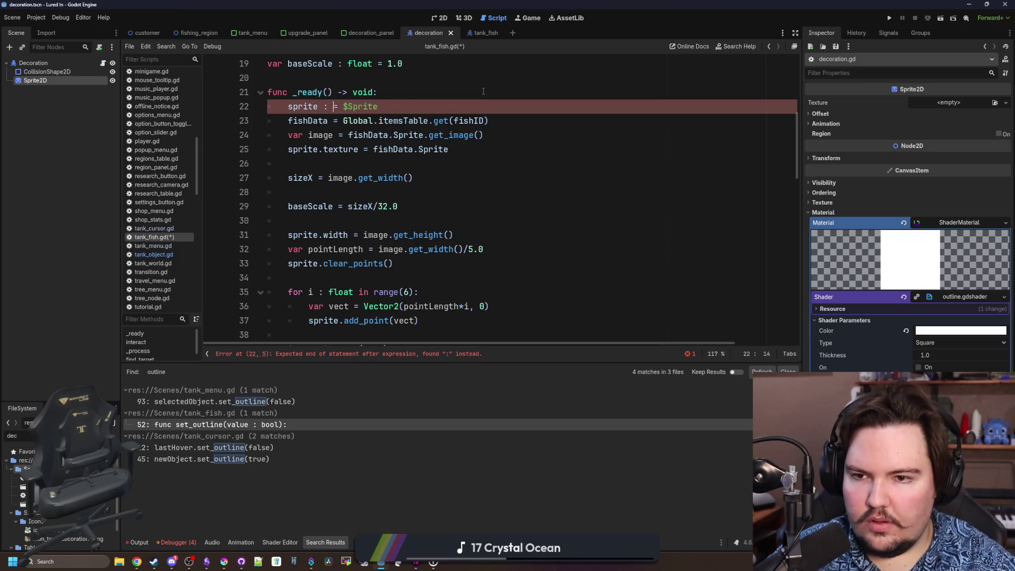
pyautogui.press('Right')
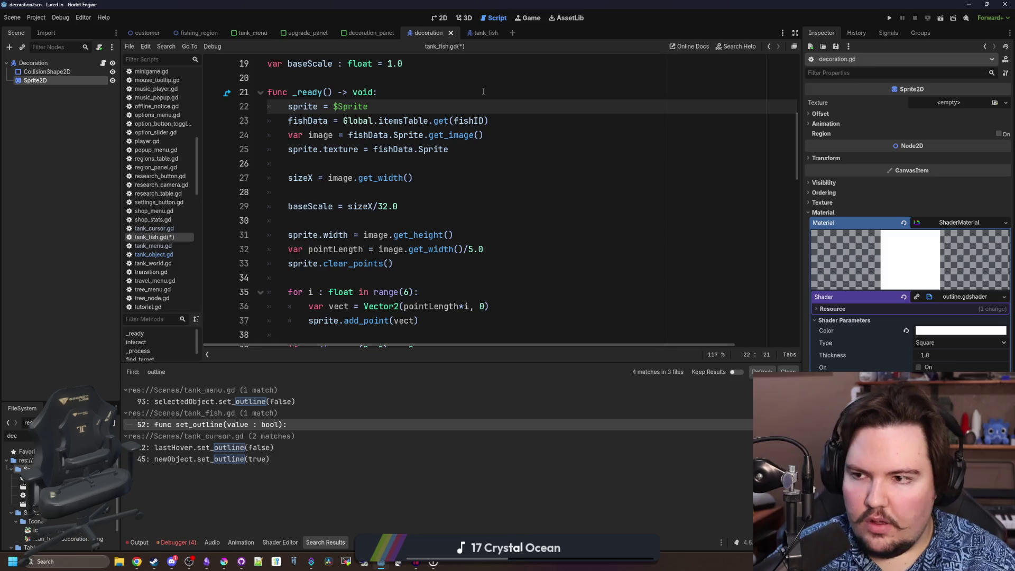
pyautogui.click(22, 435)
pyautogui.write('FISH')
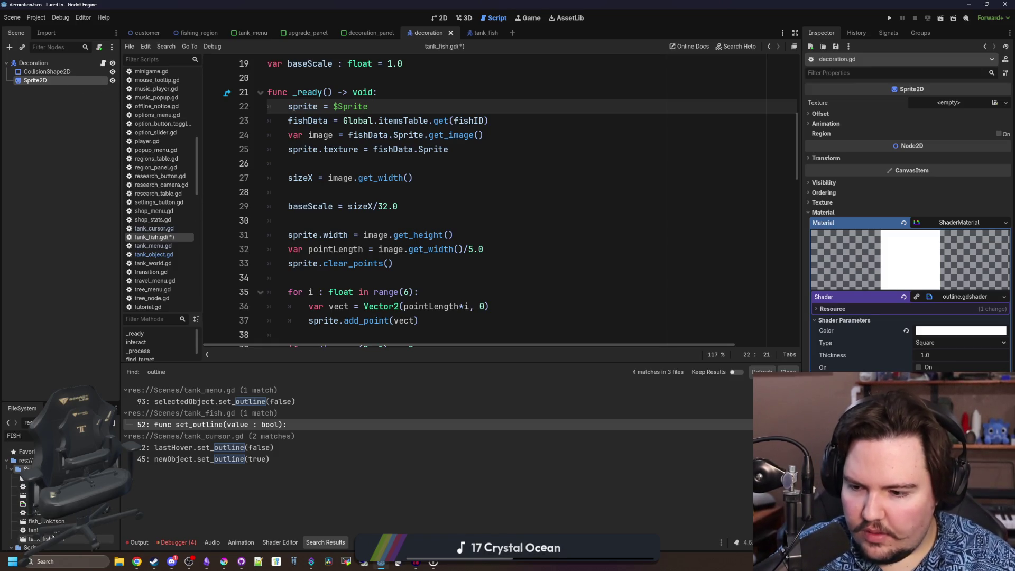
# Rename the Sprite node in the tank_fish scene to Sprite2D.
pyautogui.doubleClick(45, 538)
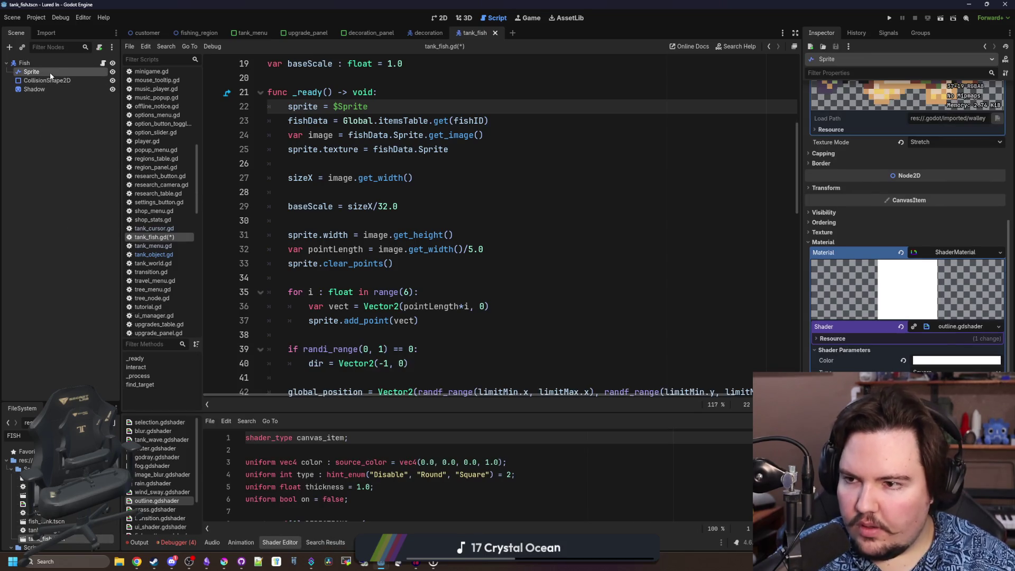
pyautogui.doubleClick(50, 72)
pyautogui.write('sPRIT')
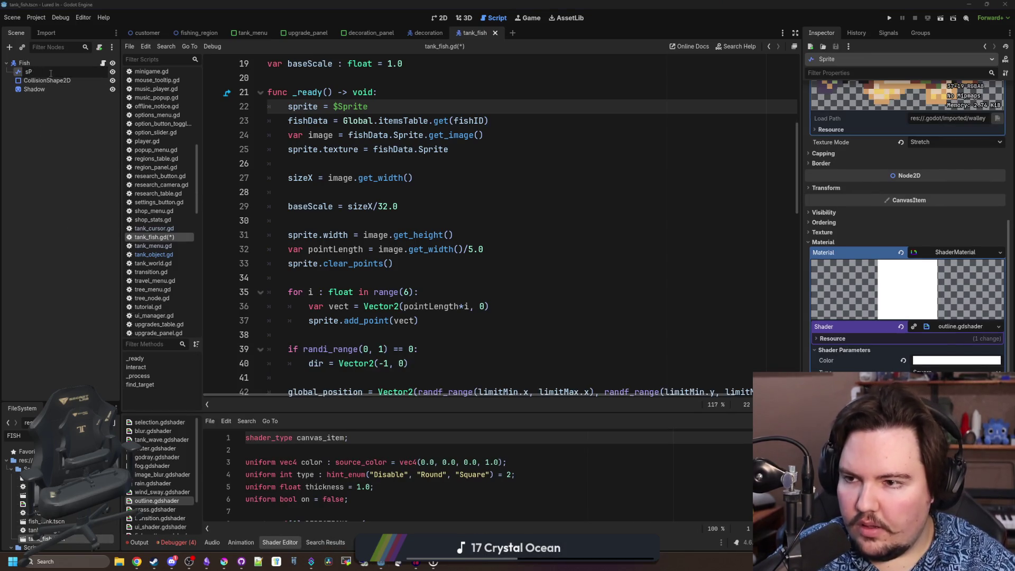
pyautogui.write('2D')
pyautogui.press('Return')
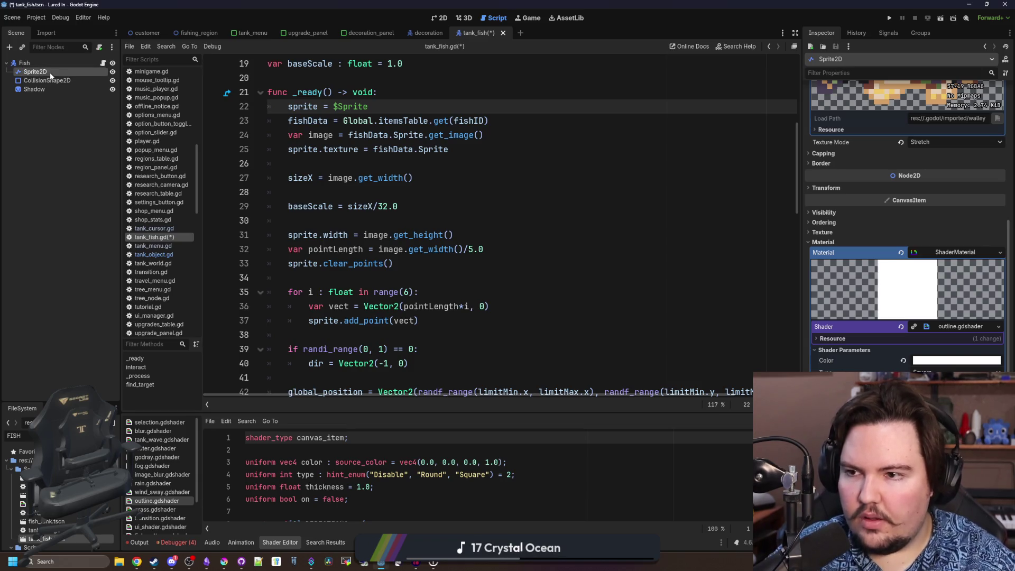
# Delete the 'sprite = $Sprite' line from _ready(), check remaining Sprite references, and save tank_fish.gd.
pyautogui.moveTo(367, 107); pyautogui.dragTo(261, 103)
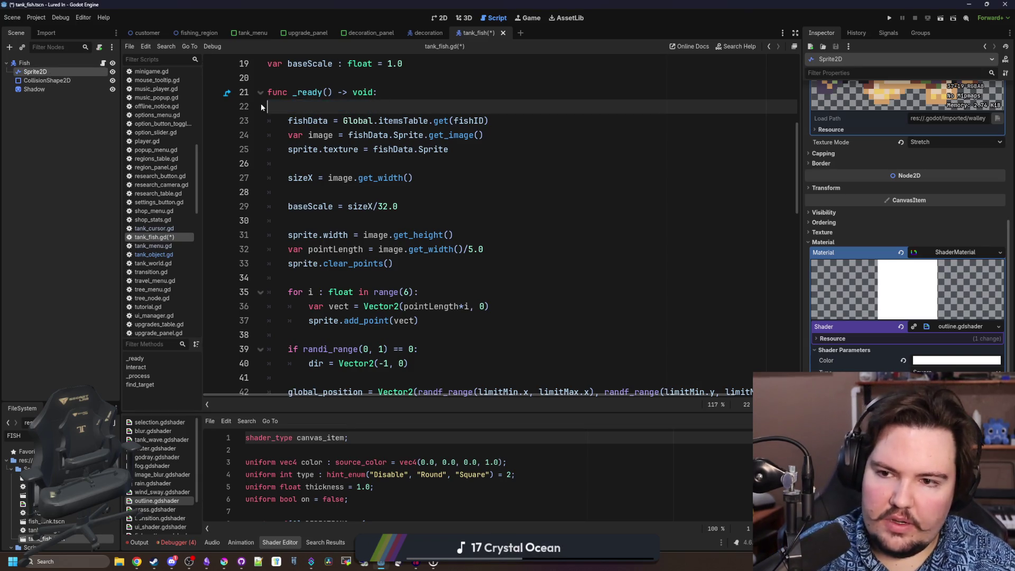
pyautogui.press('BackSpace')
pyautogui.press('BackSpace')
pyautogui.scroll(-5, 433, 216)
pyautogui.scroll(-10, 434, 217)
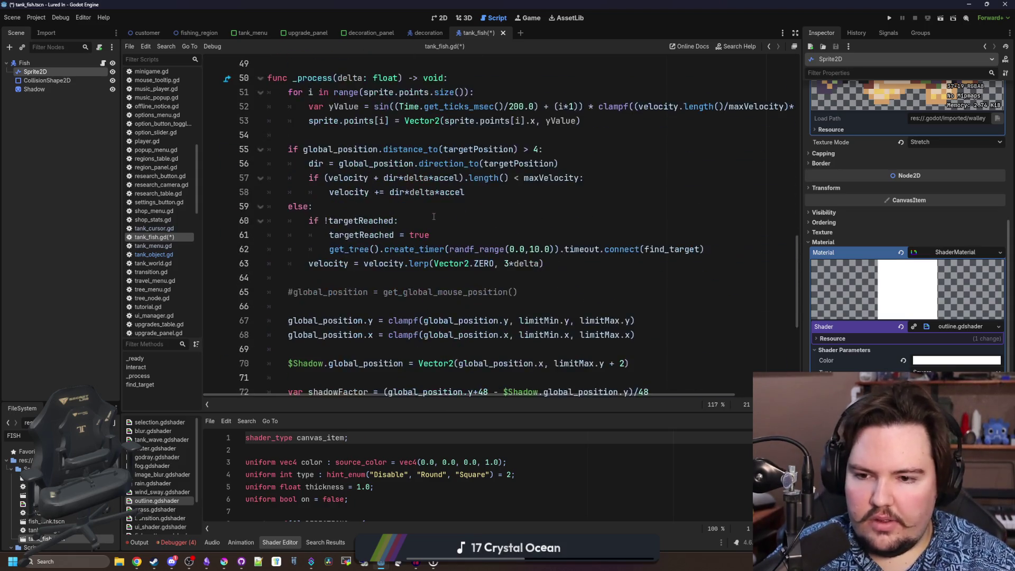
pyautogui.click(547, 256)
pyautogui.click(529, 264)
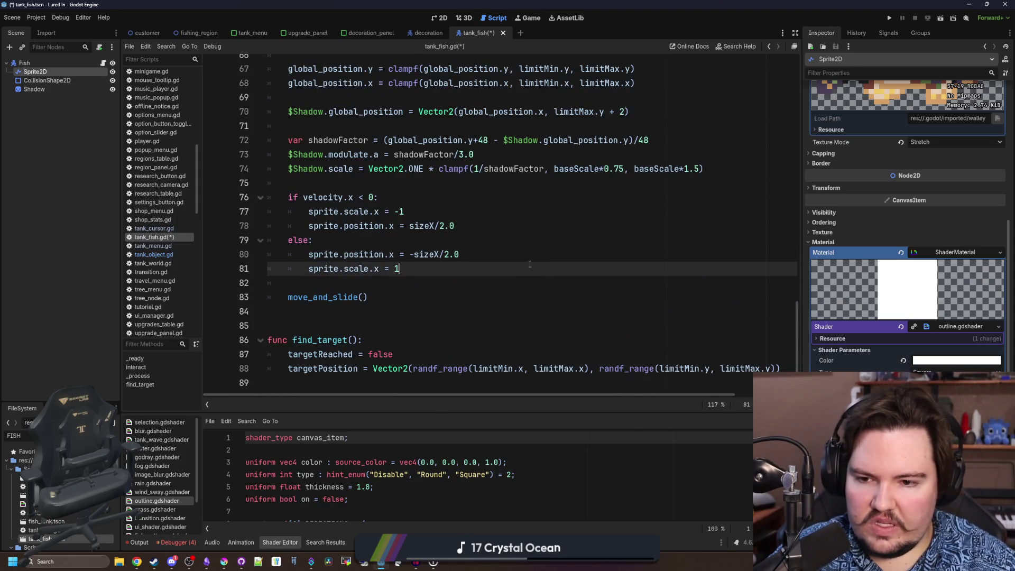
pyautogui.hotkey('ctrl', 'f')
pyautogui.write('Sprite')
pyautogui.scroll(-18, 530, 264)
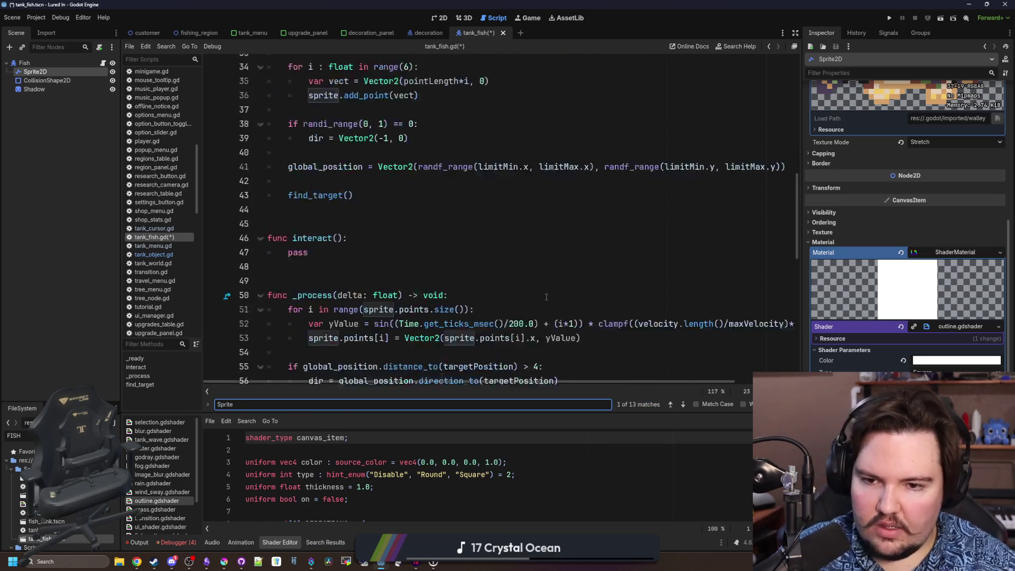
pyautogui.scroll(20, 522, 226)
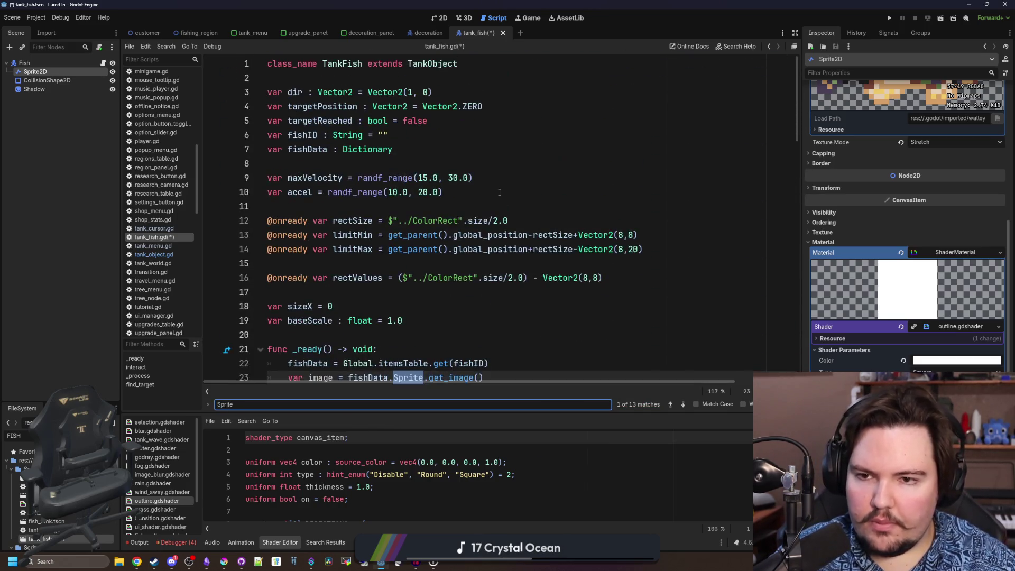
pyautogui.click(512, 178)
pyautogui.hotkey('ctrl', 's')
# Drop the Sprite2D type hint from tank_object.gd's sprite declaration, save, and run the project.
pyautogui.keyDown('ctrl'); pyautogui.click(432, 63); pyautogui.keyUp('ctrl')
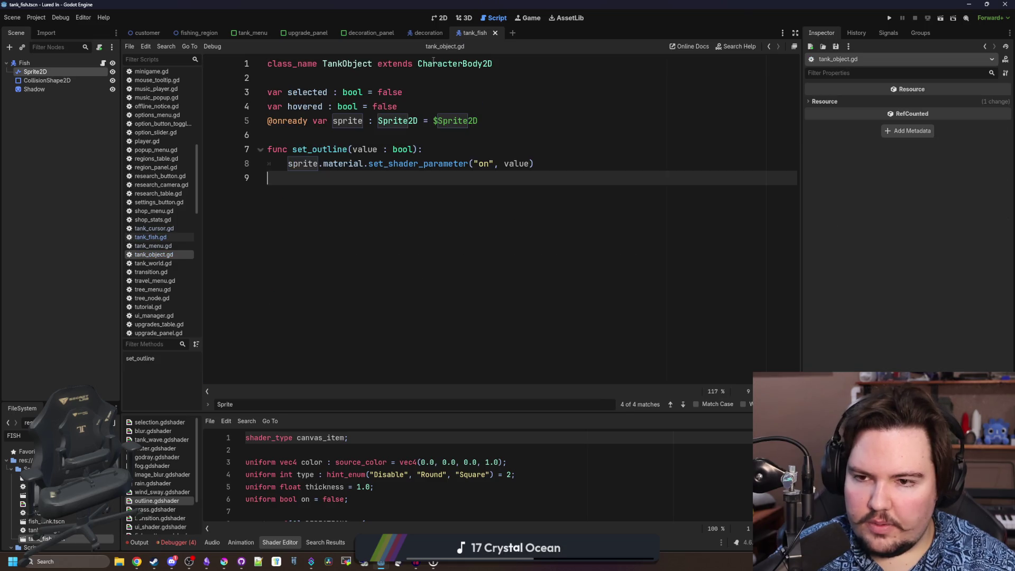
pyautogui.click(344, 138)
pyautogui.doubleClick(406, 120)
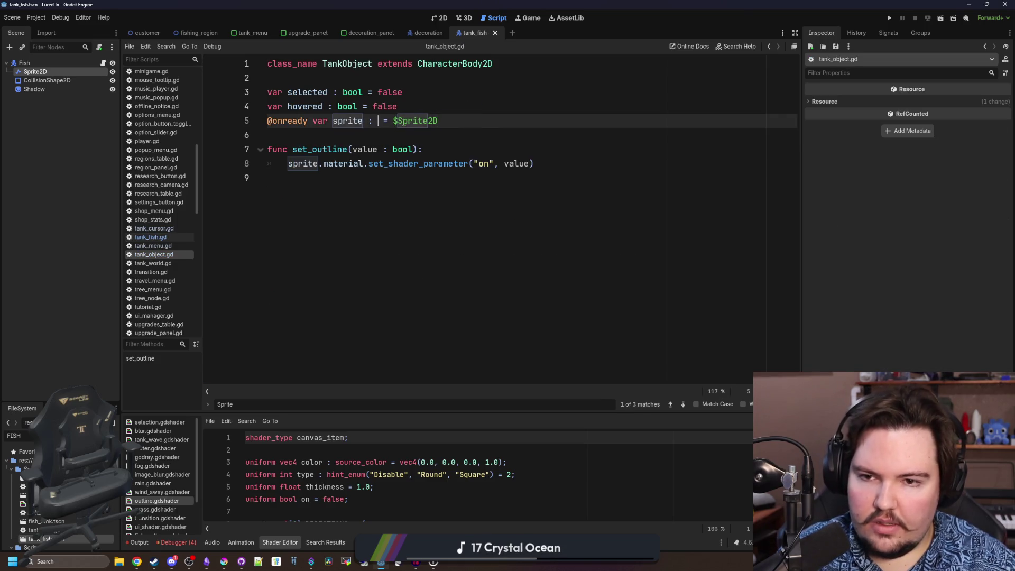
pyautogui.press('BackSpace')
pyautogui.press('BackSpace')
pyautogui.press('BackSpace')
pyautogui.click(399, 106)
pyautogui.hotkey('ctrl', 's')
pyautogui.click(889, 18)
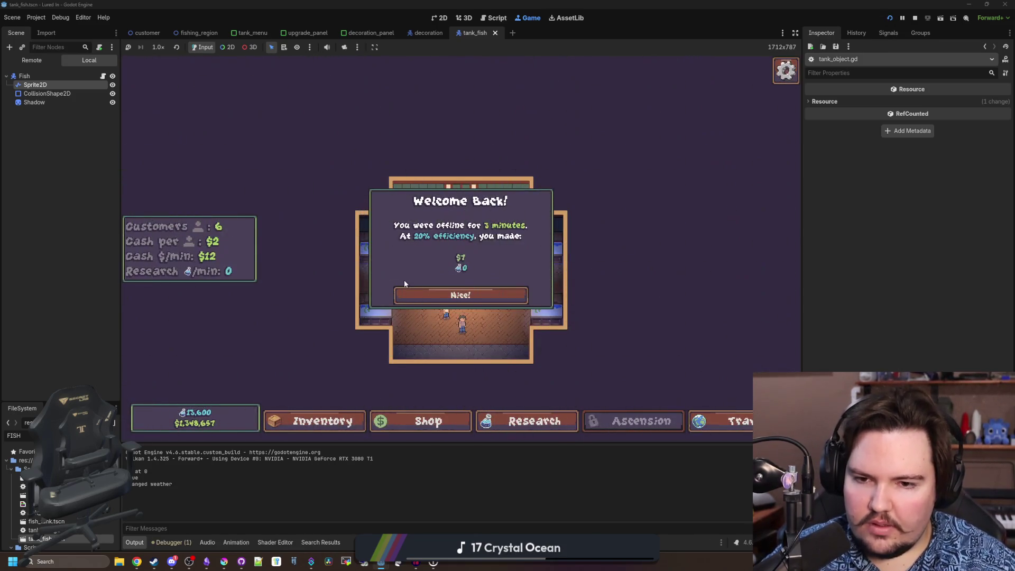
# Dismiss the welcome message, enter Fish Tank 1, and return a coral and two plants to inventory.
pyautogui.click(402, 290)
pyautogui.click(376, 249)
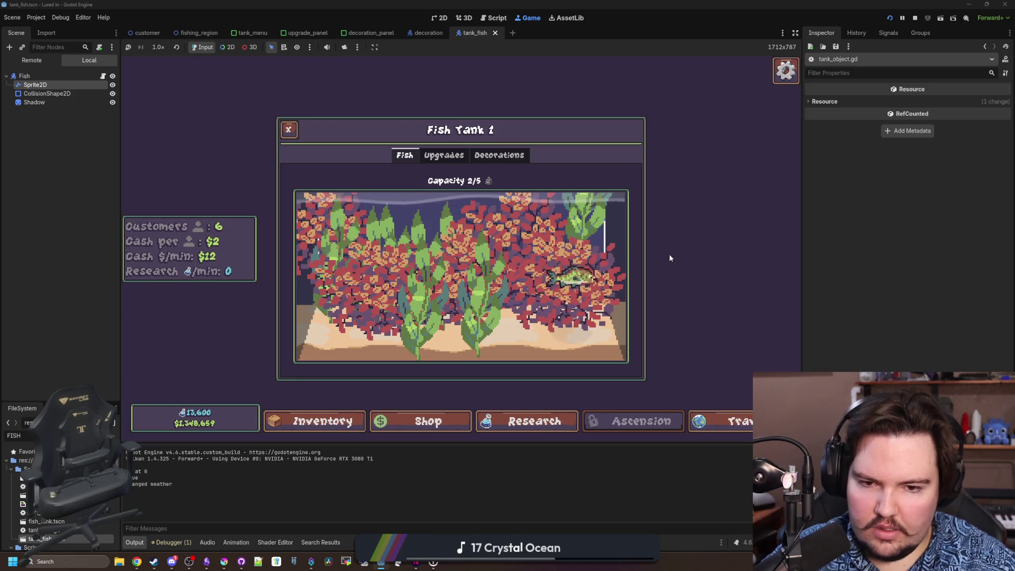
pyautogui.moveTo(550, 290)
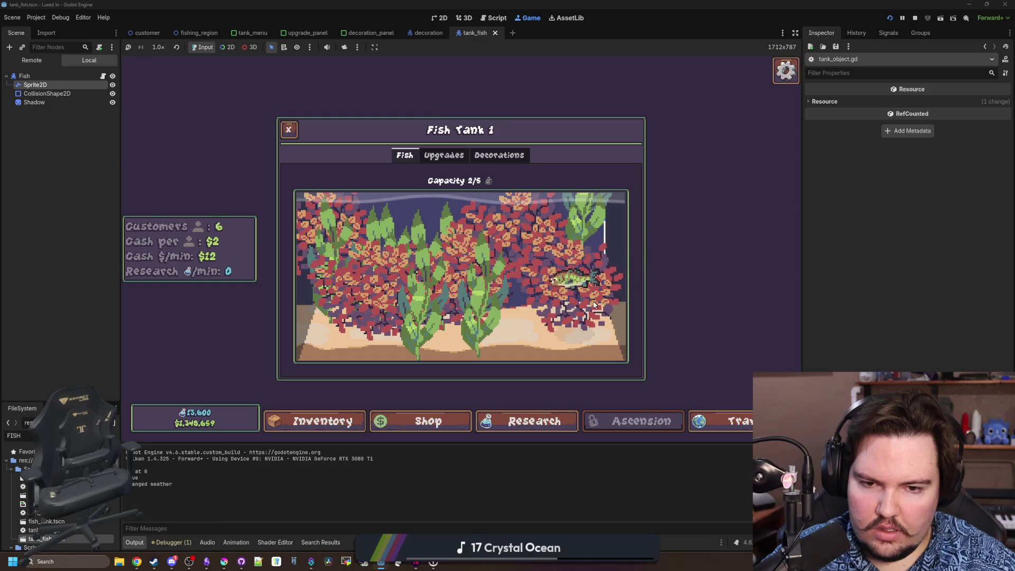
pyautogui.click(682, 255)
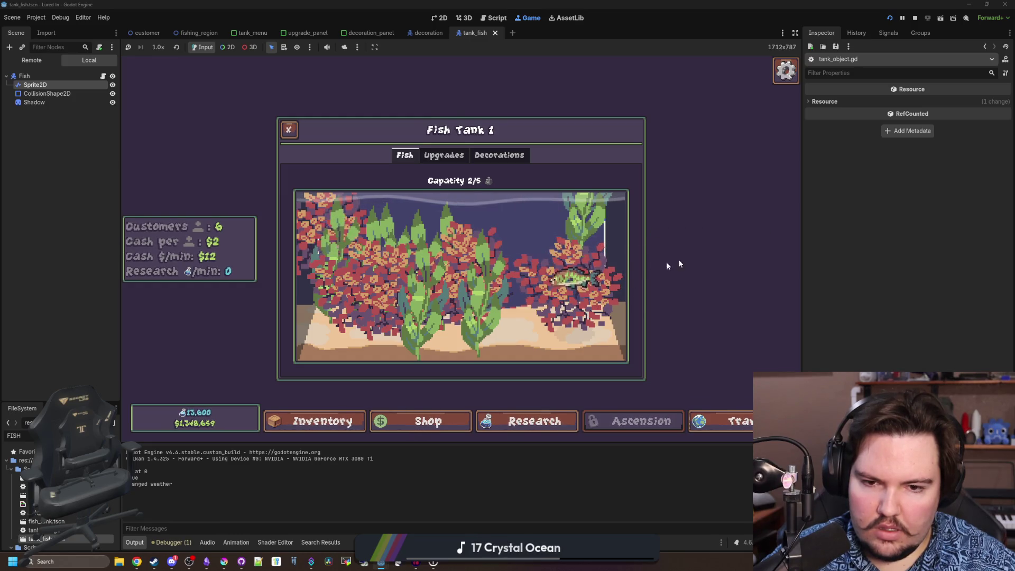
pyautogui.moveTo(497, 291)
pyautogui.click(668, 256)
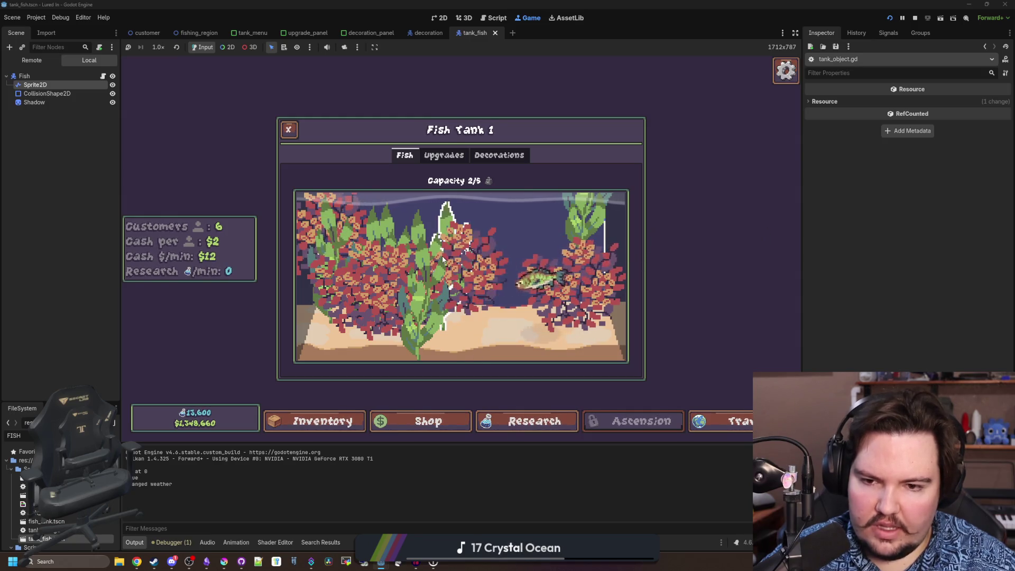
pyautogui.click(667, 259)
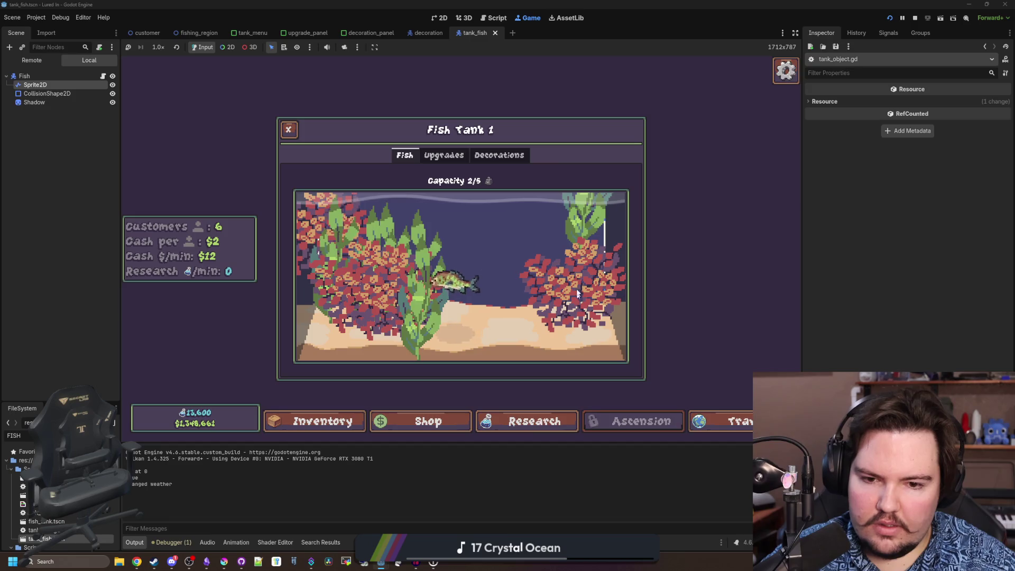
# Return the green plant, tall center plant, and two corals to inventory, then stop the game.
pyautogui.moveTo(588, 225)
pyautogui.click(698, 256)
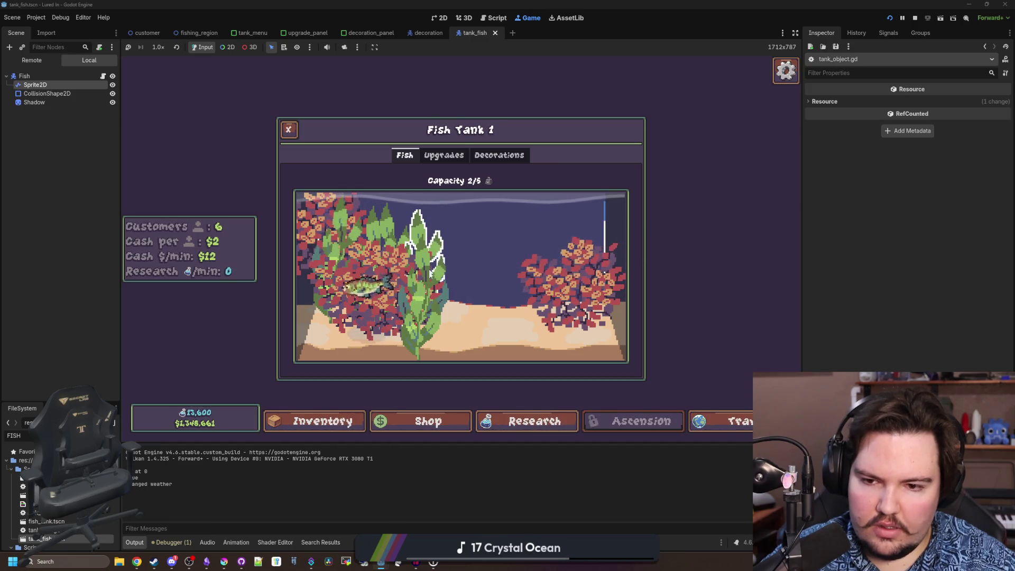
pyautogui.click(710, 259)
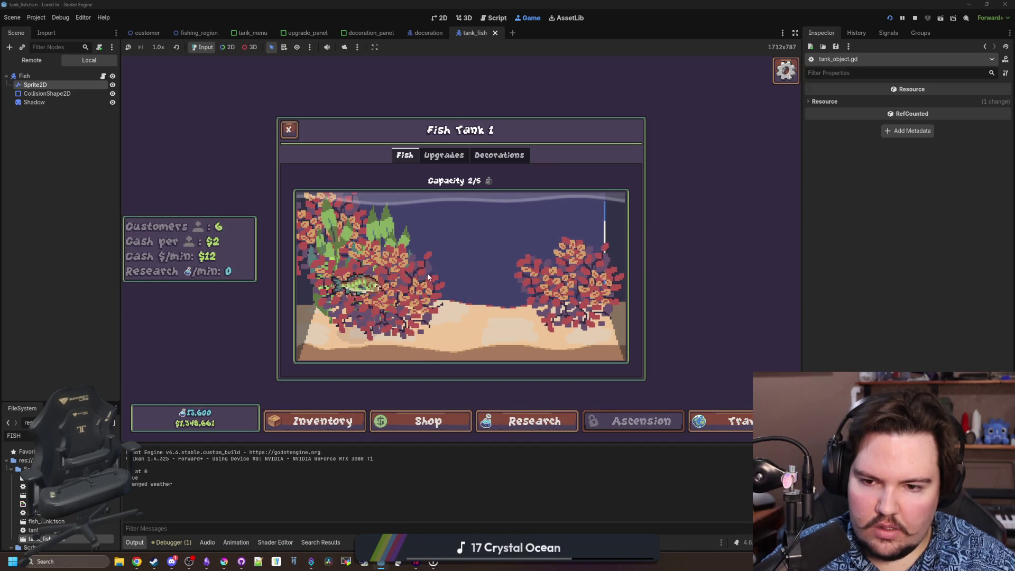
pyautogui.click(667, 255)
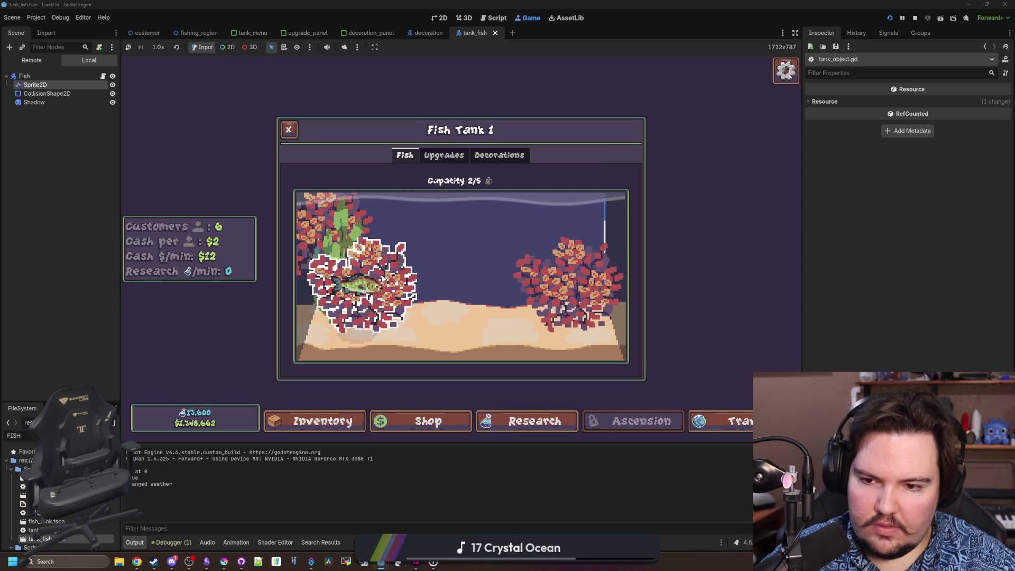
pyautogui.moveTo(315, 287)
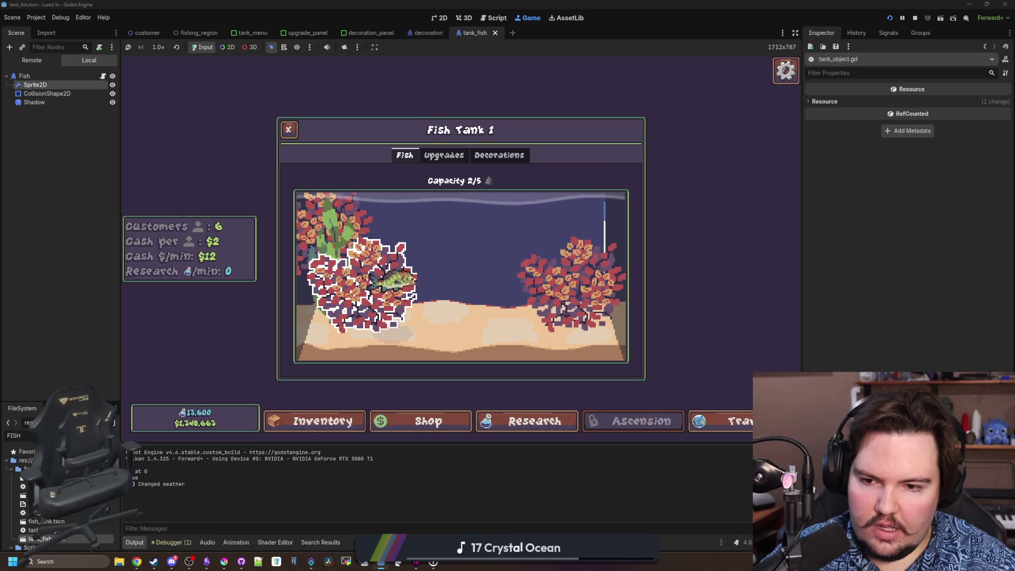
pyautogui.click(715, 258)
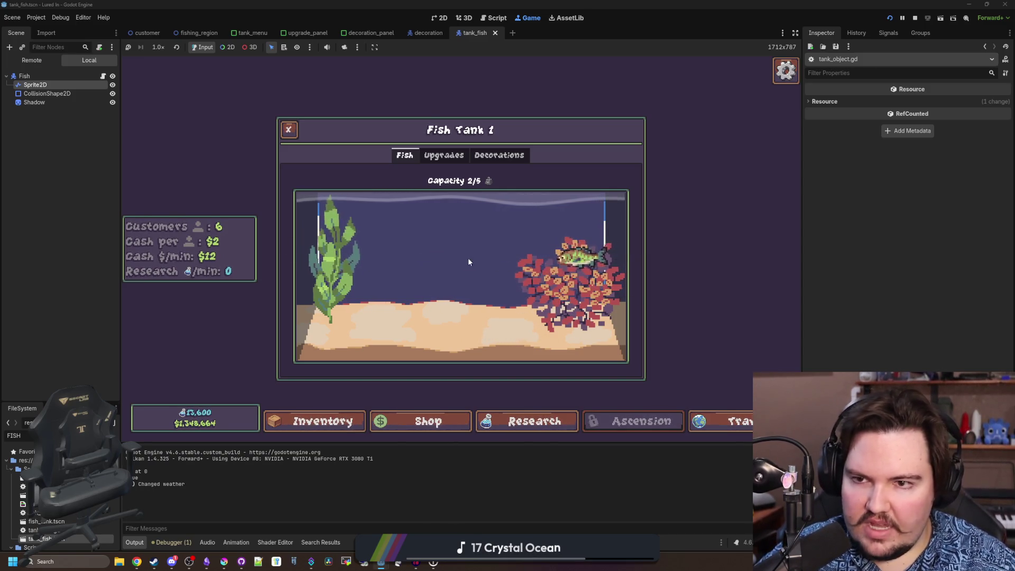
pyautogui.click(915, 18)
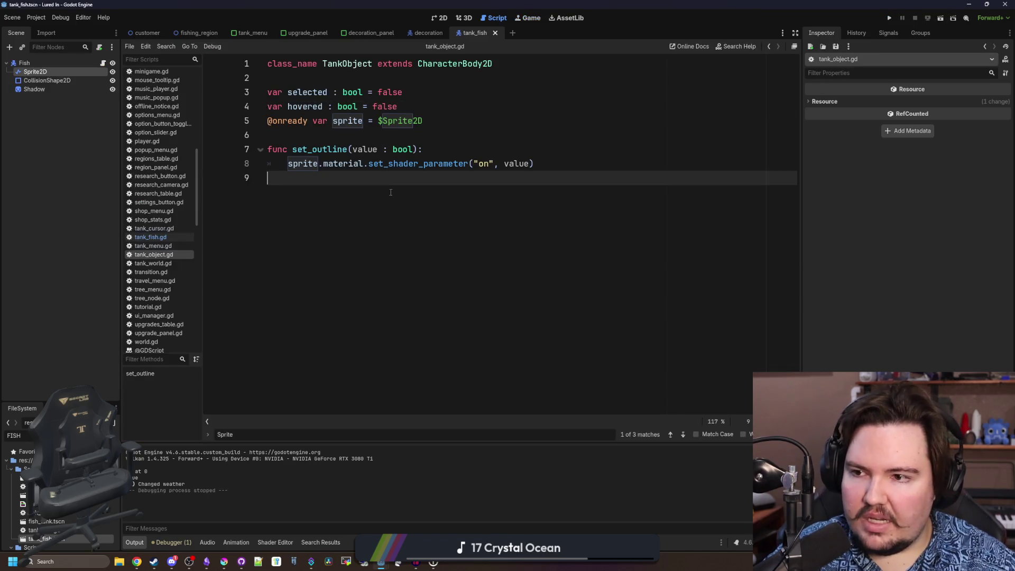
# Delete the Plant1 and Plant2 nodes from the tank_menu scene and save it.
pyautogui.click(253, 33)
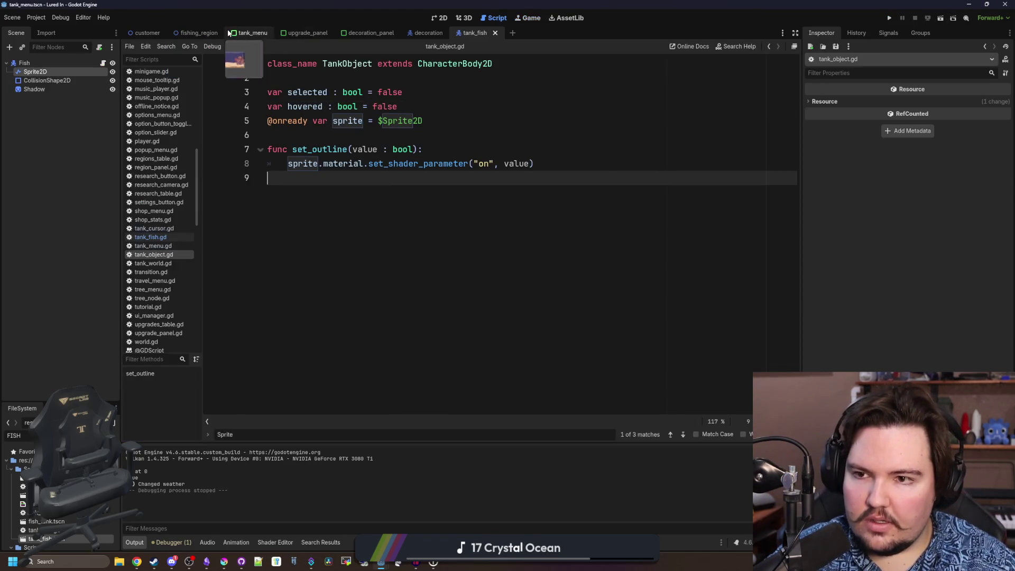
pyautogui.click(82, 255)
pyautogui.keyDown('shift'); pyautogui.click(75, 246); pyautogui.keyUp('shift')
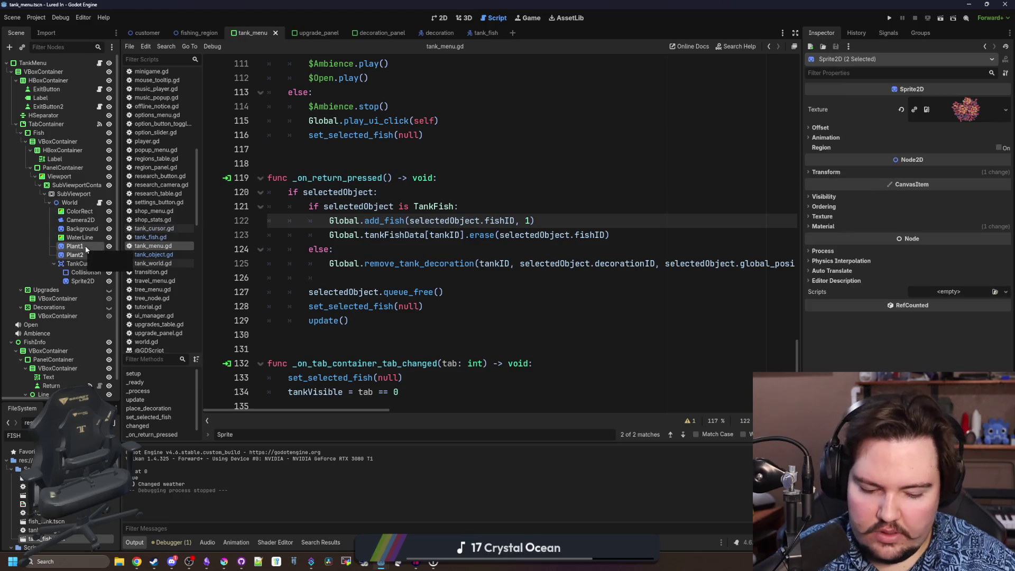
pyautogui.click(840, 226)
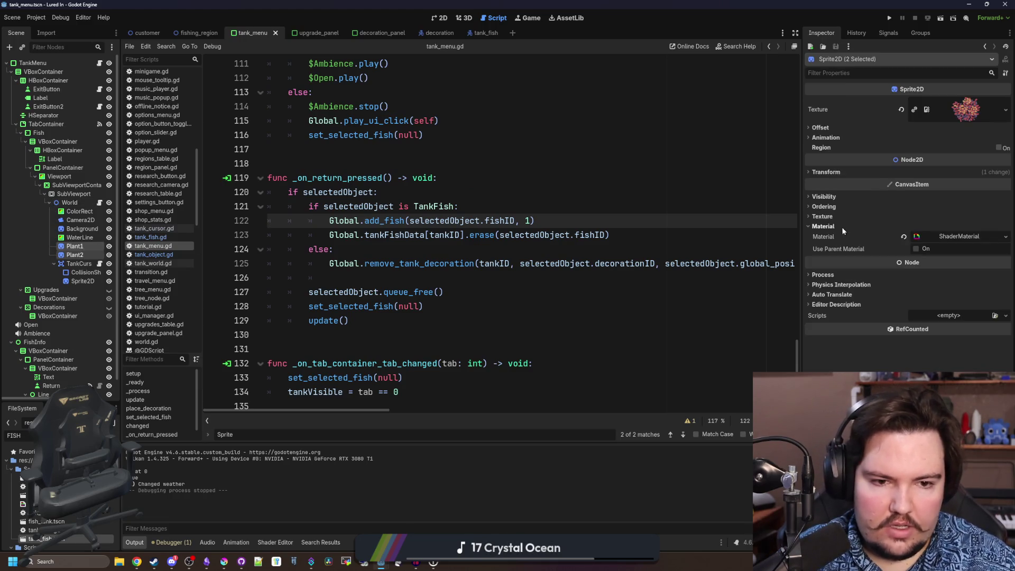
pyautogui.click(961, 238)
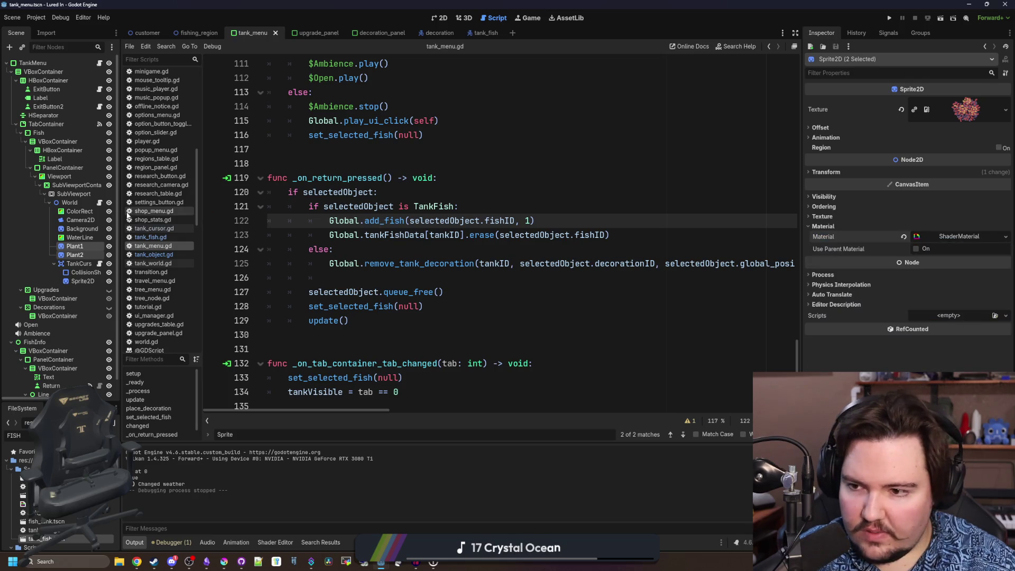
pyautogui.press('Delete')
pyautogui.click(484, 293)
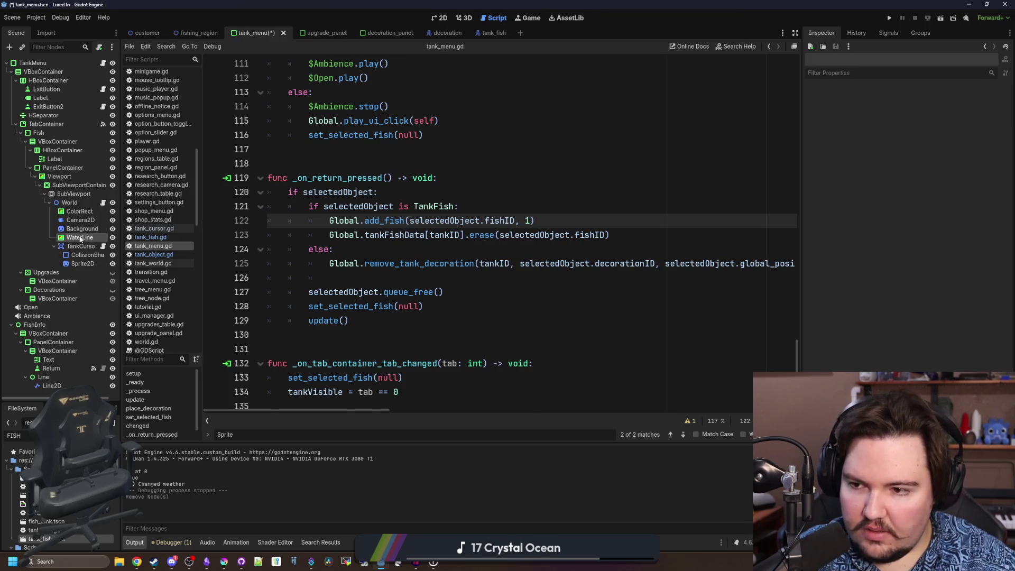
pyautogui.click(79, 238)
pyautogui.click(360, 255)
pyautogui.hotkey('ctrl', 's')
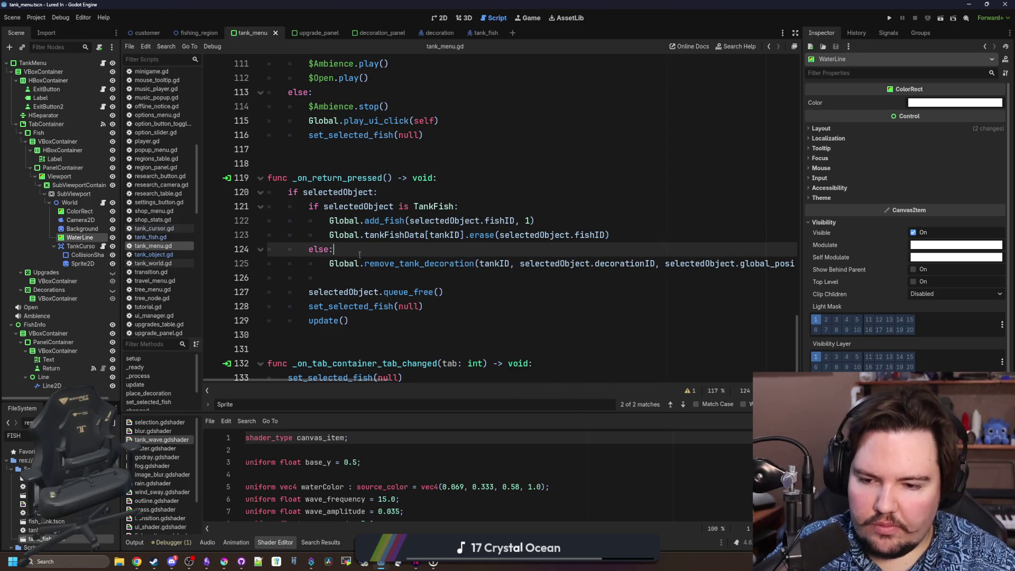
# Widen the code editor and place the caret on blank line 118 of tank_menu.gd.
pyautogui.click(368, 148)
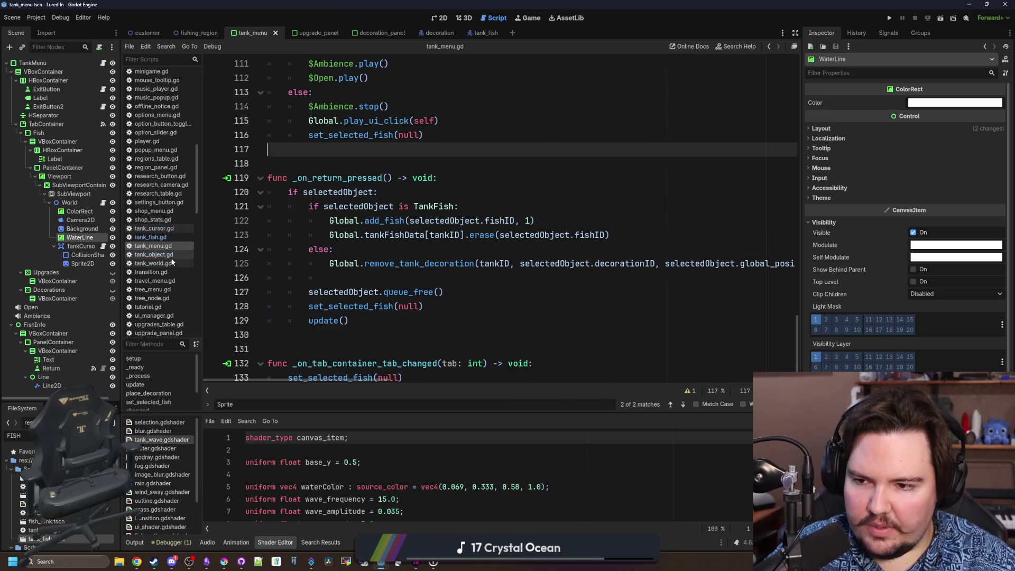
pyautogui.scroll(10, 169, 243)
pyautogui.press('Down')
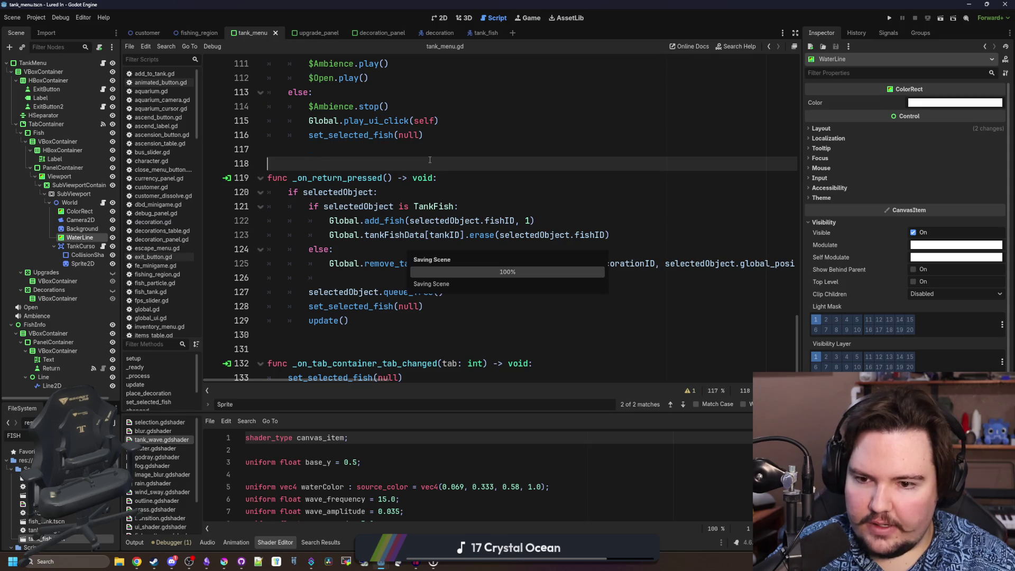
pyautogui.click(403, 274)
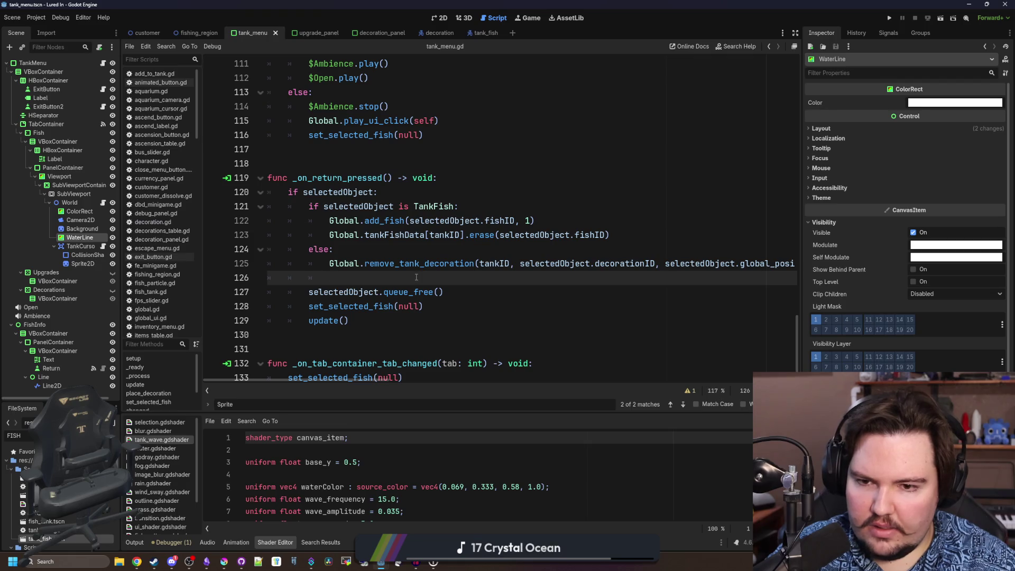
pyautogui.moveTo(803, 232); pyautogui.dragTo(915, 226)
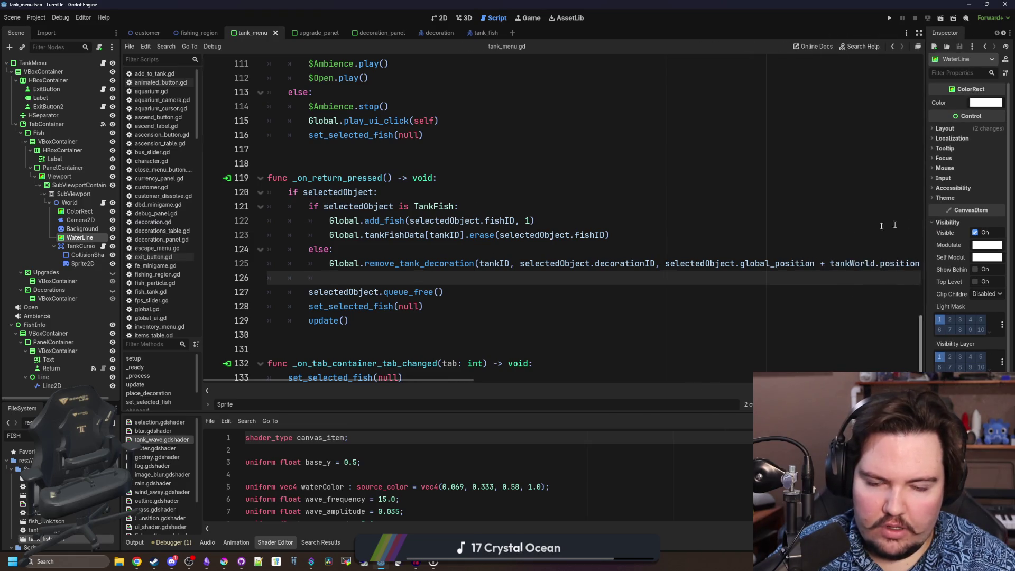
pyautogui.click(304, 163)
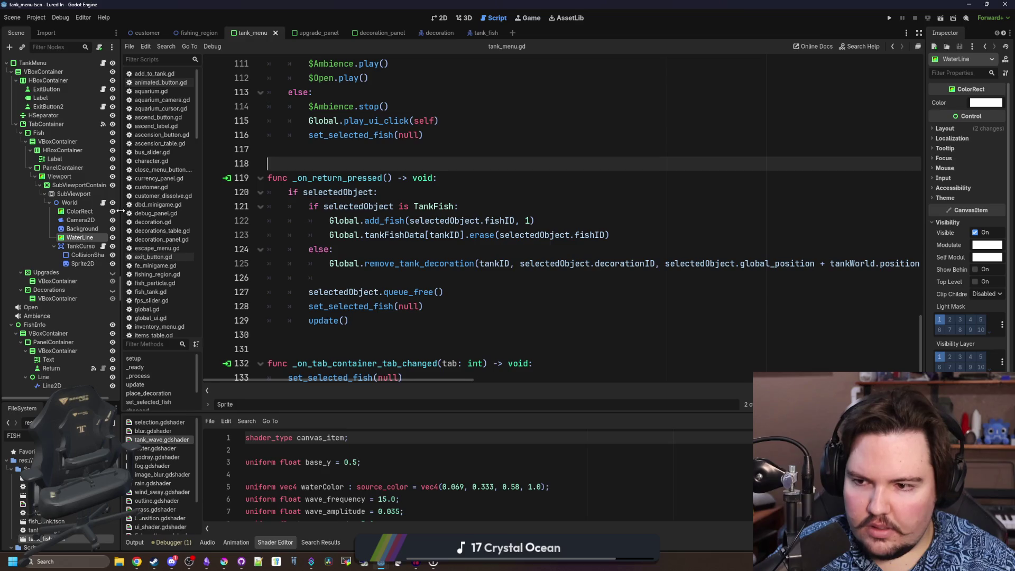
# Inspect the remove_tank_decoration definition in global.gd, then return to tank_menu.gd's call site.
pyautogui.moveTo(120, 211); pyautogui.dragTo(112, 207)
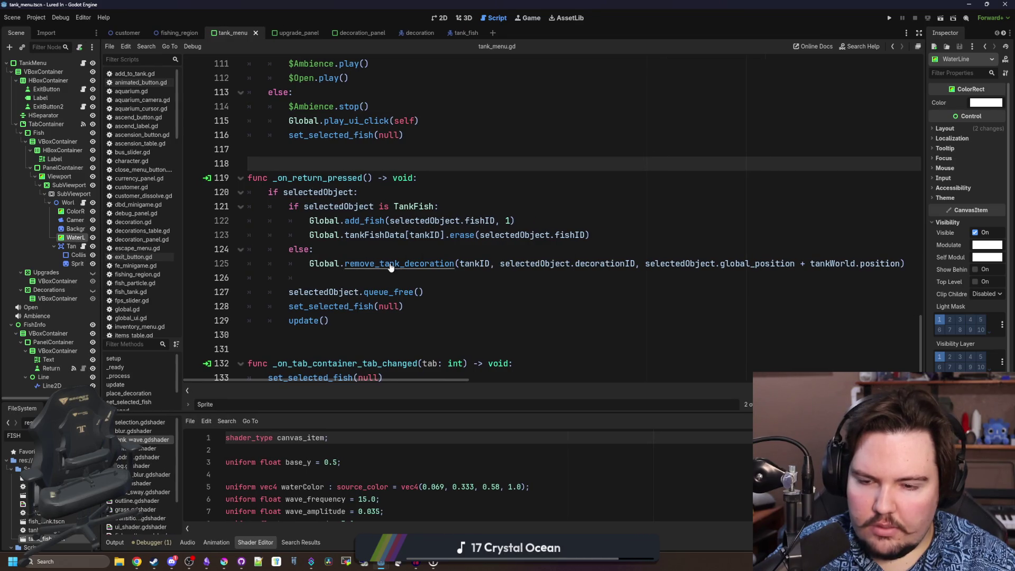
pyautogui.keyDown('ctrl'); pyautogui.click(390, 267); pyautogui.keyUp('ctrl')
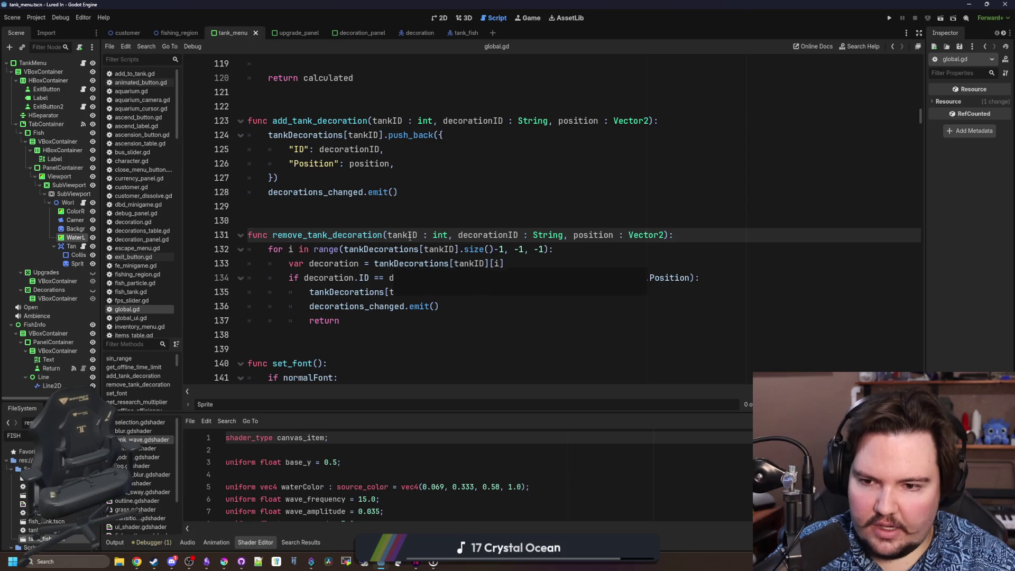
pyautogui.scroll(-1, 458, 167)
pyautogui.click(457, 167)
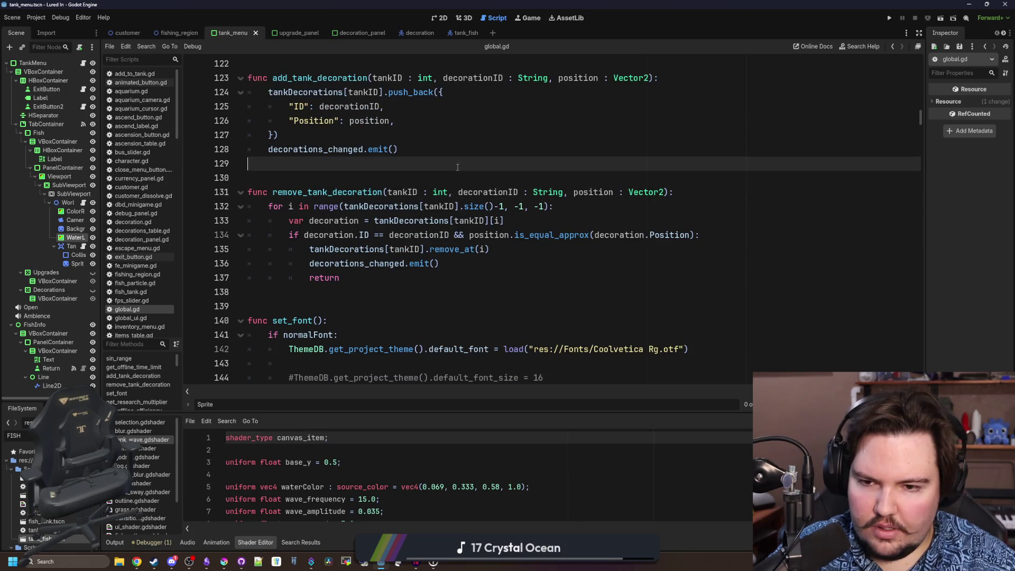
pyautogui.scroll(3, 509, 277)
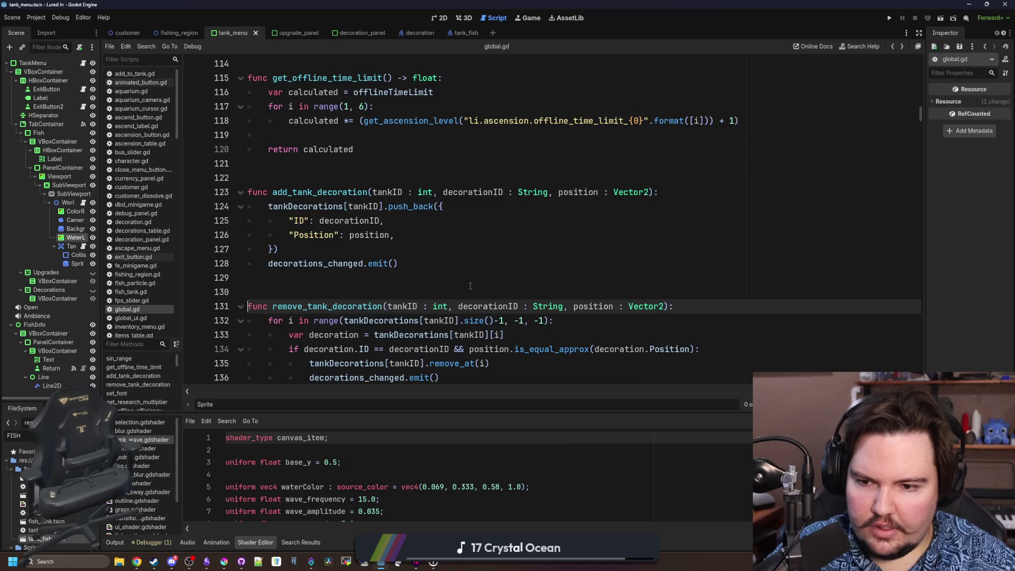
pyautogui.scroll(-3, 475, 286)
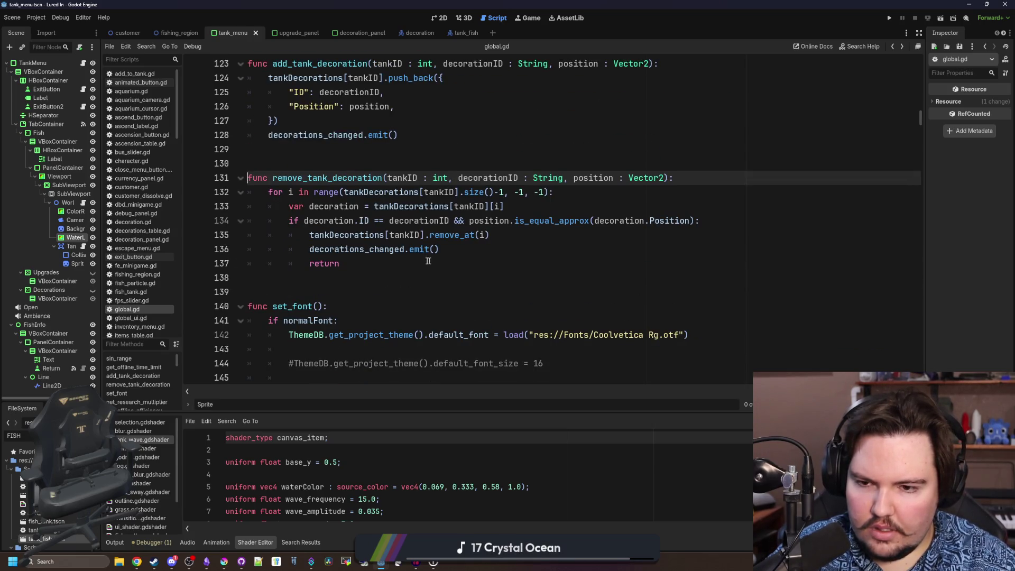
pyautogui.hotkey('alt', 'Left')
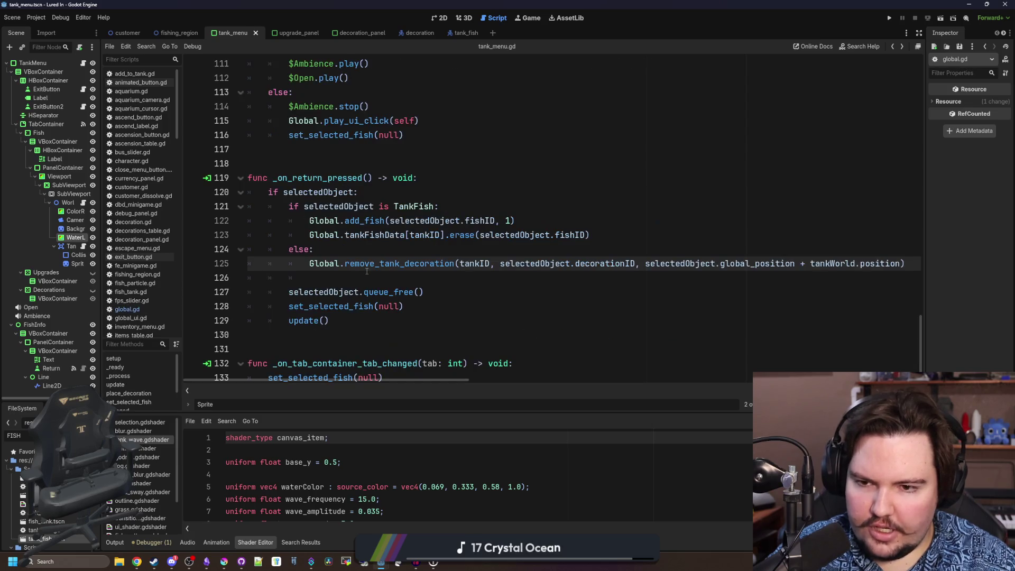
# Move selectedObject.queue_free() under the tankFishData erase line in the fish branch.
pyautogui.click(369, 276)
pyautogui.moveTo(446, 295); pyautogui.dragTo(288, 292)
pyautogui.hotkey('ctrl', 'x')
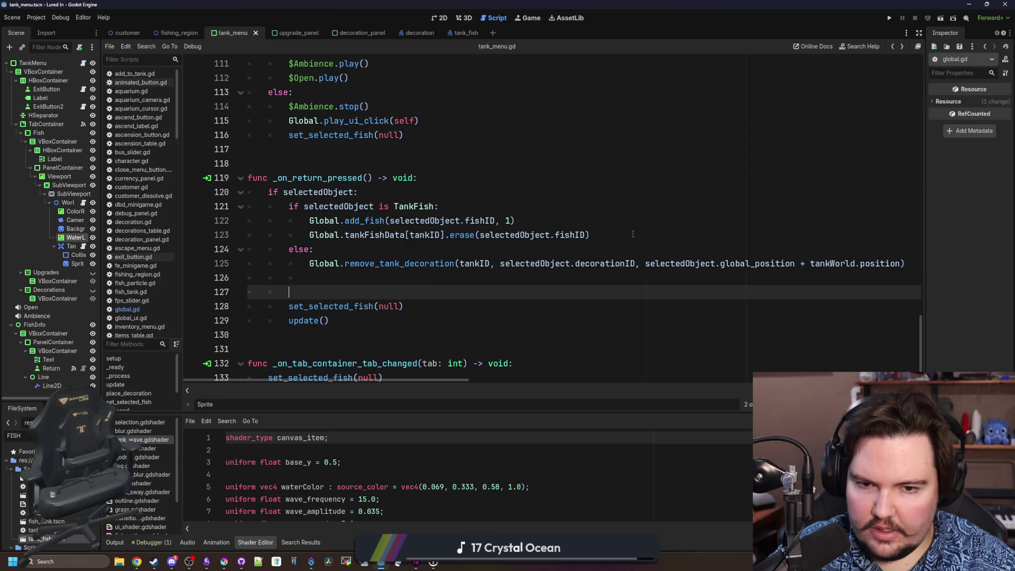
pyautogui.click(592, 241)
pyautogui.press('Return')
pyautogui.hotkey('ctrl', 'v')
# Fix the mistyped Global reference and remove the leftover blank line.
pyautogui.click(318, 277)
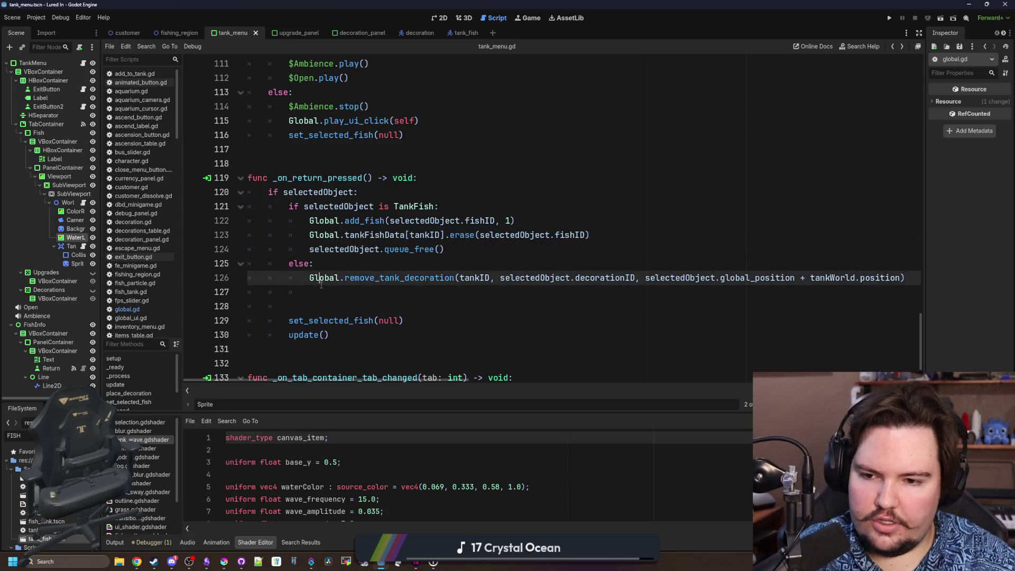
pyautogui.press('BackSpace')
pyautogui.write('l')
pyautogui.press('Escape')
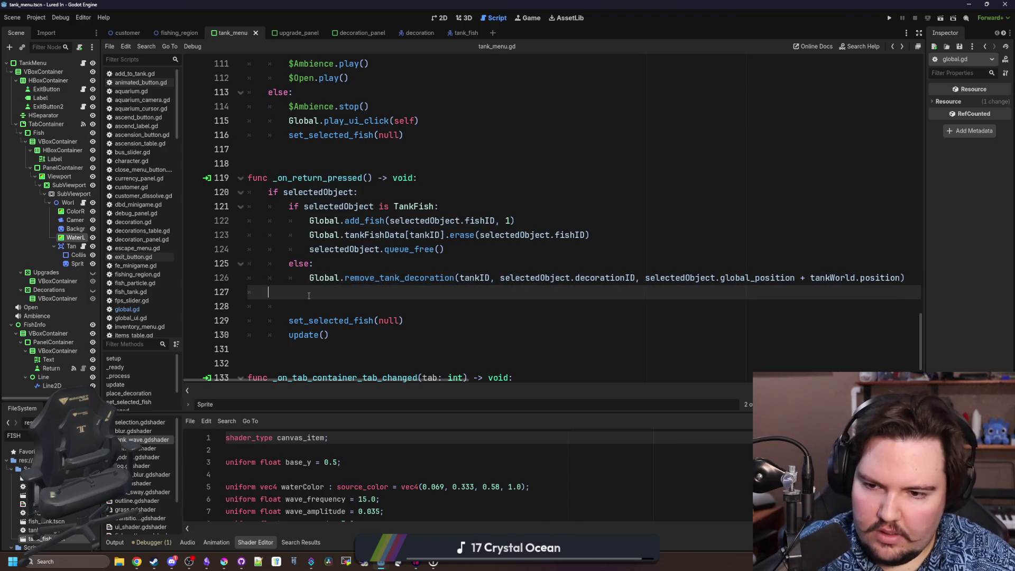
pyautogui.press('Down')
pyautogui.press('BackSpace')
pyautogui.press('BackSpace')
pyautogui.press('BackSpace')
pyautogui.click(357, 263)
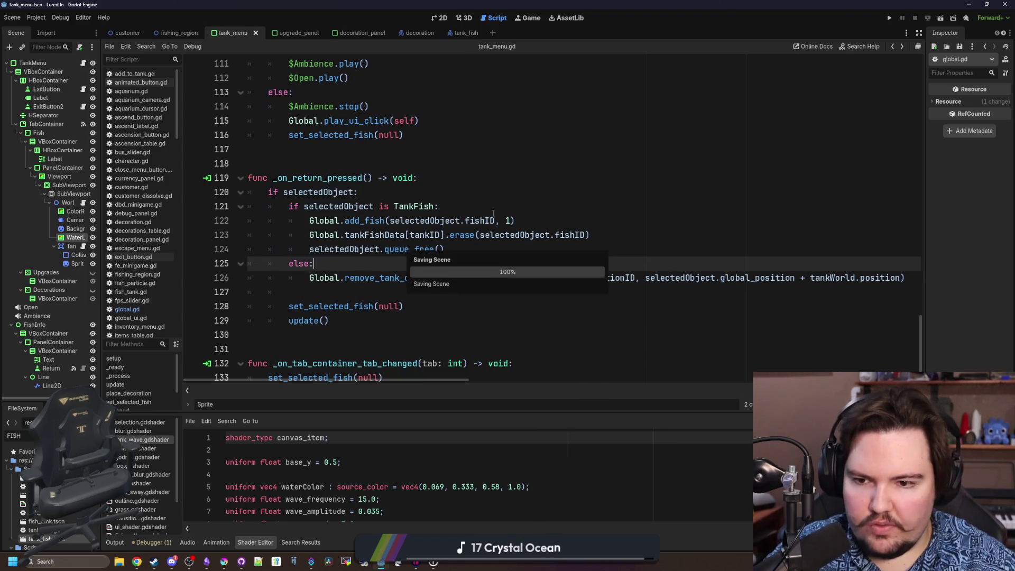
# Run the game, dismiss Welcome Back, and return to tank_world.gd with a wider Scene dock.
pyautogui.click(887, 17)
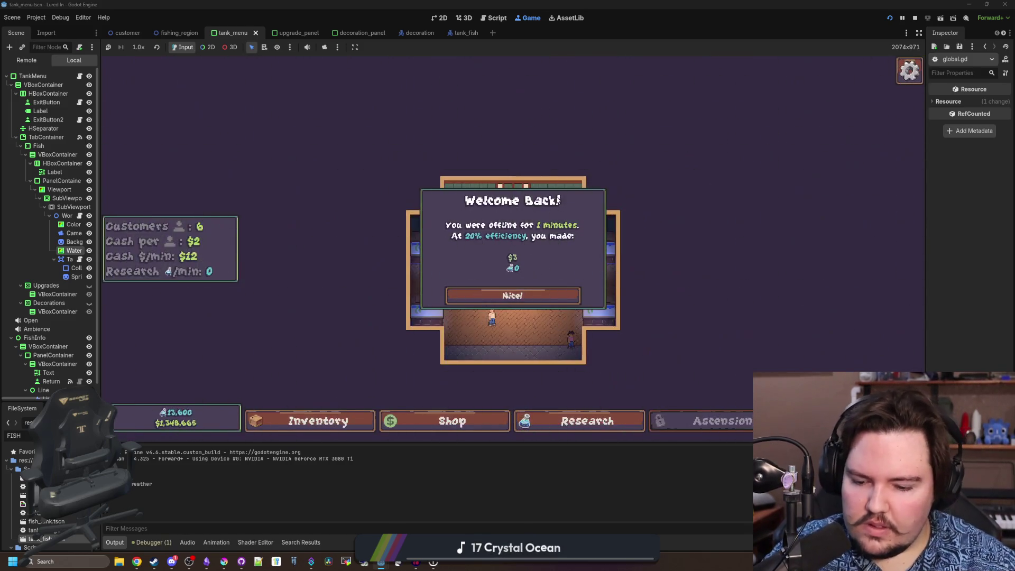
pyautogui.click(512, 294)
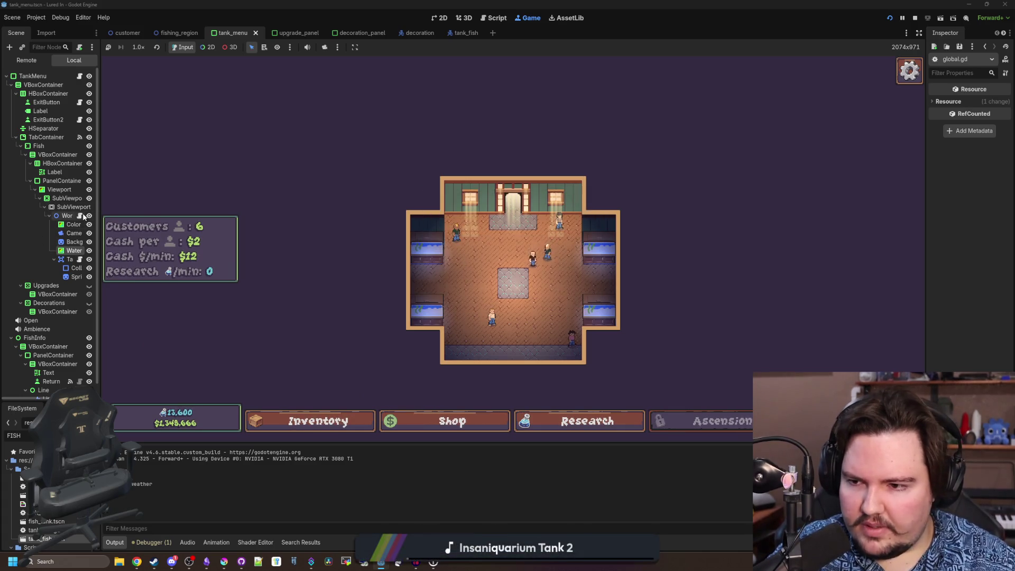
pyautogui.hotkey('ctrl', 'F3')
pyautogui.click(595, 288)
pyautogui.moveTo(101, 289); pyautogui.dragTo(134, 229)
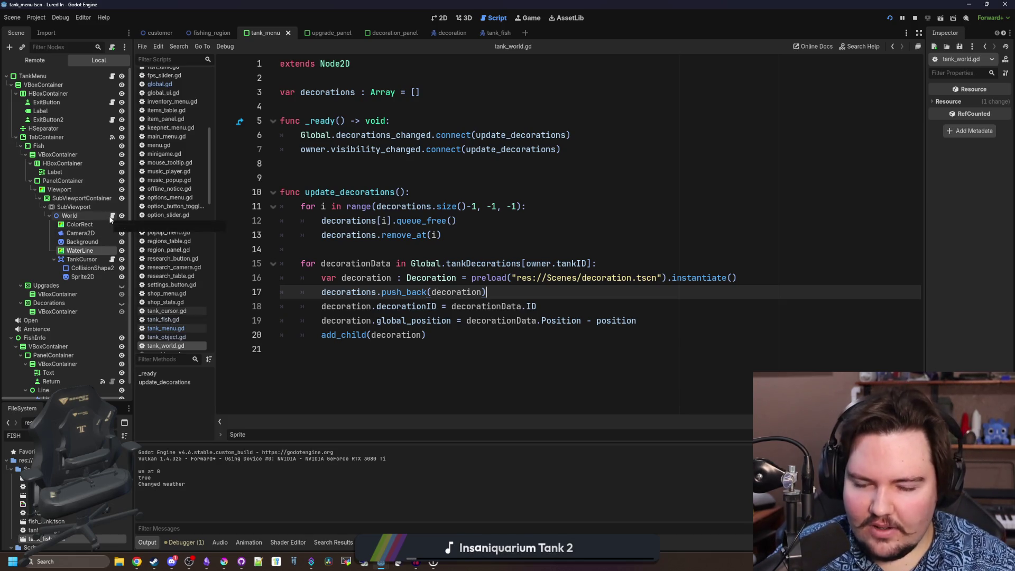
pyautogui.press('Up')
pyautogui.press('Up')
pyautogui.press('Up')
pyautogui.click(112, 76)
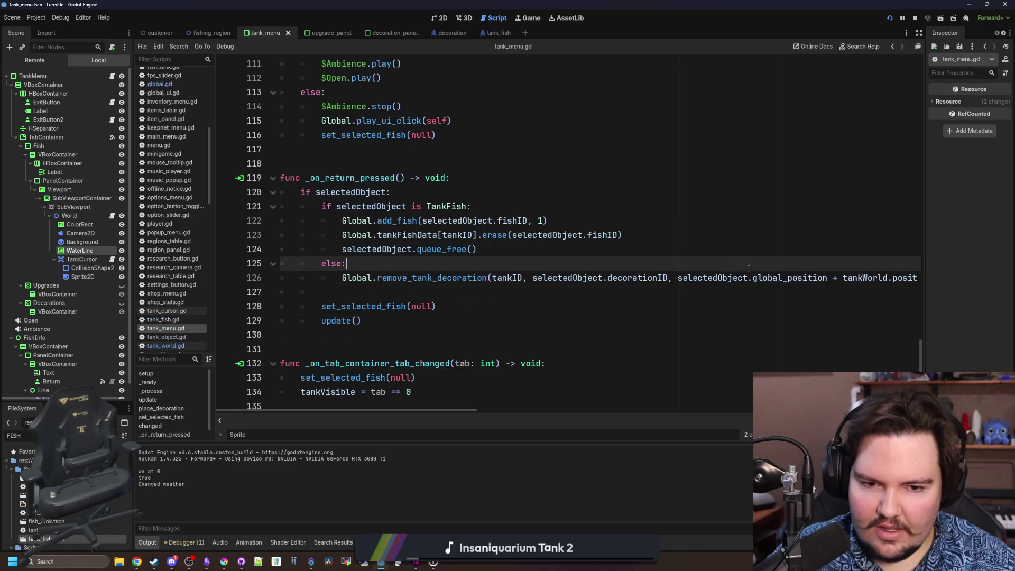
pyautogui.click(835, 278)
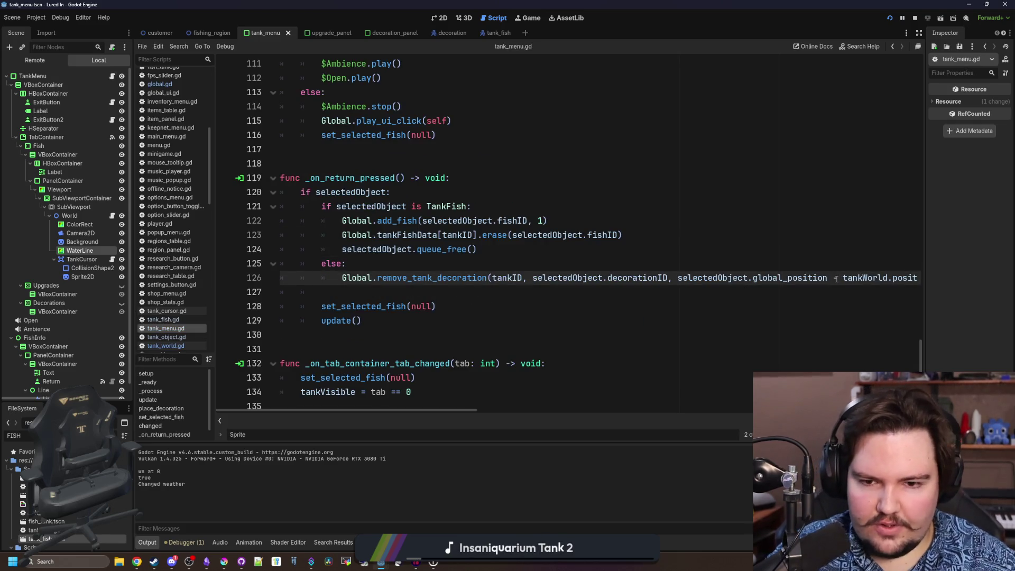
pyautogui.click(893, 46)
pyautogui.click(529, 17)
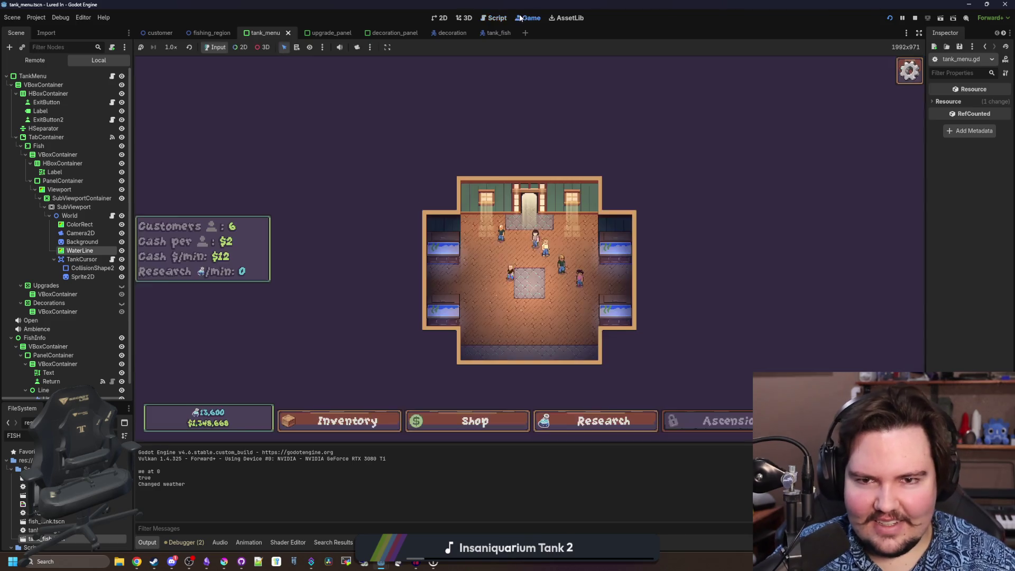
pyautogui.click(487, 290)
pyautogui.click(486, 290)
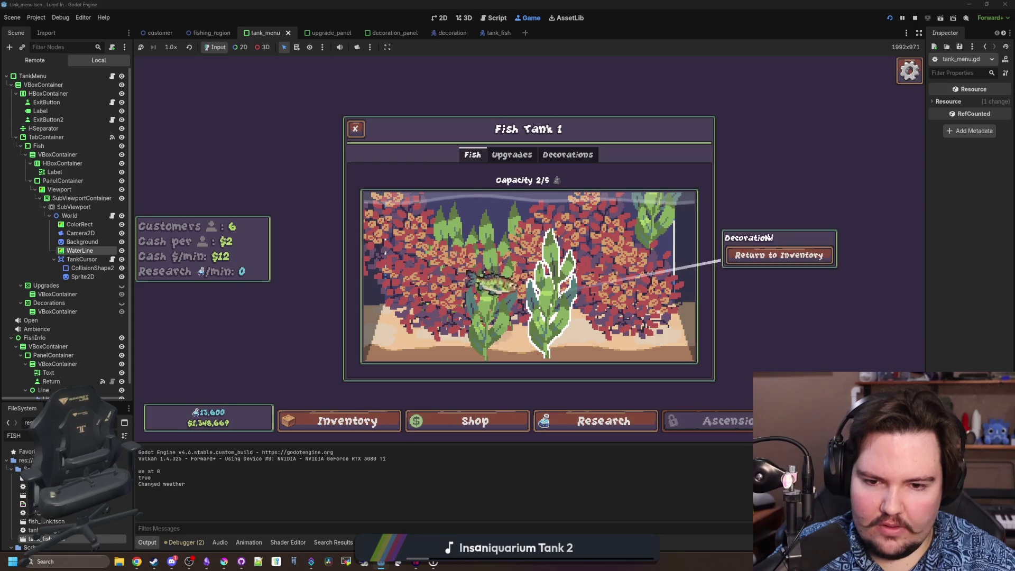
pyautogui.click(618, 259)
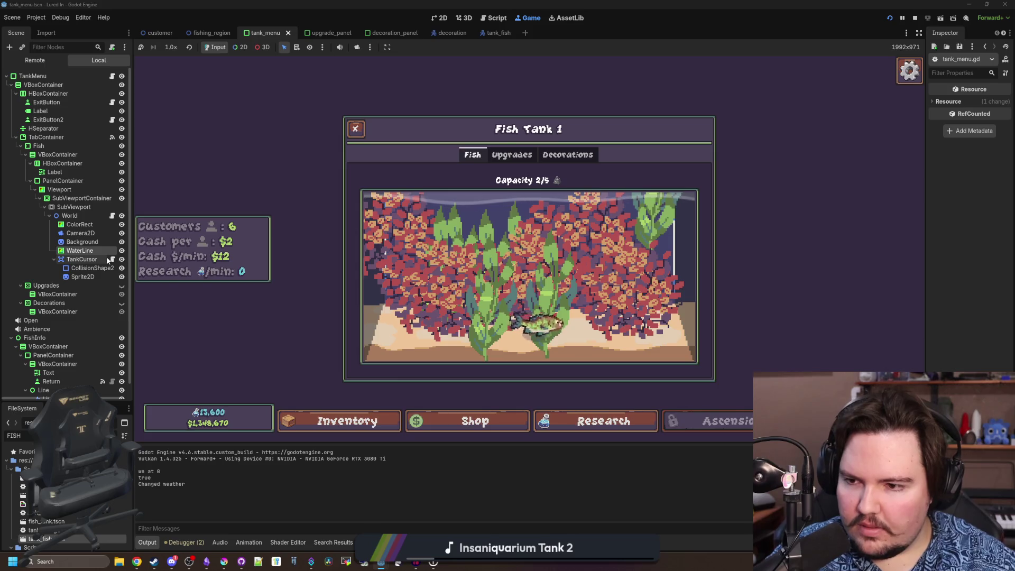
pyautogui.click(111, 216)
pyautogui.click(615, 228)
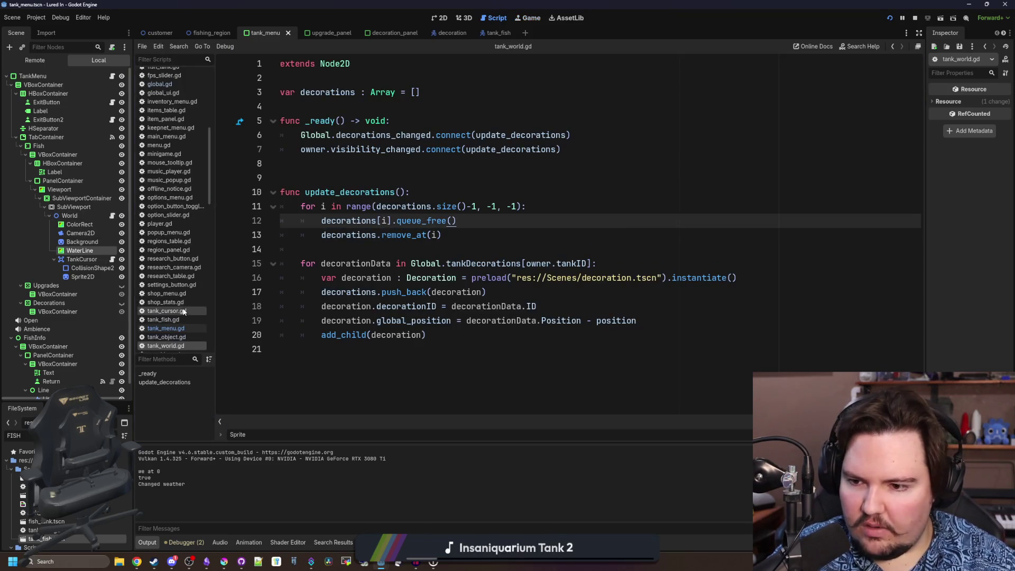
# Browse the tank cursor and tank_menu scripts, then jump to remove_tank_decoration in global.gd.
pyautogui.click(112, 260)
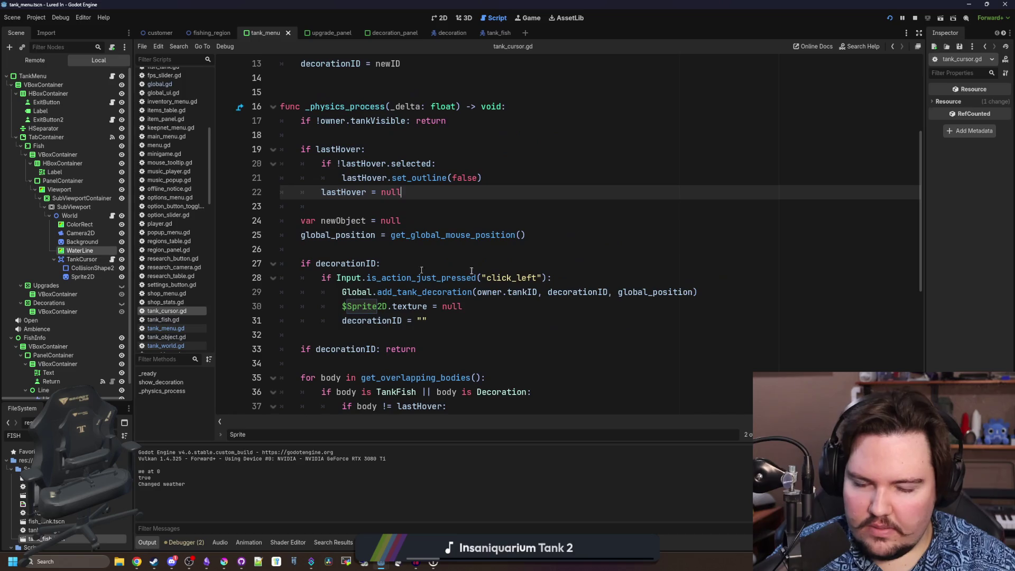
pyautogui.click(467, 251)
pyautogui.scroll(-6, 449, 292)
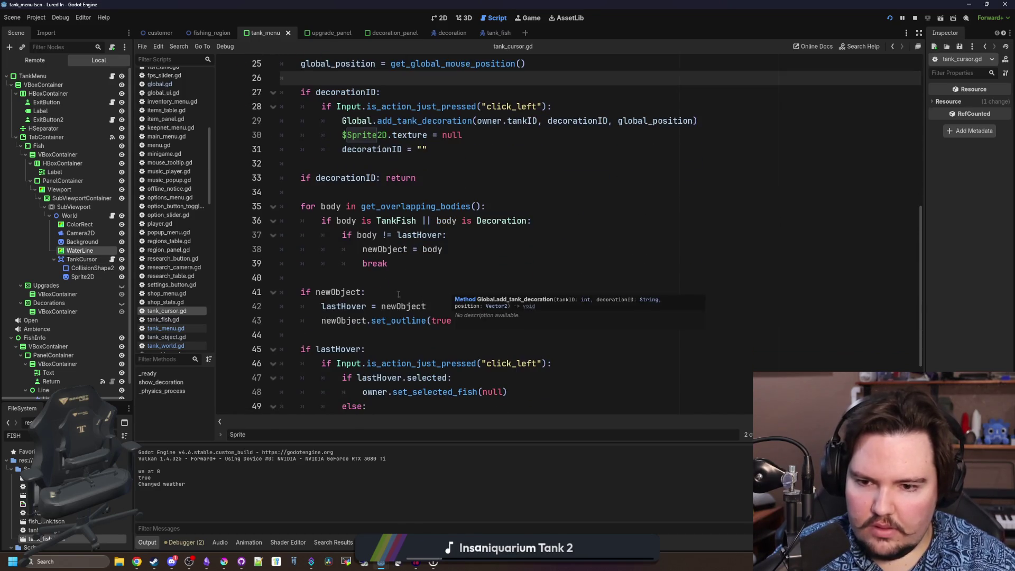
pyautogui.click(112, 76)
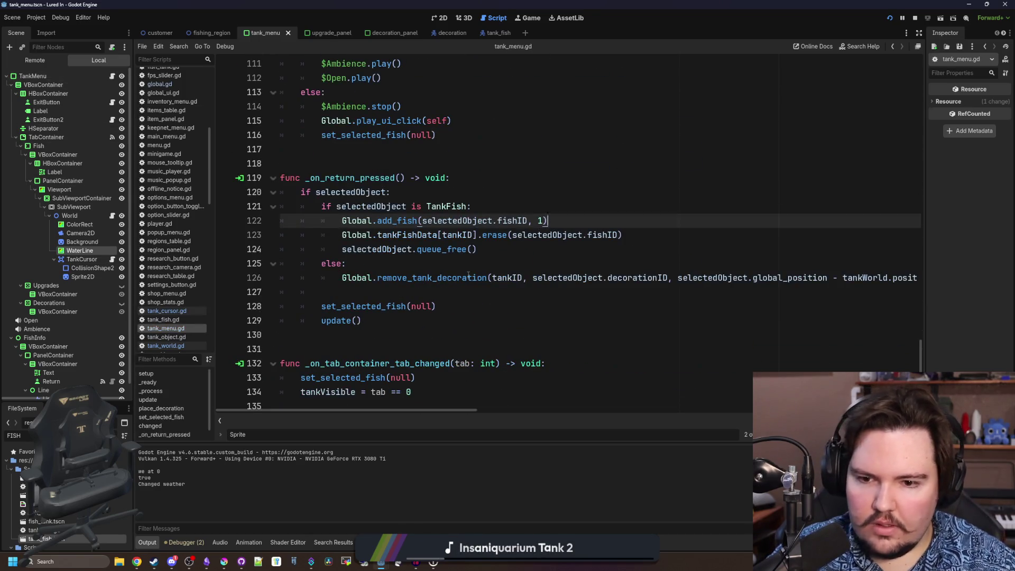
pyautogui.keyDown('ctrl'); pyautogui.click(461, 278); pyautogui.keyUp('ctrl')
pyautogui.click(477, 293)
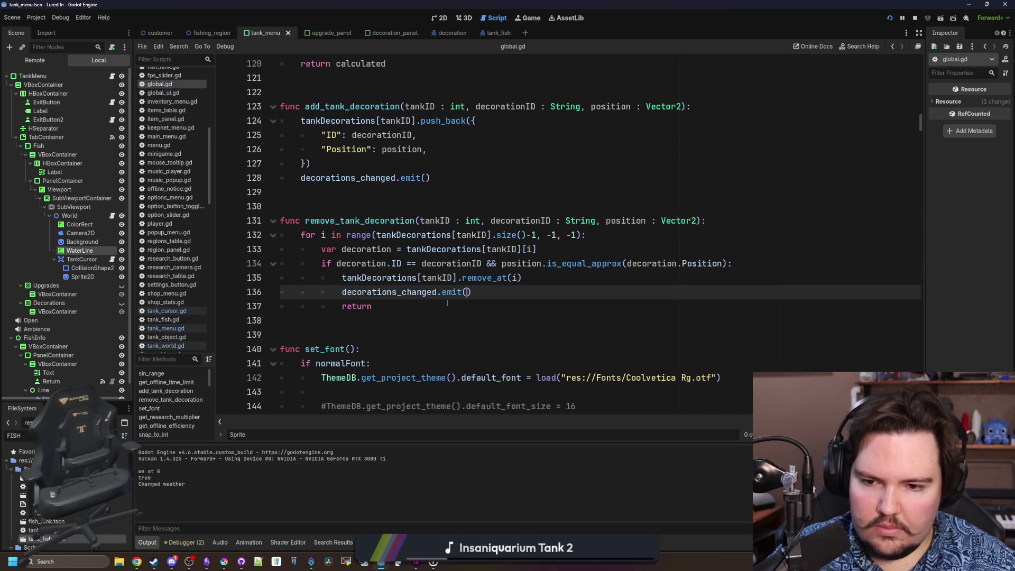
pyautogui.press('Down')
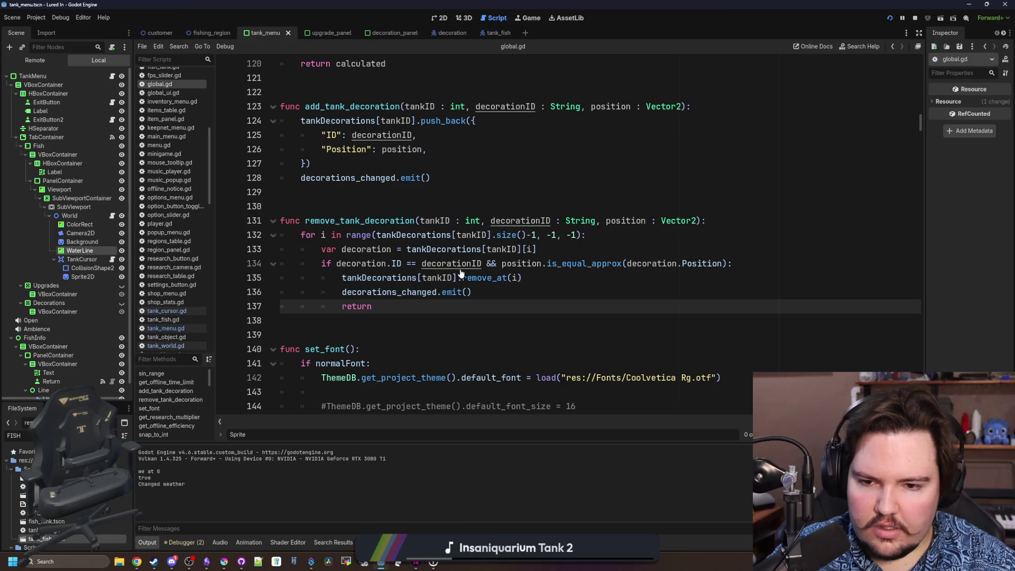
# Replace the && with a nested if on position and indent the body beneath it.
pyautogui.click(730, 259)
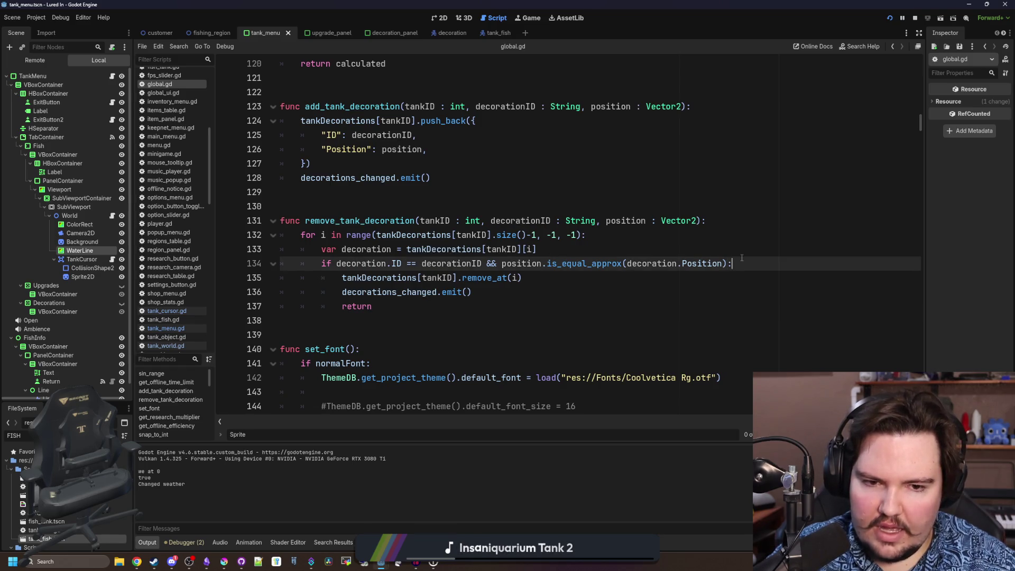
pyautogui.click(592, 247)
pyautogui.press('Return')
pyautogui.press('Return')
pyautogui.press('Up')
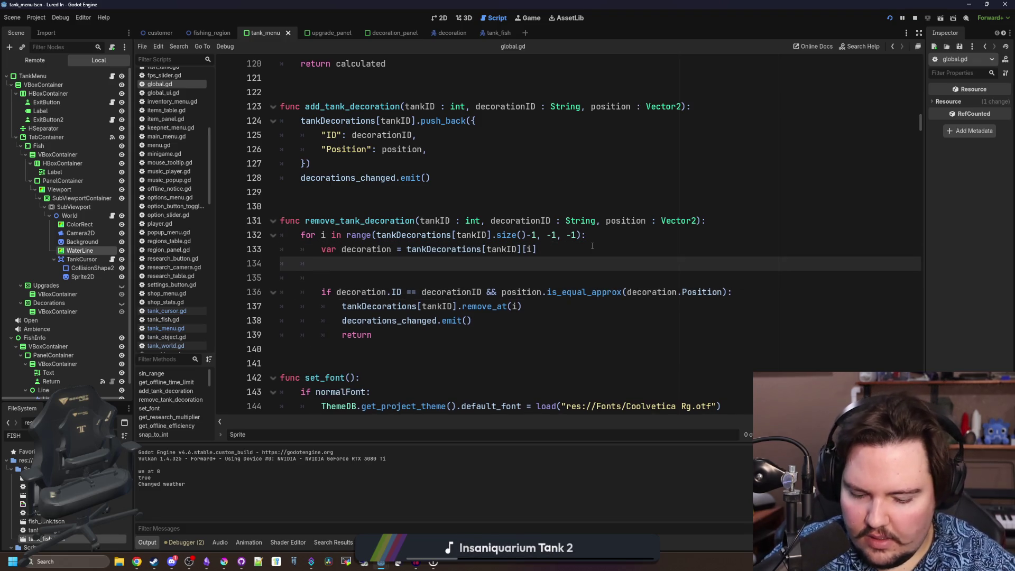
pyautogui.click(502, 292)
pyautogui.press('BackSpace')
pyautogui.press('BackSpace')
pyautogui.press('BackSpace')
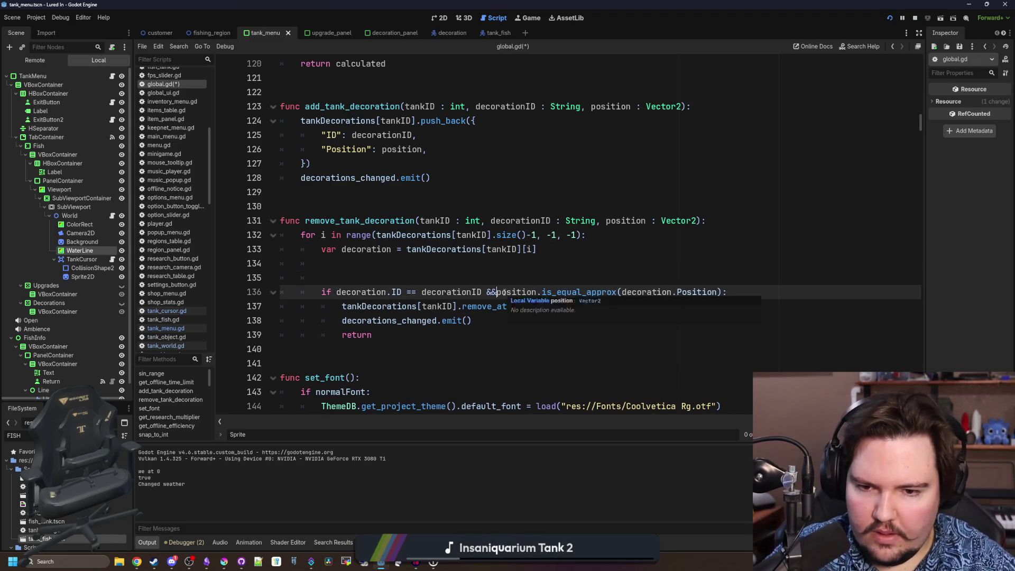
pyautogui.write(':')
pyautogui.press('Return')
pyautogui.write('if')
pyautogui.moveTo(402, 350); pyautogui.dragTo(280, 320)
pyautogui.press('Tab')
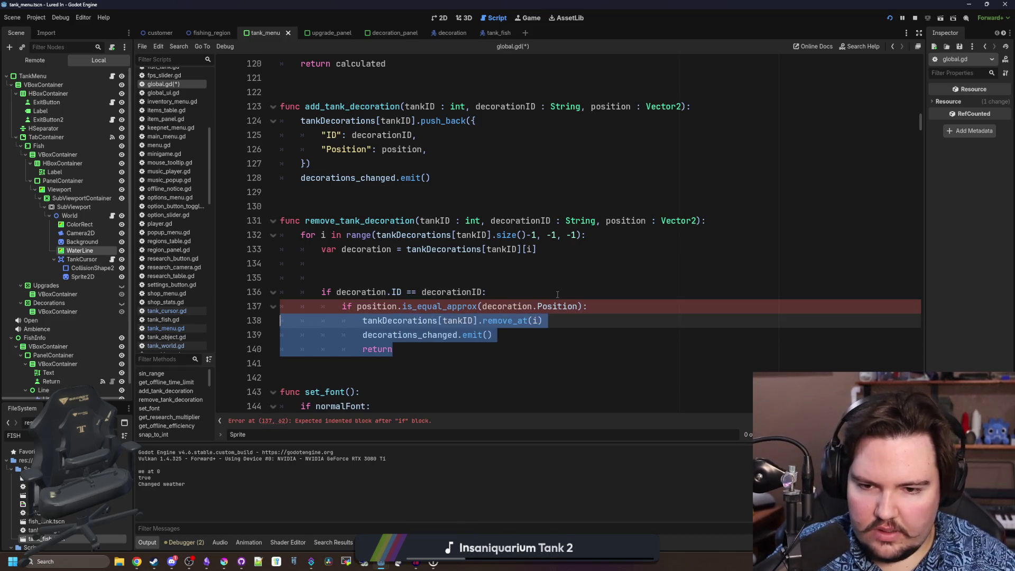
# Add print("hja") under the ID check and run the project with F5.
pyautogui.click(550, 298)
pyautogui.press('Return')
pyautogui.write('print("hja')
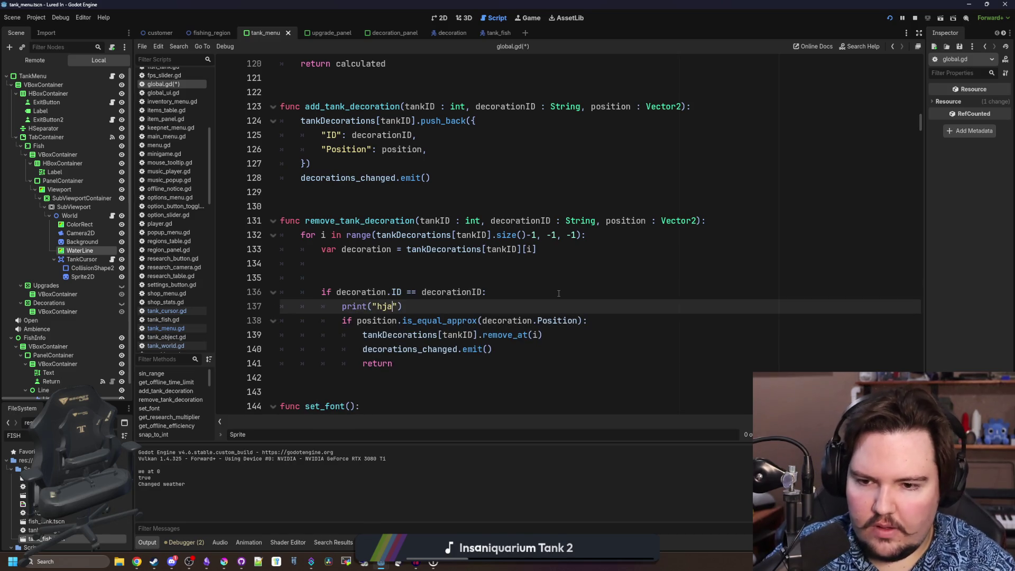
pyautogui.click(559, 293)
pyautogui.press('F5')
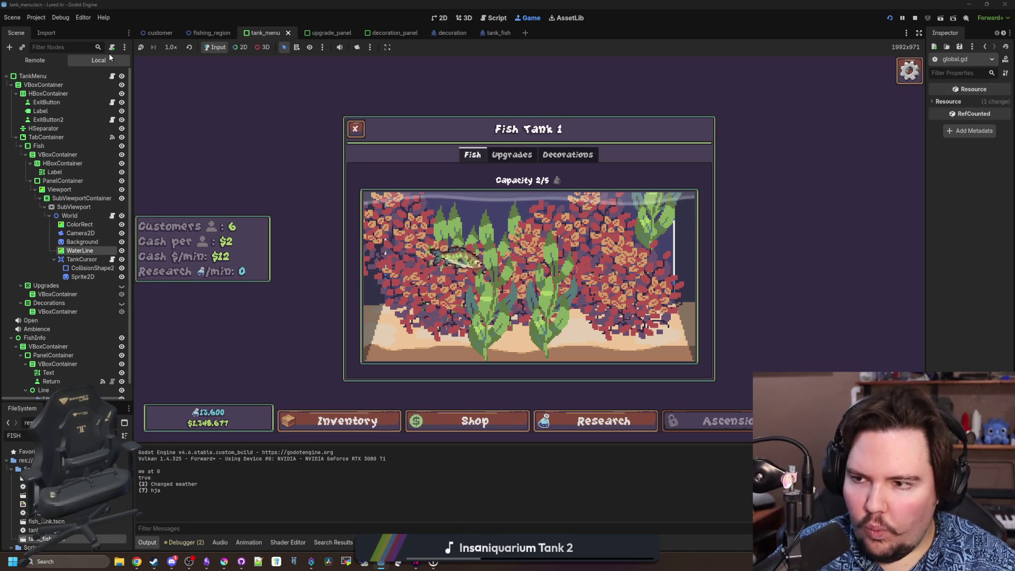
# Leave the game and review the else branch around line 126 of tank_menu.gd.
pyautogui.click(112, 75)
pyautogui.click(502, 290)
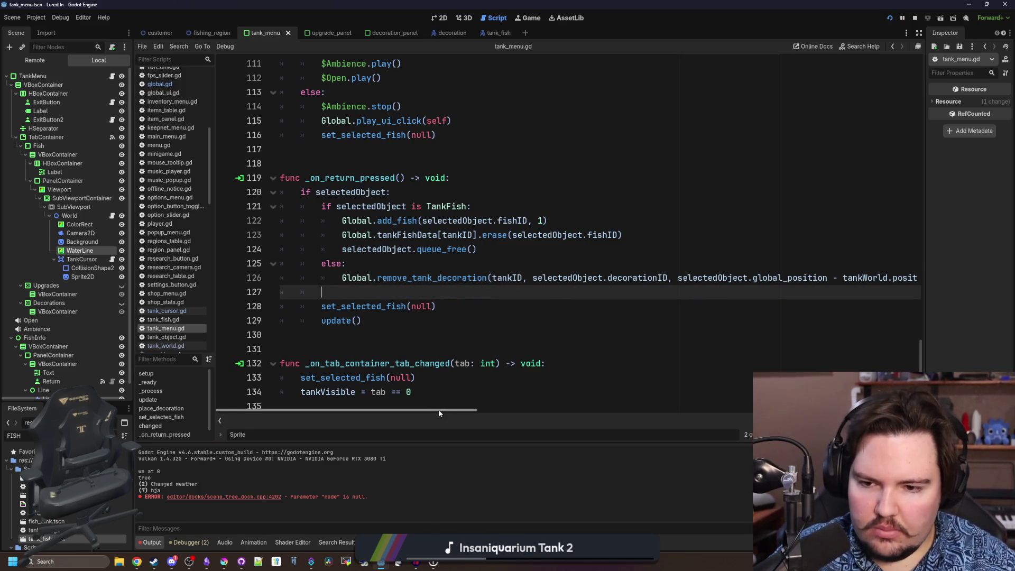
pyautogui.moveTo(438, 409); pyautogui.dragTo(452, 413)
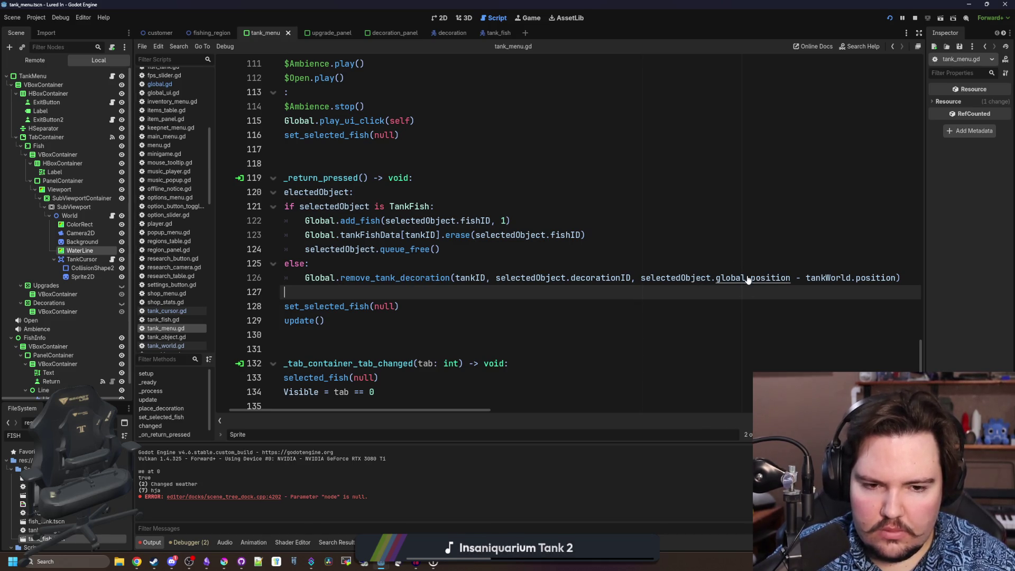
pyautogui.moveTo(450, 411)
pyautogui.mouseDown()
pyautogui.moveTo(471, 411)
pyautogui.moveTo(424, 391)
pyautogui.moveTo(452, 396)
pyautogui.mouseUp()
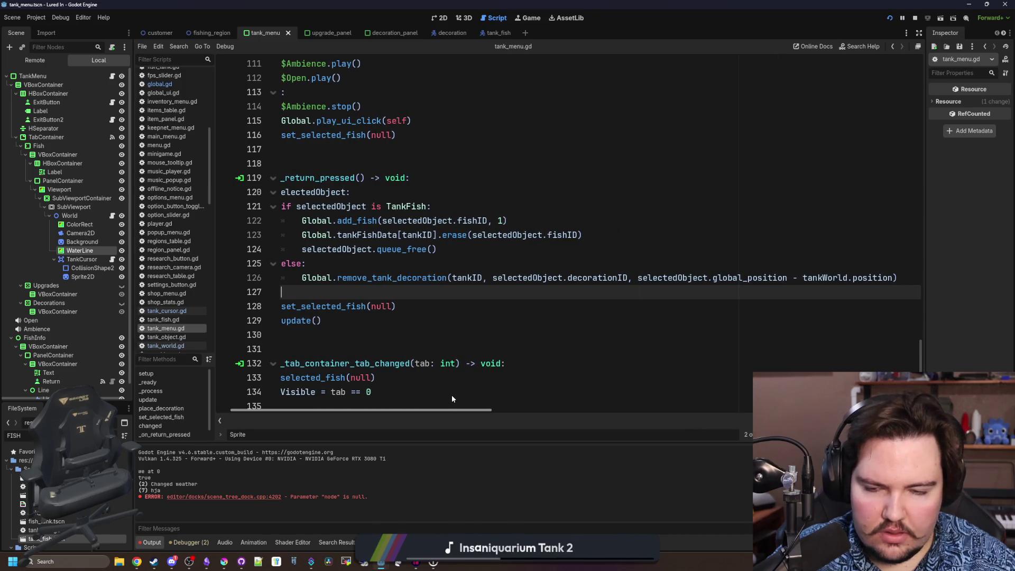
pyautogui.click(481, 334)
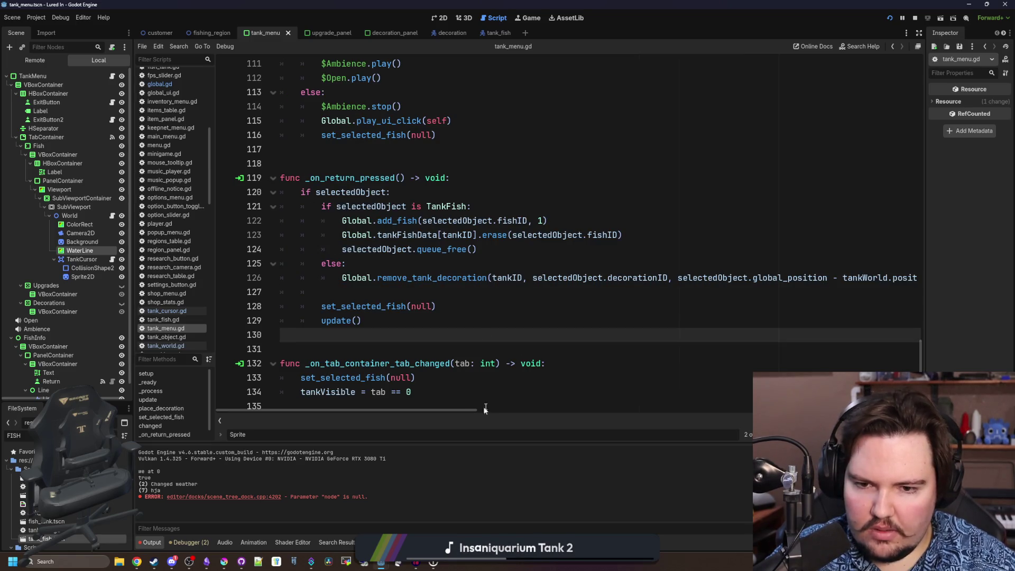
pyautogui.click(452, 264)
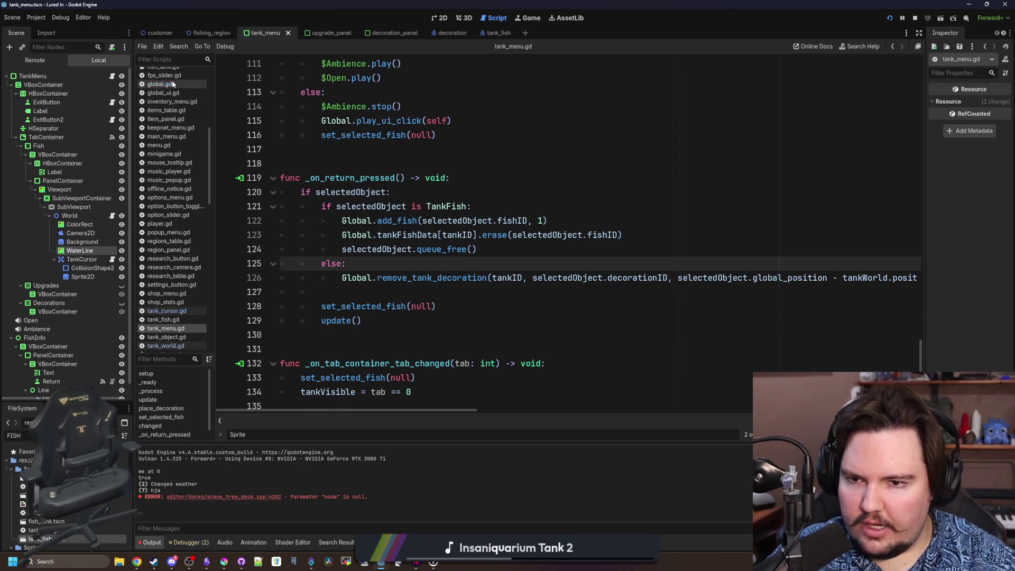
# Open global.gd and scroll up to its variable declarations.
pyautogui.click(171, 83)
pyautogui.click(369, 195)
pyautogui.click(371, 262)
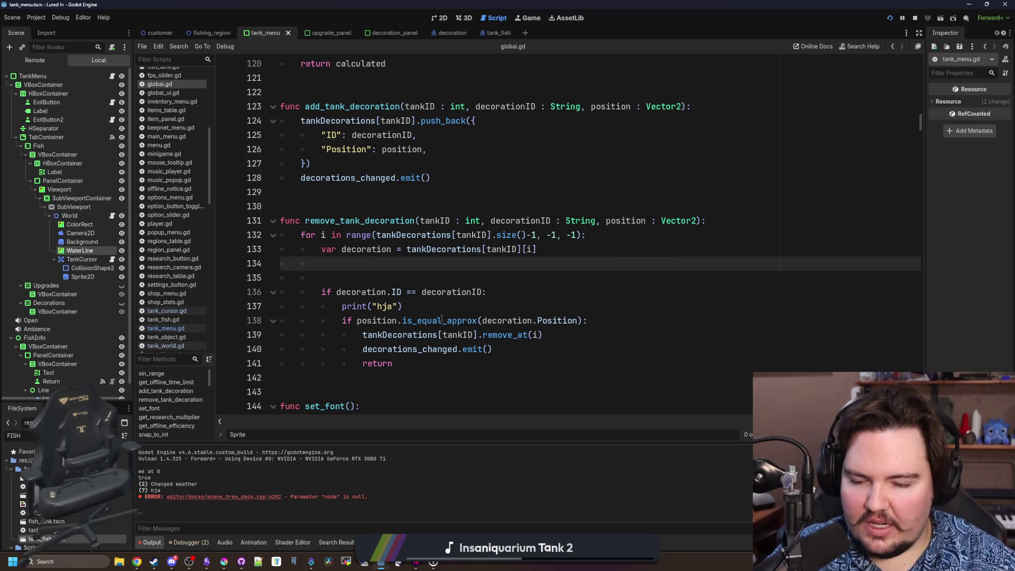
pyautogui.moveTo(401, 332)
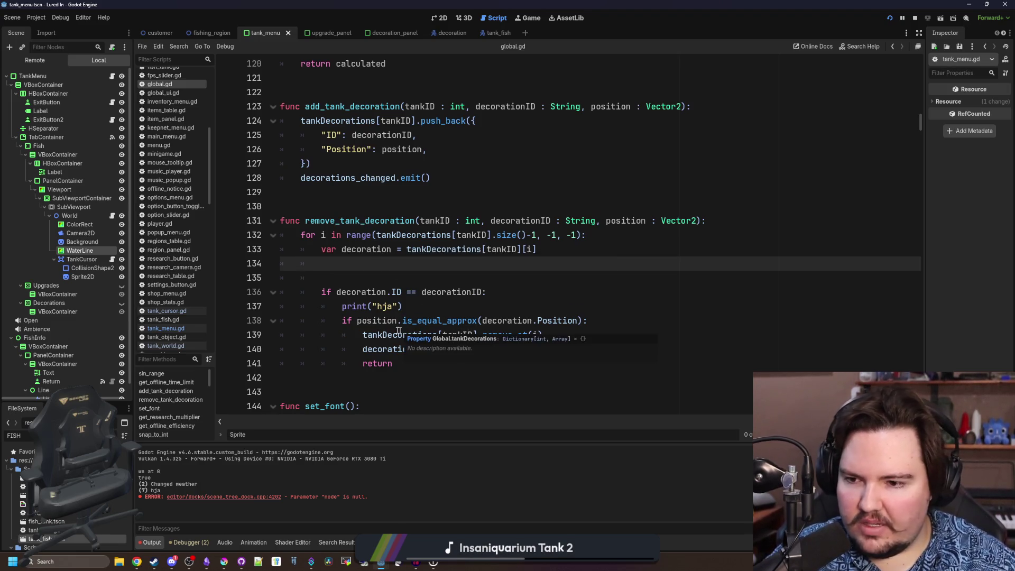
pyautogui.scroll(20, 476, 238)
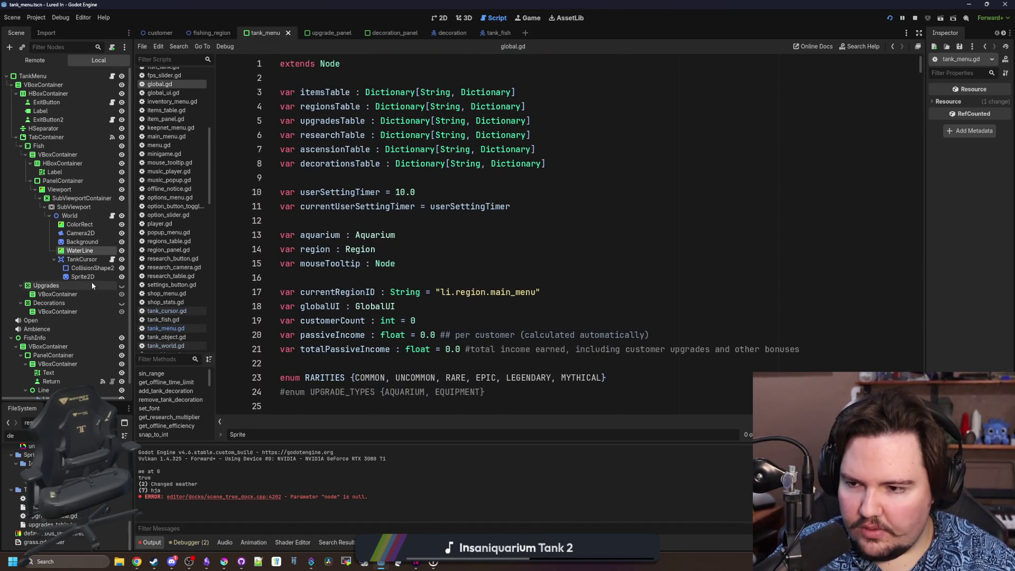
pyautogui.click(111, 217)
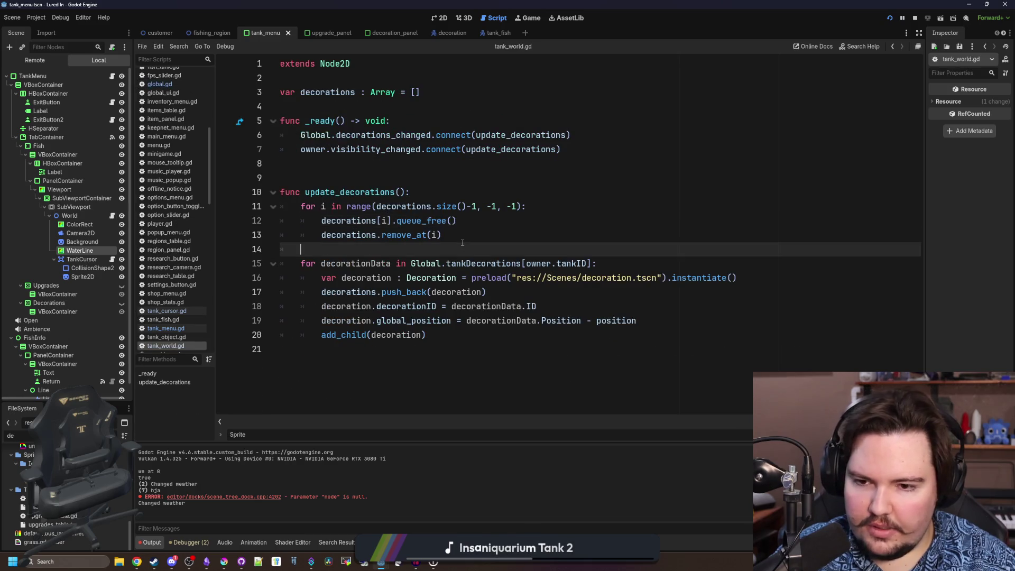
# Add decoration.data = decorationData after line 17 in tank_world.gd.
pyautogui.click(442, 306)
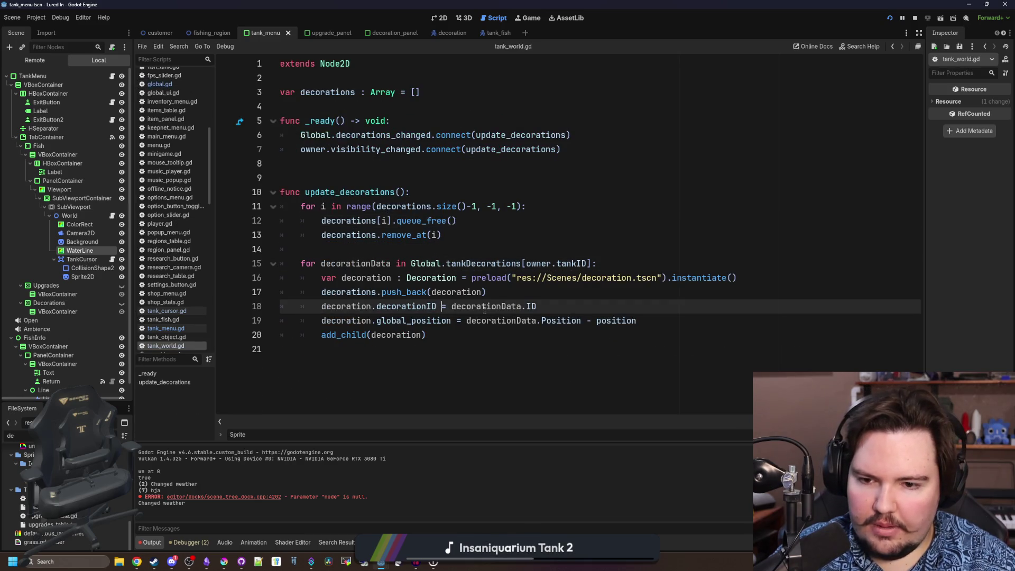
pyautogui.click(527, 292)
pyautogui.press('Return')
pyautogui.write('decoration.d')
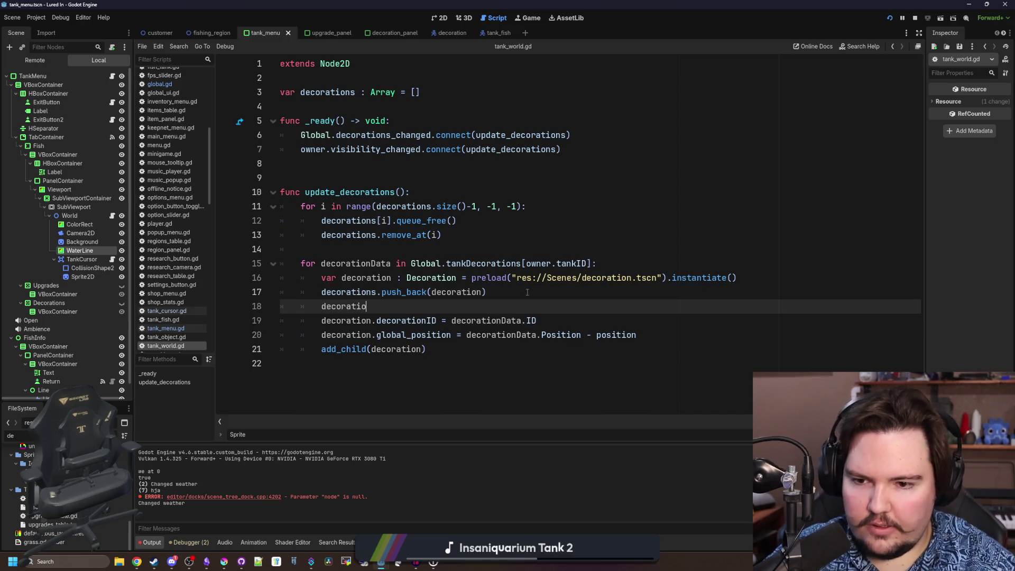
pyautogui.write('ata = decorationD')
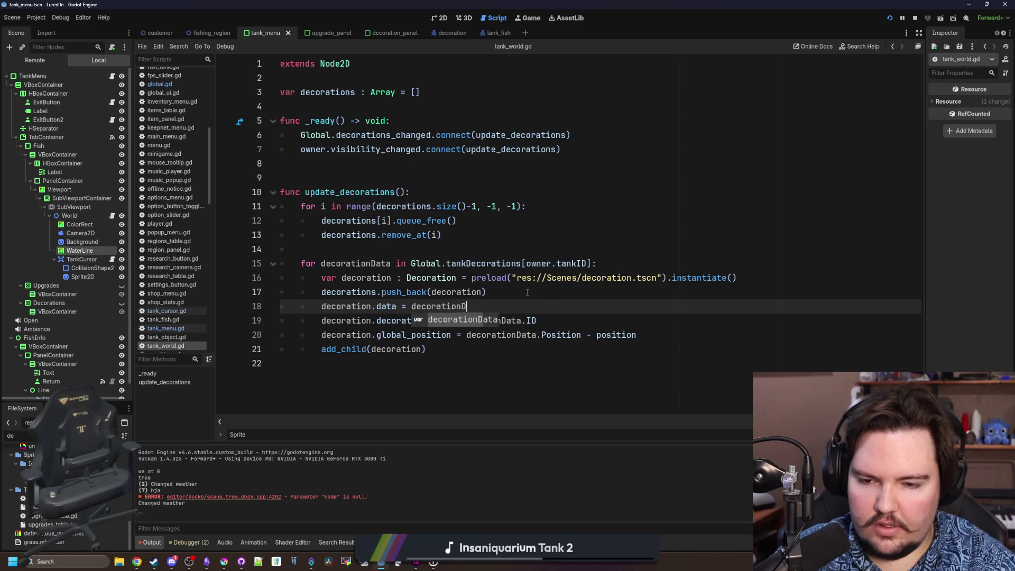
pyautogui.write('ata[')
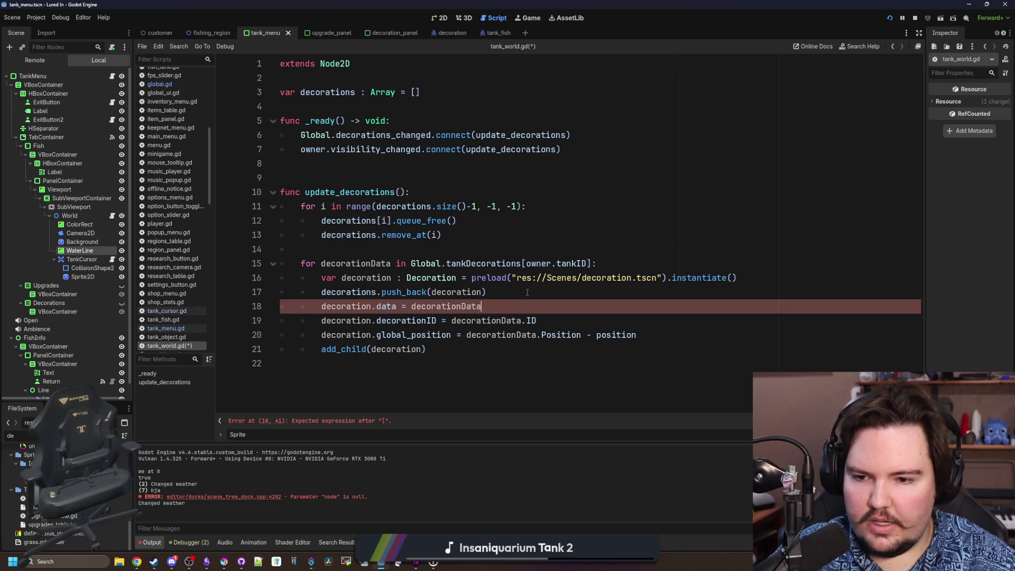
pyautogui.click(527, 292)
# Delete the decorationID assignment line and open decoration.gd from the preload path.
pyautogui.click(563, 325)
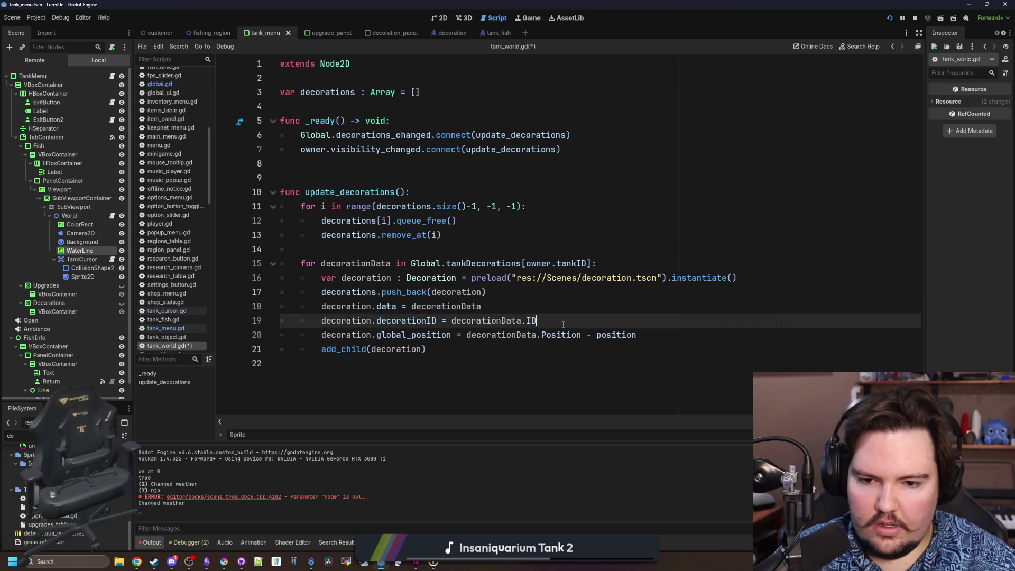
pyautogui.moveTo(654, 337); pyautogui.dragTo(280, 320)
pyautogui.click(543, 349)
pyautogui.moveTo(540, 322); pyautogui.dragTo(280, 320)
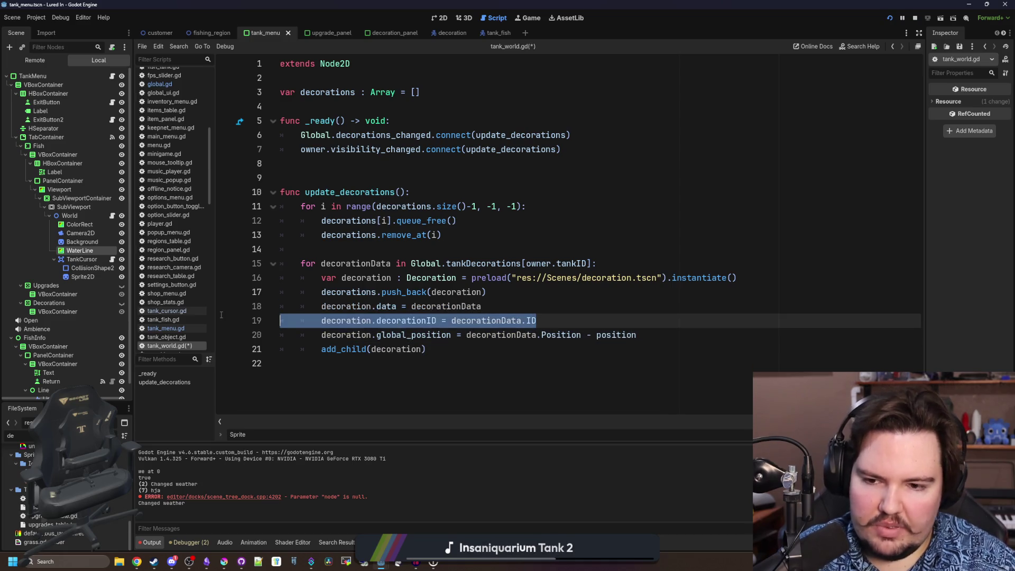
pyautogui.press('BackSpace')
pyautogui.press('BackSpace')
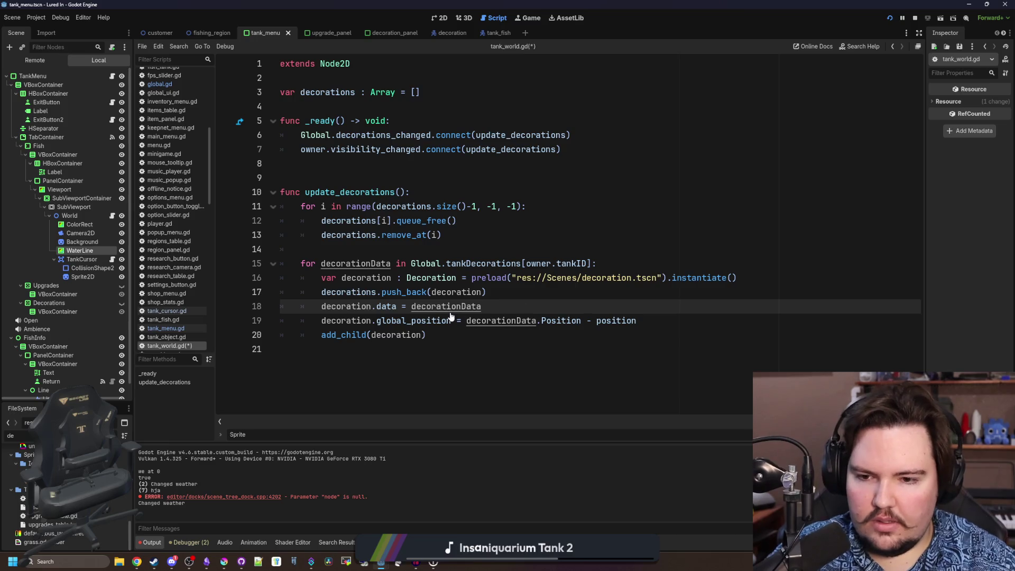
pyautogui.click(519, 292)
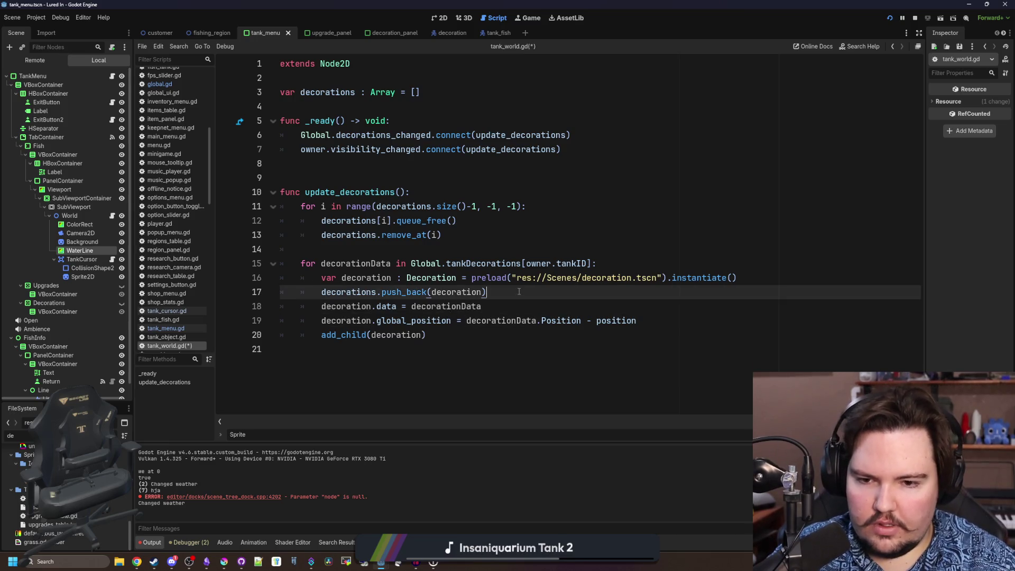
pyautogui.click(483, 266)
pyautogui.keyDown('ctrl'); pyautogui.click(601, 280); pyautogui.keyUp('ctrl')
pyautogui.click(440, 95)
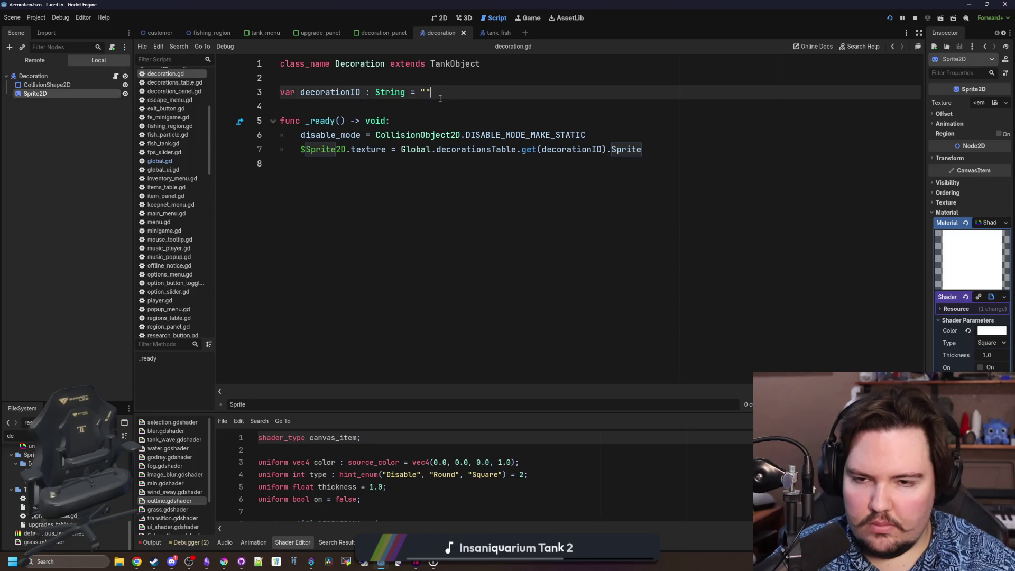
# Declare var data : Dictionary in decoration.gd and delete the disable_mode line.
pyautogui.press('Return')
pyautogui.write('var d')
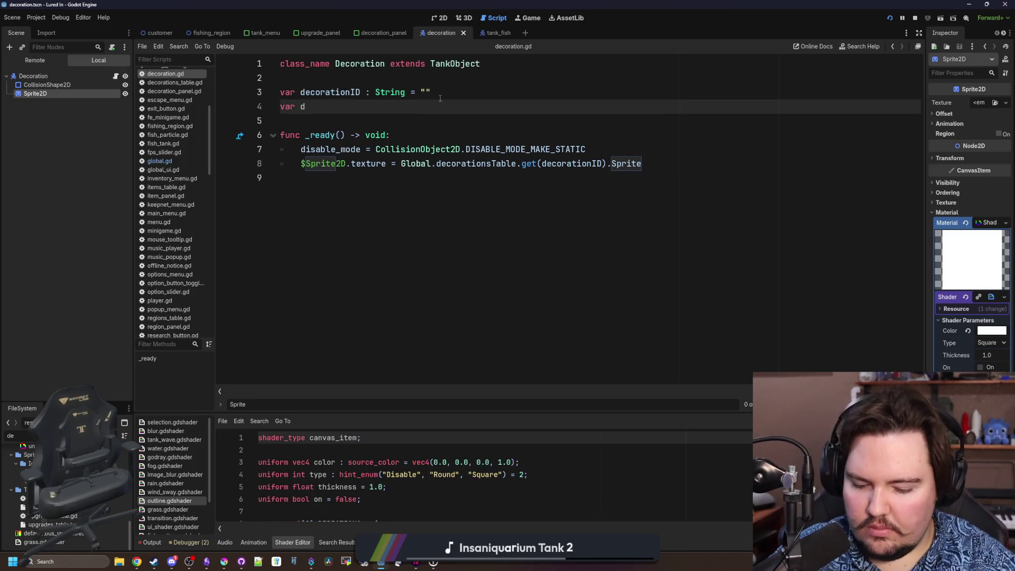
pyautogui.write('ary')
pyautogui.click(440, 99)
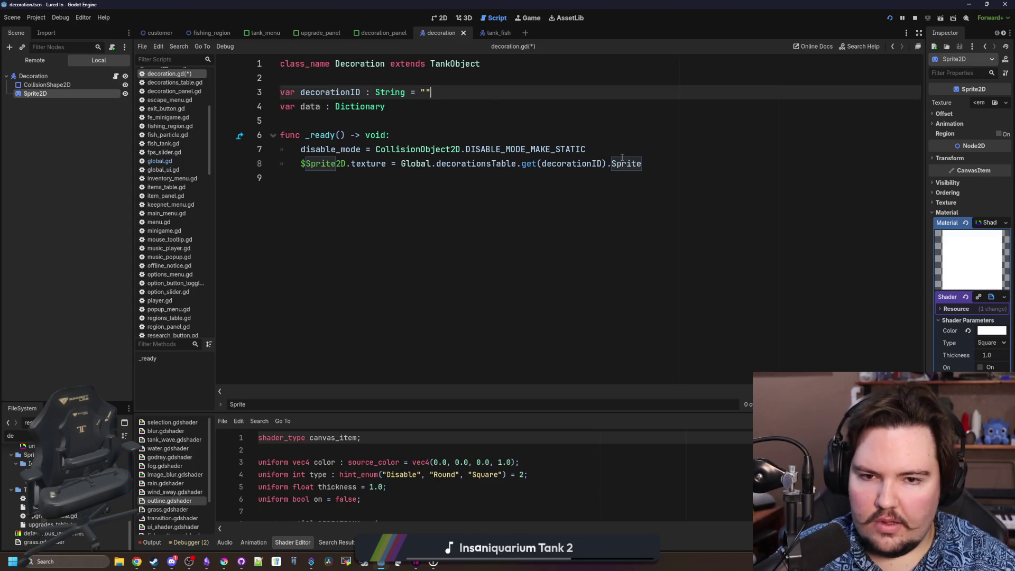
pyautogui.moveTo(611, 163); pyautogui.dragTo(521, 163)
pyautogui.moveTo(587, 149); pyautogui.dragTo(246, 153)
pyautogui.press('BackSpace')
pyautogui.press('BackSpace')
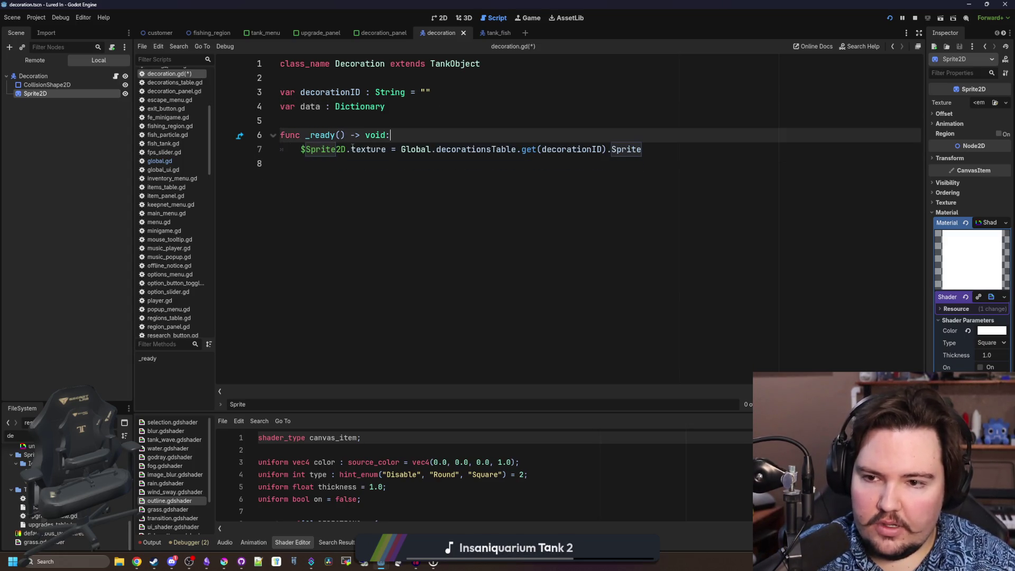
# Rename $Sprite2D to sprite and add decorationID = data.ID above the texture assignment.
pyautogui.click(347, 150)
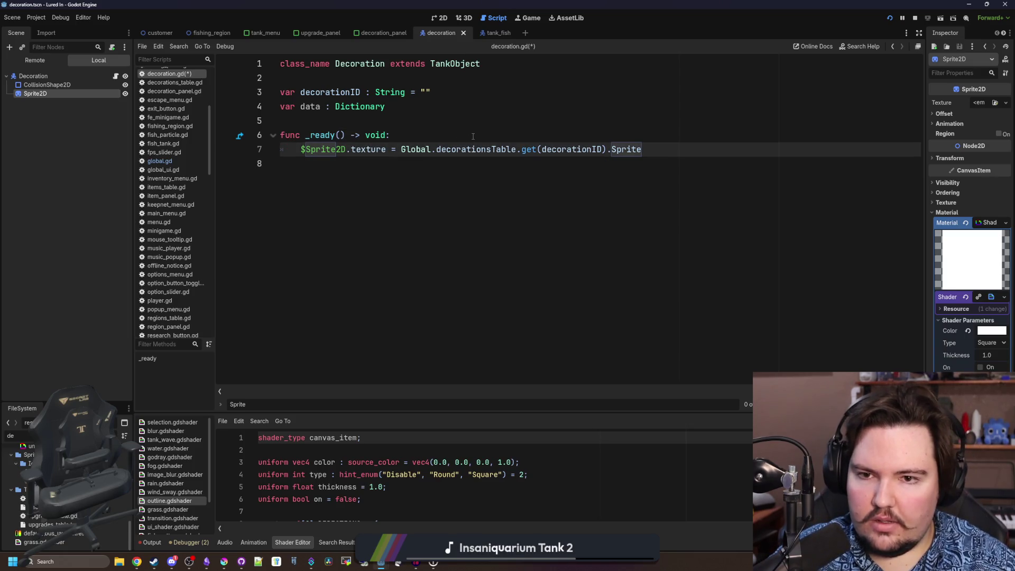
pyautogui.press('BackSpace')
pyautogui.press('BackSpace')
pyautogui.press('BackSpace')
pyautogui.write('sprite')
pyautogui.click(645, 153)
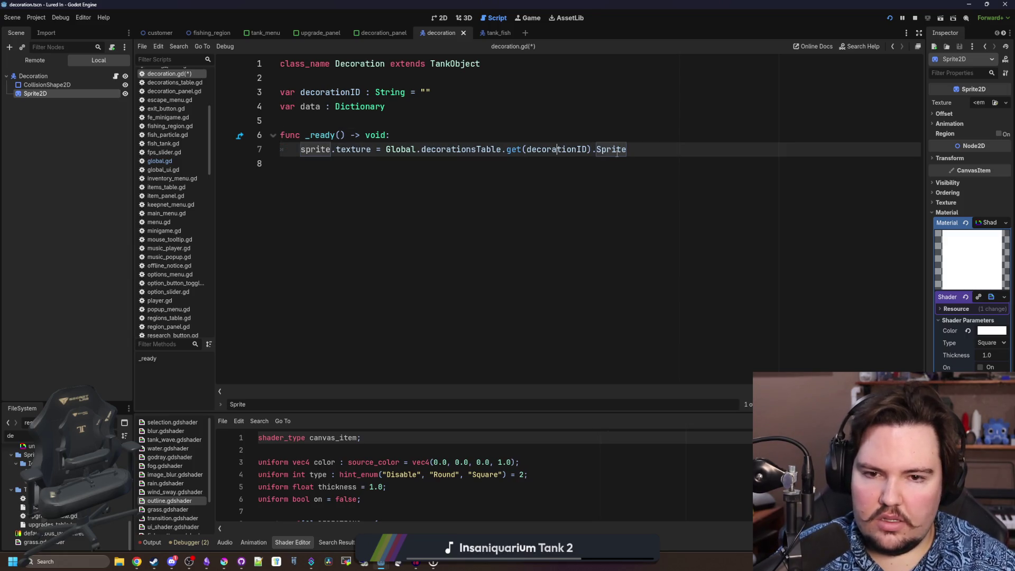
pyautogui.press('Return')
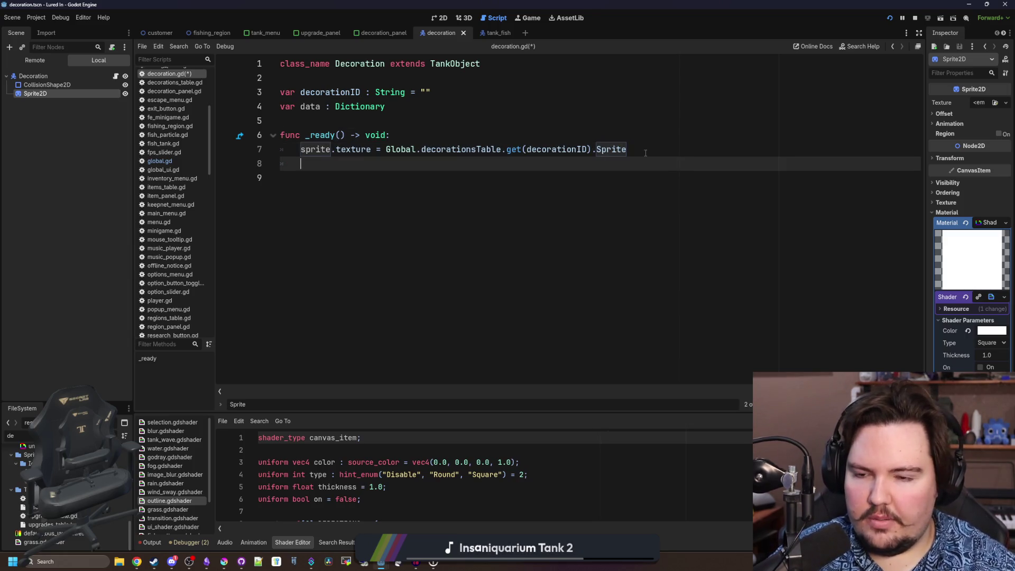
pyautogui.write('ata.')
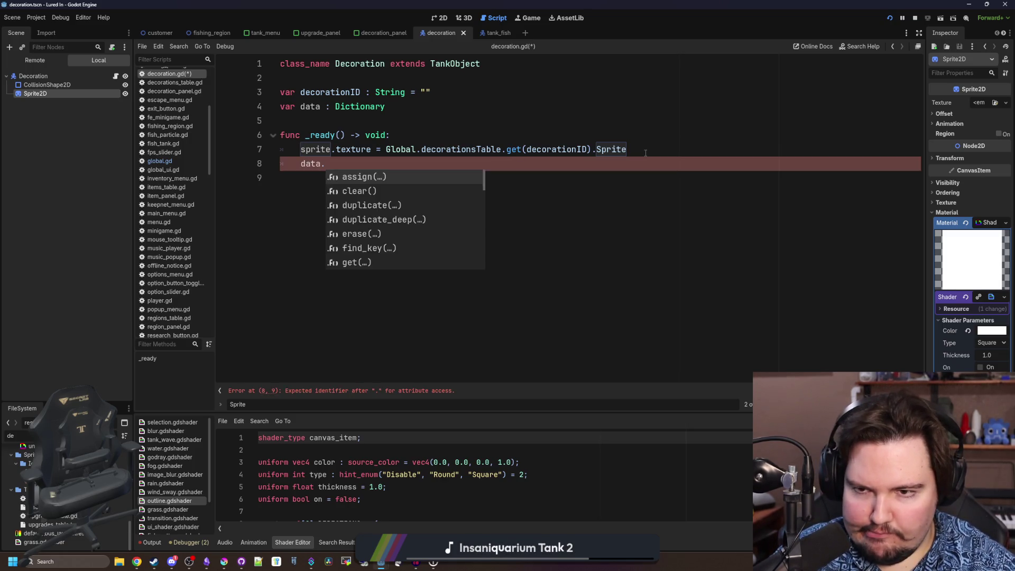
pyautogui.press('BackSpace')
pyautogui.press('BackSpace')
pyautogui.press('BackSpace')
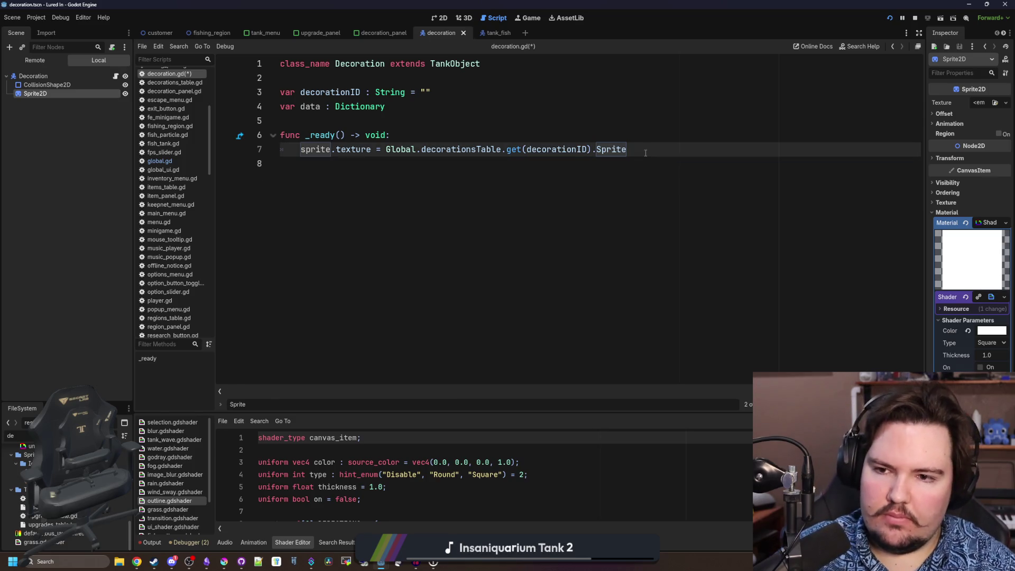
pyautogui.hotkey('alt', 'Up')
pyautogui.write('decorationID = ')
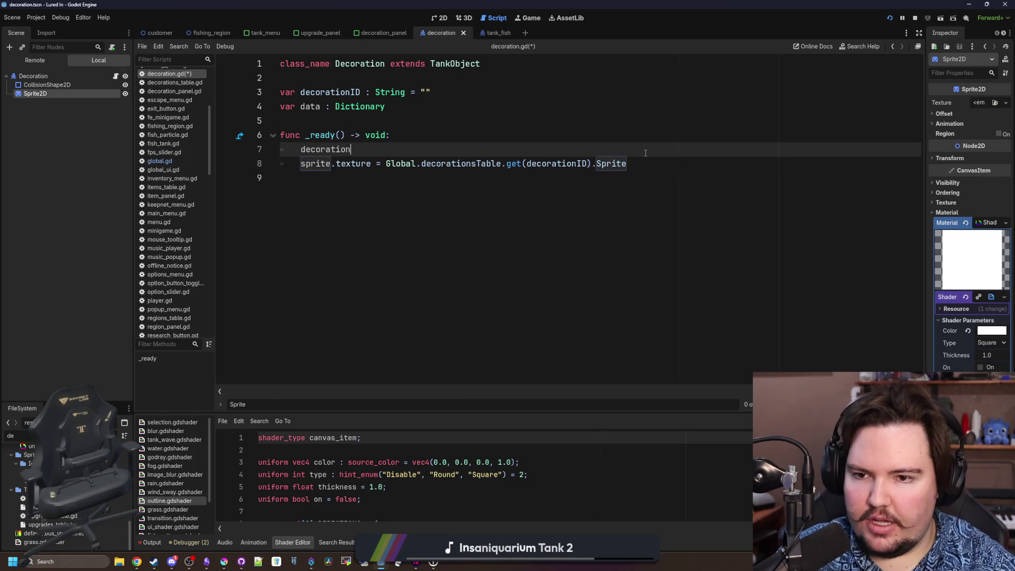
pyautogui.write('data.ID')
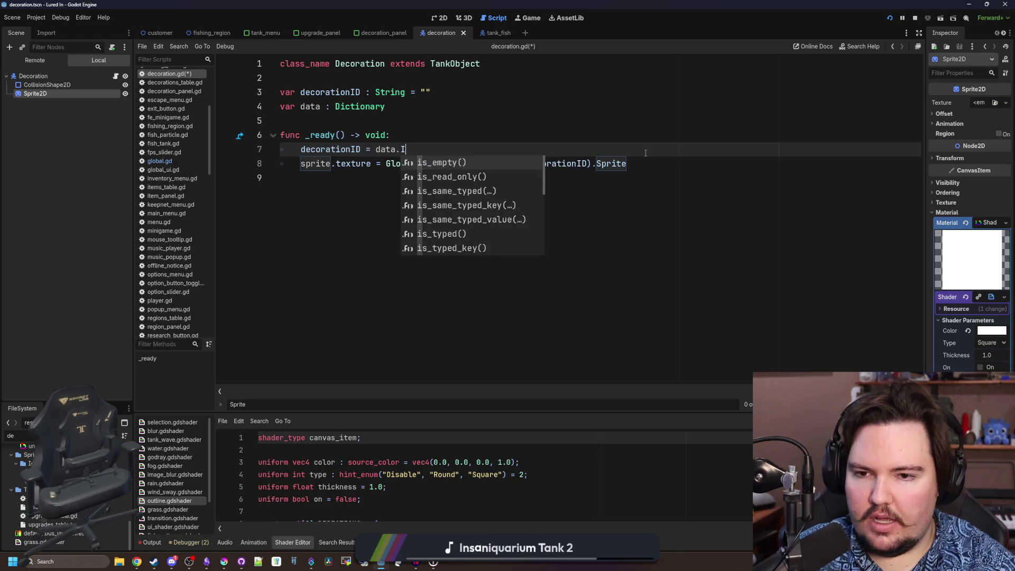
# Save decoration.gd and switch through the script tabs to tank_menu.gd.
pyautogui.hotkey('ctrl', 's')
pyautogui.press('Up')
pyautogui.press('Up')
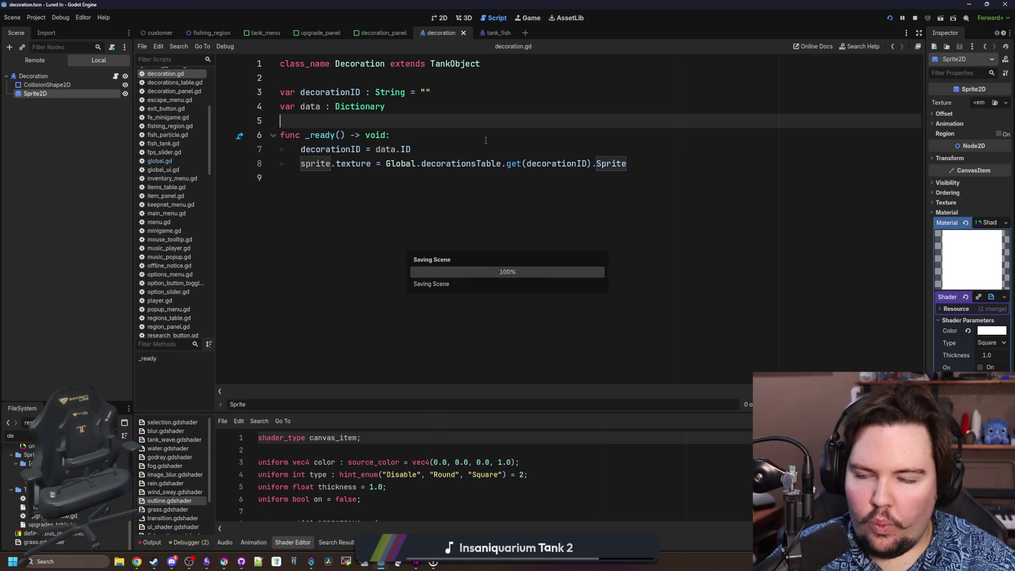
pyautogui.hotkey('ctrl', 's')
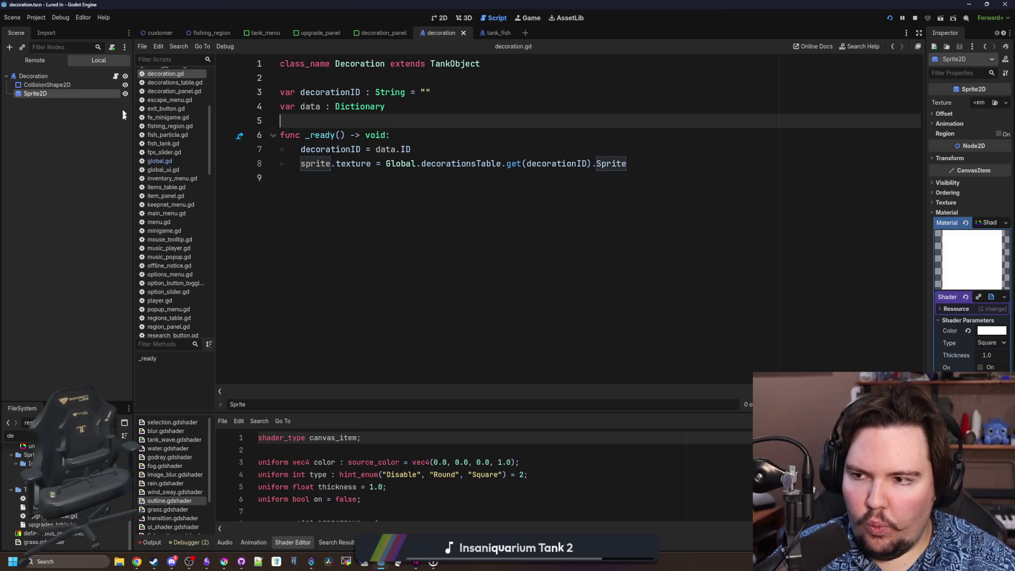
pyautogui.hotkey('ctrl', 's')
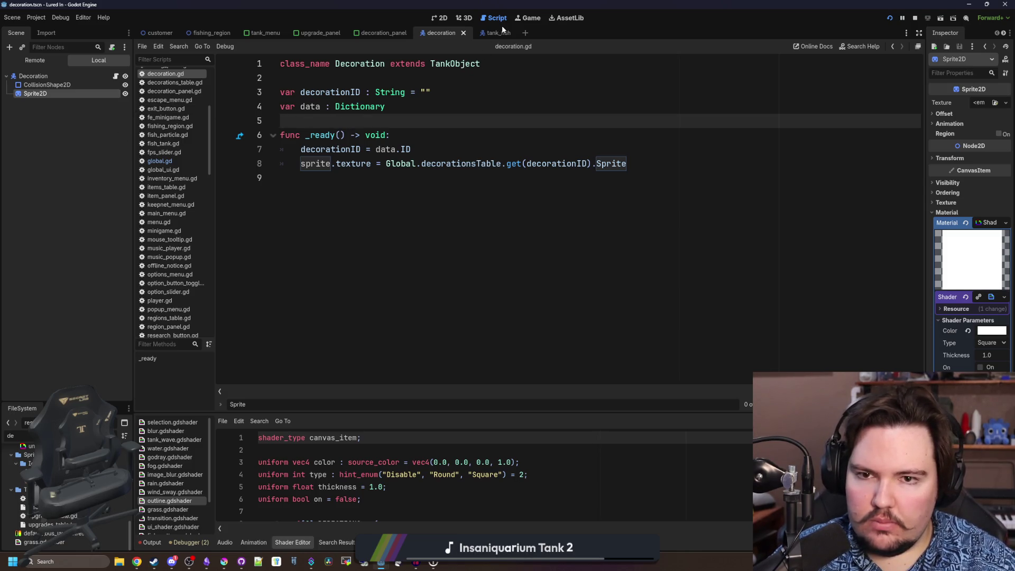
pyautogui.click(488, 33)
pyautogui.click(412, 164)
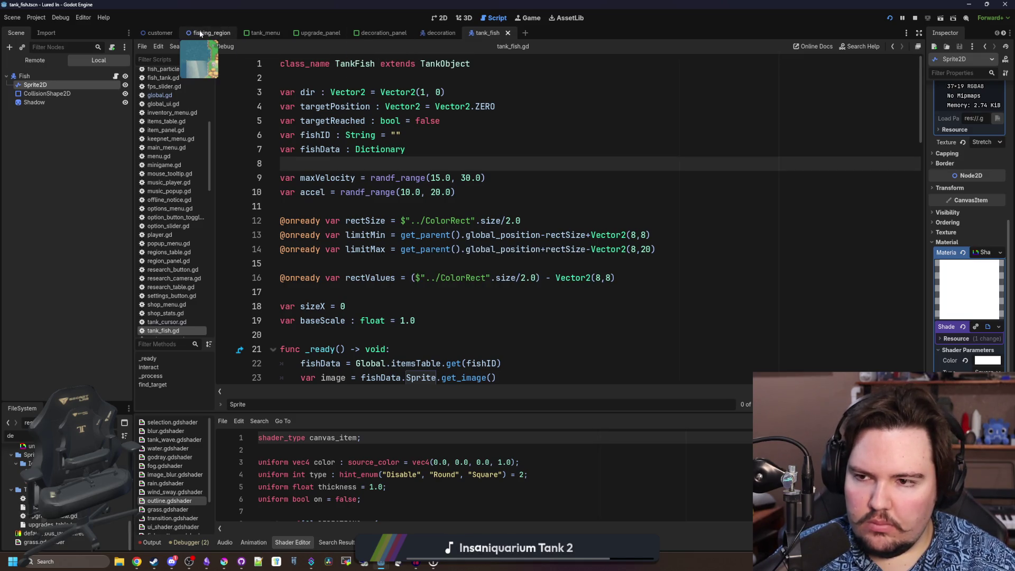
pyautogui.click(266, 33)
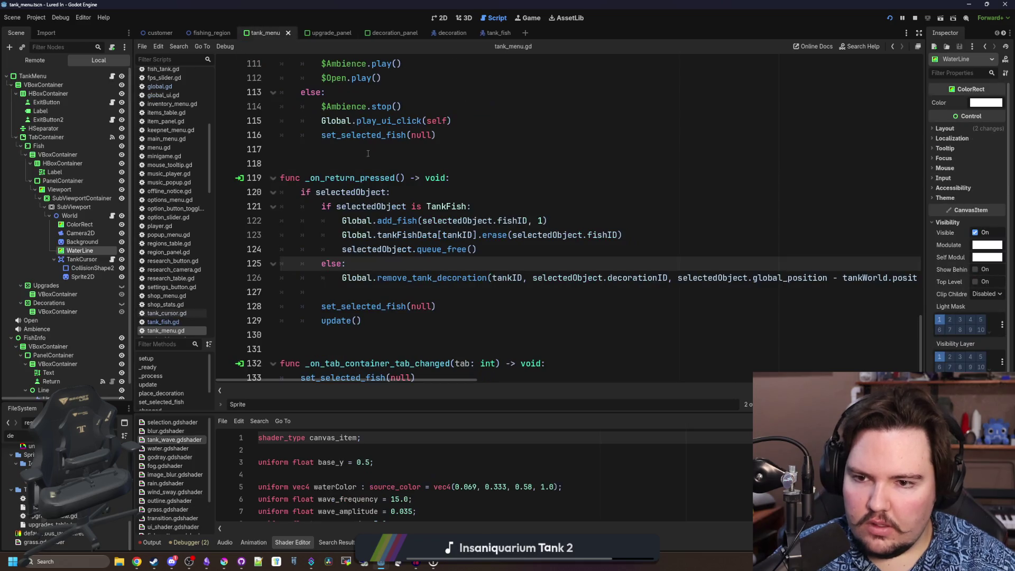
# Save tank_menu.gd and jump from the else branch to remove_tank_decoration's definition.
pyautogui.click(431, 149)
pyautogui.hotkey('ctrl', 's')
pyautogui.click(529, 263)
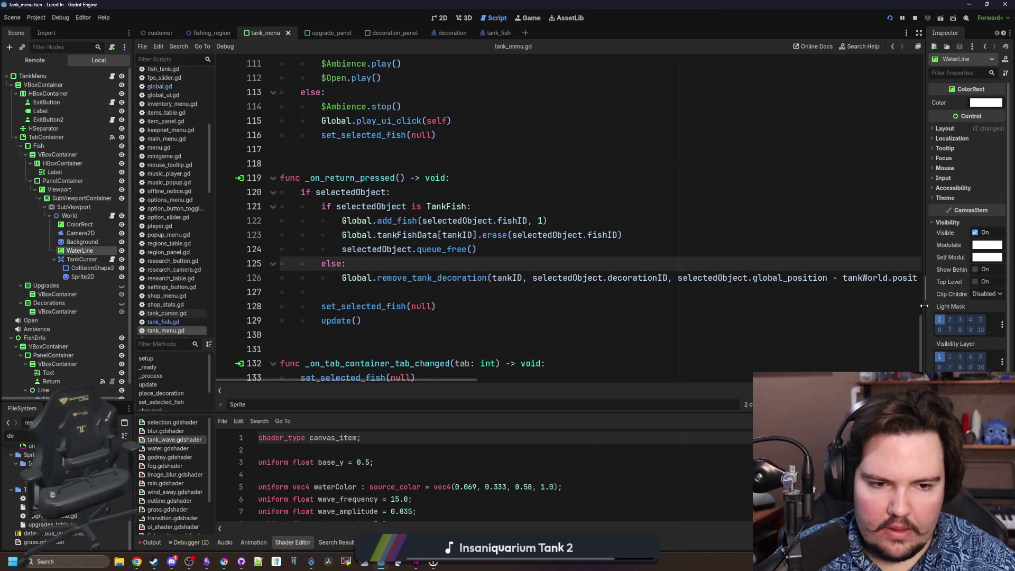
pyautogui.keyDown('ctrl'); pyautogui.click(437, 277); pyautogui.keyUp('ctrl')
# Delete the blank lines and replace the ID and position checks with an 'if .data ==' condition.
pyautogui.scroll(-2, 465, 249)
pyautogui.click(410, 206)
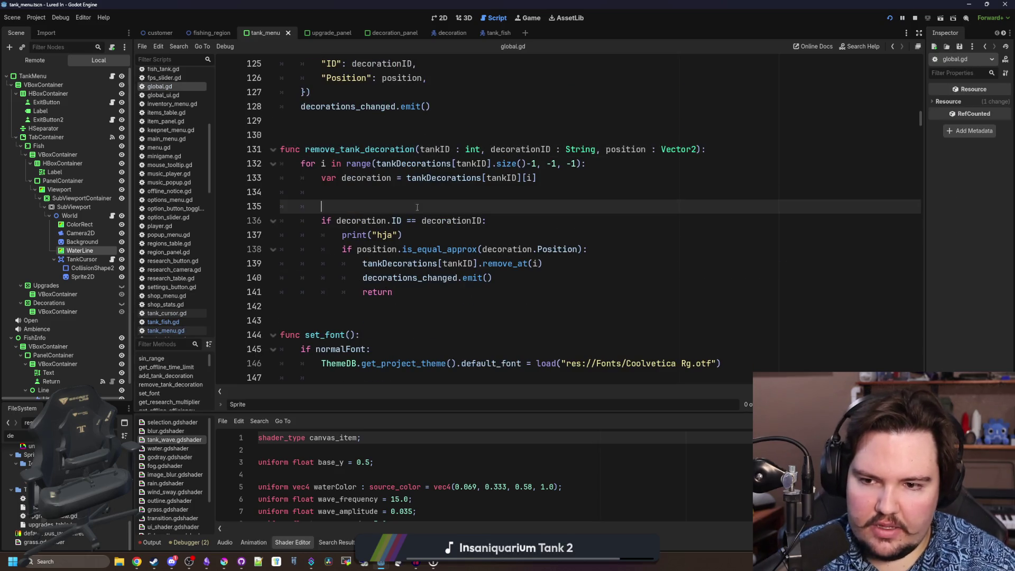
pyautogui.press('BackSpace')
pyautogui.press('BackSpace')
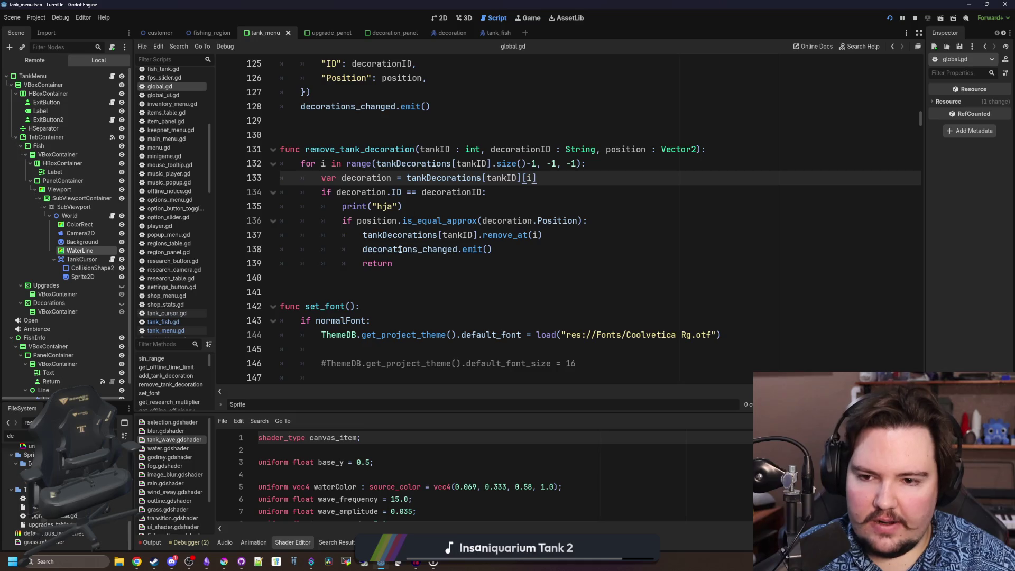
pyautogui.moveTo(600, 217)
pyautogui.mouseDown()
pyautogui.moveTo(338, 206)
pyautogui.moveTo(279, 193)
pyautogui.mouseUp()
pyautogui.press('BackSpace')
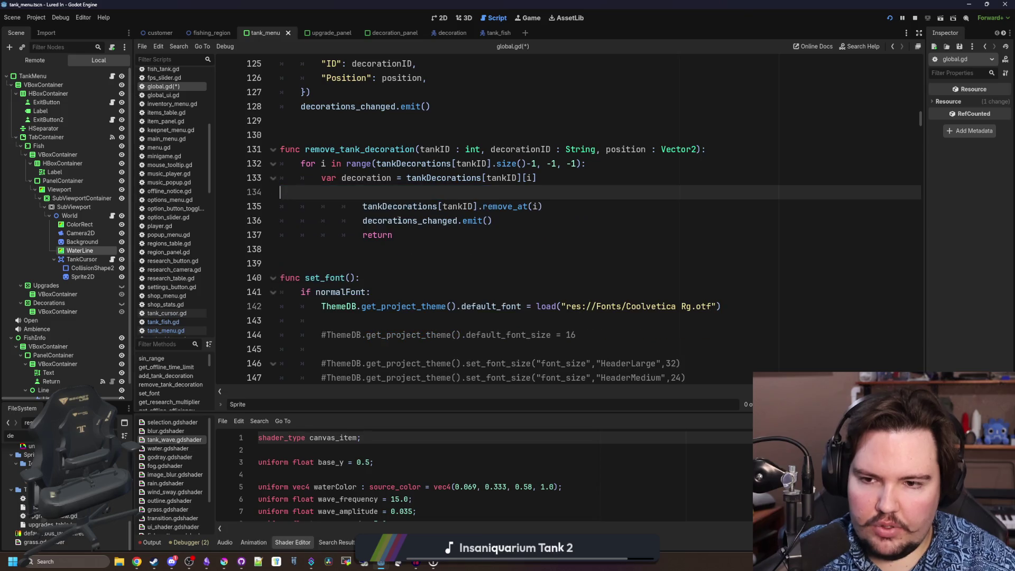
pyautogui.write('if decor')
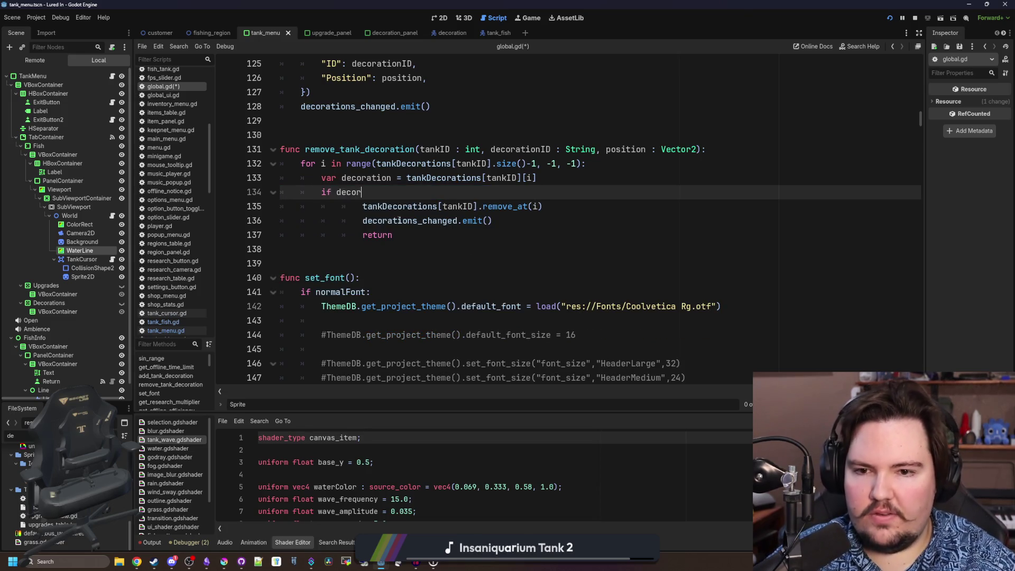
pyautogui.write('.data ==')
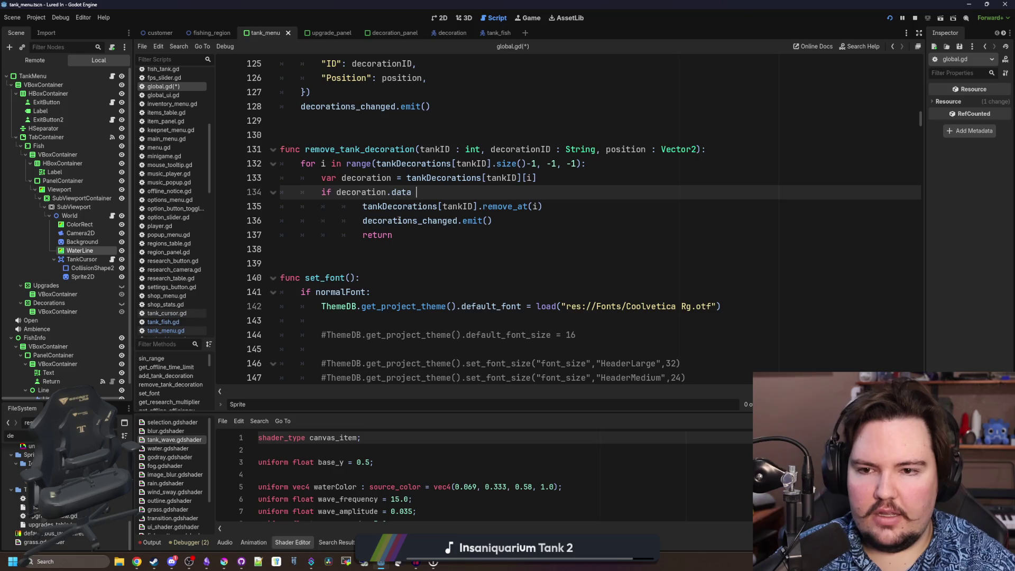
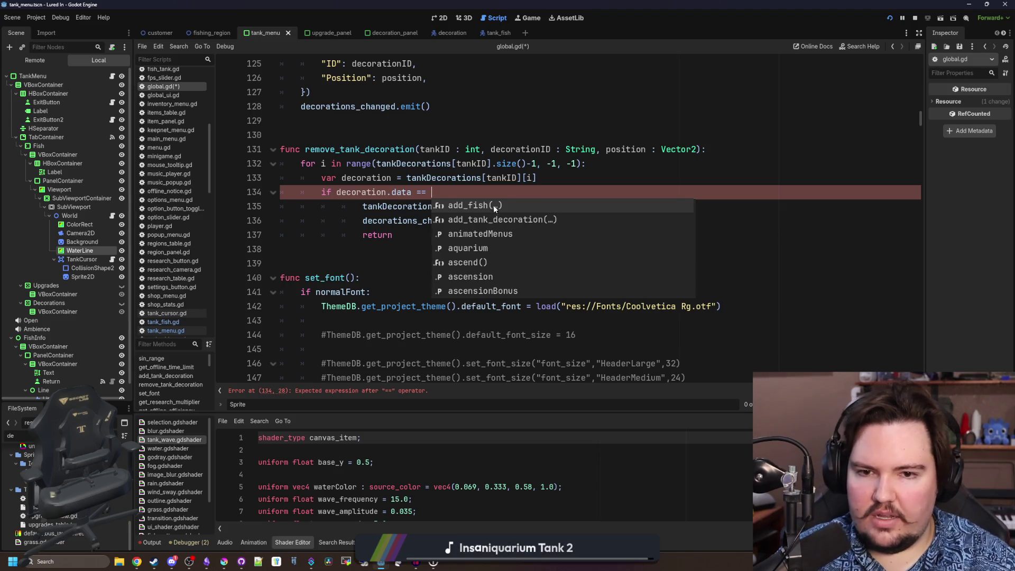
# Rename the second parameter to decorationData, complete the line 134 comparison, and fix the block's indentation.
pyautogui.moveTo(696, 149); pyautogui.dragTo(420, 149)
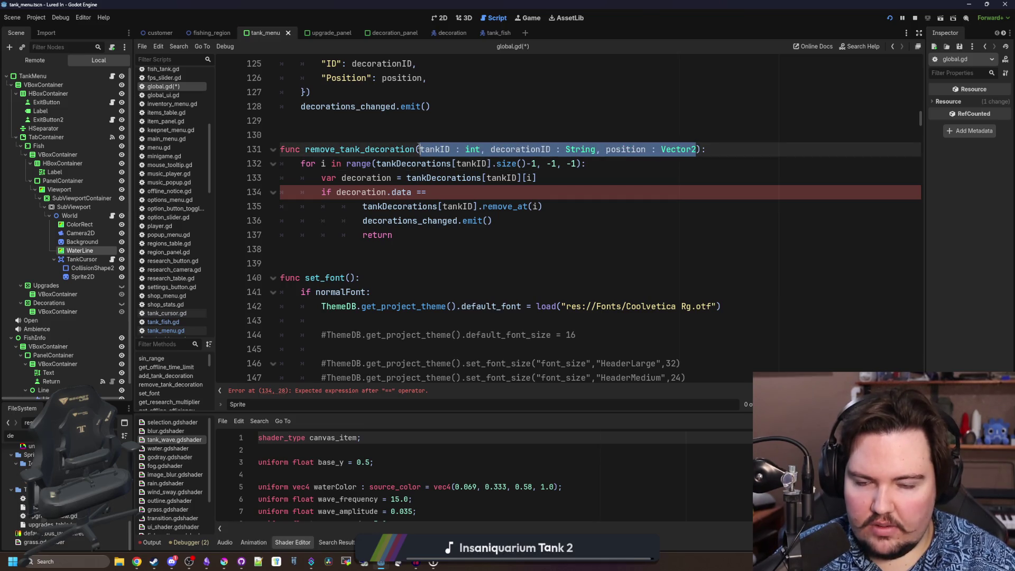
pyautogui.write('decoration(data')
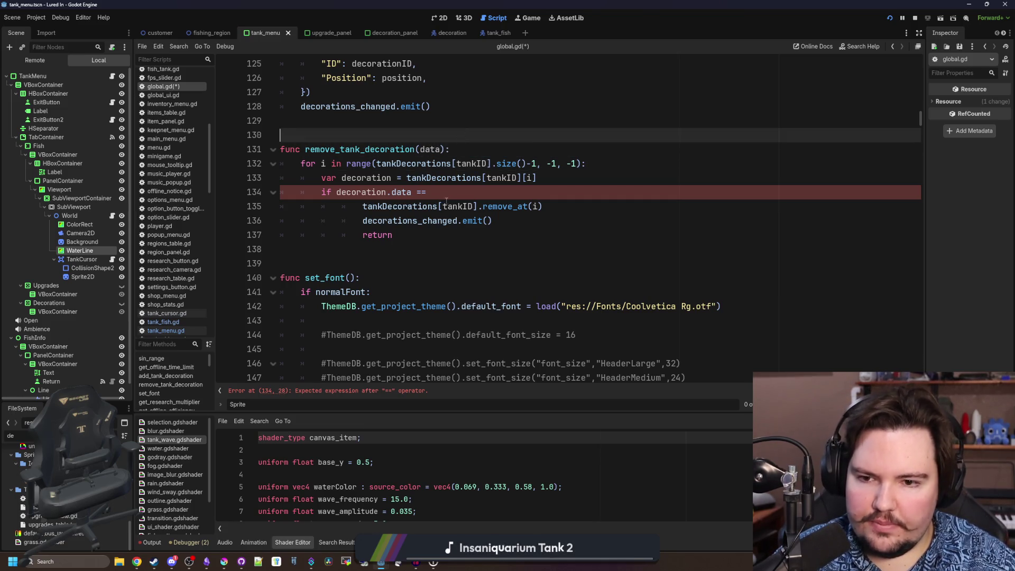
pyautogui.click(480, 191)
pyautogui.write('data:')
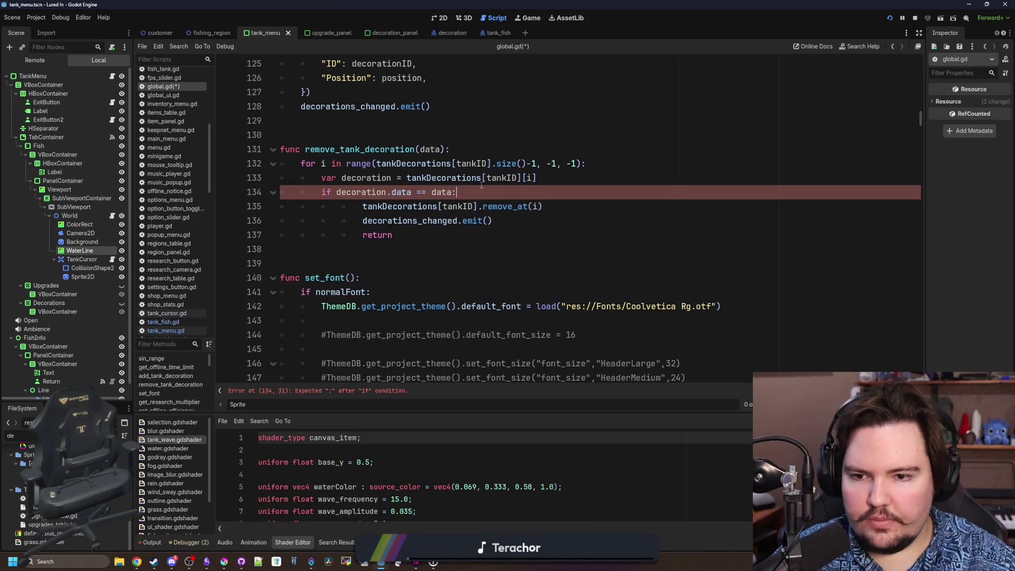
pyautogui.moveTo(393, 235); pyautogui.dragTo(221, 208)
pyautogui.press('Tab')
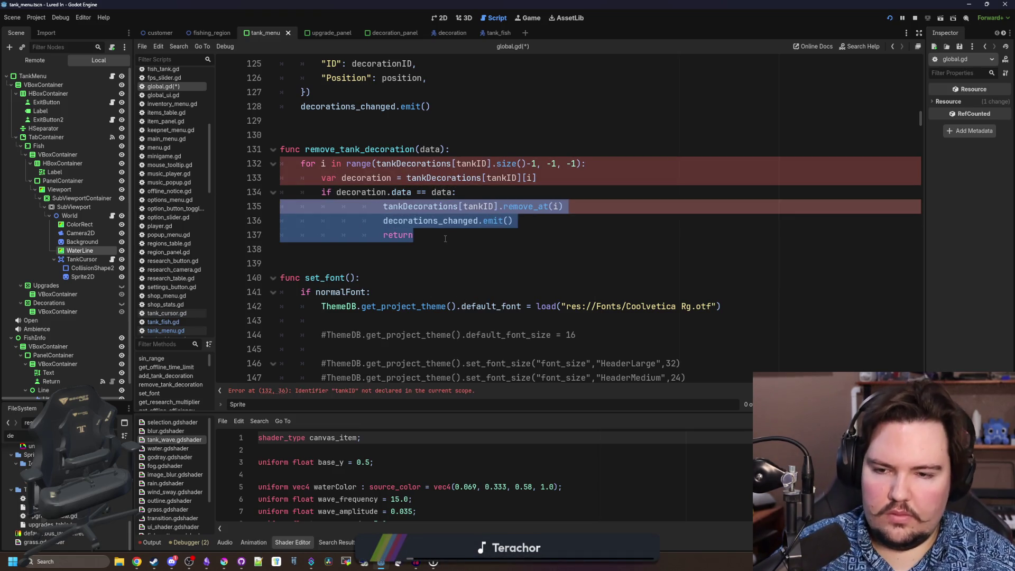
pyautogui.hotkey('shift', 'Tab')
pyautogui.hotkey('shift', 'Tab')
pyautogui.click(445, 239)
pyautogui.click(393, 123)
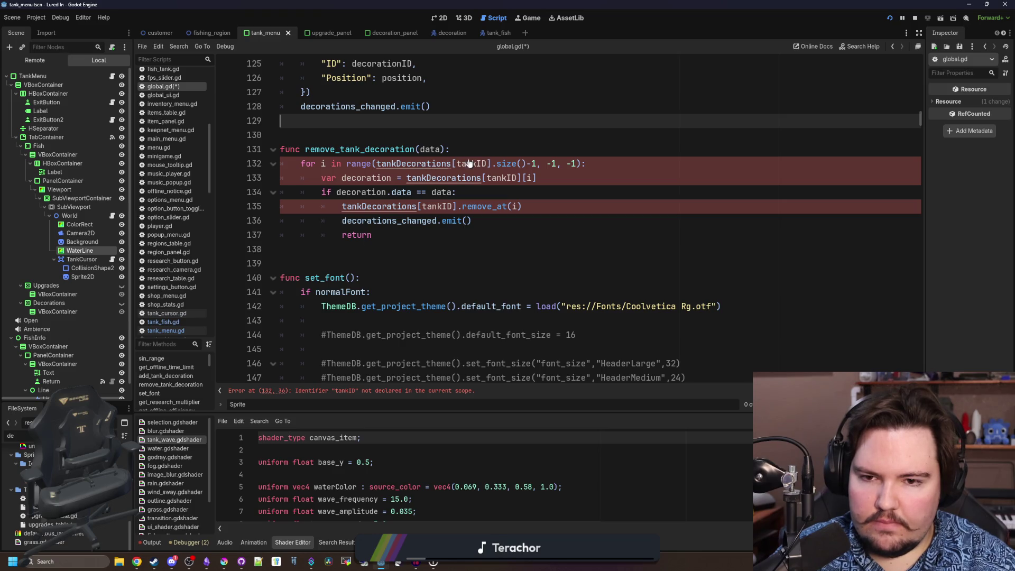
pyautogui.scroll(2, 467, 226)
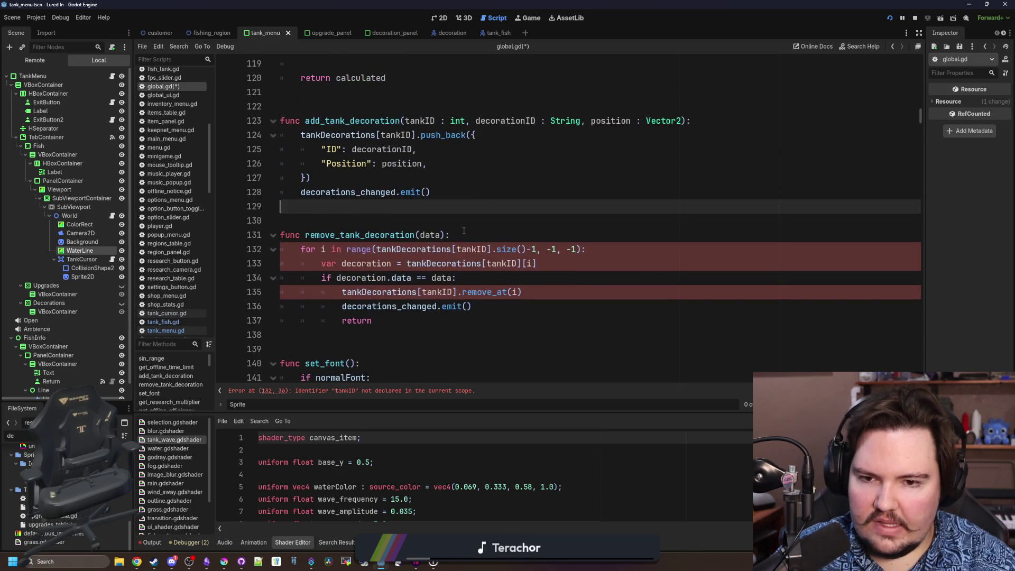
# Type tankID as int, replace the undeclared data on line 134 with decorationData, and save global.gd.
pyautogui.click(419, 235)
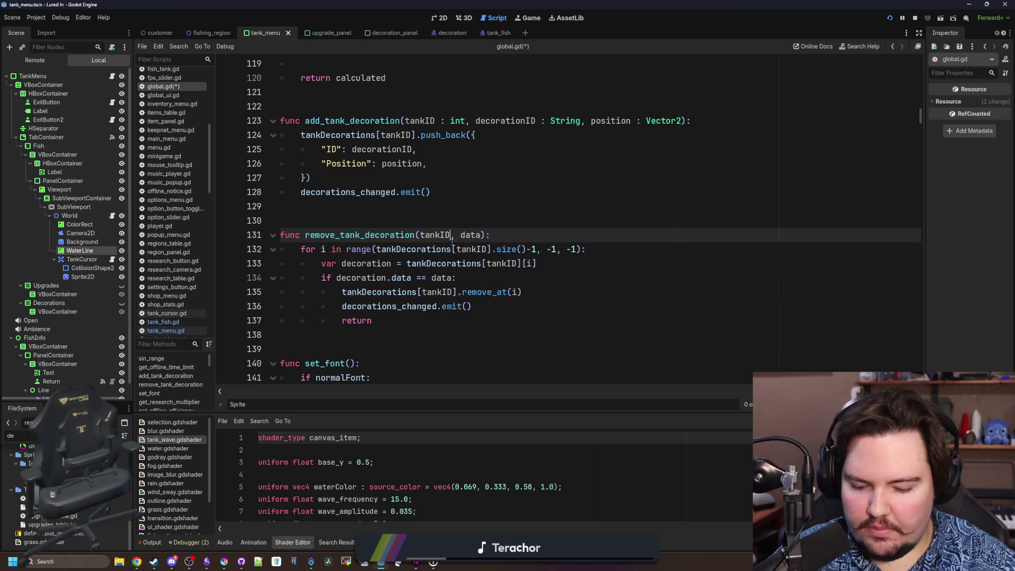
pyautogui.write('int')
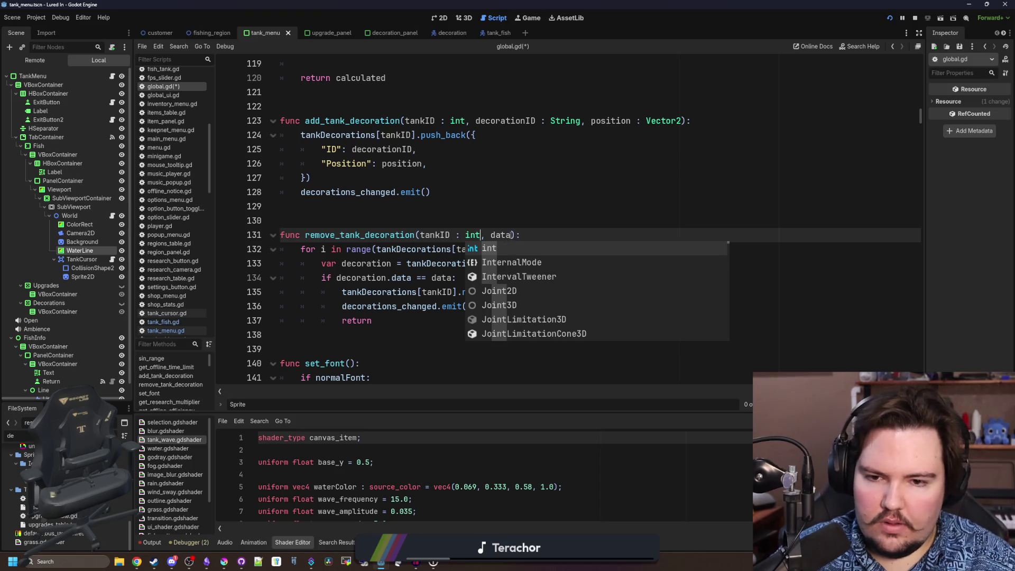
pyautogui.click(511, 235)
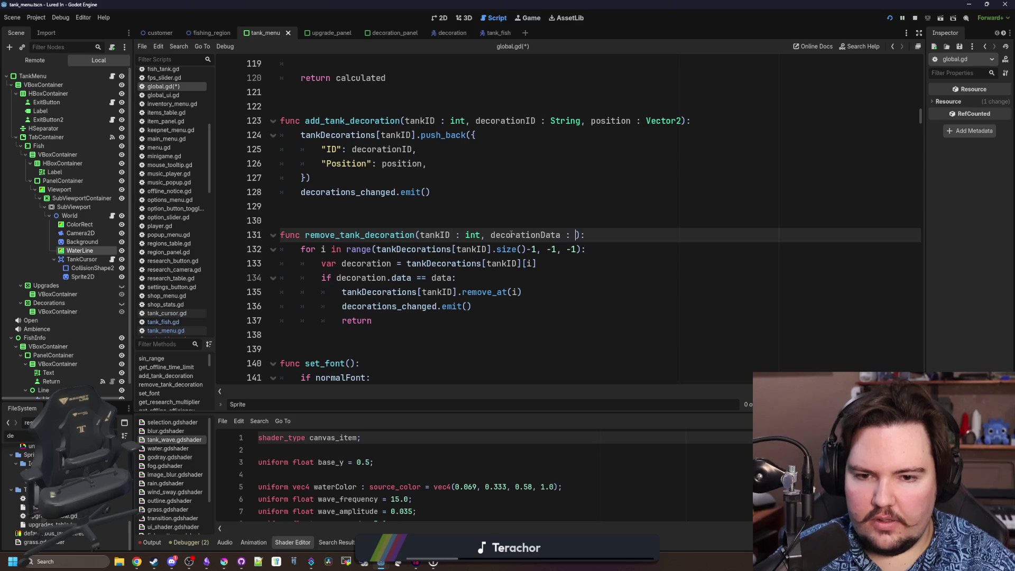
pyautogui.doubleClick(511, 234)
pyautogui.hotkey('ctrl', 'c')
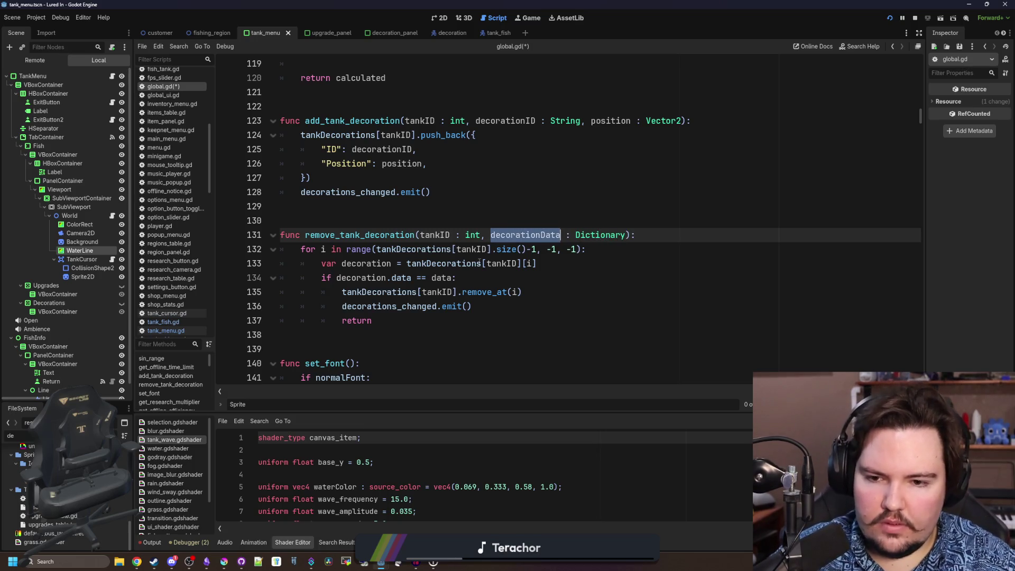
pyautogui.doubleClick(438, 279)
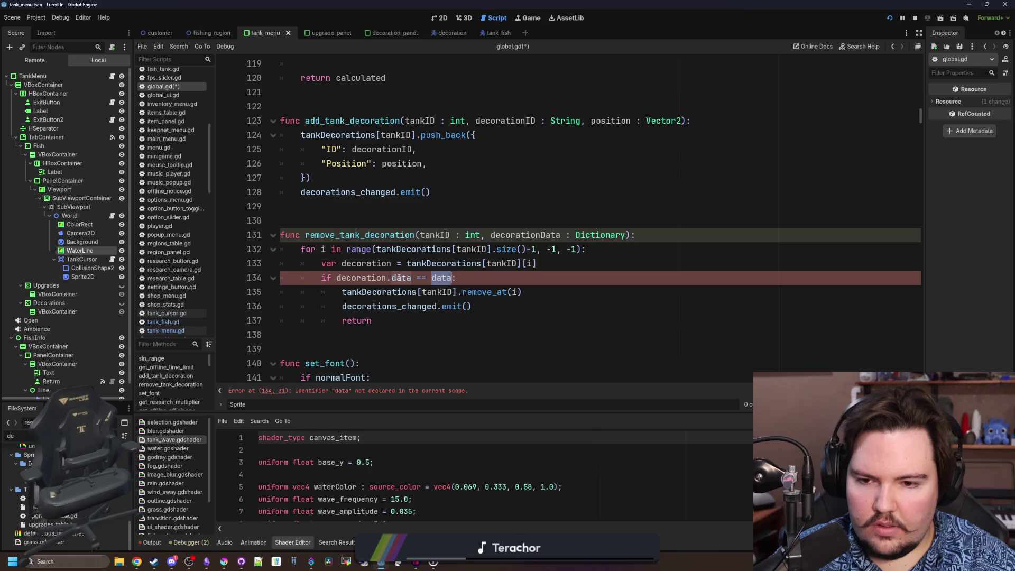
pyautogui.hotkey('ctrl', 'v')
pyautogui.hotkey('ctrl', 's')
pyautogui.click(112, 216)
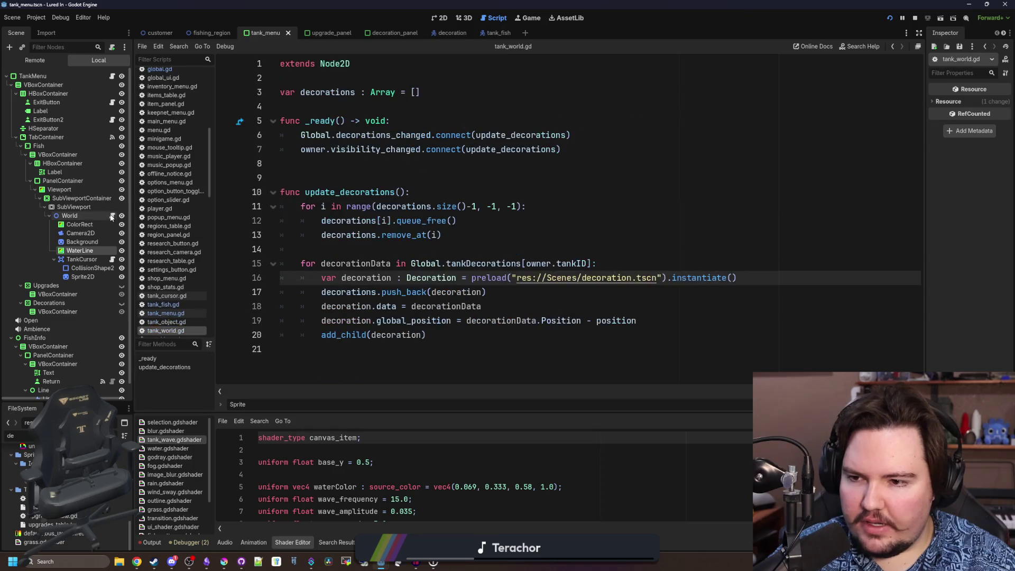
# Trim the remove_tank_decoration call in tank_menu.gd to (tankID, selectedObject.data), save, and relaunch the game.
pyautogui.click(113, 75)
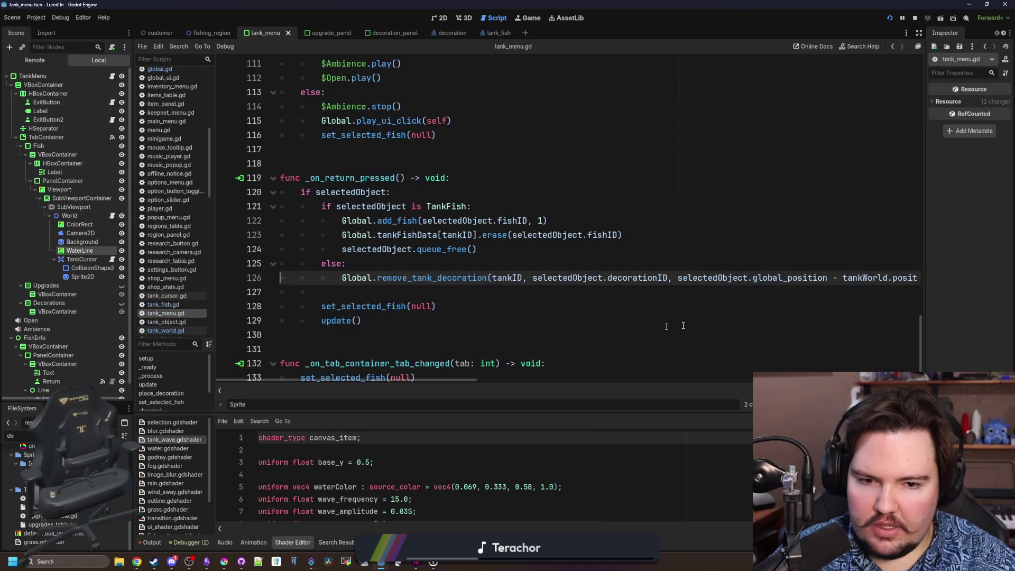
pyautogui.moveTo(677, 278); pyautogui.dragTo(921, 280)
pyautogui.press('BackSpace')
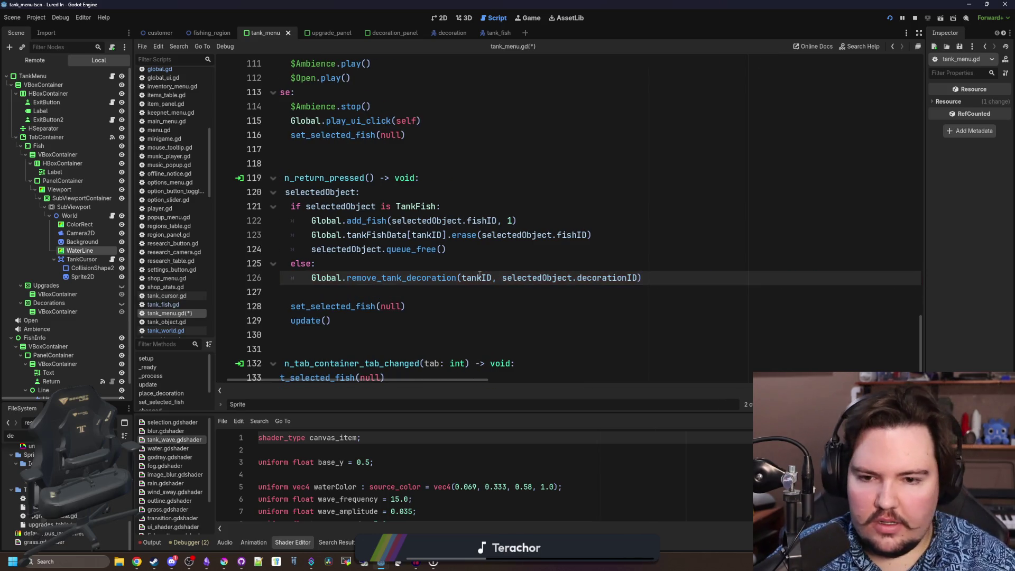
pyautogui.moveTo(639, 278); pyautogui.dragTo(582, 278)
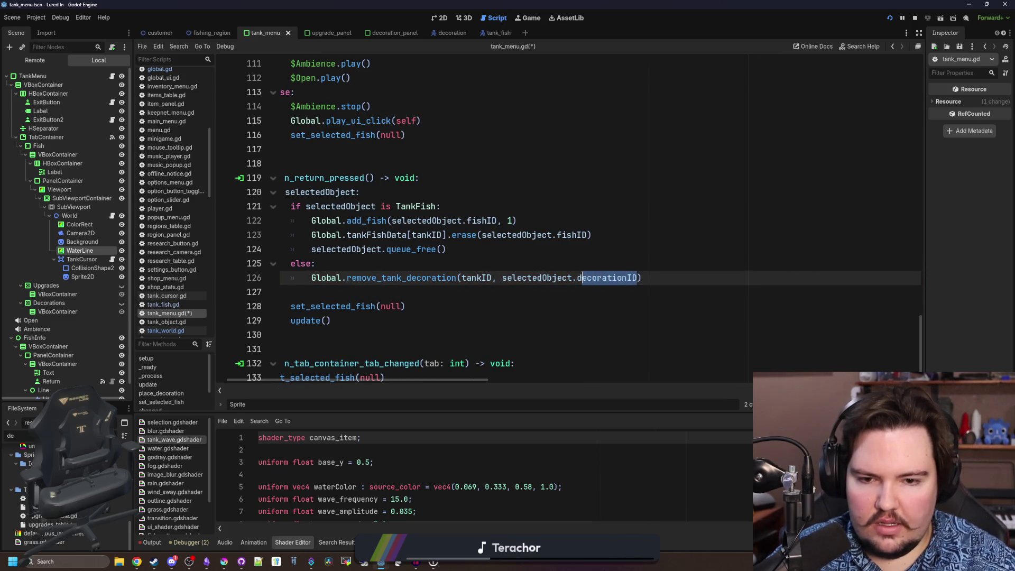
pyautogui.press('BackSpace')
pyautogui.write('ata')
pyautogui.press('Up')
pyautogui.hotkey('ctrl', 's')
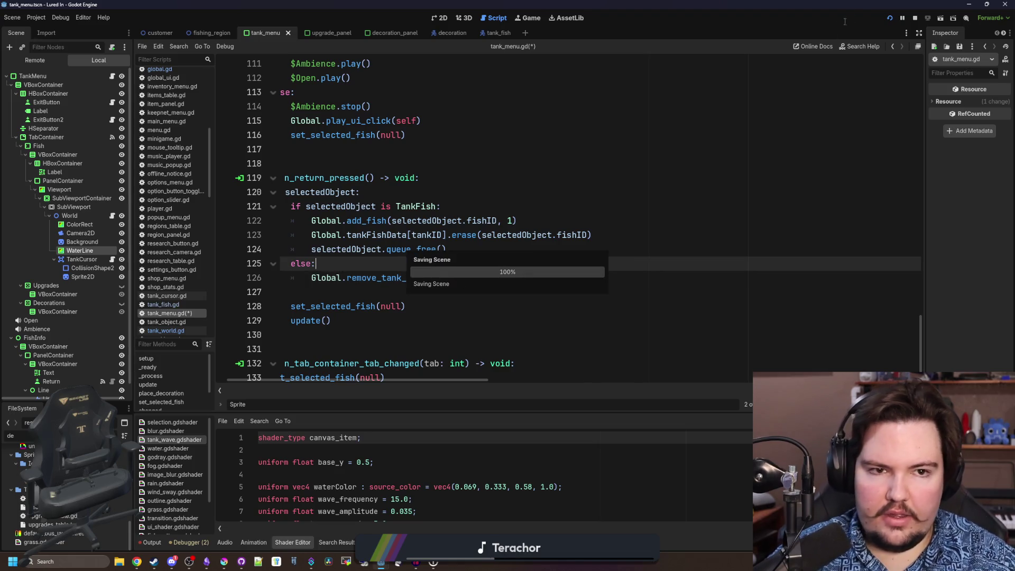
pyautogui.click(890, 23)
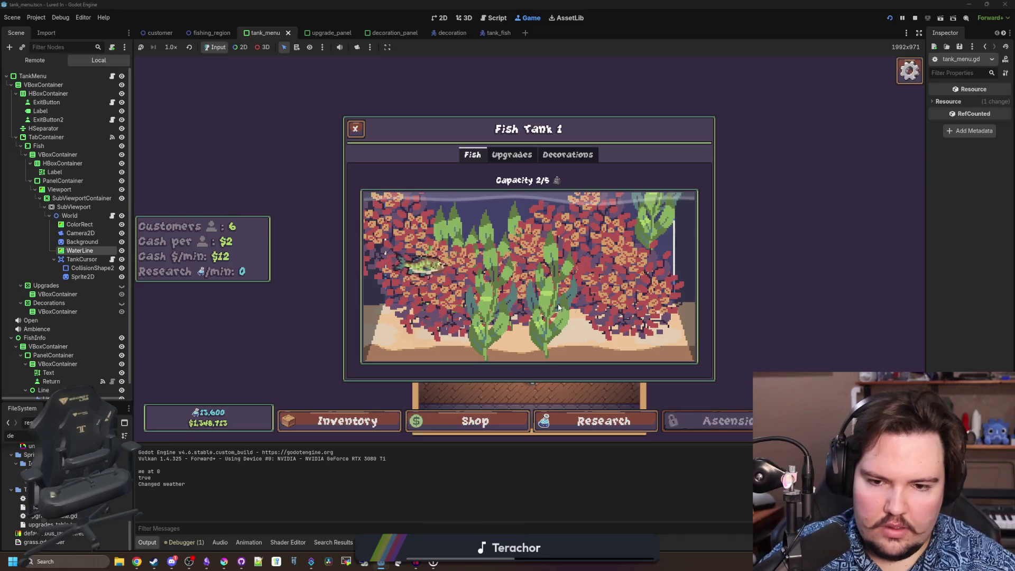
# Test returning a plant, then change line 134 to 'if decoration == decorationData:' and resume the game.
pyautogui.click(559, 280)
pyautogui.click(787, 254)
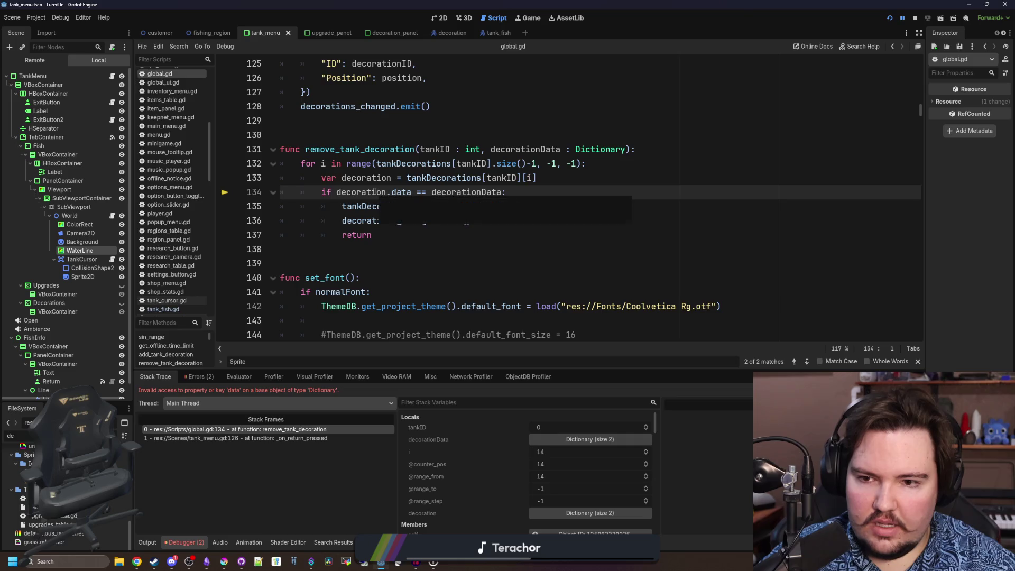
pyautogui.moveTo(414, 192); pyautogui.dragTo(386, 192)
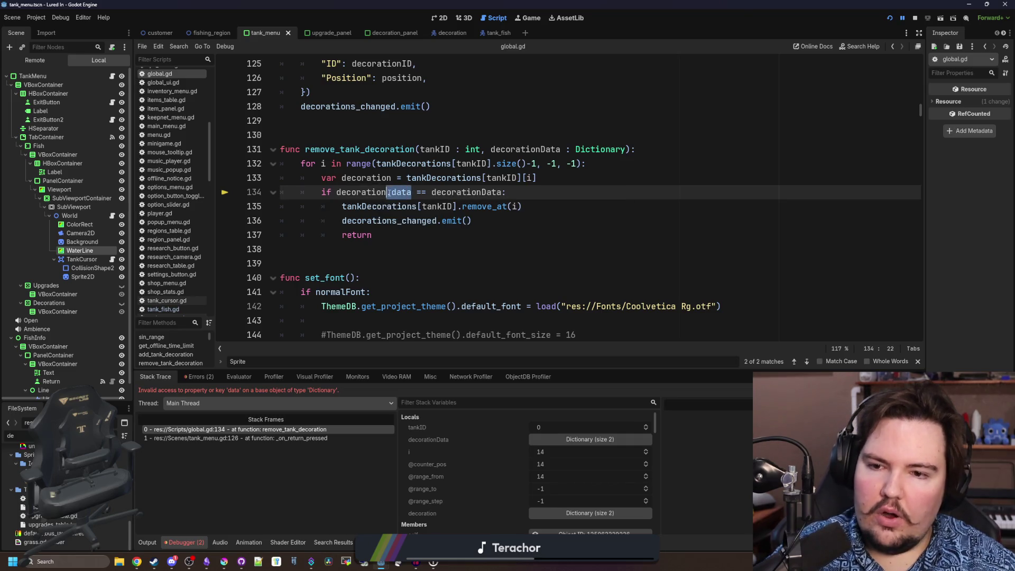
pyautogui.press('BackSpace')
pyautogui.click(407, 231)
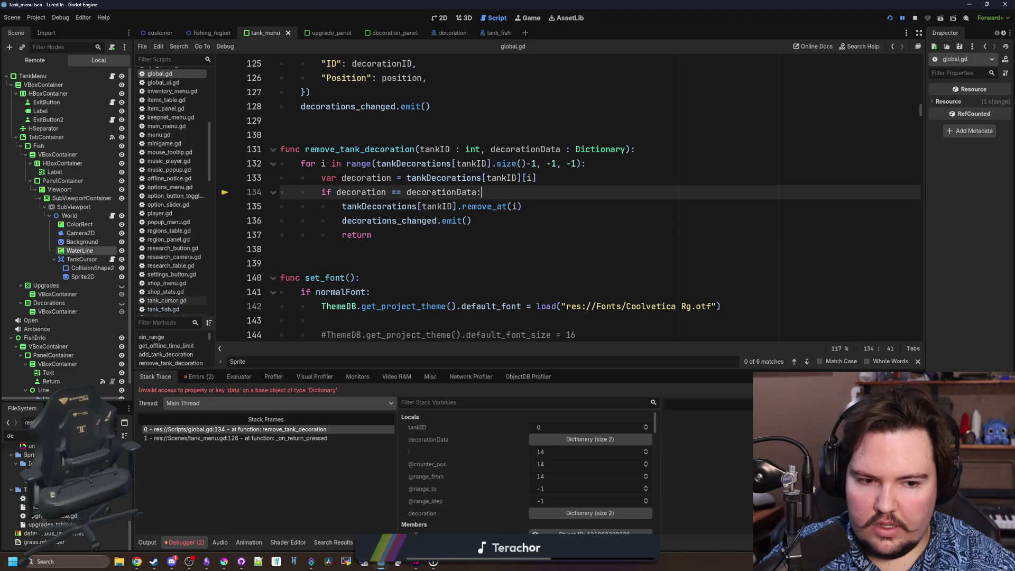
pyautogui.press('F12')
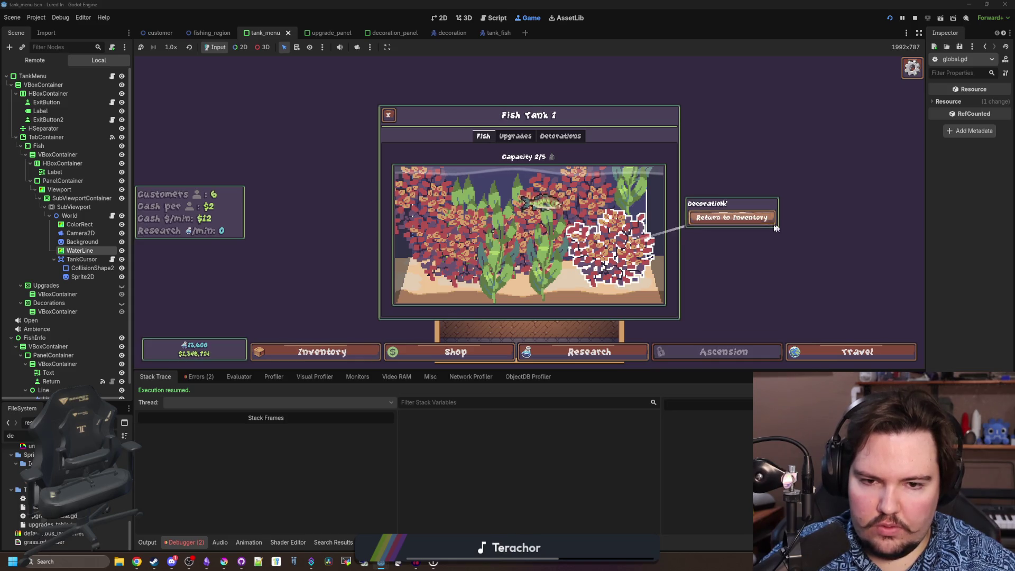
# Return every plant and coral in Fish Tank 1 to inventory, clearing the tank.
pyautogui.click(738, 214)
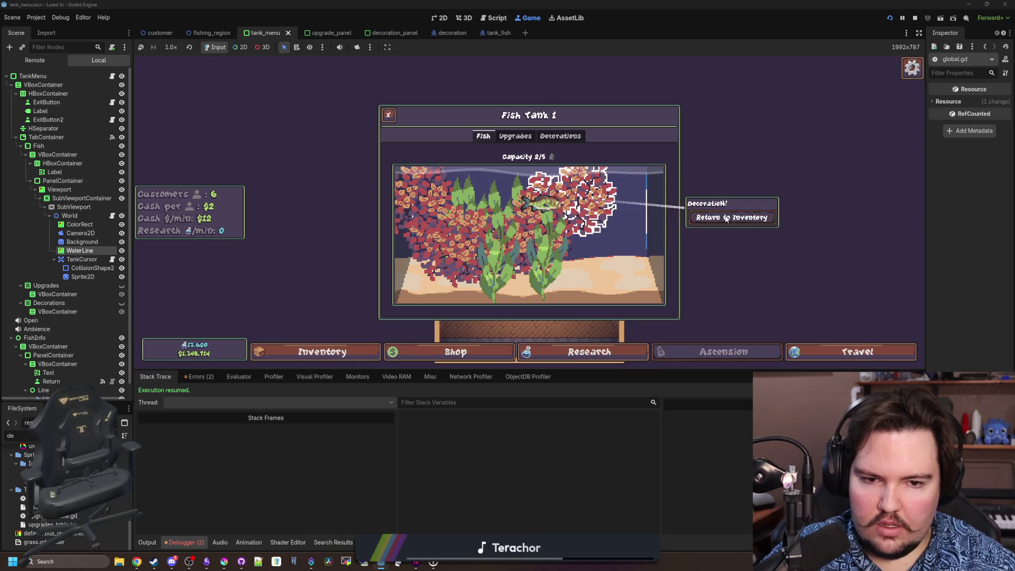
pyautogui.click(727, 219)
pyautogui.click(727, 221)
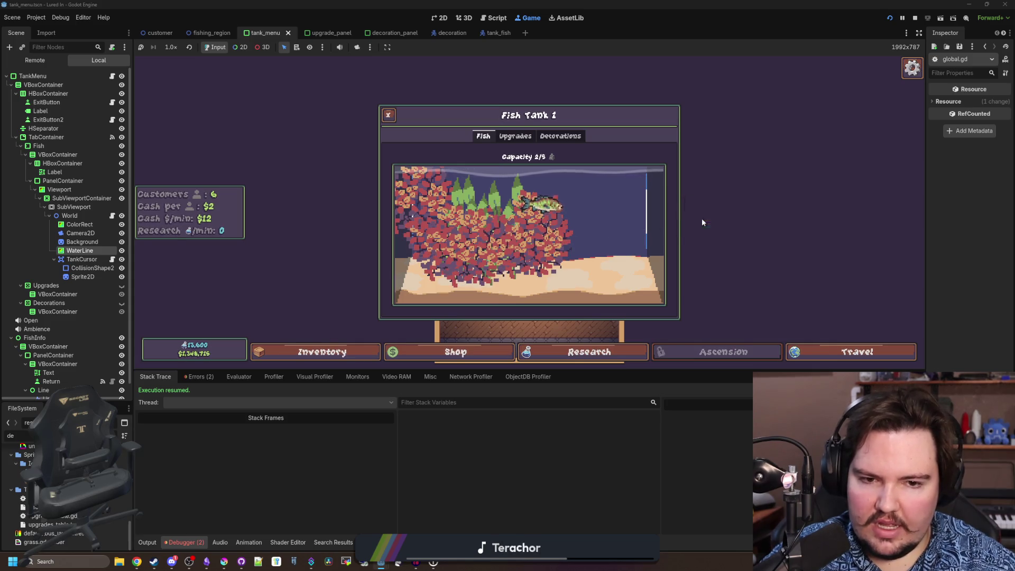
pyautogui.click(730, 218)
pyautogui.click(725, 220)
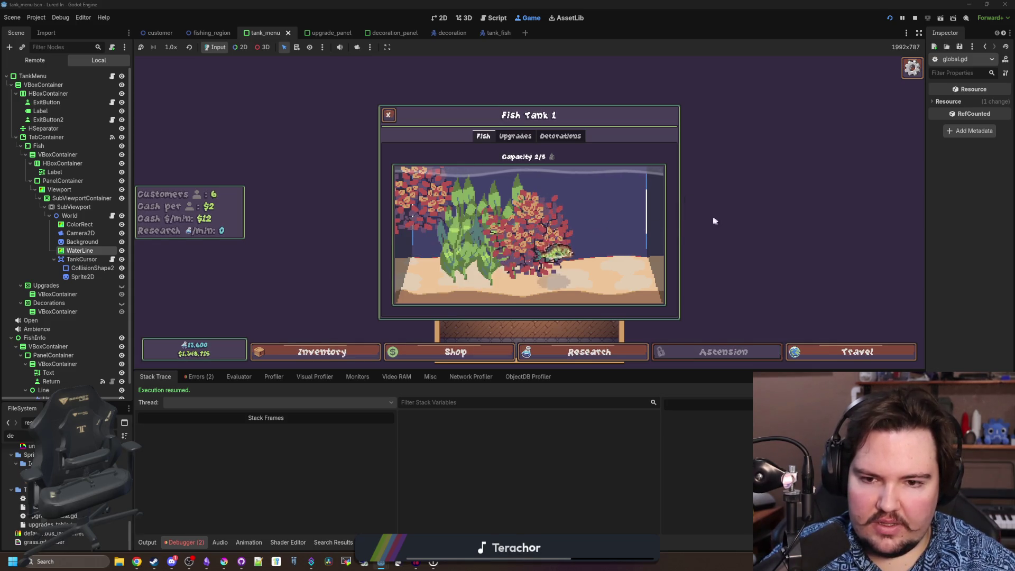
pyautogui.click(712, 220)
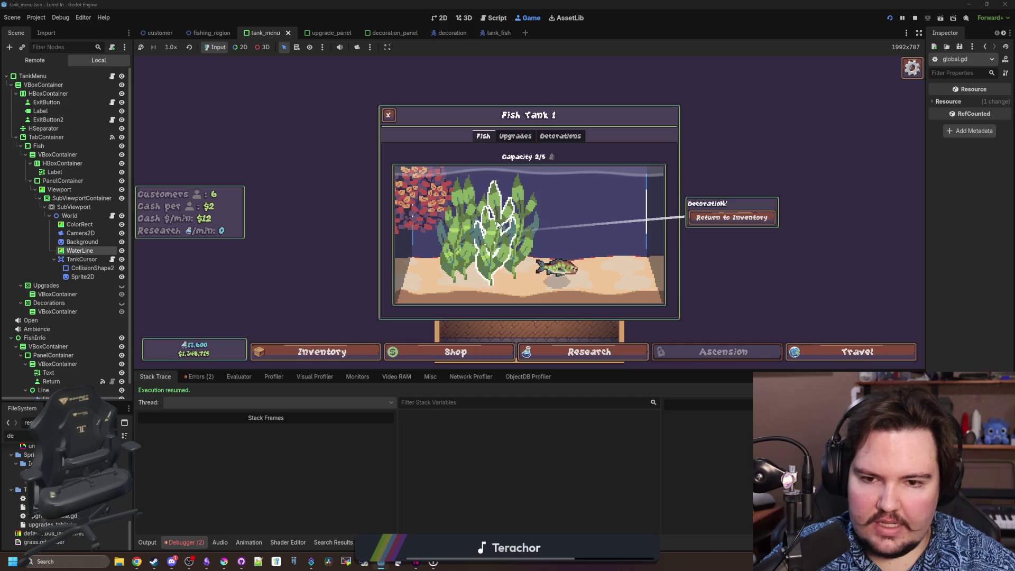
pyautogui.click(513, 233)
pyautogui.click(751, 221)
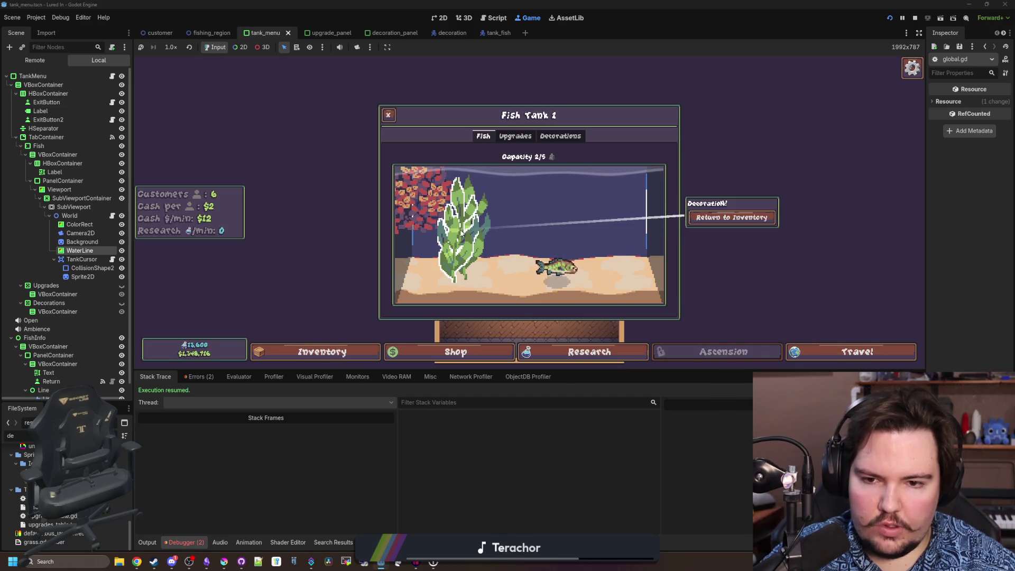
pyautogui.click(475, 231)
pyautogui.click(732, 217)
pyautogui.click(426, 201)
pyautogui.click(732, 217)
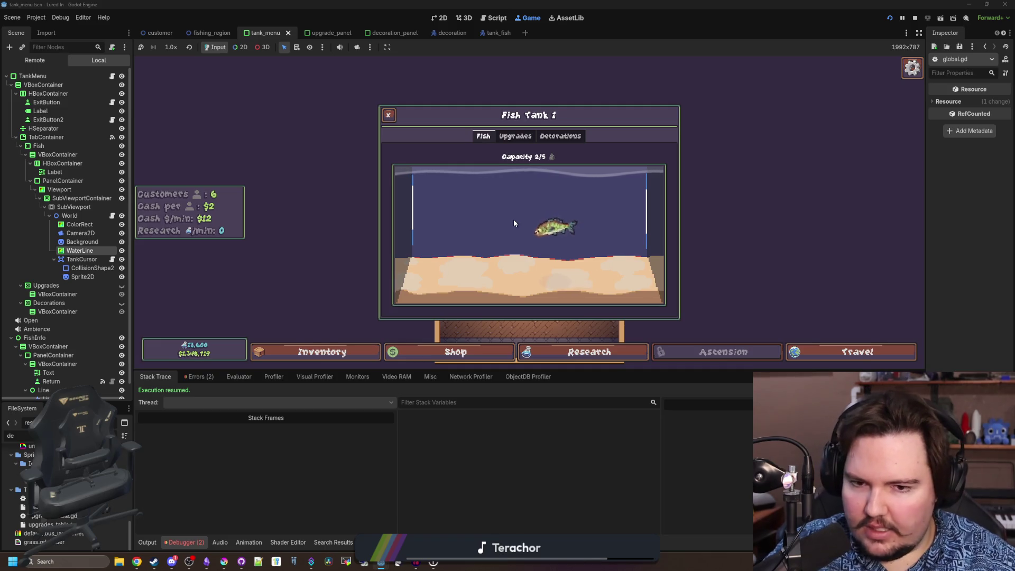
# Buy and place a Fire Leaf coral on the left, then seagrass and a second coral on the right; stop the game.
pyautogui.click(522, 240)
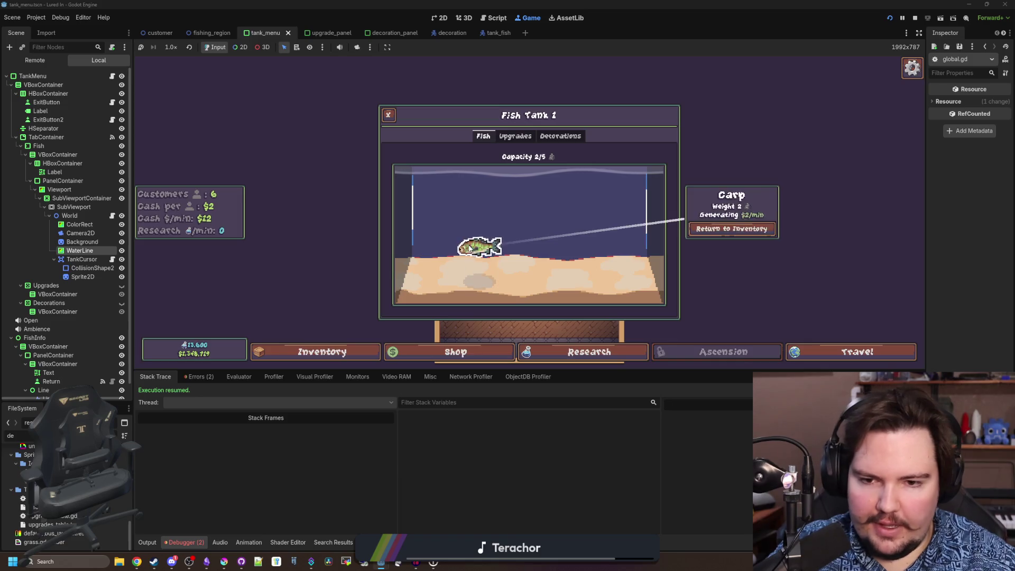
pyautogui.click(560, 136)
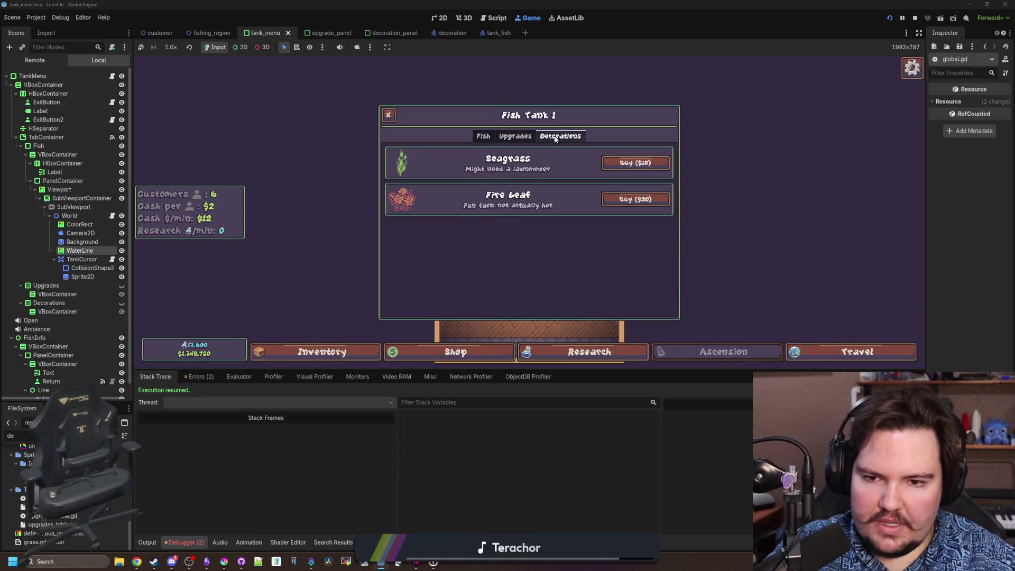
pyautogui.click(624, 201)
pyautogui.click(423, 246)
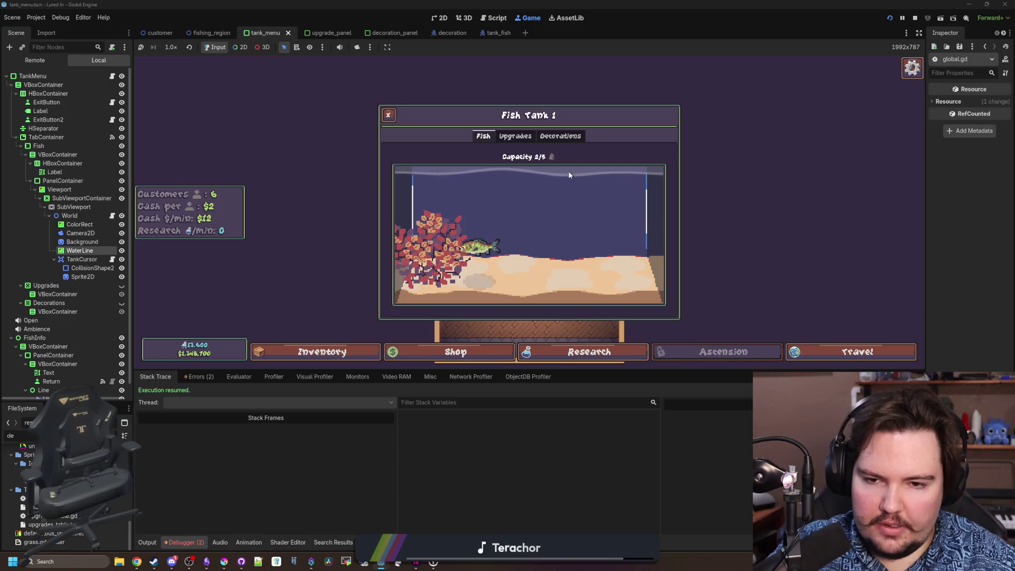
pyautogui.click(560, 136)
pyautogui.click(634, 163)
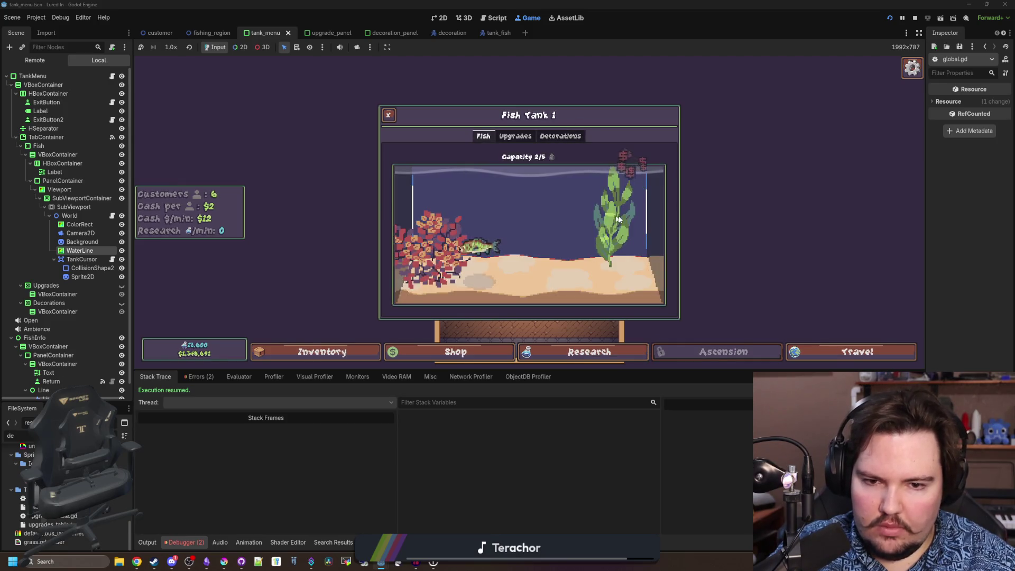
pyautogui.click(640, 238)
pyautogui.click(560, 136)
pyautogui.click(623, 201)
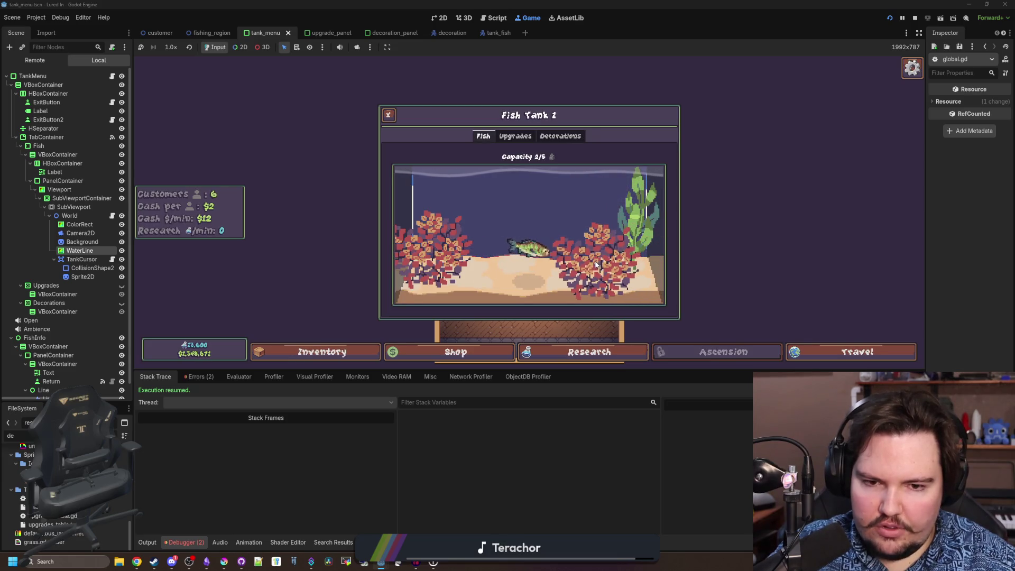
pyautogui.click(611, 262)
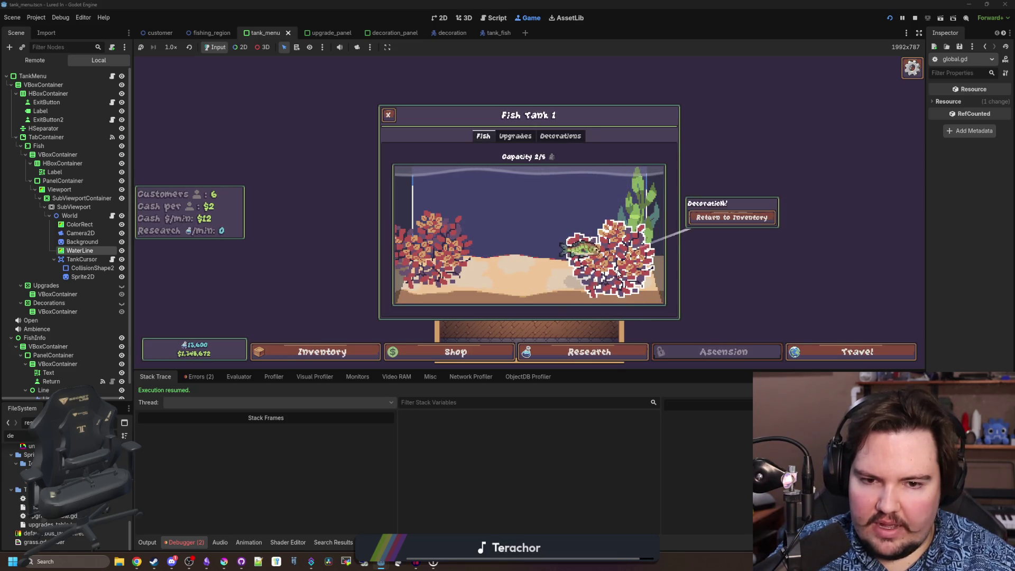
pyautogui.click(423, 257)
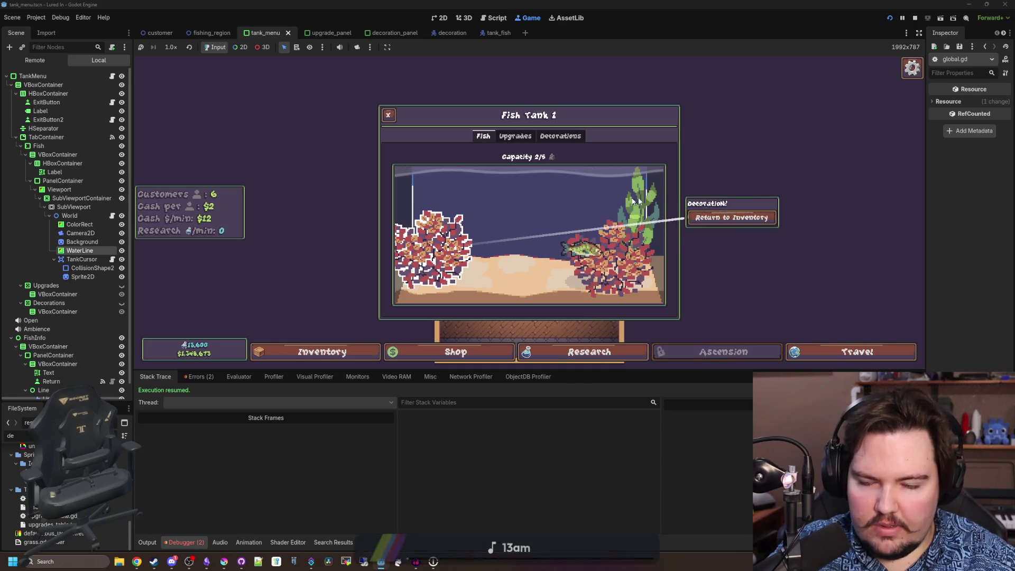
pyautogui.click(915, 18)
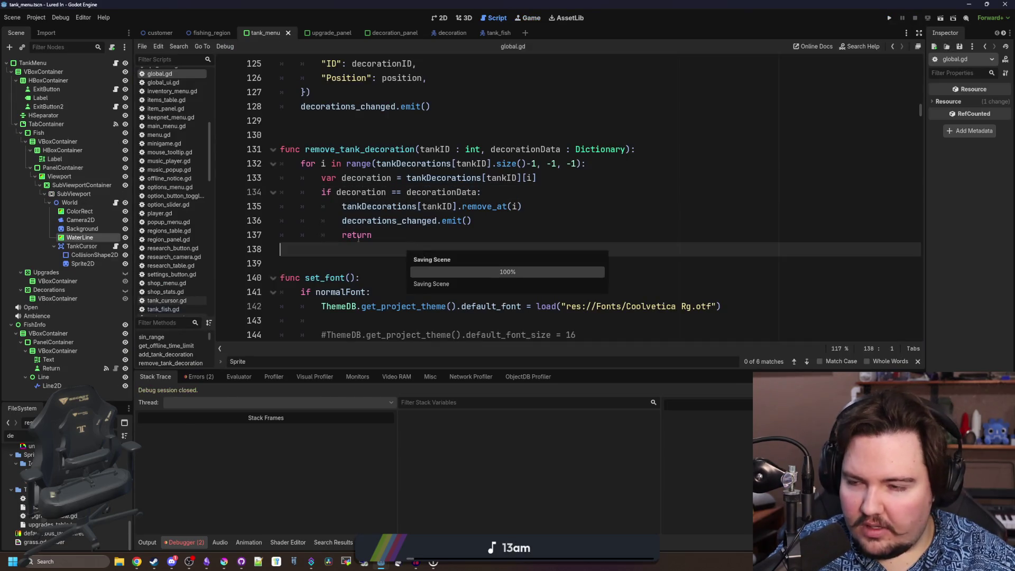
# Under the TankFish check in tank_menu.gd, set the Return node's text to "Return to Inventory".
pyautogui.click(115, 63)
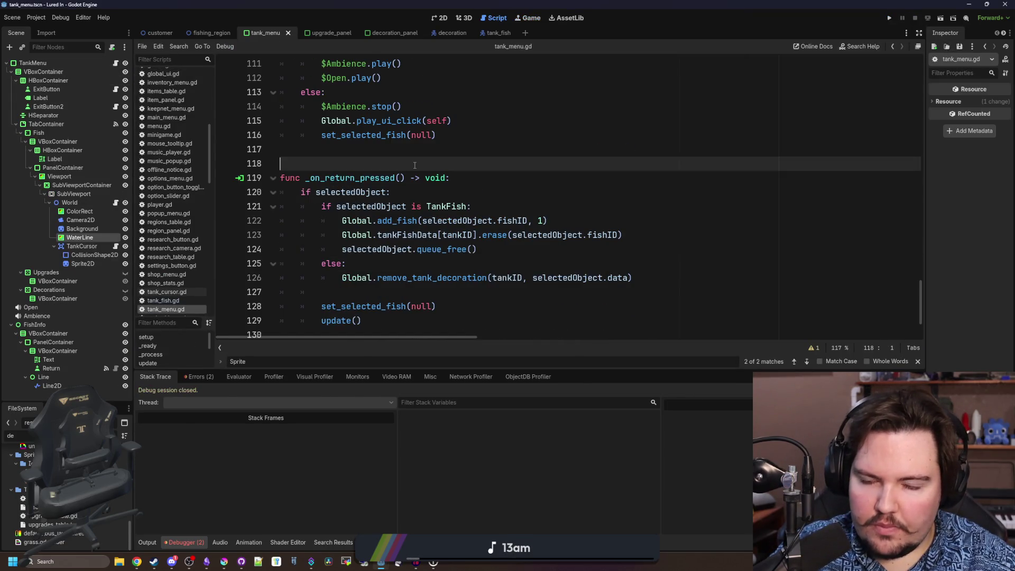
pyautogui.scroll(6, 415, 164)
pyautogui.scroll(4, 415, 164)
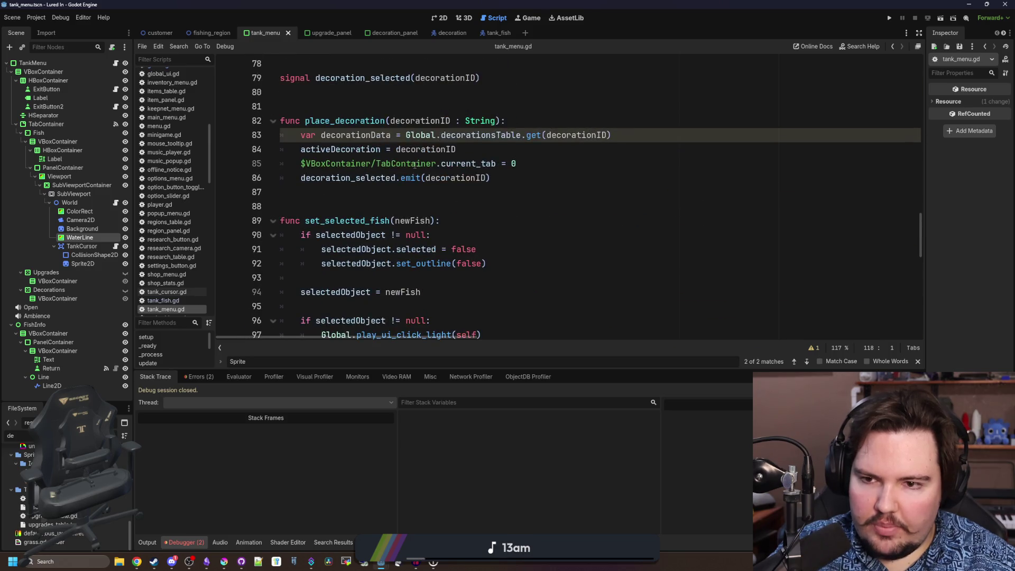
pyautogui.click(381, 197)
pyautogui.scroll(-5, 413, 108)
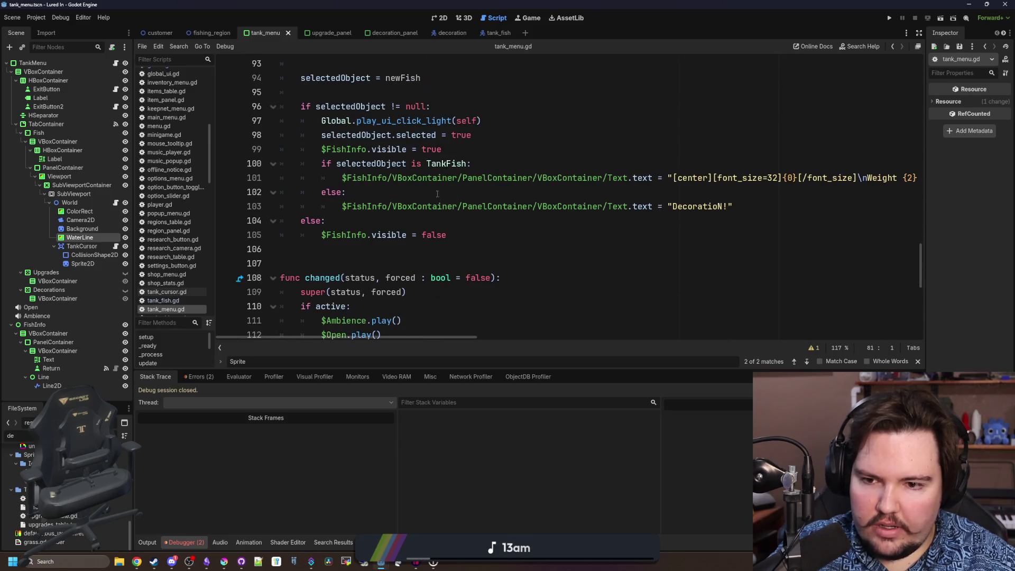
pyautogui.click(472, 164)
pyautogui.press('Return')
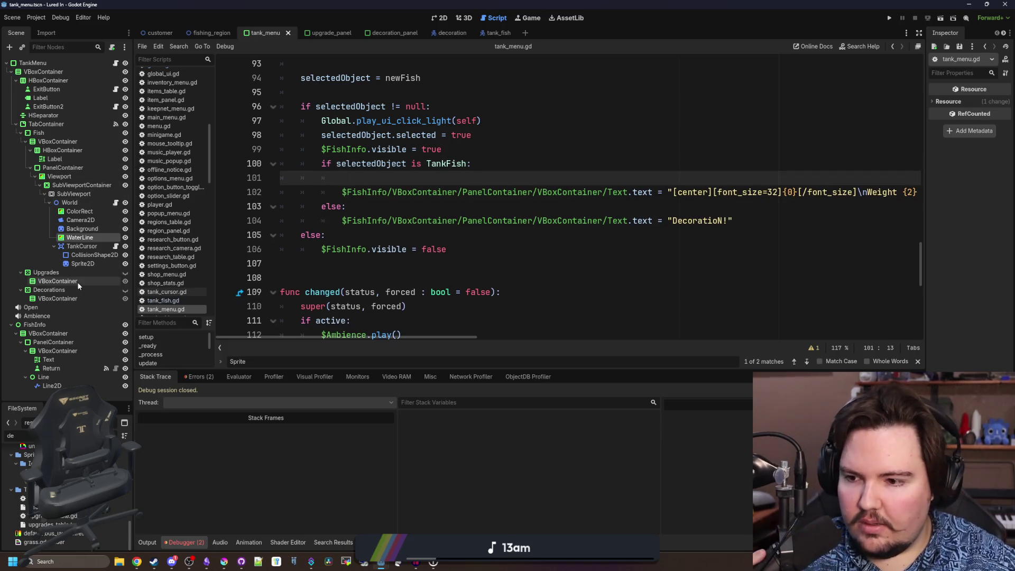
pyautogui.moveTo(71, 363)
pyautogui.mouseDown()
pyautogui.moveTo(57, 369)
pyautogui.moveTo(365, 178)
pyautogui.mouseUp()
pyautogui.click(702, 167)
pyautogui.click(677, 178)
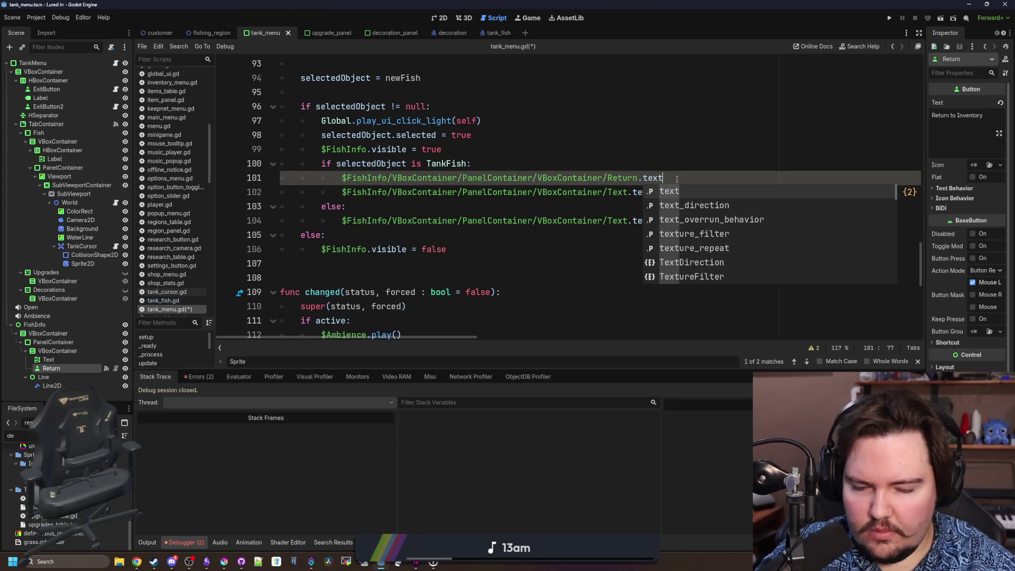
pyautogui.write('= "Return to')
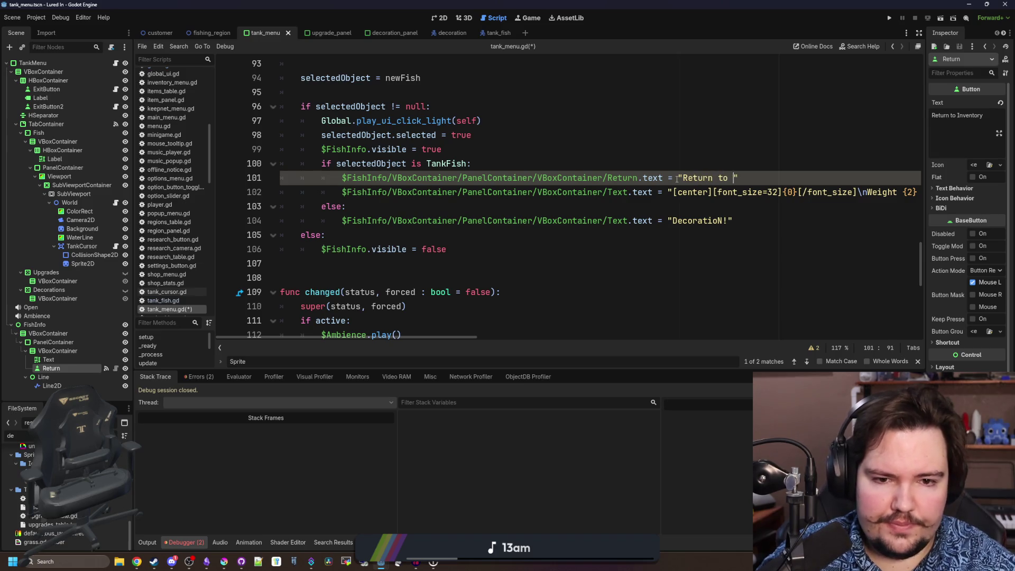
# Copy the Return text line into the else branch for decorations, then save and run the game.
pyautogui.moveTo(782, 178); pyautogui.dragTo(349, 180)
pyautogui.hotkey('ctrl', 'c')
pyautogui.click(377, 209)
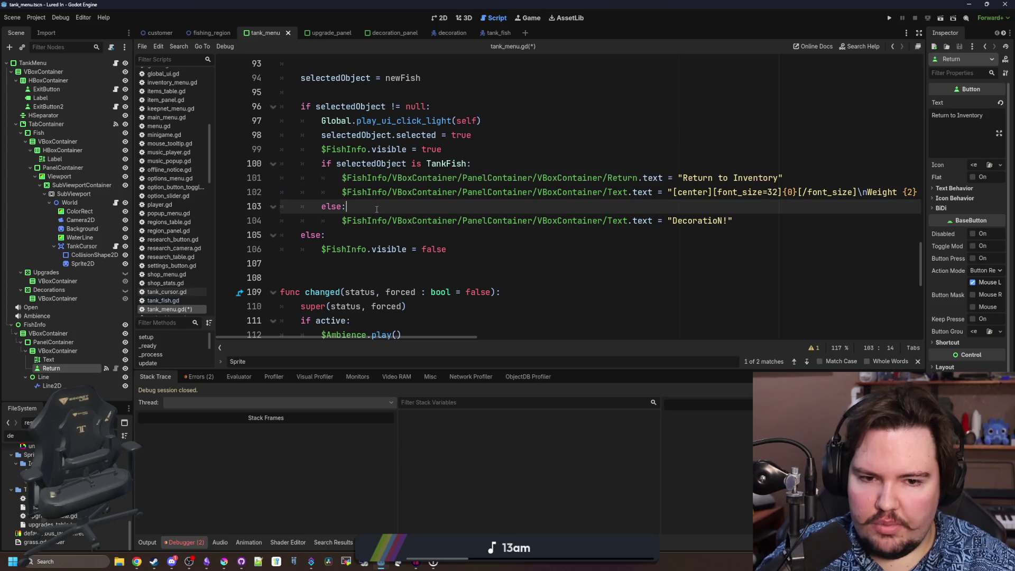
pyautogui.press('Return')
pyautogui.hotkey('ctrl', 'v')
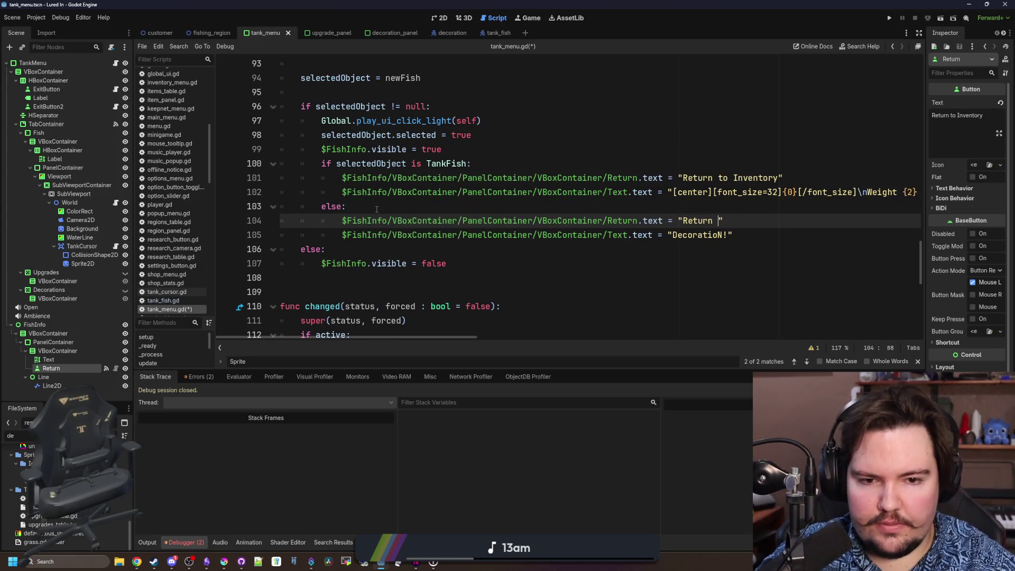
pyautogui.click(376, 209)
pyautogui.press('F5')
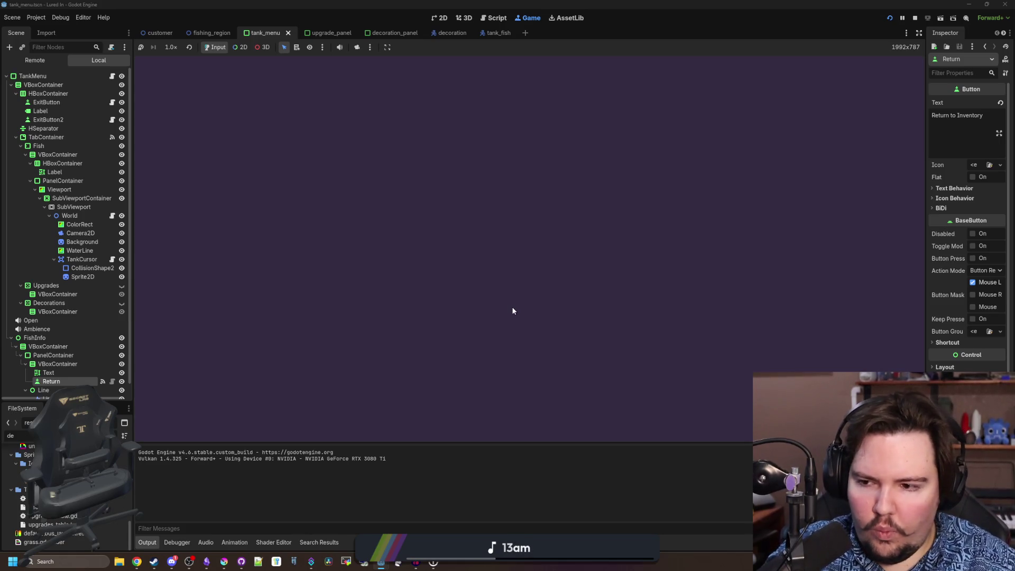
# In Fish Tank 1, select both corals and the carp to check the Delete button, then close the panel.
pyautogui.click(512, 292)
pyautogui.click(414, 242)
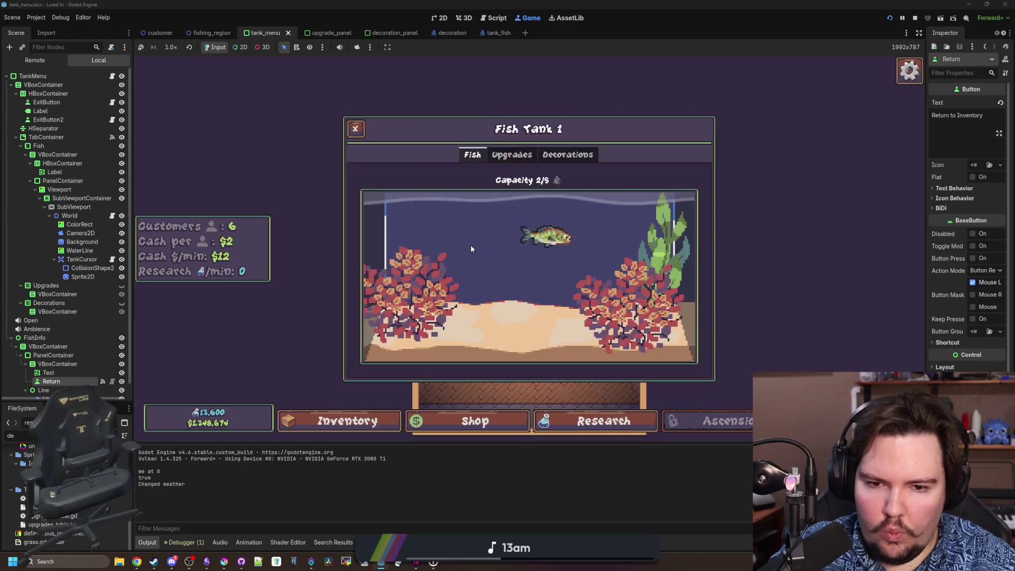
pyautogui.click(614, 281)
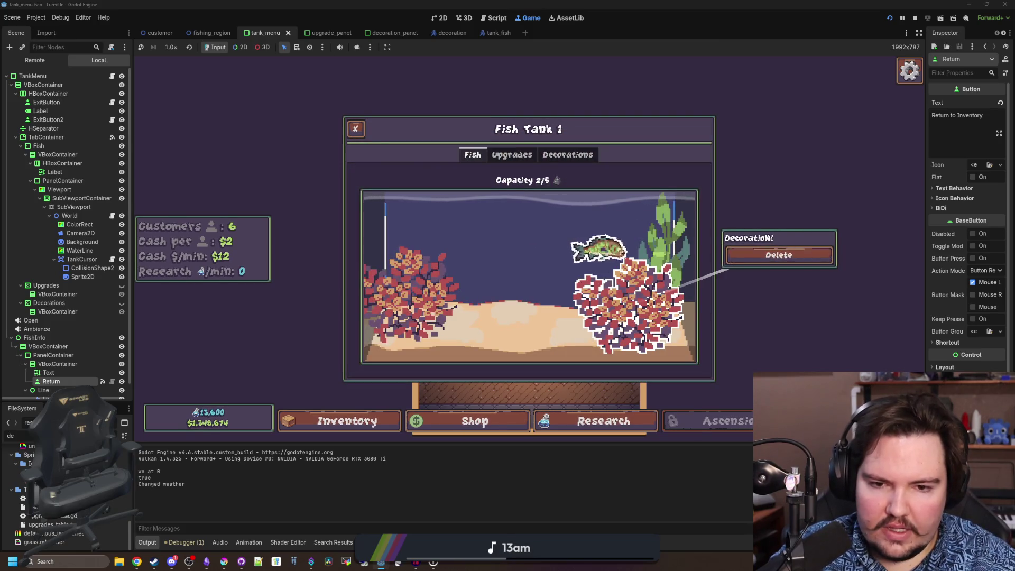
pyautogui.click(600, 256)
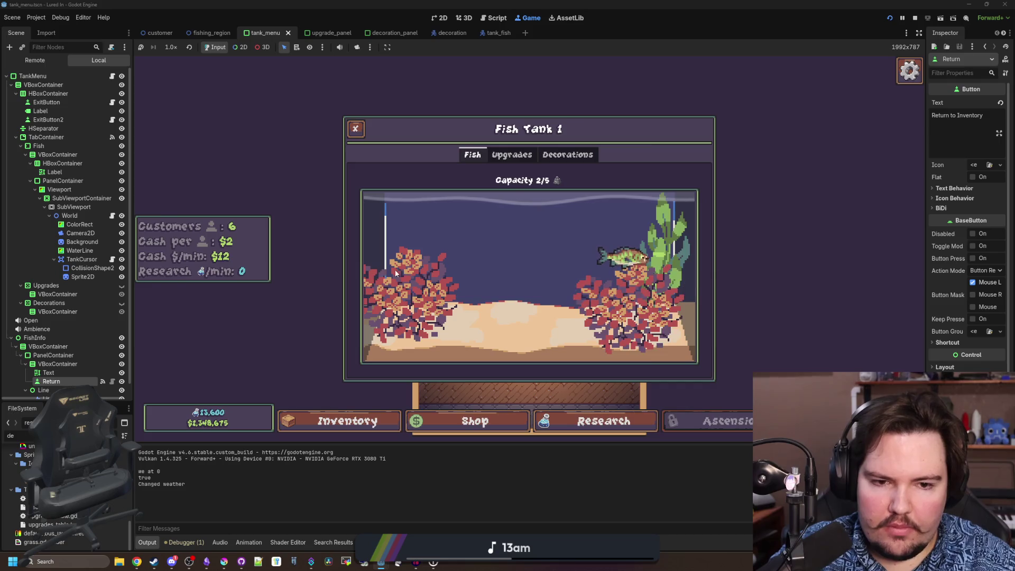
pyautogui.click(411, 291)
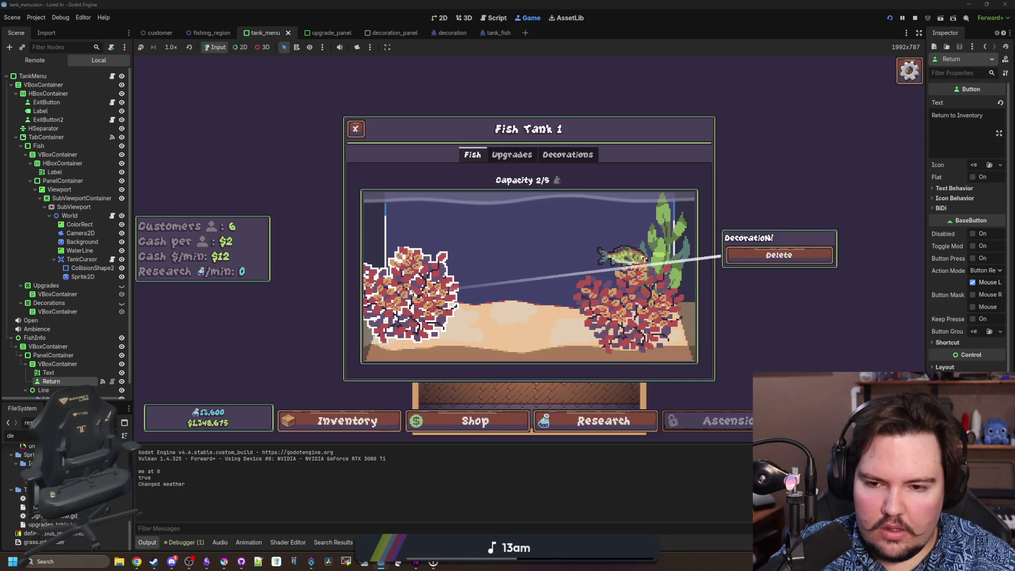
pyautogui.click(355, 128)
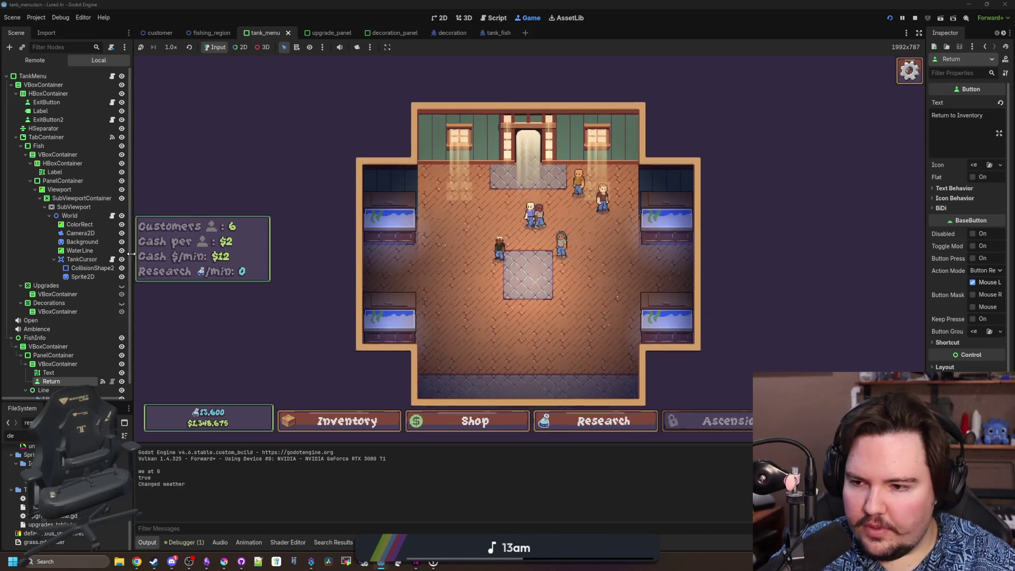
pyautogui.click(112, 76)
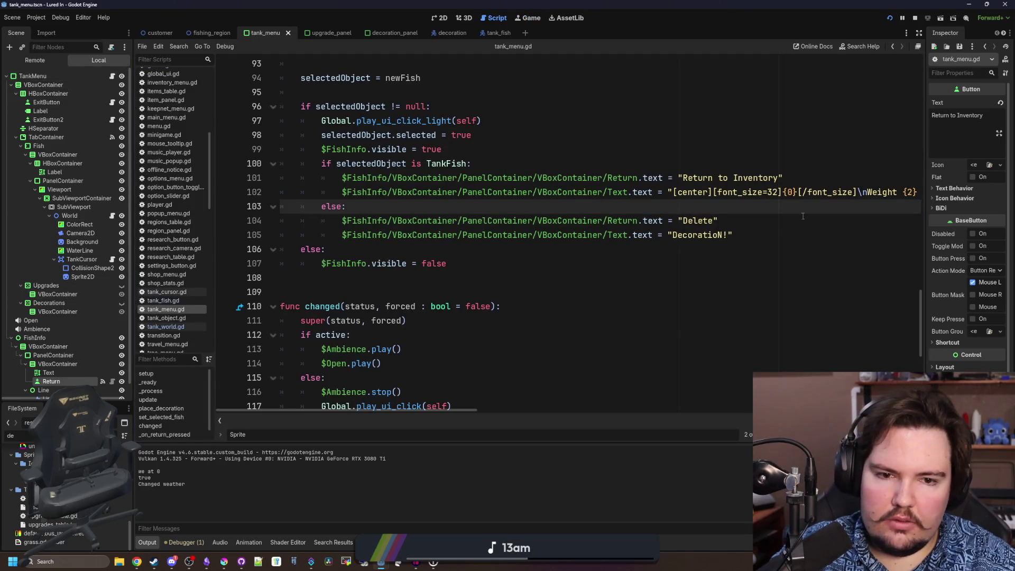
# Replace the 'DecoratioN!' label text with the fish info format string copied from the fish branch.
pyautogui.click(725, 221)
pyautogui.scroll(2, 724, 307)
pyautogui.moveTo(674, 279)
pyautogui.mouseDown()
pyautogui.moveTo(688, 293)
pyautogui.moveTo(943, 276)
pyautogui.mouseUp()
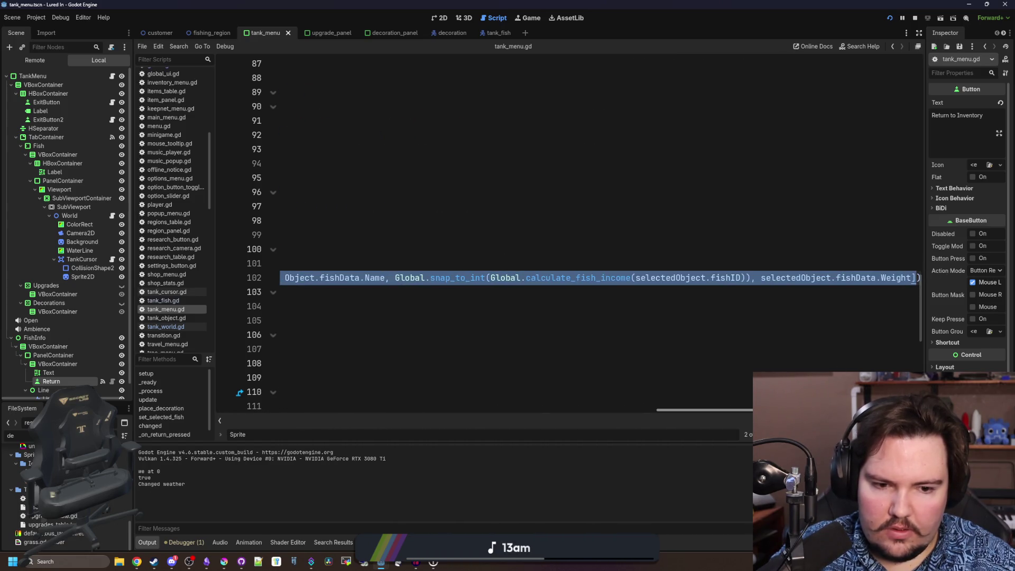
pyautogui.moveTo(707, 410); pyautogui.dragTo(266, 411)
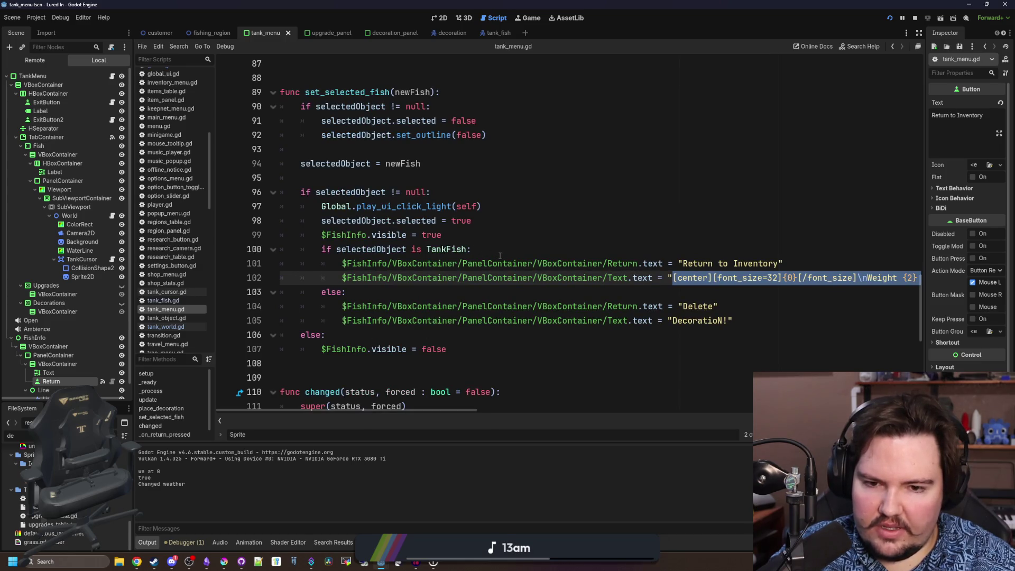
pyautogui.scroll(-1, 582, 275)
pyautogui.doubleClick(698, 277)
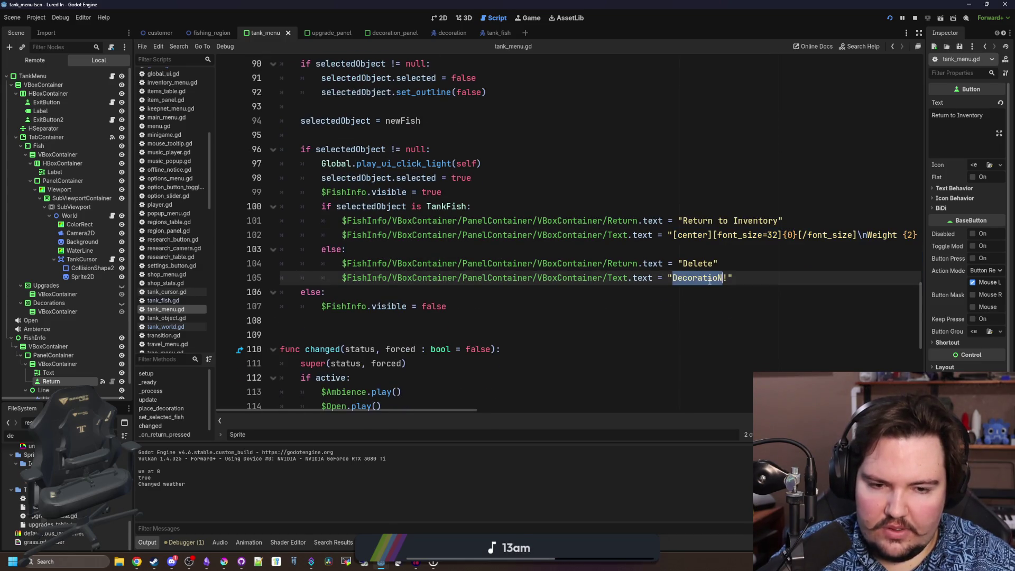
pyautogui.moveTo(727, 277); pyautogui.dragTo(672, 278)
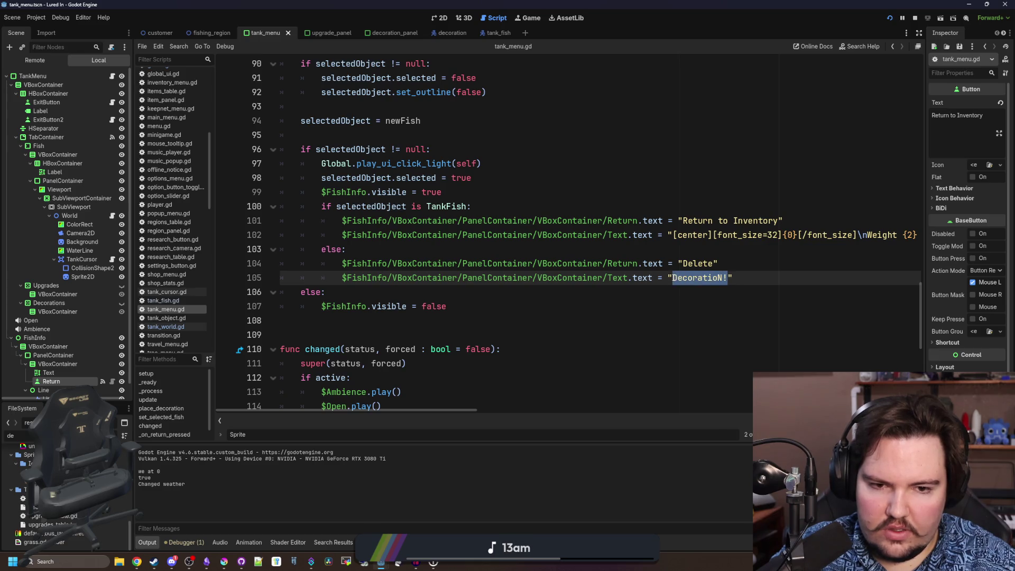
pyautogui.hotkey('ctrl', 'v')
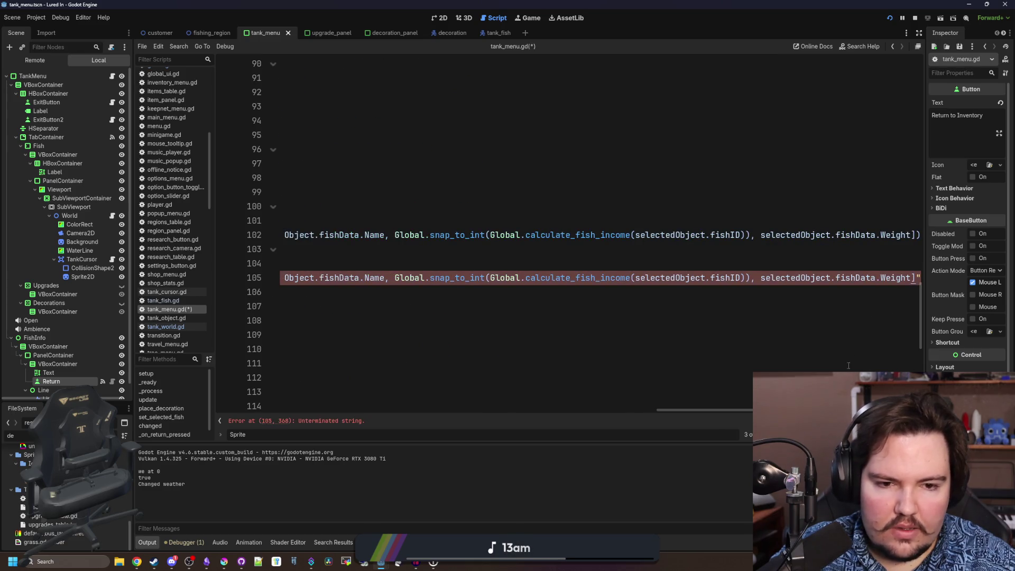
# Trim the format arguments so the decoration info text uses only selectedObject.fishData.Name.
pyautogui.moveTo(588, 273)
pyautogui.mouseDown()
pyautogui.moveTo(933, 274)
pyautogui.moveTo(286, 275)
pyautogui.moveTo(919, 271)
pyautogui.moveTo(858, 278)
pyautogui.mouseUp()
pyautogui.press('BackSpace')
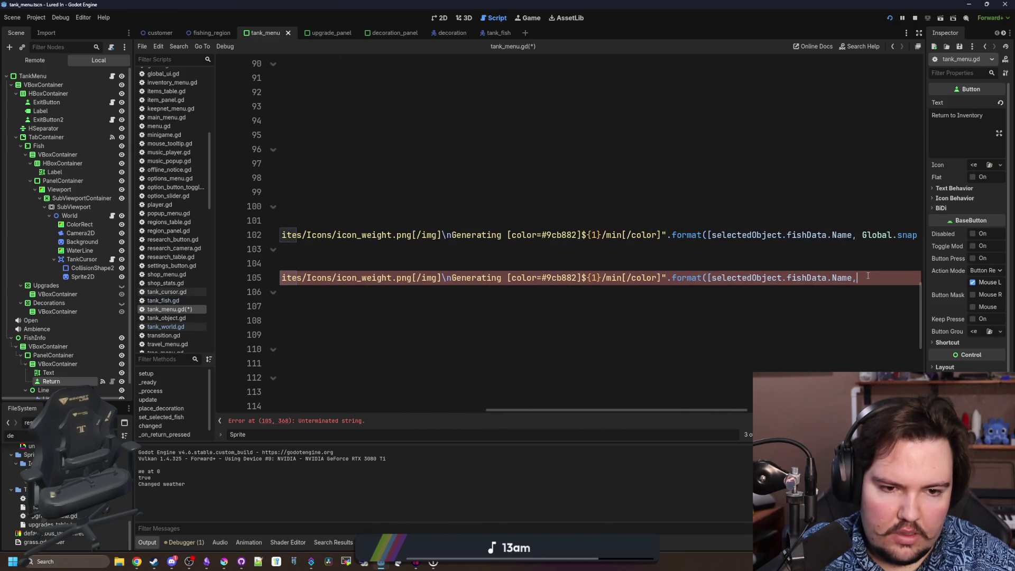
pyautogui.press('BackSpace')
pyautogui.write('])')
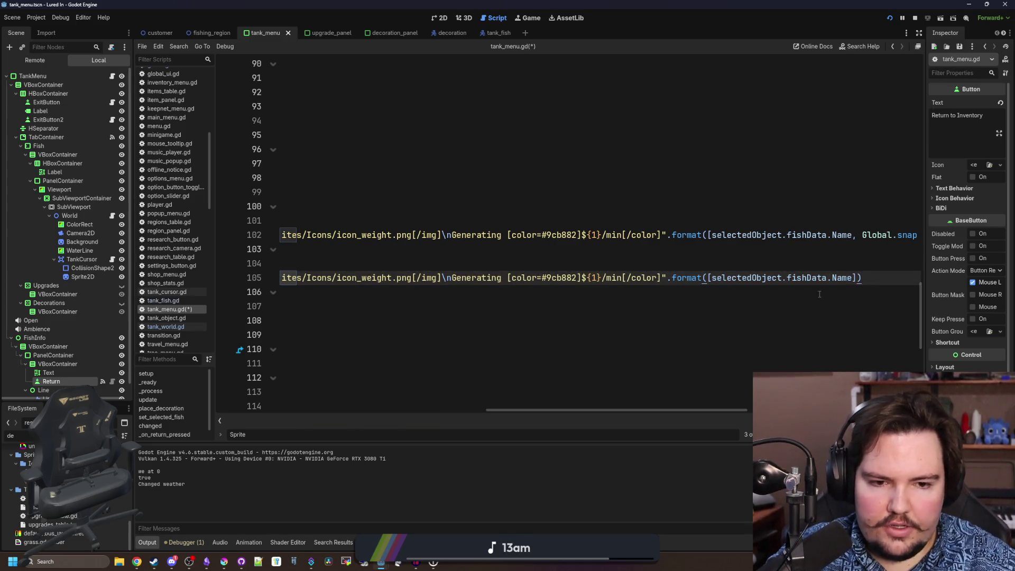
pyautogui.doubleClick(817, 276)
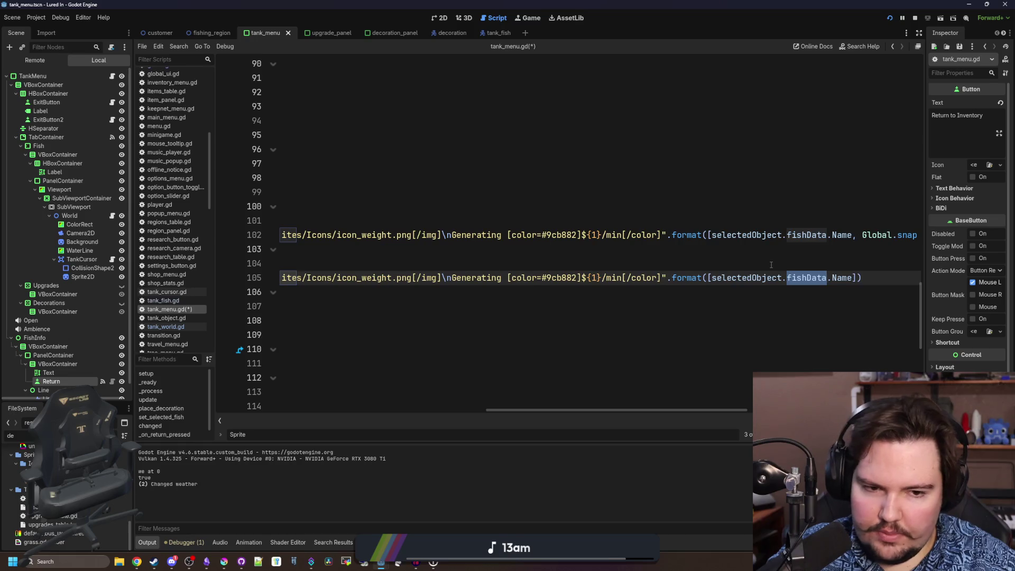
pyautogui.click(816, 262)
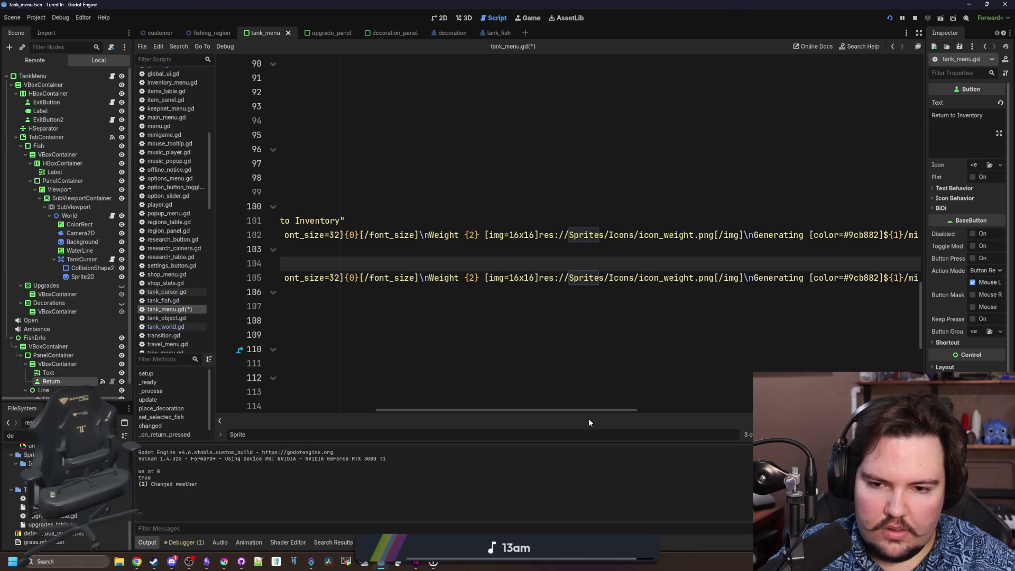
pyautogui.moveTo(609, 412); pyautogui.dragTo(451, 411)
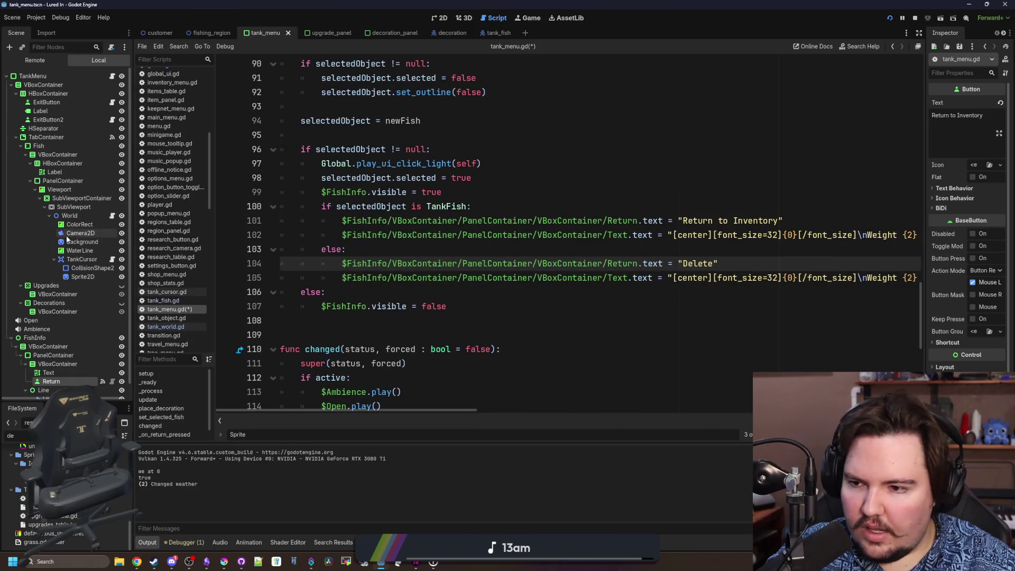
pyautogui.click(468, 295)
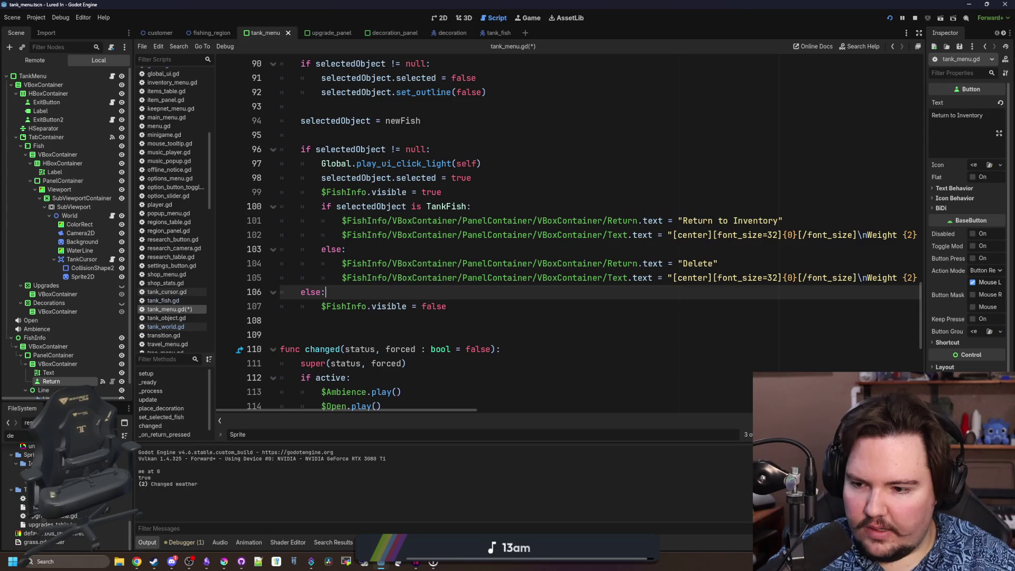
# Open decoration.gd and rename its data variable to entry in both places, then save.
pyautogui.write('c')
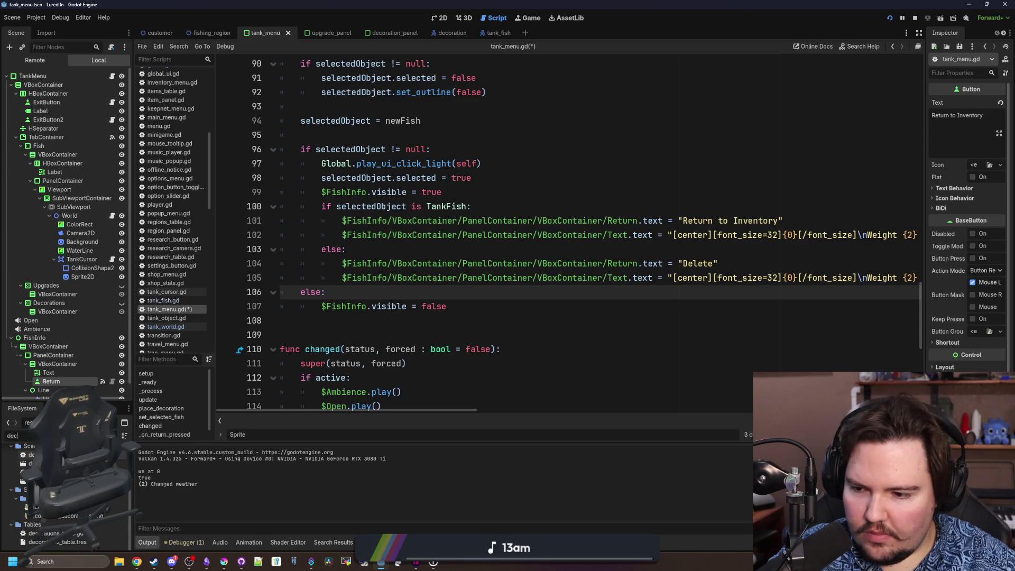
pyautogui.doubleClick(29, 454)
pyautogui.doubleClick(311, 106)
pyautogui.write('entry')
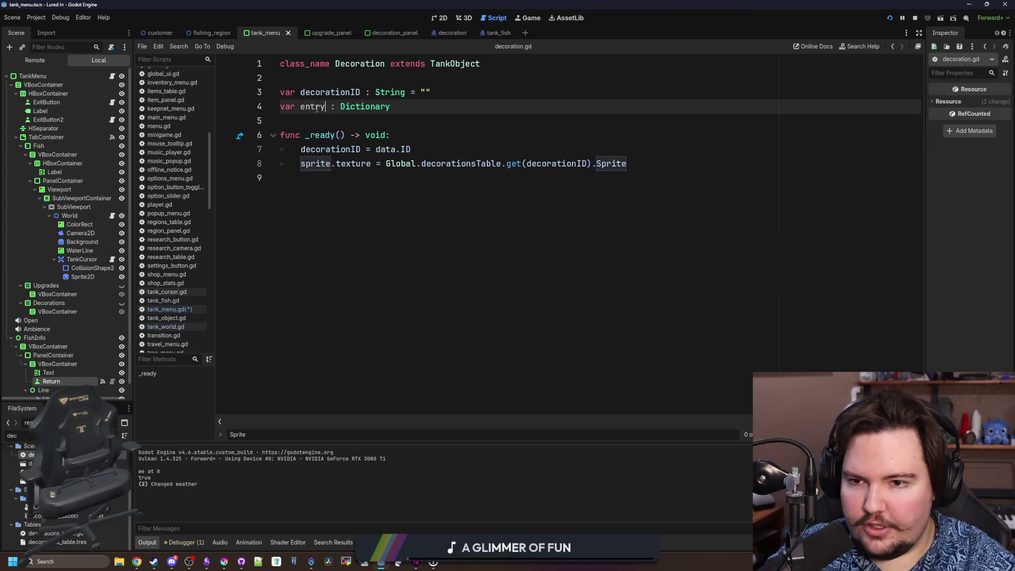
pyautogui.doubleClick(387, 149)
pyautogui.write('entry')
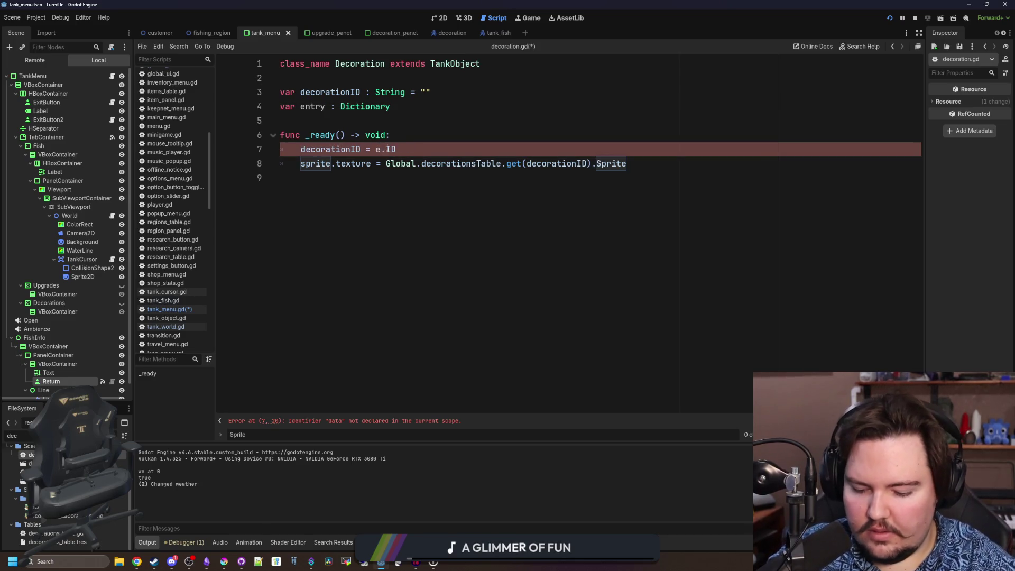
pyautogui.click(426, 133)
pyautogui.hotkey('ctrl', 's')
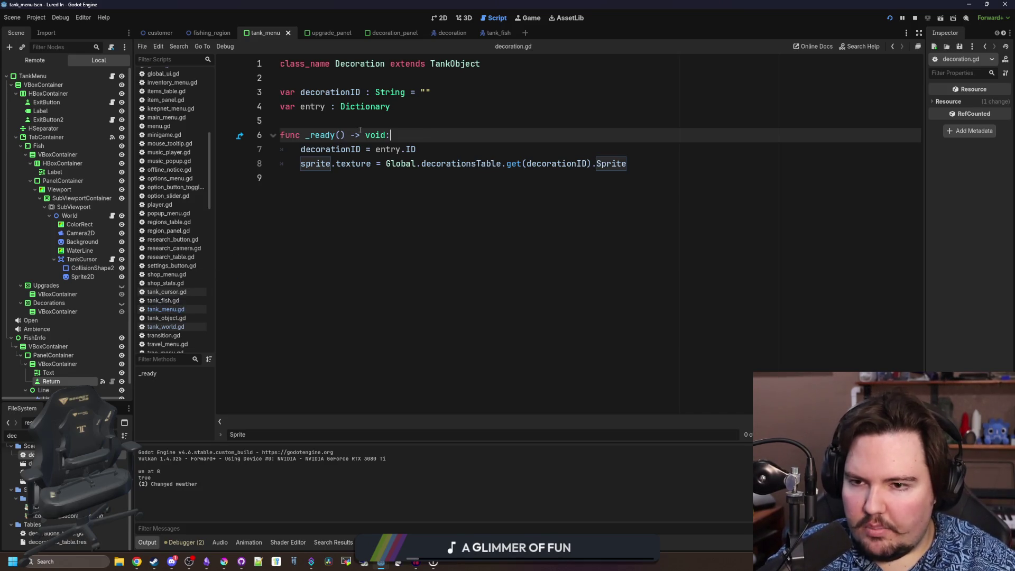
# Declare decorationData : Dictionary, fill it from the decorationsTable lookup in _ready, and reuse it for sprite.texture.
pyautogui.press('Up')
pyautogui.scroll(5, 170, 211)
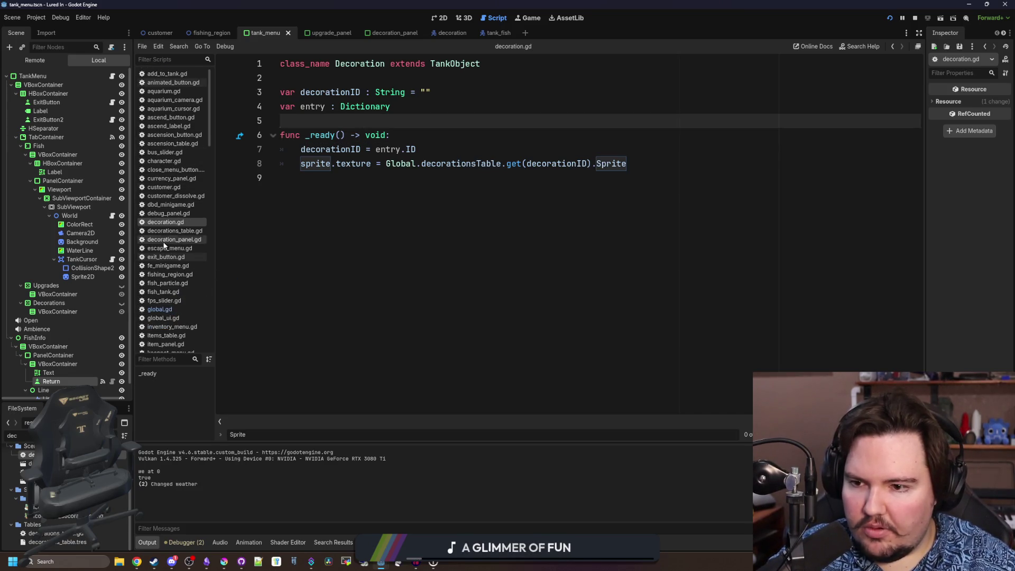
pyautogui.click(441, 100)
pyautogui.press('Return')
pyautogui.write('v')
pyautogui.write('rationData')
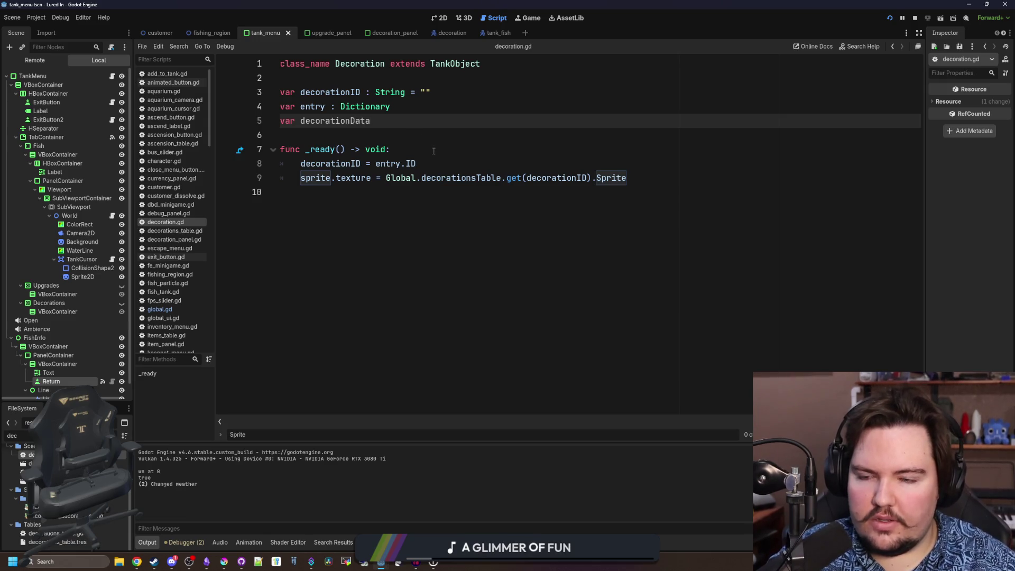
pyautogui.write('ctionary # da')
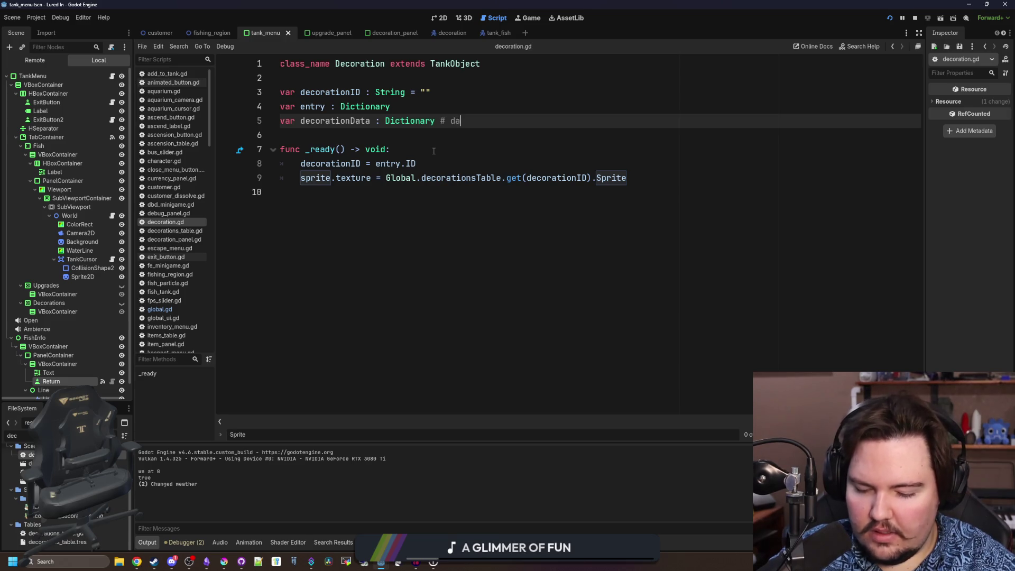
pyautogui.write('the table')
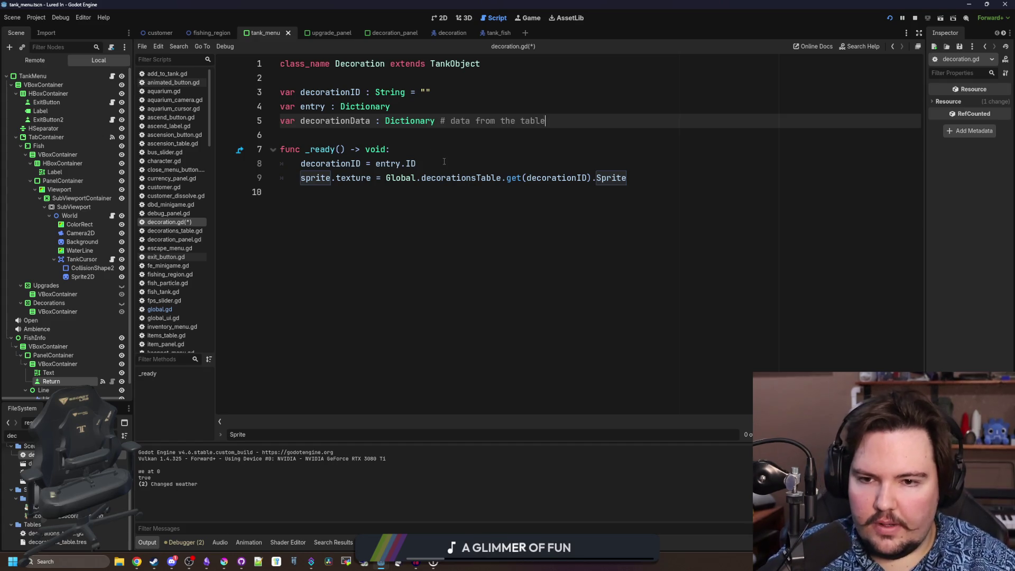
pyautogui.click(444, 162)
pyautogui.press('Return')
pyautogui.write('var decoration')
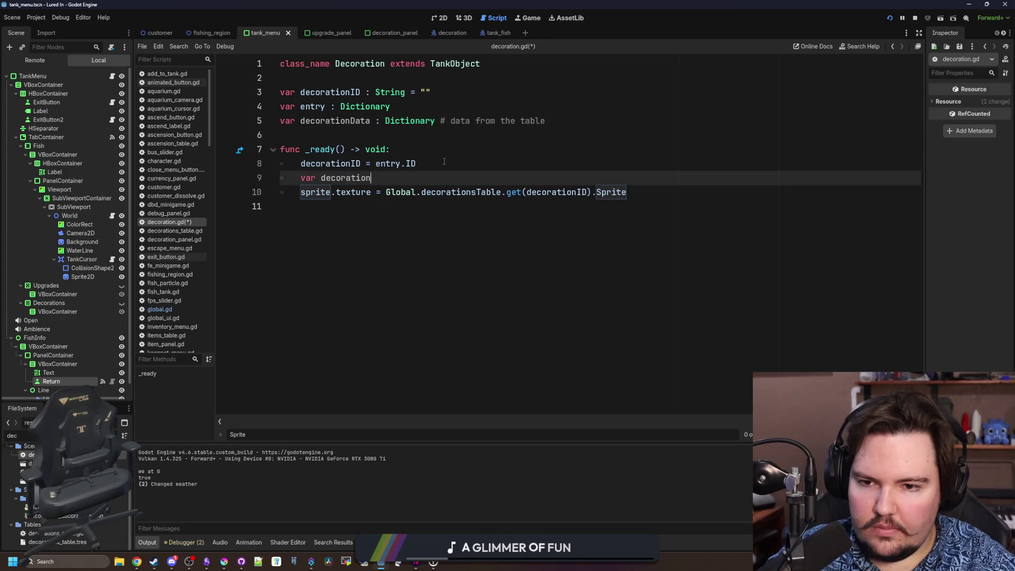
pyautogui.write('Global.deco')
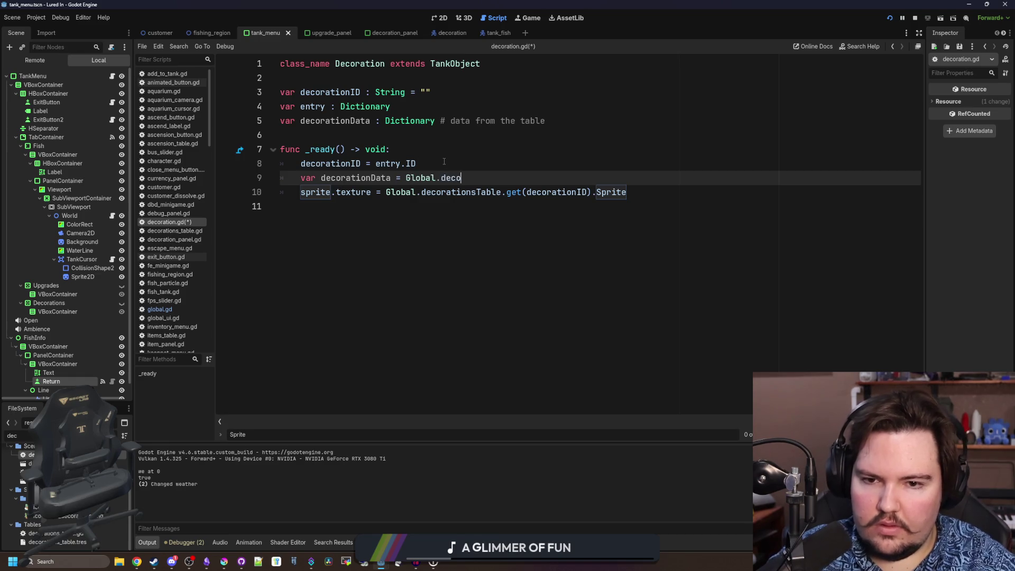
pyautogui.write('nsT')
pyautogui.press('Return')
pyautogui.write('(decorationID')
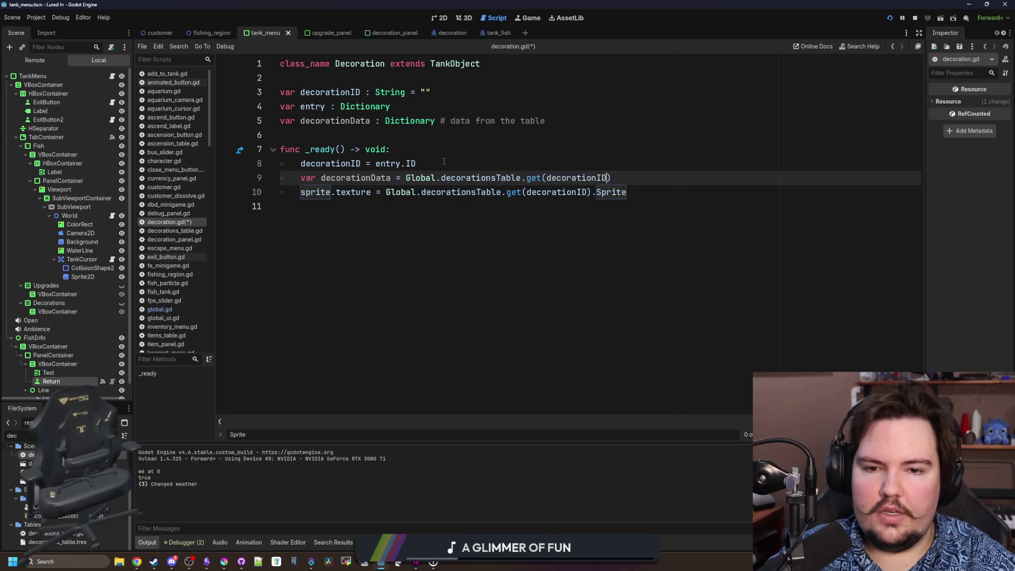
pyautogui.press('Down')
pyautogui.hotkey('ctrl', 'shift', 'Left')
pyautogui.hotkey('ctrl', 'shift', 'Left')
pyautogui.hotkey('ctrl', 'shift', 'Left')
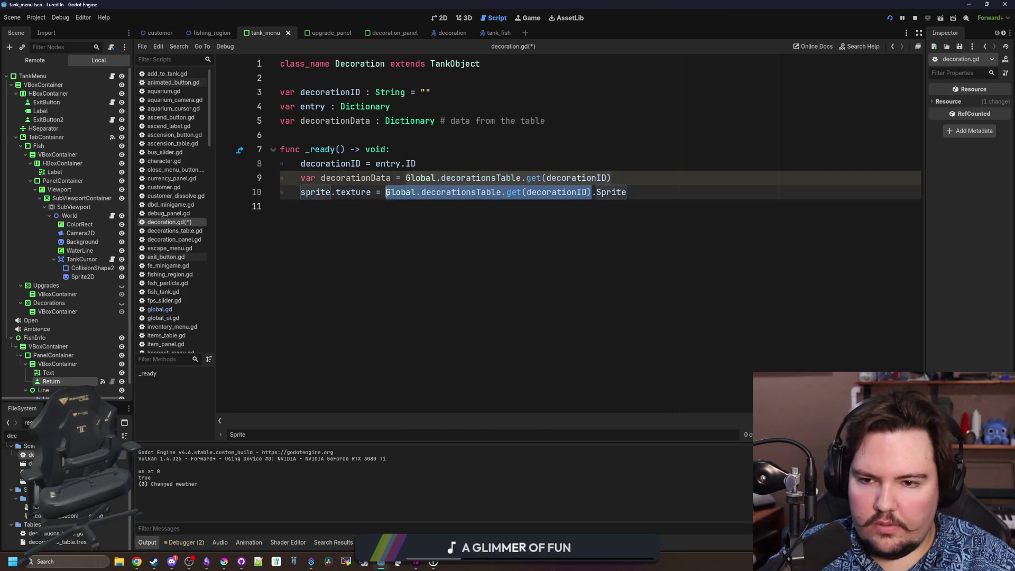
pyautogui.write('decorationData')
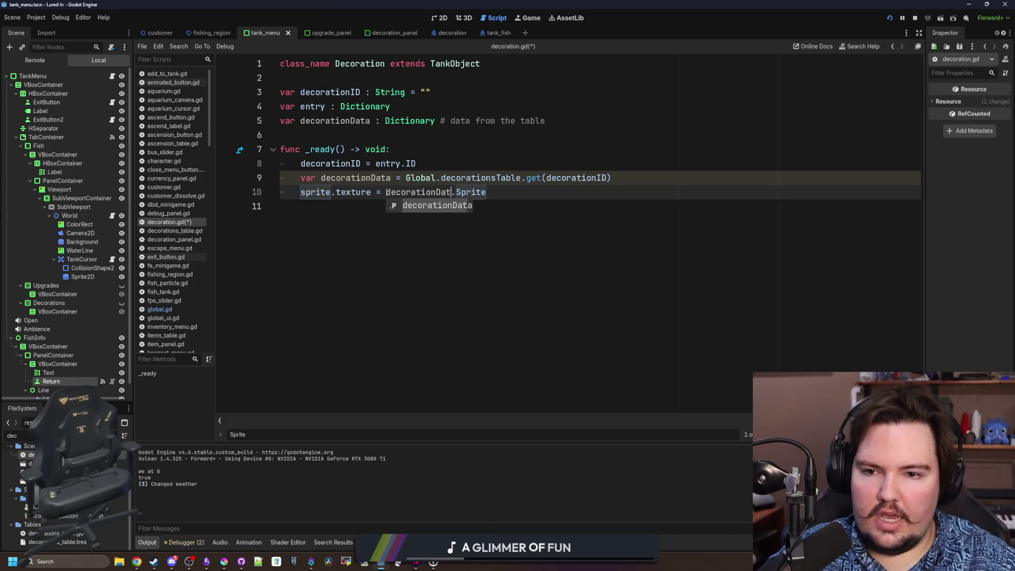
# Drop the local var so _ready assigns the member decorationData, and save decoration.gd.
pyautogui.click(445, 177)
pyautogui.click(433, 149)
pyautogui.click(425, 133)
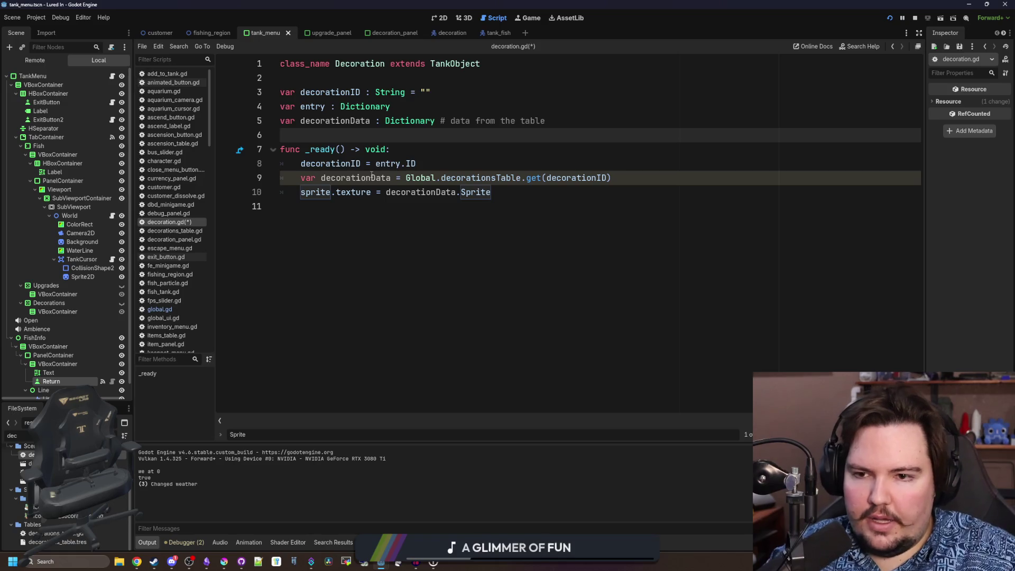
pyautogui.click(323, 178)
pyautogui.hotkey('ctrl', 'Left')
pyautogui.hotkey('ctrl', 'BackSpace')
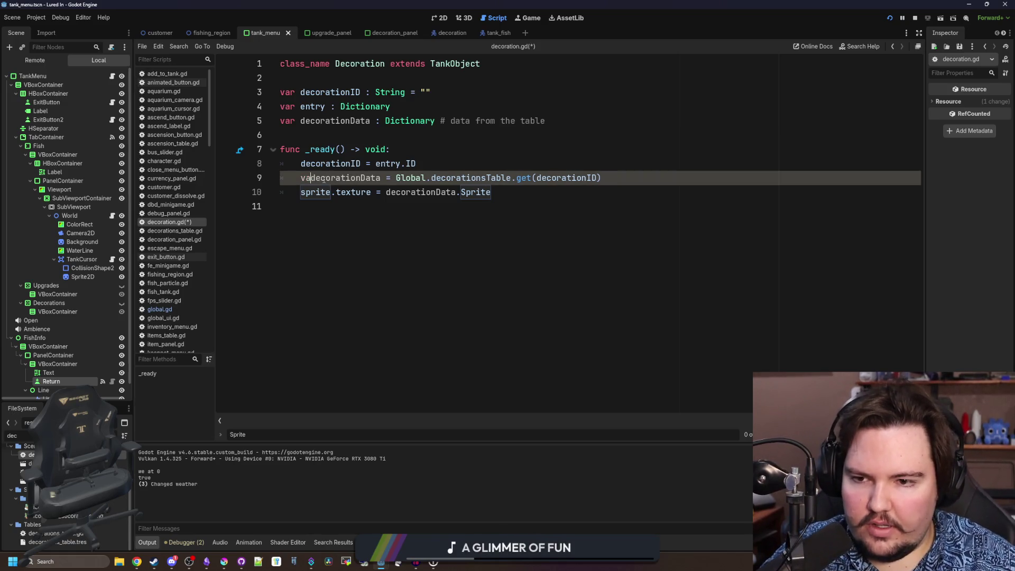
pyautogui.click(434, 161)
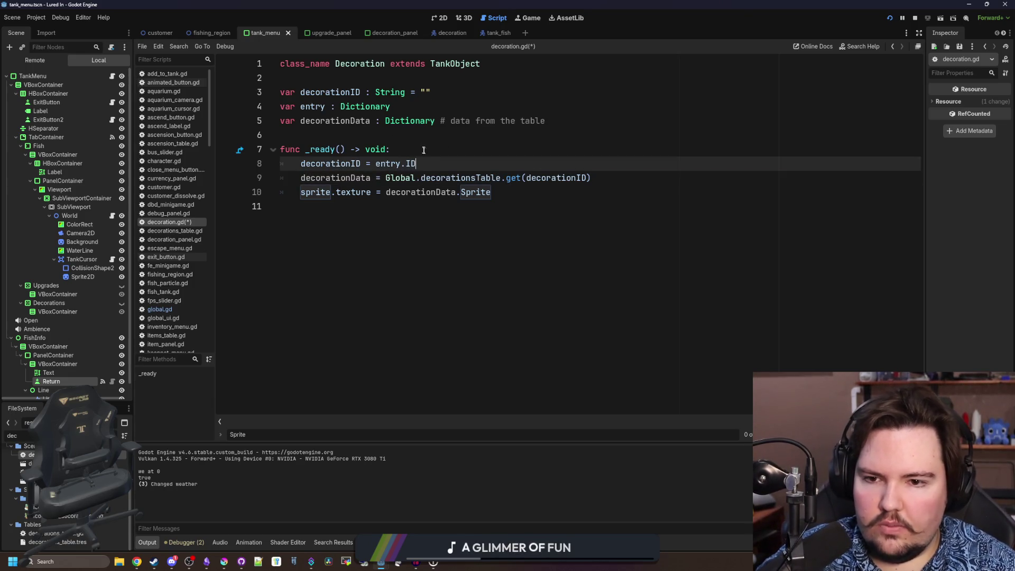
pyautogui.click(367, 138)
pyautogui.hotkey('ctrl', 's')
pyautogui.click(185, 310)
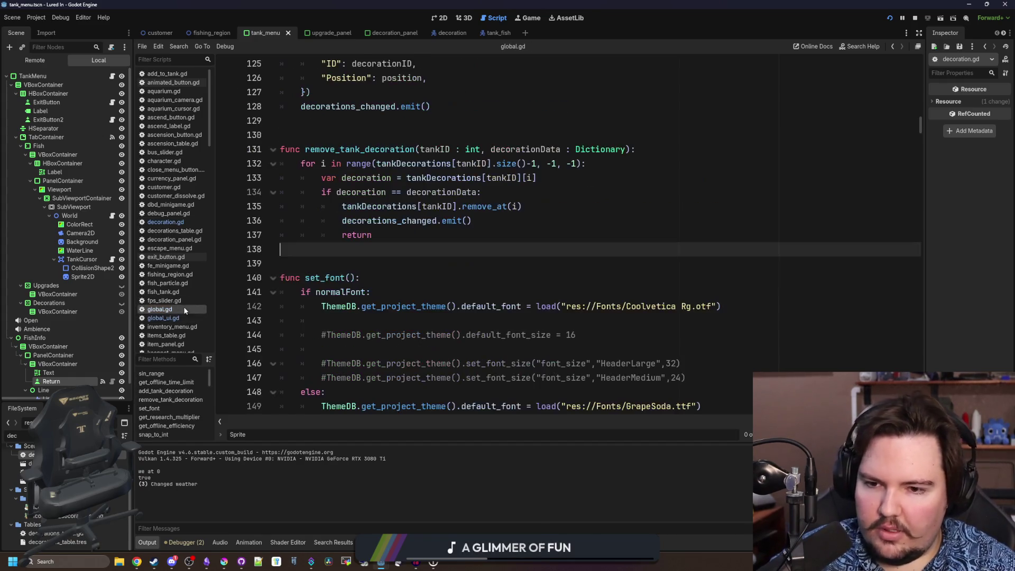
# Save all open scripts.
pyautogui.click(418, 261)
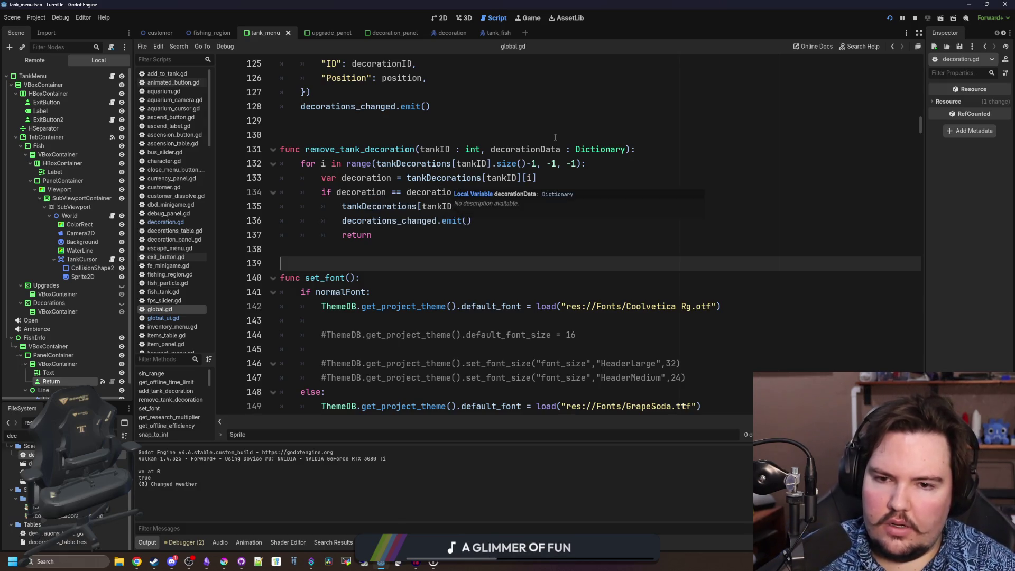
pyautogui.press('Up')
pyautogui.press('Up')
pyautogui.press('Up')
pyautogui.hotkey('ctrl', 's')
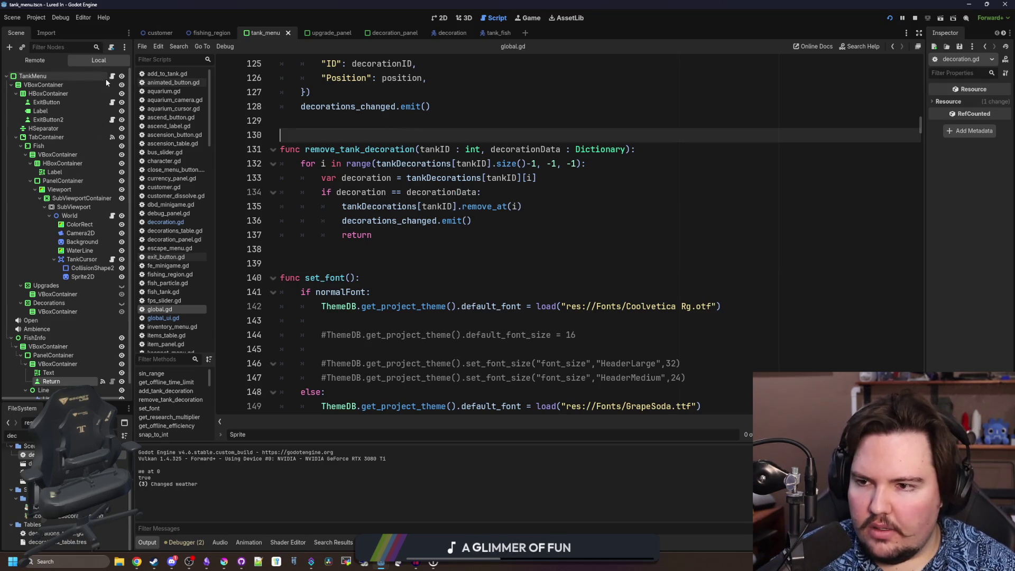
# In tank_menu.gd, replace data with entry on line 128.
pyautogui.click(111, 76)
pyautogui.scroll(-5, 485, 271)
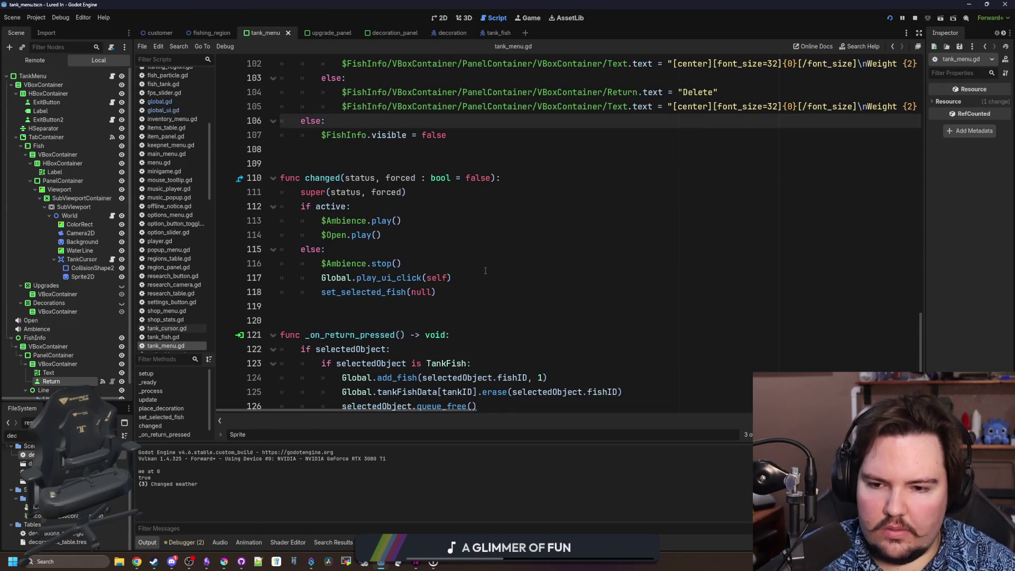
pyautogui.click(531, 286)
pyautogui.doubleClick(625, 270)
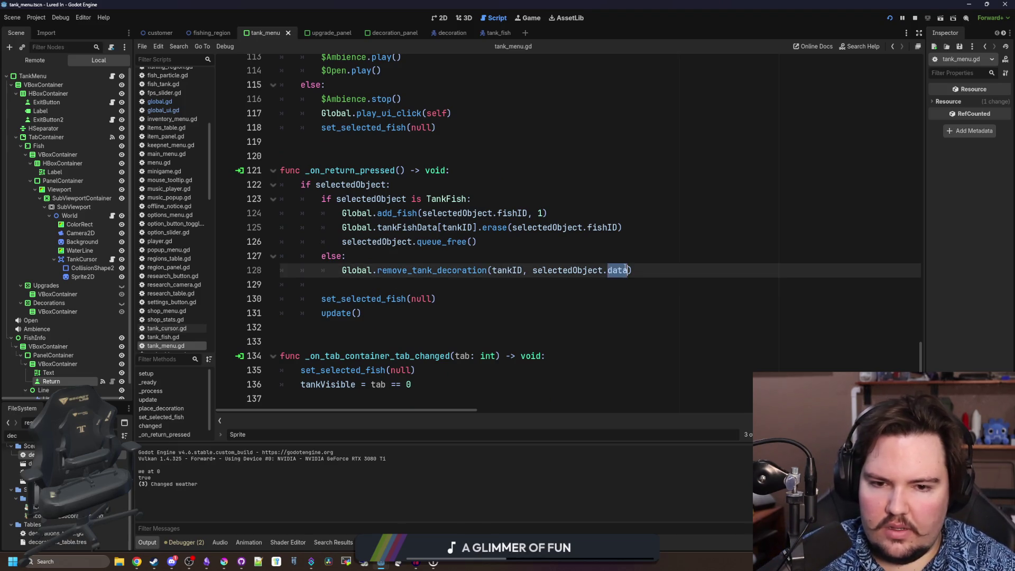
pyautogui.write('entry')
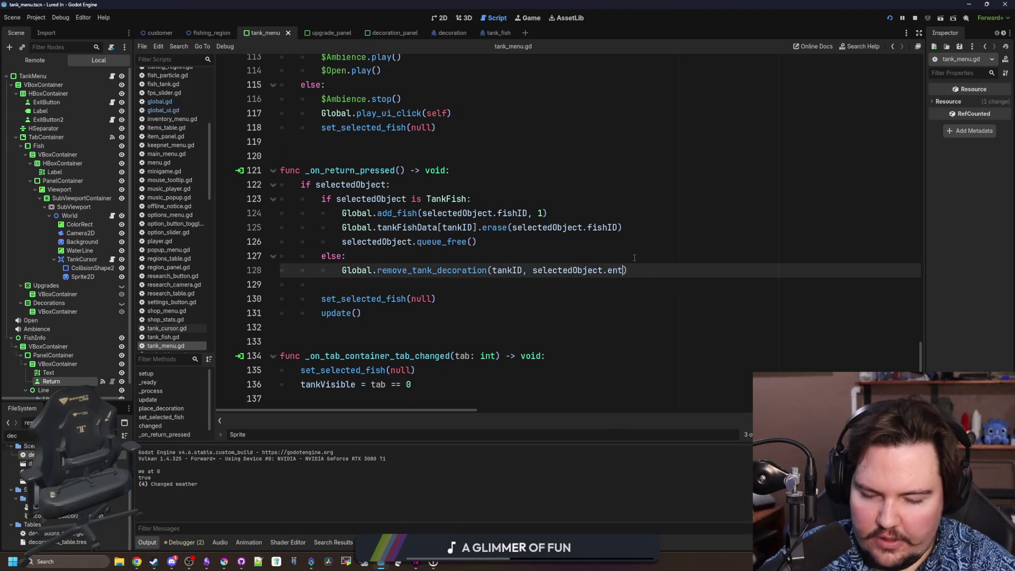
pyautogui.click(634, 257)
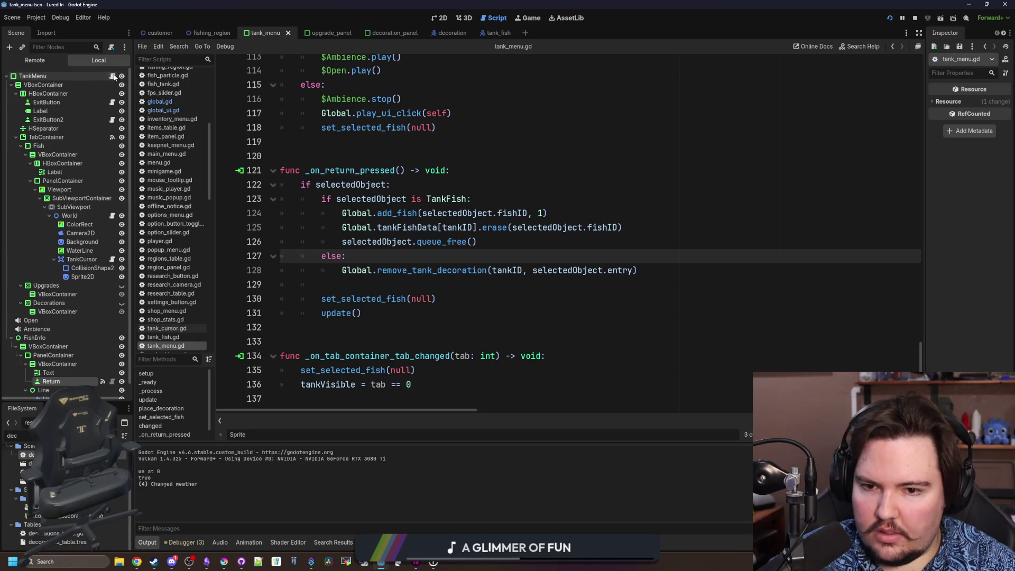
# On line 105, change fishData to decorationData and delete the weight portion of the text.
pyautogui.scroll(8, 649, 385)
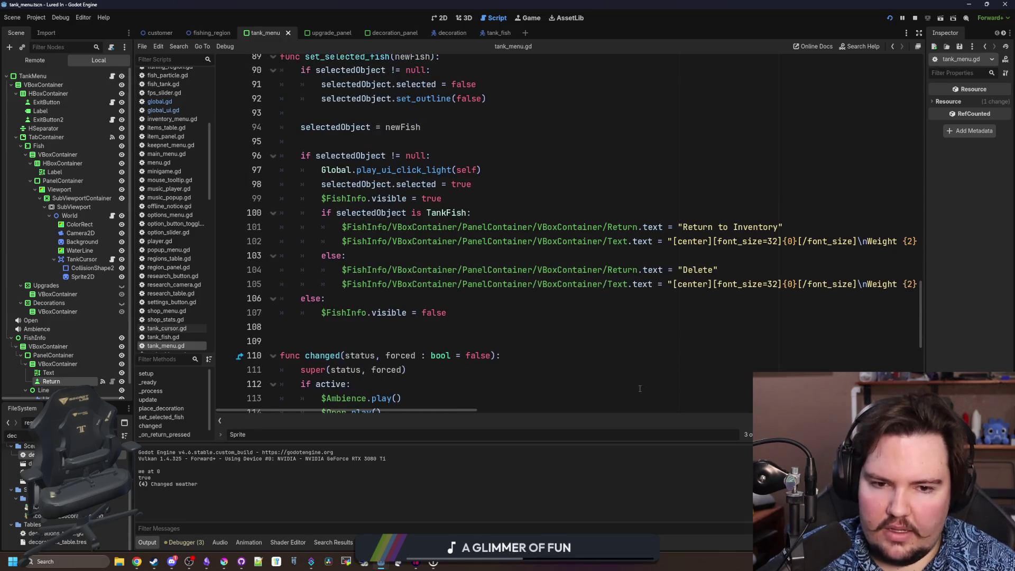
pyautogui.moveTo(452, 409); pyautogui.dragTo(786, 410)
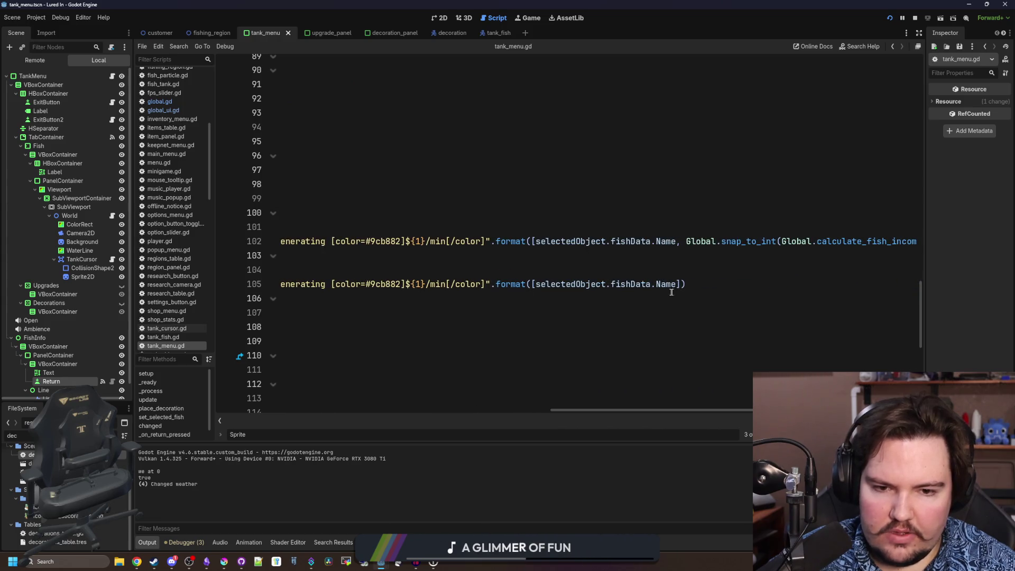
pyautogui.doubleClick(646, 288)
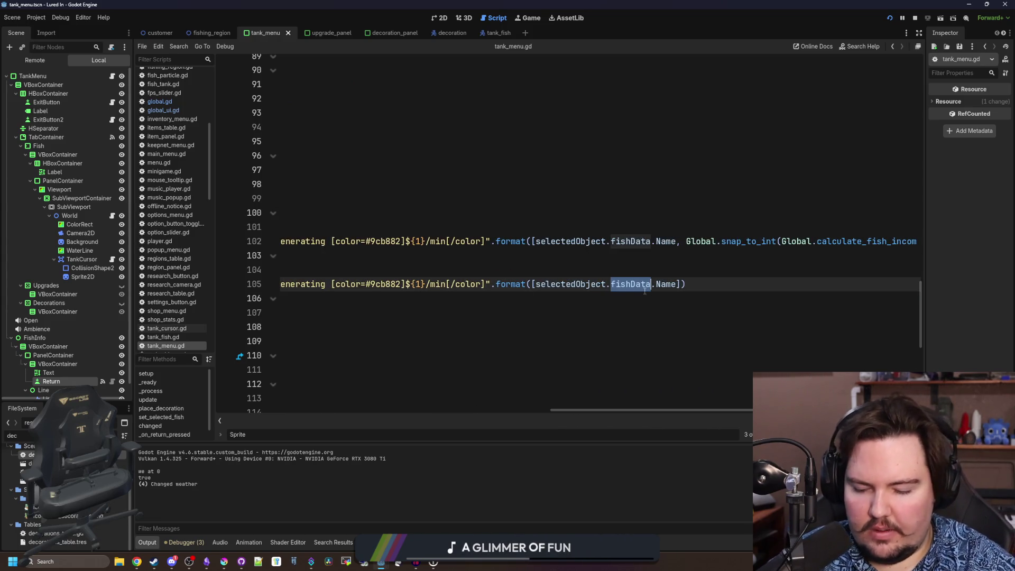
pyautogui.write('decorationData')
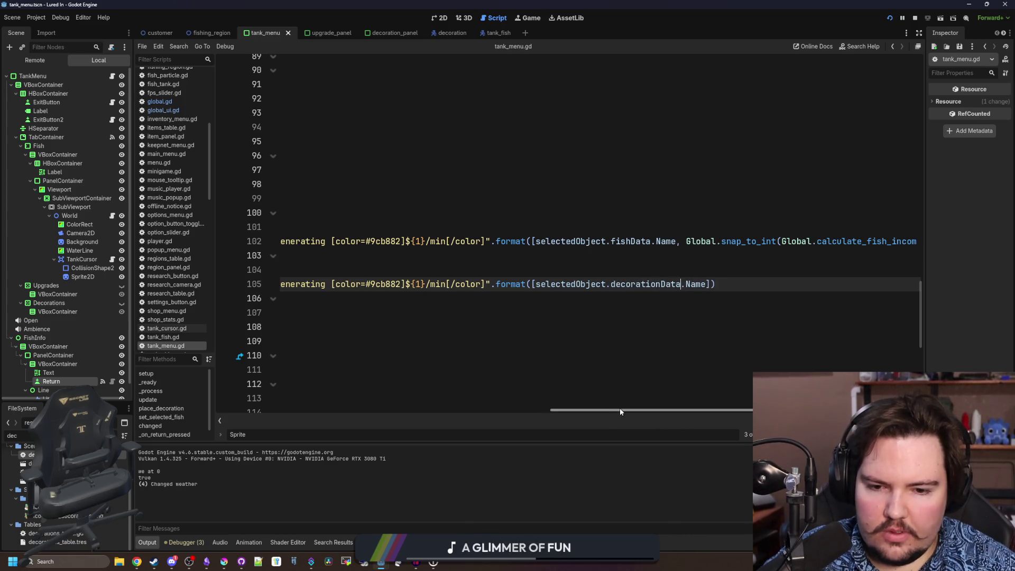
pyautogui.moveTo(609, 411); pyautogui.dragTo(522, 408)
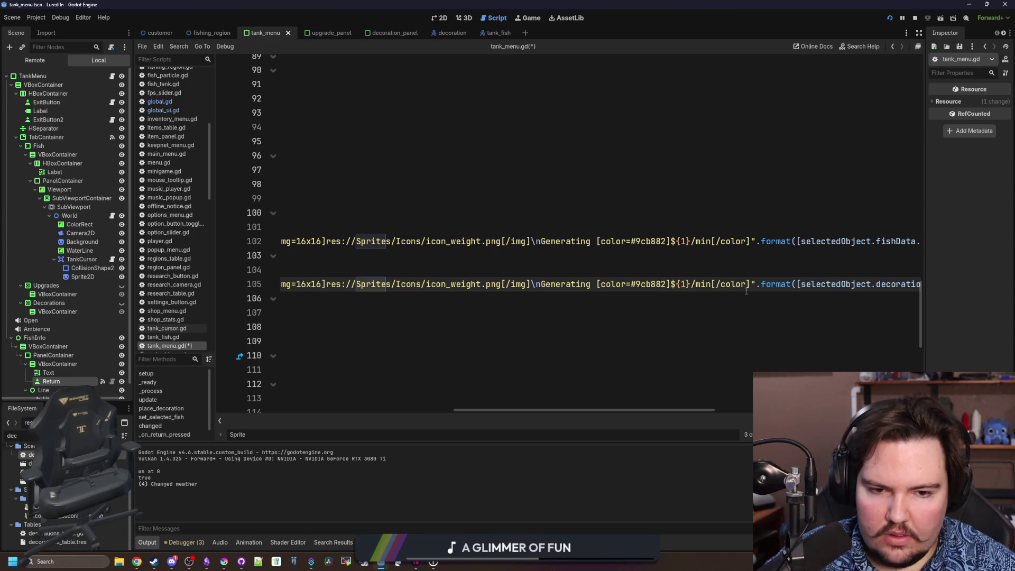
pyautogui.moveTo(748, 286)
pyautogui.mouseDown()
pyautogui.moveTo(526, 284)
pyautogui.moveTo(834, 284)
pyautogui.moveTo(813, 284)
pyautogui.mouseUp()
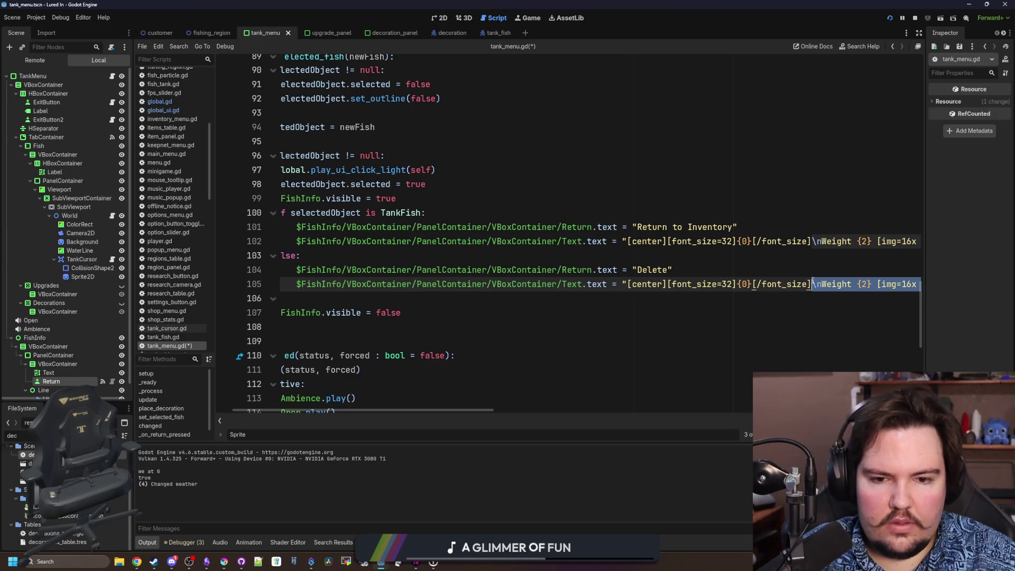
pyautogui.press('BackSpace')
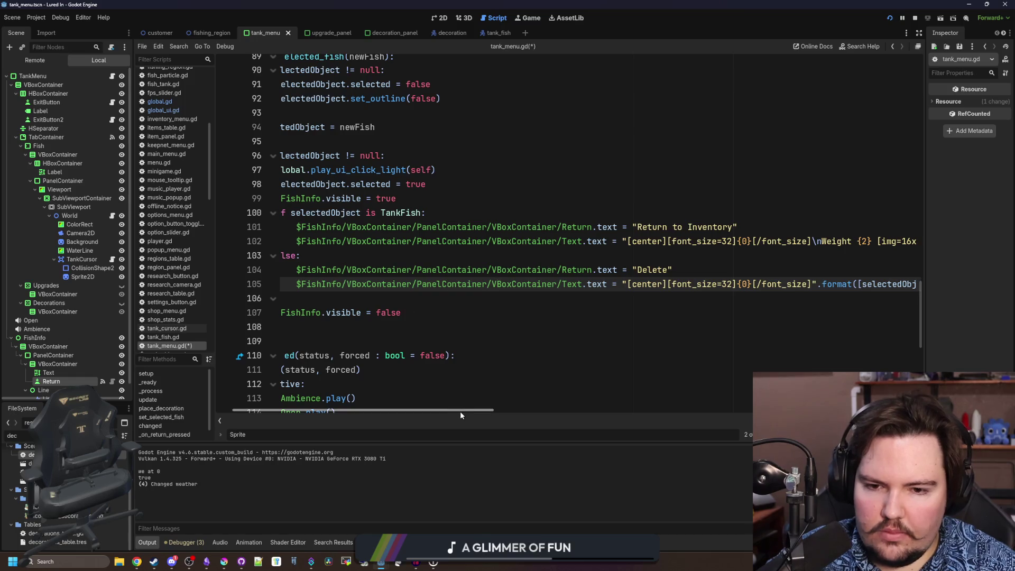
pyautogui.moveTo(461, 411); pyautogui.dragTo(445, 411)
# Declare var button and var text after line 99, giving text the FishInfo Text node path.
pyautogui.click(487, 203)
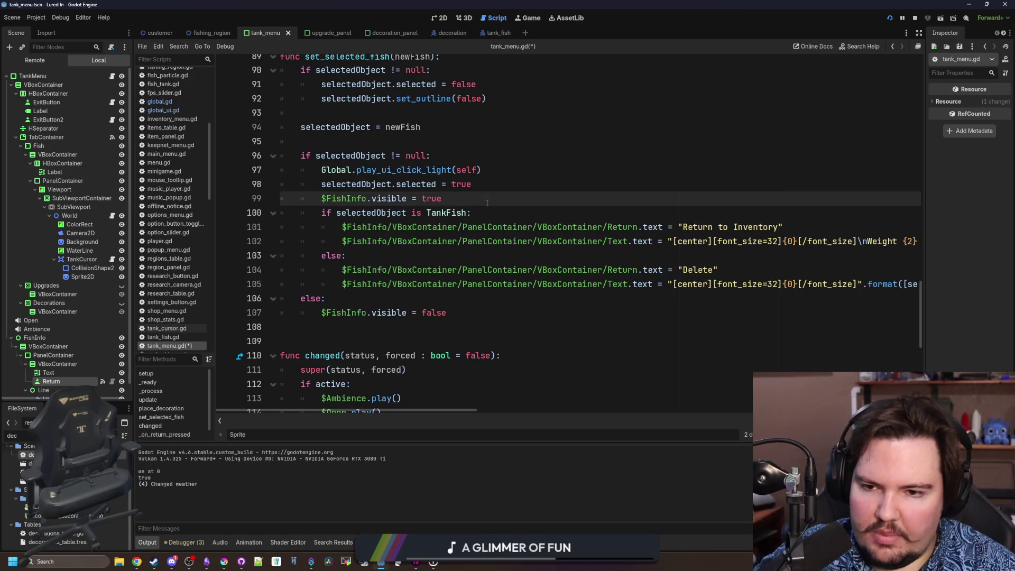
pyautogui.press('Return')
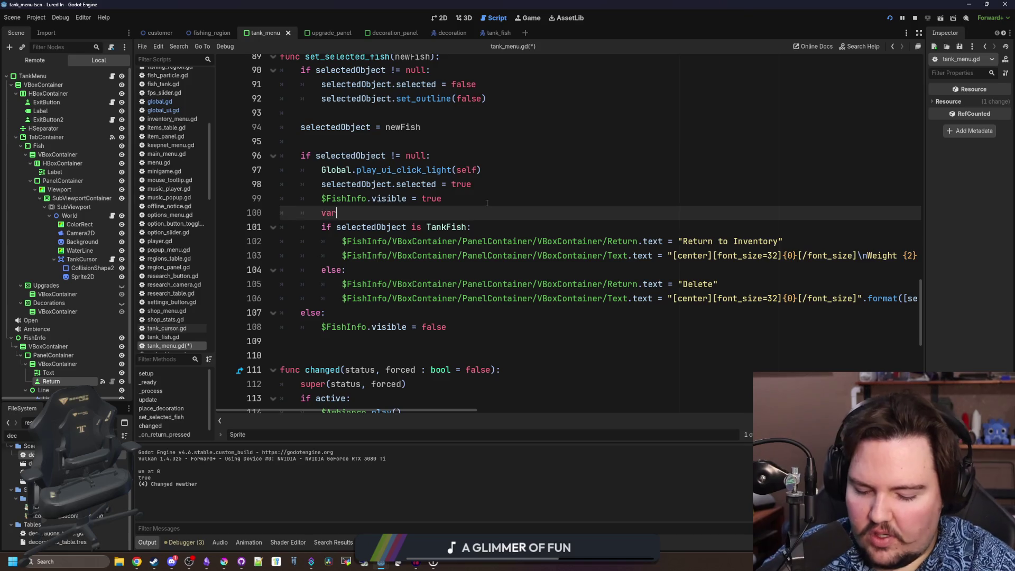
pyautogui.write('r button')
pyautogui.press('Return')
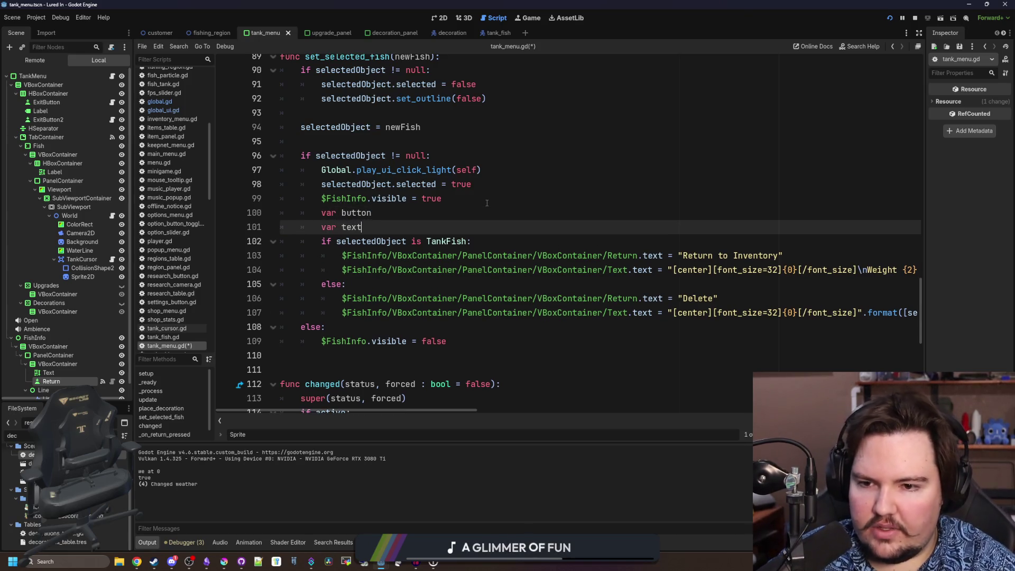
pyautogui.press('Return')
pyautogui.click(582, 295)
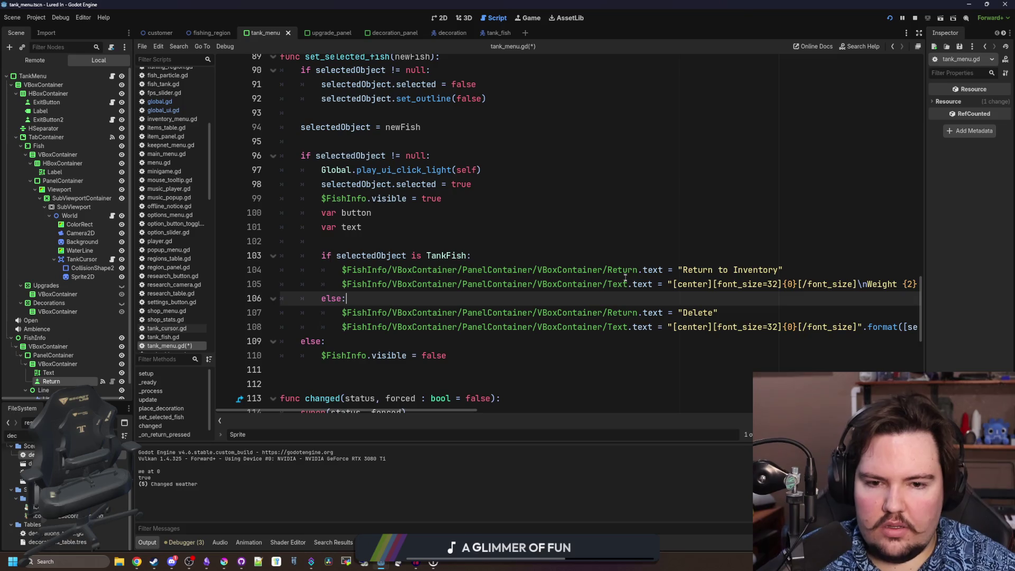
pyautogui.click(627, 283)
pyautogui.moveTo(627, 284); pyautogui.dragTo(334, 285)
pyautogui.hotkey('ctrl', 'c')
pyautogui.moveTo(371, 246); pyautogui.dragTo(379, 233)
pyautogui.click(380, 231)
pyautogui.hotkey('ctrl', 'v')
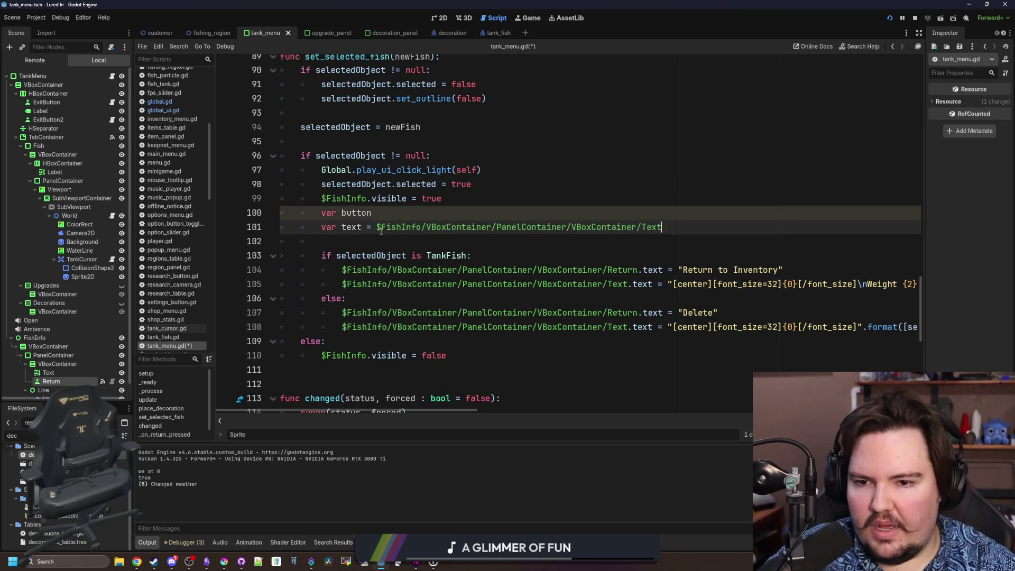
pyautogui.rightClick(93, 311)
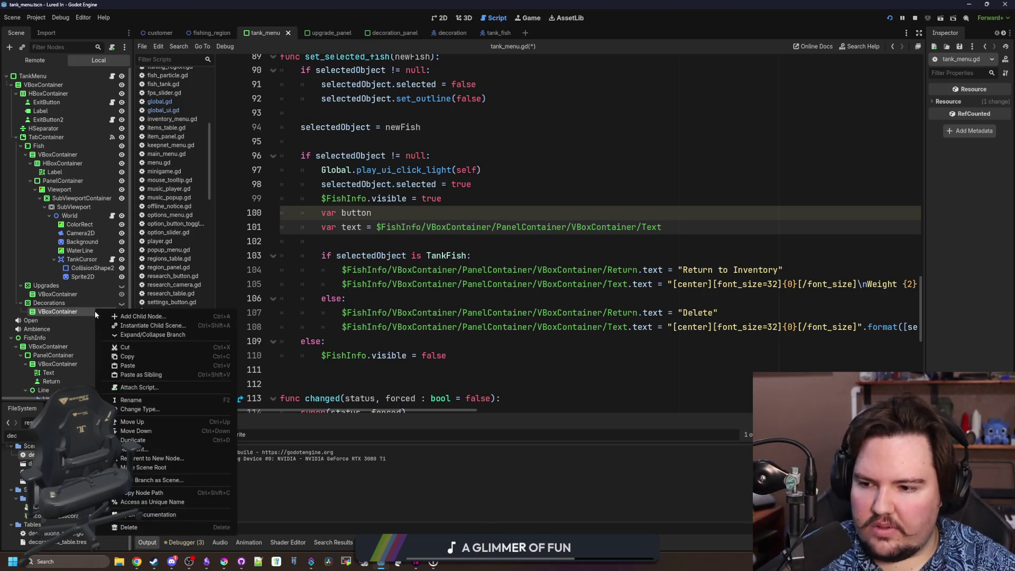
pyautogui.click(472, 204)
# Assign the FishInfo Return node path to var button.
pyautogui.click(627, 270)
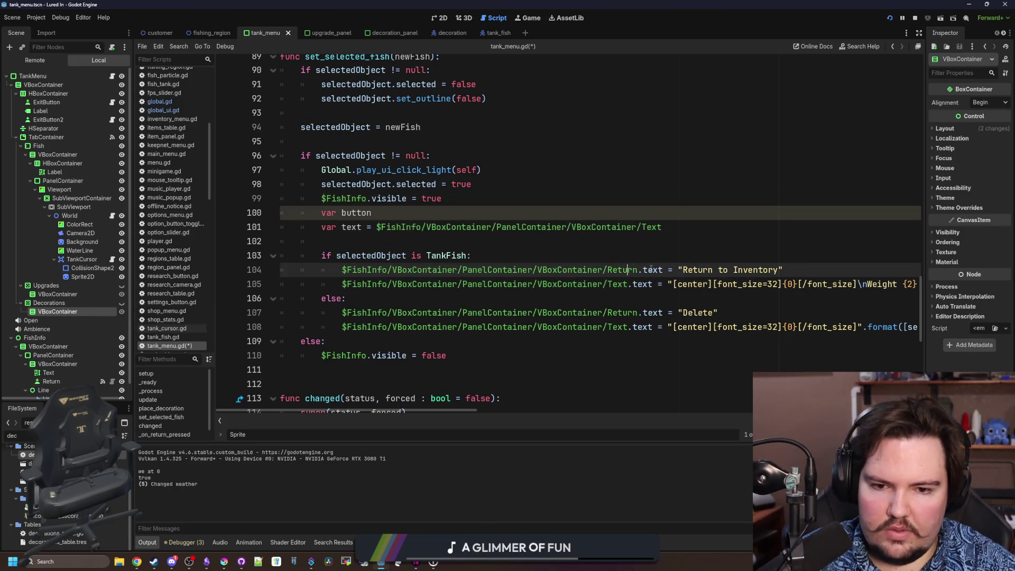
pyautogui.moveTo(638, 269)
pyautogui.mouseDown()
pyautogui.moveTo(285, 271)
pyautogui.moveTo(342, 271)
pyautogui.mouseUp()
pyautogui.hotkey('ctrl', 'c')
pyautogui.click(391, 213)
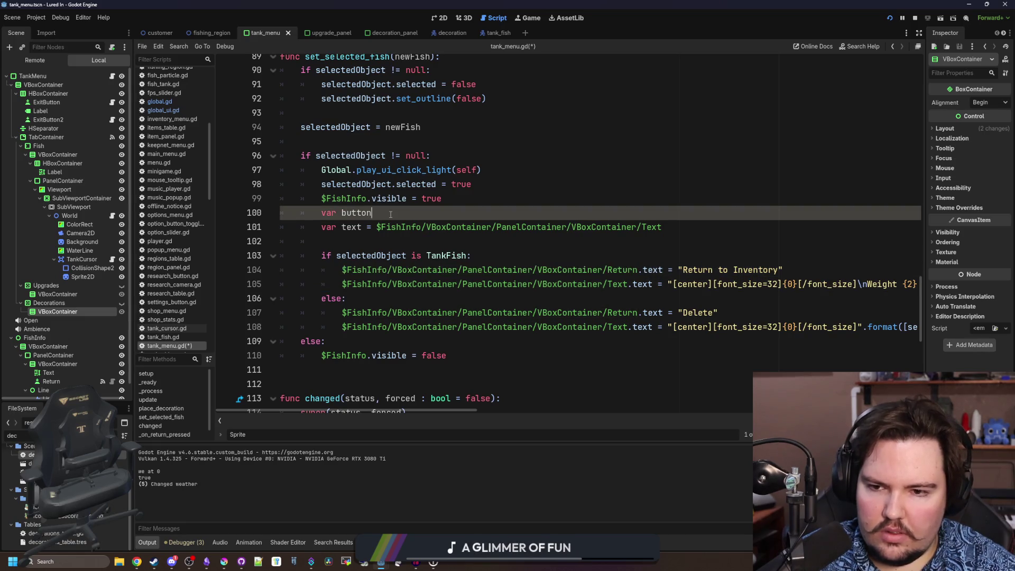
pyautogui.write('=')
pyautogui.hotkey('ctrl', 'v')
# Replace the Return paths on lines 104/107 with button and the Text paths on 105/108 with text, then save.
pyautogui.doubleClick(365, 212)
pyautogui.hotkey('ctrl', 'c')
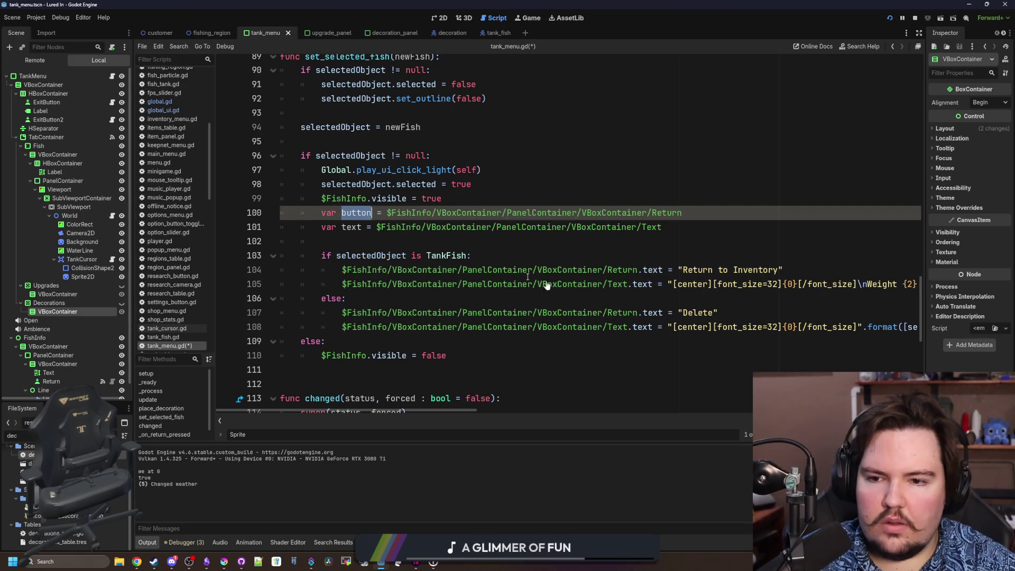
pyautogui.moveTo(638, 269)
pyautogui.mouseDown()
pyautogui.moveTo(396, 256)
pyautogui.moveTo(343, 271)
pyautogui.mouseUp()
pyautogui.hotkey('ctrl', 'v')
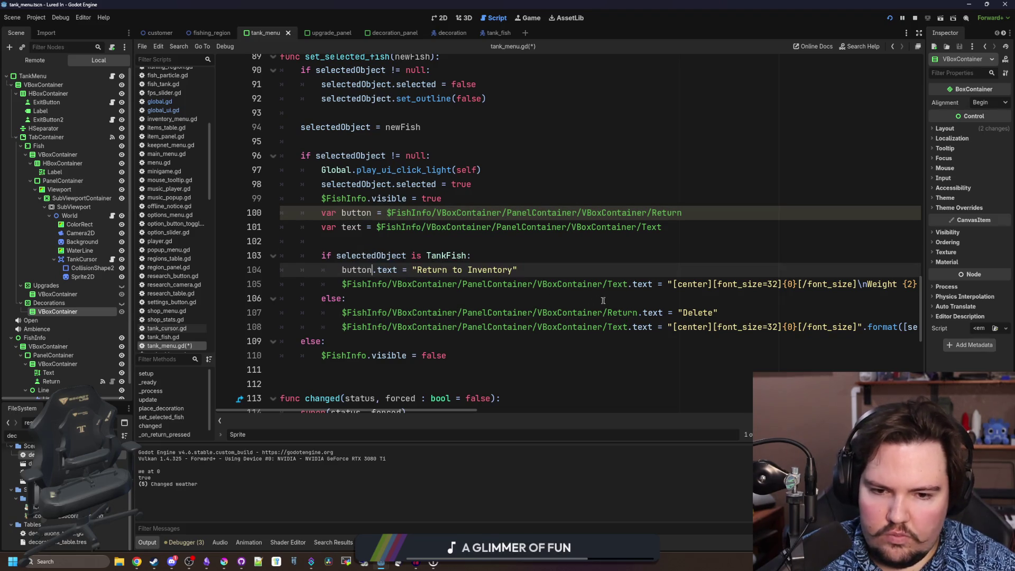
pyautogui.moveTo(639, 312); pyautogui.dragTo(342, 313)
pyautogui.hotkey('ctrl', 'v')
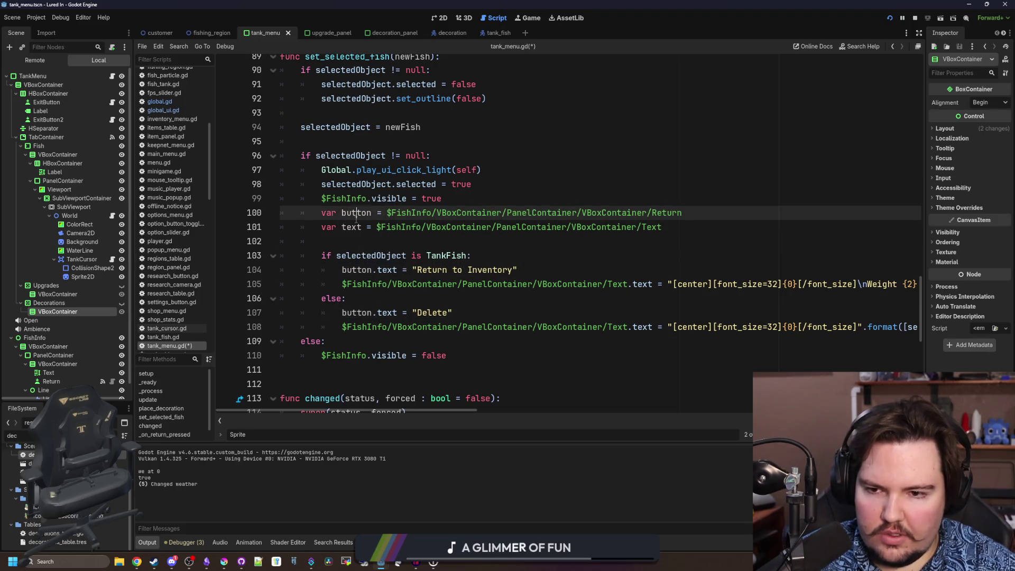
pyautogui.click(344, 226)
pyautogui.doubleClick(350, 227)
pyautogui.hotkey('ctrl', 'c')
pyautogui.moveTo(628, 284); pyautogui.dragTo(341, 284)
pyautogui.hotkey('ctrl', 'v')
pyautogui.moveTo(628, 327); pyautogui.dragTo(330, 327)
pyautogui.hotkey('ctrl', 'v')
pyautogui.press('Up')
pyautogui.press('Up')
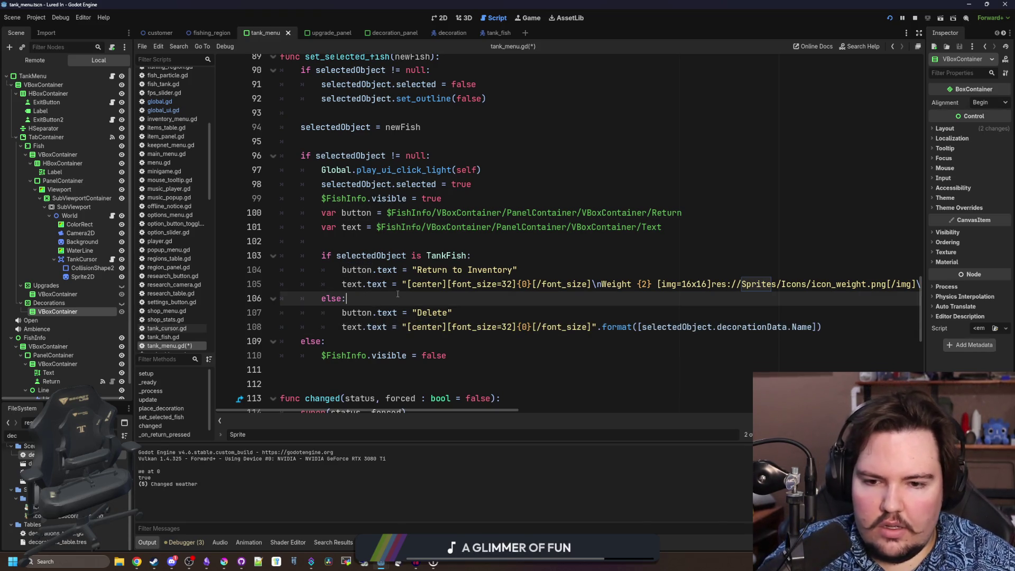
pyautogui.click(893, 20)
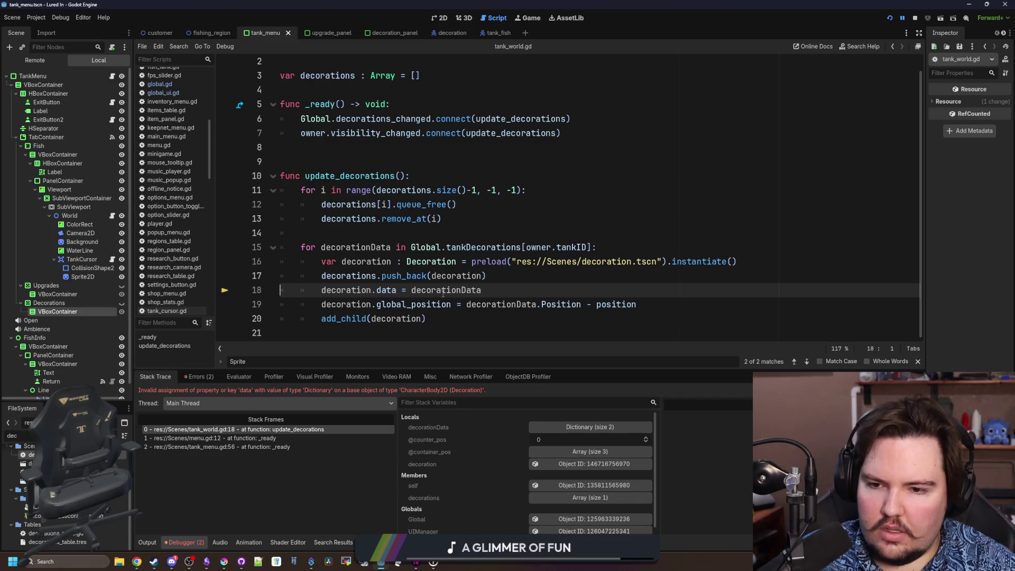
# Change decoration.data to decoration.entry on line 18 of tank_world.gd.
pyautogui.doubleClick(394, 291)
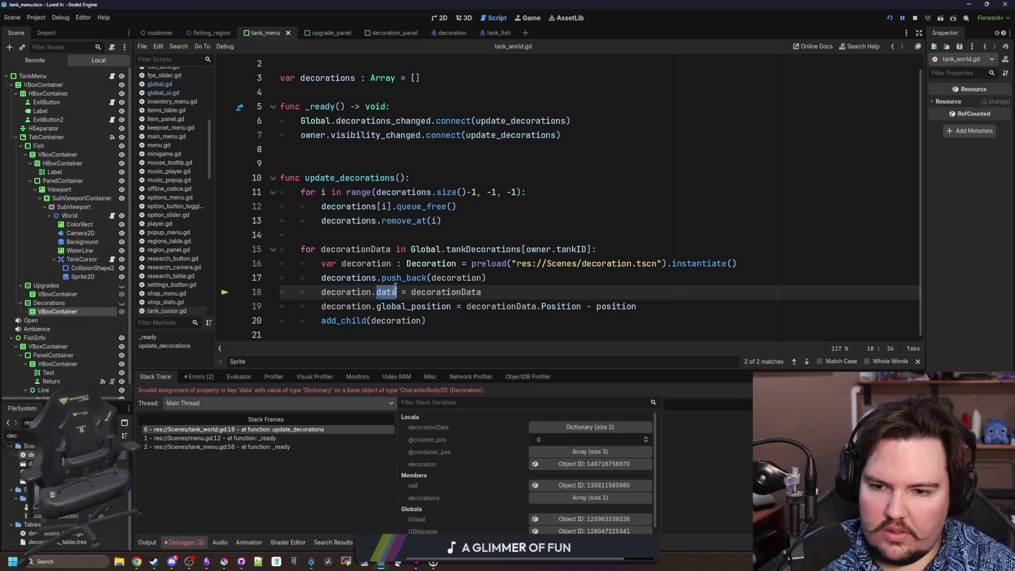
pyautogui.write('entry')
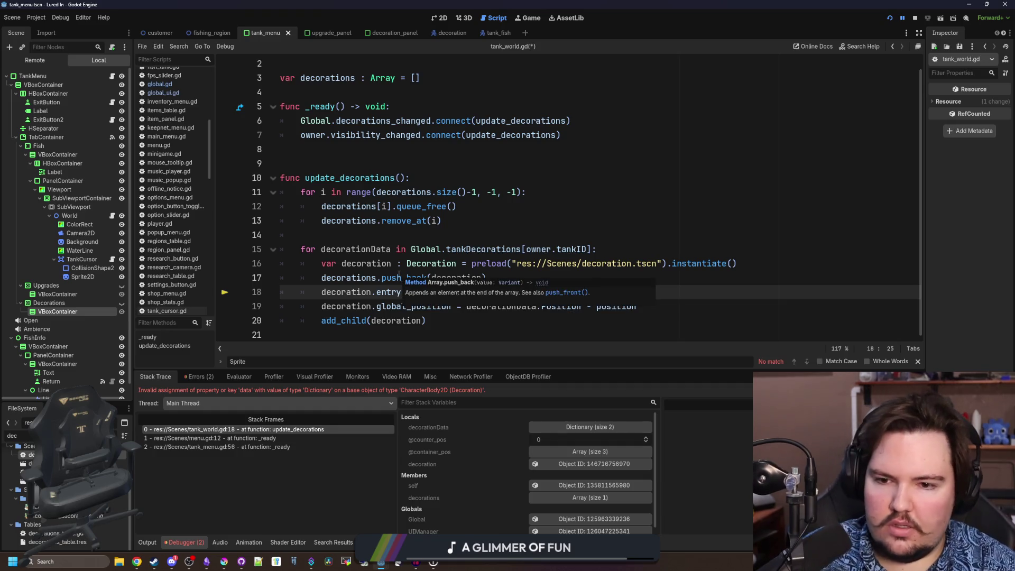
pyautogui.click(464, 236)
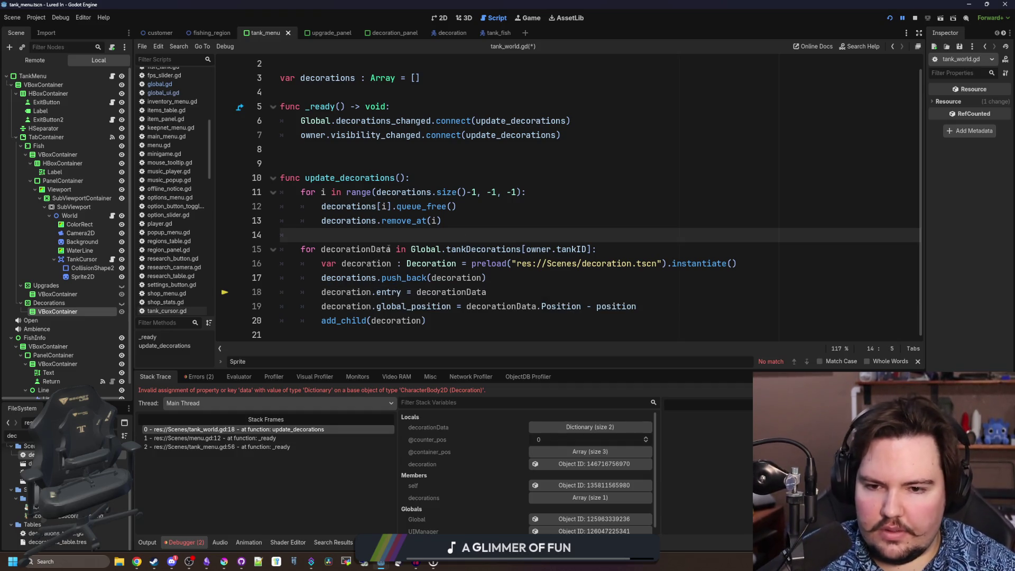
# Rename the loop variable decorationData to decorationEntry on lines 15, 18 and 19, then run the project.
pyautogui.click(378, 249)
pyautogui.press('BackSpace')
pyautogui.press('BackSpace')
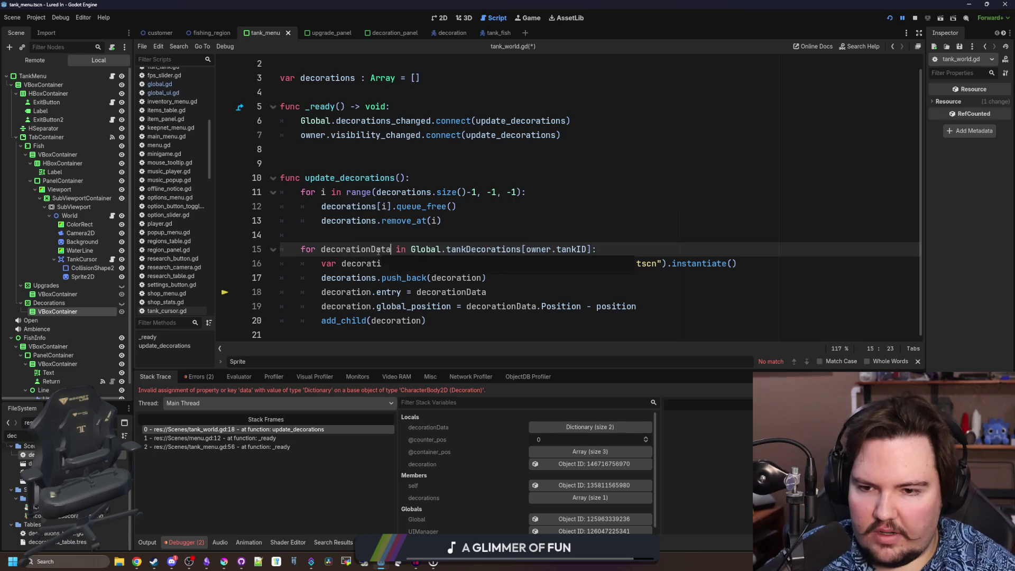
pyautogui.press('Delete')
pyautogui.press('Delete')
pyautogui.write('Entry')
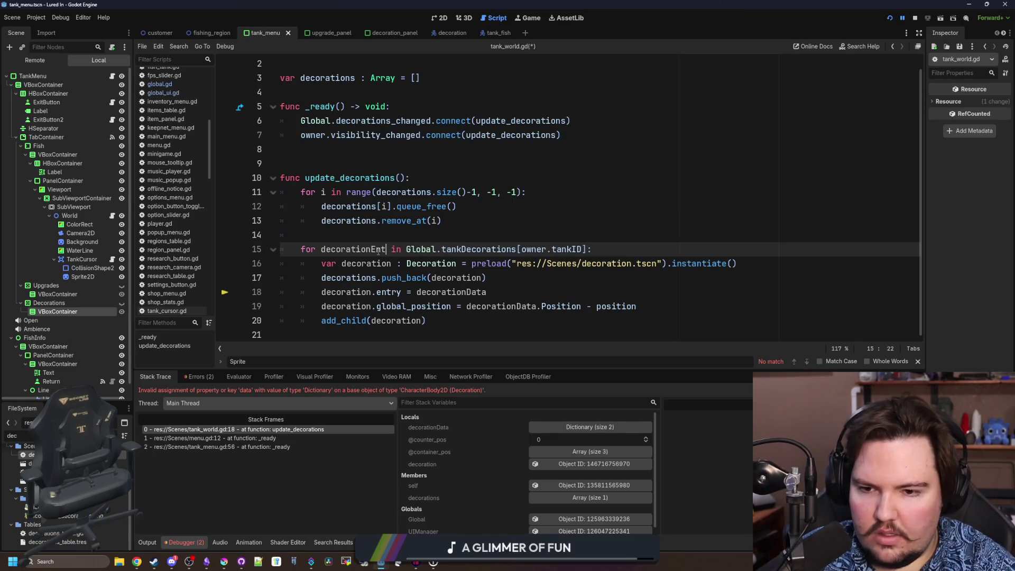
pyautogui.doubleClick(377, 249)
pyautogui.hotkey('ctrl', 'c')
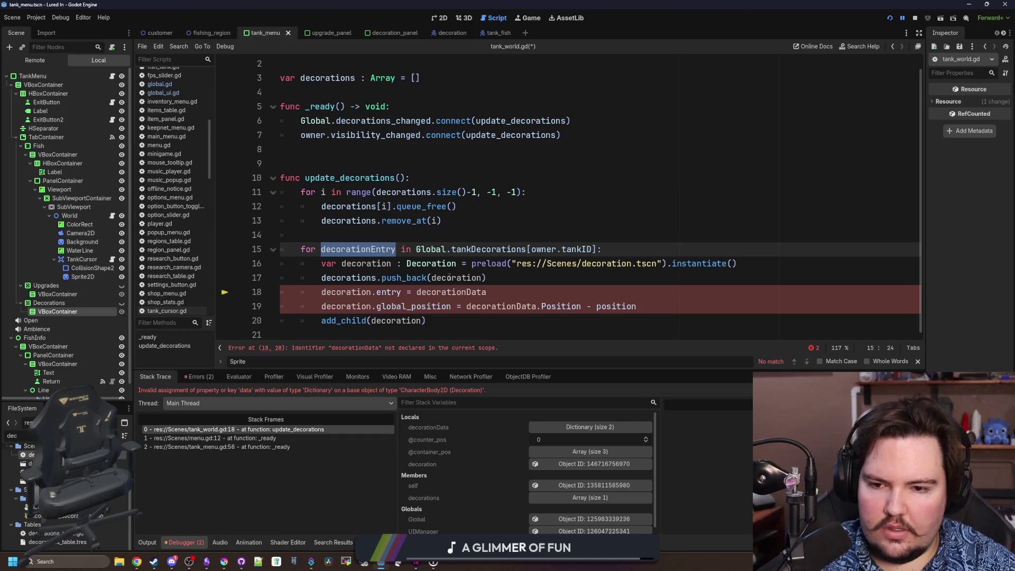
pyautogui.doubleClick(452, 292)
pyautogui.hotkey('ctrl', 'v')
pyautogui.doubleClick(519, 307)
pyautogui.hotkey('ctrl', 'v')
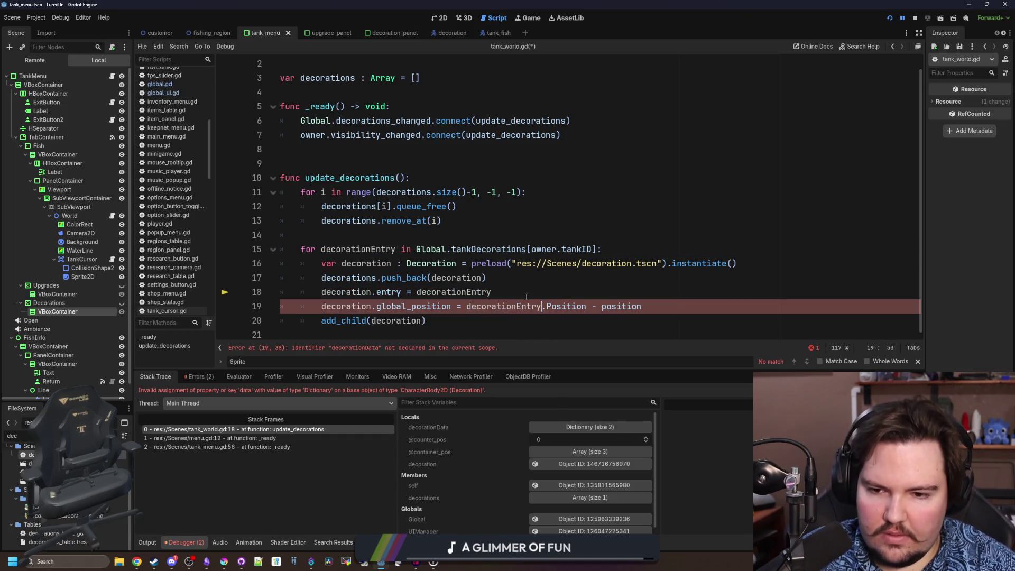
pyautogui.click(528, 296)
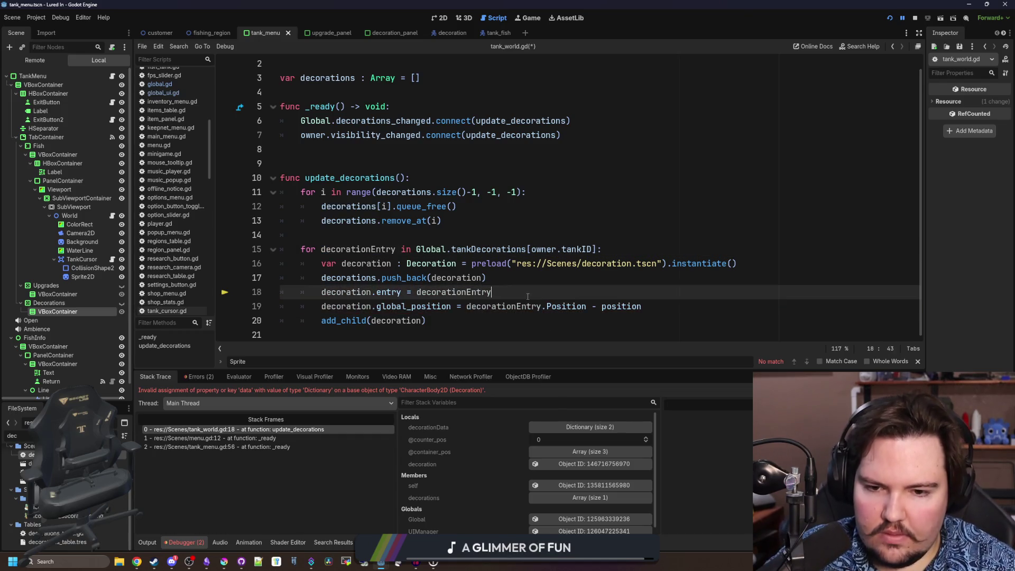
pyautogui.click(892, 20)
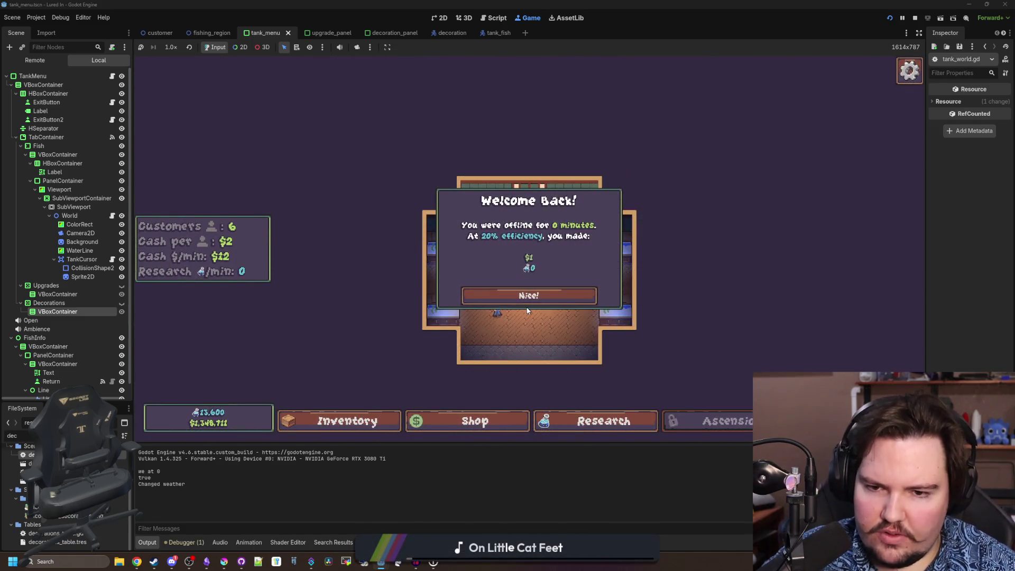
# Dismiss the Welcome Back message and delete both Fire Leaf corals and the seagrass from Fish Tank 1.
pyautogui.click(529, 296)
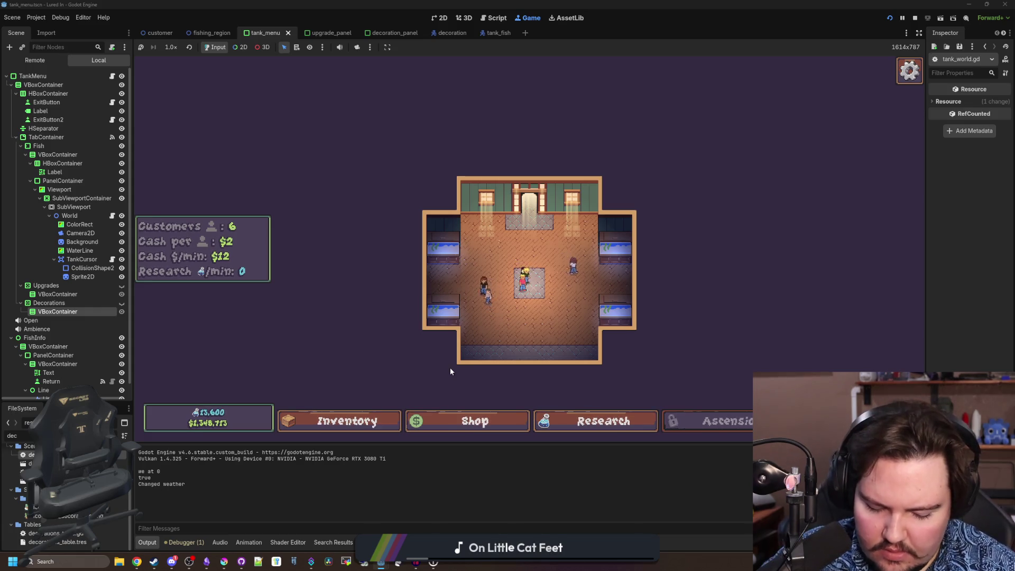
pyautogui.scroll(1, 425, 335)
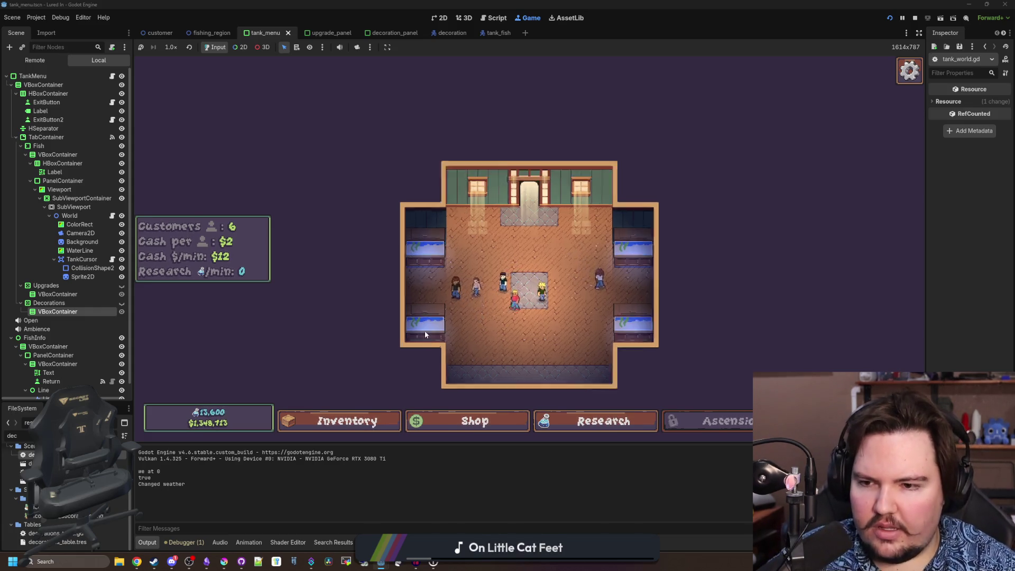
pyautogui.click(401, 235)
pyautogui.click(434, 313)
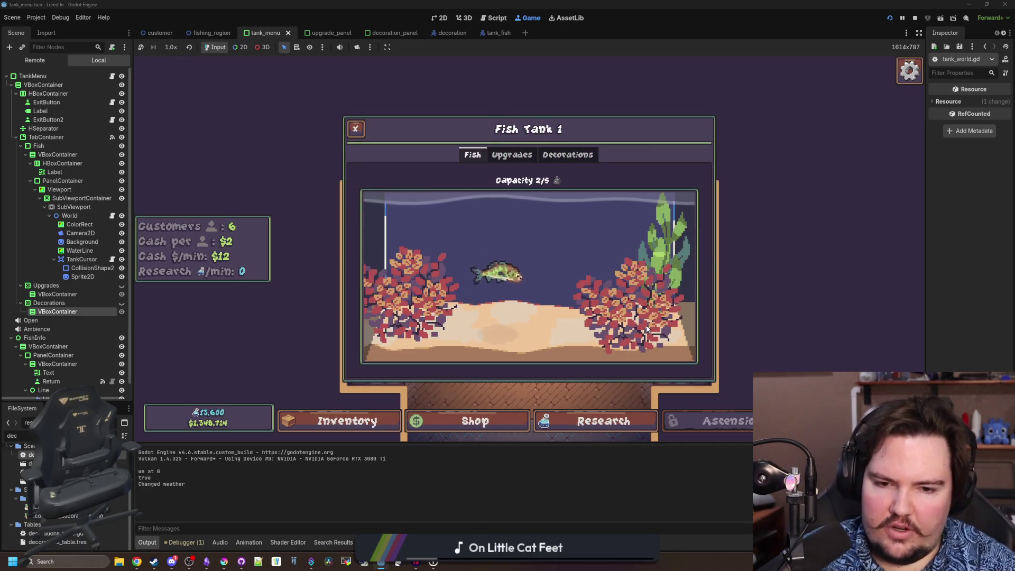
pyautogui.click(629, 307)
pyautogui.click(664, 227)
pyautogui.click(630, 312)
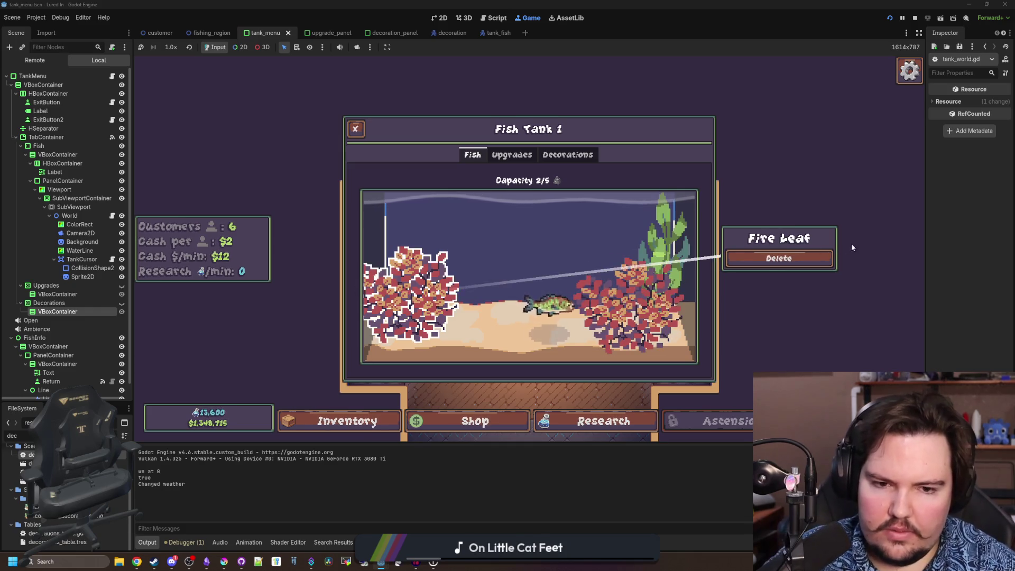
pyautogui.click(755, 257)
pyautogui.click(755, 258)
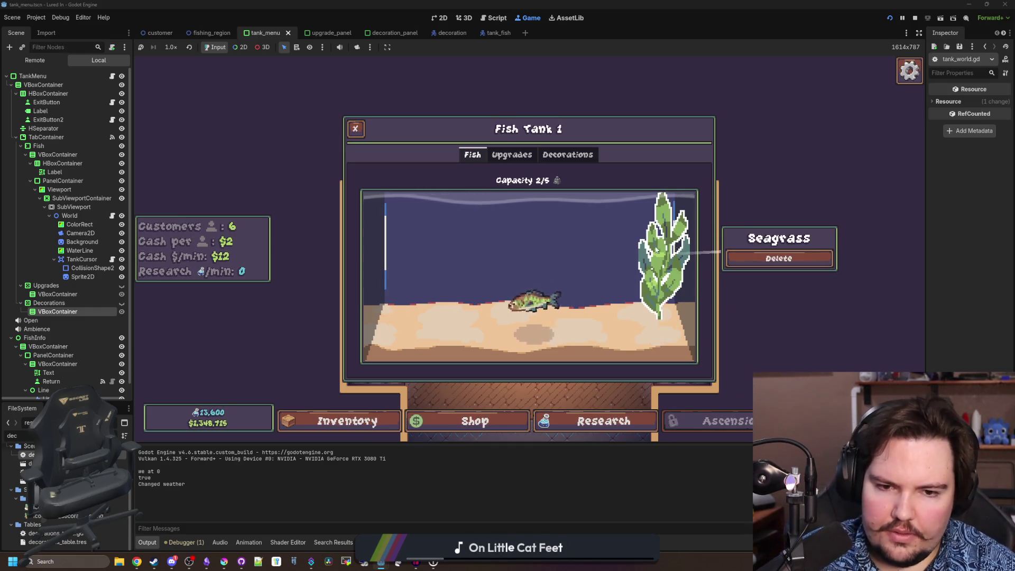
pyautogui.click(780, 259)
# Buy a Seagrass decoration and place it in the tank.
pyautogui.click(579, 155)
pyautogui.click(664, 188)
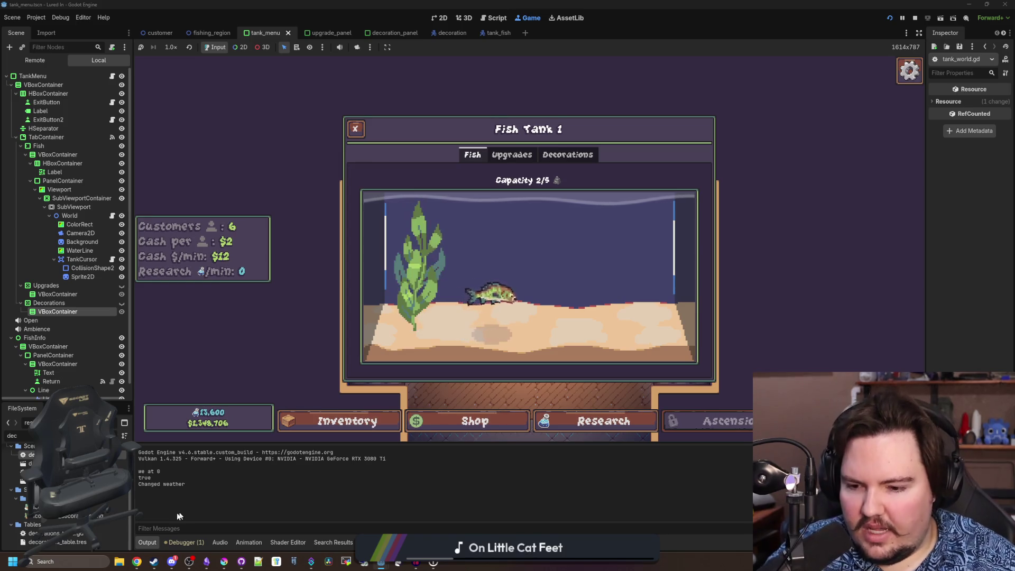
pyautogui.click(223, 563)
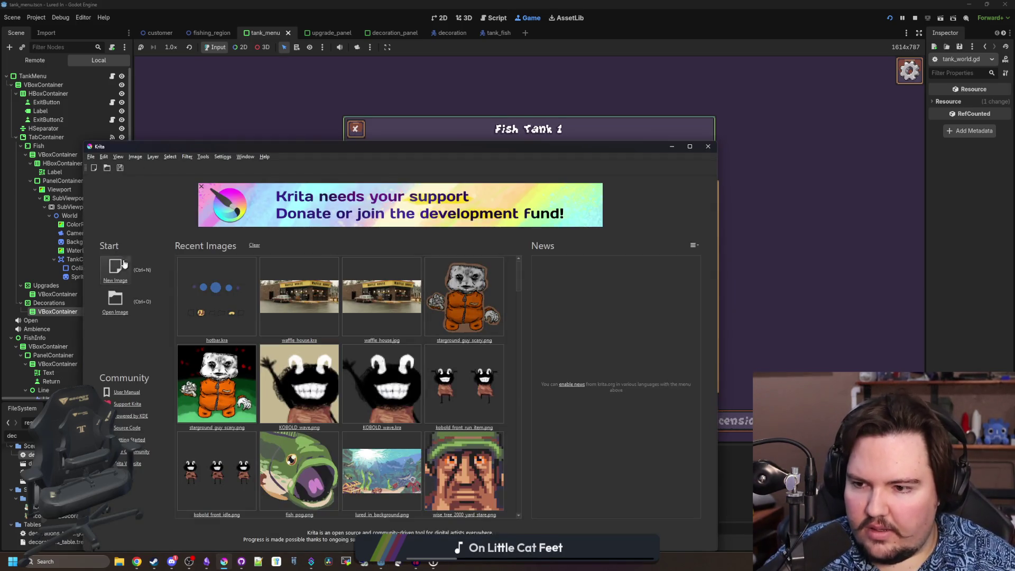
# Open fish_tank_plant_1.png and fish_tank_plant_2.png from lured-in\Sprites in a maximized Krita window.
pyautogui.hotkey('ctrl', 'o')
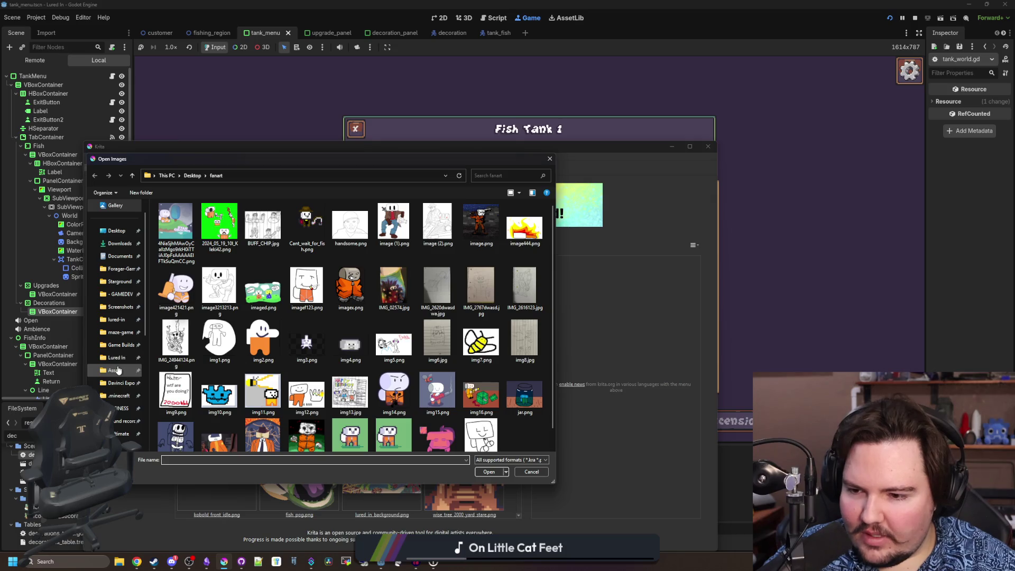
pyautogui.click(105, 318)
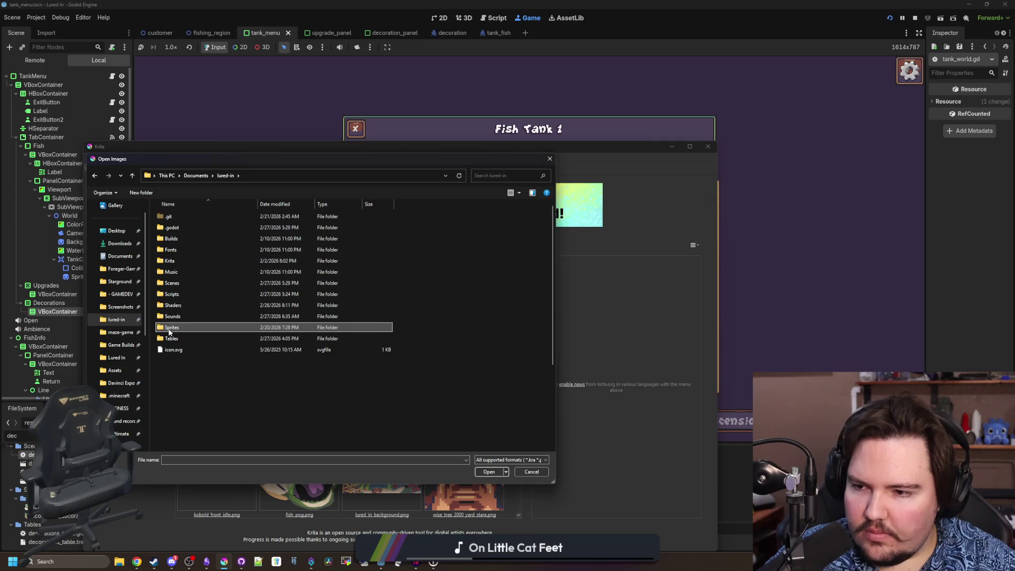
pyautogui.doubleClick(170, 328)
pyautogui.click(382, 357)
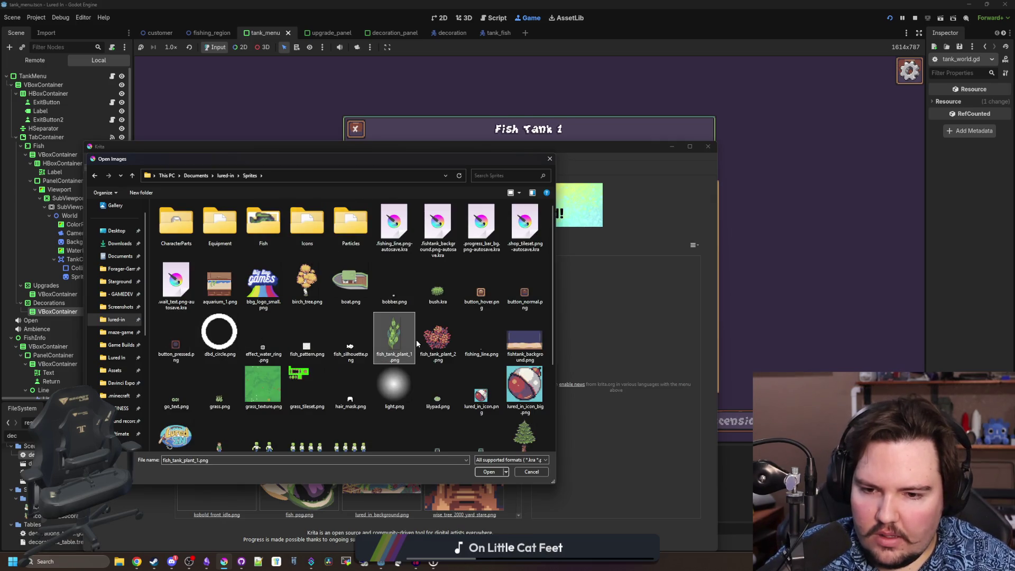
pyautogui.keyDown('ctrl'); pyautogui.click(438, 338); pyautogui.keyUp('ctrl')
pyautogui.click(489, 471)
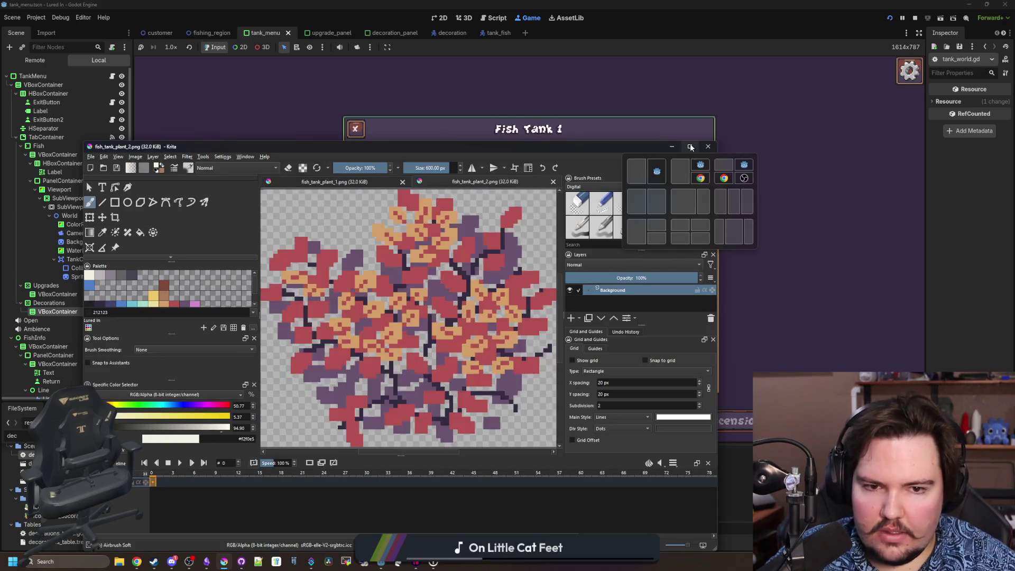
pyautogui.click(690, 147)
pyautogui.scroll(2, 596, 150)
pyautogui.scroll(-3, 596, 151)
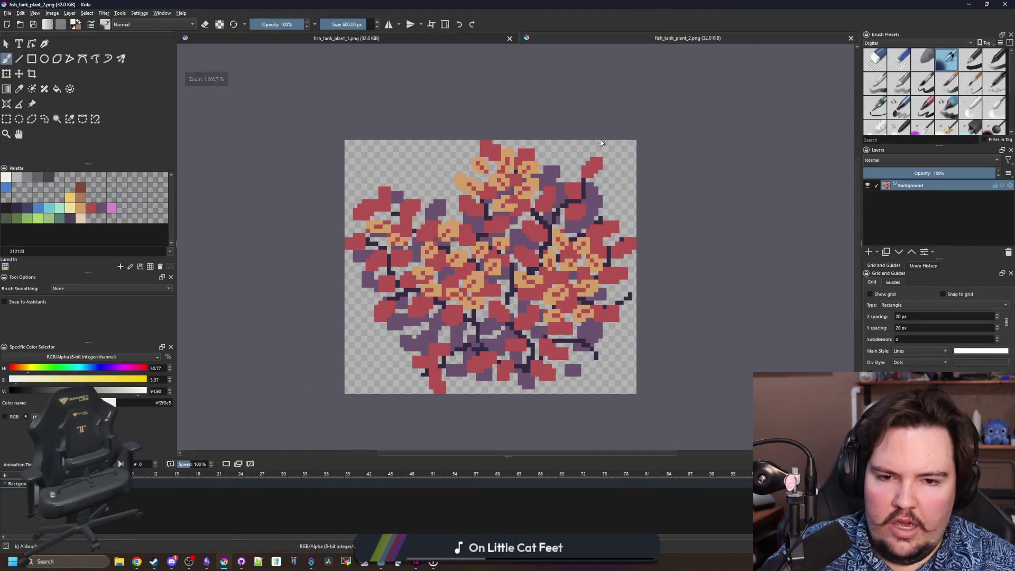
pyautogui.click(482, 38)
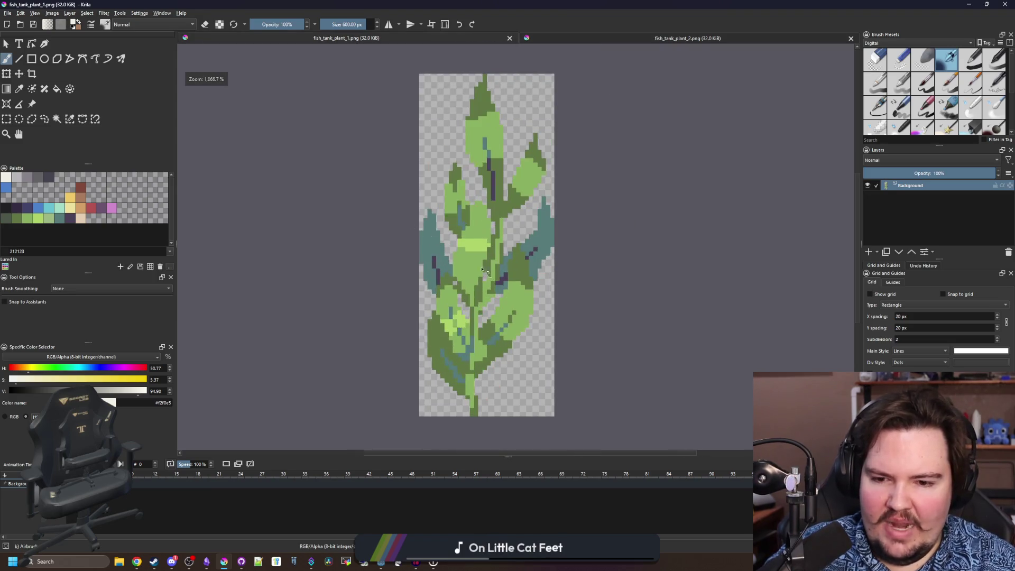
# Resize the green plant's canvas to 34×83 and save it as PNG.
pyautogui.click(52, 13)
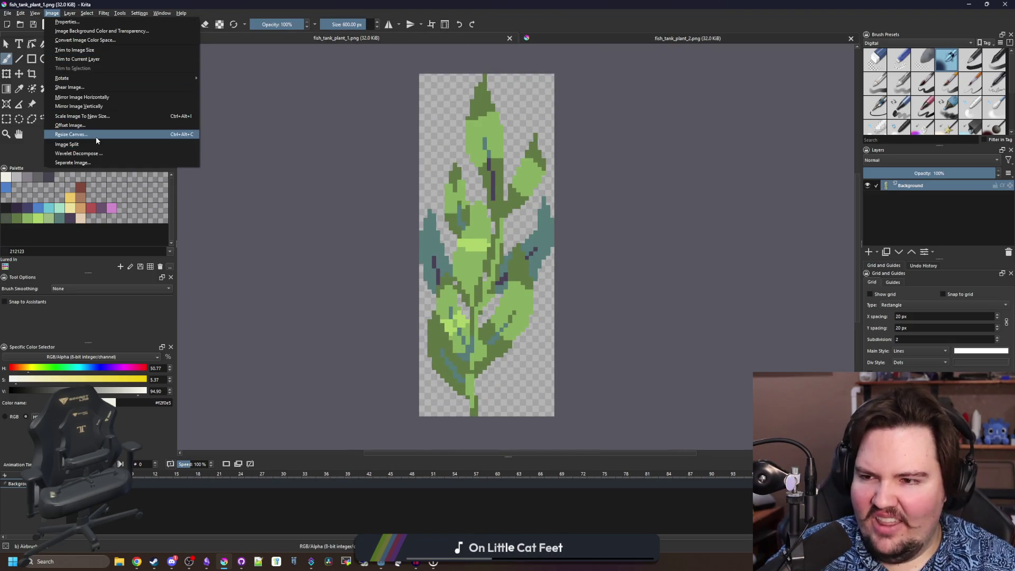
pyautogui.click(96, 136)
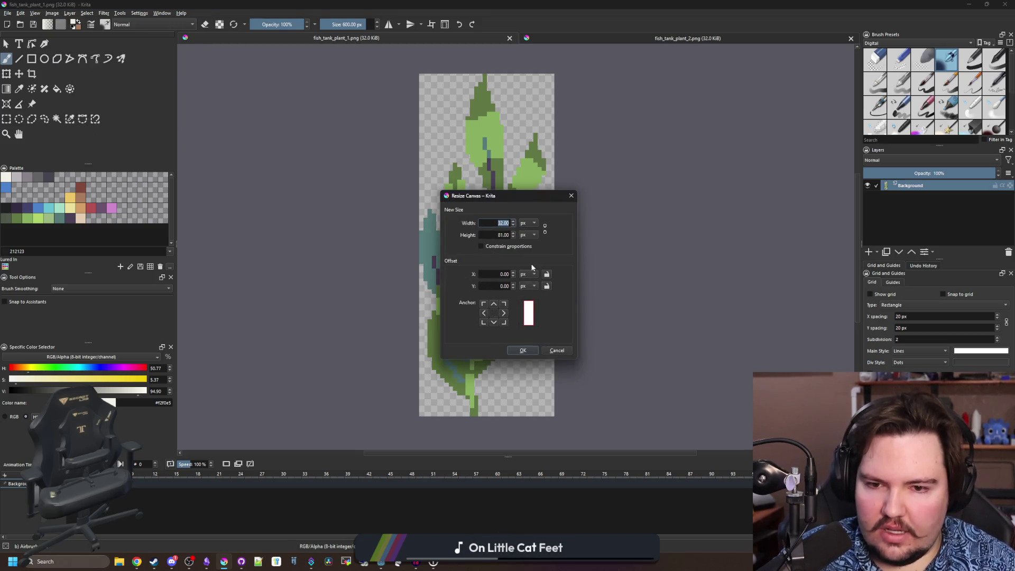
pyautogui.press('Tab')
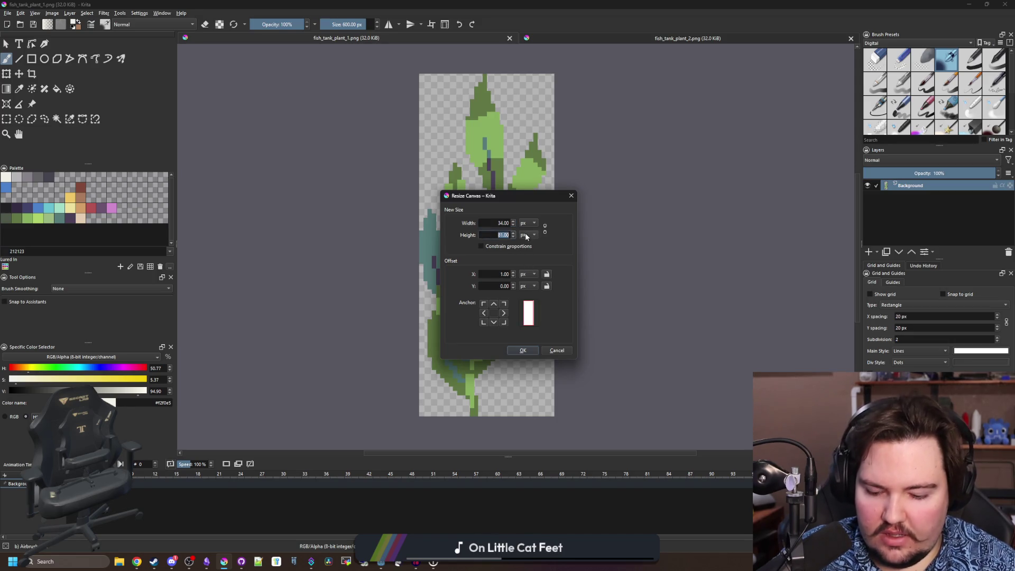
pyautogui.write('8')
pyautogui.click(522, 351)
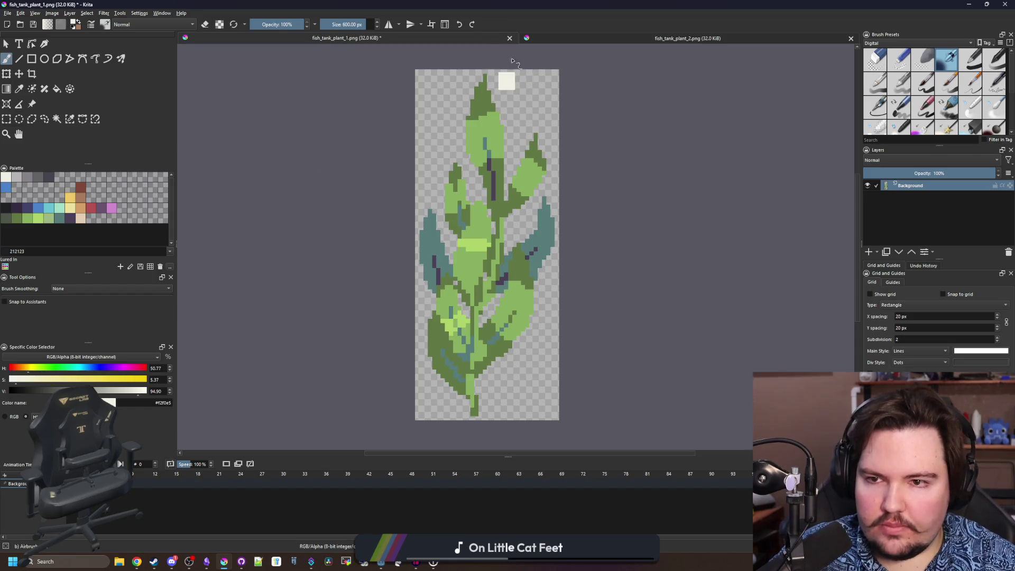
pyautogui.hotkey('ctrl', 's')
pyautogui.click(547, 351)
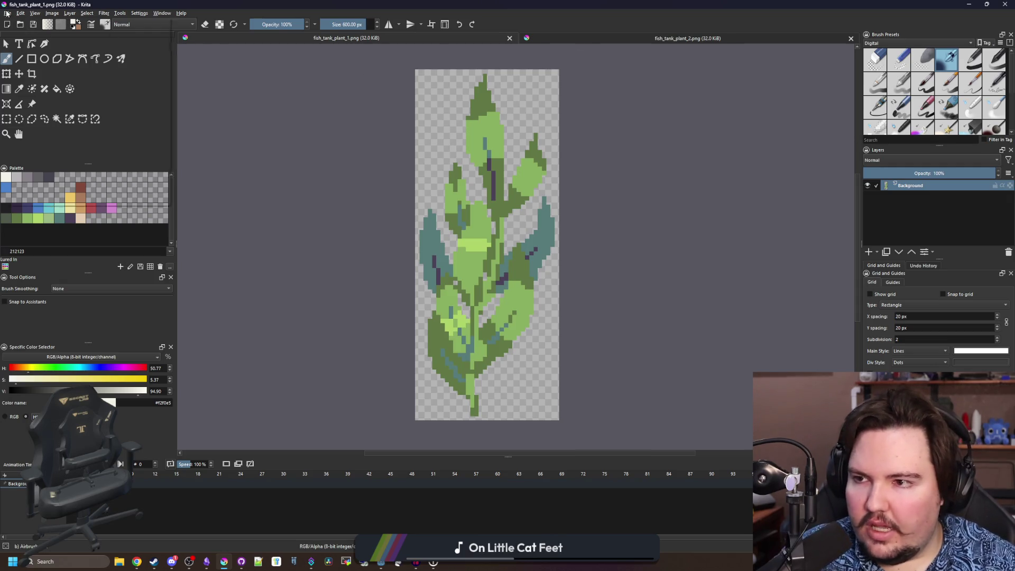
# Save the green plant over fish_tank_plant_1.png, confirming the overwrite and PNG settings.
pyautogui.click(7, 14)
pyautogui.click(23, 46)
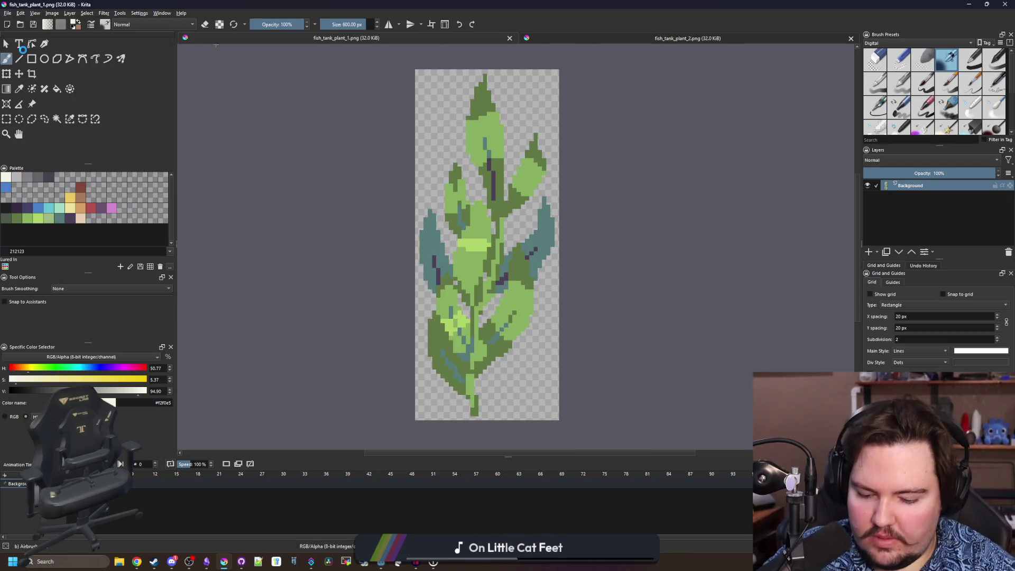
pyautogui.write('decoration')
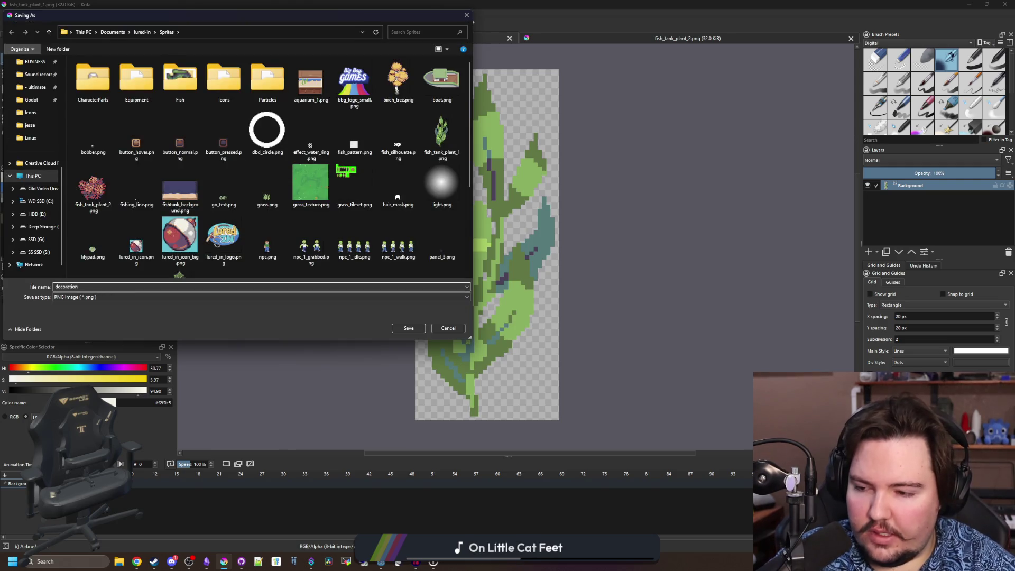
pyautogui.write('_seagrass')
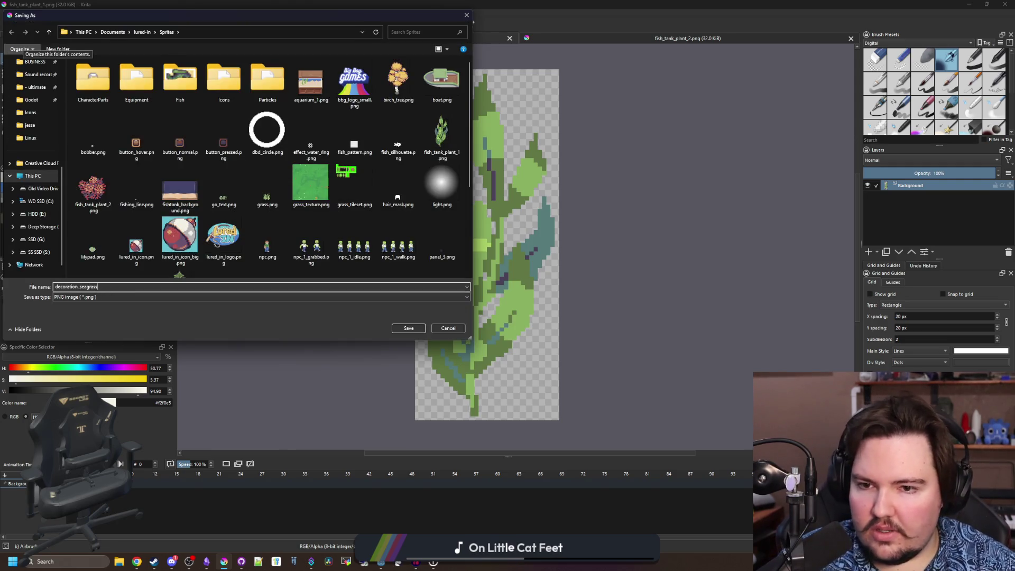
pyautogui.click(441, 135)
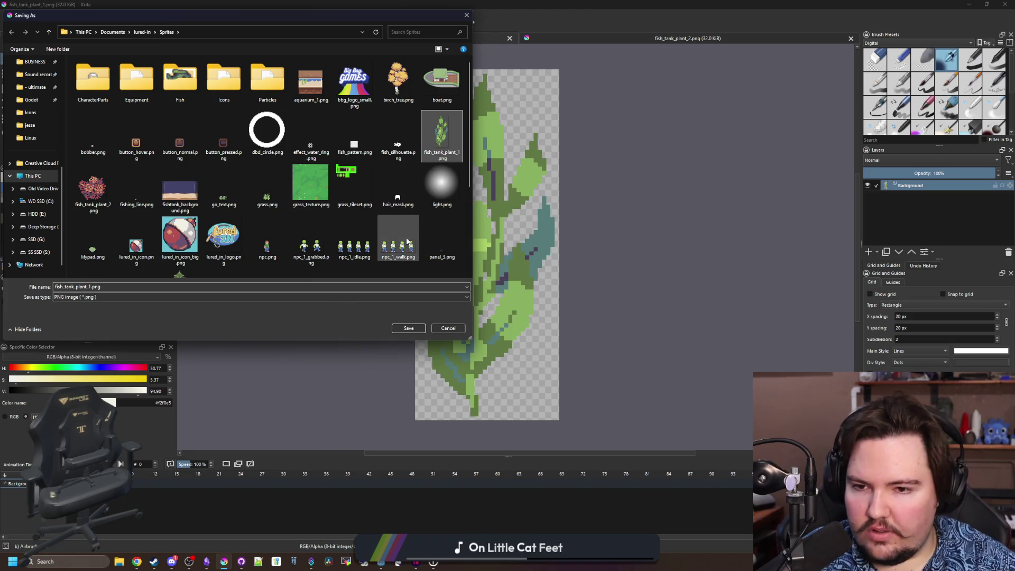
pyautogui.doubleClick(112, 287)
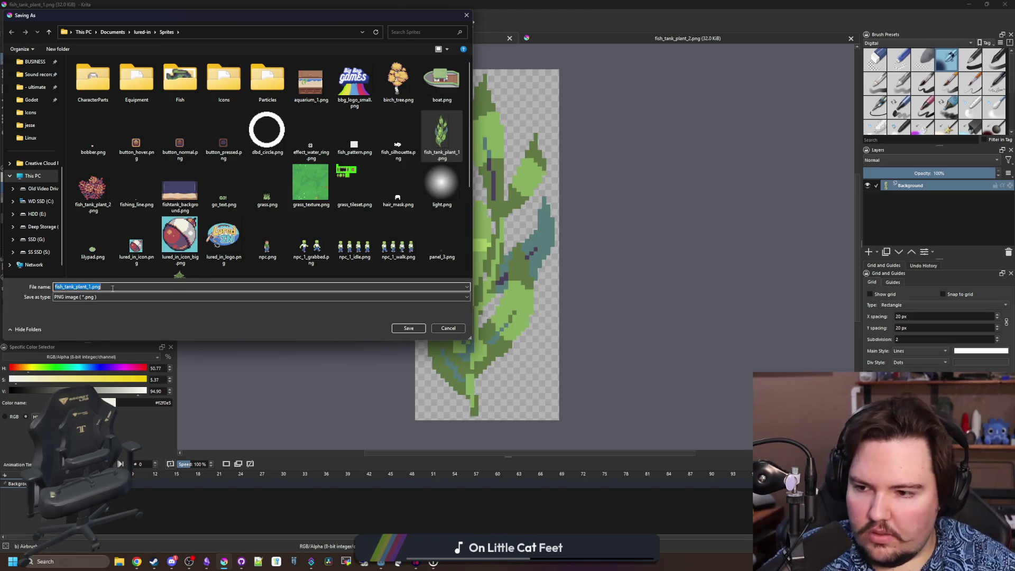
pyautogui.write('decoration_seagras')
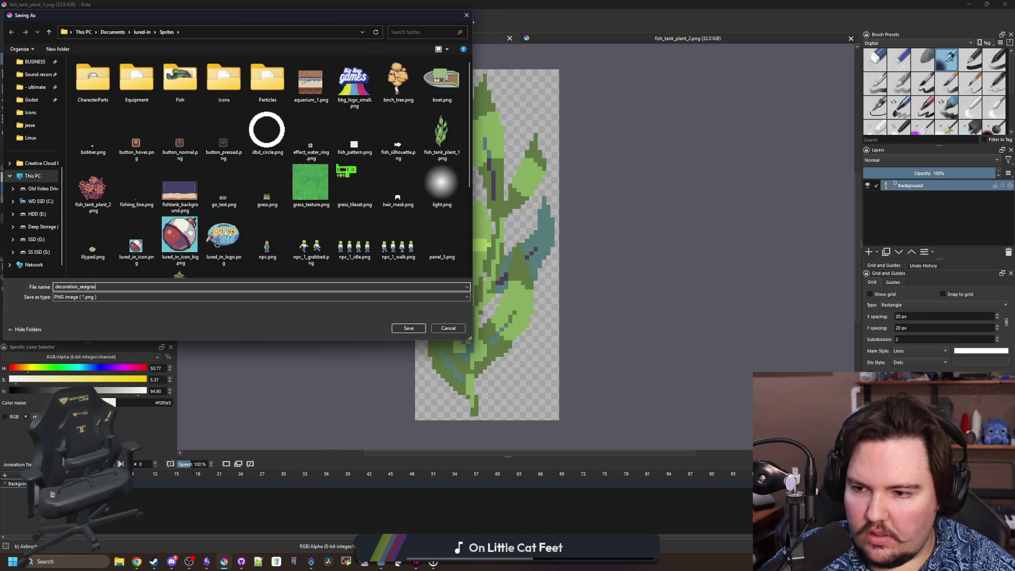
pyautogui.click(441, 134)
pyautogui.click(409, 328)
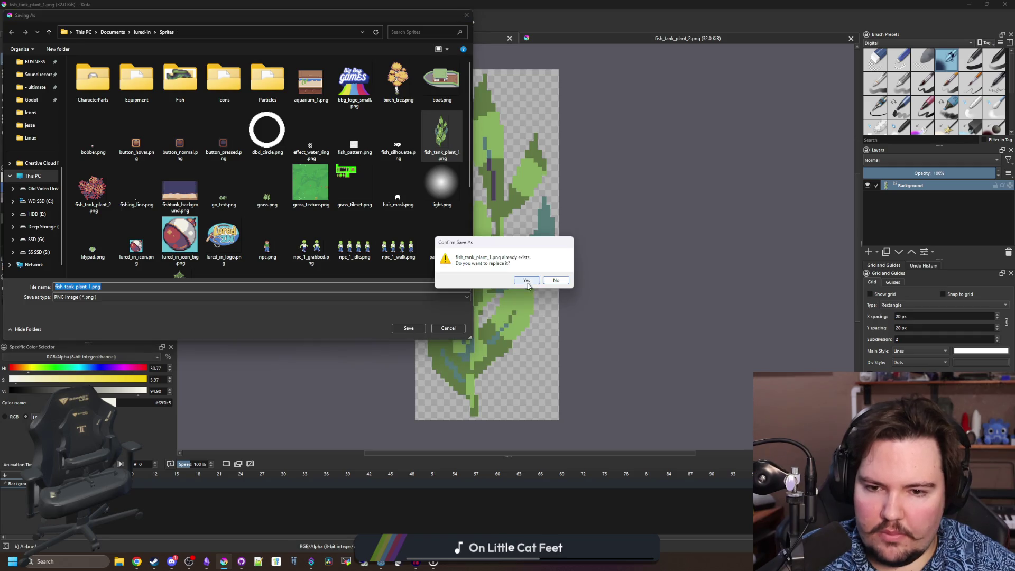
pyautogui.click(527, 285)
pyautogui.click(543, 351)
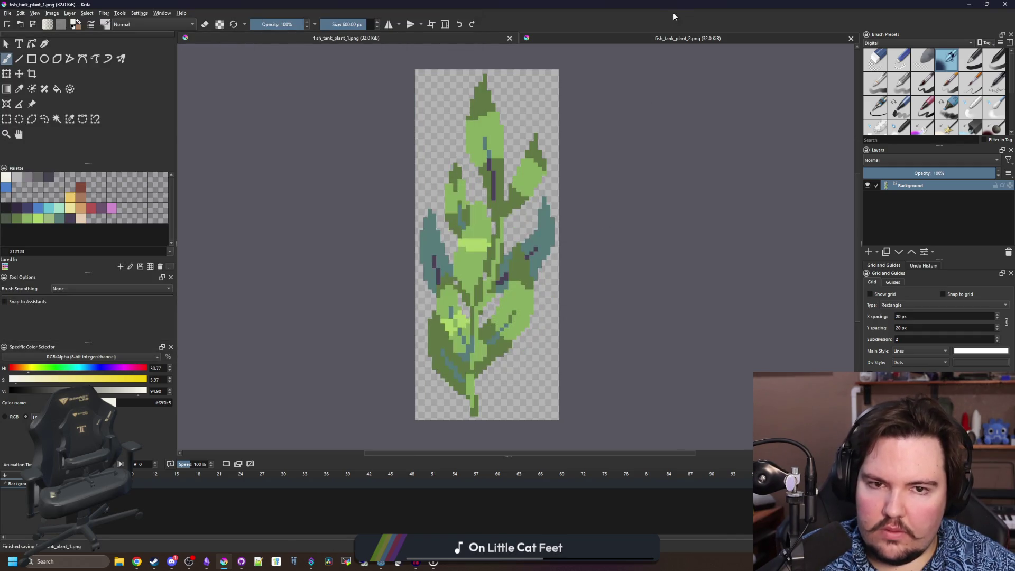
# Resize the red flower plant's canvas to 71×62 and save it as PNG.
pyautogui.click(676, 39)
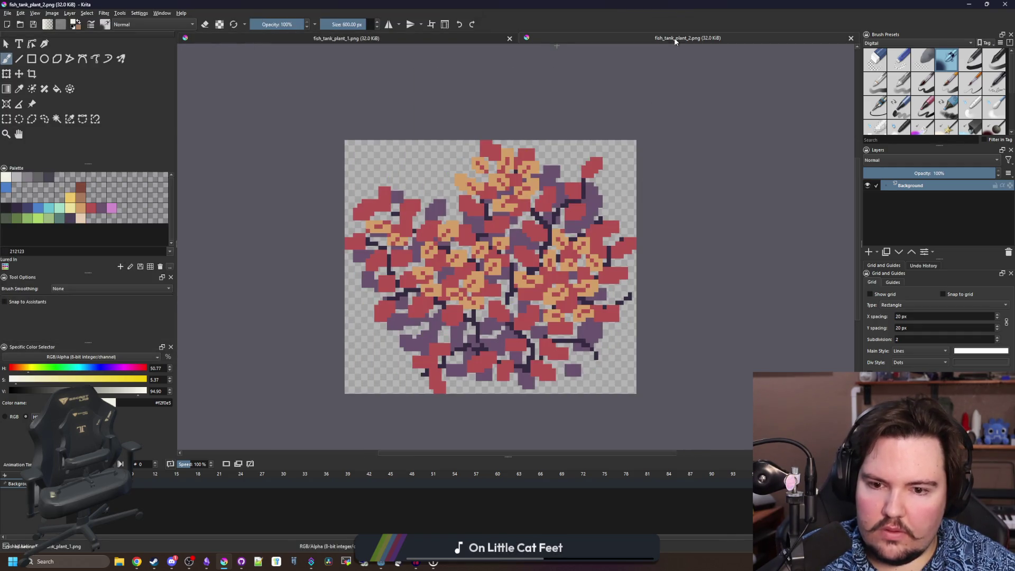
pyautogui.click(57, 13)
pyautogui.click(74, 134)
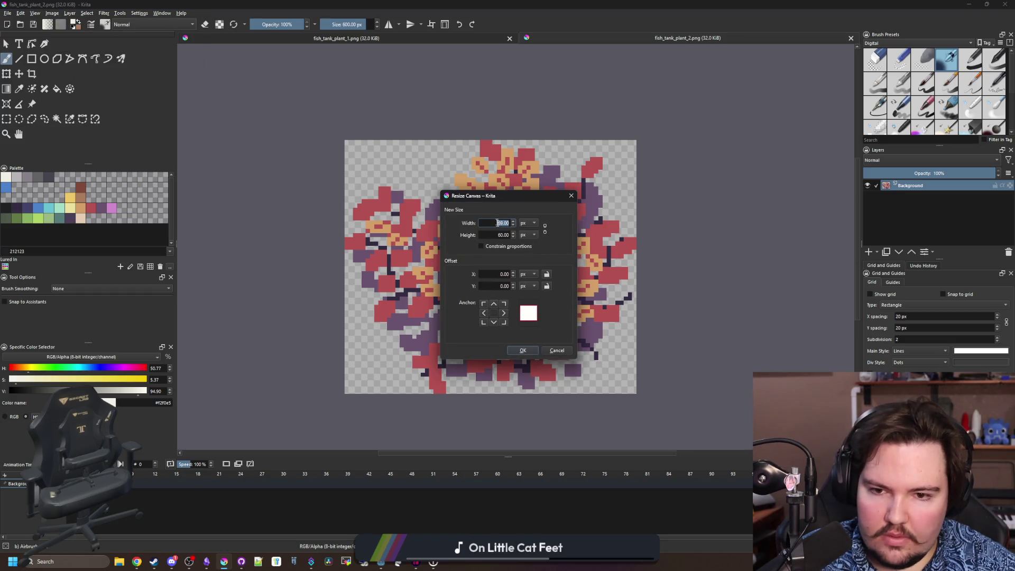
pyautogui.write('71')
pyautogui.press('Tab')
pyautogui.write('62')
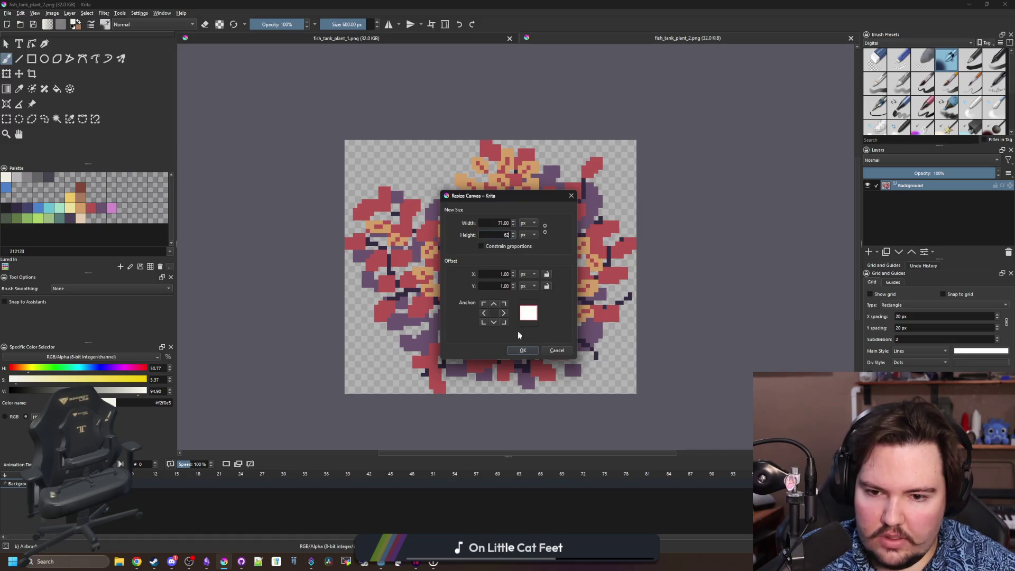
pyautogui.click(528, 351)
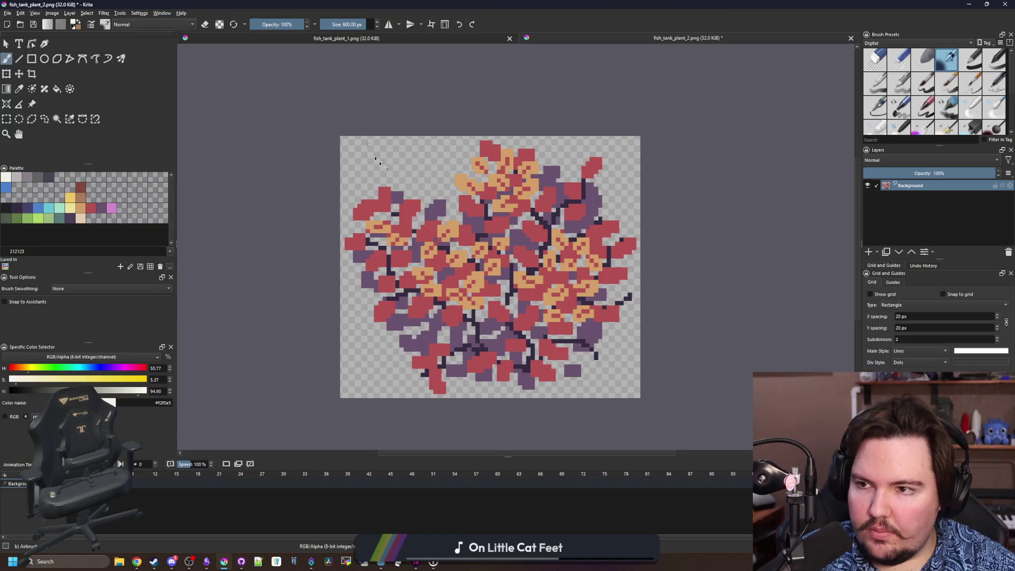
pyautogui.hotkey('ctrl', 's')
pyautogui.click(544, 352)
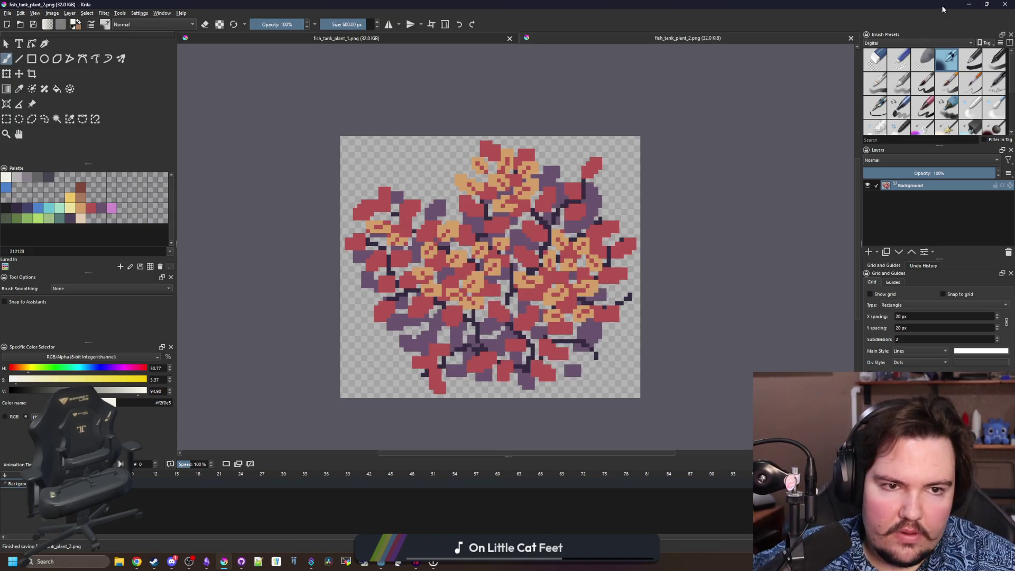
pyautogui.click(968, 5)
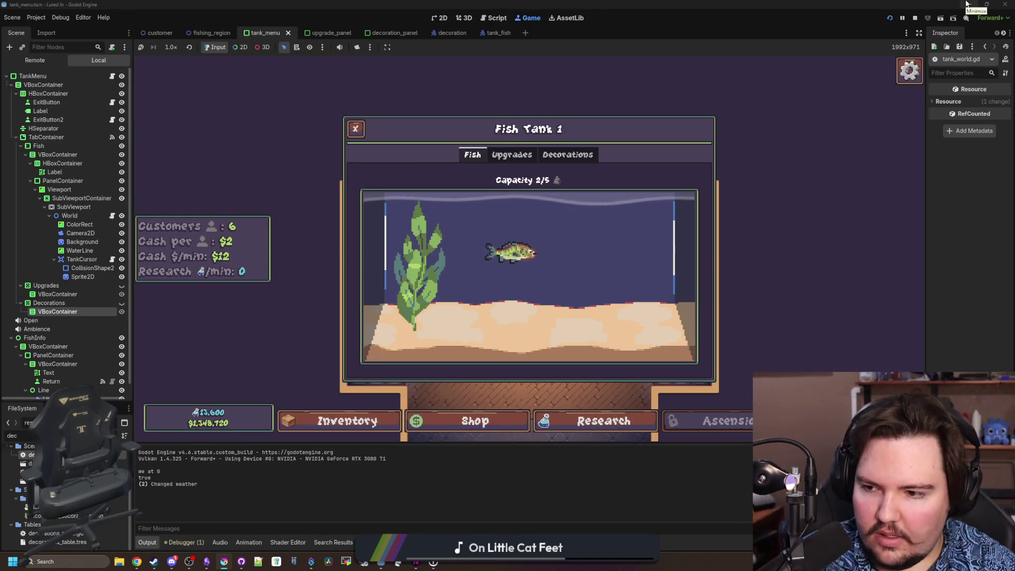
# Stop the game and filter the FileSystem for fish, decor and plant files.
pyautogui.press('F8')
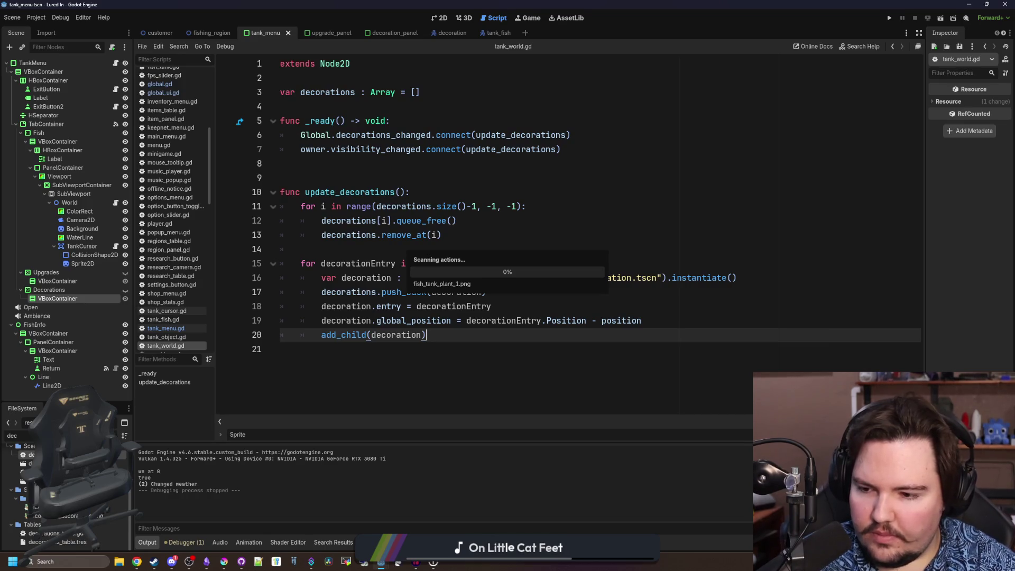
pyautogui.write('fish')
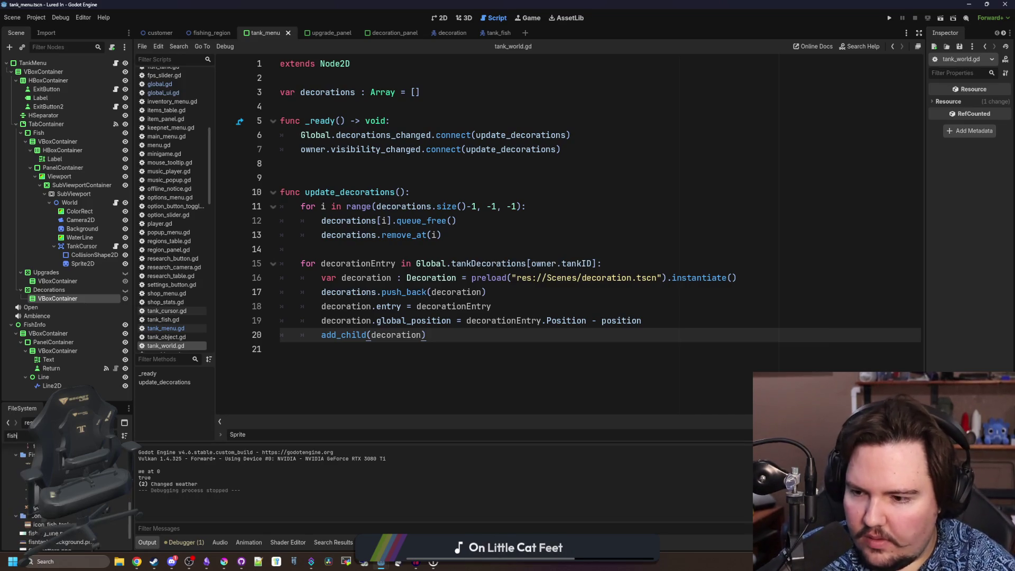
pyautogui.press('BackSpace')
pyautogui.press('BackSpace')
pyautogui.press('BackSpace')
pyautogui.write('decor')
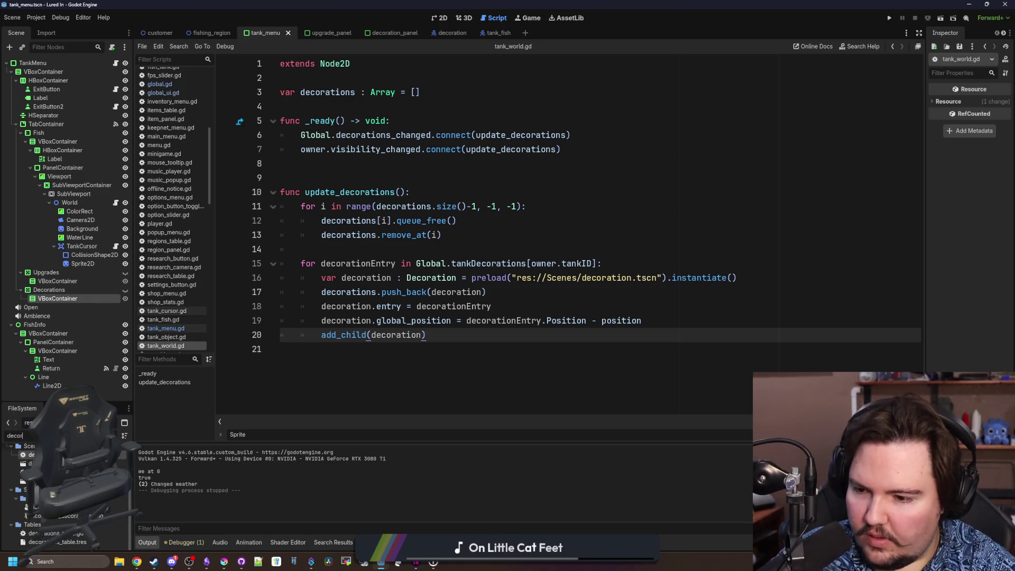
pyautogui.press('BackSpace')
pyautogui.press('BackSpace')
pyautogui.press('BackSpace')
pyautogui.write('plant')
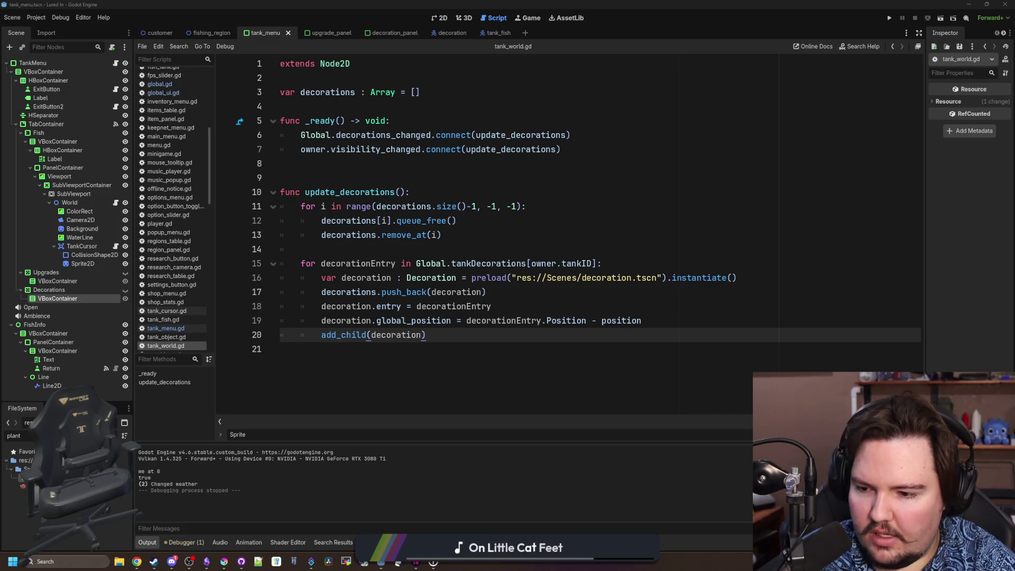
pyautogui.click(31, 475)
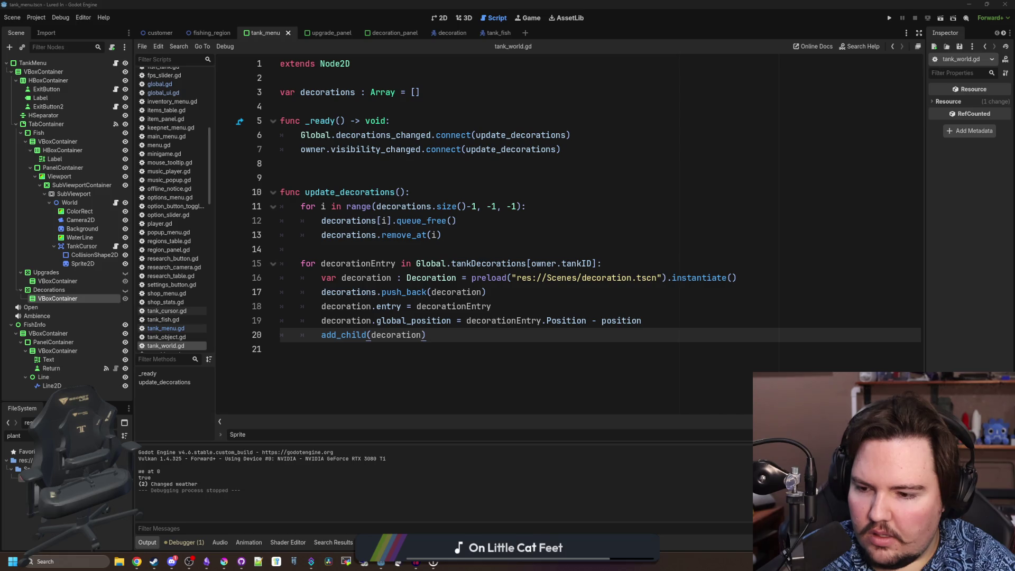
# Filter the FileSystem by 'decor' and open decorations_table.gd.
pyautogui.click(426, 292)
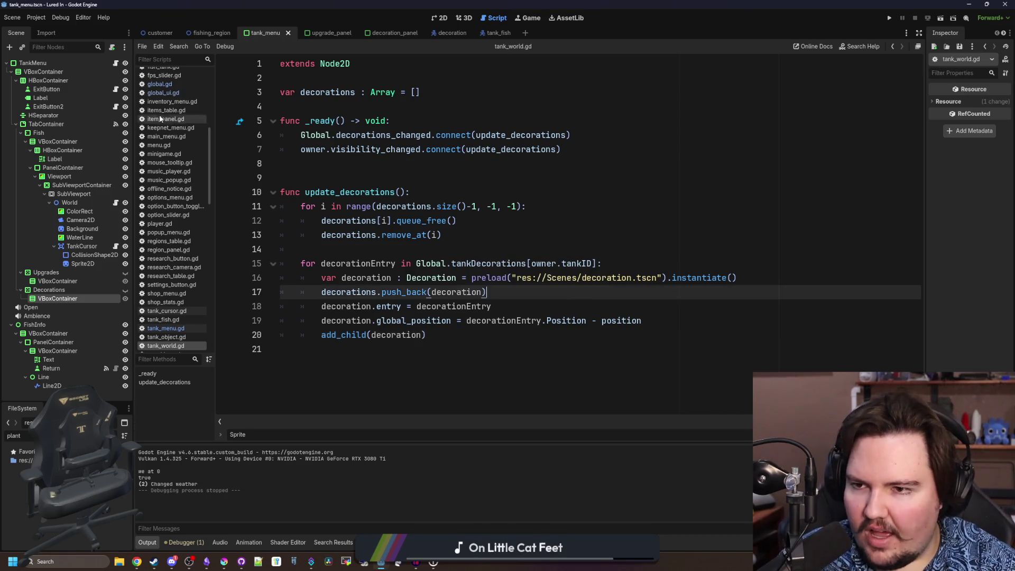
pyautogui.press('Down')
pyautogui.click(118, 437)
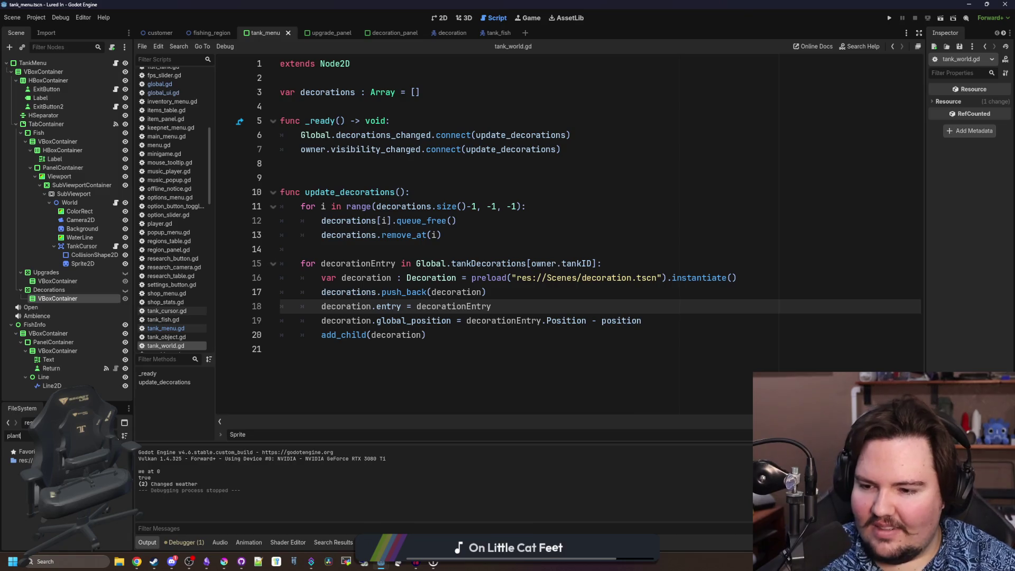
pyautogui.write('decor')
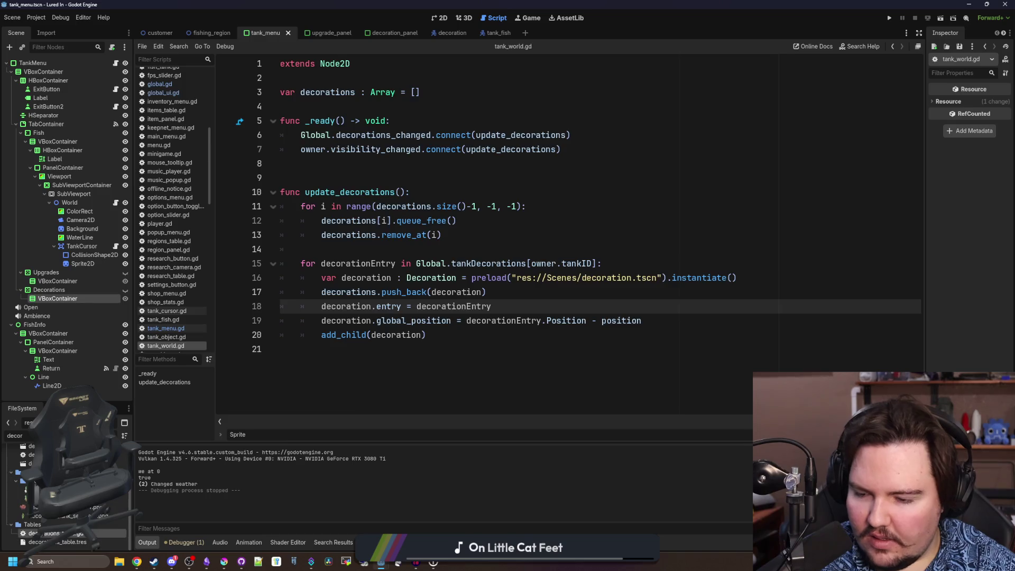
pyautogui.doubleClick(43, 533)
pyautogui.scroll(-2, 318, 347)
# Change the fireLeaf key to fireleaf on line 24, then switch to the web browser.
pyautogui.click(405, 306)
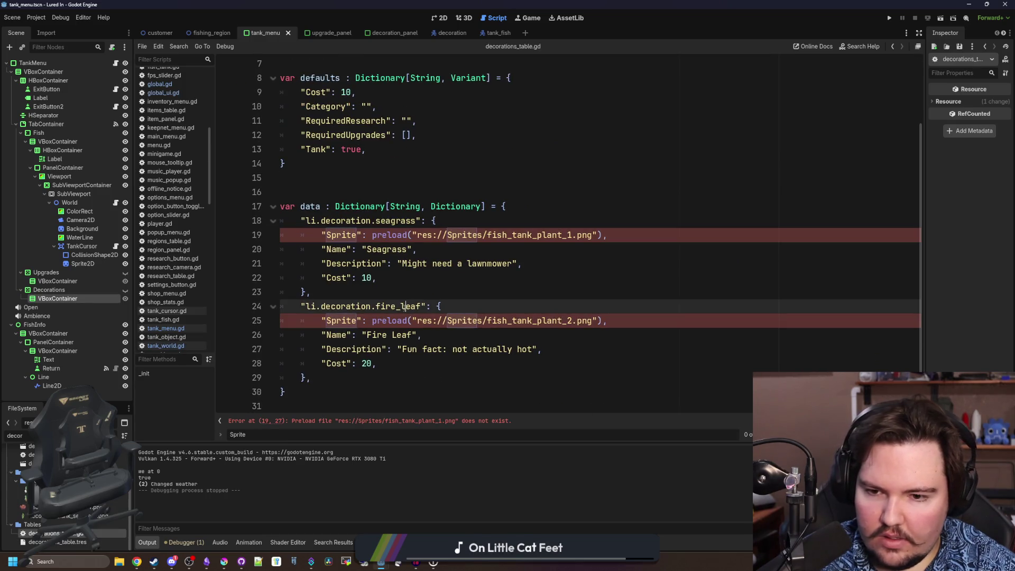
pyautogui.press('Delete')
pyautogui.write('l')
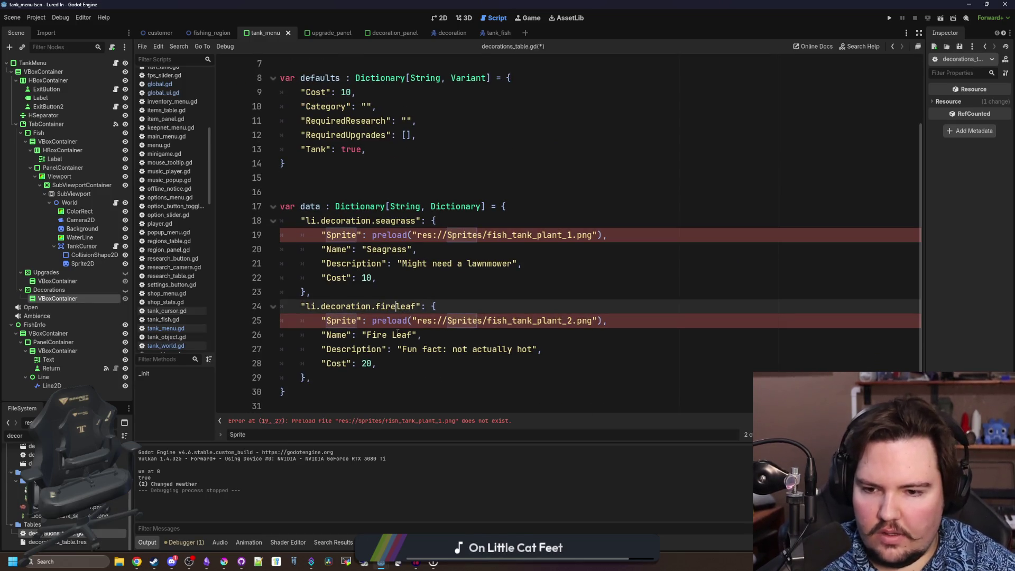
pyautogui.click(397, 335)
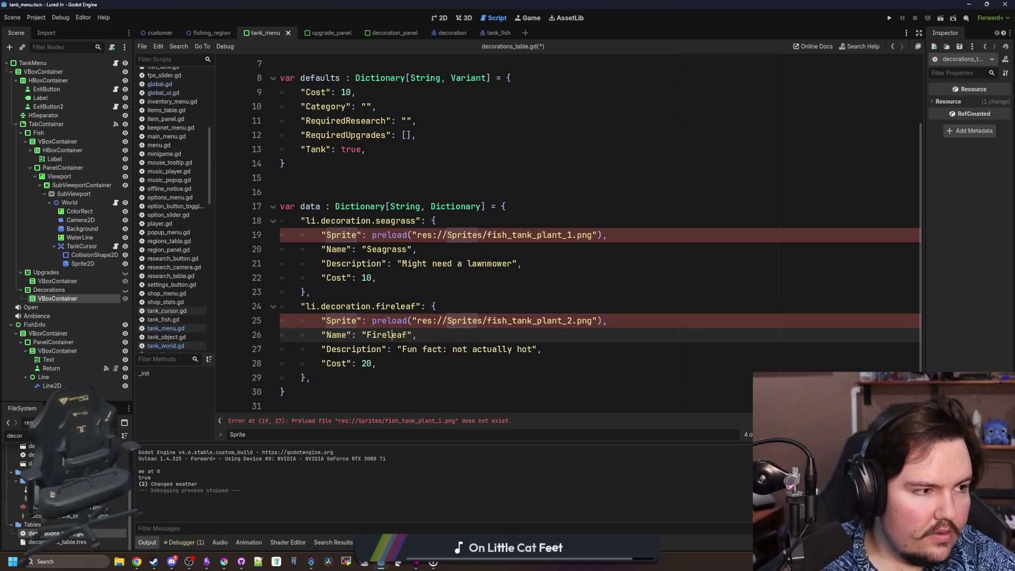
pyautogui.hotkey('alt', 'Tab')
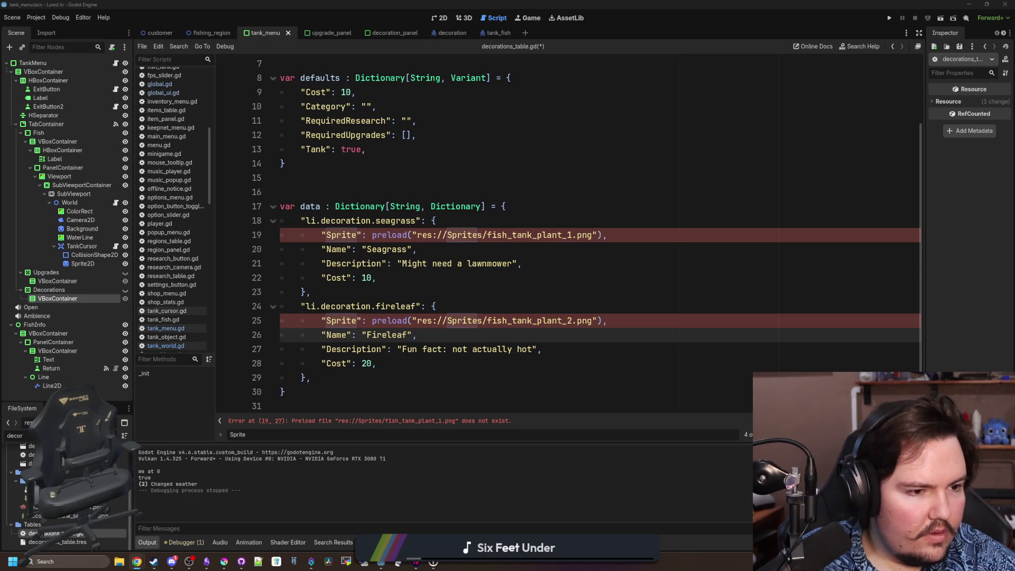
pyautogui.hotkey('alt', 'Tab')
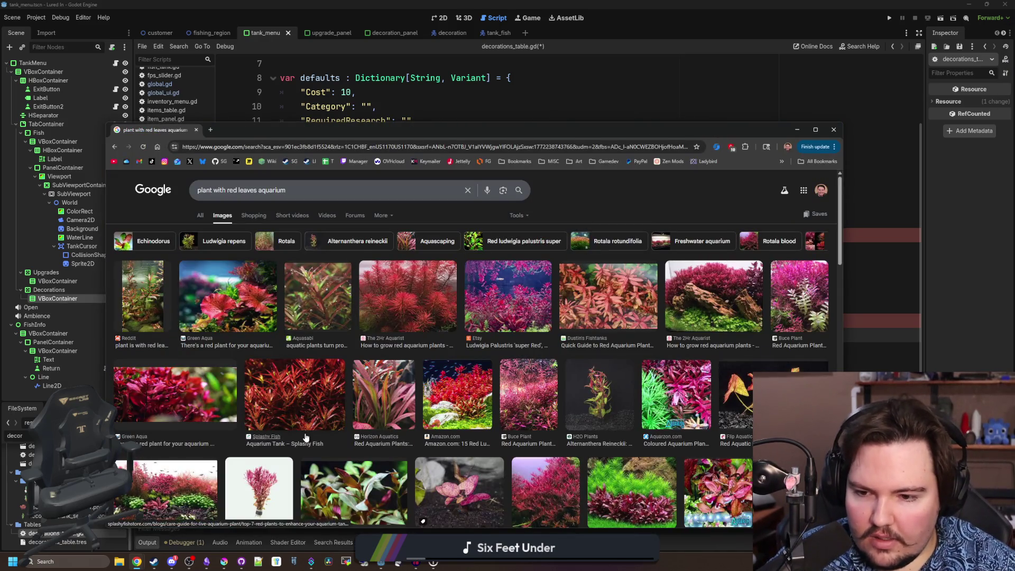
# Preview red aquarium plant images, then browse Google Images results for 'super red plant'.
pyautogui.click(304, 413)
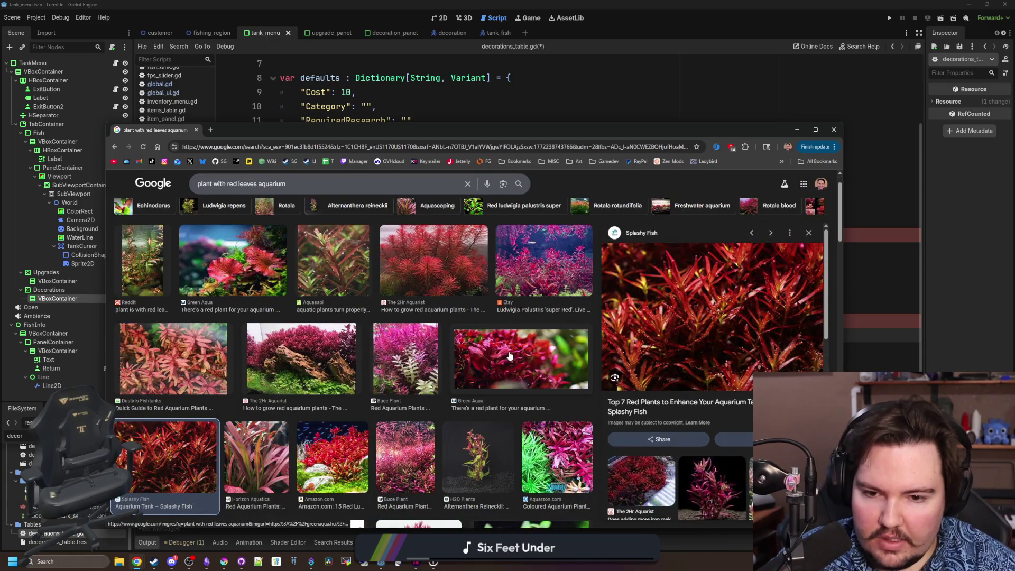
pyautogui.click(510, 356)
pyautogui.click(545, 262)
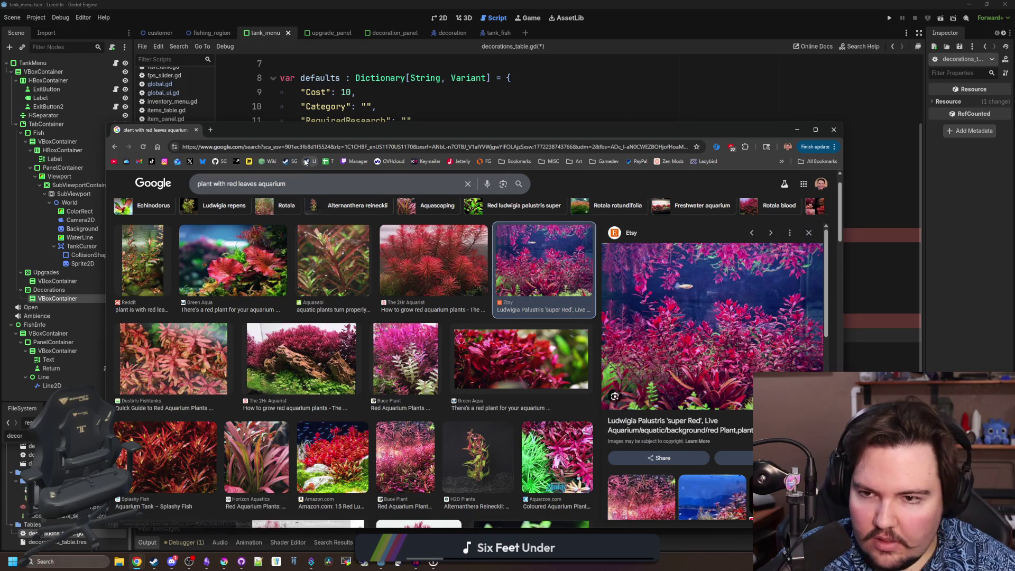
pyautogui.click(326, 147)
pyautogui.write('super red plant')
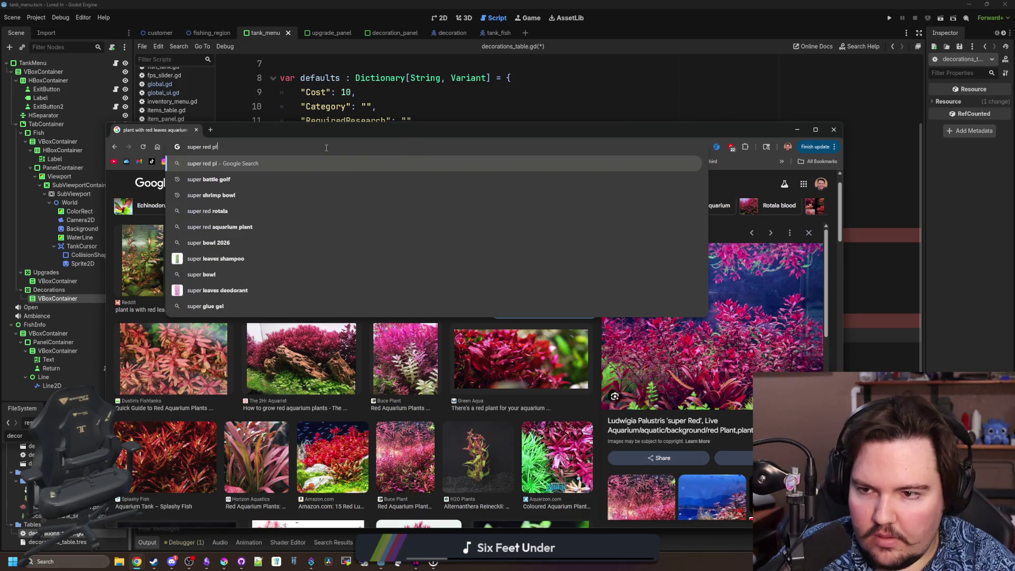
pyautogui.press('Return')
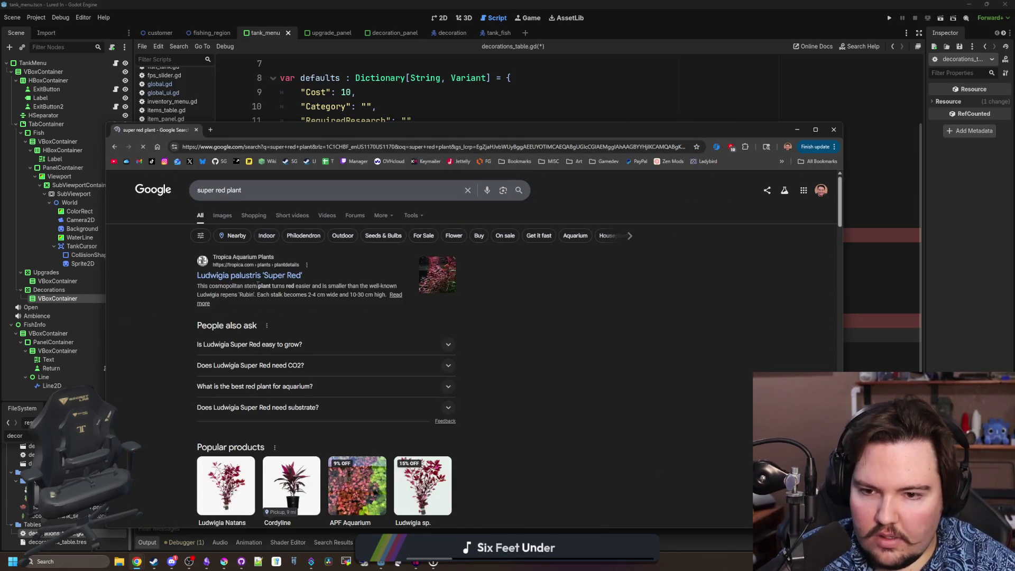
pyautogui.click(223, 214)
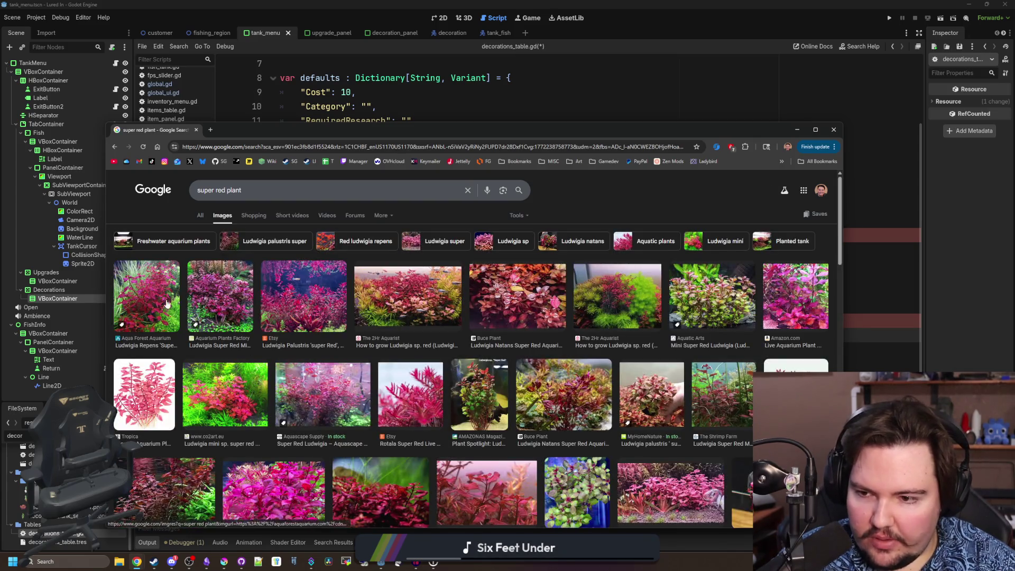
pyautogui.click(152, 294)
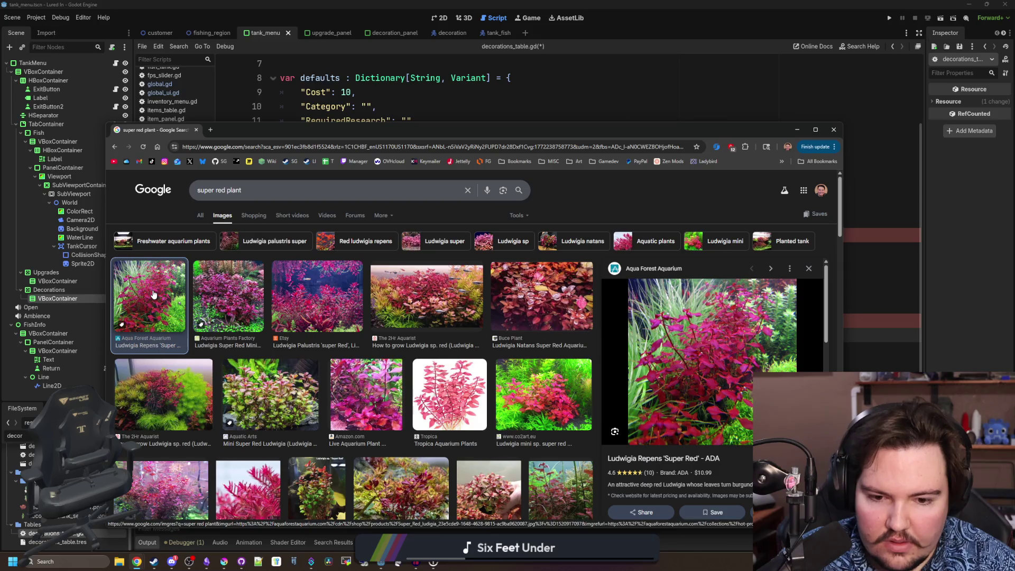
pyautogui.click(230, 296)
pyautogui.click(318, 299)
pyautogui.click(383, 316)
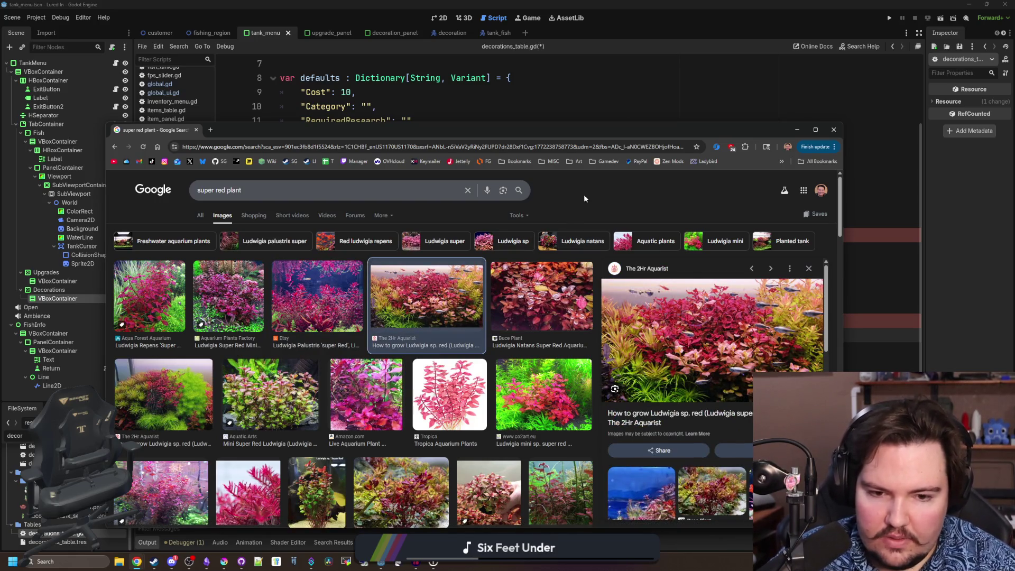
# Search Google Images for 'seagrass' and preview several seagrass reference images.
pyautogui.click(377, 148)
pyautogui.write('seagrass')
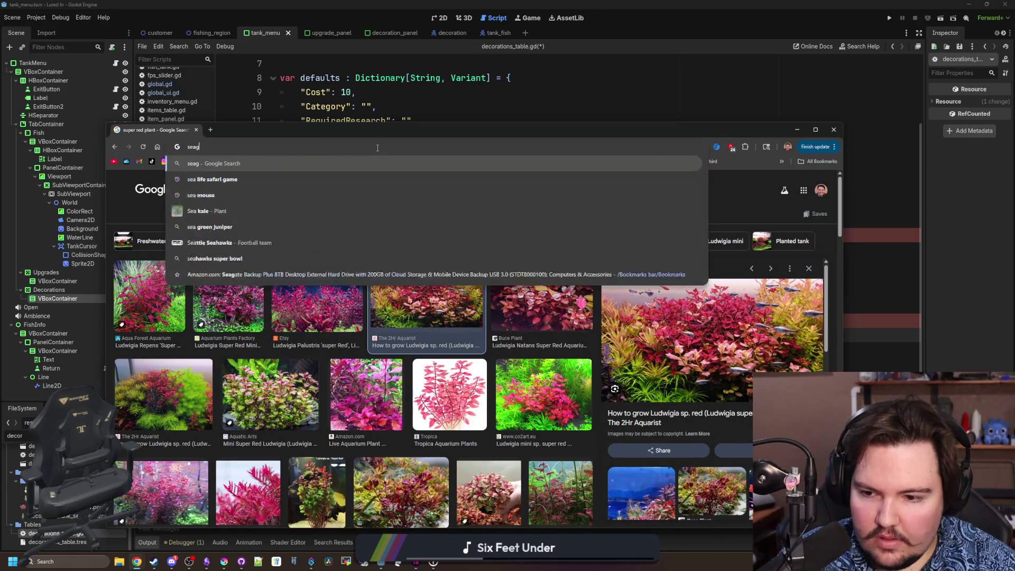
pyautogui.press('Return')
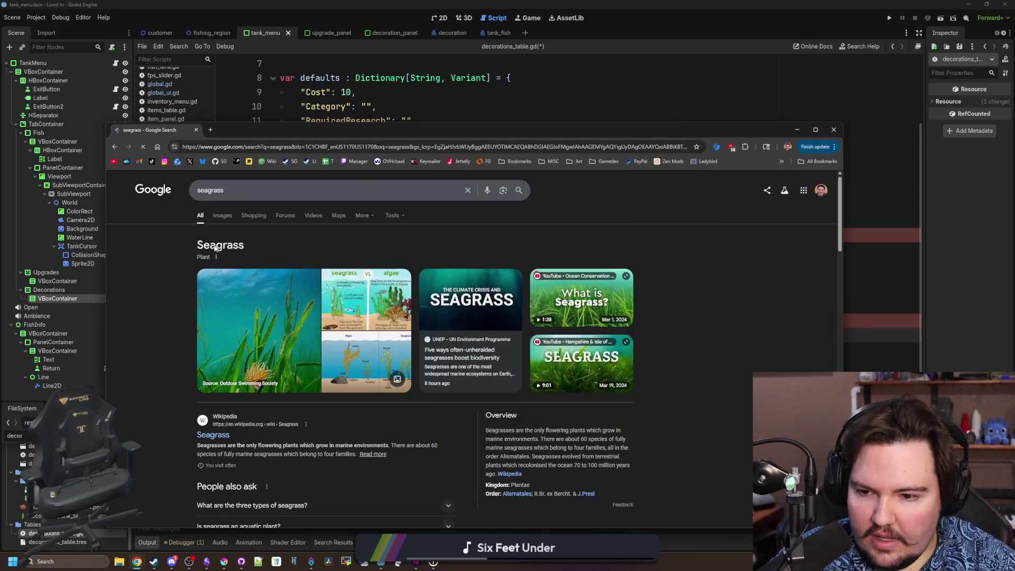
pyautogui.click(223, 216)
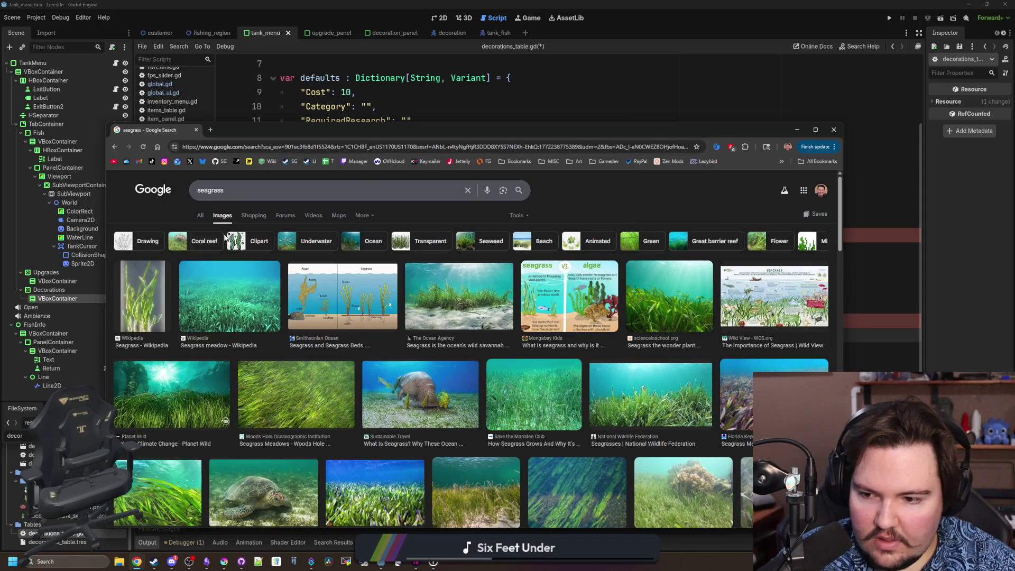
pyautogui.click(250, 316)
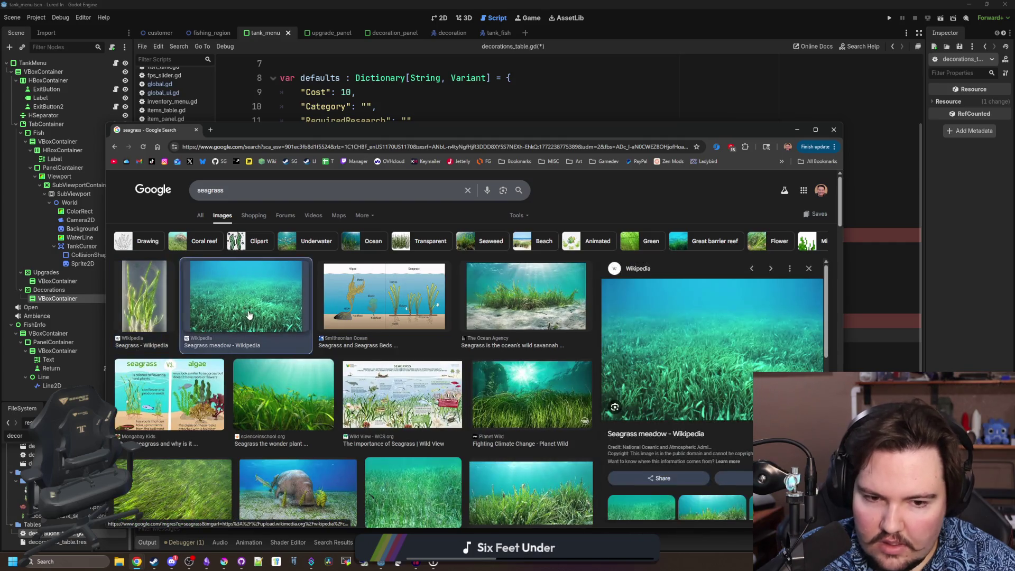
pyautogui.click(418, 309)
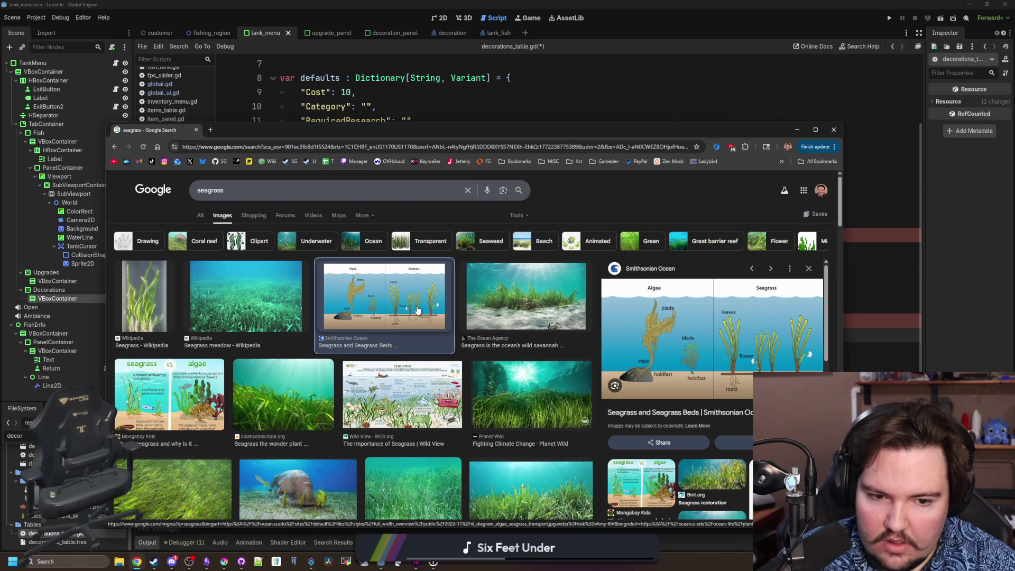
pyautogui.click(526, 296)
pyautogui.click(531, 393)
pyautogui.click(416, 398)
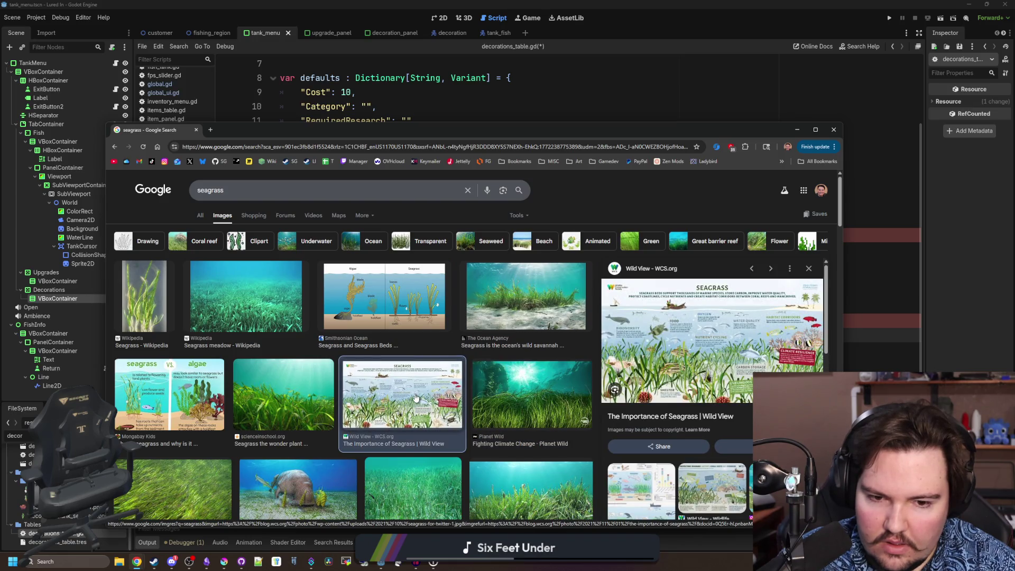
pyautogui.scroll(-5, 416, 398)
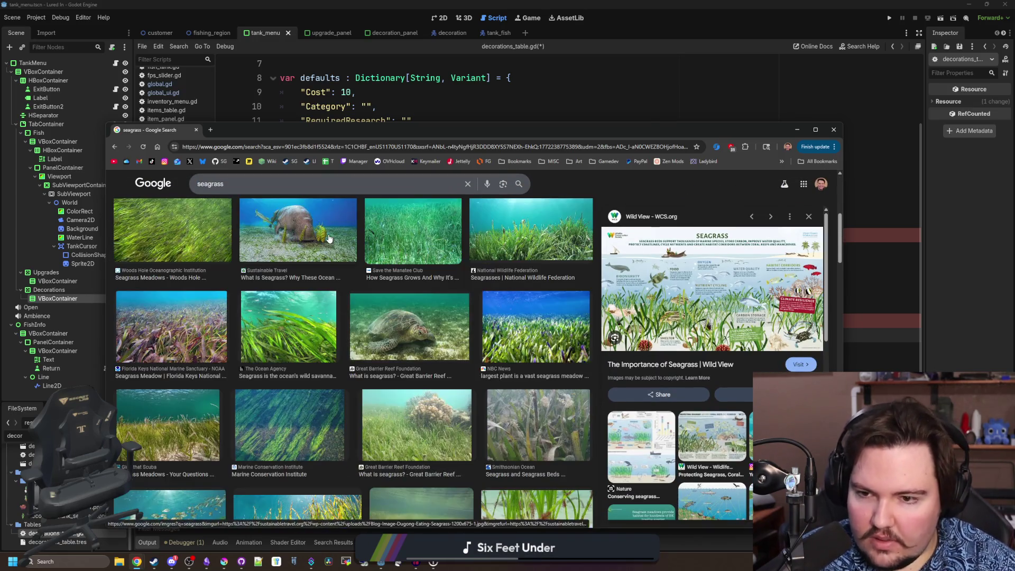
pyautogui.click(328, 212)
# Run a new Google search for 'kelp'.
pyautogui.click(346, 148)
pyautogui.write('kelp')
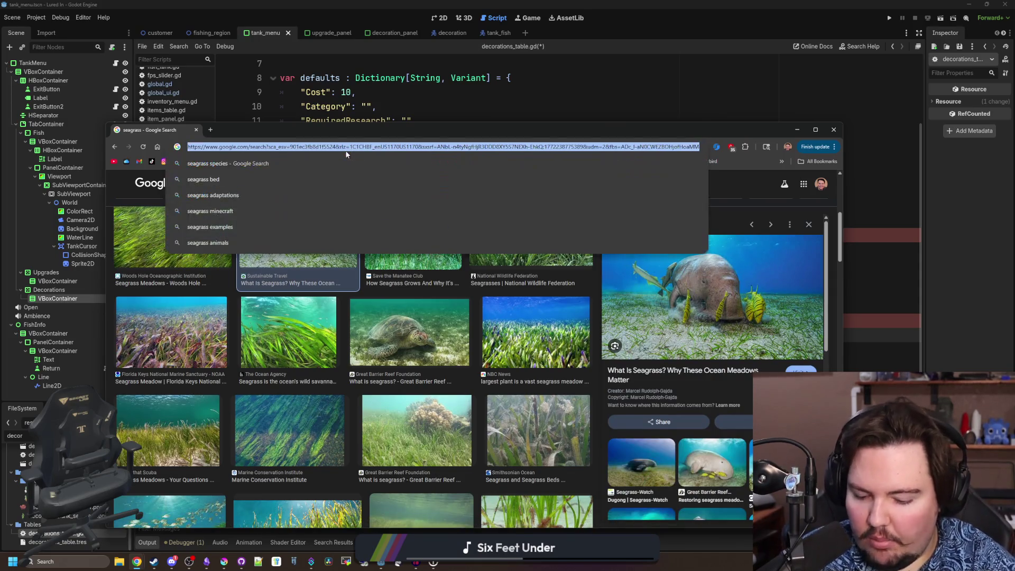
pyautogui.press('Return')
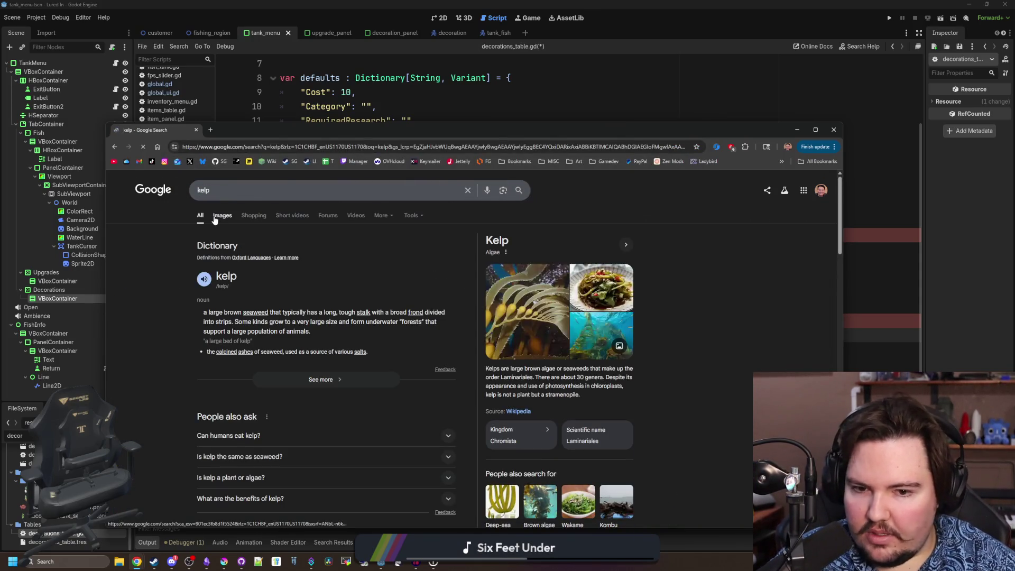
# Browse the kelp image results, previewing Kelp 101, North Coast Seafoods and kelp illustrations.
pyautogui.click(222, 215)
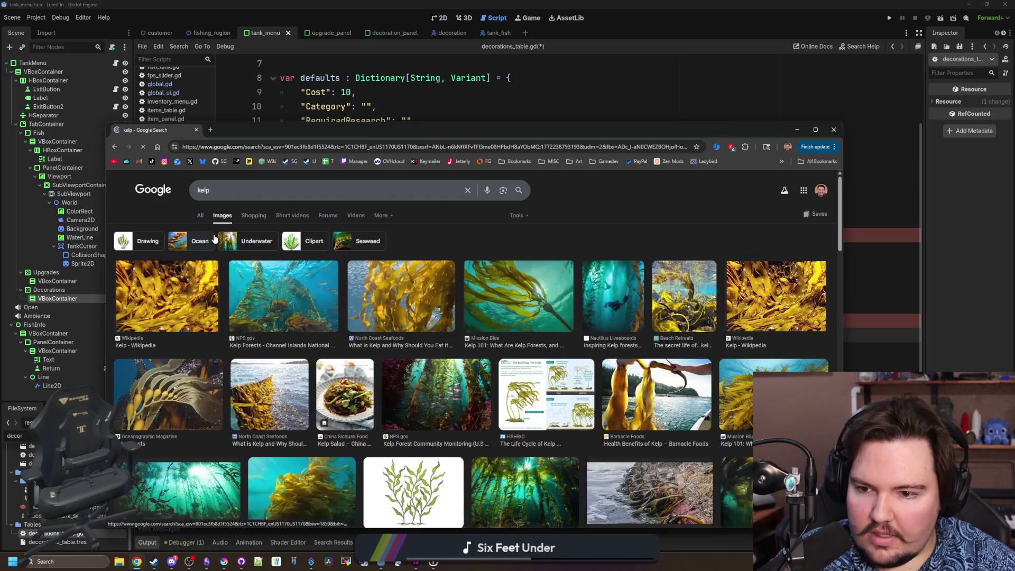
pyautogui.click(533, 346)
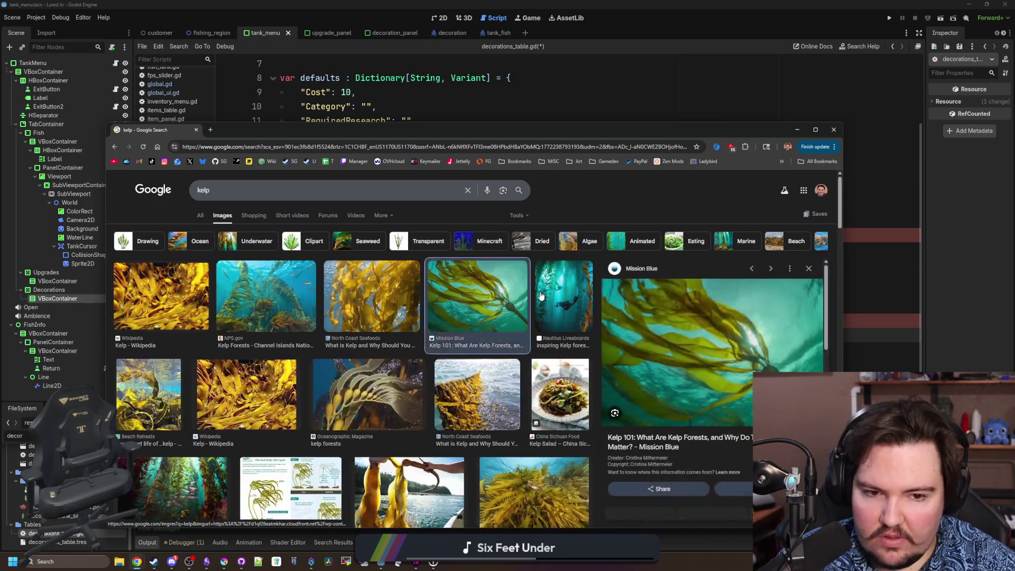
pyautogui.click(403, 316)
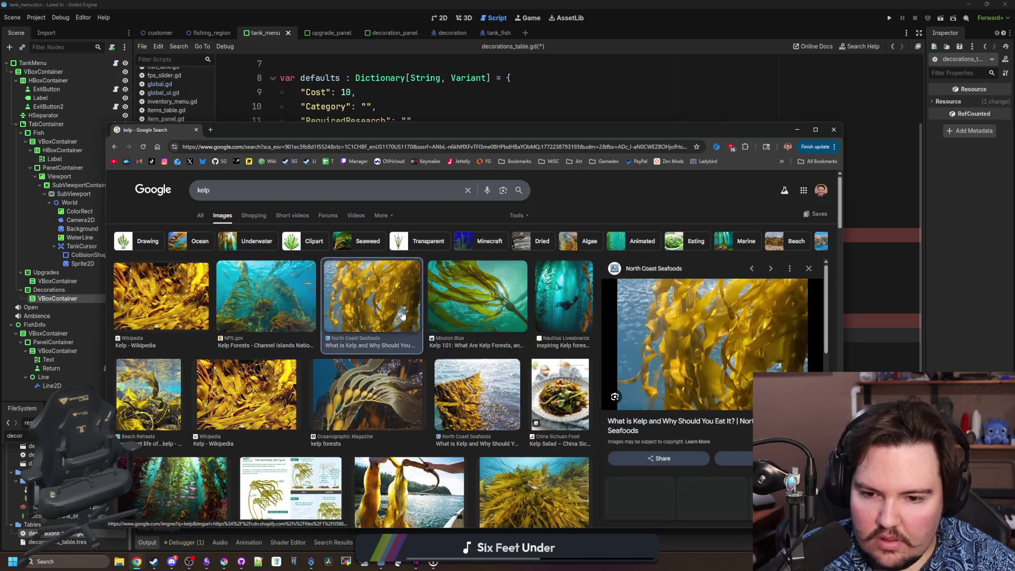
pyautogui.click(473, 312)
pyautogui.scroll(-3, 410, 325)
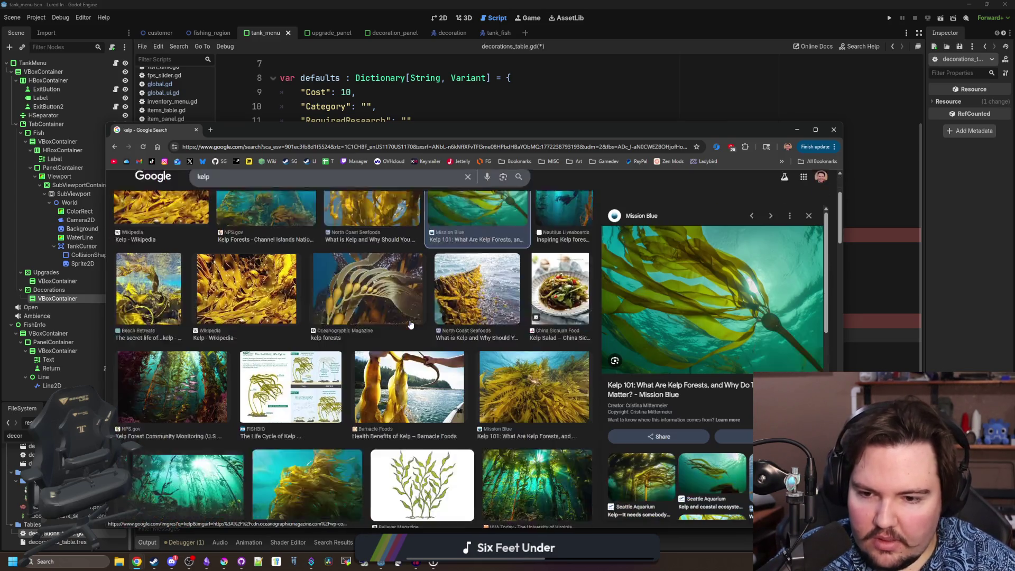
pyautogui.click(285, 357)
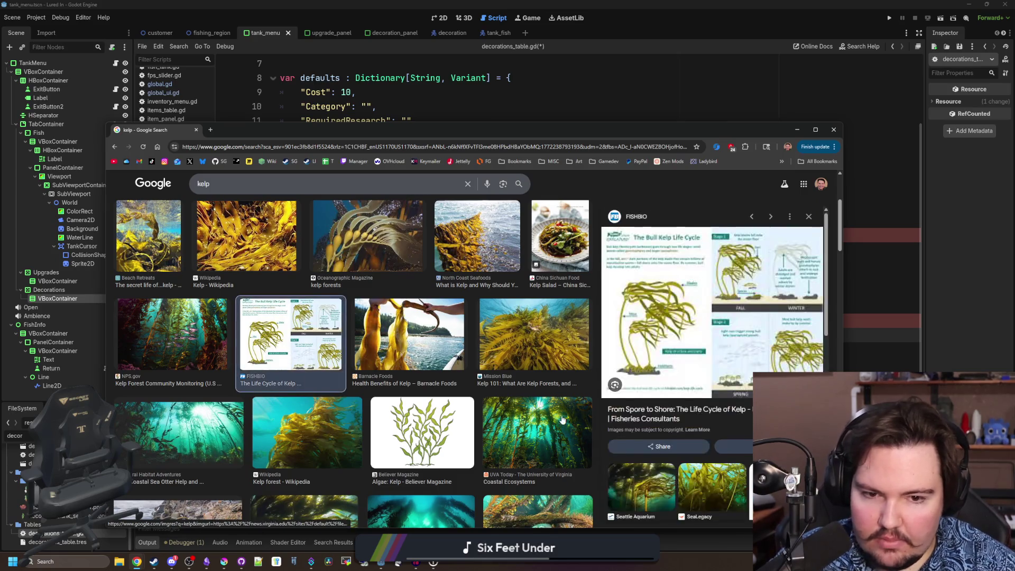
pyautogui.click(457, 420)
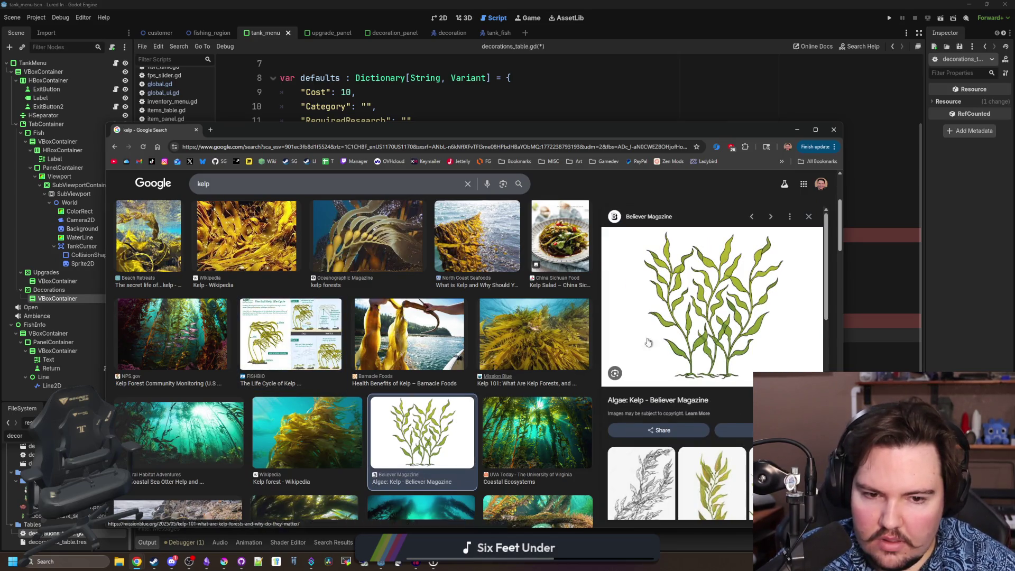
pyautogui.scroll(-3, 528, 397)
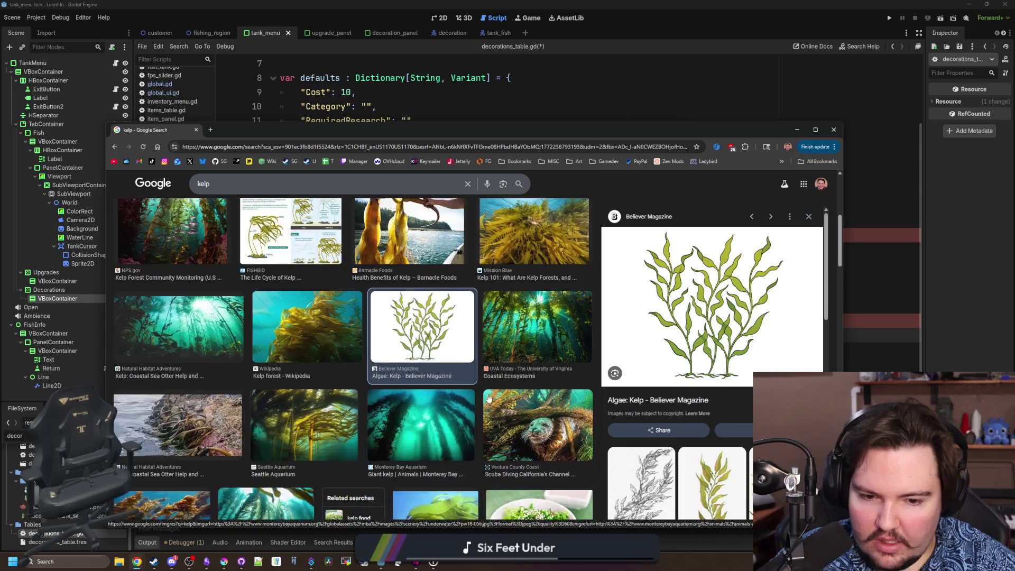
pyautogui.scroll(-2, 527, 397)
pyautogui.scroll(-3, 502, 393)
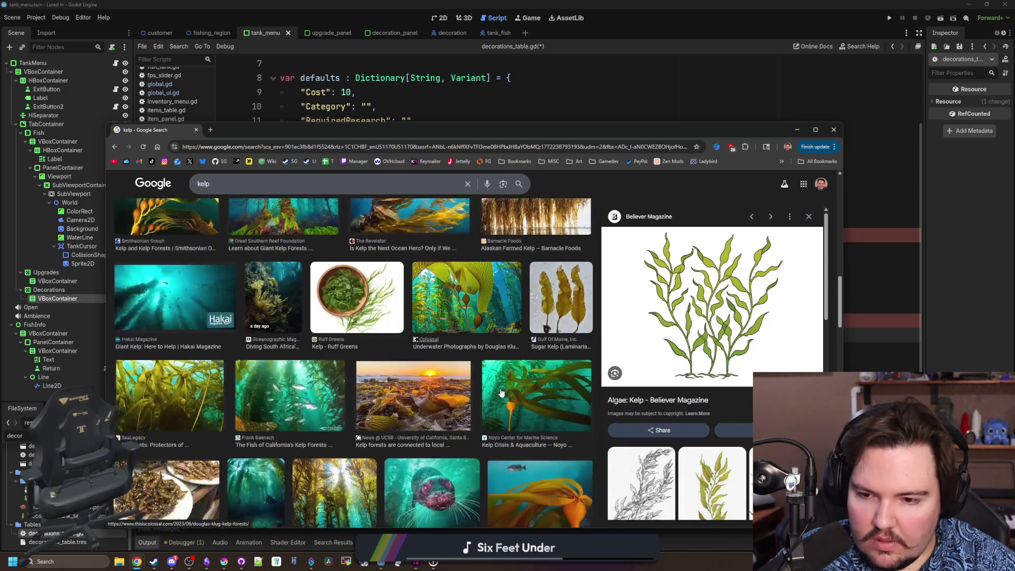
pyautogui.scroll(-3, 366, 385)
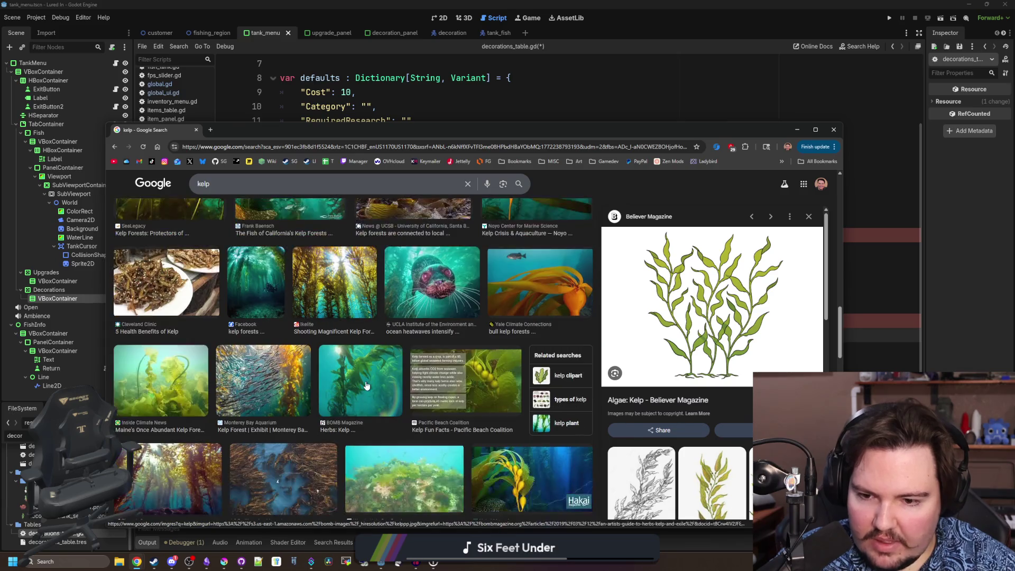
pyautogui.scroll(-2, 366, 385)
pyautogui.scroll(-2, 374, 325)
pyautogui.scroll(-2, 417, 289)
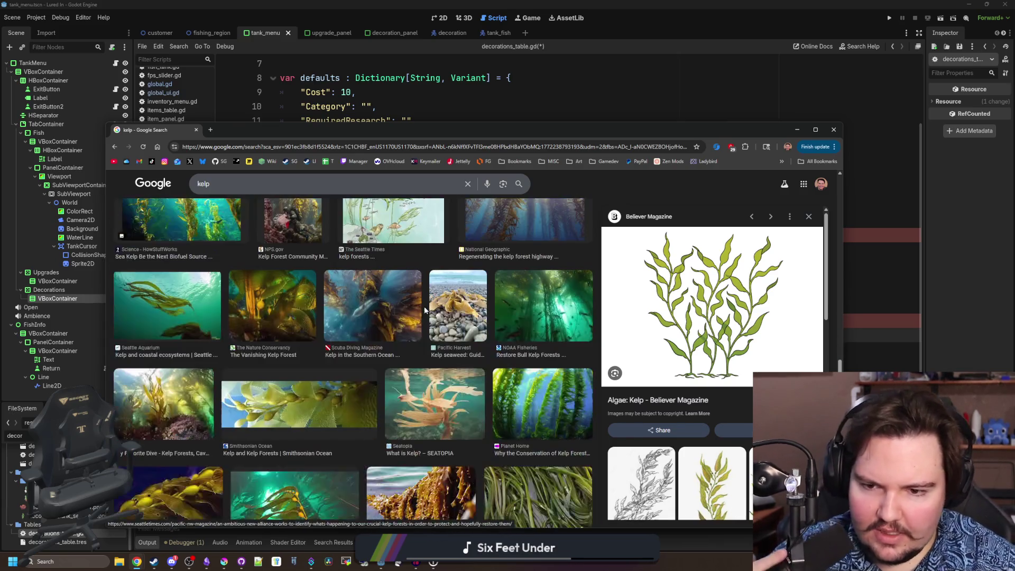
pyautogui.scroll(-2, 362, 290)
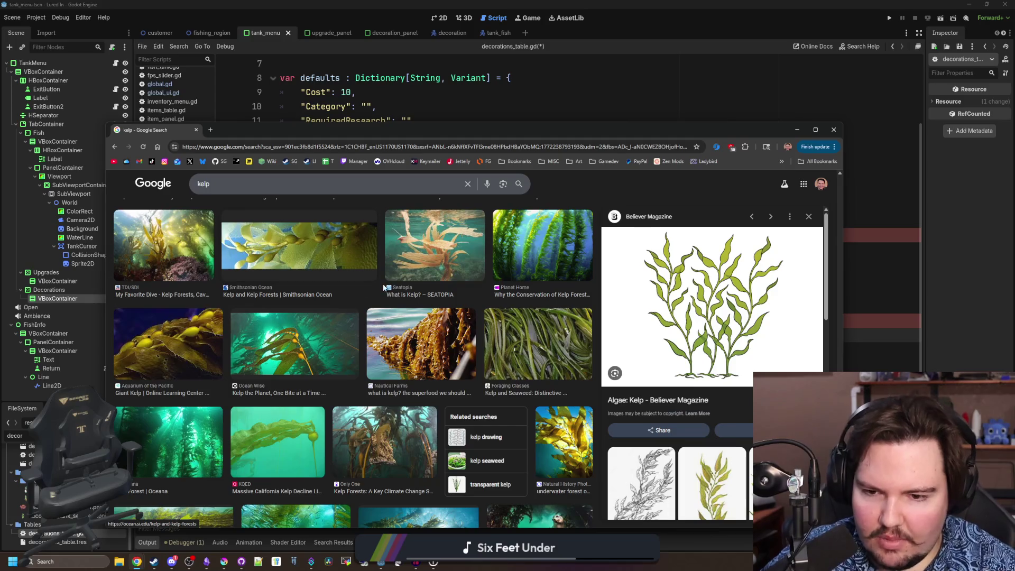
pyautogui.scroll(-4, 390, 286)
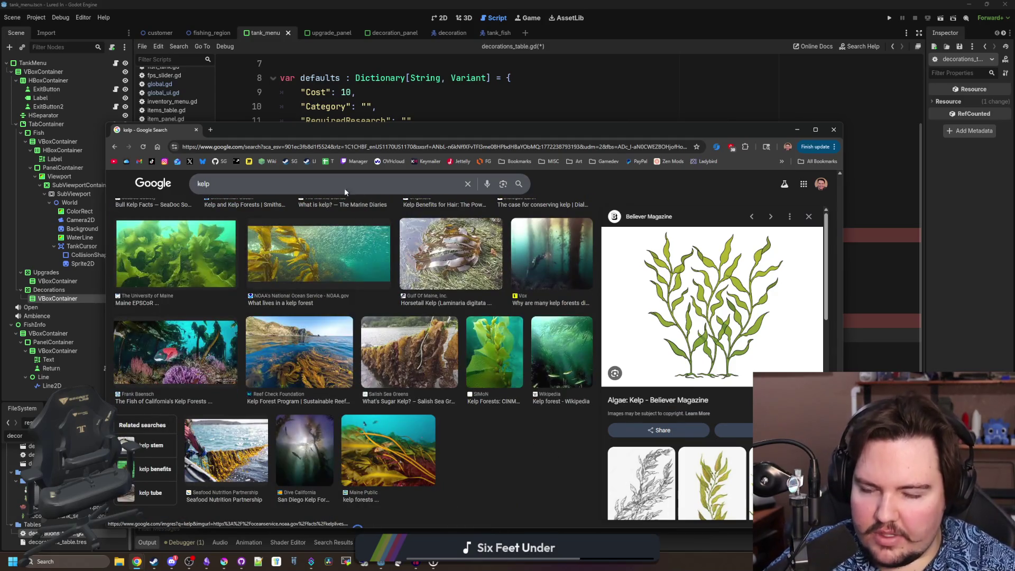
pyautogui.scroll(12, 348, 268)
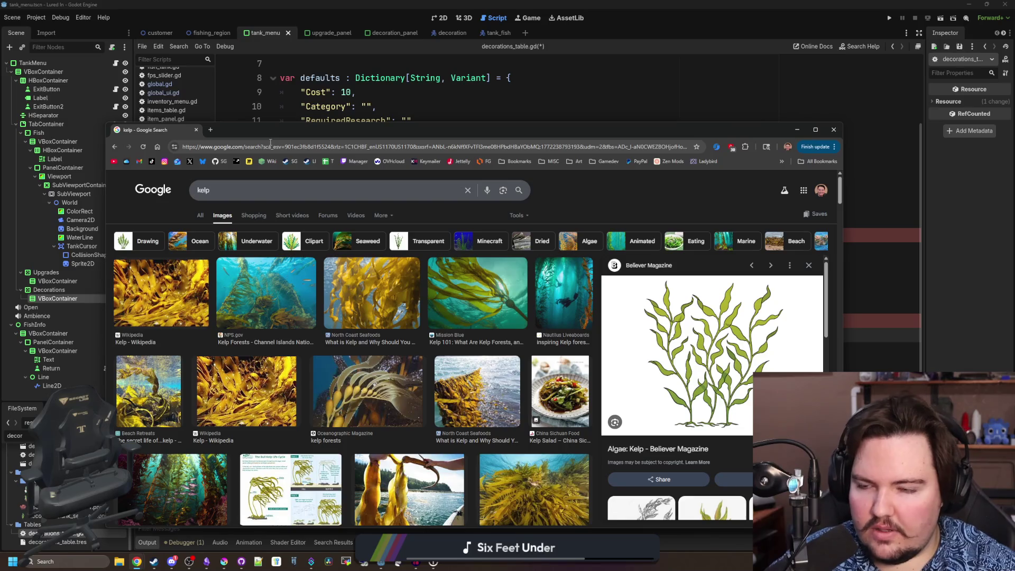
# Search Google again for 'super red plant'.
pyautogui.click(270, 144)
pyautogui.write('super red plant')
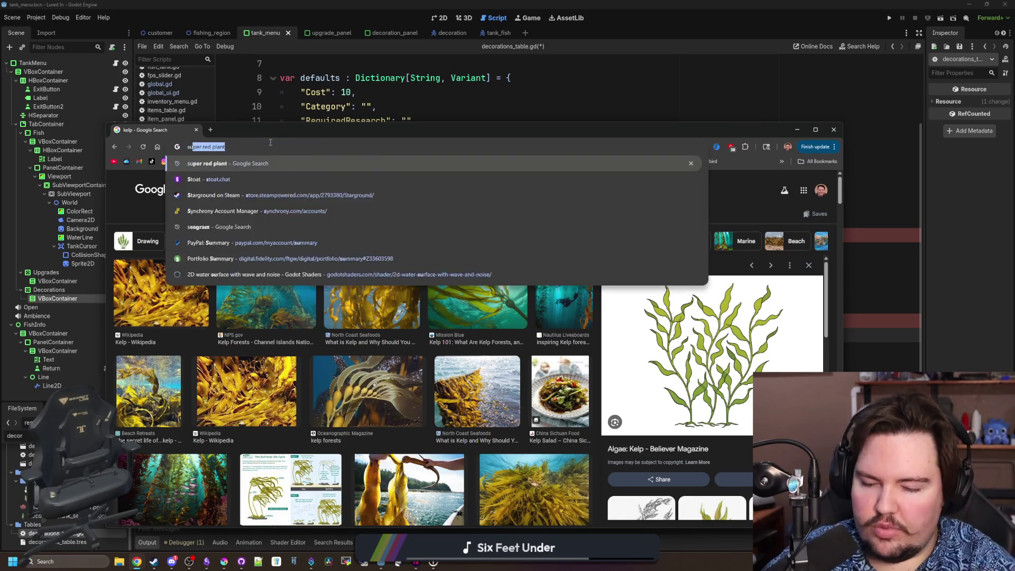
pyautogui.press('Return')
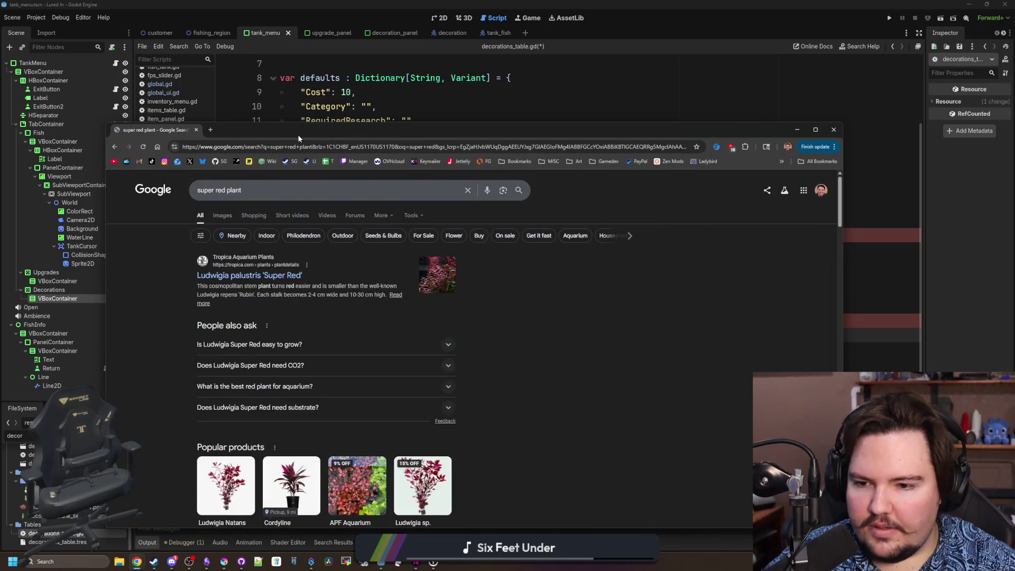
# Back in Godot, select 'fireleaf' in the second decoration's key in decorations_table.gd.
pyautogui.hotkey('alt', 'Tab')
pyautogui.click(509, 295)
pyautogui.doubleClick(395, 306)
# Rename the key to super_red and point its sprite at the super_red decoration_tank image.
pyautogui.write('super_red')
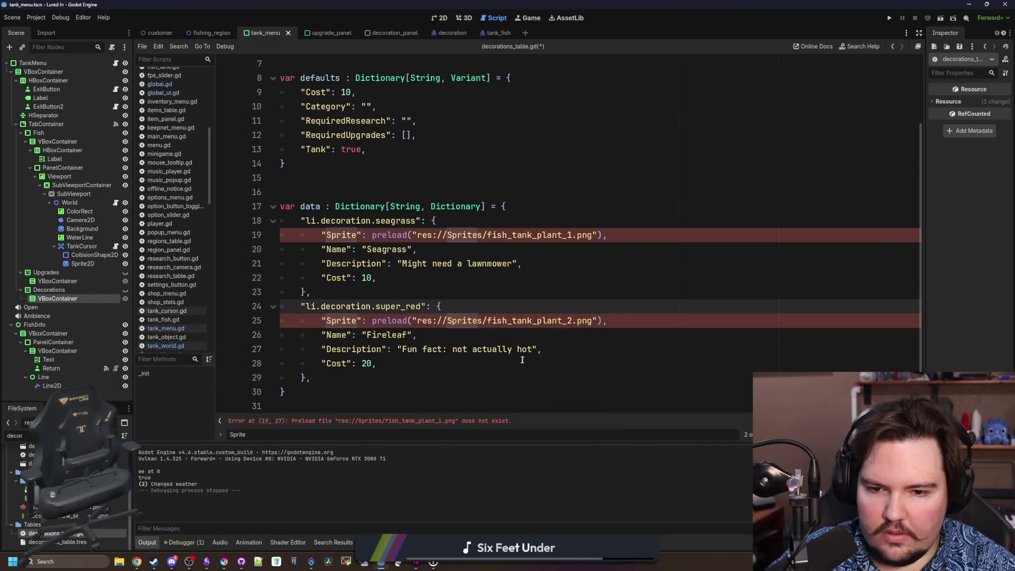
pyautogui.click(573, 337)
pyautogui.moveTo(573, 322); pyautogui.dragTo(484, 322)
pyautogui.write('super')
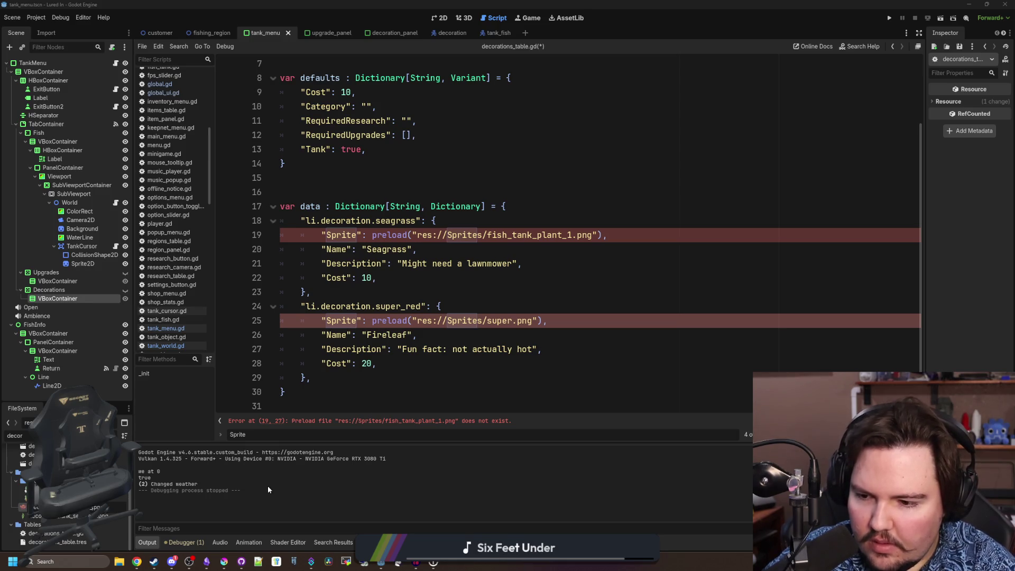
pyautogui.write('_red')
pyautogui.press('Return')
# Fix the Seagrass preload path to decoration_tank_seagrass.png.
pyautogui.click(529, 292)
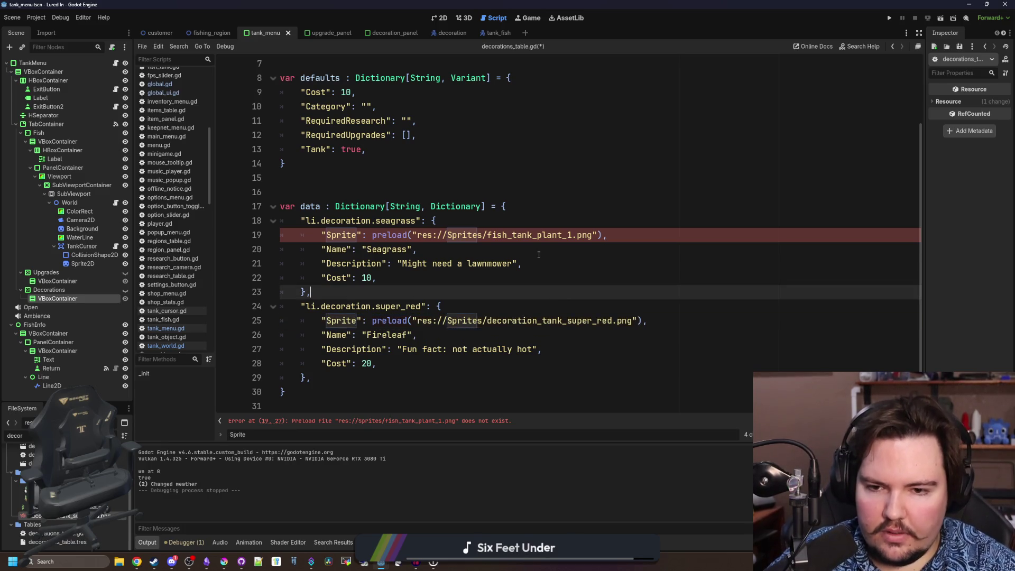
pyautogui.moveTo(571, 235); pyautogui.dragTo(487, 238)
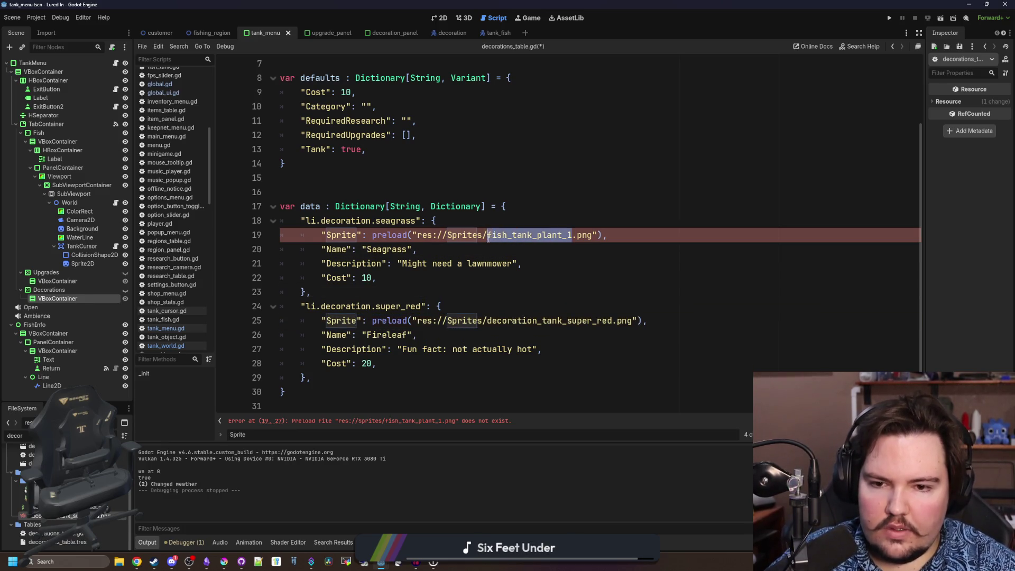
pyautogui.write('seagr')
pyautogui.press('Return')
pyautogui.press('Up')
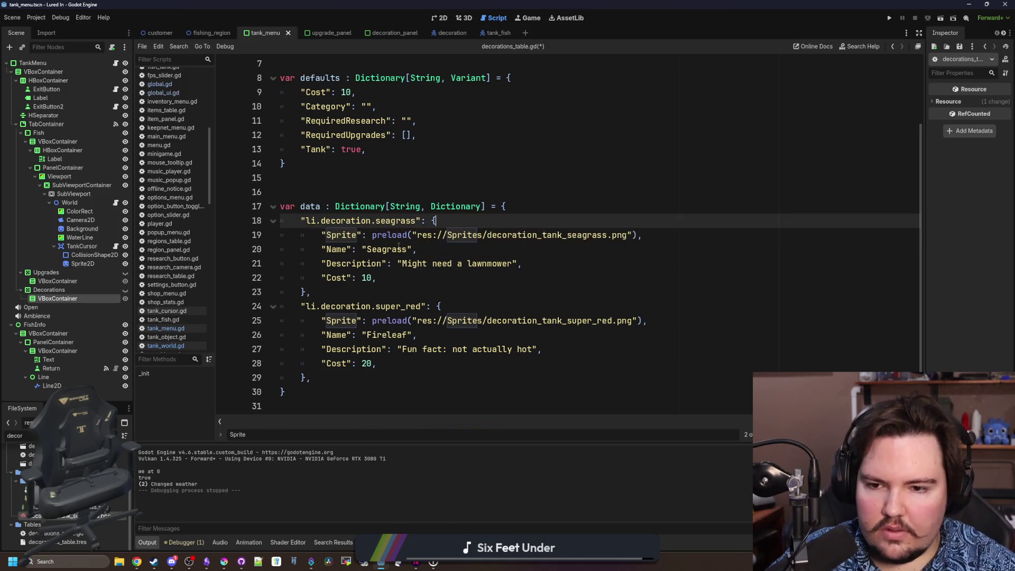
# Set the Name to 'Super Red' and Description to 'Yep, checks out', then save.
pyautogui.doubleClick(400, 335)
pyautogui.write('Sf')
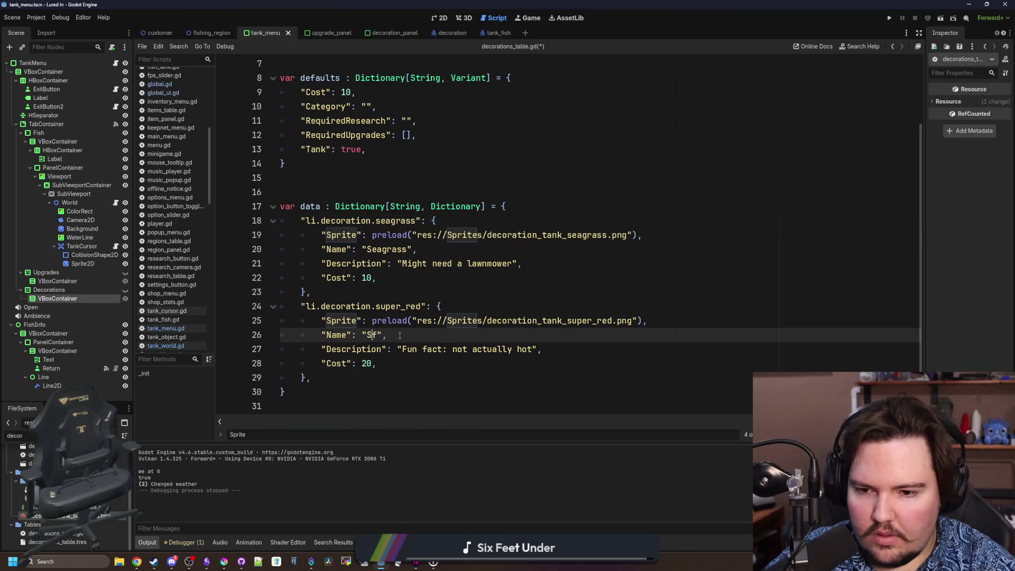
pyautogui.press('BackSpace')
pyautogui.write('uper Red')
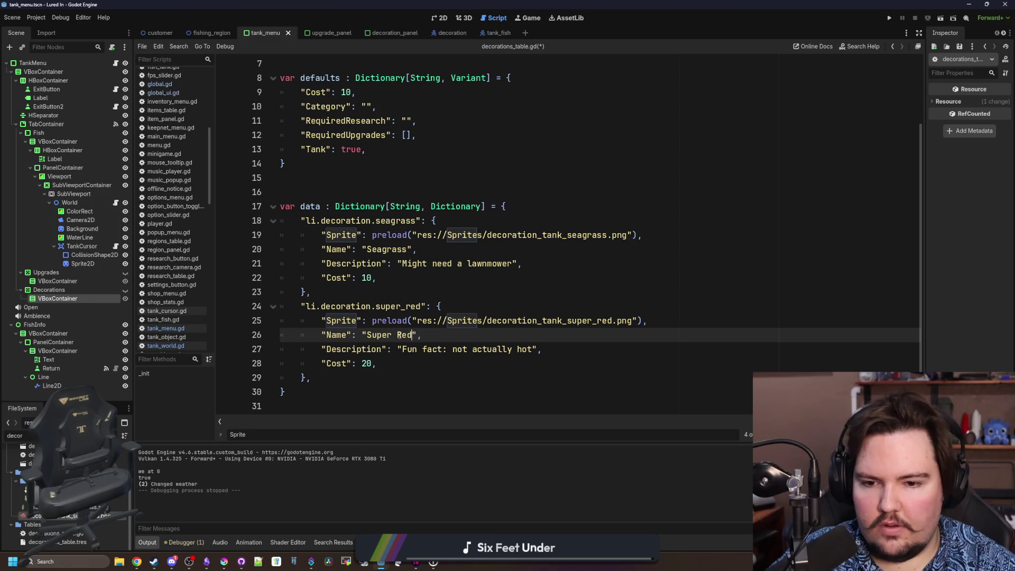
pyautogui.click(498, 358)
pyautogui.moveTo(532, 349); pyautogui.dragTo(403, 349)
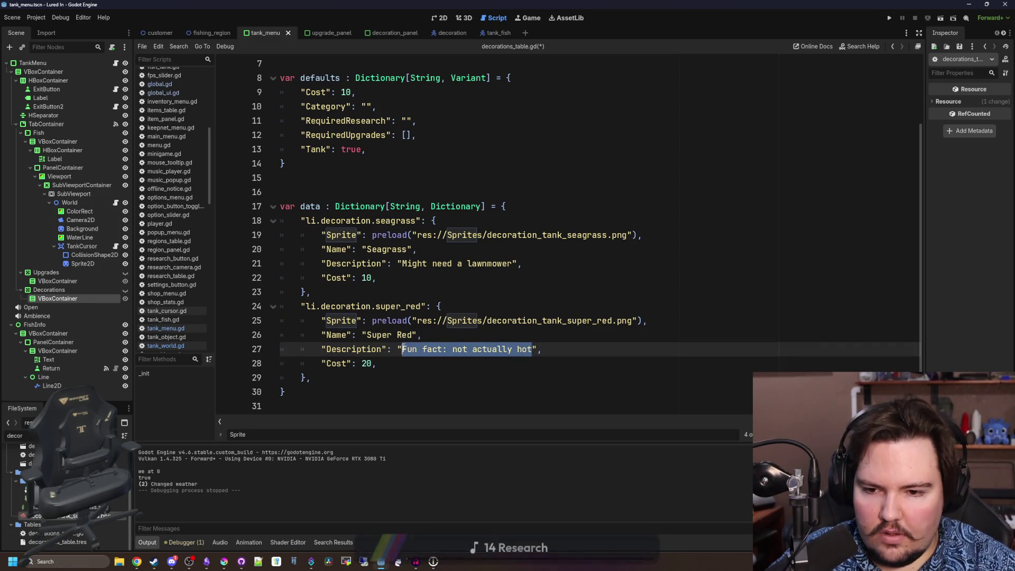
pyautogui.write('Yep, checks out')
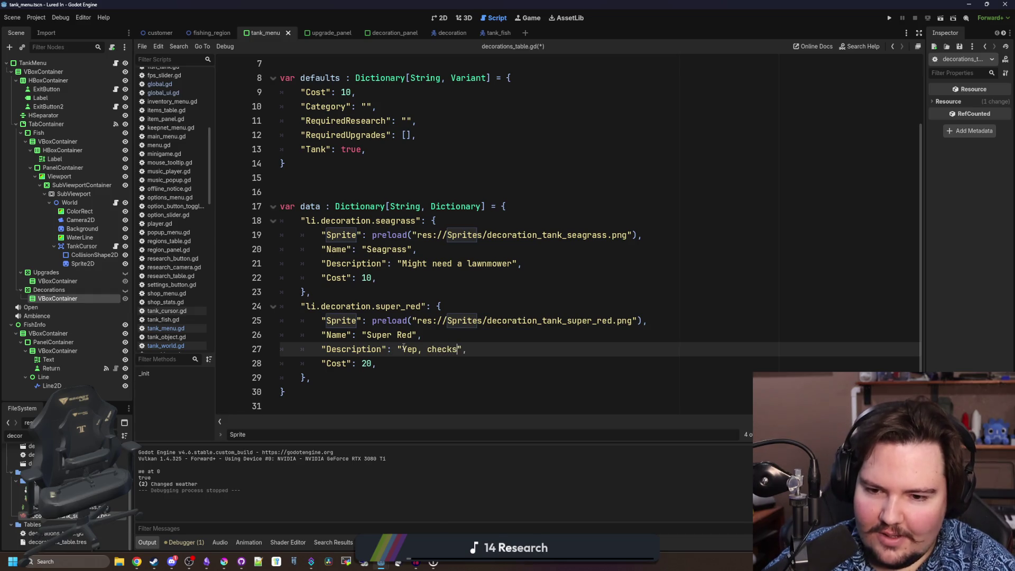
pyautogui.click(468, 299)
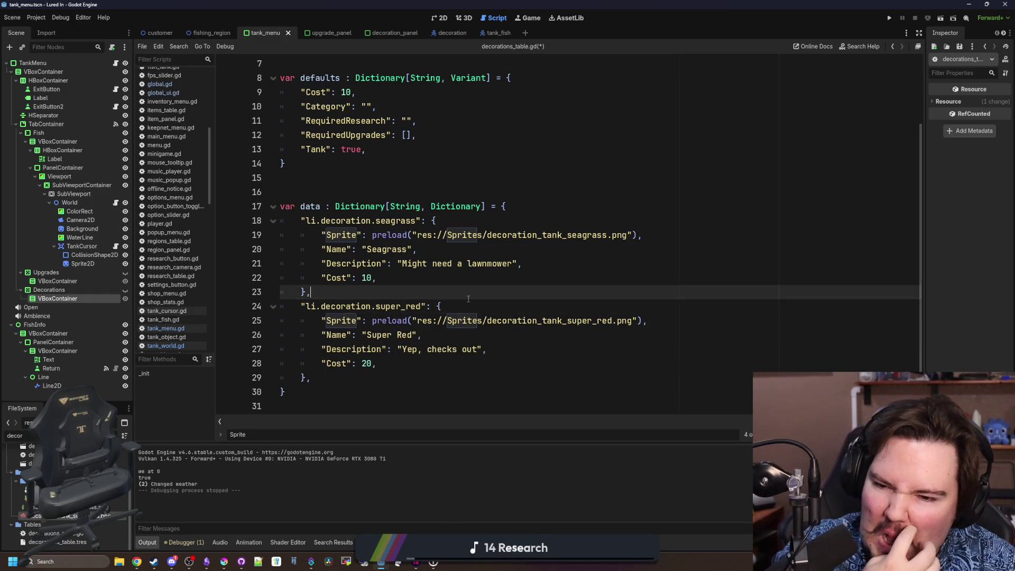
pyautogui.hotkey('ctrl', 's')
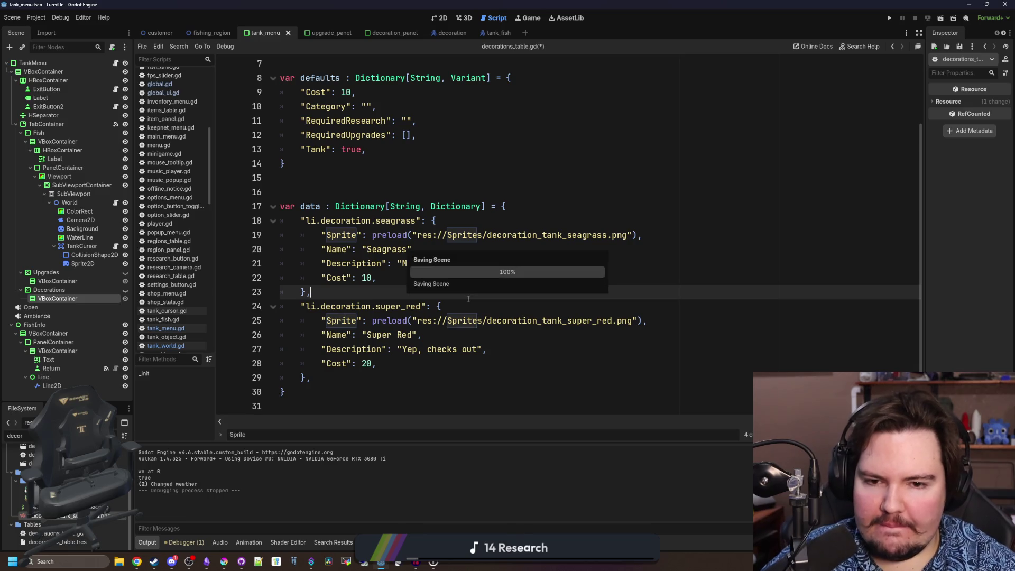
pyautogui.click(400, 206)
# Save the open scene and decorations_table.gd.
pyautogui.click(400, 193)
pyautogui.scroll(2, 400, 193)
pyautogui.press('Up')
pyautogui.scroll(-2, 427, 279)
pyautogui.hotkey('ctrl', 's')
# Add a "SpriteOffset": Vector2() line to the Seagrass entry and copy it into Super Red.
pyautogui.click(425, 279)
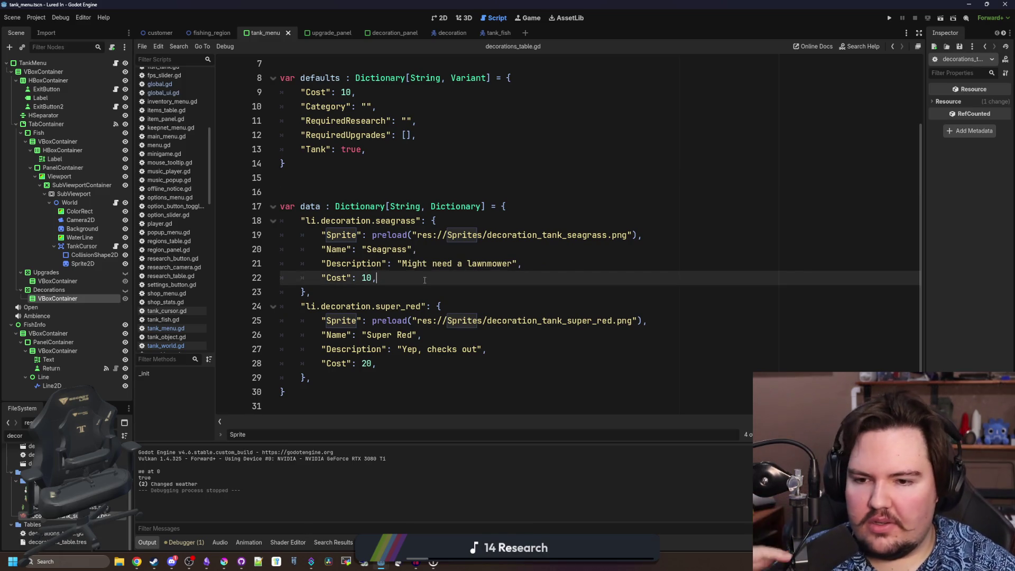
pyautogui.press('Return')
pyautogui.write('SpriteOffset": Vector2(')
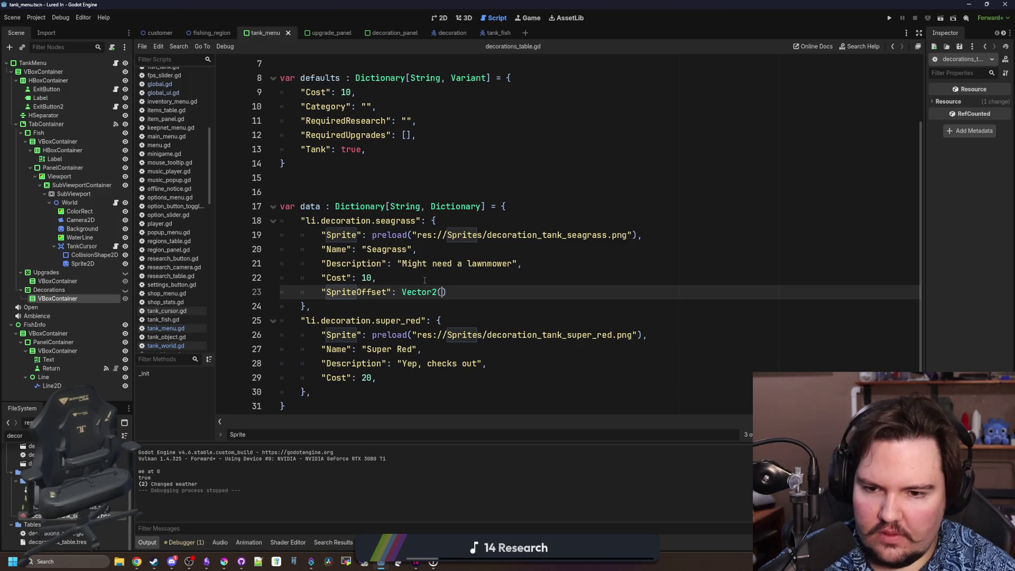
pyautogui.write('),')
pyautogui.moveTo(451, 292); pyautogui.dragTo(322, 292)
pyautogui.hotkey('ctrl', 'c')
pyautogui.click(412, 394)
pyautogui.click(421, 382)
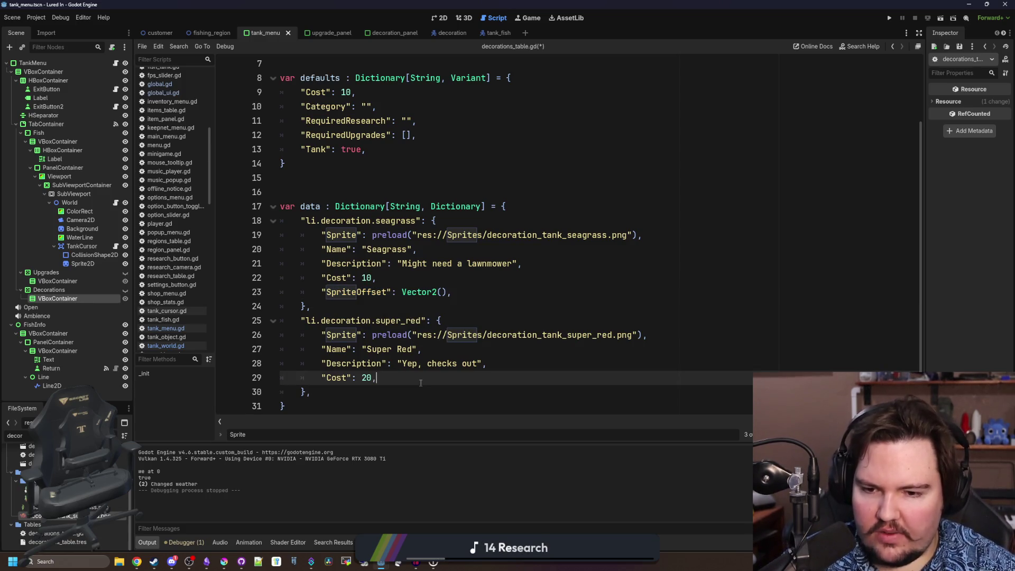
pyautogui.press('Return')
pyautogui.hotkey('ctrl', 'v')
pyautogui.scroll(-1, 341, 374)
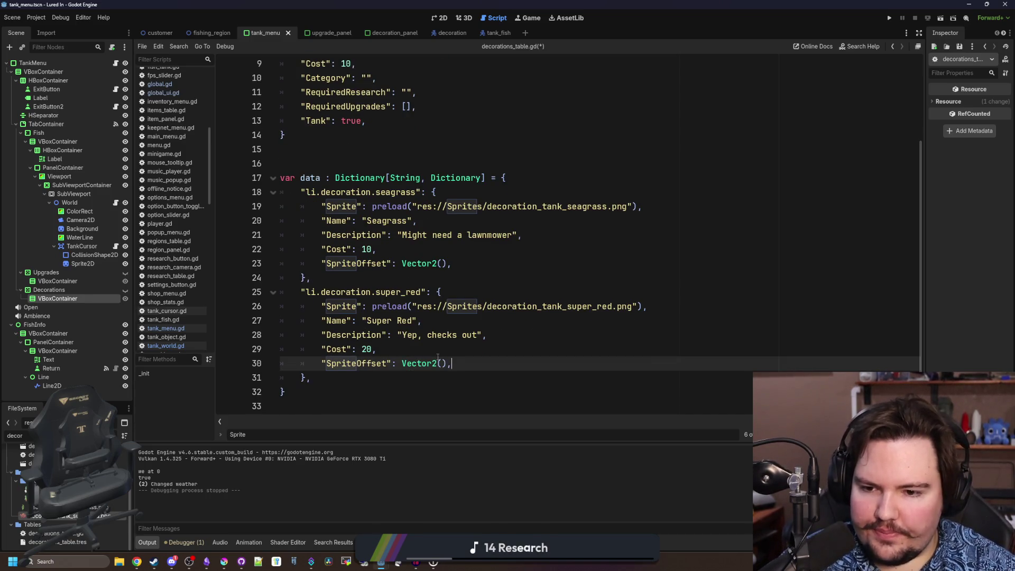
# Set the Seagrass SpriteOffset vertical value to 40 and save the script.
pyautogui.click(443, 263)
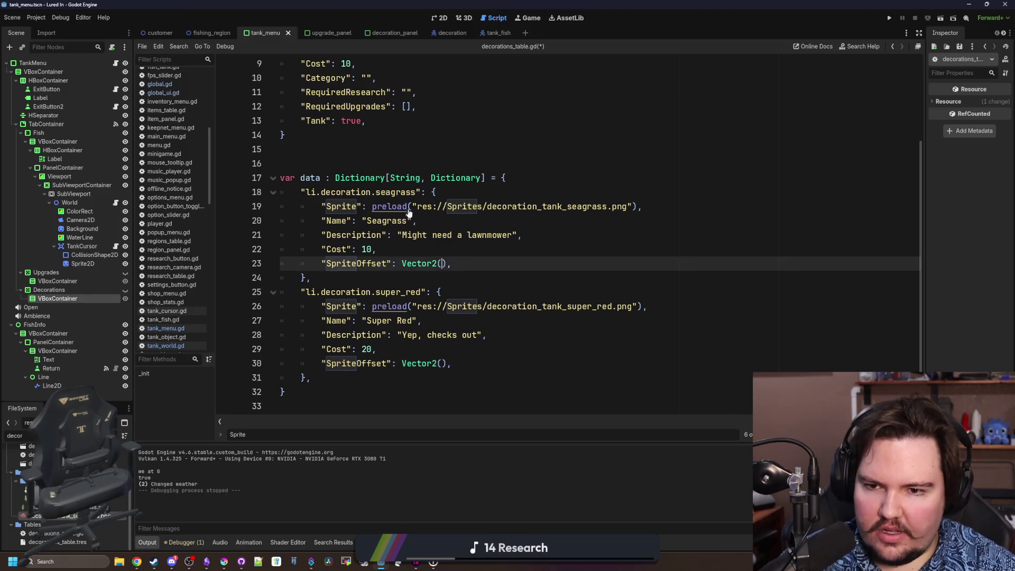
pyautogui.keyDown('ctrl'); pyautogui.click(579, 213); pyautogui.keyUp('ctrl')
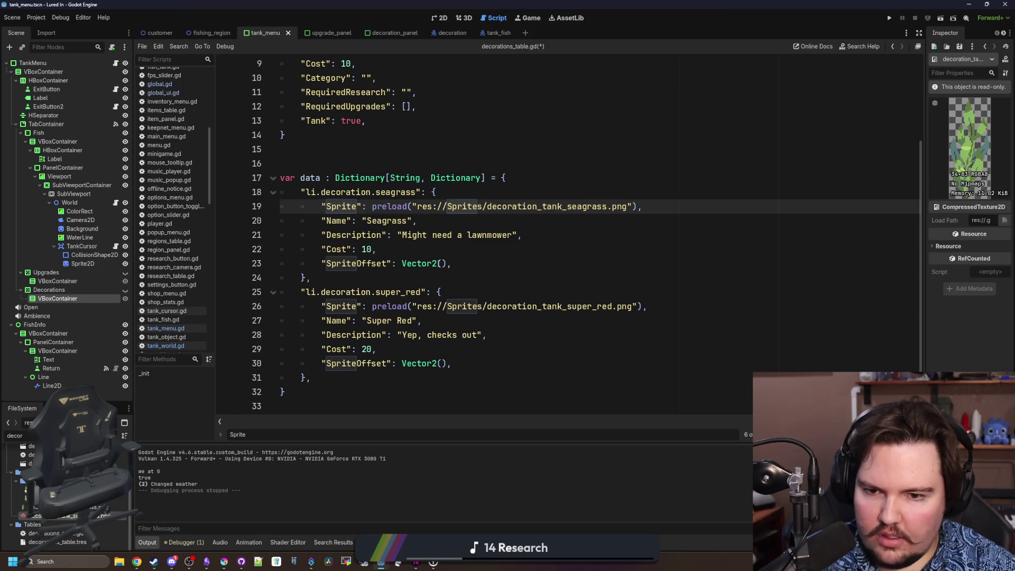
pyautogui.click(441, 263)
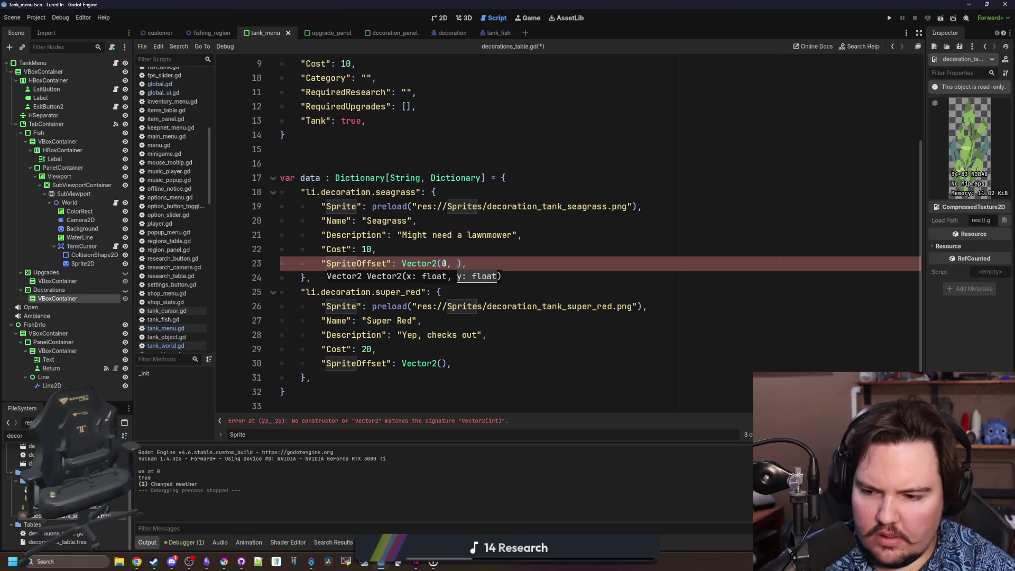
pyautogui.press('BackSpace')
pyautogui.press('BackSpace')
pyautogui.write('40')
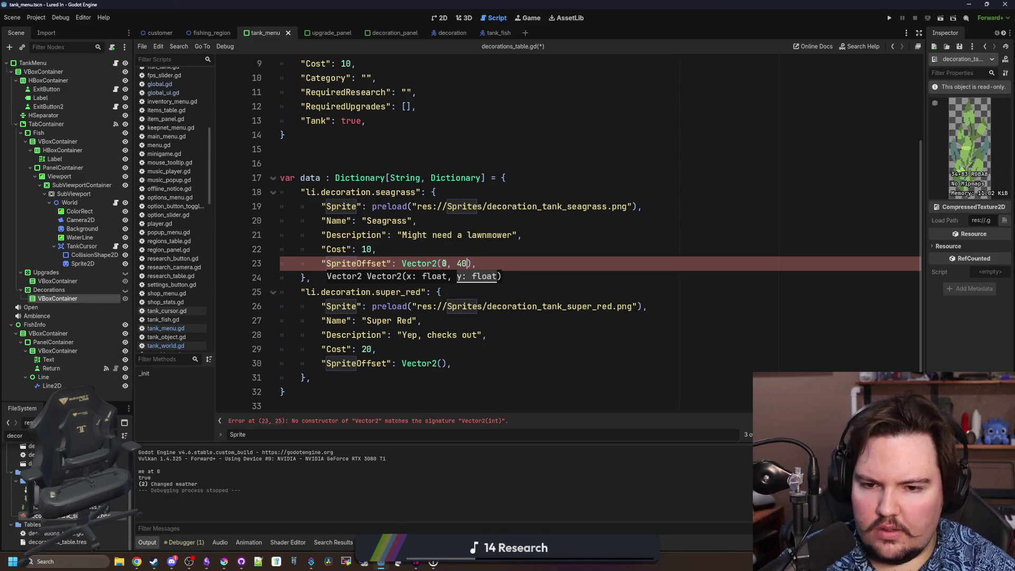
pyautogui.click(442, 363)
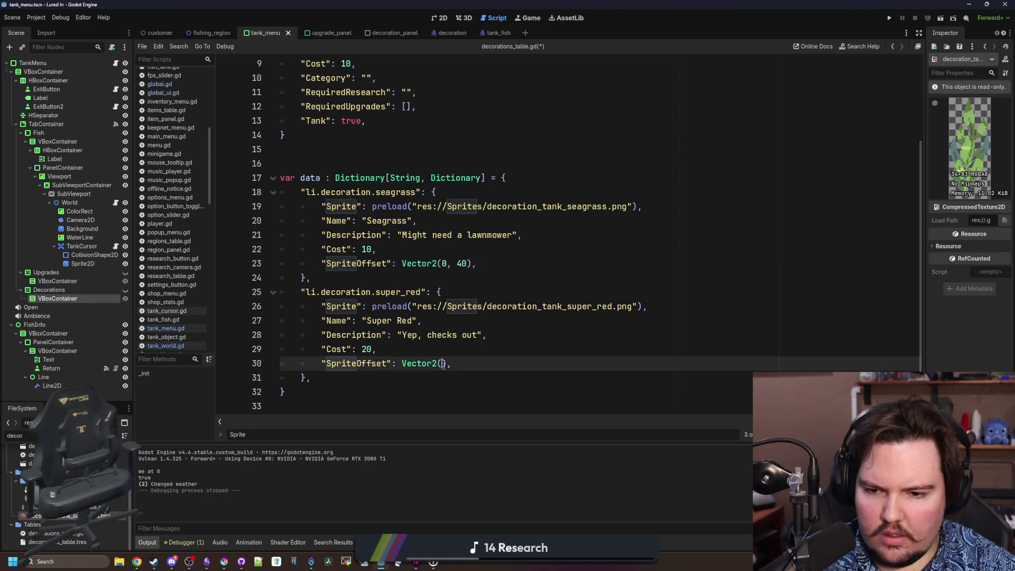
pyautogui.click(477, 336)
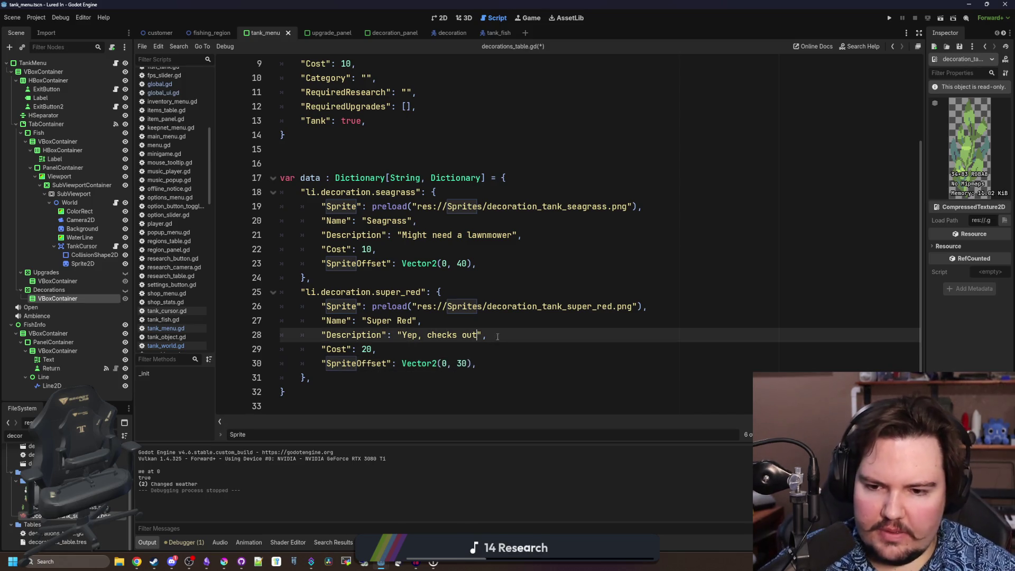
pyautogui.doubleClick(353, 364)
pyautogui.click(317, 278)
pyautogui.hotkey('ctrl', 's')
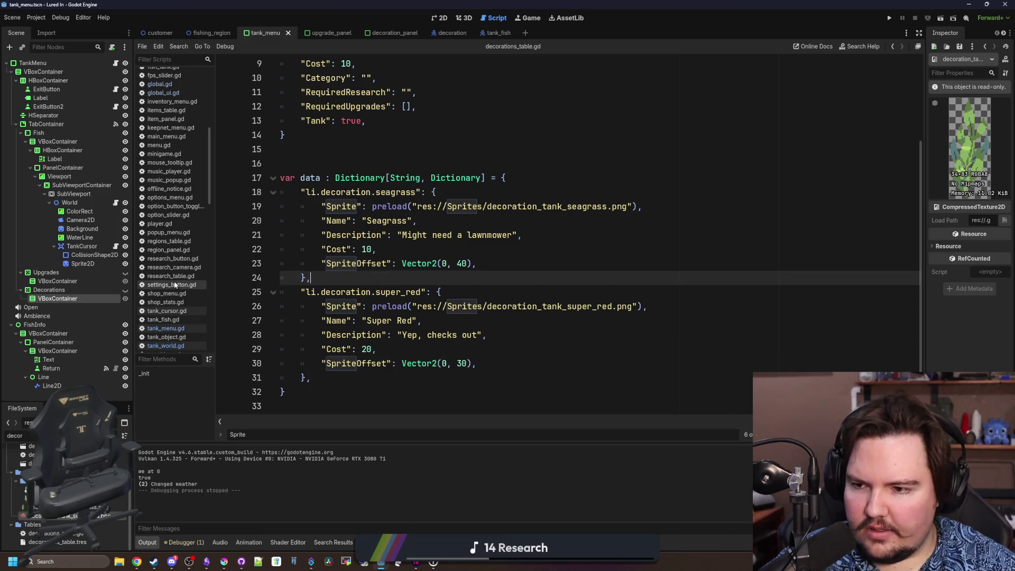
# Open the TankCursor node's tank_cursor.gd script.
pyautogui.doubleClick(367, 363)
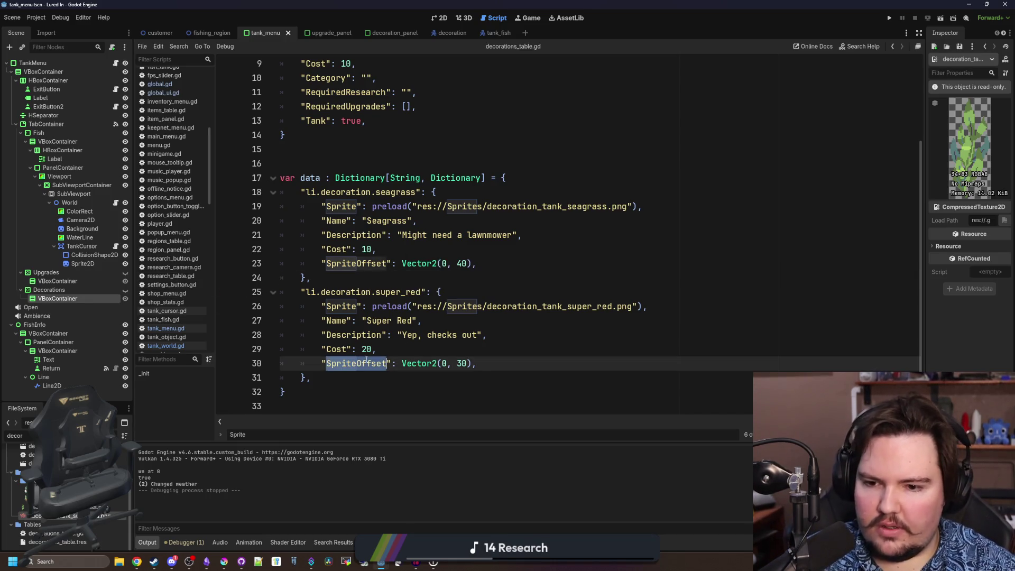
pyautogui.click(116, 246)
pyautogui.scroll(8, 435, 195)
pyautogui.scroll(3, 435, 195)
# In tank_cursor.gd, add "$Sprite2D.offset = decorationData.SpriteOffset" after the texture line.
pyautogui.click(529, 216)
pyautogui.press('Return')
pyautogui.write('prite')
pyautogui.write('fset')
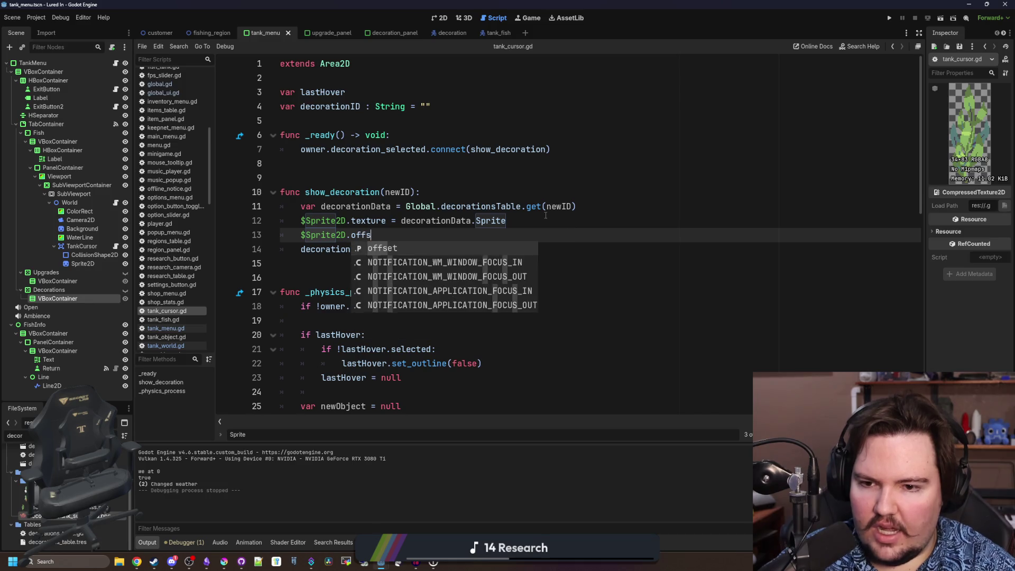
pyautogui.write('SpriteOffset')
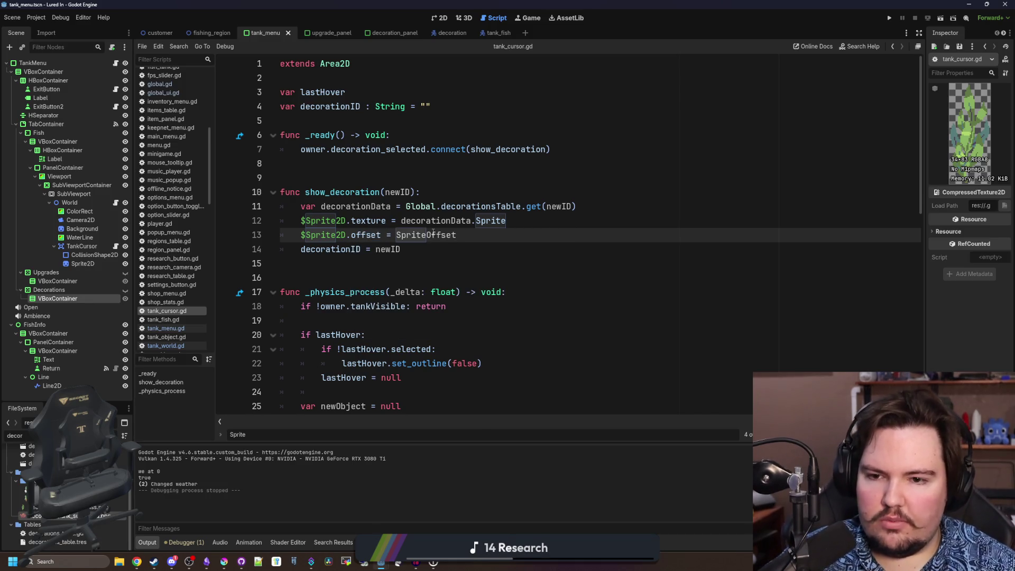
pyautogui.write('decoration')
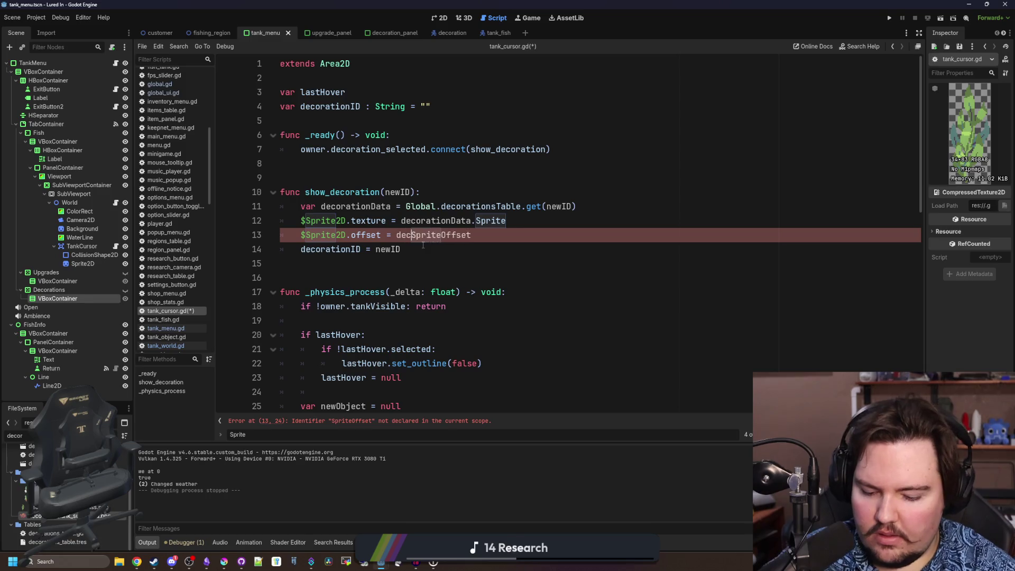
pyautogui.write('Data.')
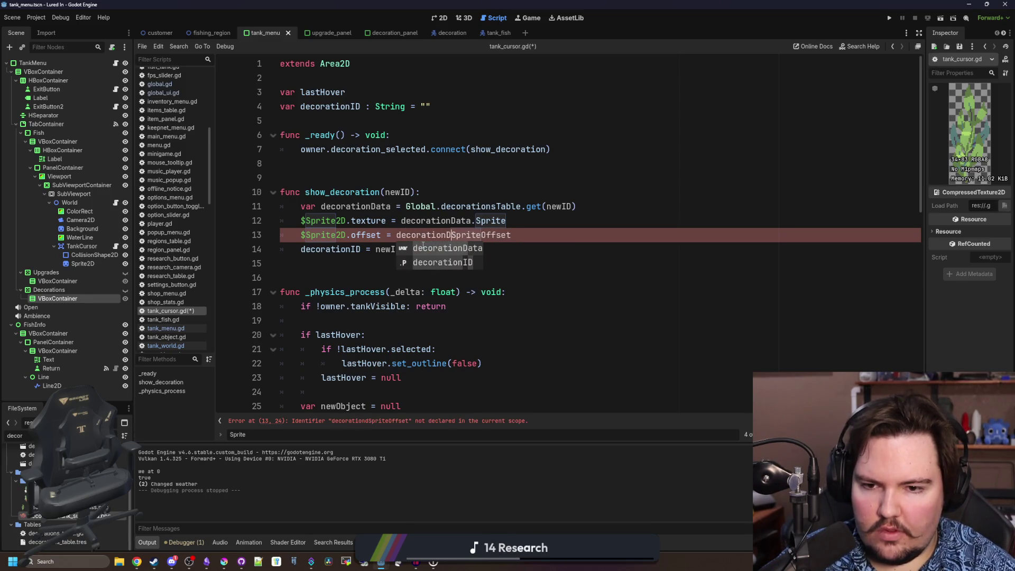
pyautogui.doubleClick(501, 235)
pyautogui.press('BackSpace')
pyautogui.press('BackSpace')
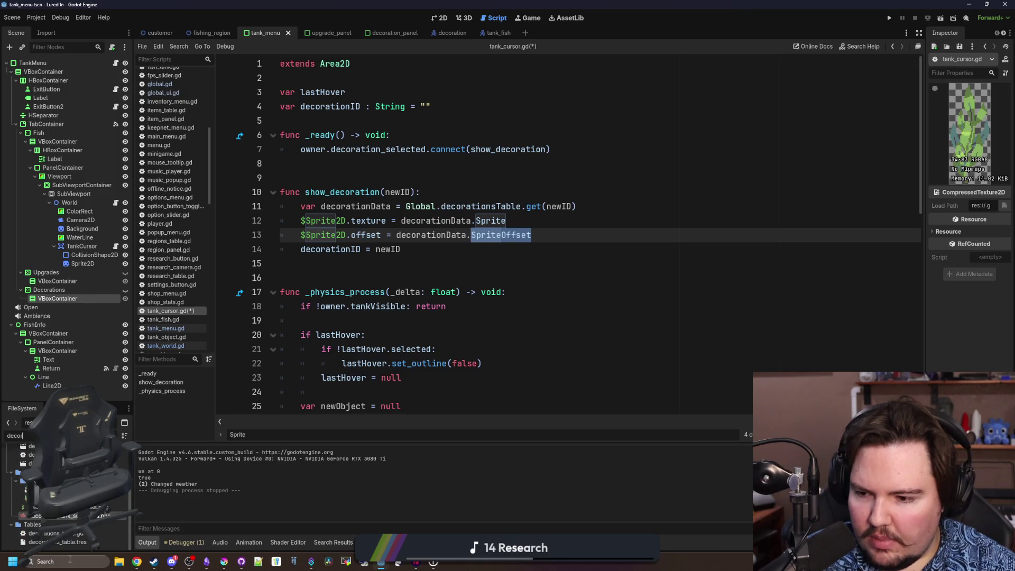
# Add "SpriteOffset": Vector2.ZERO to the defaults dictionary in decorations_table.gd.
pyautogui.doubleClick(39, 533)
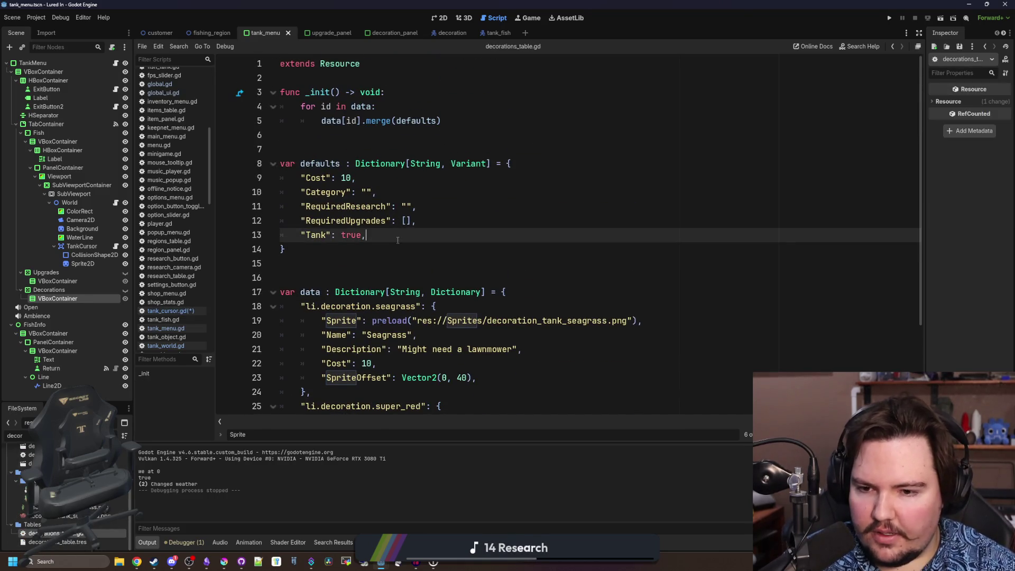
pyautogui.press('Return')
pyautogui.write('"SpriteOffset": Vector2.ZERO')
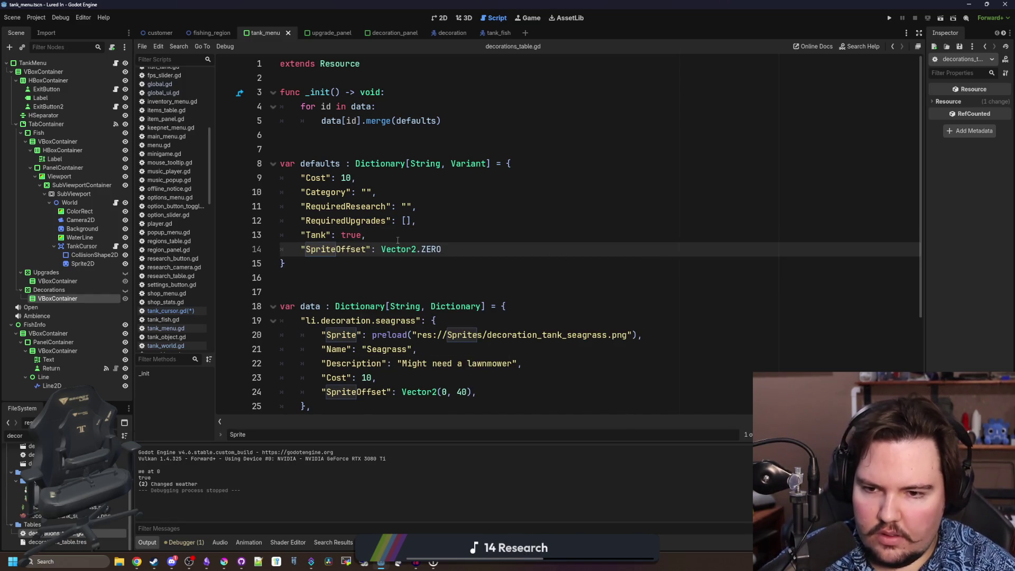
pyautogui.click(329, 263)
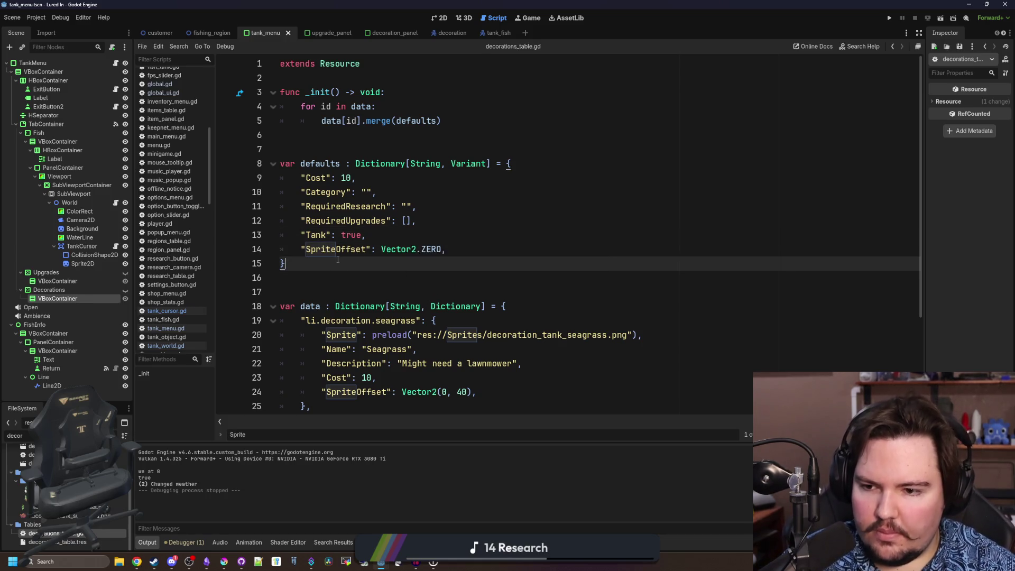
pyautogui.click(428, 18)
# Scroll around the 2D view, opening and cancelling the Add Node dialog.
pyautogui.scroll(1, 477, 186)
pyautogui.scroll(-1, 337, 262)
pyautogui.scroll(1, 287, 213)
pyautogui.scroll(-3, 307, 239)
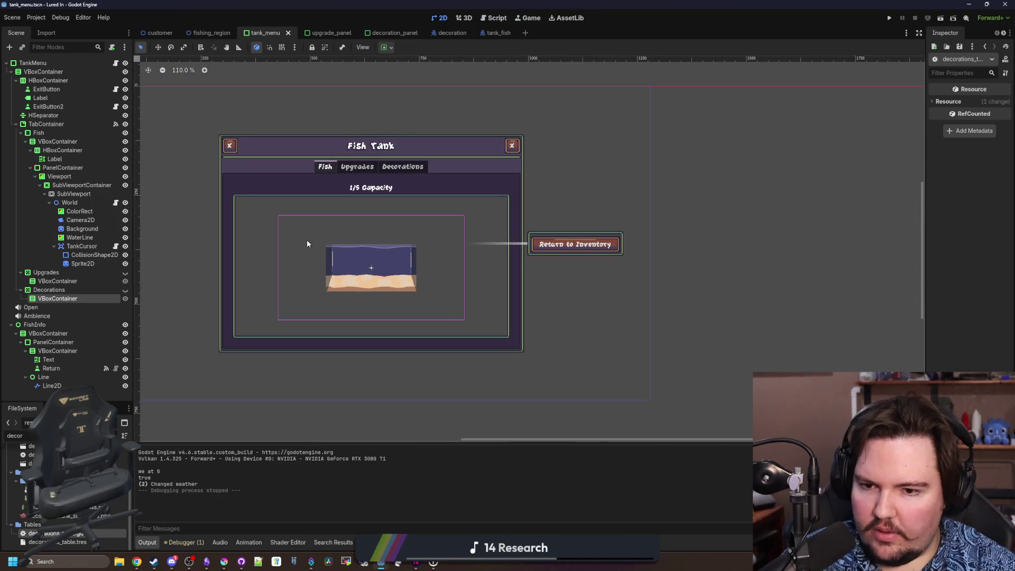
pyautogui.hotkey('ctrl', 'a')
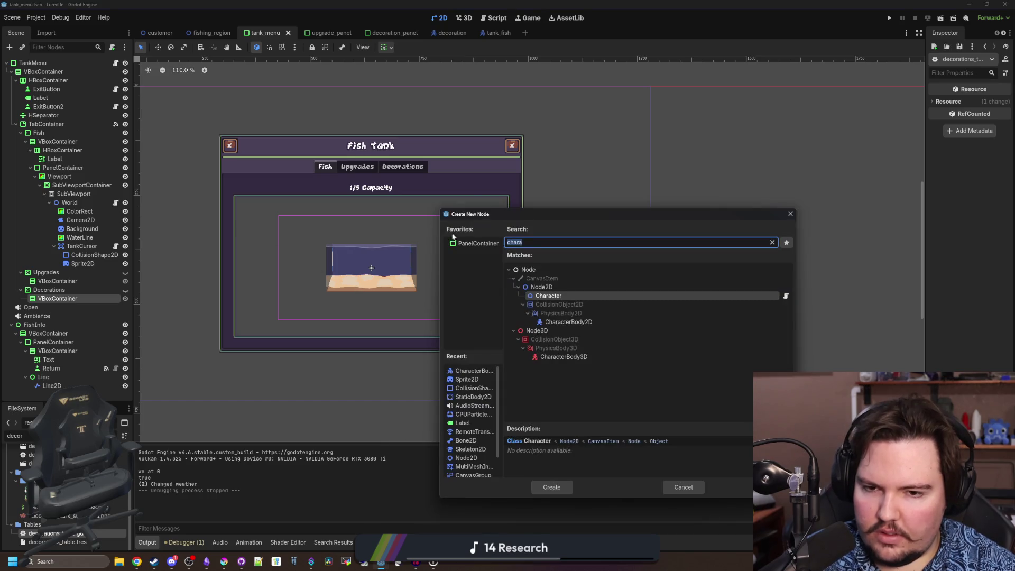
pyautogui.press('Escape')
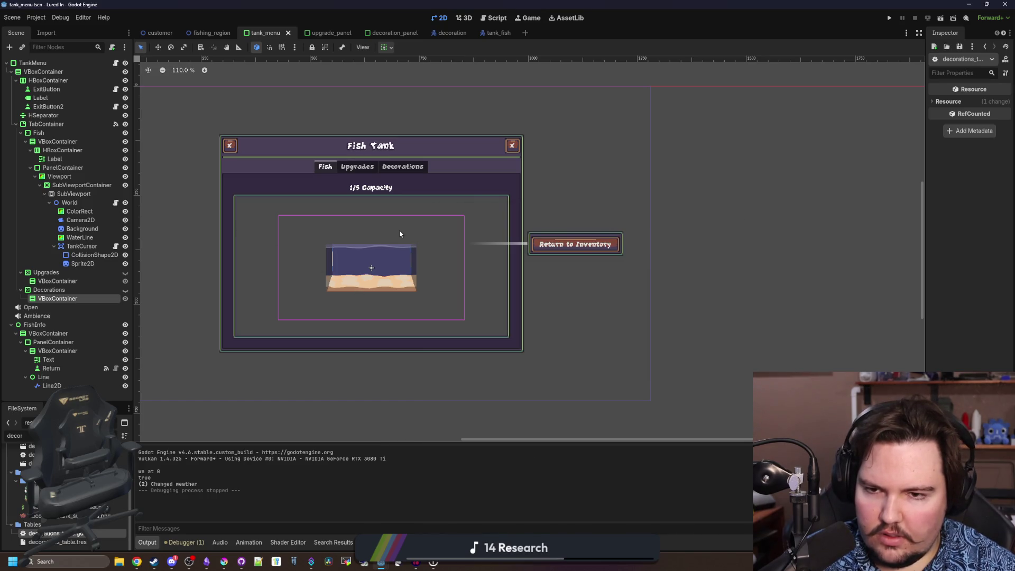
pyautogui.scroll(3, 261, 265)
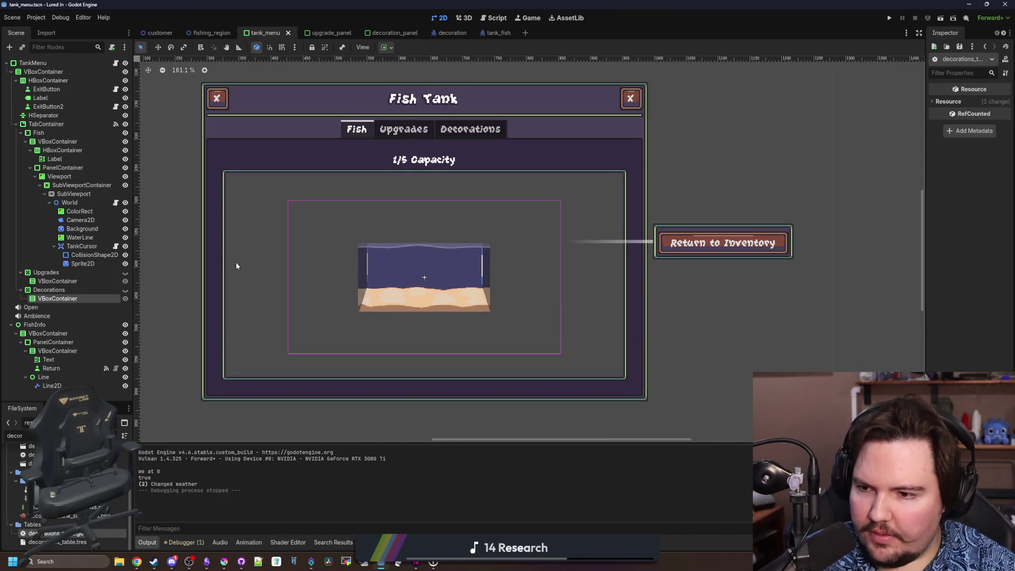
# Review tank_menu.gd, tank_cursor.gd and tank_world.gd, then open decoration.gd and begin a new sprite line.
pyautogui.click(115, 62)
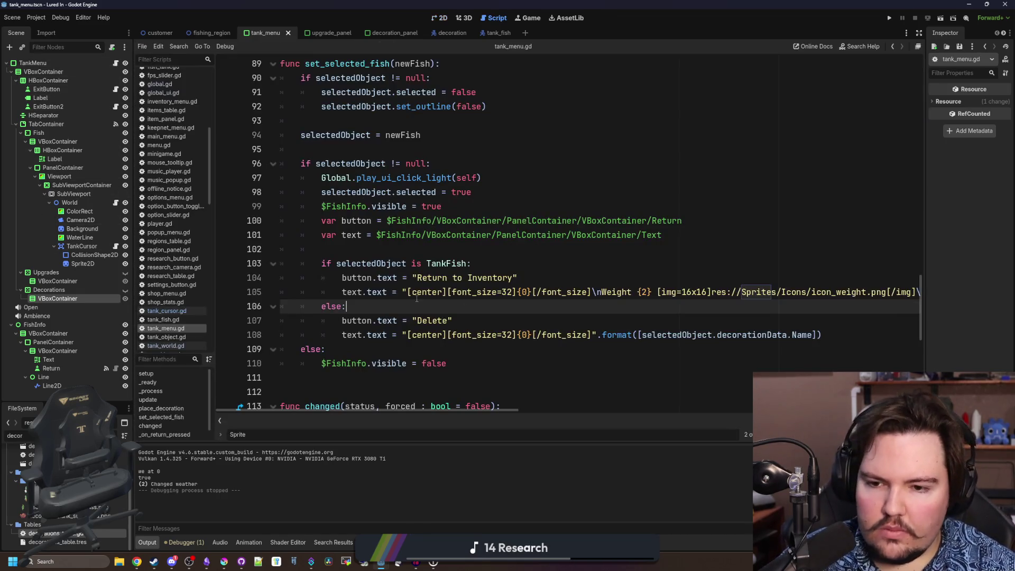
pyautogui.click(116, 246)
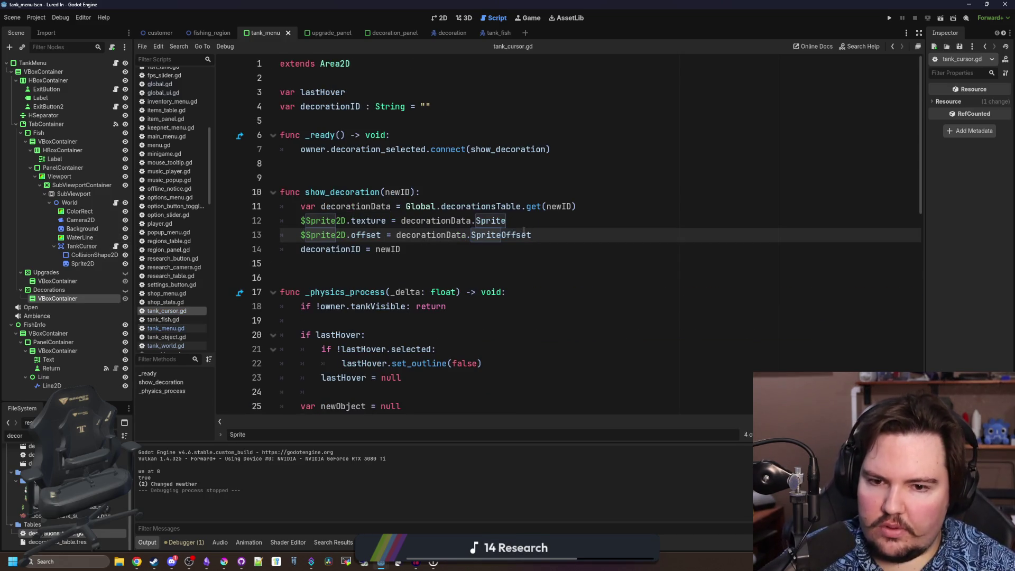
pyautogui.moveTo(540, 233); pyautogui.dragTo(303, 235)
pyautogui.hotkey('ctrl', 'c')
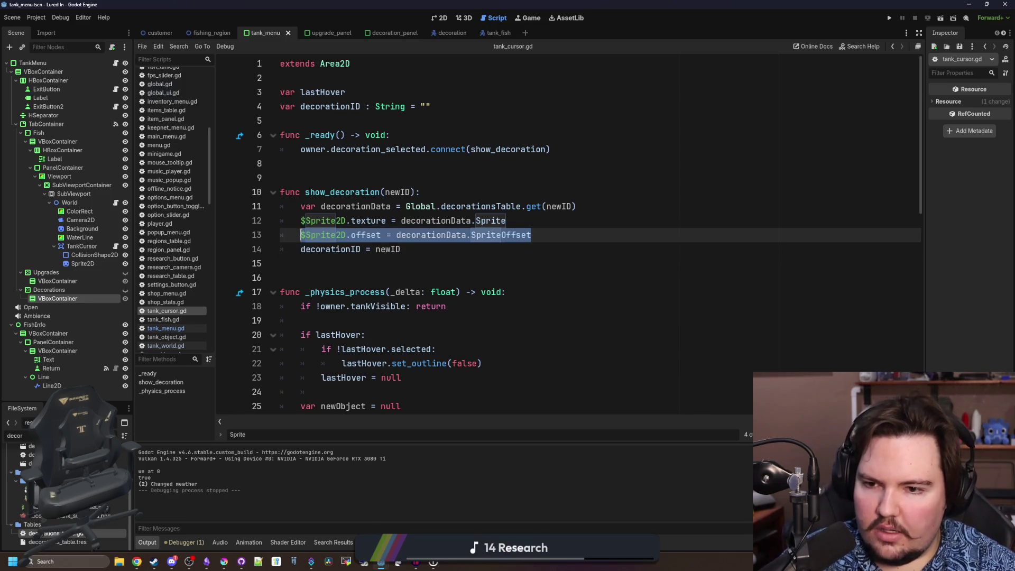
pyautogui.click(115, 202)
pyautogui.click(493, 249)
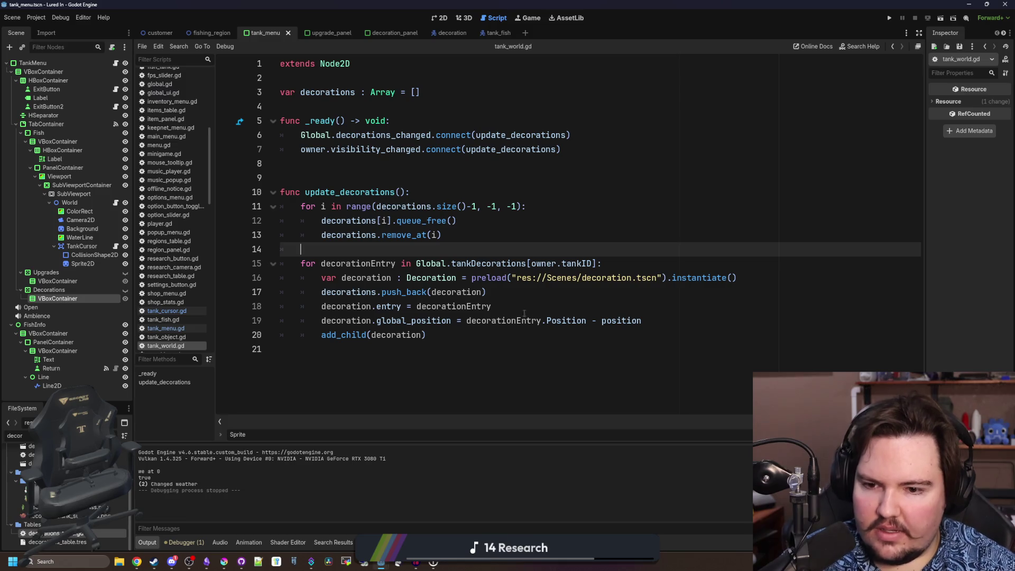
pyautogui.click(683, 315)
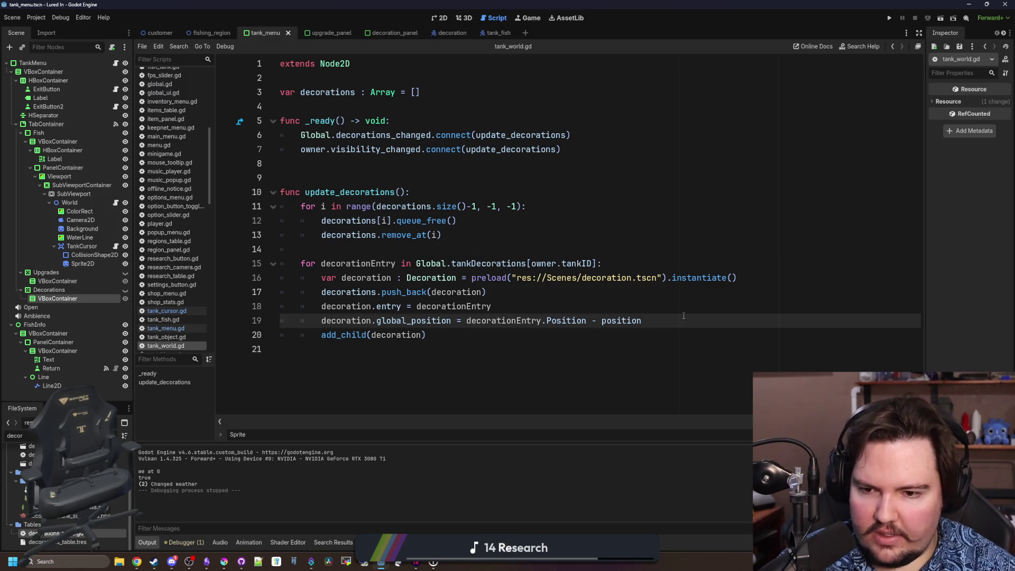
pyautogui.keyDown('ctrl'); pyautogui.click(617, 276); pyautogui.keyUp('ctrl')
pyautogui.click(544, 195)
pyautogui.press('Return')
# Add "sprite.offset = decorationData.SpriteOffset" to decoration.gd's _ready.
pyautogui.write('sprite.sprite_')
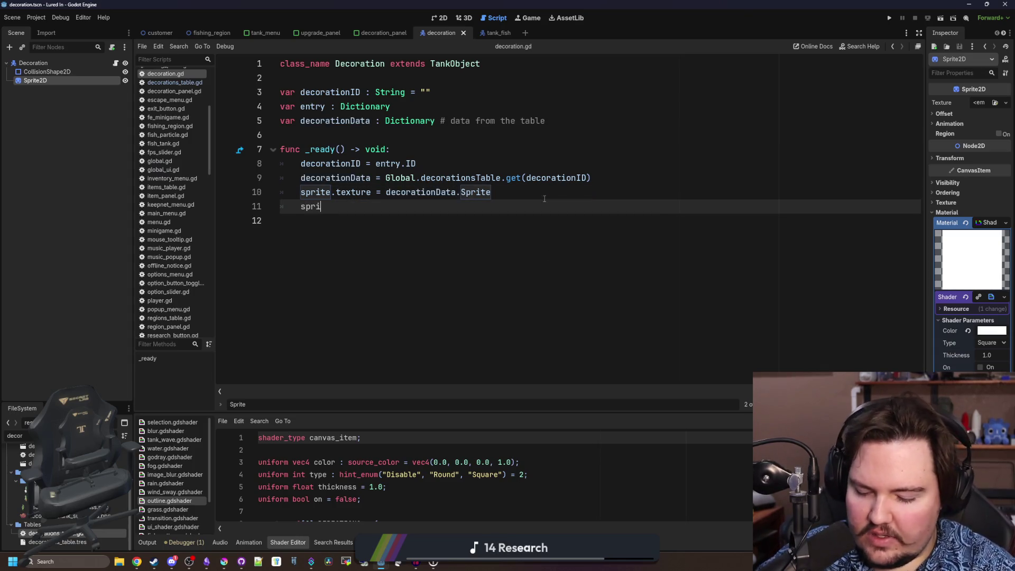
pyautogui.write('offset')
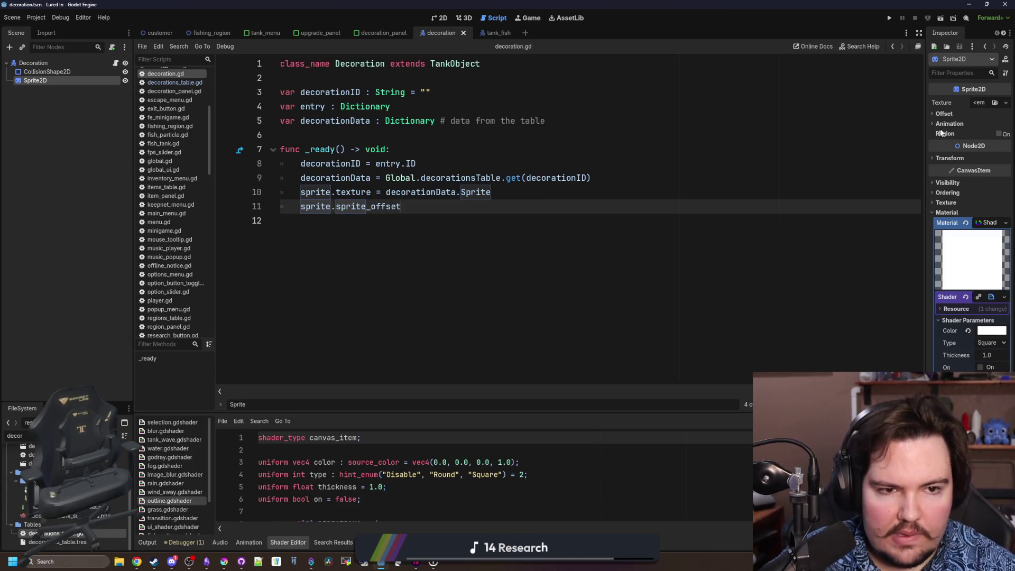
pyautogui.click(945, 114)
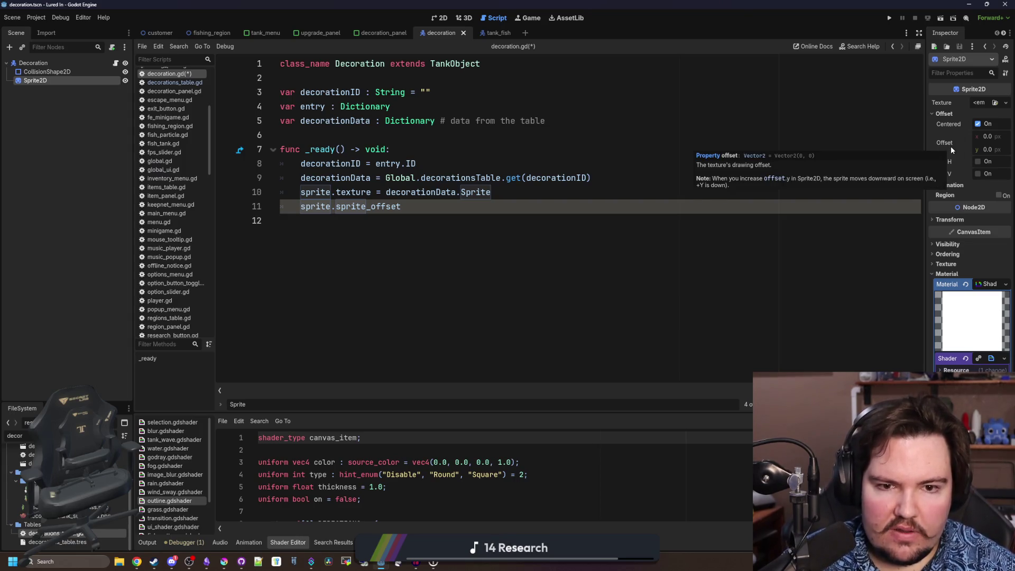
pyautogui.doubleClick(399, 207)
pyautogui.write('of')
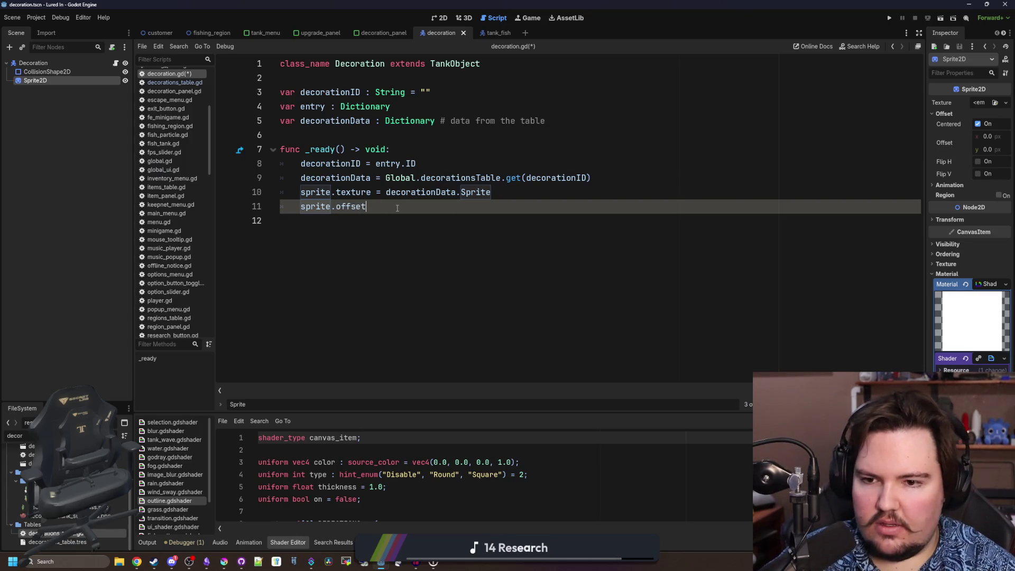
pyautogui.hotkey('ctrl', 'v')
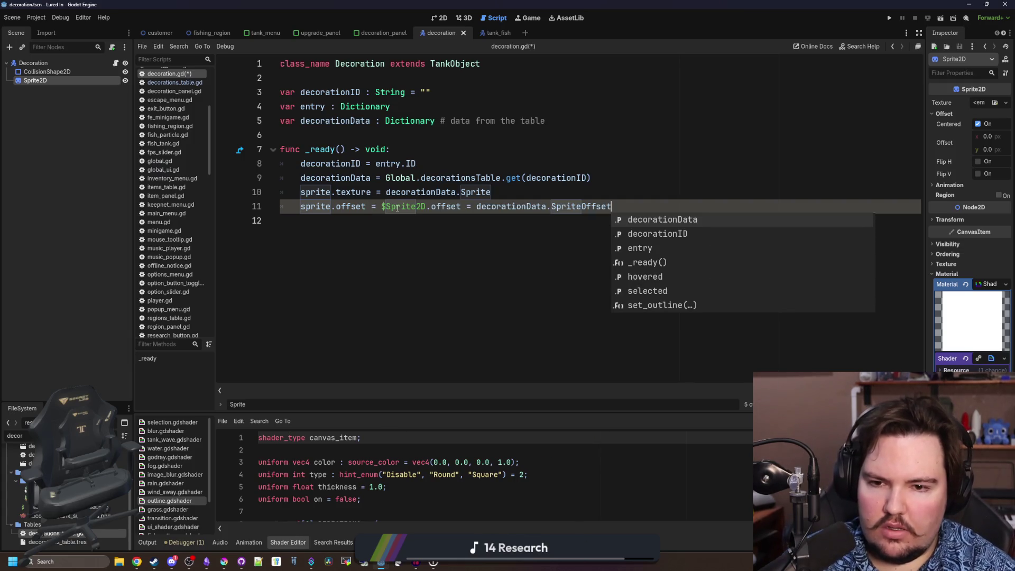
pyautogui.moveTo(472, 205); pyautogui.dragTo(381, 206)
pyautogui.press('BackSpace')
pyautogui.press('Down')
# Run the game, buy Seagrass for Fish Tank 1, then stop and save.
pyautogui.press('F5')
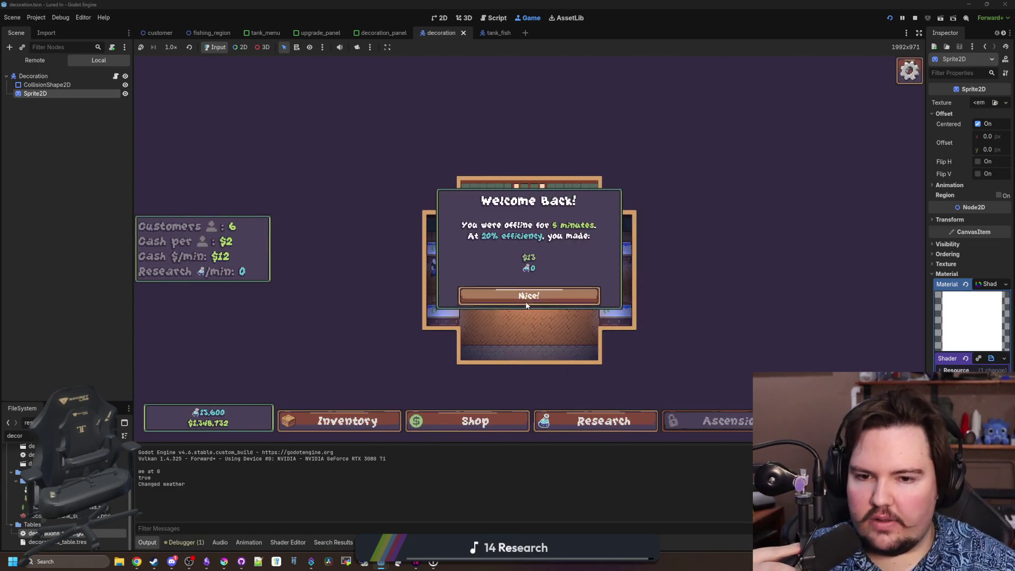
pyautogui.click(482, 294)
pyautogui.click(446, 314)
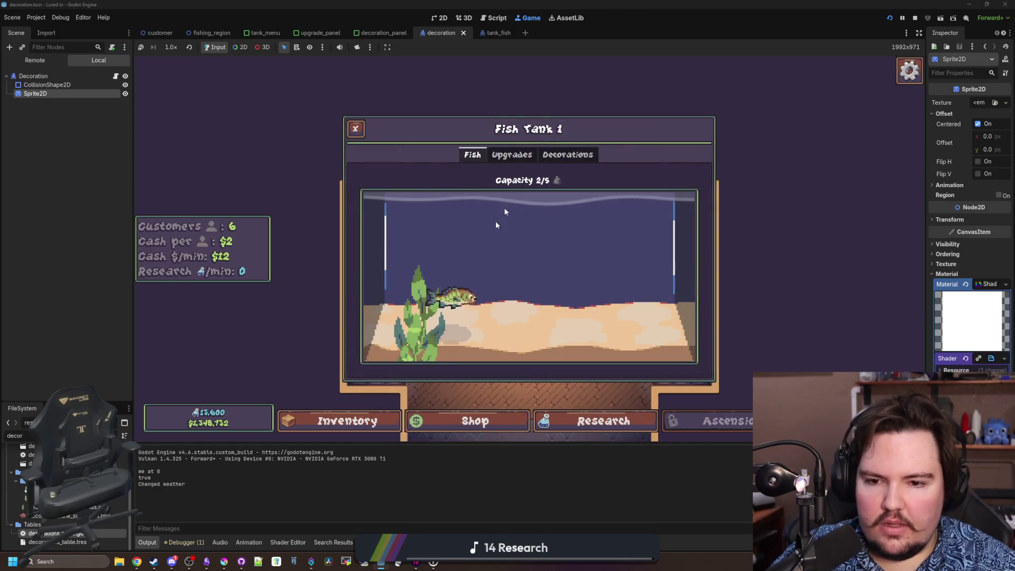
pyautogui.click(568, 155)
pyautogui.click(659, 187)
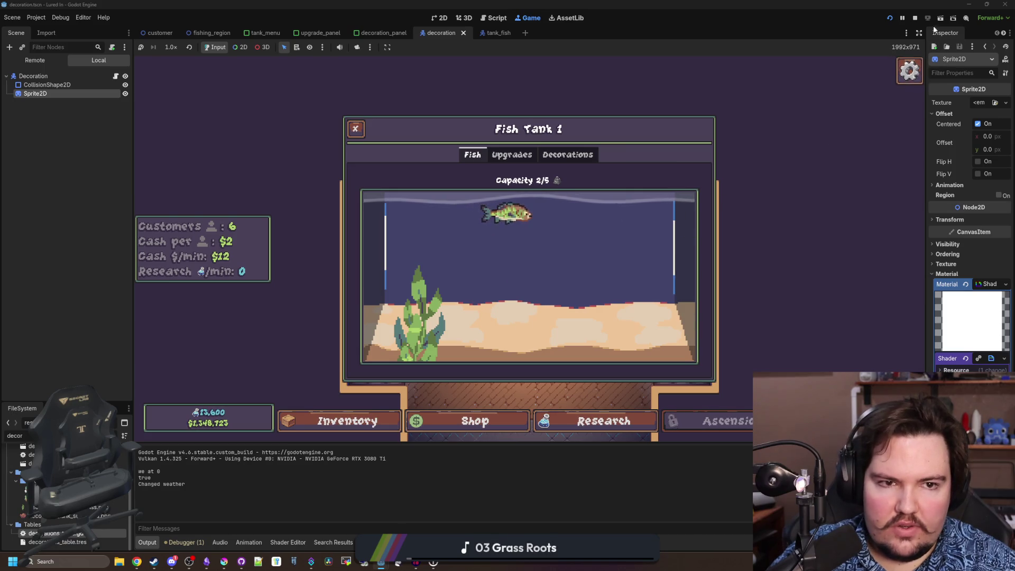
pyautogui.click(915, 18)
pyautogui.hotkey('ctrl', 's')
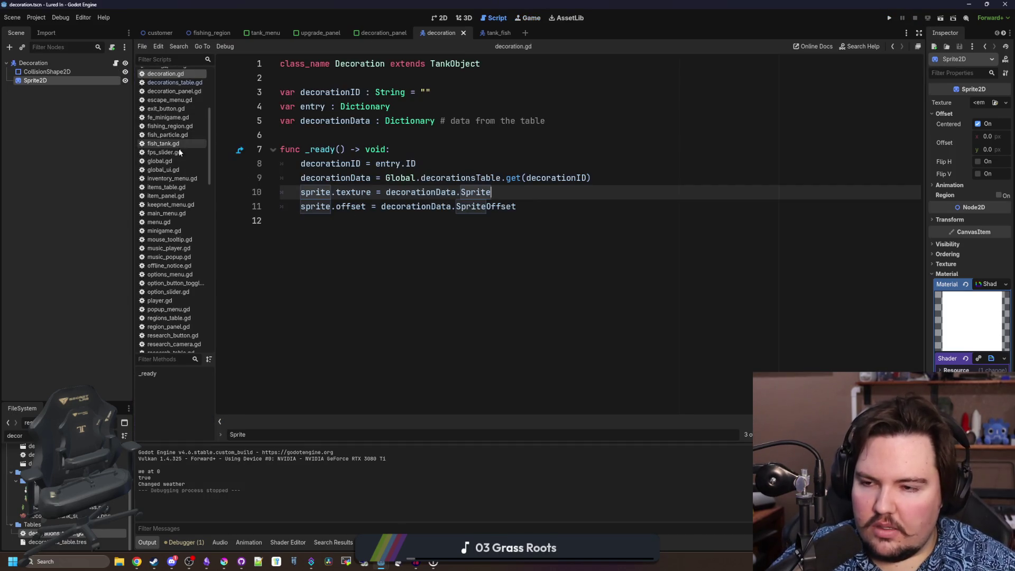
# Open decorations_table.gd and make the seagrass and Super Red sprite offsets negative (-40, -30).
pyautogui.scroll(5, 174, 207)
pyautogui.hotkey('ctrl', 'a')
pyautogui.press('BackSpace')
pyautogui.write('decor')
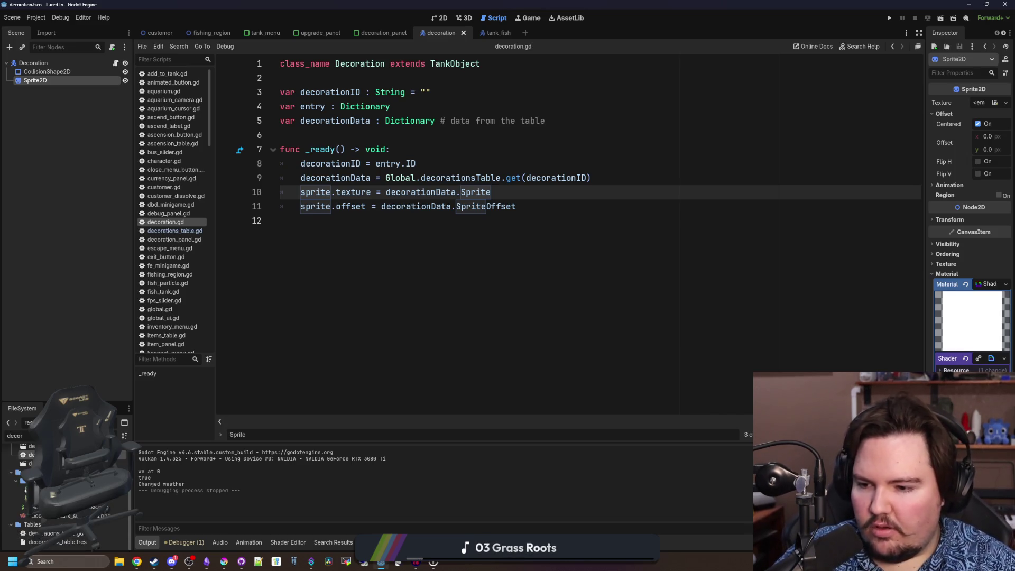
pyautogui.doubleClick(75, 534)
pyautogui.scroll(-2, 454, 353)
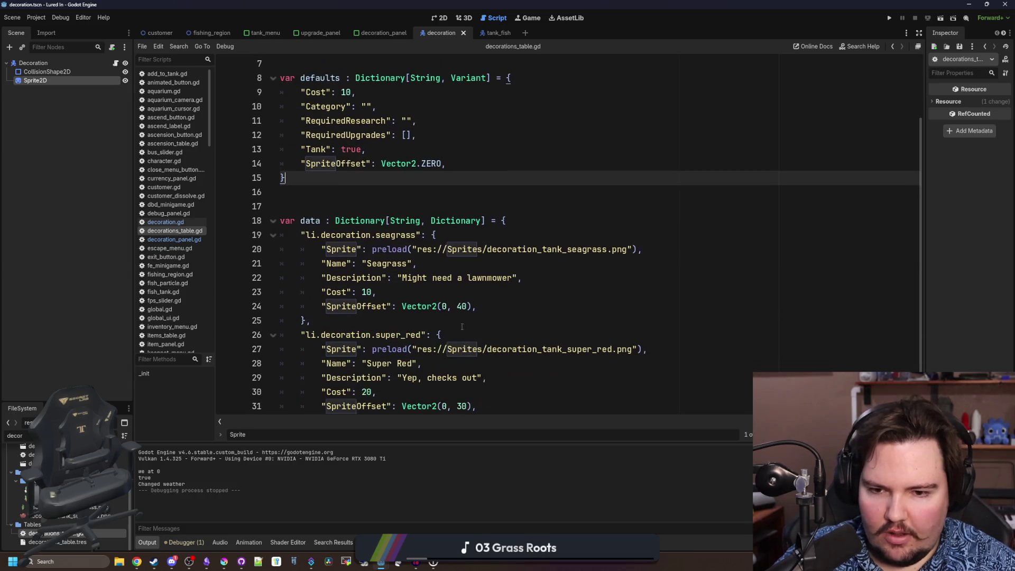
pyautogui.click(457, 306)
pyautogui.click(458, 406)
pyautogui.write('-')
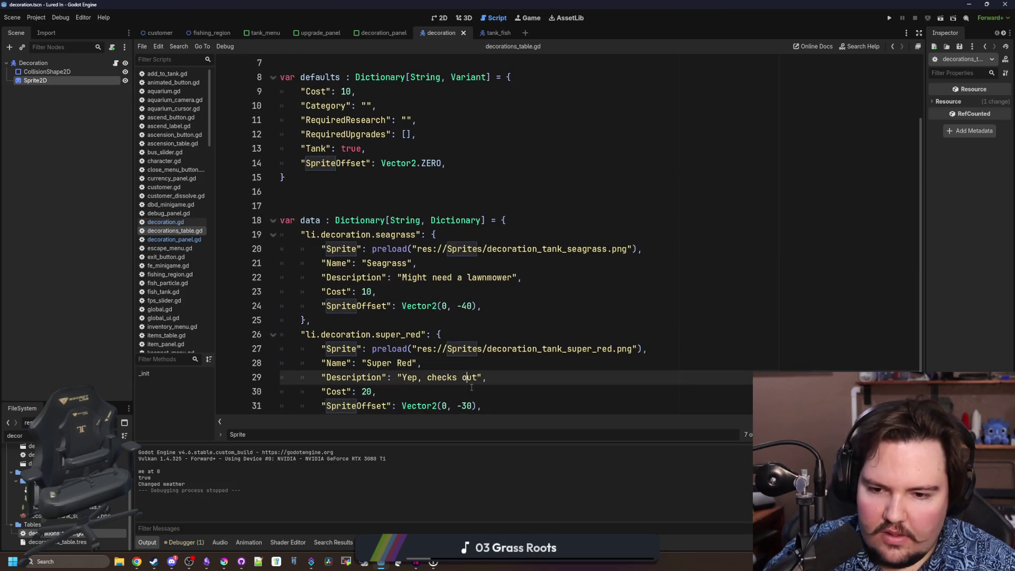
# Run the game, buy a seagrass in Fish Tank 1 to check its offset, then stop.
pyautogui.click(890, 18)
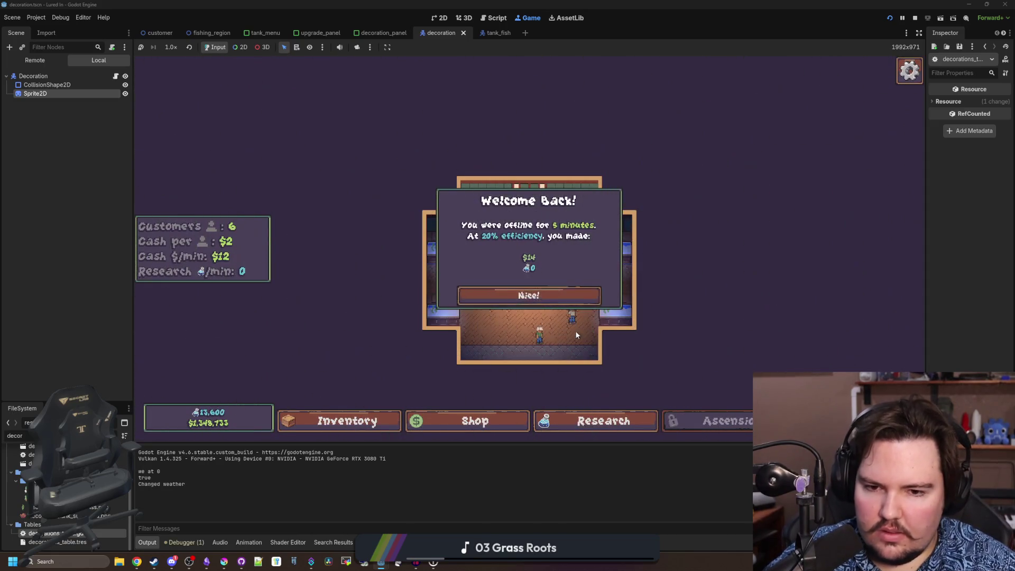
pyautogui.click(575, 331)
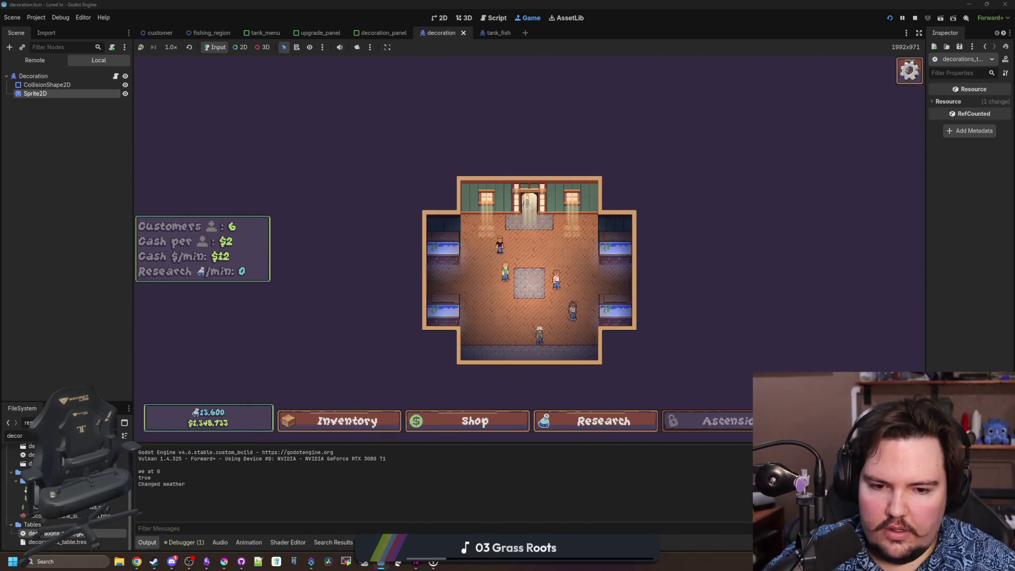
pyautogui.click(443, 248)
pyautogui.click(568, 154)
pyautogui.click(663, 187)
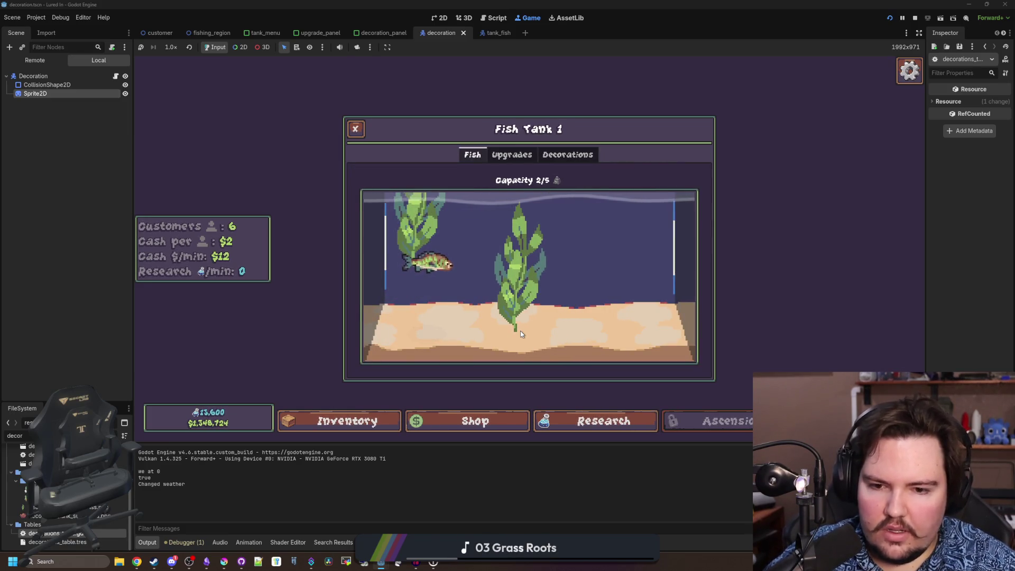
pyautogui.rightClick(521, 330)
pyautogui.press('F8')
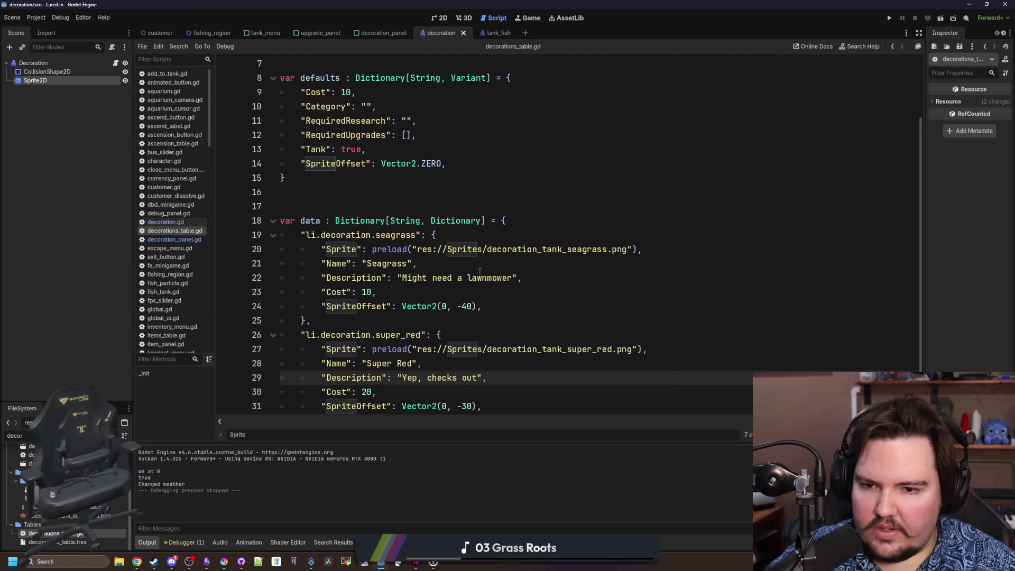
# Set the seagrass SpriteOffset to Vector2(0, -38) and save the script.
pyautogui.click(472, 307)
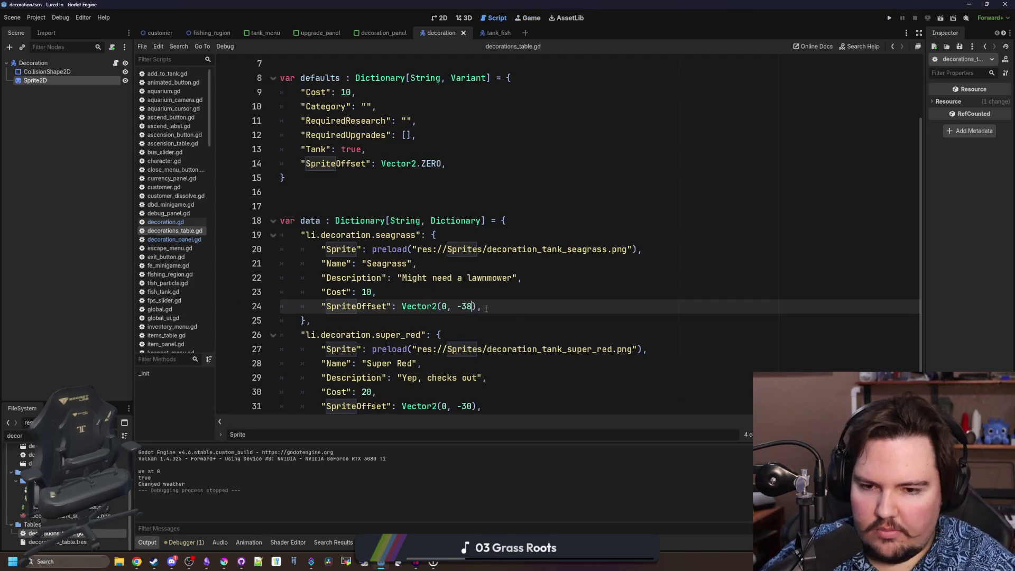
pyautogui.hotkey('ctrl', 's')
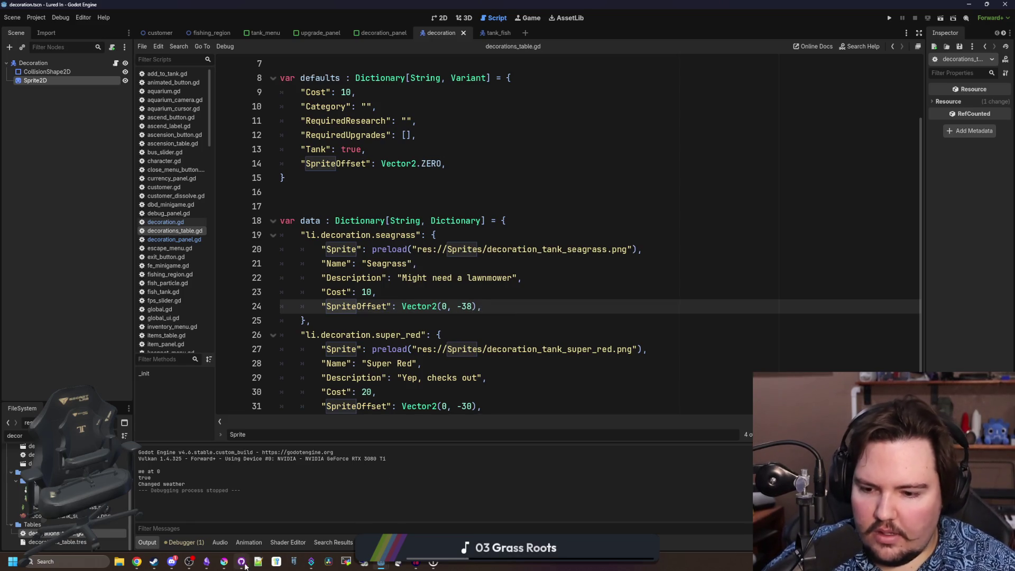
pyautogui.click(225, 562)
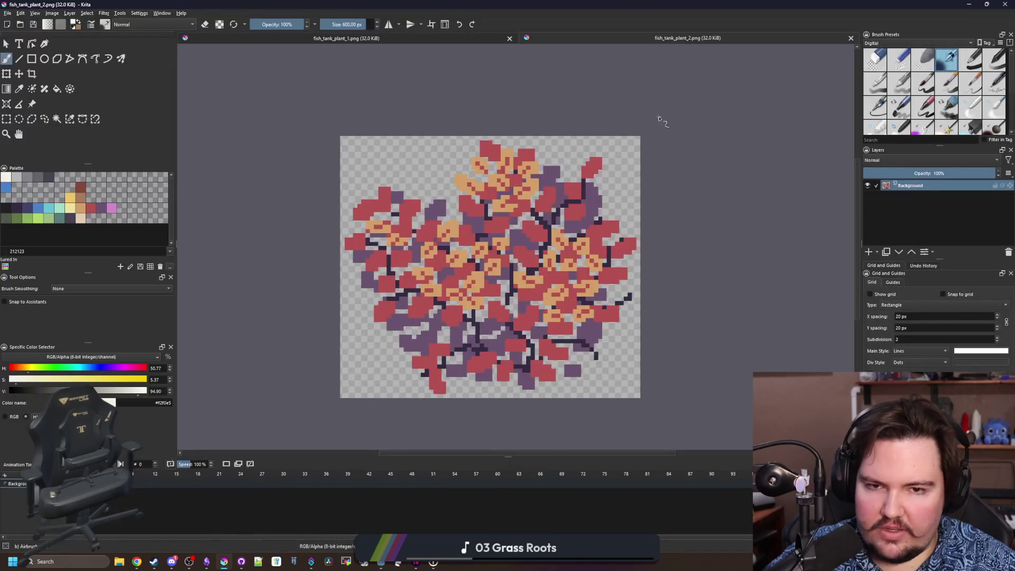
# In fish_tank_plant_1, rectangle-select a thin strip along the bottom of the canvas.
pyautogui.click(481, 41)
pyautogui.scroll(5, 502, 370)
pyautogui.hotkey('ctrl', 'r')
pyautogui.scroll(-3, 518, 385)
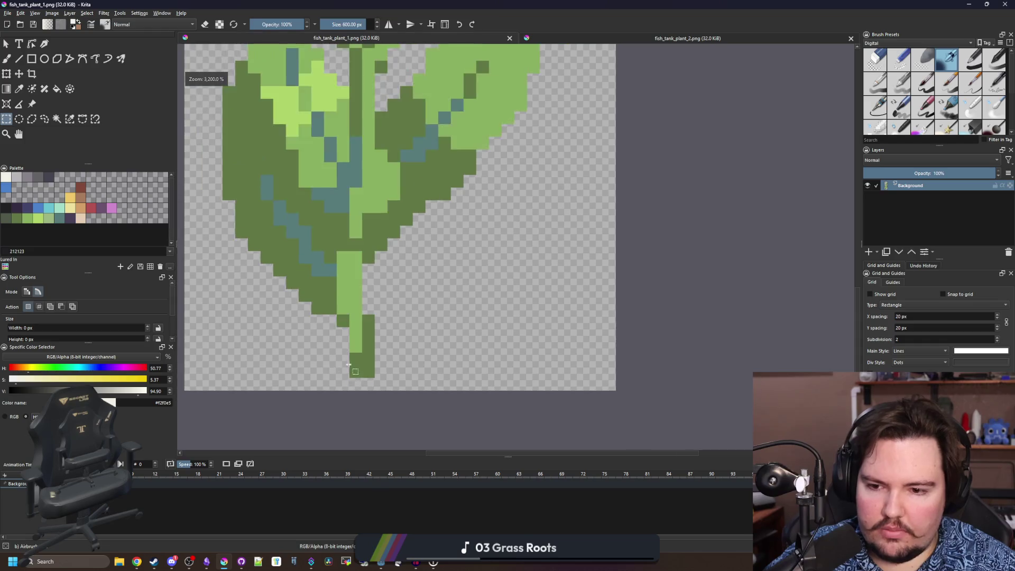
pyautogui.moveTo(235, 397)
pyautogui.mouseDown()
pyautogui.moveTo(657, 358)
pyautogui.moveTo(454, 368)
pyautogui.mouseUp()
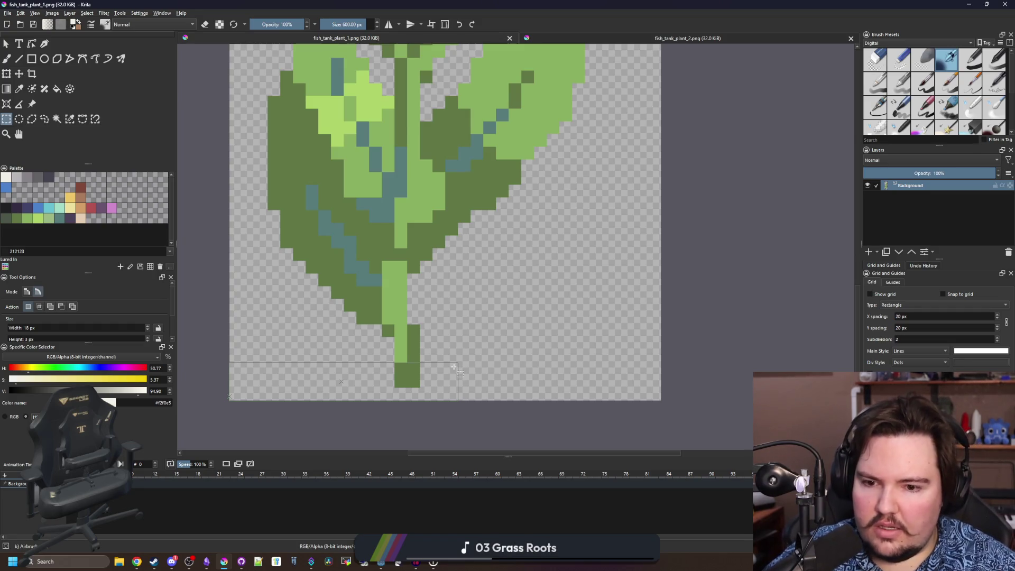
pyautogui.moveTo(453, 367); pyautogui.dragTo(455, 367)
pyautogui.scroll(1, 455, 368)
# Pick the stem's dark green, choose a 1-pixel Pixel Art brush preset, and clear the selection.
pyautogui.press('b')
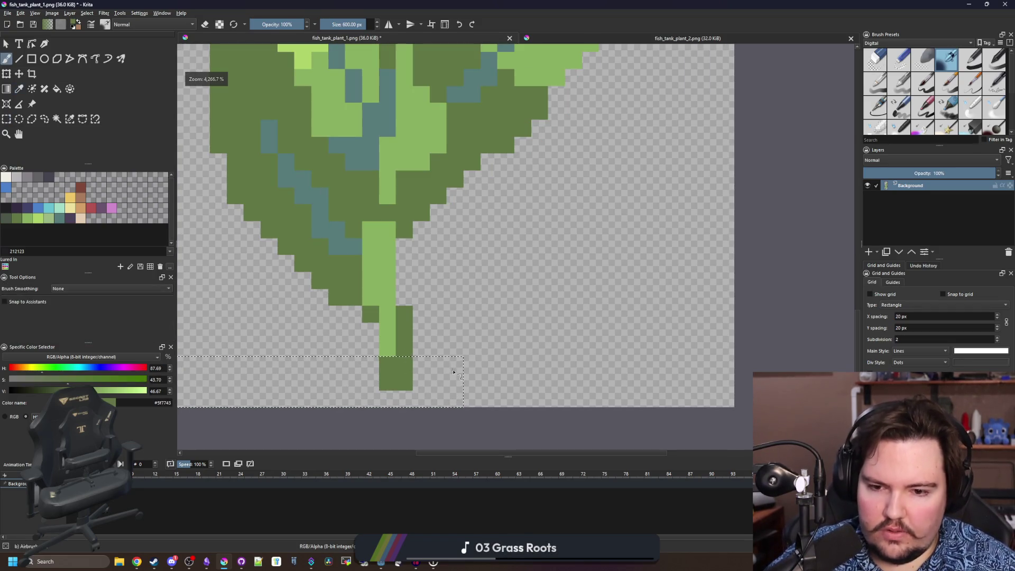
pyautogui.click(458, 369)
pyautogui.hotkey('ctrl', 'z')
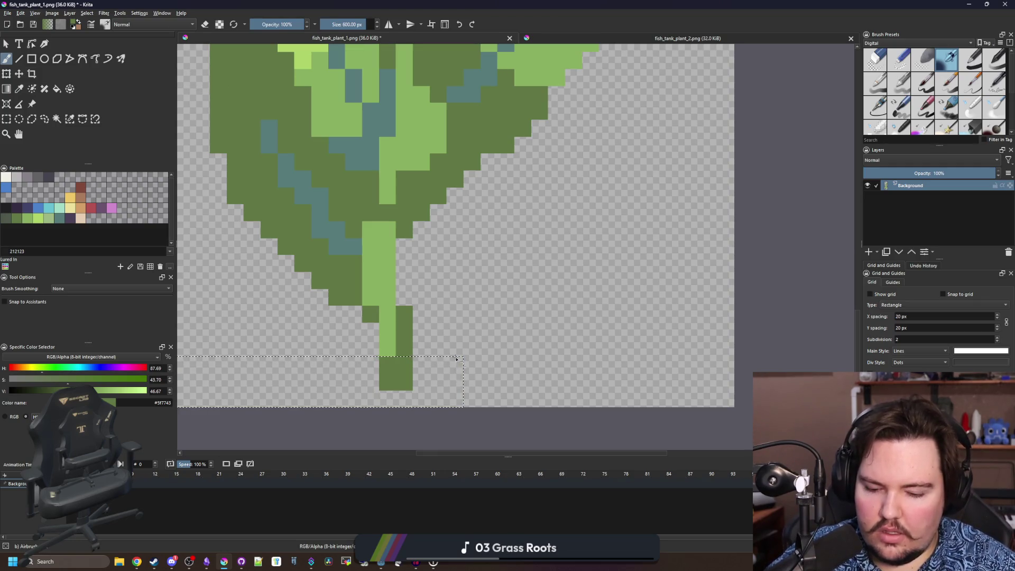
pyautogui.press('[')
pyautogui.press('[')
pyautogui.press('[')
pyautogui.press('[')
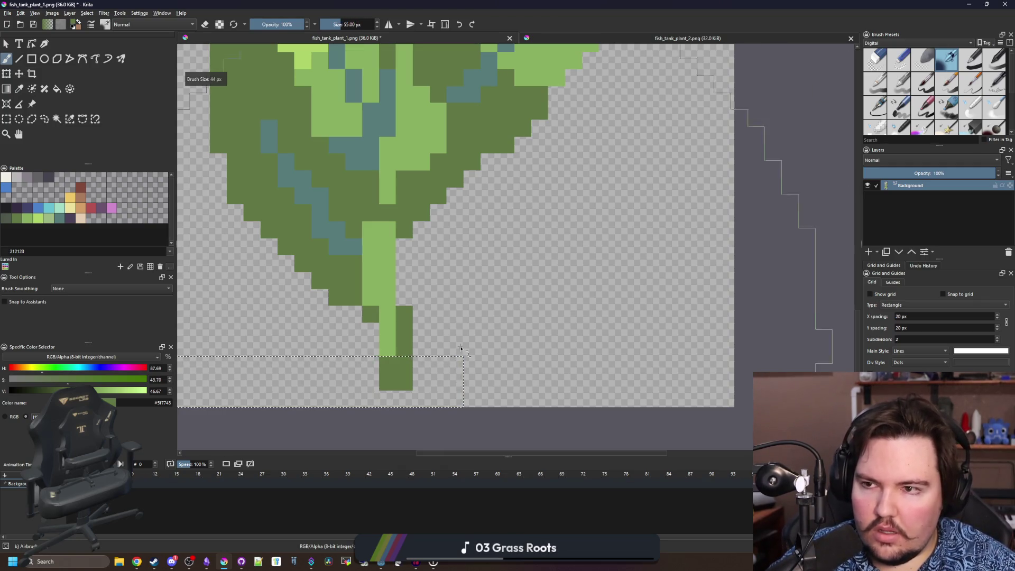
pyautogui.click(920, 43)
pyautogui.click(870, 71)
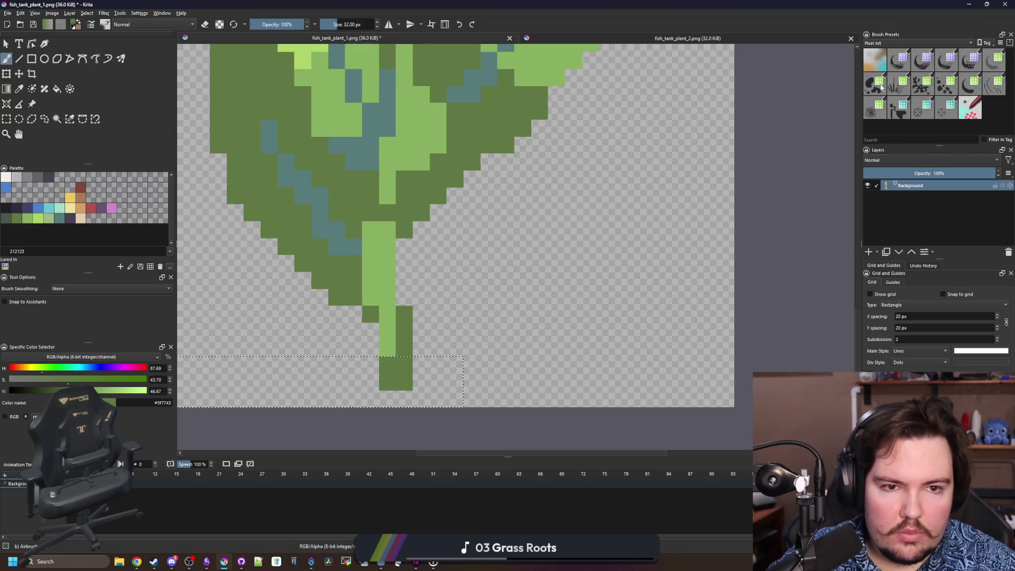
pyautogui.click(870, 72)
pyautogui.hotkey('ctrl', 'shift', 'a')
# Paint a dark-green column and diagonal staircase extending the stem, and erase the old lower stem pixels.
pyautogui.moveTo(455, 365)
pyautogui.mouseDown()
pyautogui.moveTo(455, 405)
pyautogui.moveTo(472, 385)
pyautogui.mouseUp()
pyautogui.press('e')
pyautogui.click(454, 400)
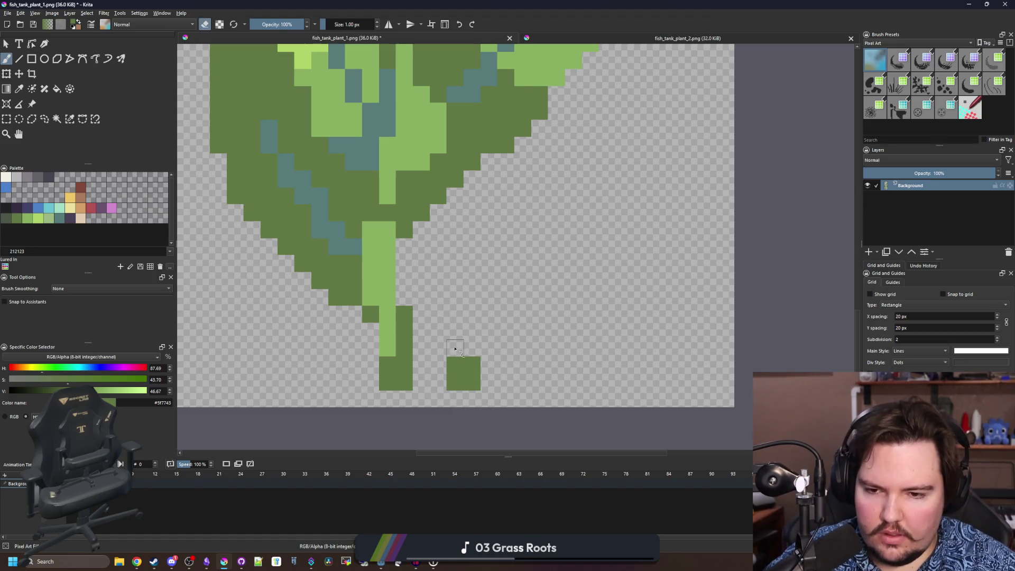
pyautogui.press('e')
pyautogui.moveTo(404, 262)
pyautogui.mouseDown()
pyautogui.moveTo(455, 317)
pyautogui.moveTo(455, 348)
pyautogui.moveTo(413, 280)
pyautogui.moveTo(418, 251)
pyautogui.moveTo(421, 281)
pyautogui.mouseUp()
pyautogui.scroll(-3, 413, 280)
pyautogui.scroll(2, 413, 264)
pyautogui.press('e')
pyautogui.moveTo(407, 326)
pyautogui.mouseDown()
pyautogui.moveTo(396, 365)
pyautogui.moveTo(385, 314)
pyautogui.moveTo(394, 254)
pyautogui.moveTo(382, 289)
pyautogui.moveTo(394, 257)
pyautogui.moveTo(392, 292)
pyautogui.moveTo(354, 303)
pyautogui.mouseUp()
pyautogui.press('e')
pyautogui.press('e')
# Erase stray pixels near the stem.
pyautogui.scroll(-4, 381, 352)
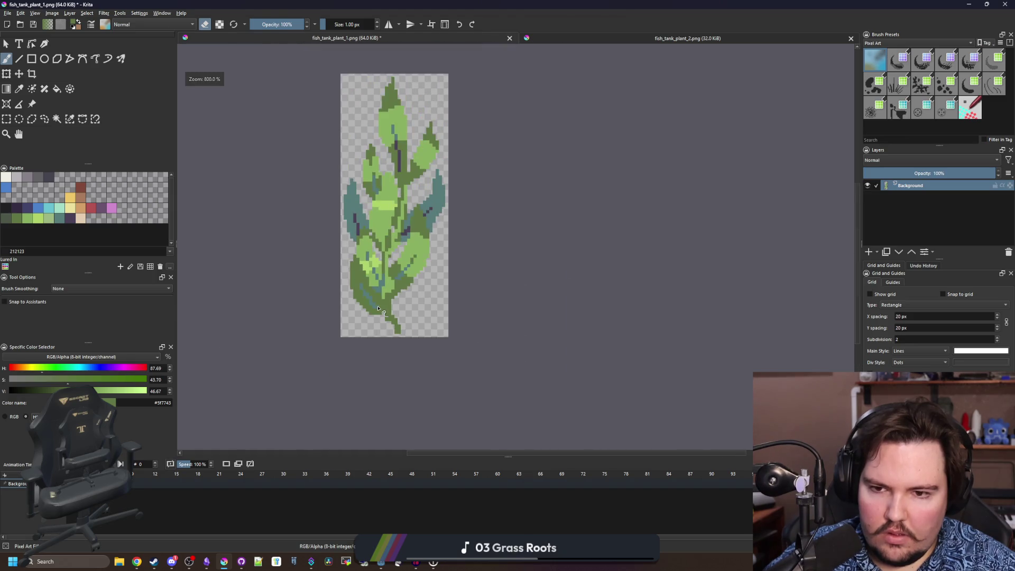
pyautogui.scroll(2, 374, 268)
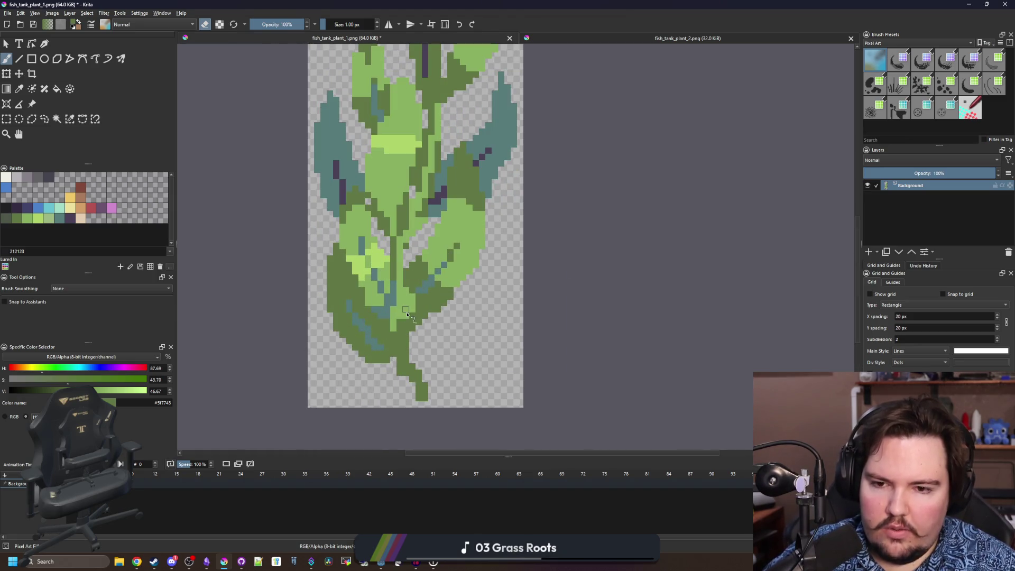
pyautogui.scroll(-2, 396, 328)
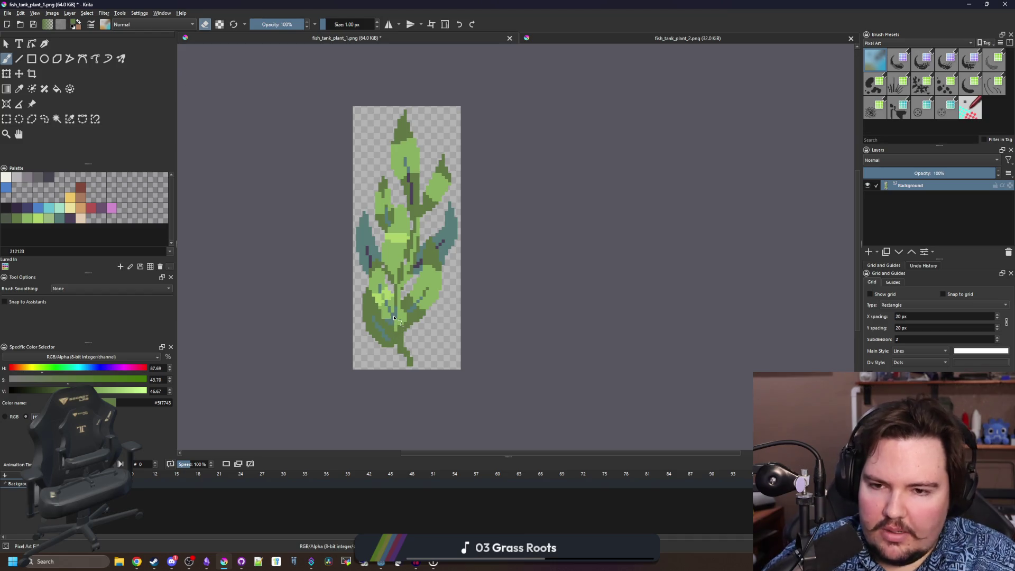
pyautogui.scroll(-1, 393, 334)
pyautogui.scroll(2, 393, 323)
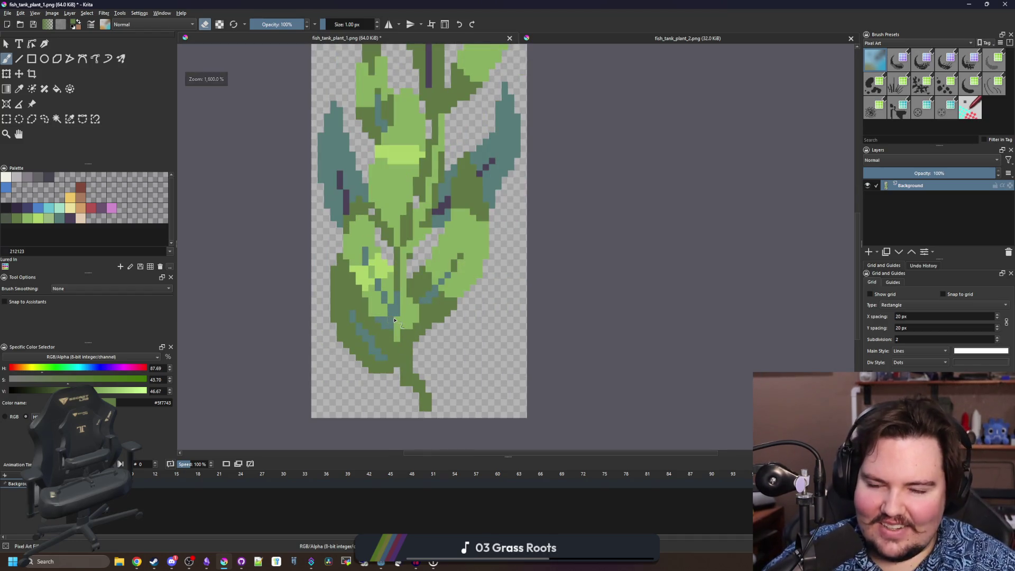
pyautogui.scroll(2, 393, 321)
pyautogui.press('e')
pyautogui.click(370, 357)
pyautogui.press('e')
pyautogui.press('e')
pyautogui.click(375, 343)
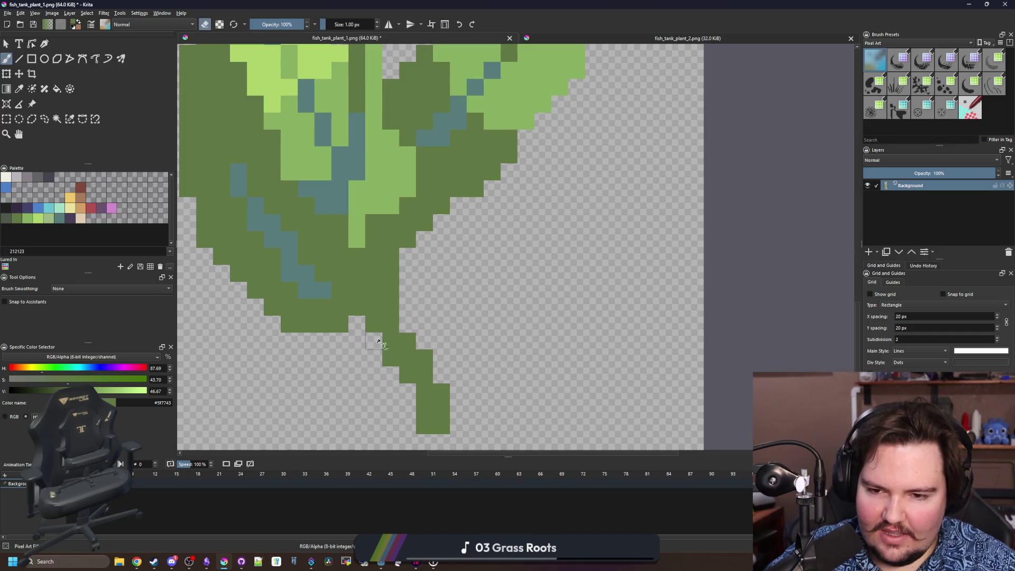
pyautogui.press('e')
# Paint green pixels along the stem and around its base, darkening two cells above it.
pyautogui.click(408, 324)
pyautogui.click(407, 391)
pyautogui.scroll(-3, 422, 345)
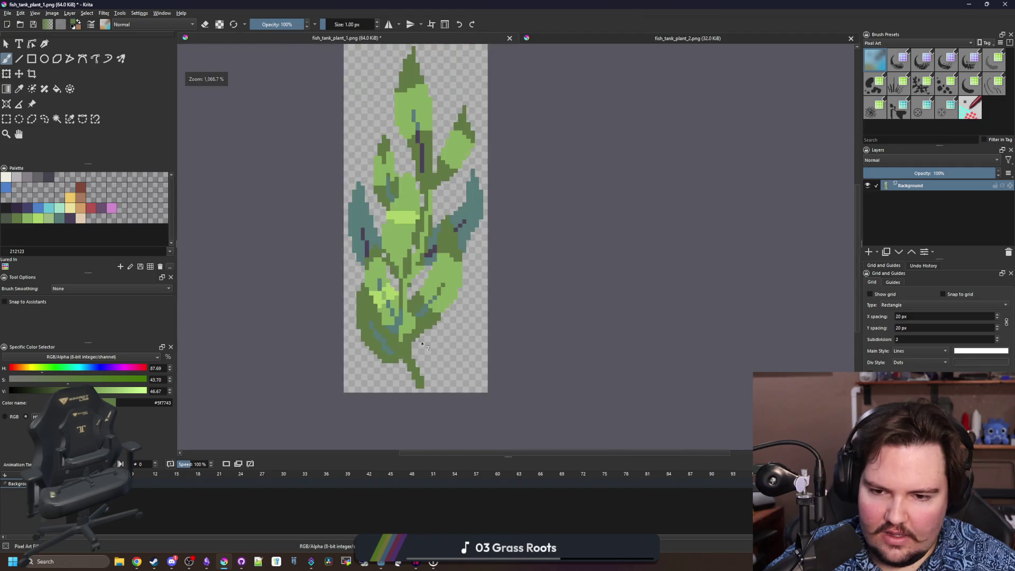
pyautogui.scroll(3, 421, 344)
pyautogui.moveTo(391, 352)
pyautogui.mouseDown()
pyautogui.moveTo(460, 327)
pyautogui.moveTo(460, 275)
pyautogui.moveTo(437, 252)
pyautogui.mouseUp()
pyautogui.moveTo(412, 209)
pyautogui.mouseDown()
pyautogui.moveTo(412, 175)
pyautogui.moveTo(444, 317)
pyautogui.moveTo(469, 341)
pyautogui.moveTo(444, 291)
pyautogui.moveTo(470, 317)
pyautogui.moveTo(421, 268)
pyautogui.mouseUp()
# Add light-green #8ab060 highlight pixels to the stem.
pyautogui.keyDown('ctrl'); pyautogui.click(370, 113); pyautogui.keyUp('ctrl')
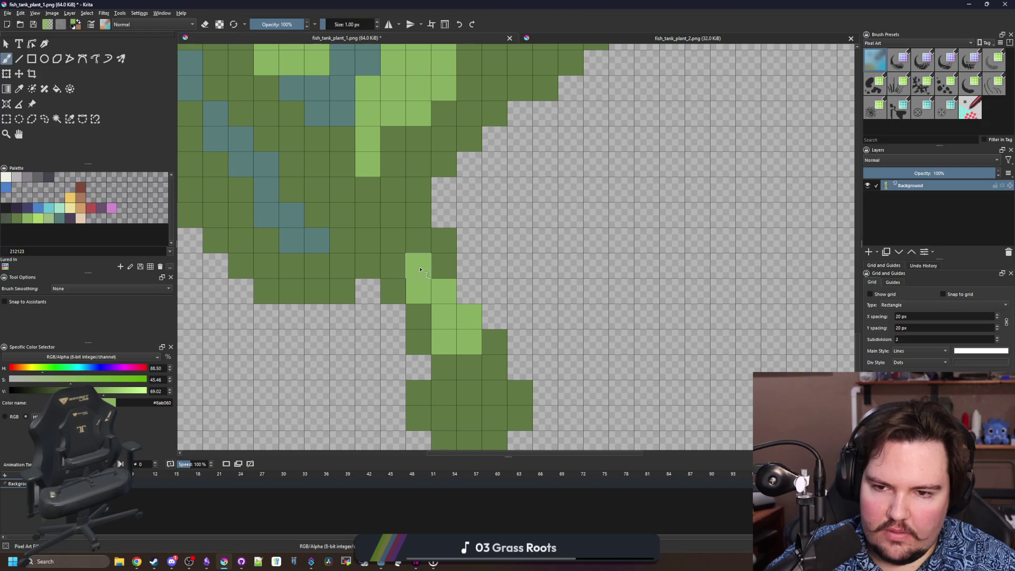
pyautogui.scroll(-10, 421, 268)
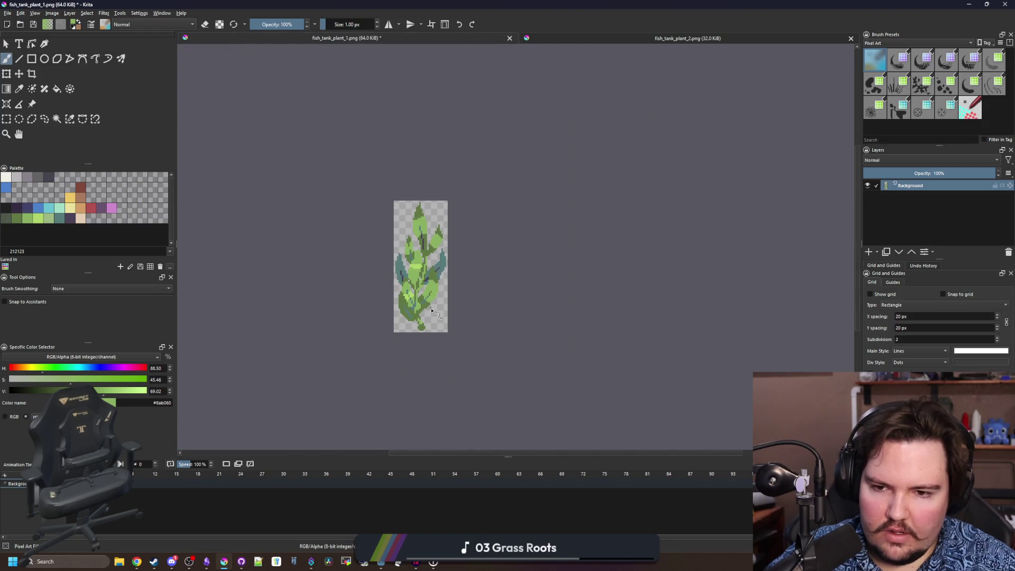
pyautogui.scroll(6, 425, 317)
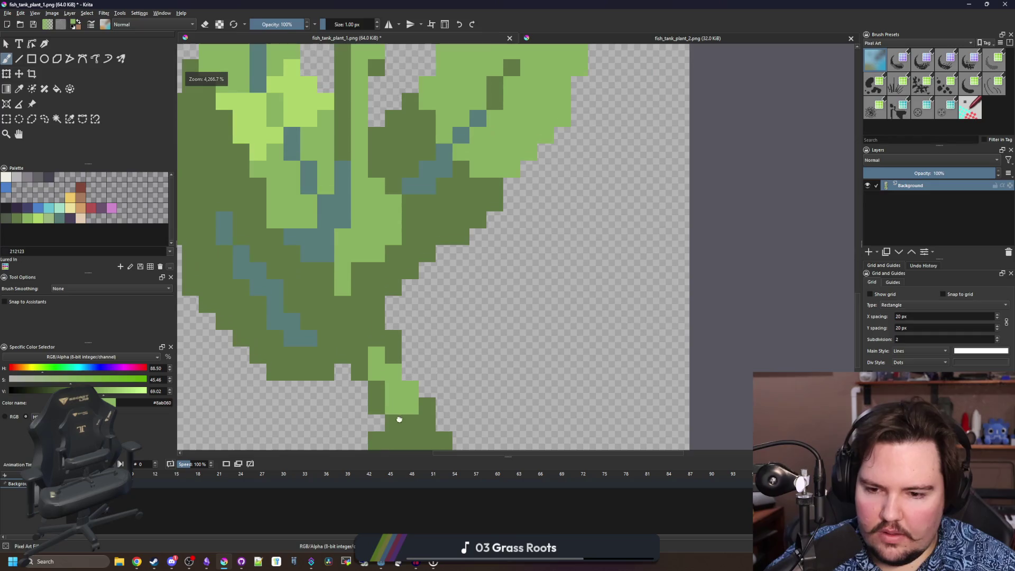
pyautogui.scroll(-2, 413, 349)
pyautogui.scroll(8, 431, 296)
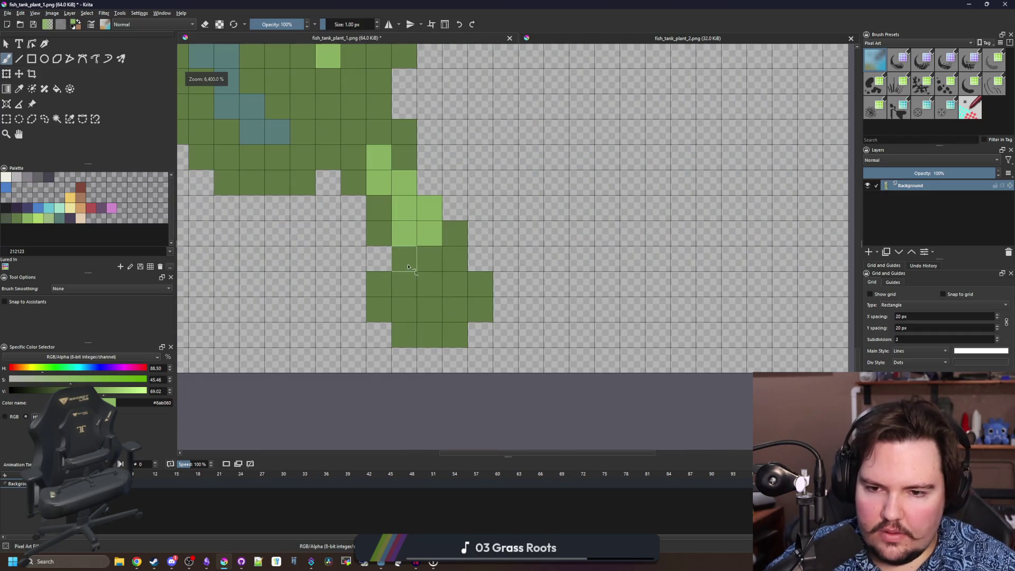
pyautogui.click(404, 284)
pyautogui.click(404, 259)
pyautogui.click(454, 260)
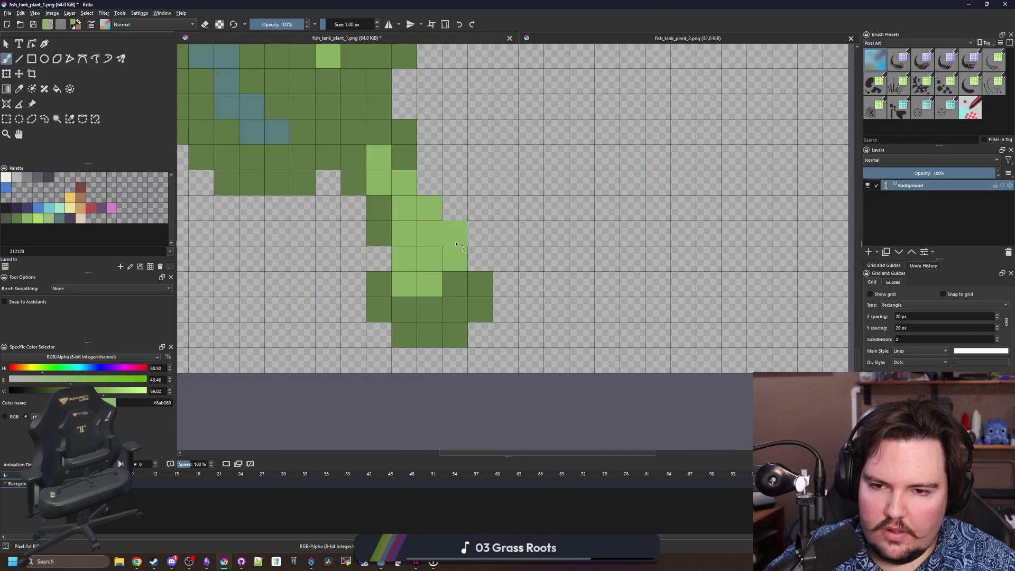
pyautogui.scroll(-7, 439, 306)
pyautogui.scroll(2, 455, 227)
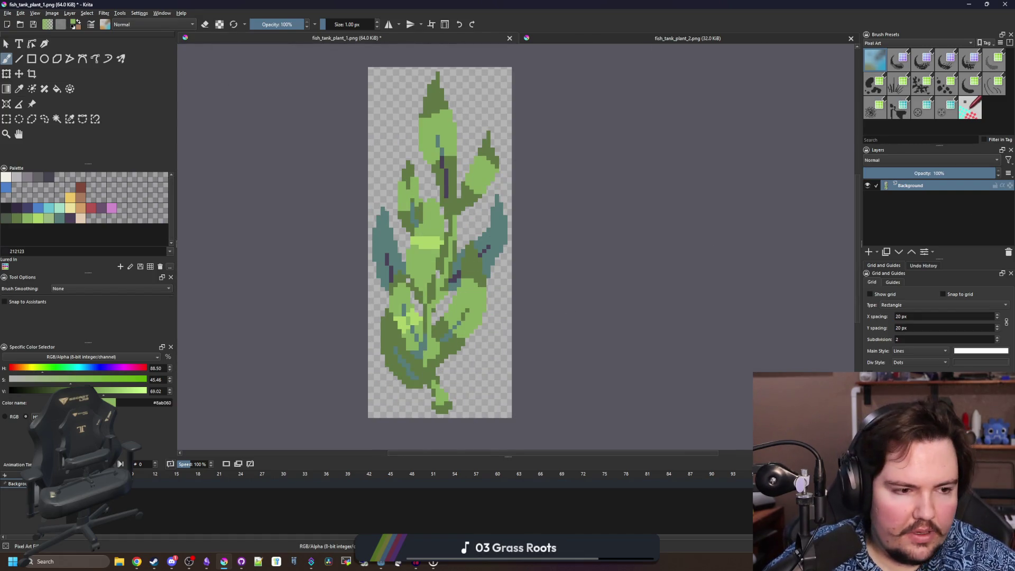
pyautogui.hotkey('alt', 'Tab')
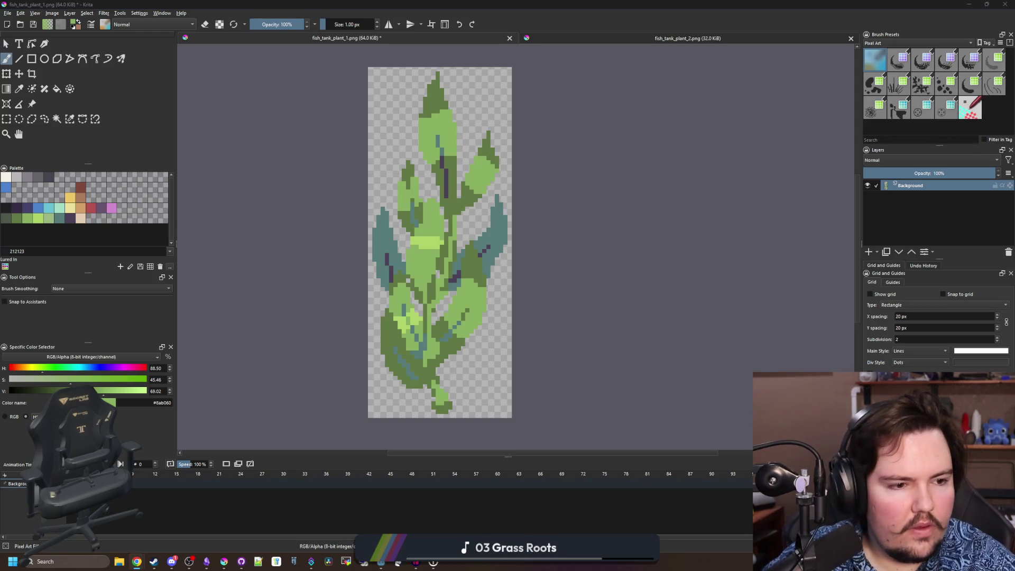
# Browse Google Images results for kelp and preview a kelp illustration.
pyautogui.moveTo(1014, 222)
pyautogui.mouseDown()
pyautogui.moveTo(676, 214)
pyautogui.moveTo(582, 136)
pyautogui.mouseUp()
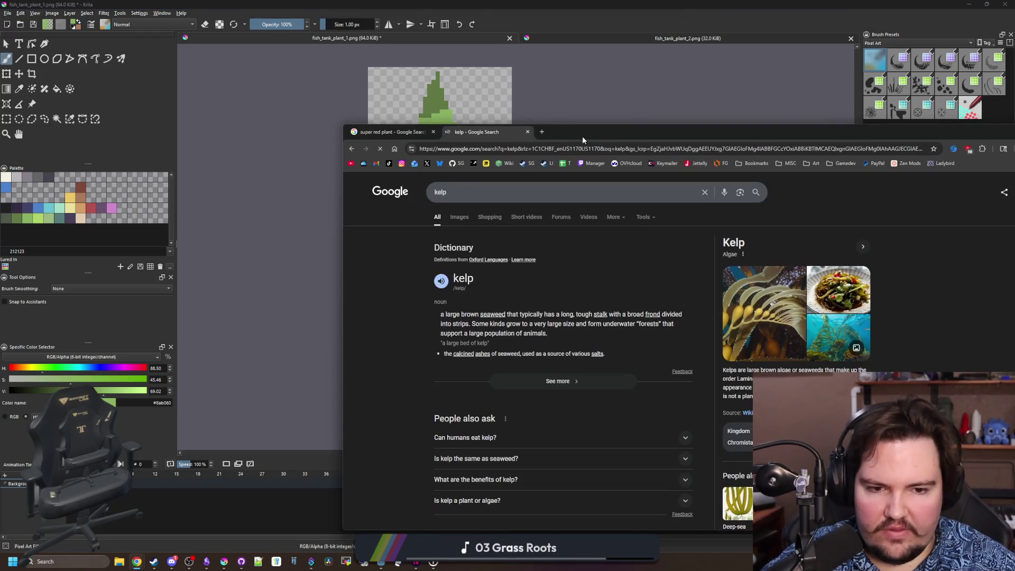
pyautogui.click(456, 218)
pyautogui.scroll(-2, 719, 351)
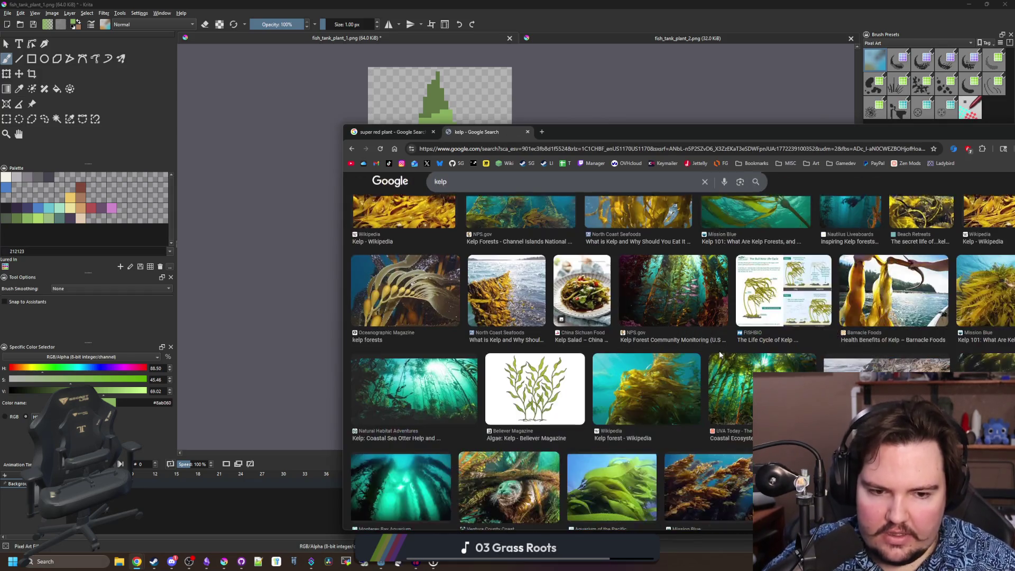
pyautogui.click(540, 487)
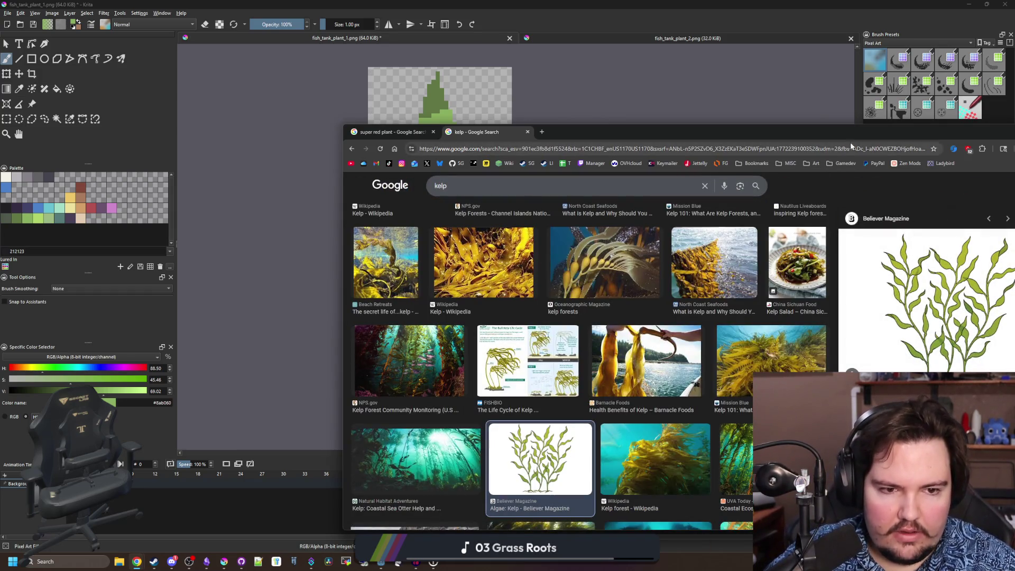
pyautogui.moveTo(859, 140)
pyautogui.mouseDown()
pyautogui.moveTo(526, 148)
pyautogui.moveTo(1014, 159)
pyautogui.mouseUp()
pyautogui.scroll(-1, 537, 294)
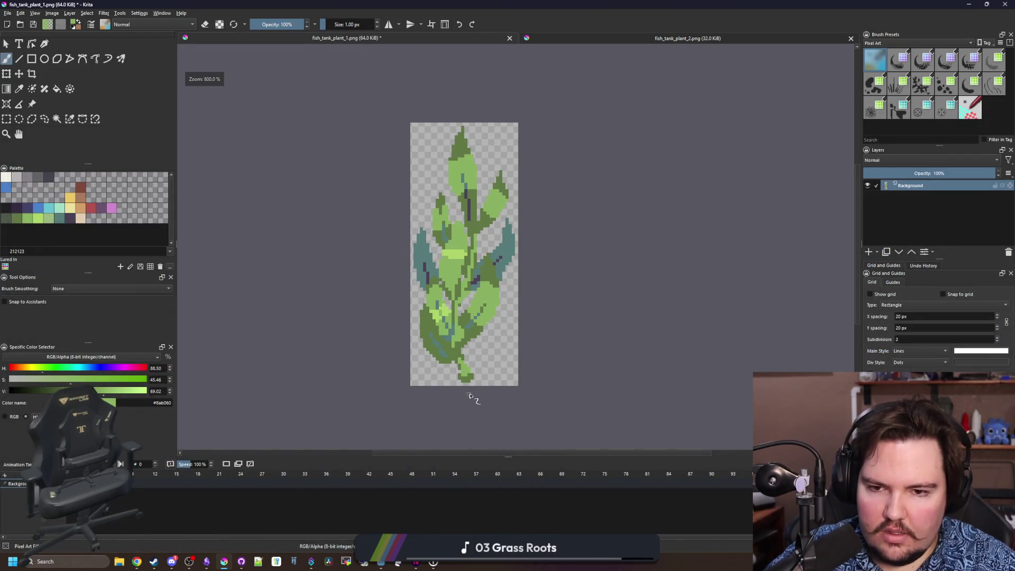
pyautogui.scroll(4, 471, 396)
pyautogui.scroll(-5, 411, 355)
pyautogui.scroll(2, 413, 317)
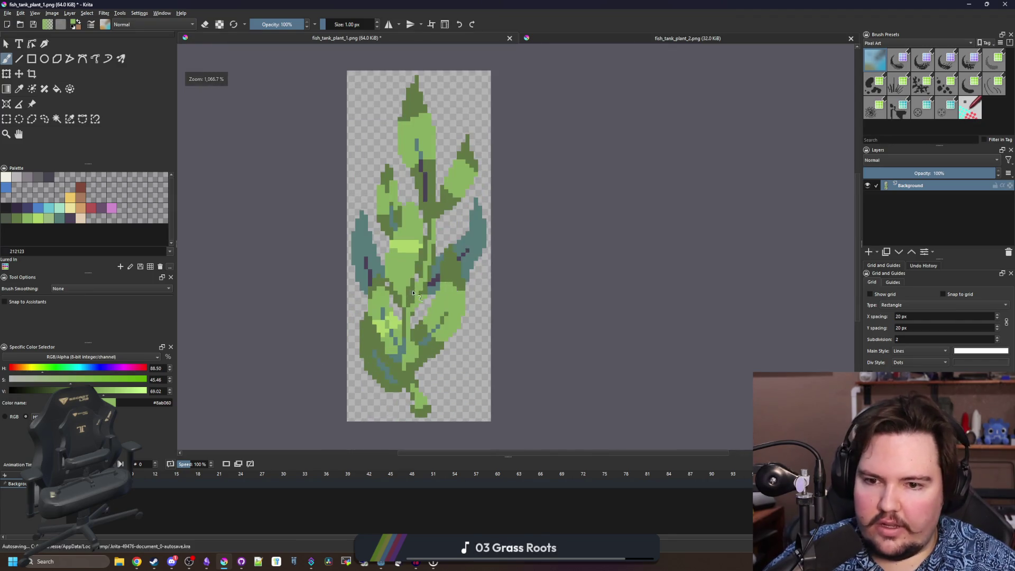
# Save the edited plant sprite as PNG in Krita and minimise Krita.
pyautogui.hotkey('ctrl', 's')
pyautogui.click(550, 294)
pyautogui.hotkey('ctrl', 's')
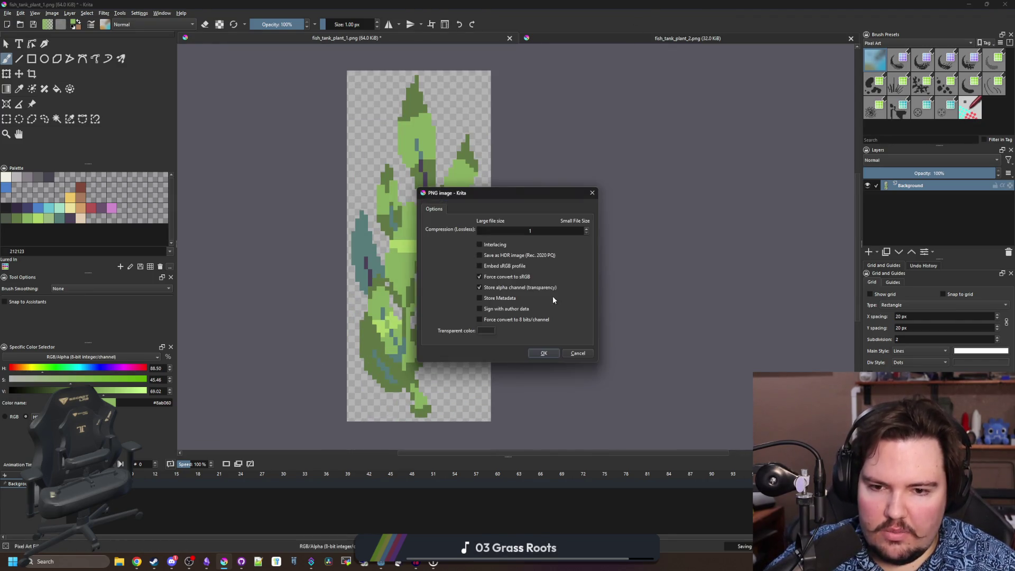
pyautogui.click(553, 357)
pyautogui.press('super+Down')
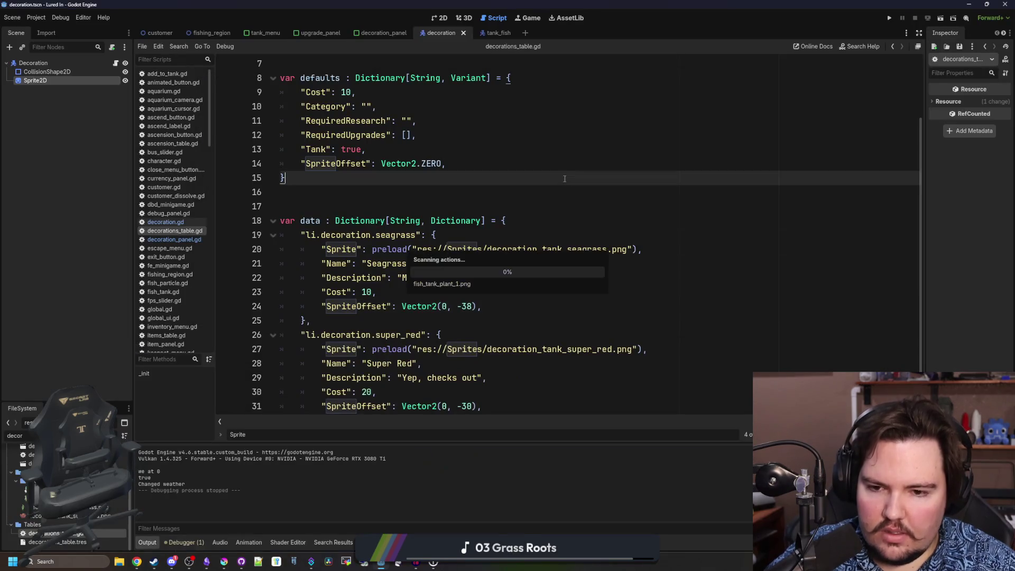
# Filter the file list for 'seagr' and inspect the seagrass sprite file.
pyautogui.click(597, 237)
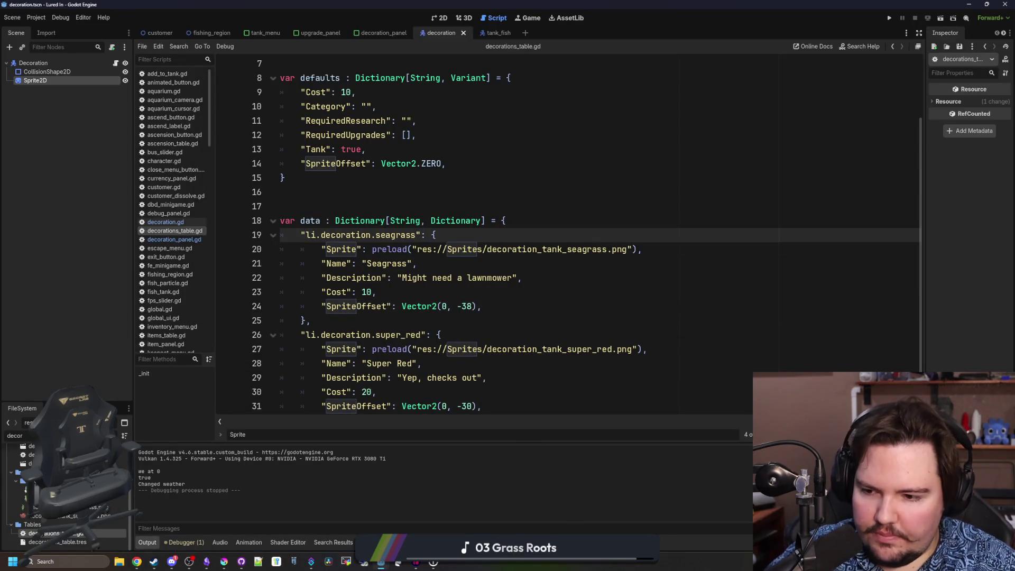
pyautogui.doubleClick(21, 436)
pyautogui.write('seagr')
pyautogui.rightClick(83, 477)
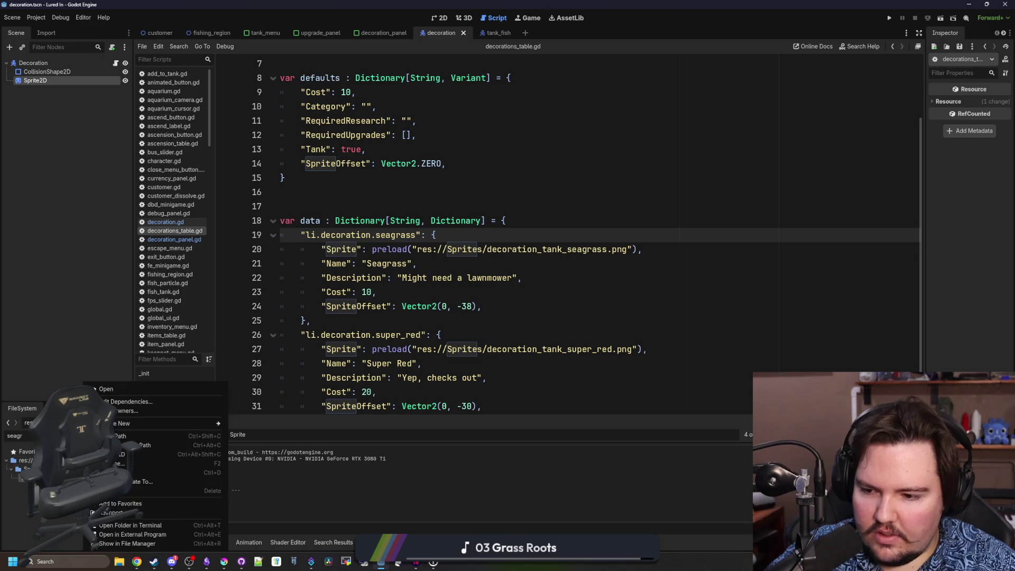
pyautogui.click(122, 463)
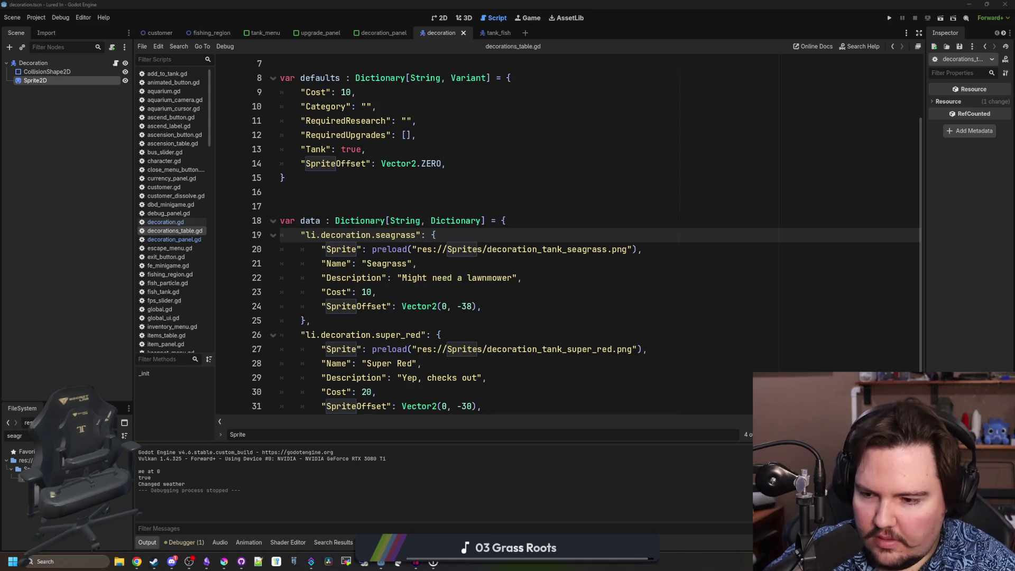
# Change the sprite path to decoration_tank_kelp.png, the name to 'Kelp', and the key to li.decoration.kelp.
pyautogui.moveTo(607, 249); pyautogui.dragTo(558, 249)
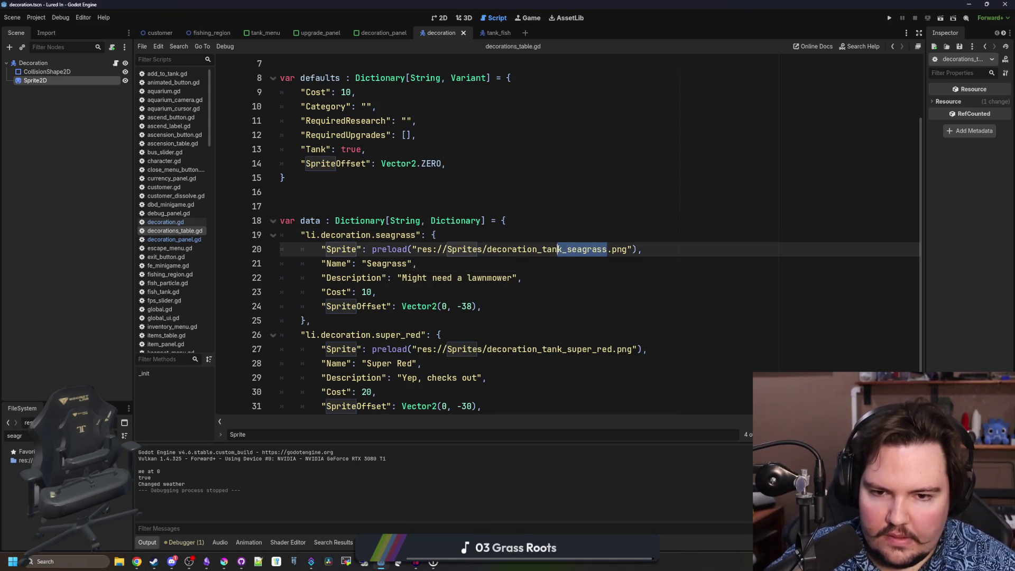
pyautogui.write('_kelp')
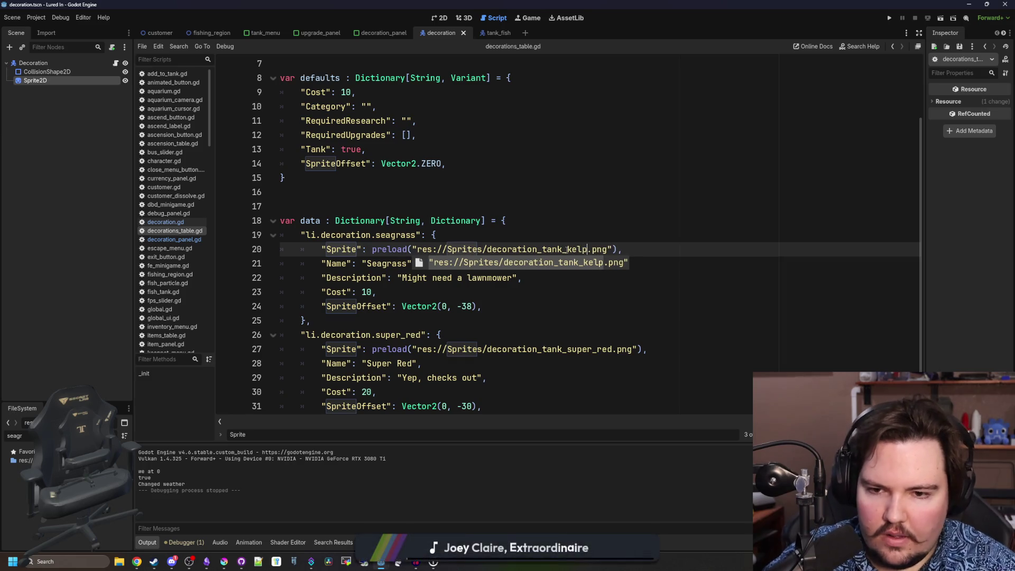
pyautogui.doubleClick(386, 263)
pyautogui.write('Kelp')
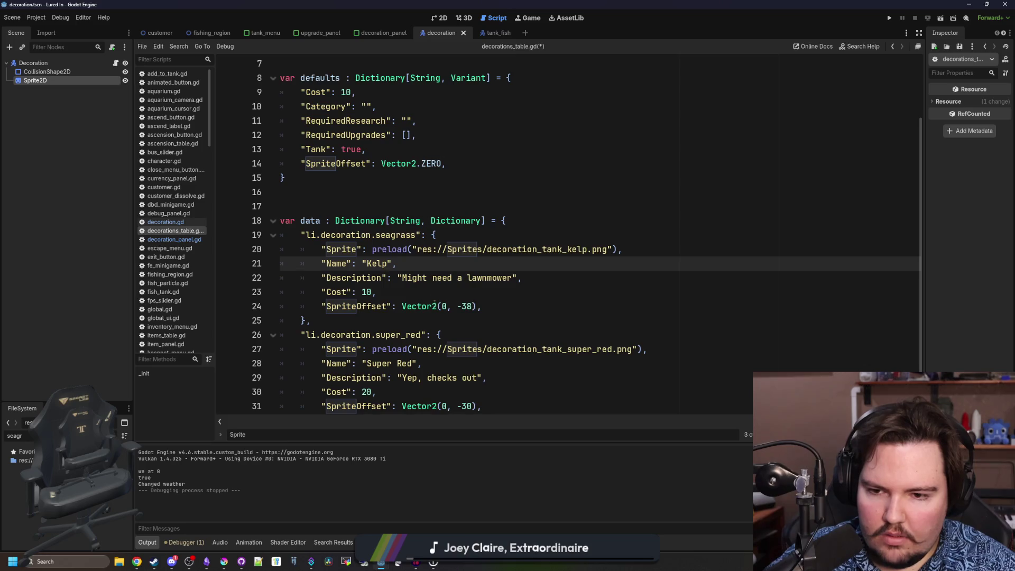
pyautogui.moveTo(512, 278)
pyautogui.mouseDown()
pyautogui.moveTo(342, 278)
pyautogui.moveTo(403, 278)
pyautogui.mouseUp()
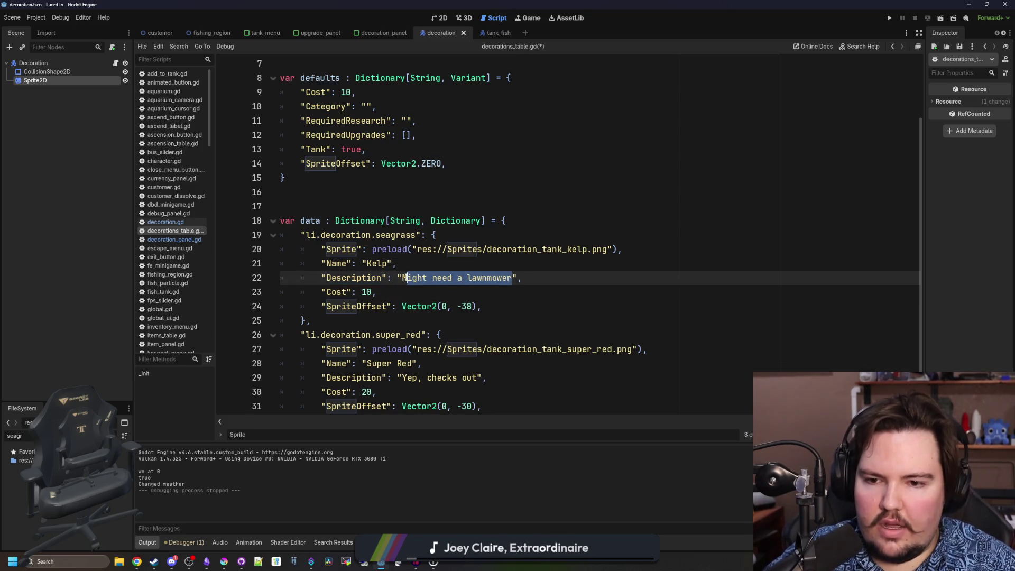
pyautogui.click(405, 278)
pyautogui.doubleClick(405, 236)
pyautogui.write('kelp')
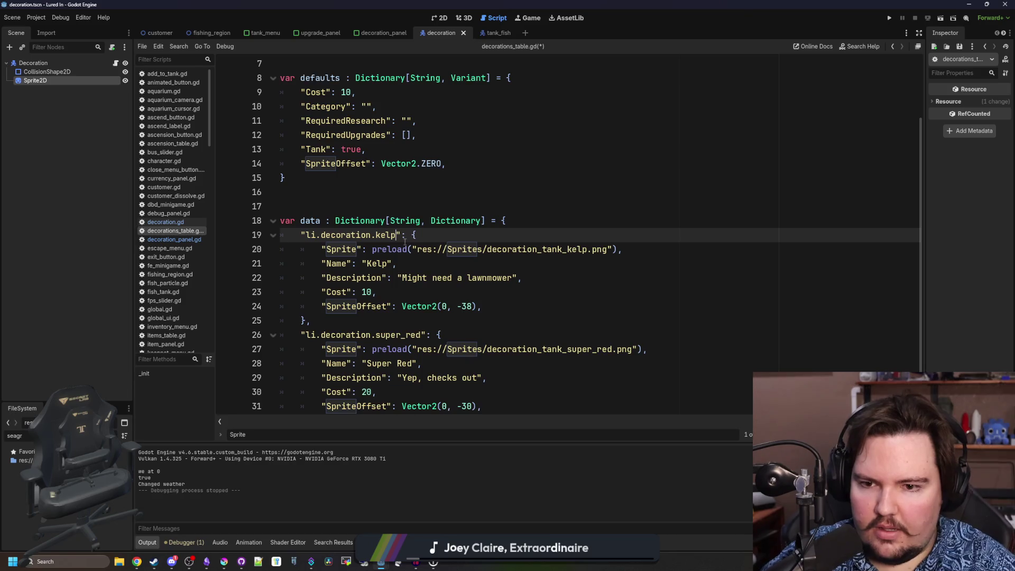
pyautogui.moveTo(312, 320); pyautogui.dragTo(235, 236)
pyautogui.click(557, 221)
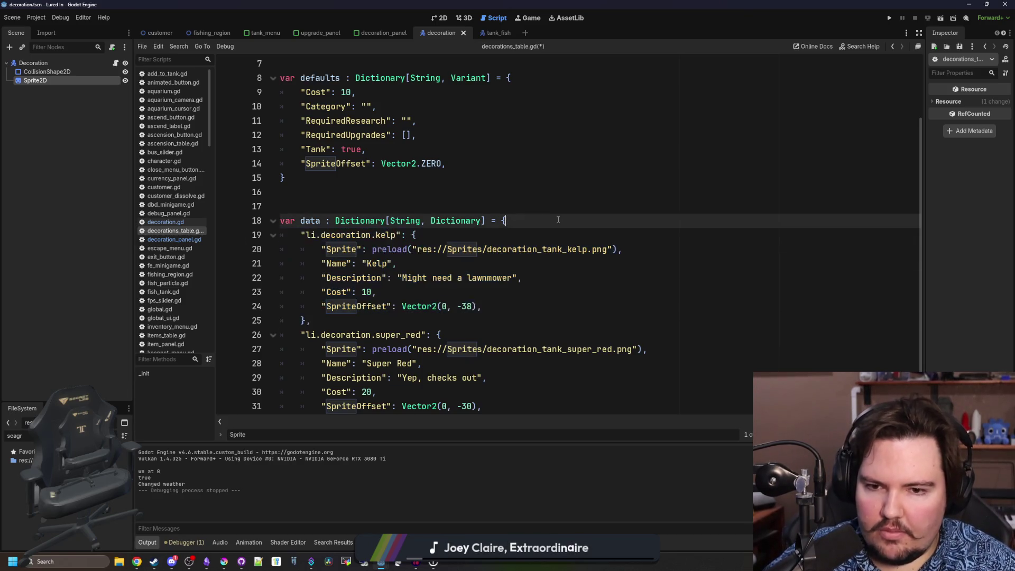
# Paste a copy of the kelp entry above it and rename that copy back to seagrass/Seagrass.
pyautogui.press('Return')
pyautogui.write('"li.decoration.kelp": { \t\t"Sprite": preload("res://Sprites/decoration_tank_kelp.png"), \t\t"Name": "Kelp", \t\t"Description": "Might need a lawnmower", \t\t"Cost": 10, \t\t"SpriteOffset": Vector2(0, -38), \t},')
pyautogui.doubleClick(386, 234)
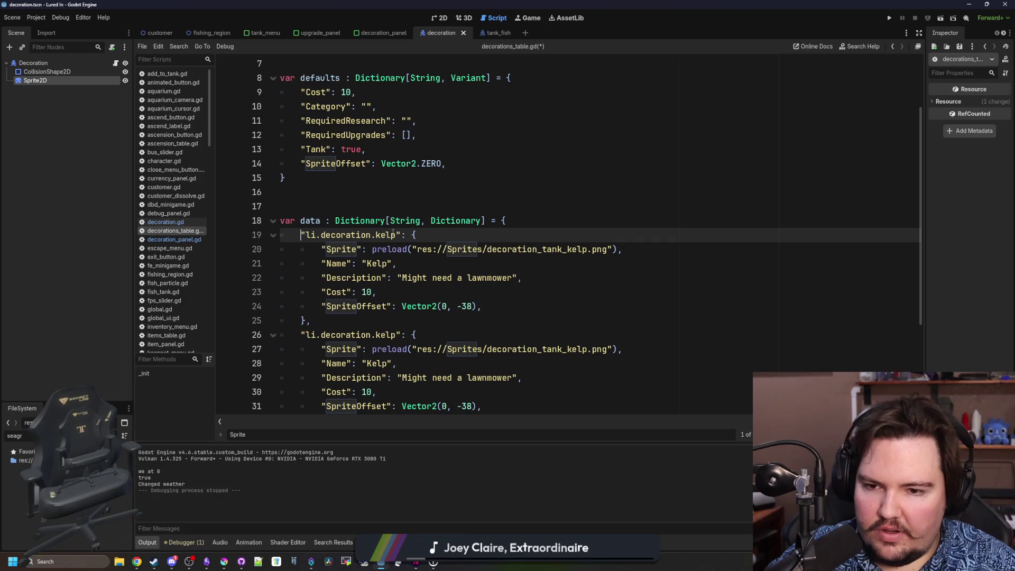
pyautogui.write('seagrass')
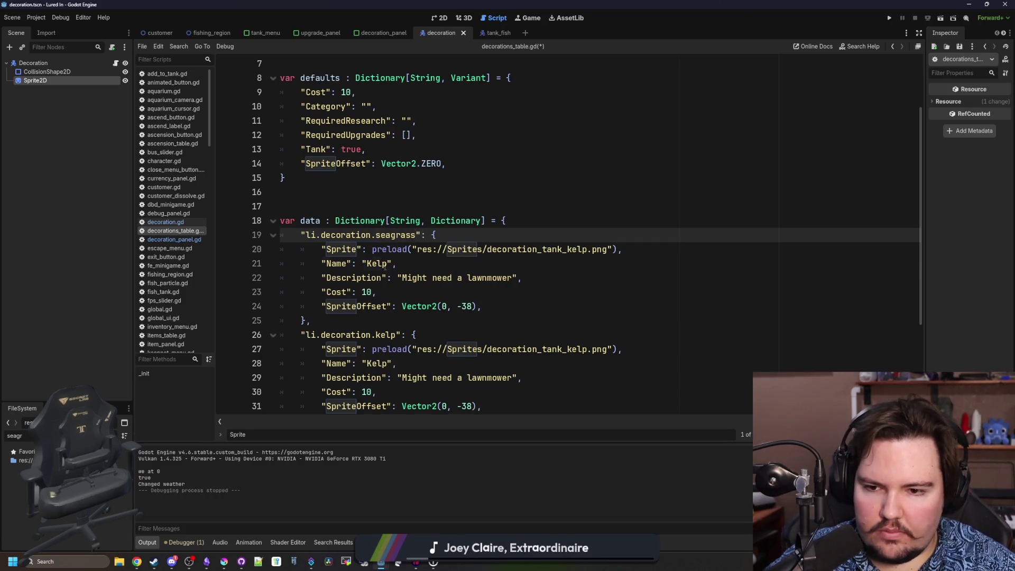
pyautogui.doubleClick(376, 264)
pyautogui.write('Seagrass')
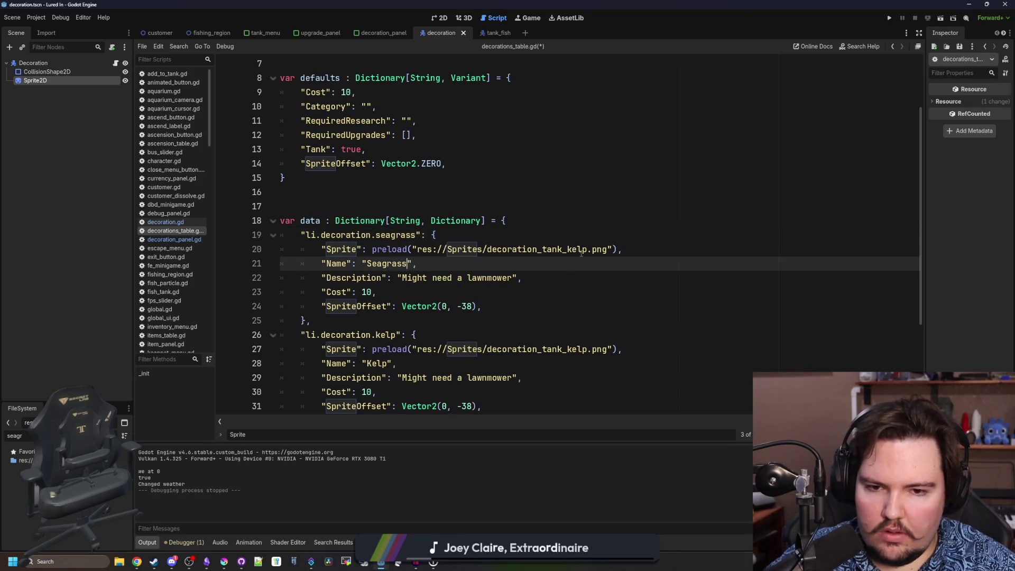
# Delete the copied lawnmower text so the kelp entry's Description is an empty string.
pyautogui.click(570, 249)
pyautogui.press('Up')
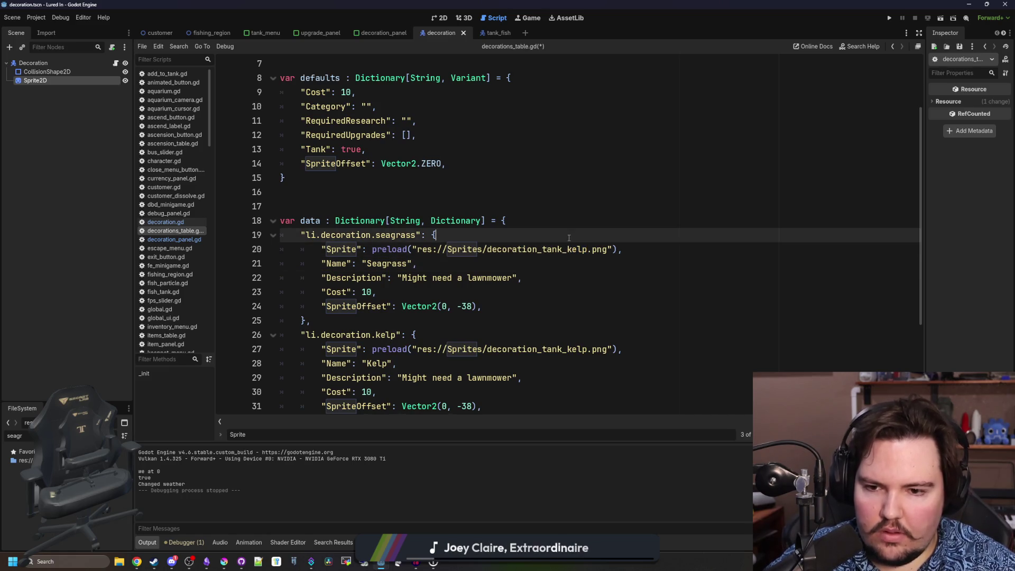
pyautogui.scroll(-3, 480, 311)
pyautogui.scroll(-1, 480, 312)
pyautogui.click(452, 211)
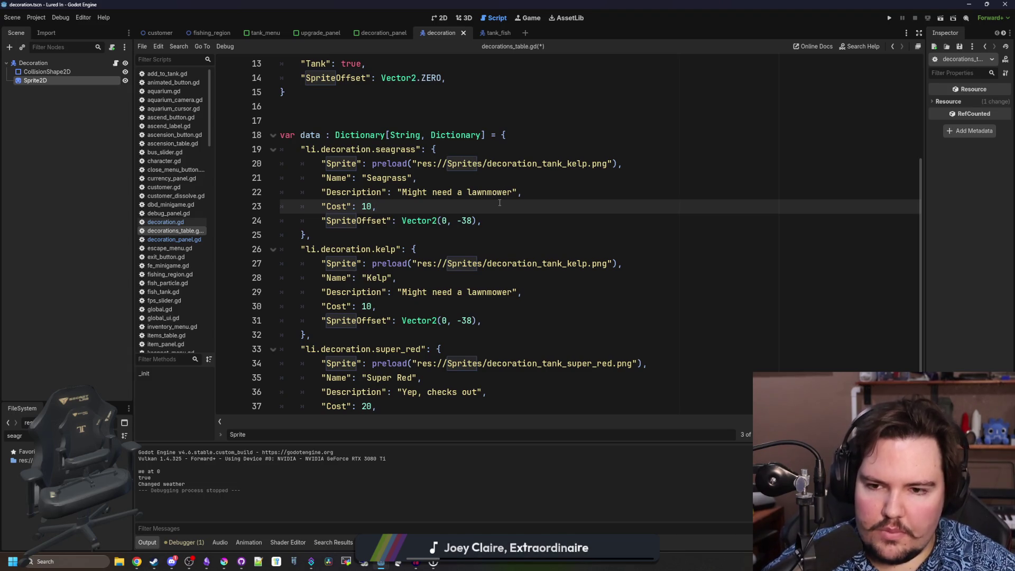
pyautogui.scroll(-3, 455, 270)
pyautogui.click(456, 276)
pyautogui.moveTo(511, 249); pyautogui.dragTo(409, 250)
pyautogui.press('BackSpace')
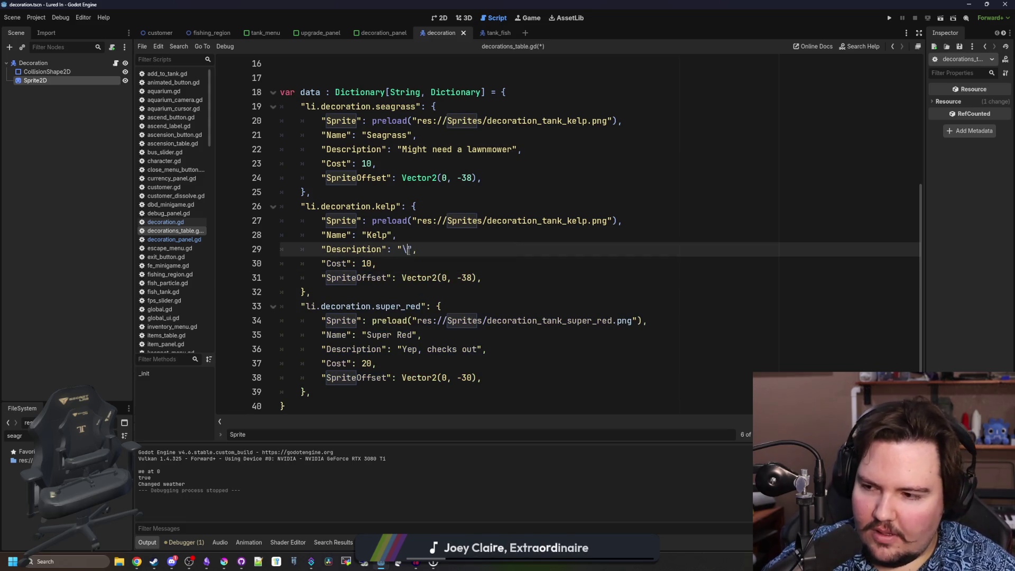
pyautogui.press('BackSpace')
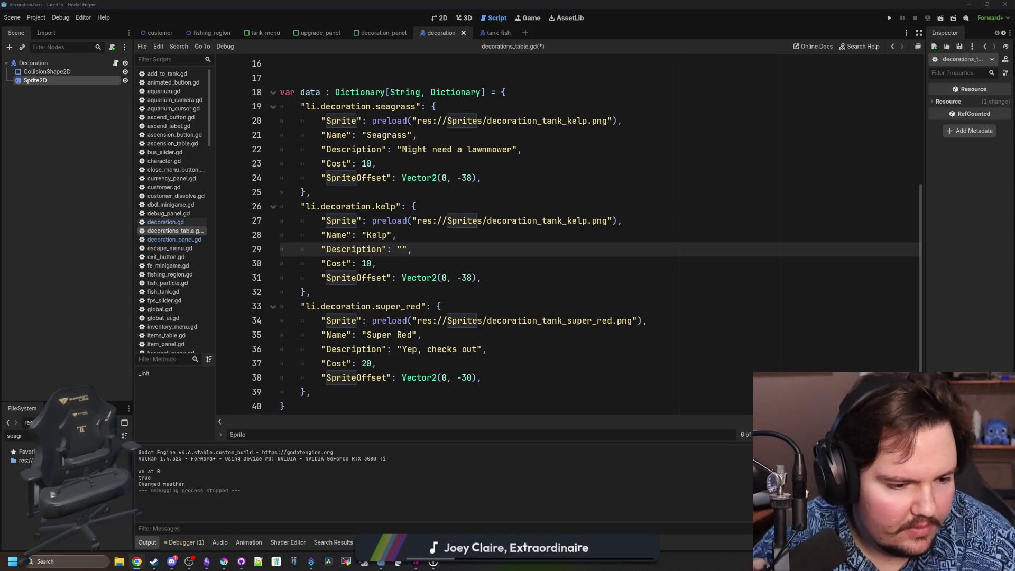
pyautogui.press('super+d')
pyautogui.press('super+d')
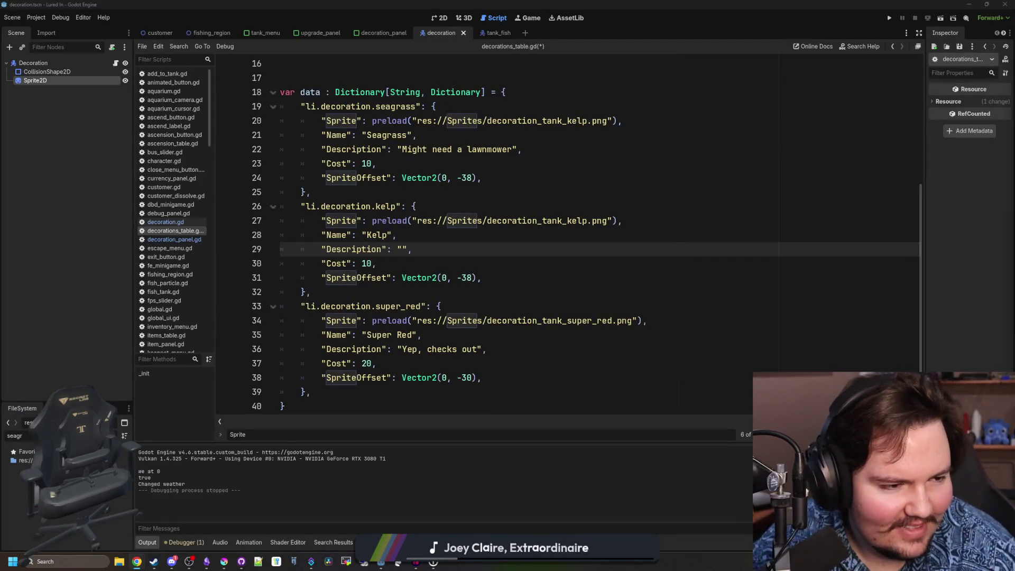
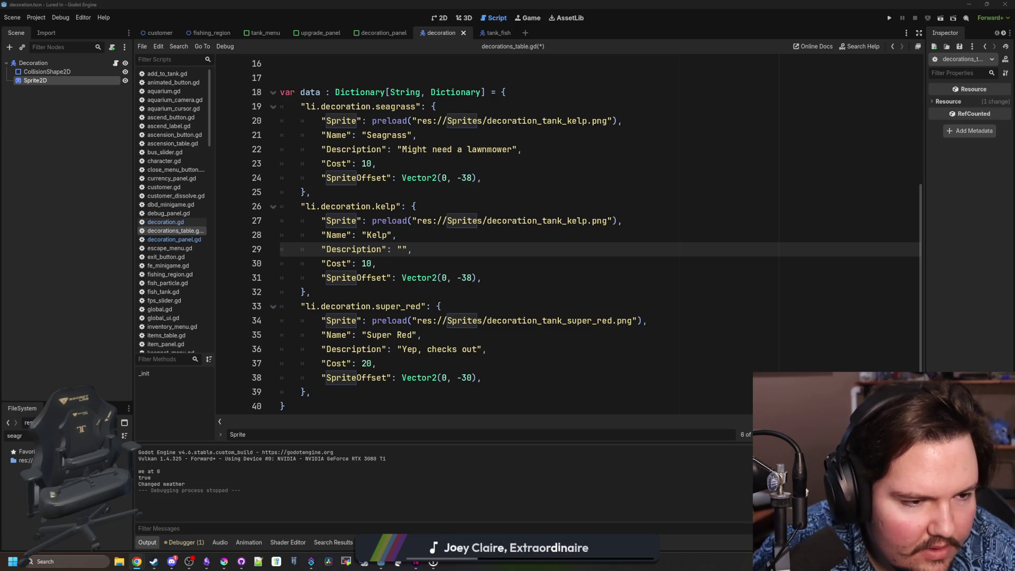
# Give the kelp decoration the description 'Please, kelp me!' and save decorations_table.gd.
pyautogui.click(411, 254)
pyautogui.press('Left')
pyautogui.press('Left')
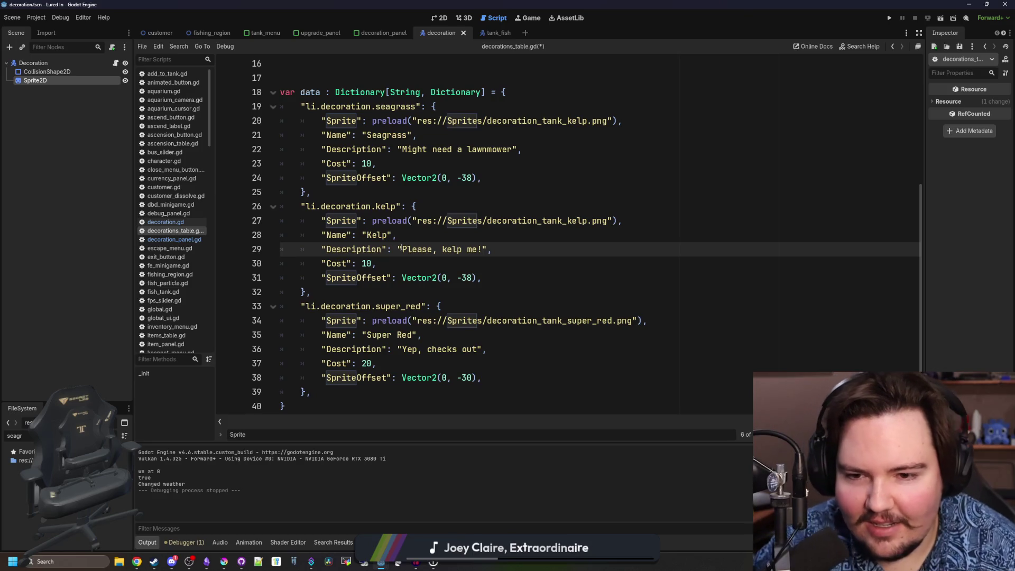
pyautogui.click(400, 237)
pyautogui.hotkey('ctrl', 's')
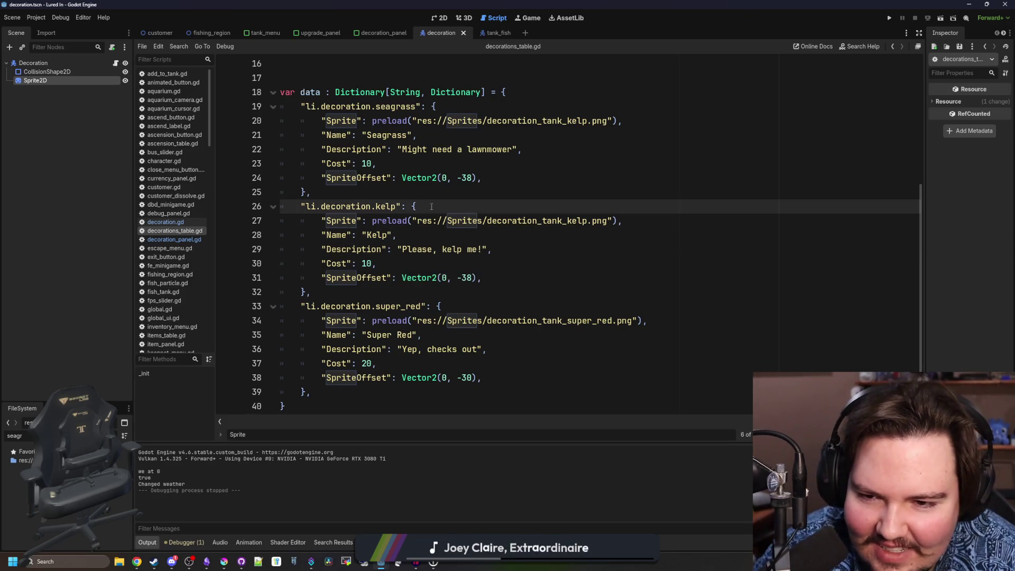
# Check the String type documentation, then show fish_tank_plant_1.png in a maximized Krita window.
pyautogui.click(452, 232)
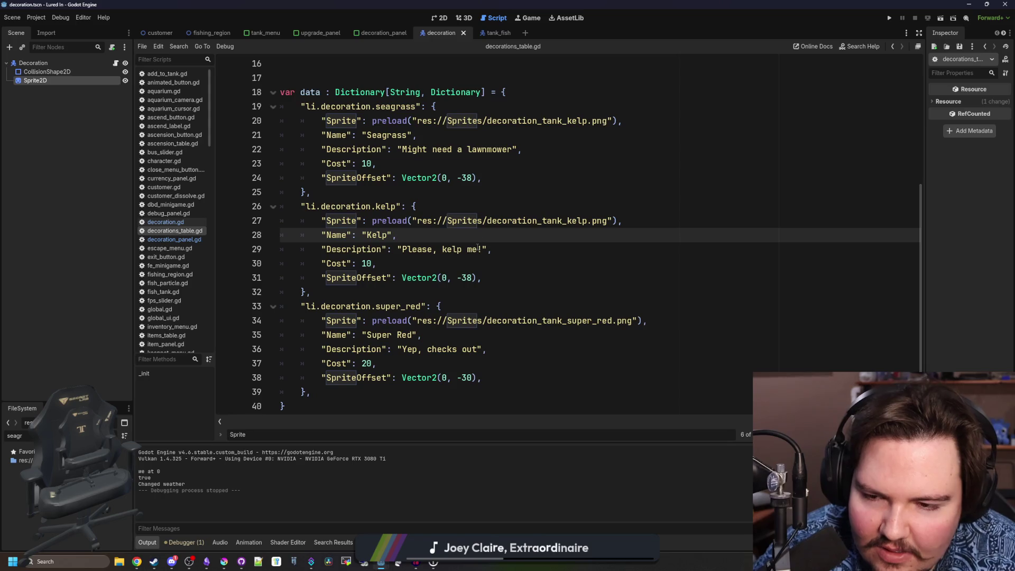
pyautogui.click(475, 198)
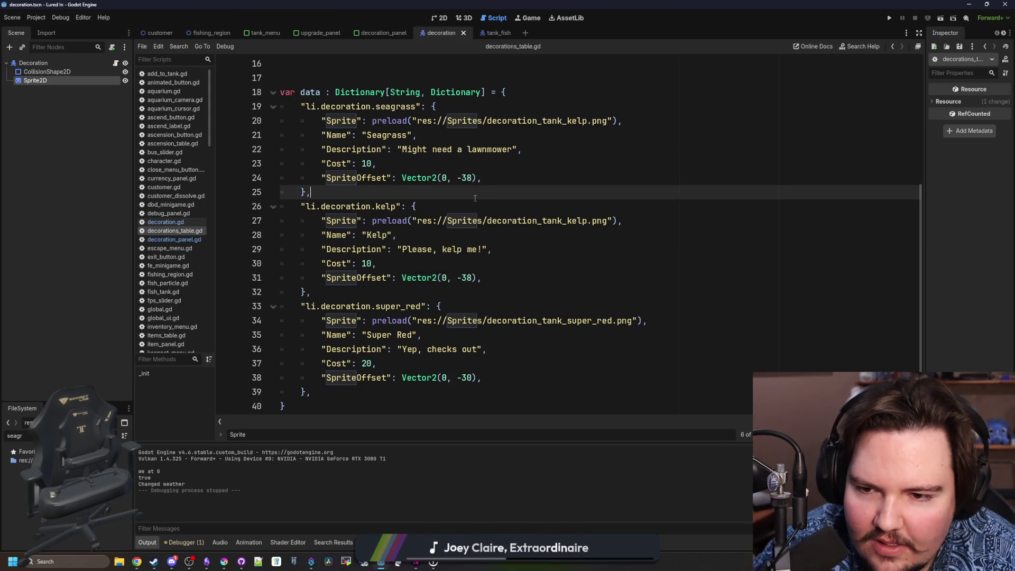
pyautogui.scroll(-1, 406, 194)
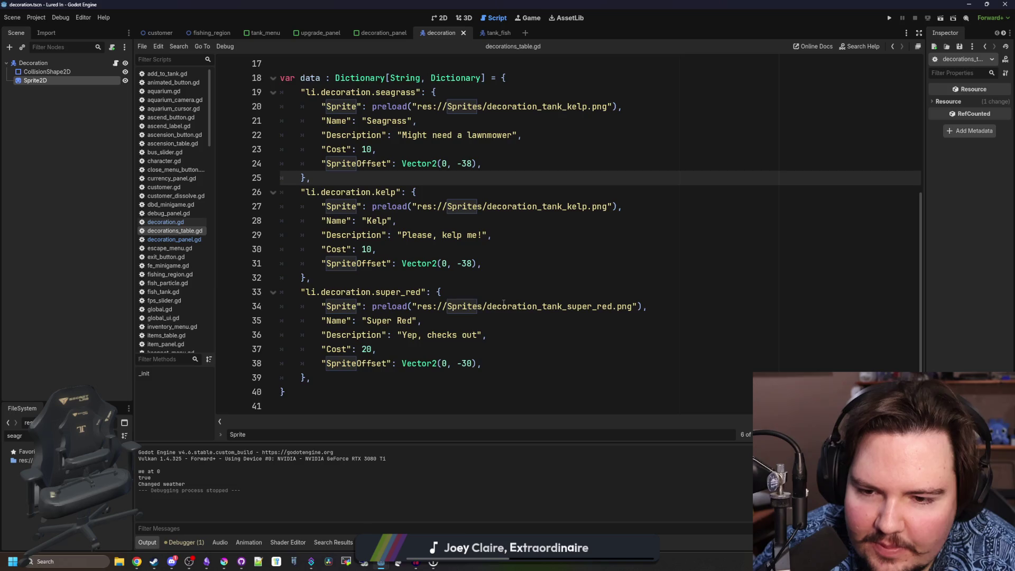
pyautogui.scroll(4, 504, 303)
pyautogui.keyDown('ctrl'); pyautogui.click(408, 254); pyautogui.keyUp('ctrl')
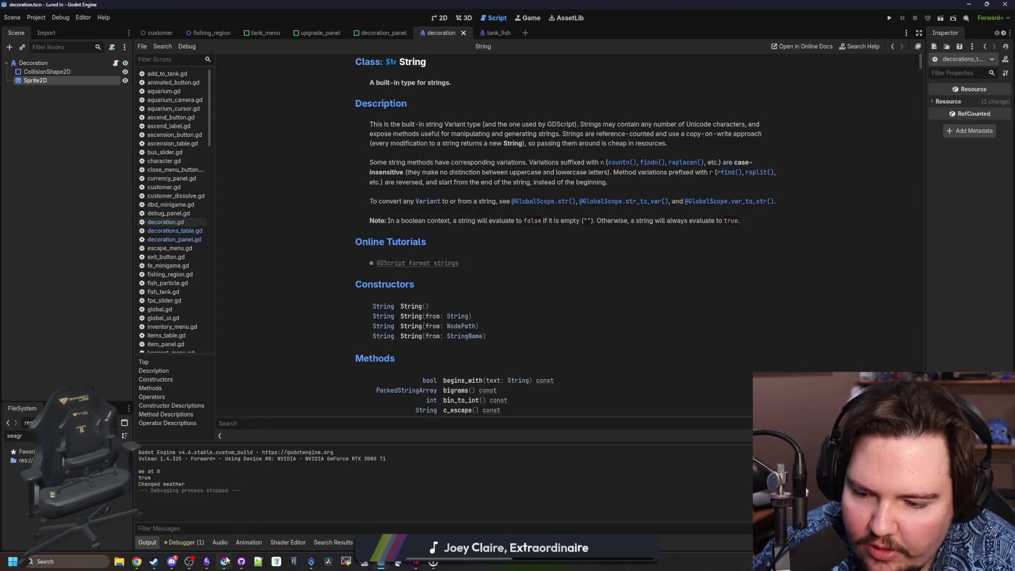
pyautogui.click(226, 560)
pyautogui.doubleClick(382, 4)
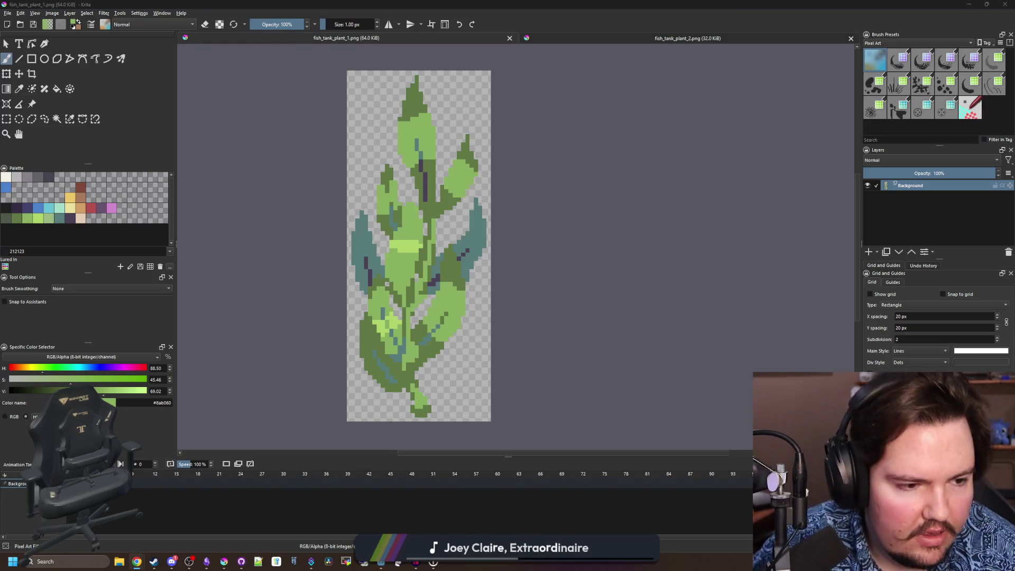
# View the Mongabay seagrass versus algae comparison image, then start a new browser tab.
pyautogui.hotkey('alt', 'Tab')
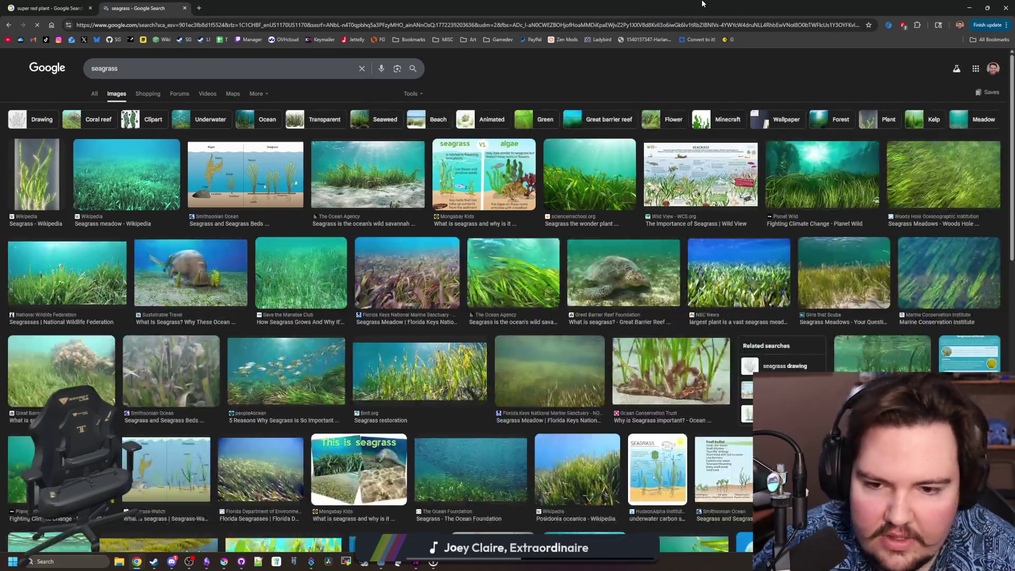
pyautogui.click(480, 174)
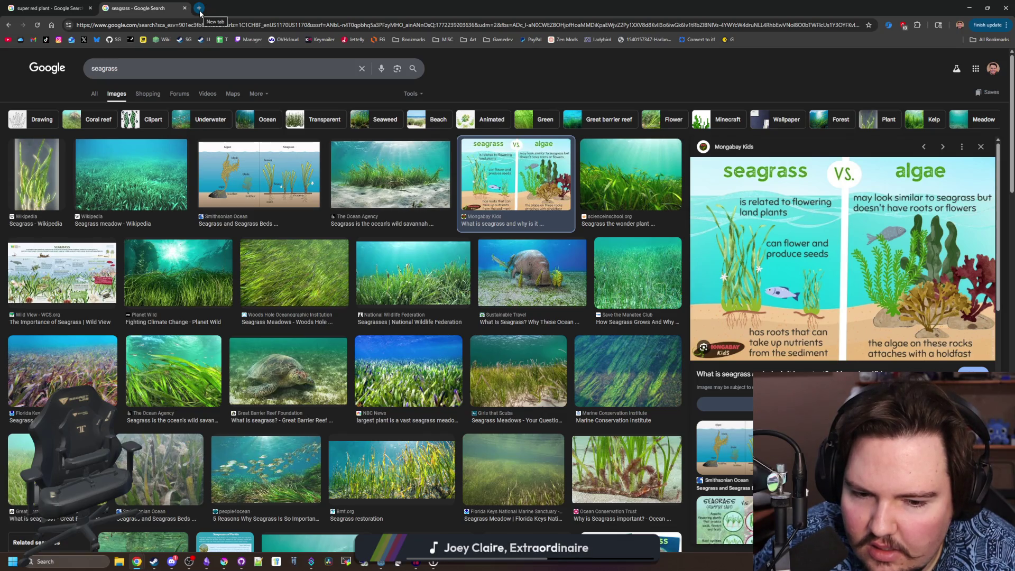
pyautogui.click(200, 12)
# Search Google for 'algae' and read the fully expanded AI overview.
pyautogui.write('algae')
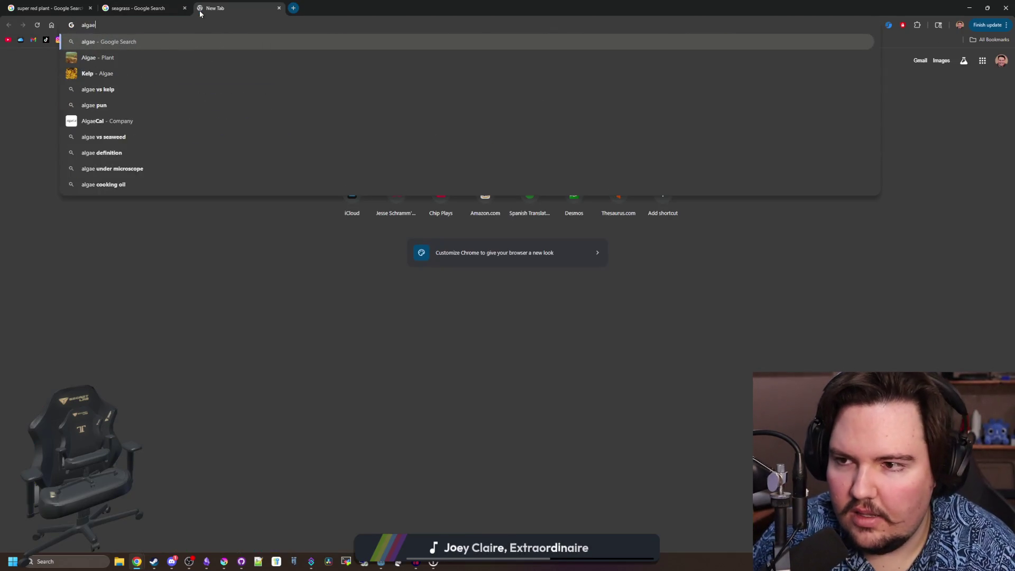
pyautogui.press('Return')
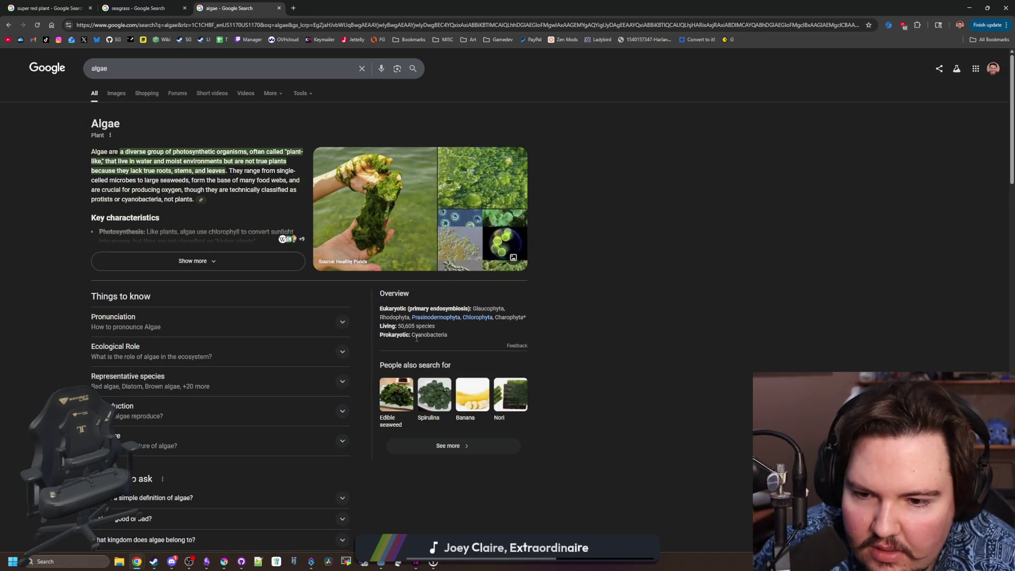
pyautogui.moveTo(417, 338); pyautogui.dragTo(443, 337)
pyautogui.click(446, 337)
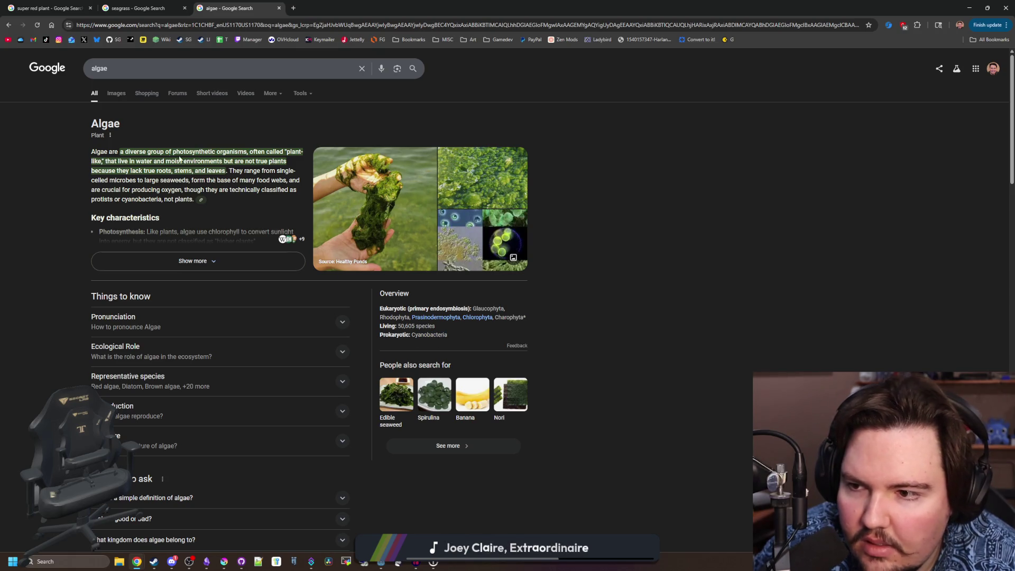
pyautogui.moveTo(130, 162)
pyautogui.mouseDown()
pyautogui.moveTo(289, 172)
pyautogui.moveTo(302, 182)
pyautogui.mouseUp()
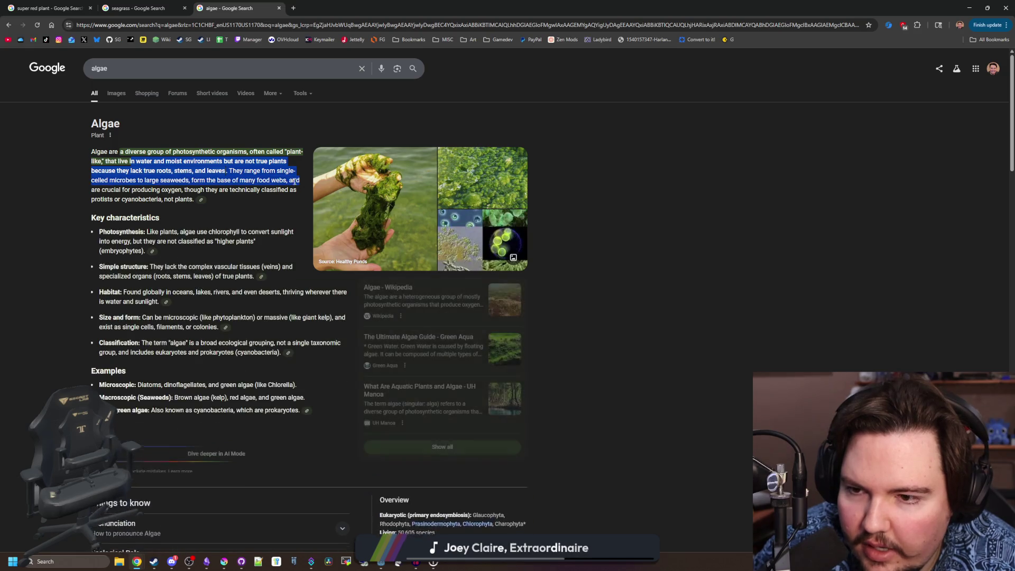
pyautogui.click(295, 190)
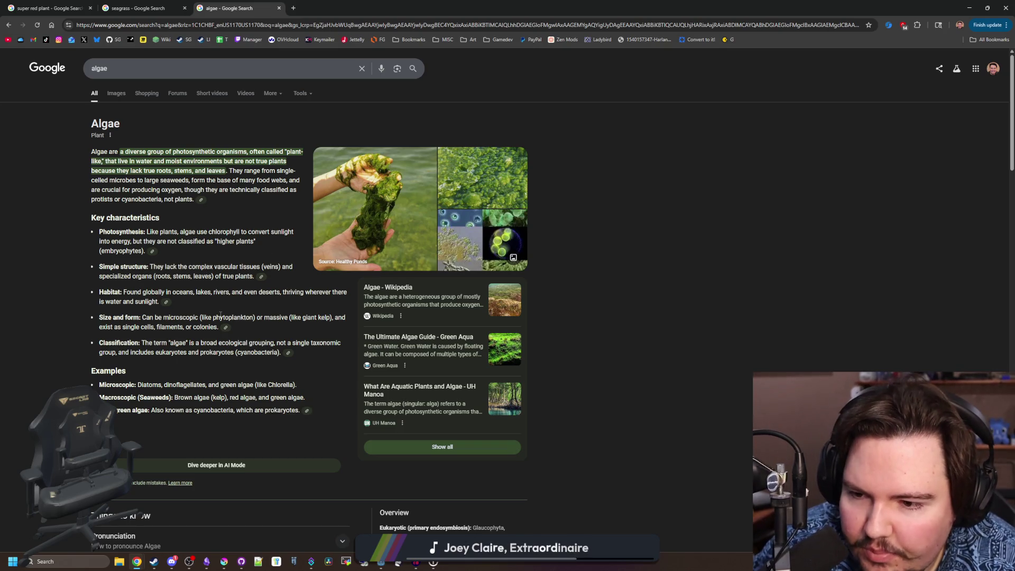
pyautogui.scroll(-4, 334, 318)
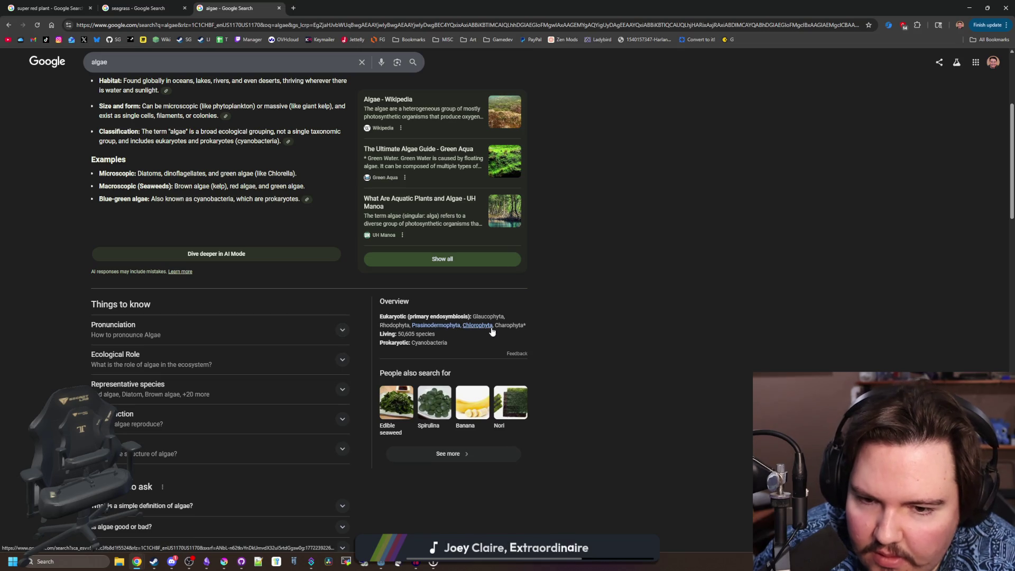
pyautogui.doubleClick(439, 343)
pyautogui.click(479, 340)
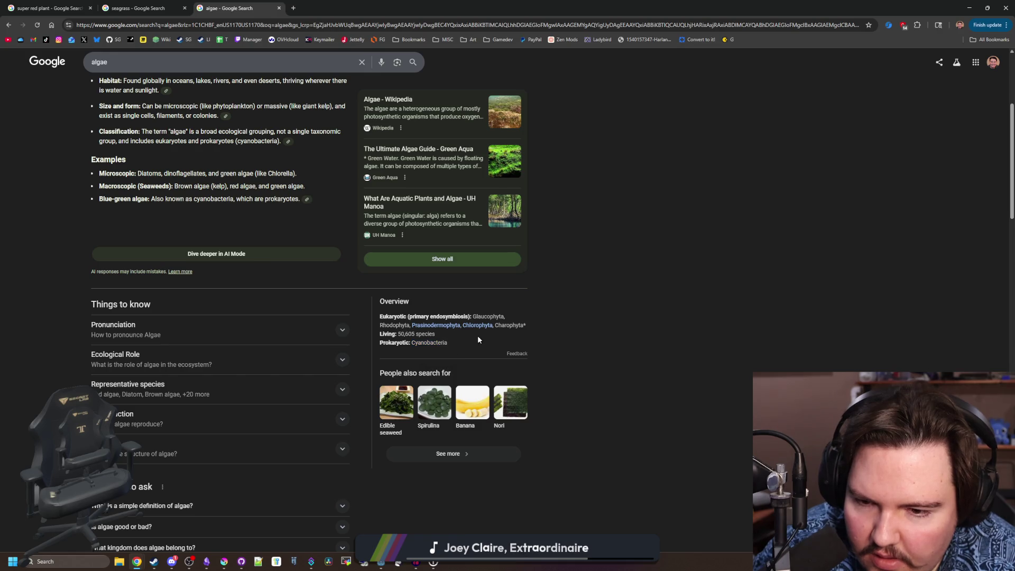
# Read the answers on the simple definition of algae and its kingdom, then view algae image results.
pyautogui.scroll(-2, 358, 353)
pyautogui.click(169, 398)
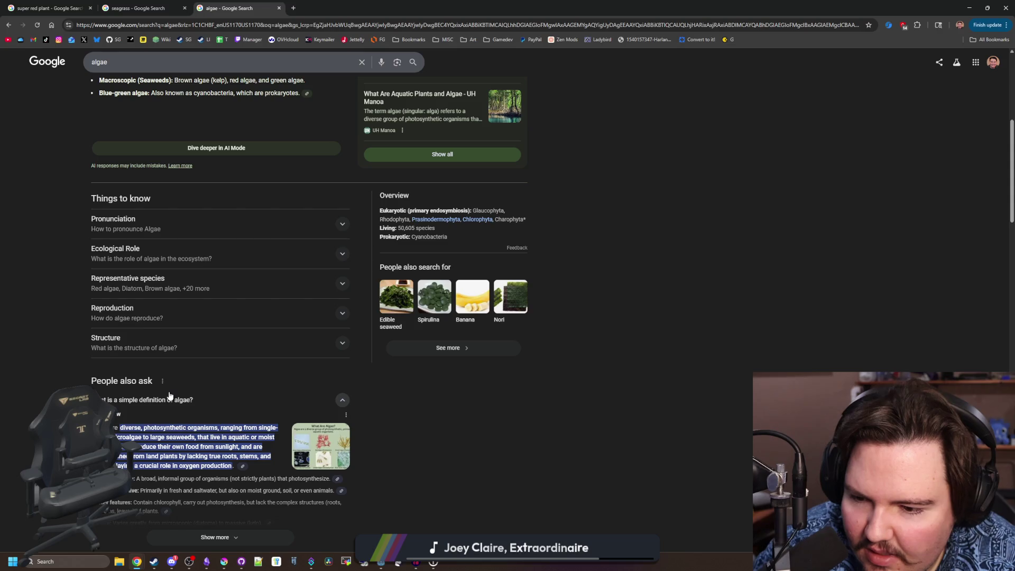
pyautogui.scroll(-2, 169, 395)
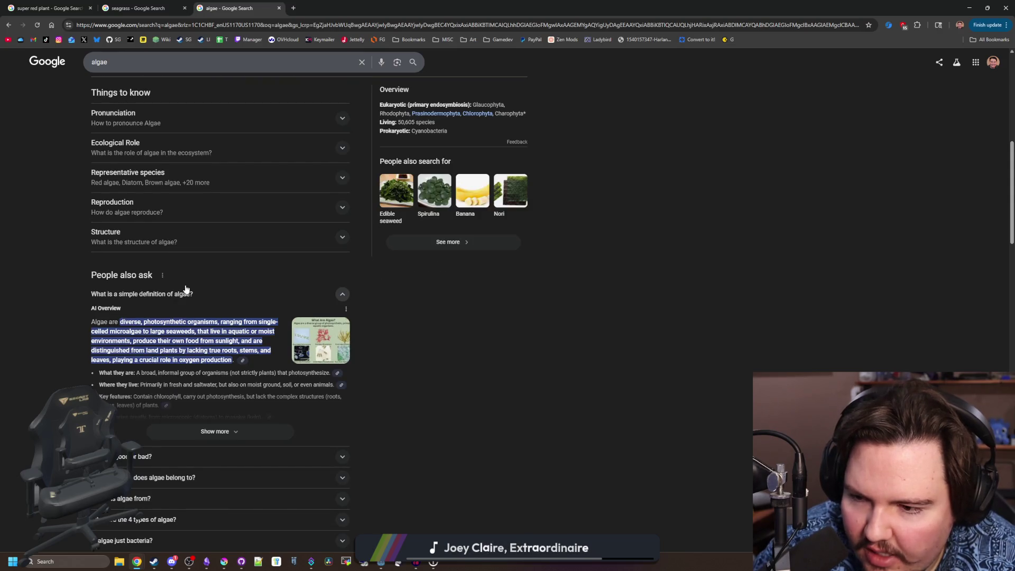
pyautogui.scroll(-1, 151, 302)
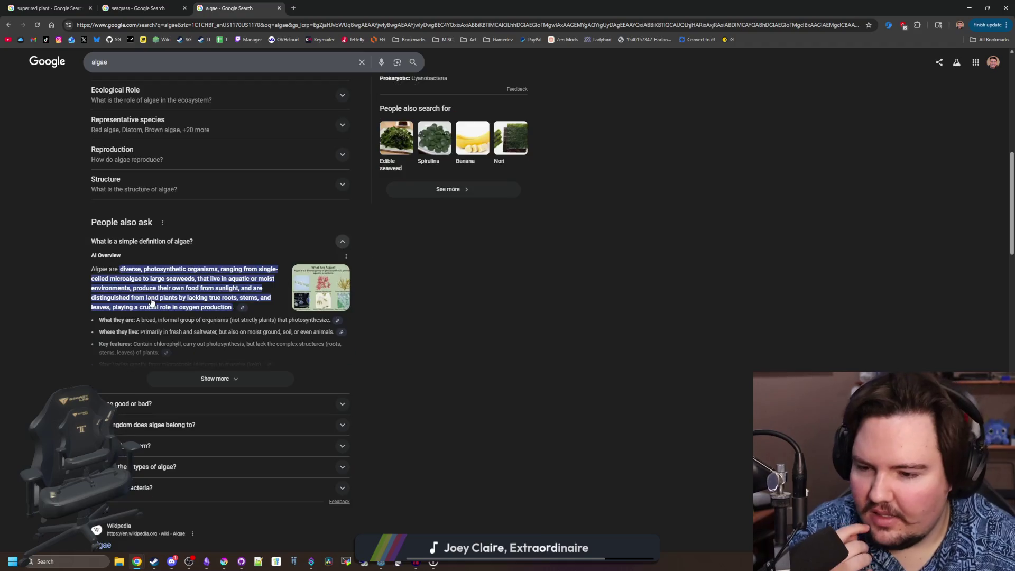
pyautogui.click(194, 424)
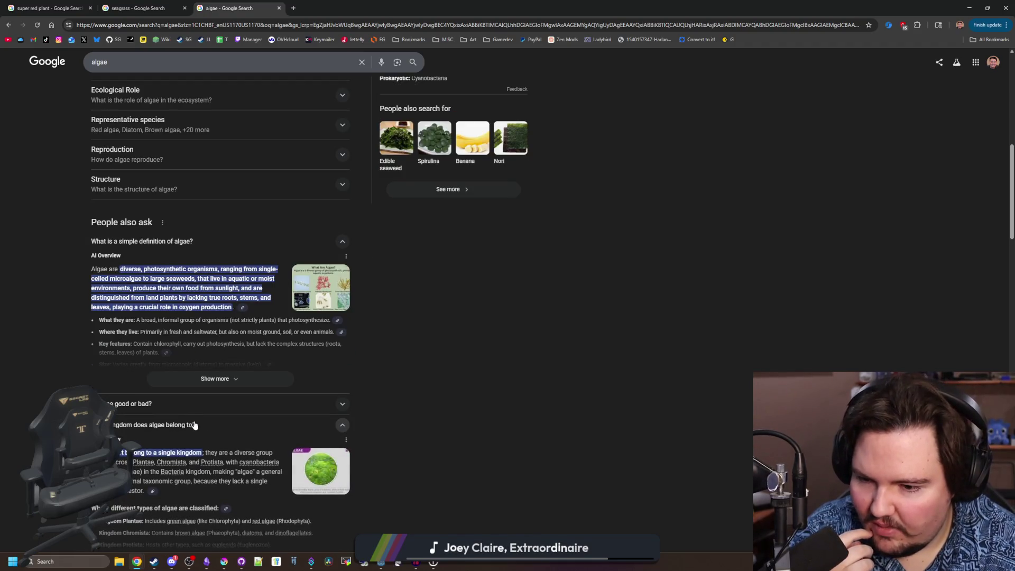
pyautogui.scroll(-2, 195, 425)
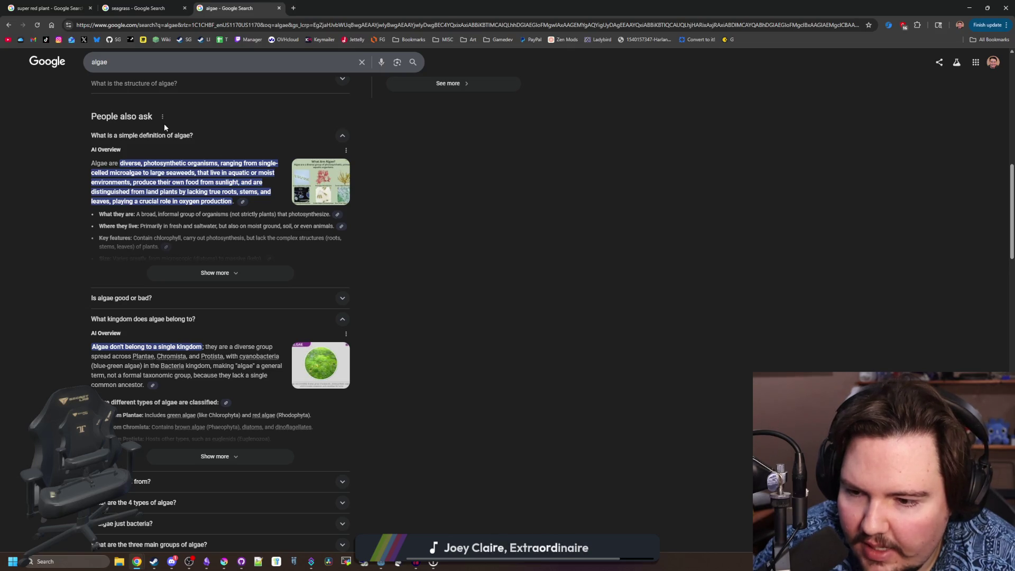
pyautogui.scroll(-1, 164, 127)
pyautogui.scroll(-1, 207, 348)
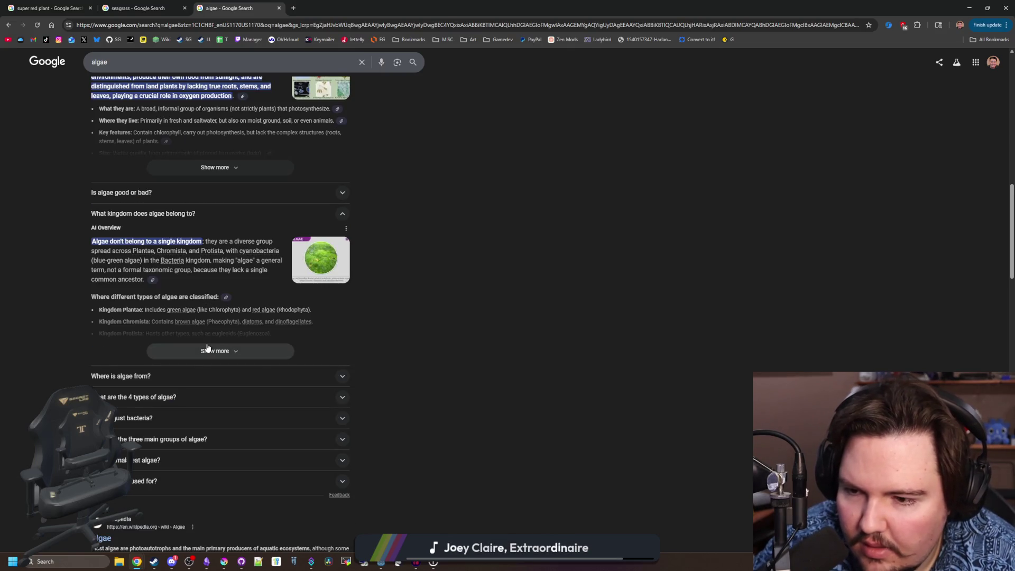
pyautogui.click(207, 349)
pyautogui.scroll(10, 208, 344)
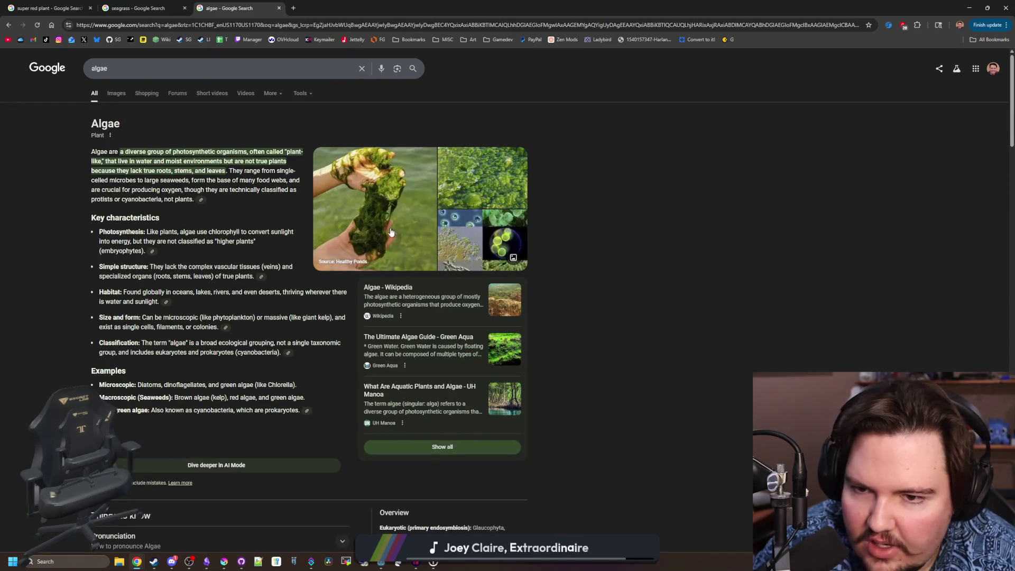
pyautogui.click(117, 95)
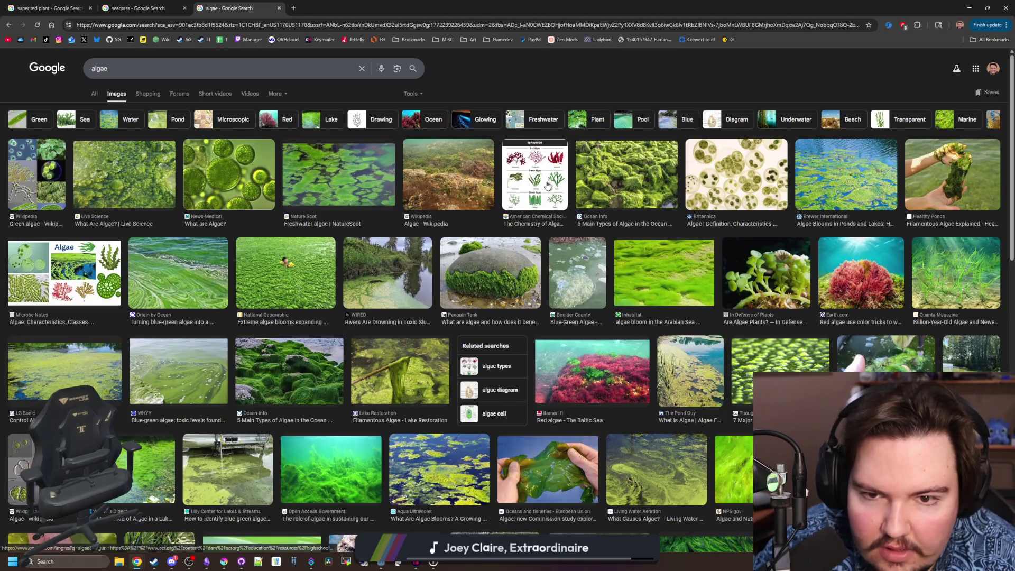
# Preview the SEAWEEDS chart and several seagrass reference images, then return to Krita.
pyautogui.click(559, 205)
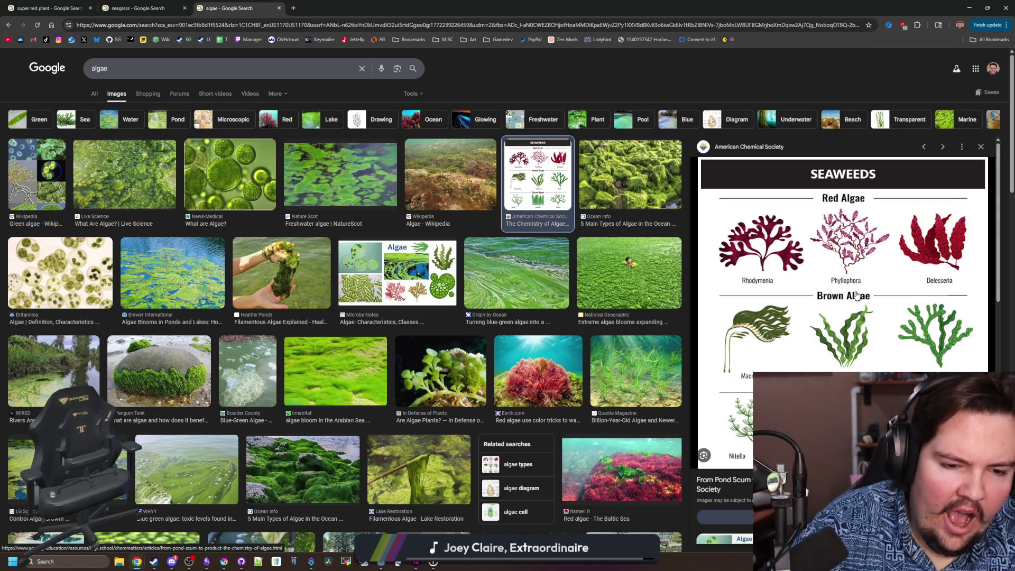
pyautogui.click(132, 5)
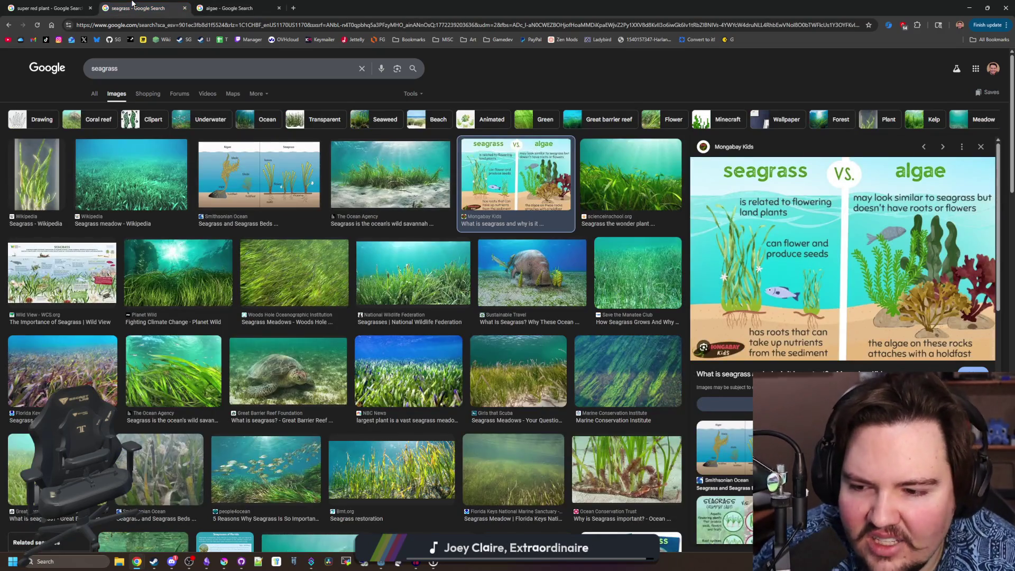
pyautogui.scroll(-5, 291, 238)
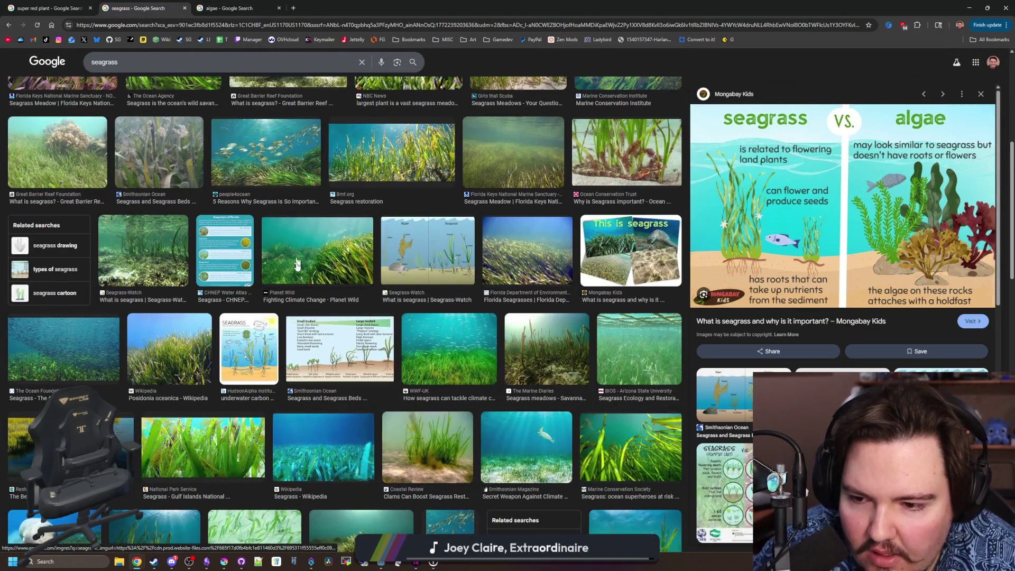
pyautogui.click(248, 344)
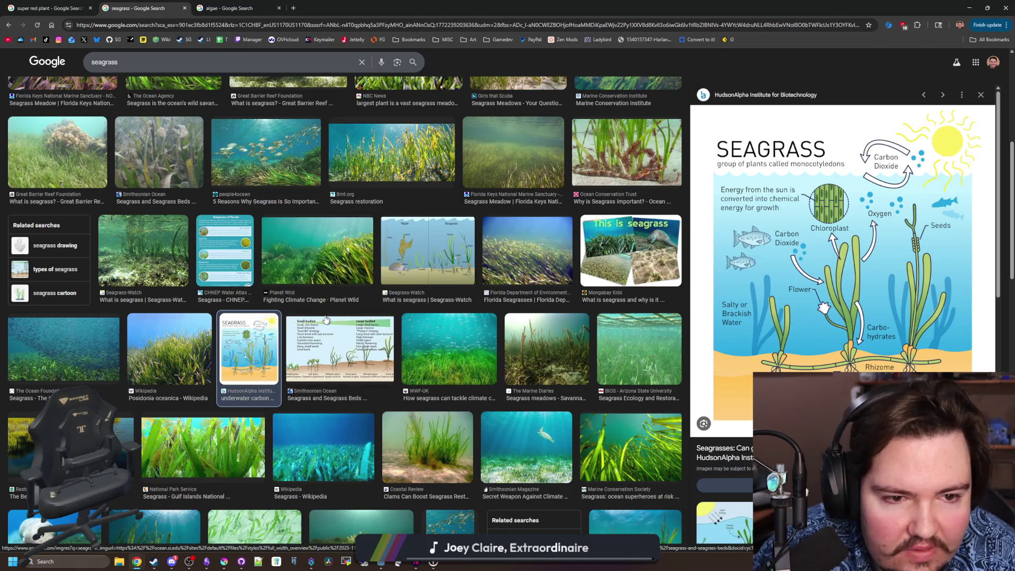
pyautogui.scroll(-1, 248, 397)
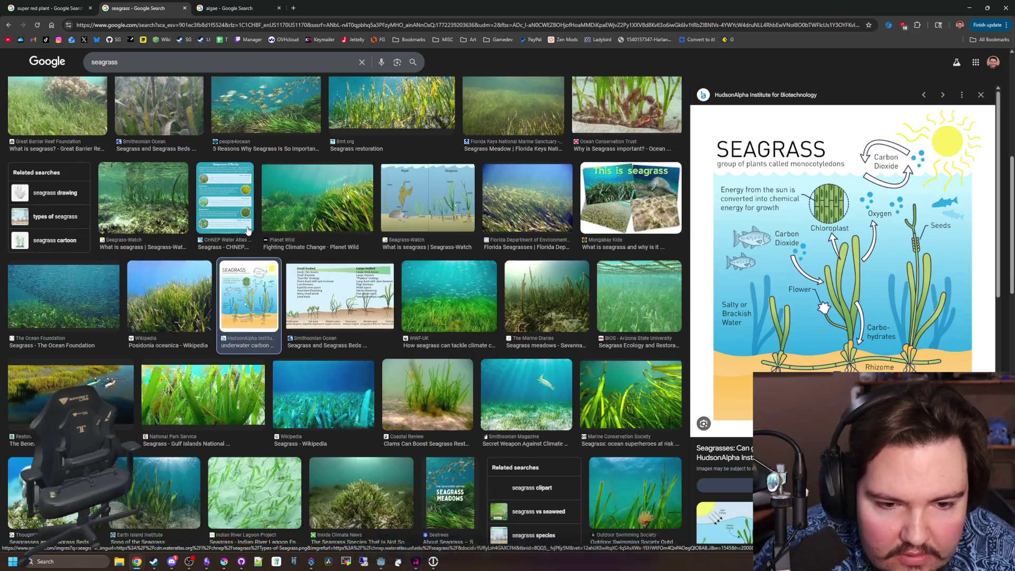
pyautogui.click(248, 398)
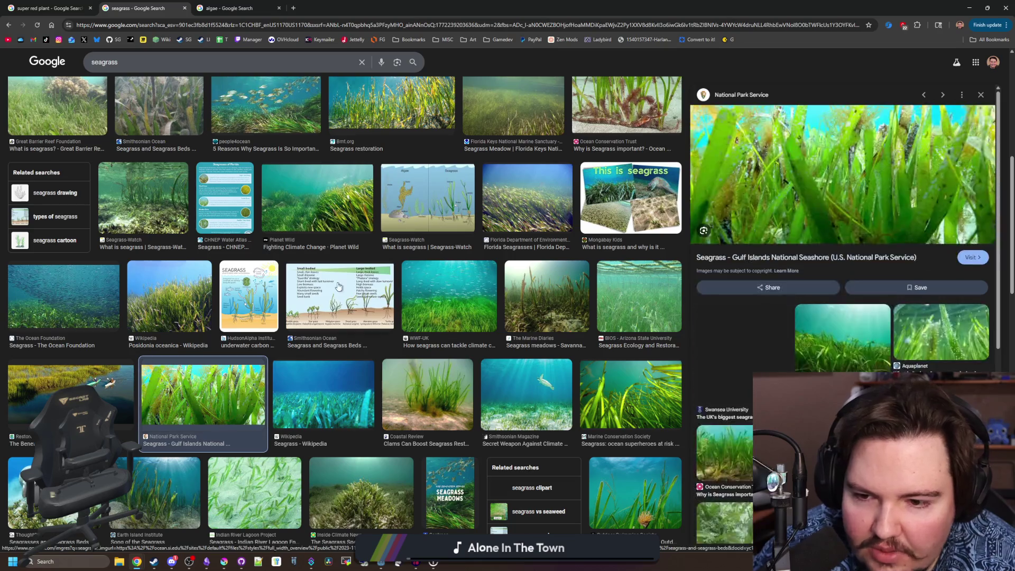
pyautogui.click(341, 301)
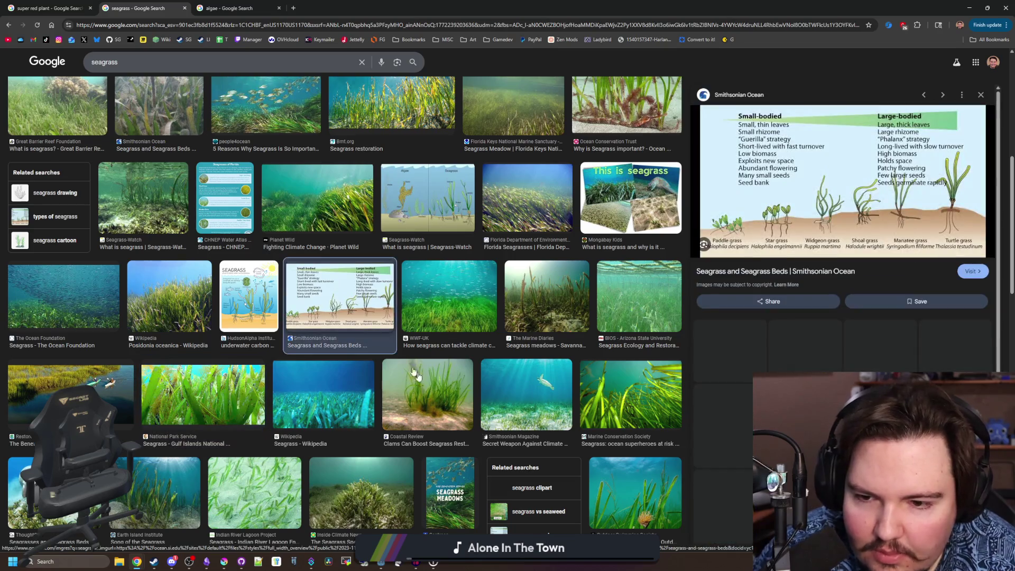
pyautogui.click(459, 397)
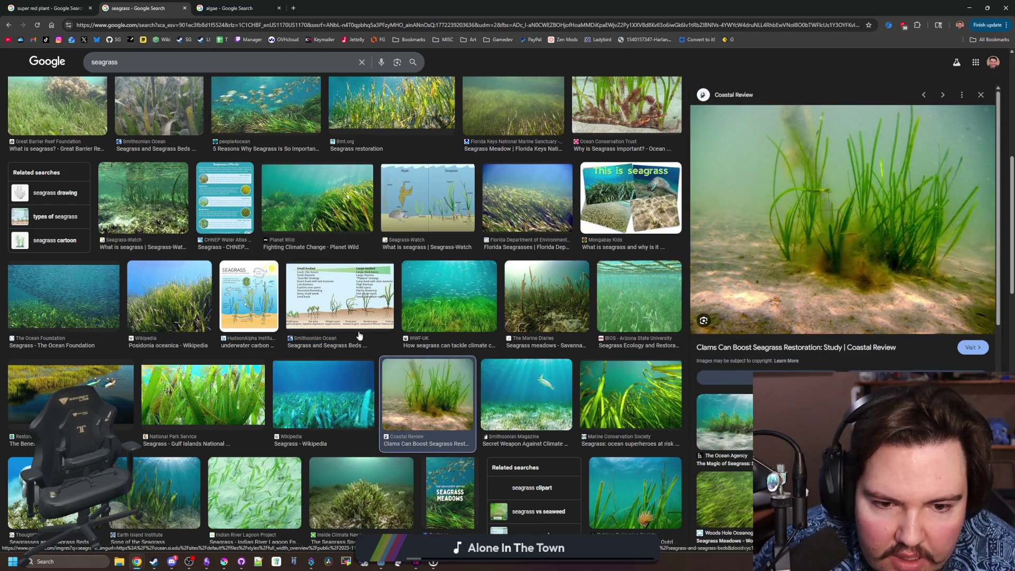
pyautogui.scroll(-7, 370, 264)
pyautogui.hotkey('alt', 'Tab')
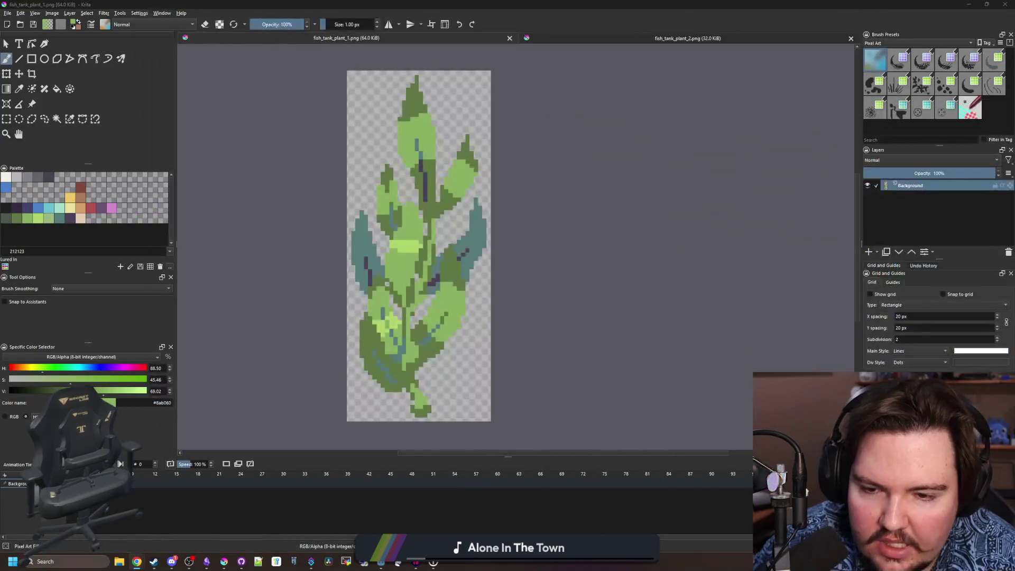
# On a new layer, paint light-green Color 29 stems through the plant's leaves.
pyautogui.click(870, 250)
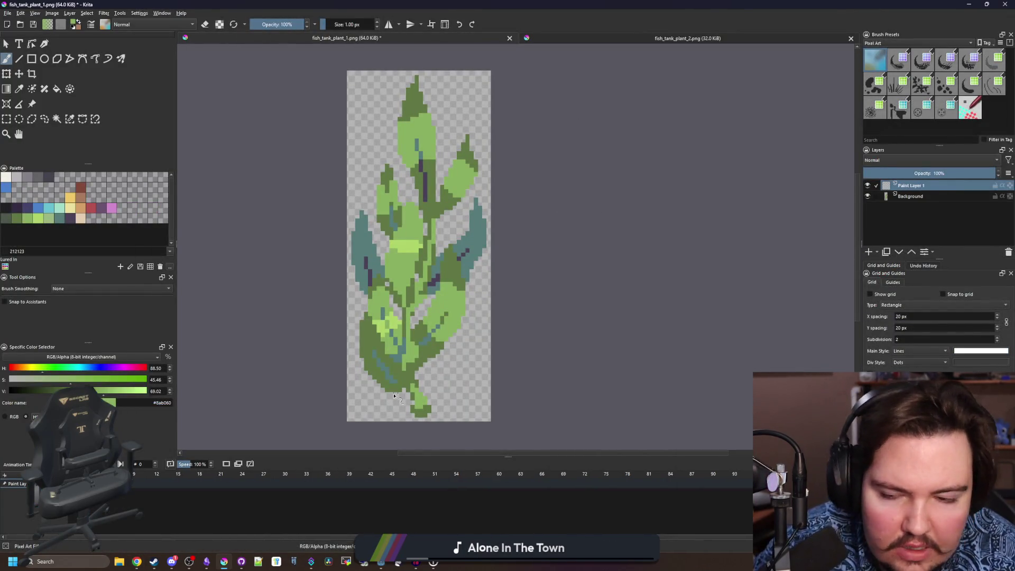
pyautogui.scroll(-1, 412, 387)
pyautogui.scroll(3, 412, 388)
pyautogui.click(41, 220)
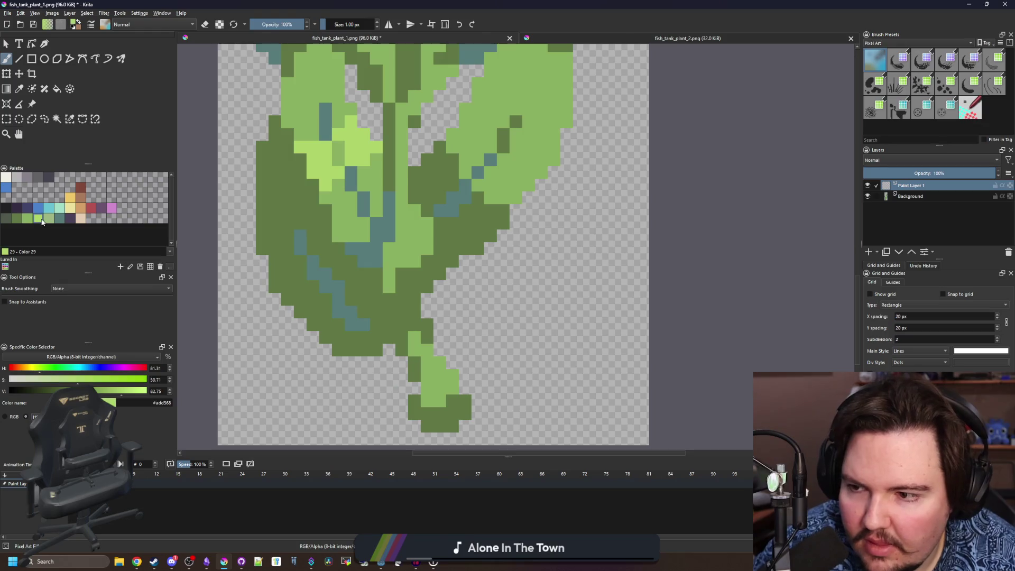
pyautogui.moveTo(431, 433)
pyautogui.mouseDown()
pyautogui.moveTo(439, 359)
pyautogui.moveTo(363, 249)
pyautogui.mouseUp()
pyautogui.moveTo(441, 375)
pyautogui.mouseDown()
pyautogui.moveTo(489, 182)
pyautogui.moveTo(521, 156)
pyautogui.mouseUp()
pyautogui.moveTo(440, 427)
pyautogui.mouseDown()
pyautogui.moveTo(544, 261)
pyautogui.moveTo(570, 245)
pyautogui.mouseUp()
pyautogui.moveTo(453, 425)
pyautogui.mouseDown()
pyautogui.moveTo(450, 275)
pyautogui.moveTo(377, 83)
pyautogui.mouseUp()
pyautogui.moveTo(442, 414); pyautogui.dragTo(324, 336)
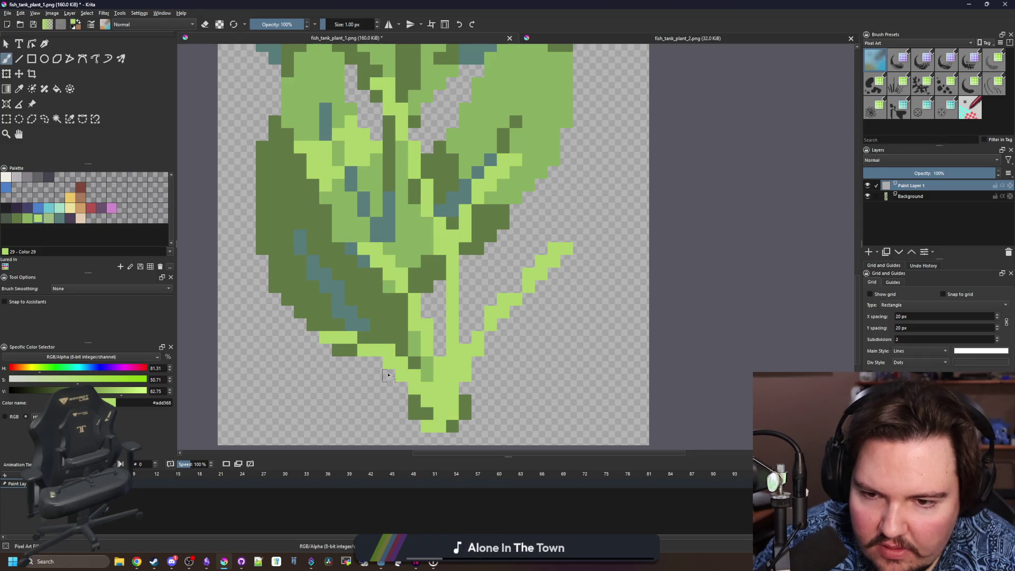
pyautogui.moveTo(443, 377)
pyautogui.mouseDown()
pyautogui.moveTo(391, 273)
pyautogui.moveTo(351, 235)
pyautogui.moveTo(387, 294)
pyautogui.mouseUp()
# Add more light-green pixels up the stem and hide the original Background plant layer.
pyautogui.scroll(-2, 389, 268)
pyautogui.scroll(-1, 388, 269)
pyautogui.scroll(2, 407, 362)
pyautogui.moveTo(438, 353); pyautogui.dragTo(413, 245)
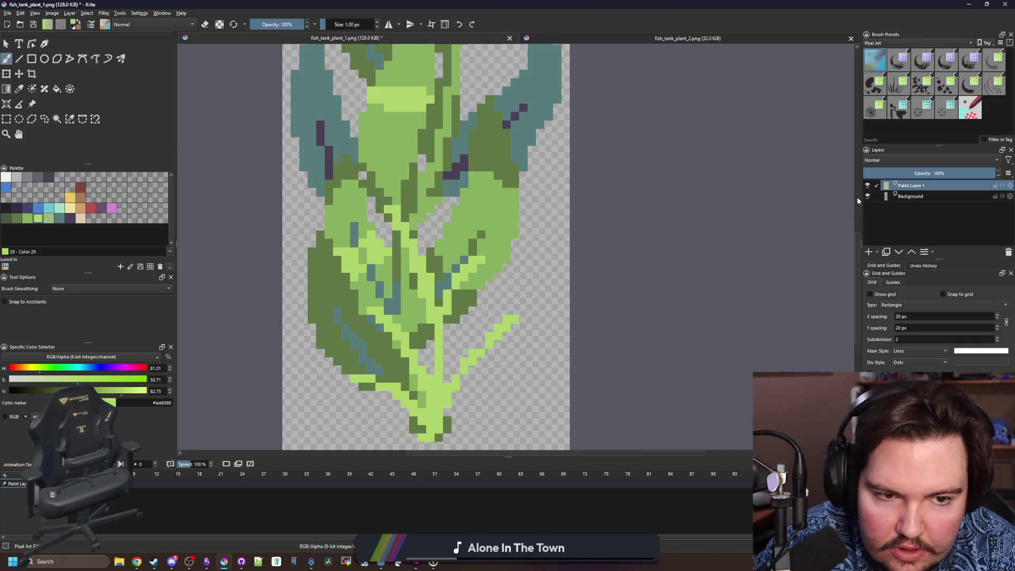
pyautogui.click(868, 196)
pyautogui.scroll(1, 414, 357)
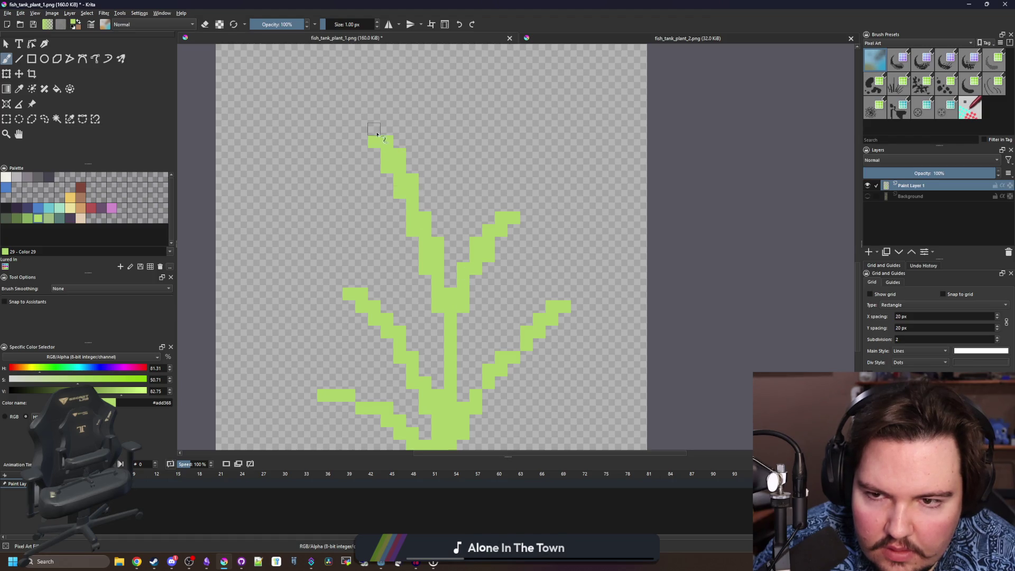
# Widen the stem and add pixels at its base.
pyautogui.scroll(2, 447, 315)
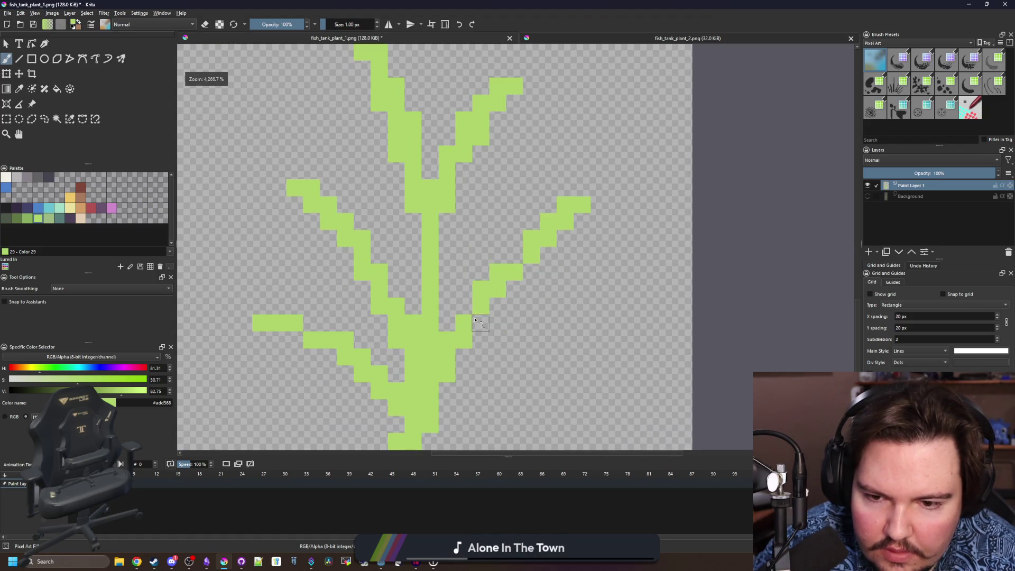
pyautogui.scroll(-1, 432, 328)
pyautogui.moveTo(423, 326); pyautogui.dragTo(441, 363)
pyautogui.click(423, 378)
# Erase stray pixels on the lower-left stem, far-left branch and around the stem junction.
pyautogui.press('e')
pyautogui.click(390, 378)
pyautogui.moveTo(398, 407)
pyautogui.mouseDown()
pyautogui.moveTo(403, 356)
pyautogui.moveTo(356, 315)
pyautogui.mouseUp()
pyautogui.click(272, 259)
pyautogui.click(391, 294)
pyautogui.click(255, 259)
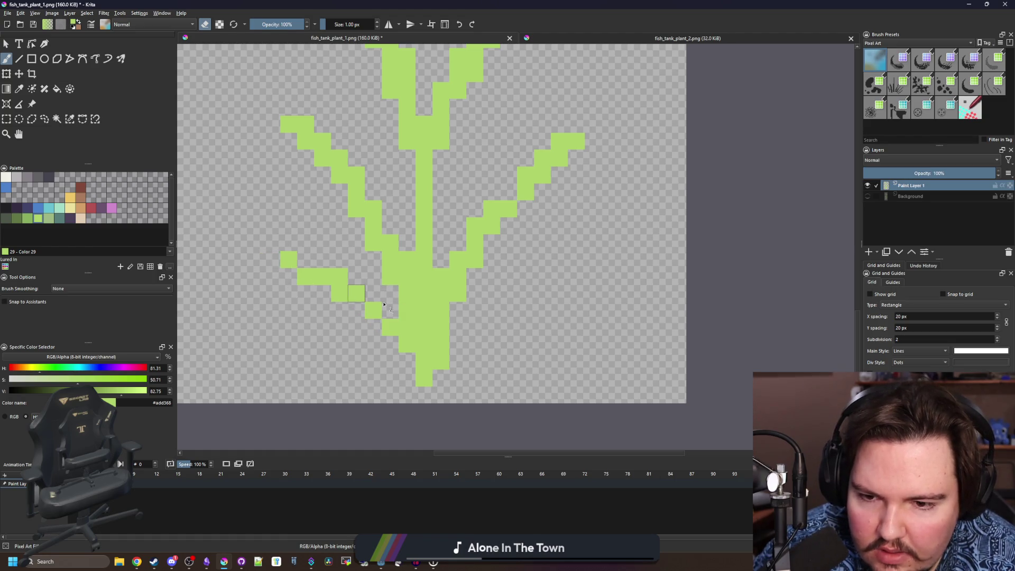
pyautogui.click(408, 293)
pyautogui.click(390, 276)
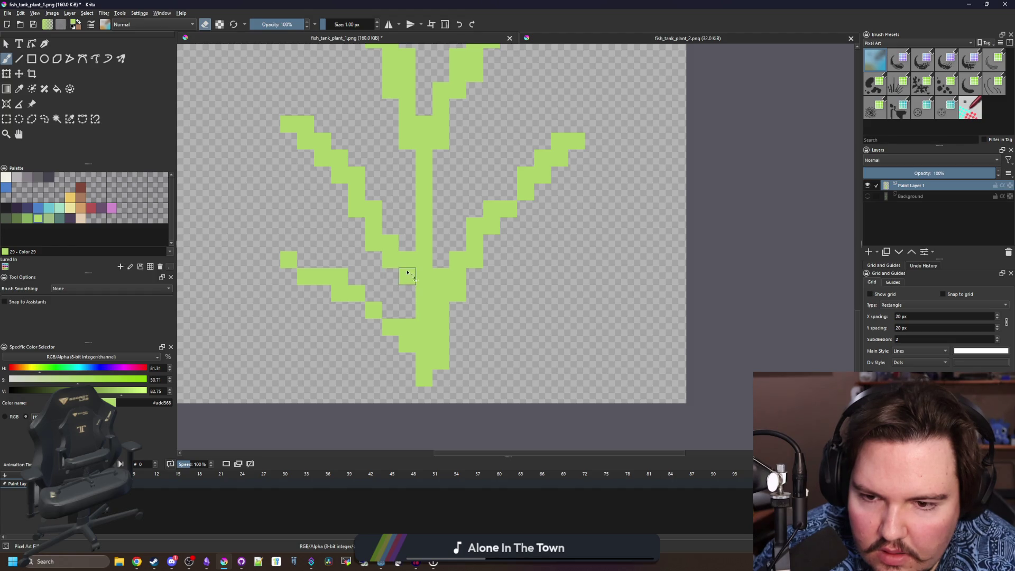
pyautogui.click(441, 276)
pyautogui.click(439, 362)
pyautogui.scroll(-5, 462, 376)
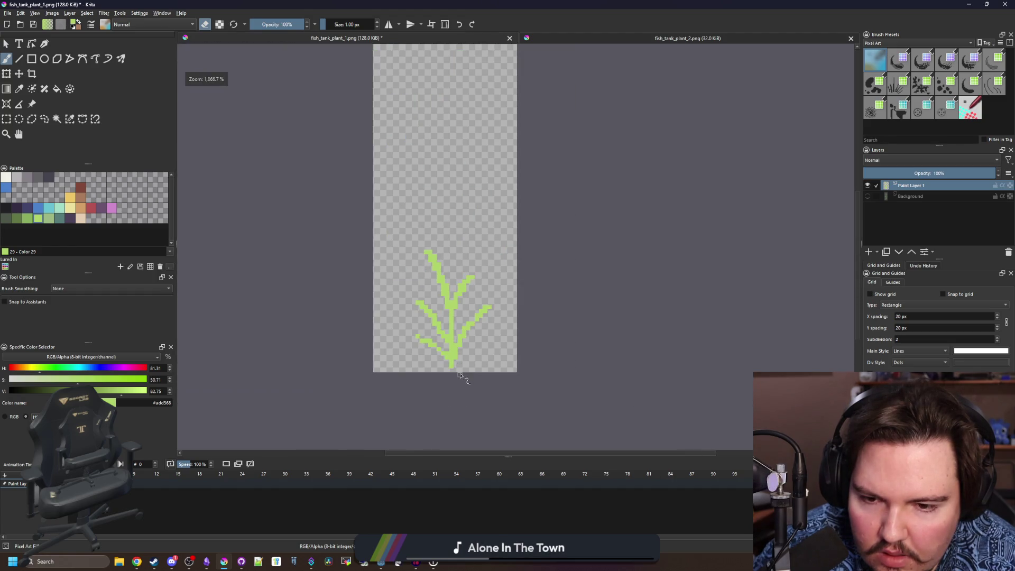
pyautogui.scroll(4, 463, 376)
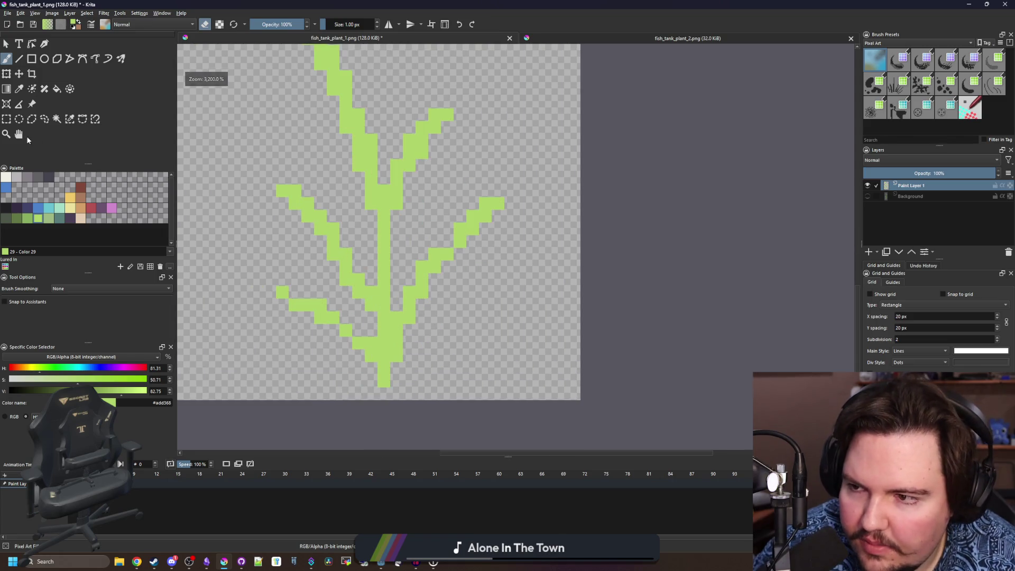
# Repaint the lower stems in muted green Color 30 with a 2 px brush.
pyautogui.click(6, 118)
pyautogui.scroll(-2, 303, 272)
pyautogui.scroll(4, 302, 271)
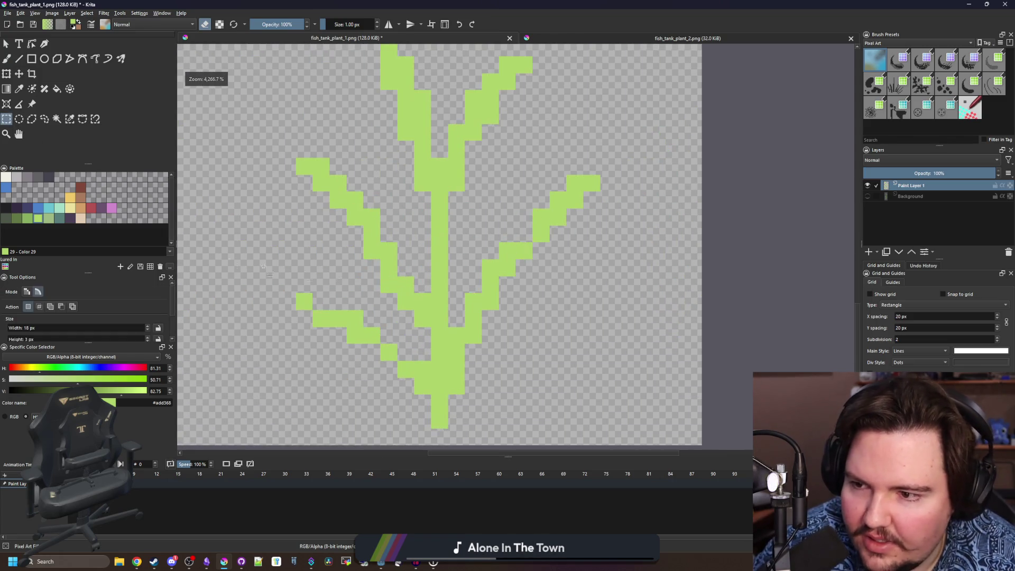
pyautogui.click(49, 218)
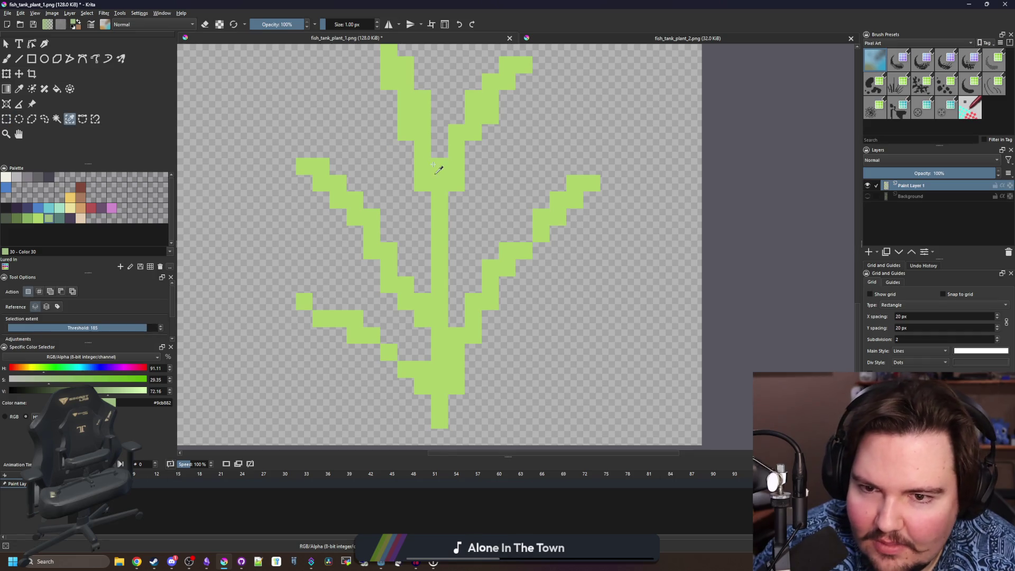
pyautogui.press('b')
pyautogui.scroll(-1, 450, 352)
pyautogui.press(']')
pyautogui.moveTo(450, 352)
pyautogui.mouseDown()
pyautogui.moveTo(436, 296)
pyautogui.moveTo(373, 317)
pyautogui.moveTo(483, 323)
pyautogui.moveTo(444, 159)
pyautogui.moveTo(508, 280)
pyautogui.mouseUp()
pyautogui.press(']')
pyautogui.scroll(-2, 482, 335)
pyautogui.scroll(-1, 482, 335)
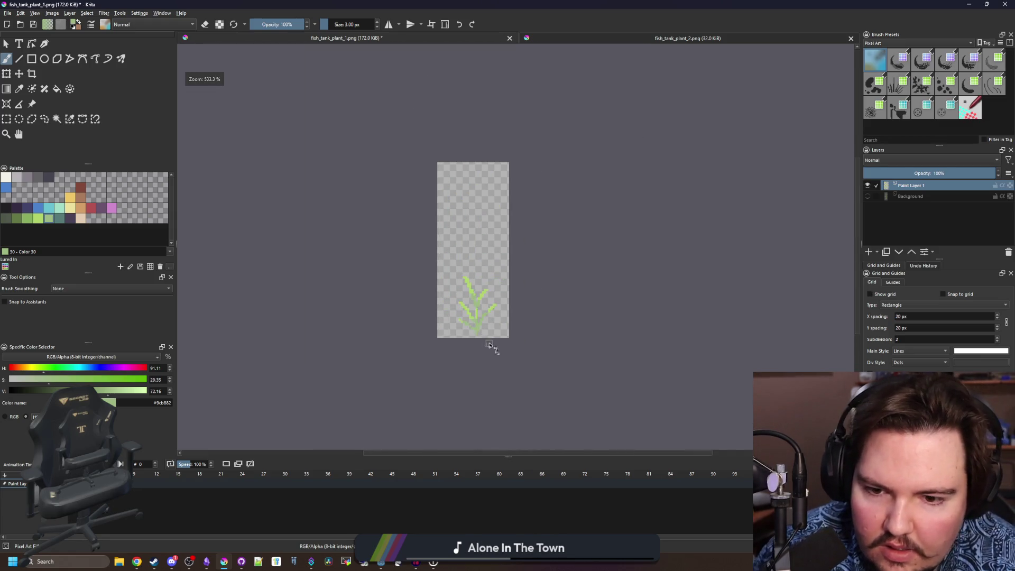
pyautogui.scroll(2, 452, 307)
# Repaint a stem segment light green and add two muted-green pixels on the lower-right branch.
pyautogui.keyDown('ctrl'); pyautogui.click(447, 302); pyautogui.keyUp('ctrl')
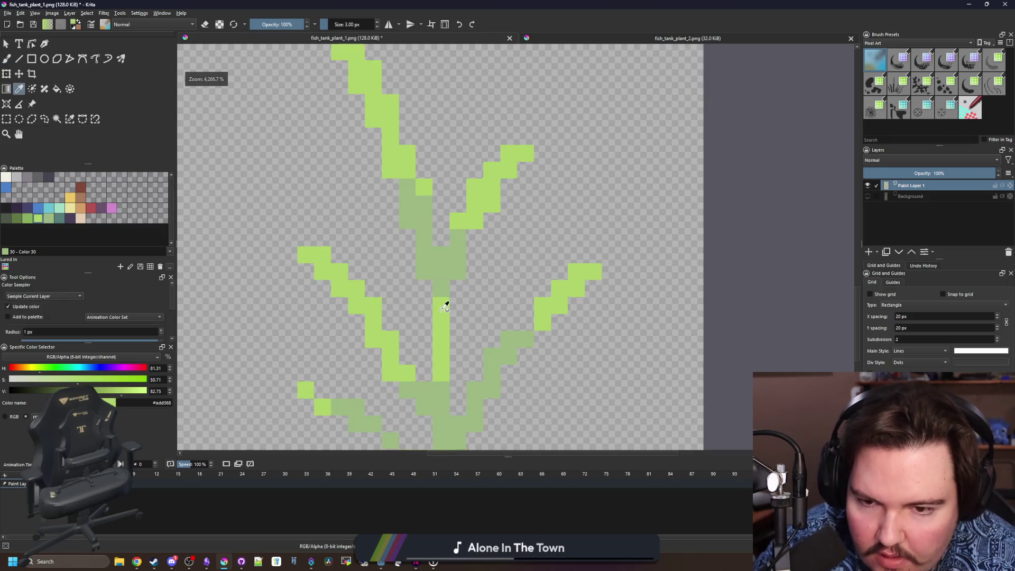
pyautogui.press('[')
pyautogui.press('[')
pyautogui.moveTo(443, 296)
pyautogui.mouseDown()
pyautogui.moveTo(445, 263)
pyautogui.moveTo(421, 233)
pyautogui.moveTo(424, 209)
pyautogui.mouseUp()
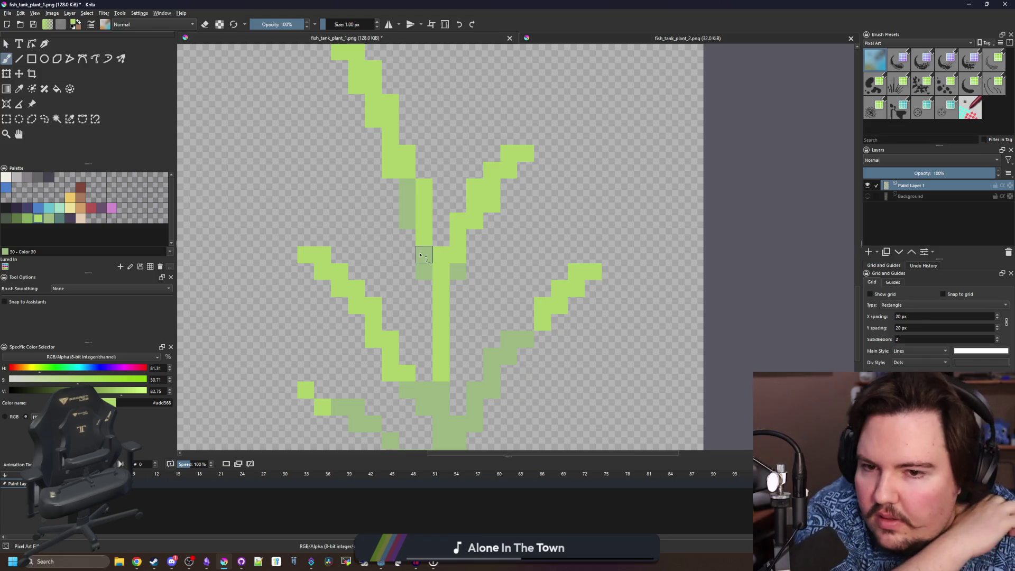
pyautogui.scroll(-1, 430, 307)
pyautogui.scroll(-3, 430, 307)
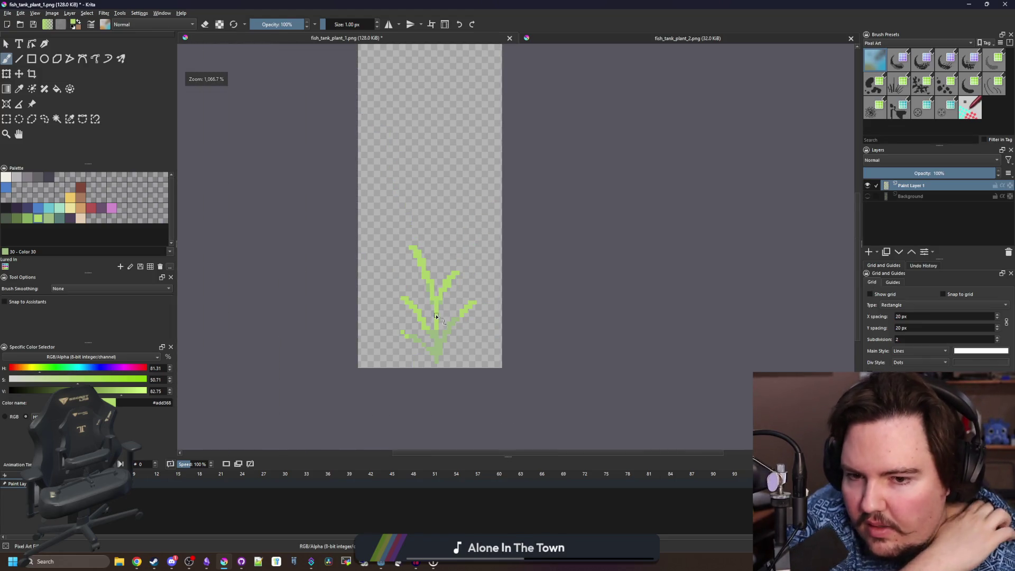
pyautogui.scroll(3, 444, 354)
pyautogui.keyDown('ctrl'); pyautogui.click(425, 317); pyautogui.keyUp('ctrl')
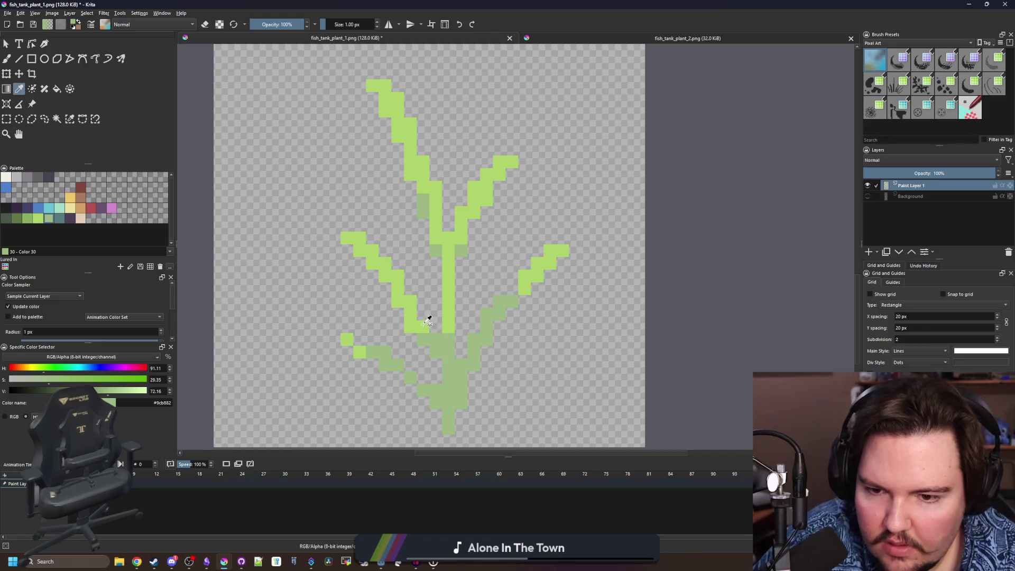
pyautogui.click(524, 290)
pyautogui.click(512, 289)
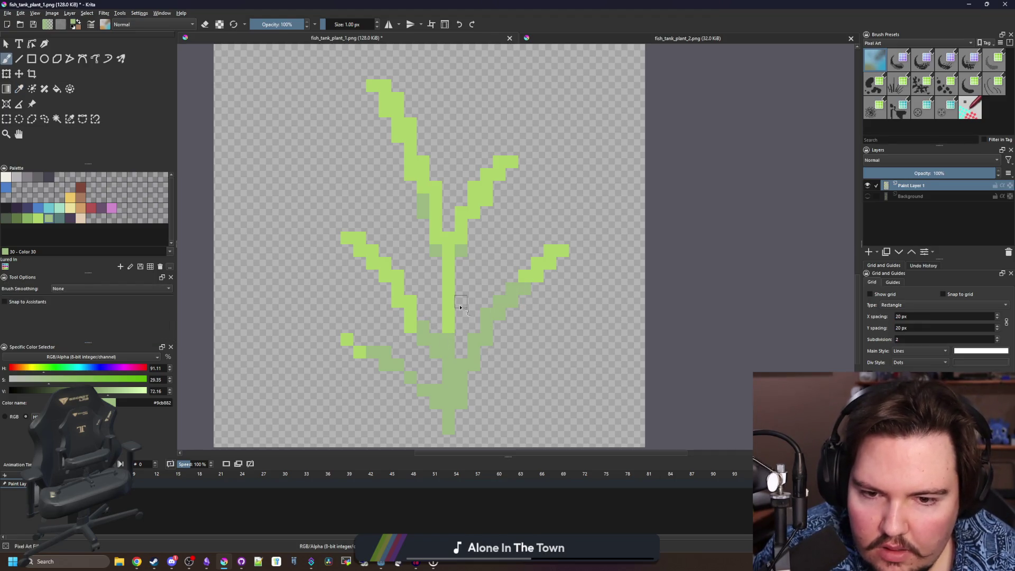
# Draw a rectangular selection around the whole plant.
pyautogui.moveTo(459, 340); pyautogui.dragTo(458, 313)
pyautogui.click(7, 119)
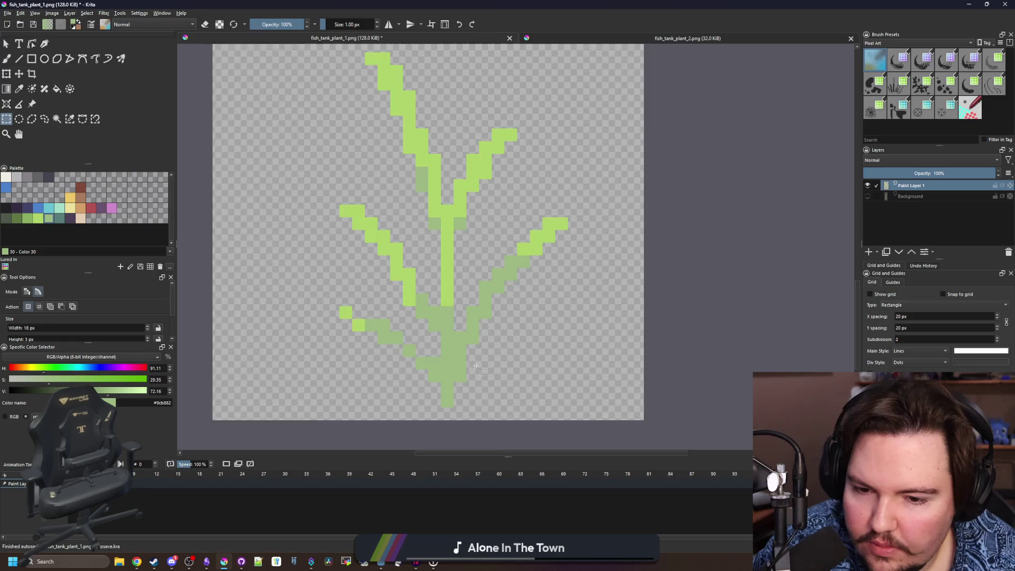
pyautogui.scroll(-2, 488, 408)
pyautogui.moveTo(558, 407)
pyautogui.mouseDown()
pyautogui.moveTo(515, 281)
pyautogui.moveTo(355, 162)
pyautogui.mouseUp()
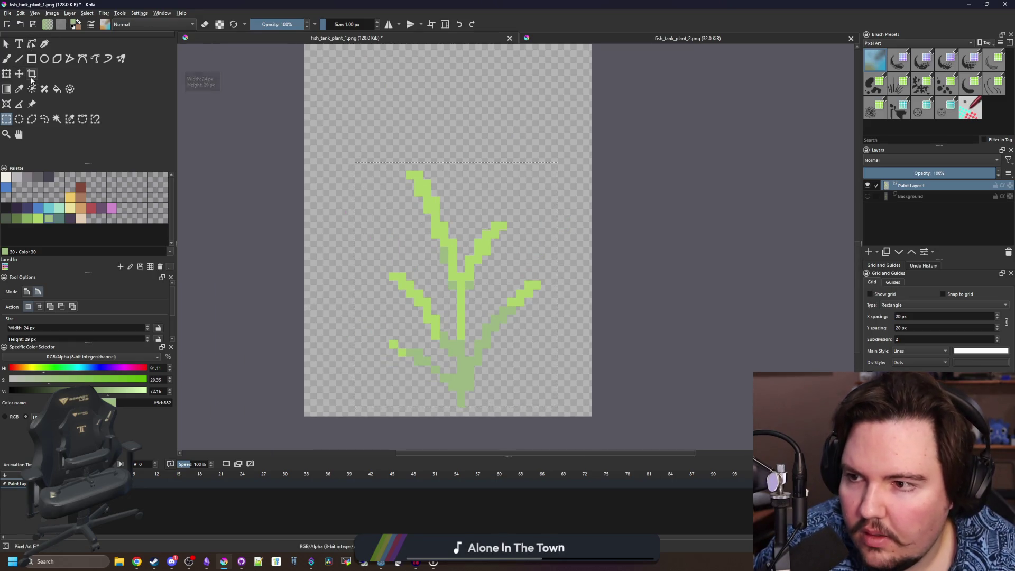
# Crop the canvas to the selection, tightening its left and right edges to the plant.
pyautogui.click(32, 74)
pyautogui.moveTo(558, 285); pyautogui.dragTo(550, 285)
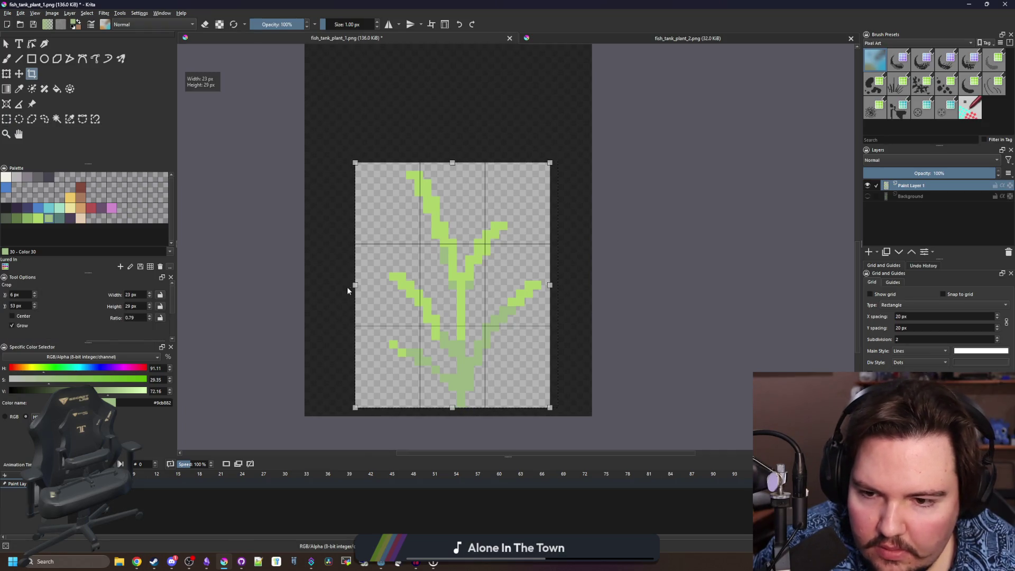
pyautogui.moveTo(355, 285)
pyautogui.mouseDown()
pyautogui.moveTo(380, 285)
pyautogui.moveTo(370, 286)
pyautogui.mouseUp()
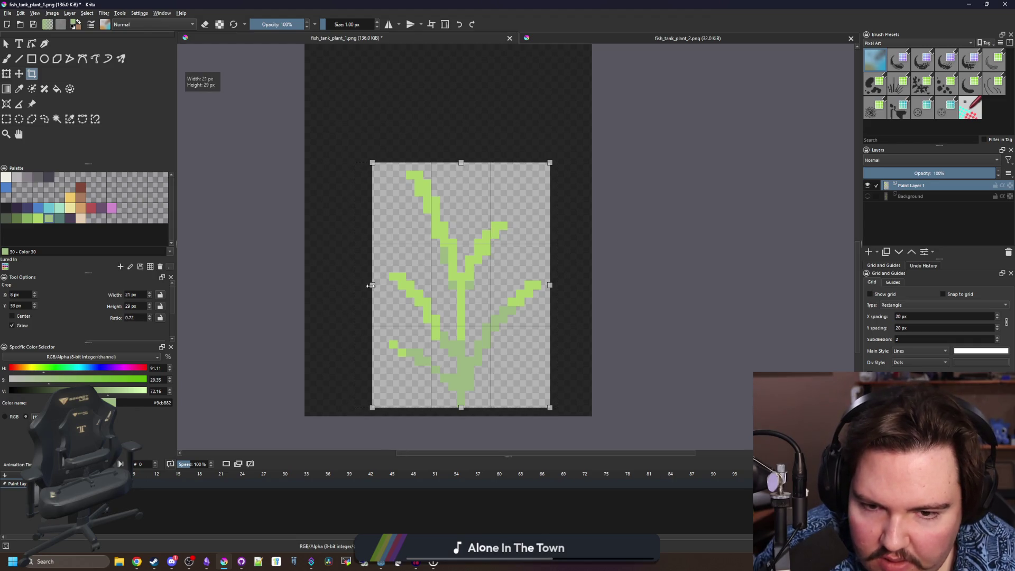
pyautogui.press('Return')
pyautogui.scroll(3, 392, 317)
# Add a bright-green pixel left of the upper-left leaf.
pyautogui.press('b')
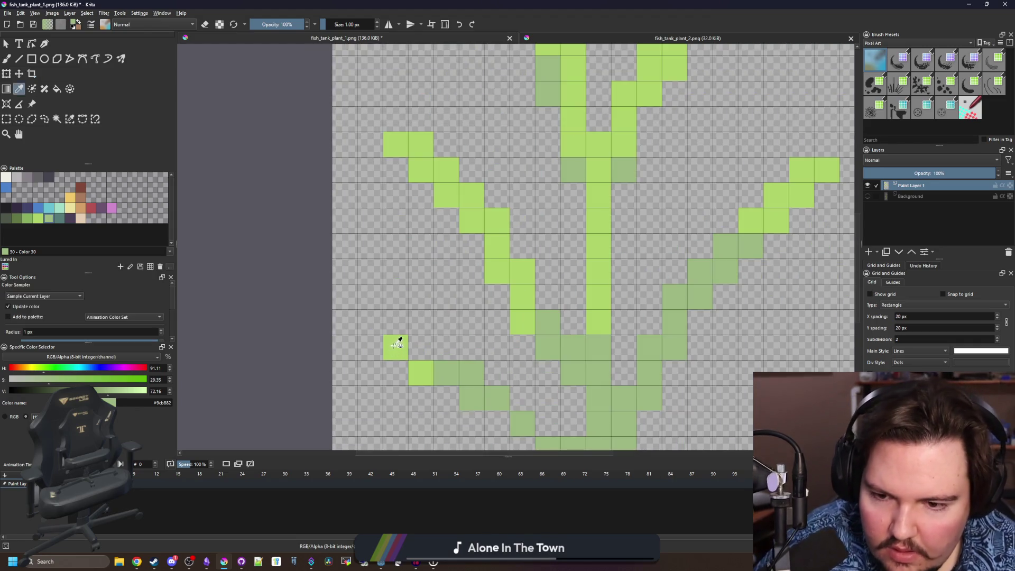
pyautogui.keyDown('ctrl'); pyautogui.click(399, 342); pyautogui.keyUp('ctrl')
pyautogui.click(371, 145)
pyautogui.scroll(-4, 370, 312)
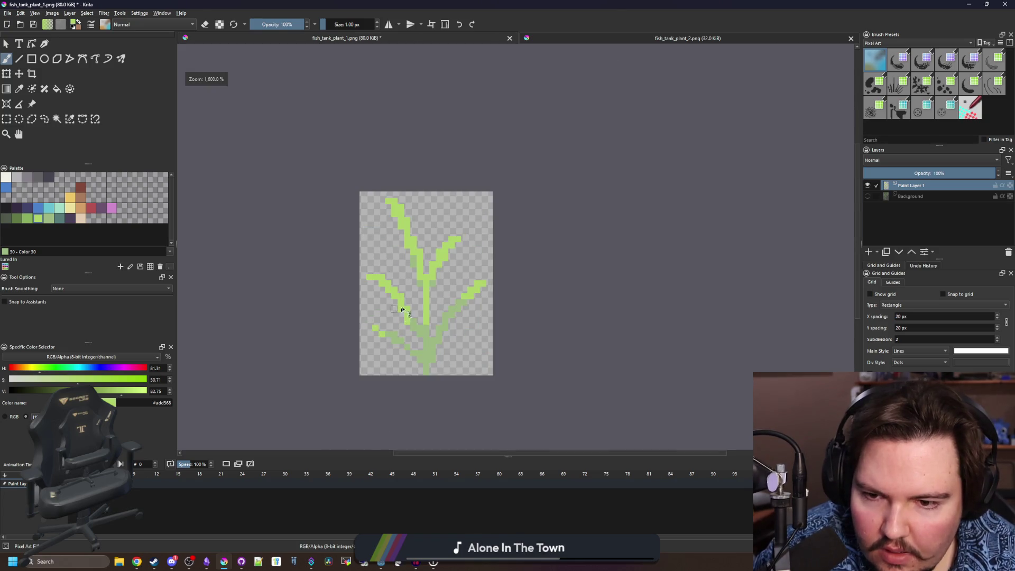
pyautogui.scroll(1, 404, 306)
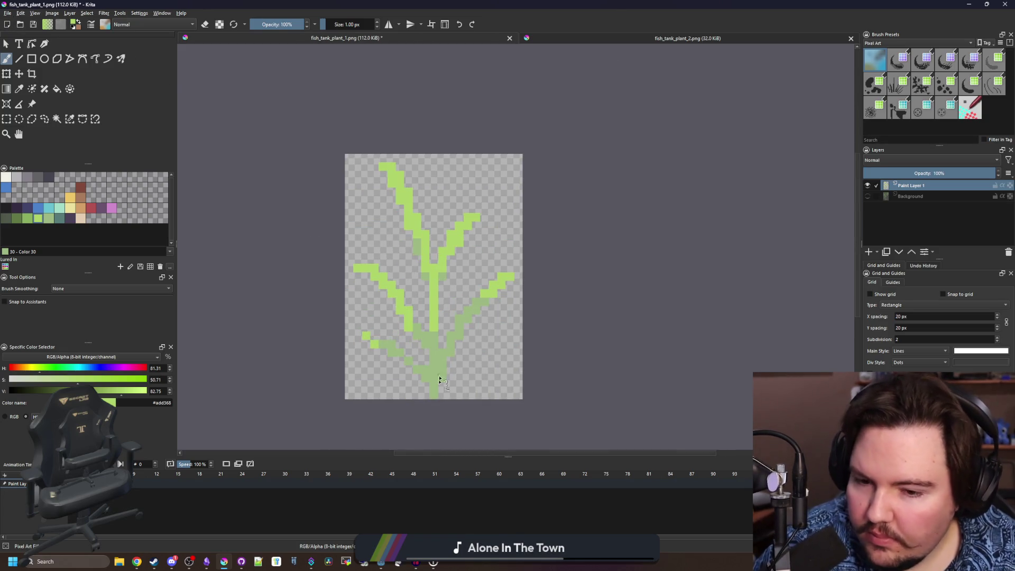
pyautogui.scroll(2, 455, 411)
pyautogui.scroll(-3, 425, 377)
# Save the image as decoration_tank_seagrass.png with the default PNG options.
pyautogui.hotkey('ctrl', 'shift', 's')
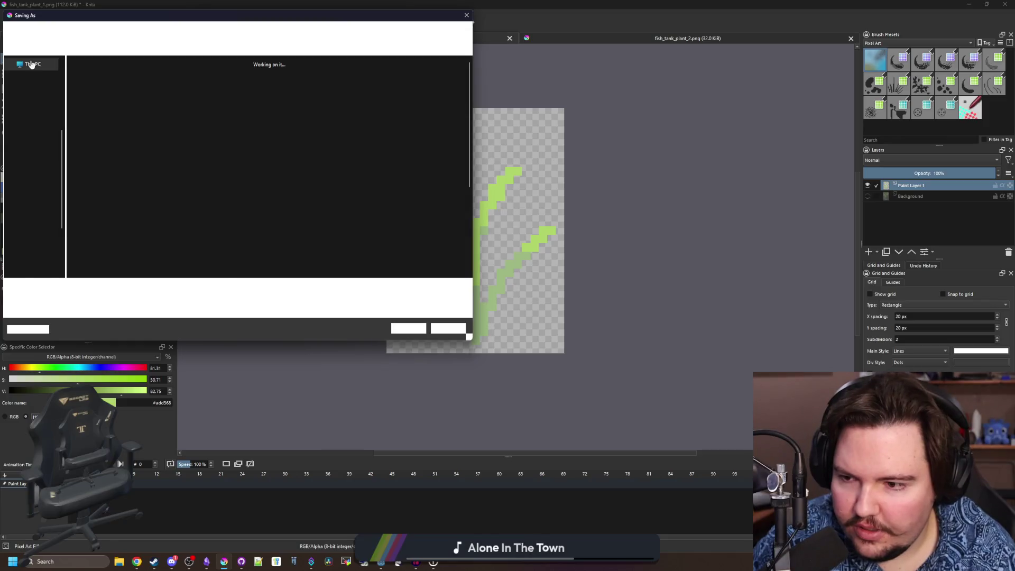
pyautogui.write('fish_tank_plant')
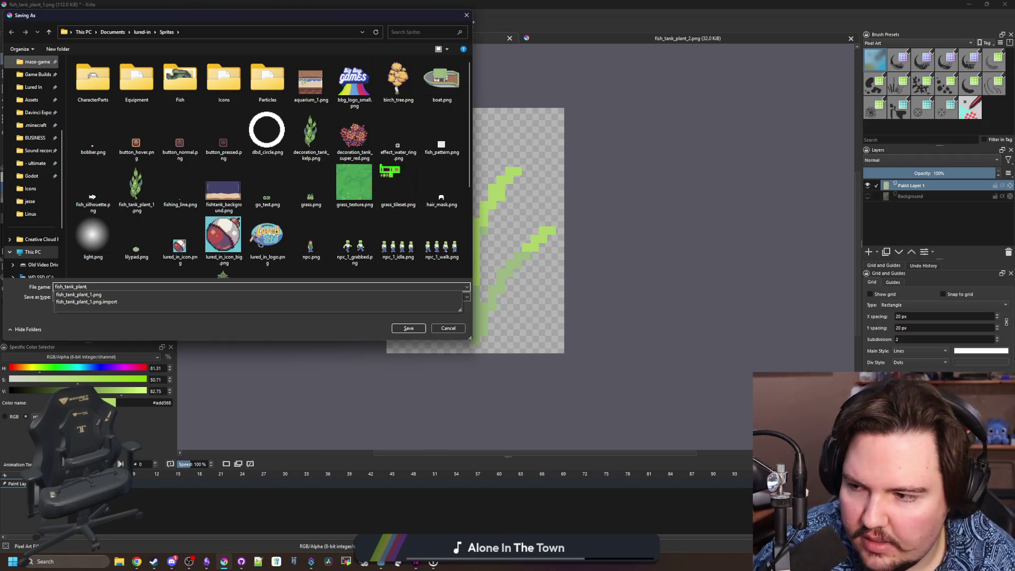
pyautogui.press('BackSpace')
pyautogui.press('BackSpace')
pyautogui.press('BackSpace')
pyautogui.write('decoration_tank_')
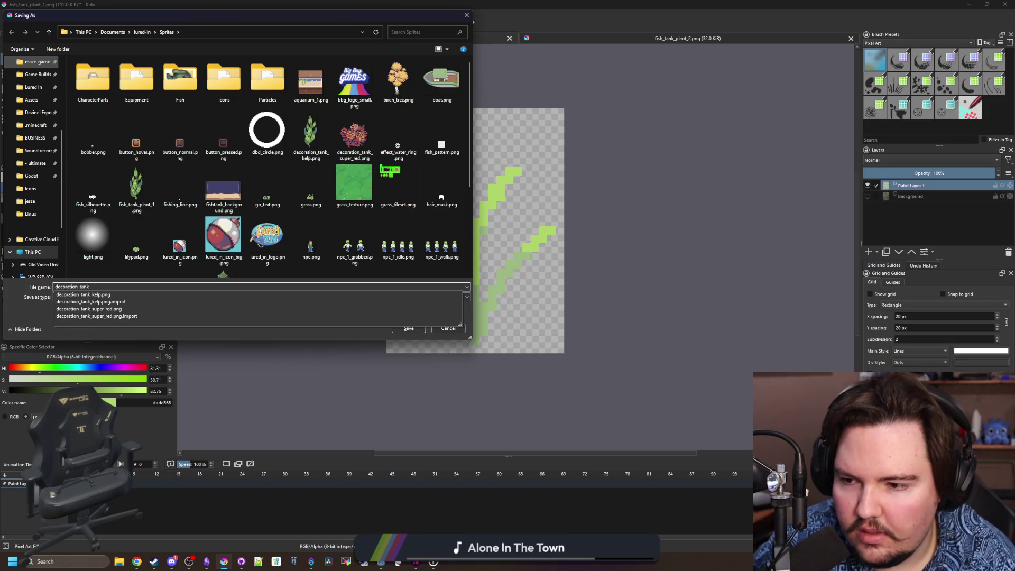
pyautogui.write('seagrass')
pyautogui.scroll(-3, 34, 158)
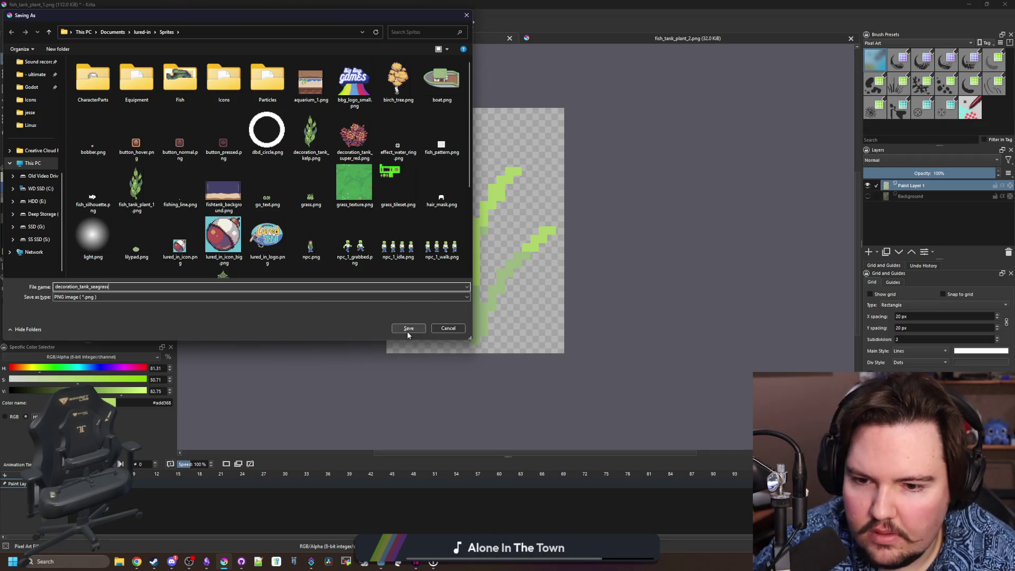
pyautogui.click(408, 328)
pyautogui.click(545, 368)
pyautogui.moveTo(577, 4); pyautogui.dragTo(515, 307)
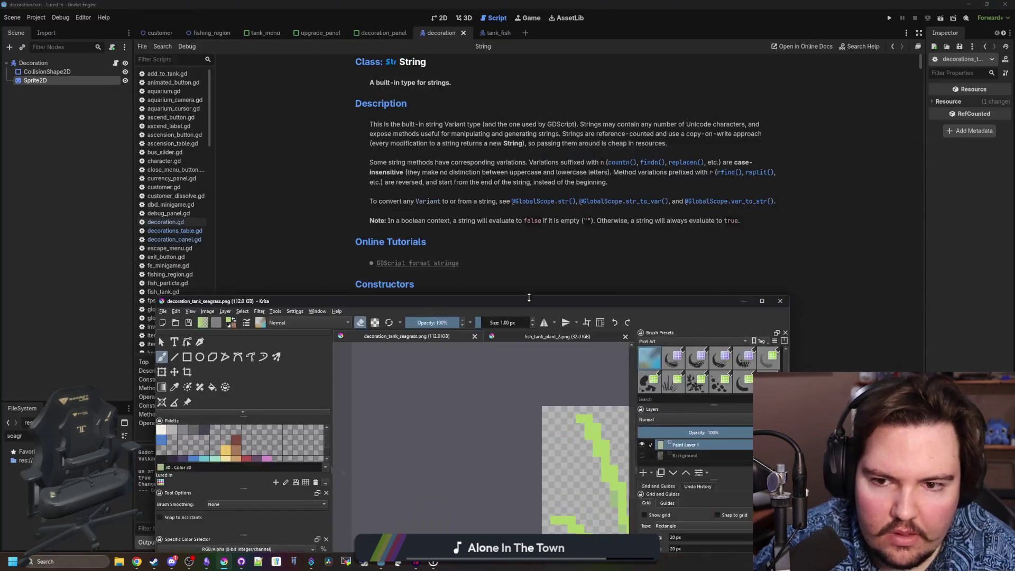
# In decorations_table.gd, change the seagrass sprite path from kelp to seagrass.png.
pyautogui.click(607, 229)
pyautogui.click(195, 232)
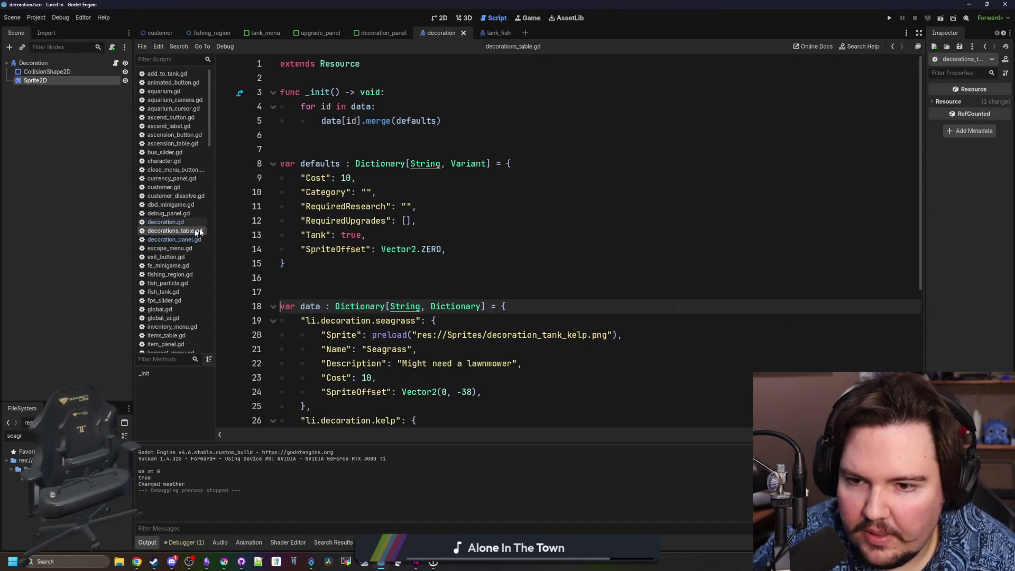
pyautogui.click(439, 278)
pyautogui.scroll(-2, 438, 293)
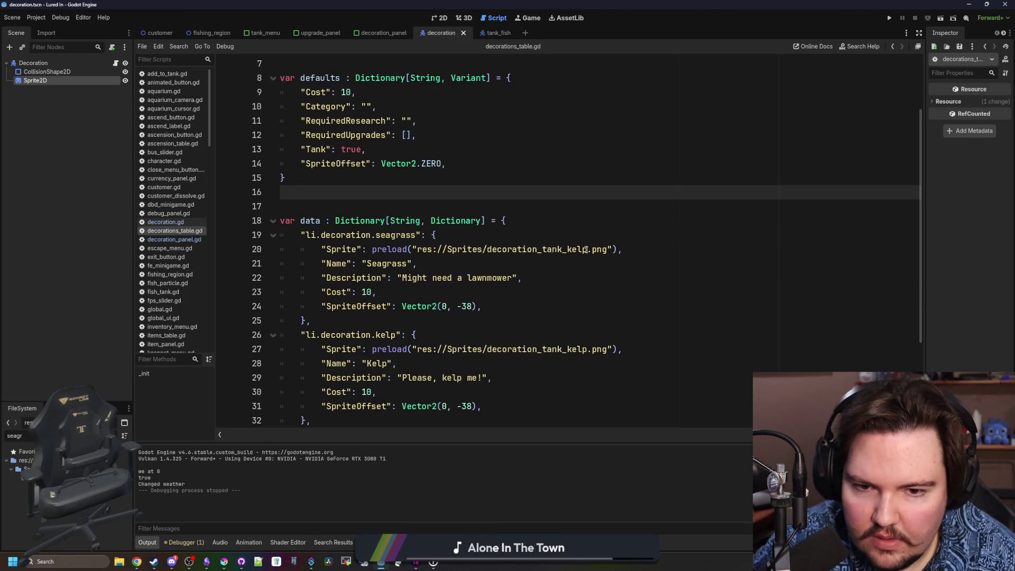
pyautogui.moveTo(586, 249); pyautogui.dragTo(567, 249)
pyautogui.write('sea')
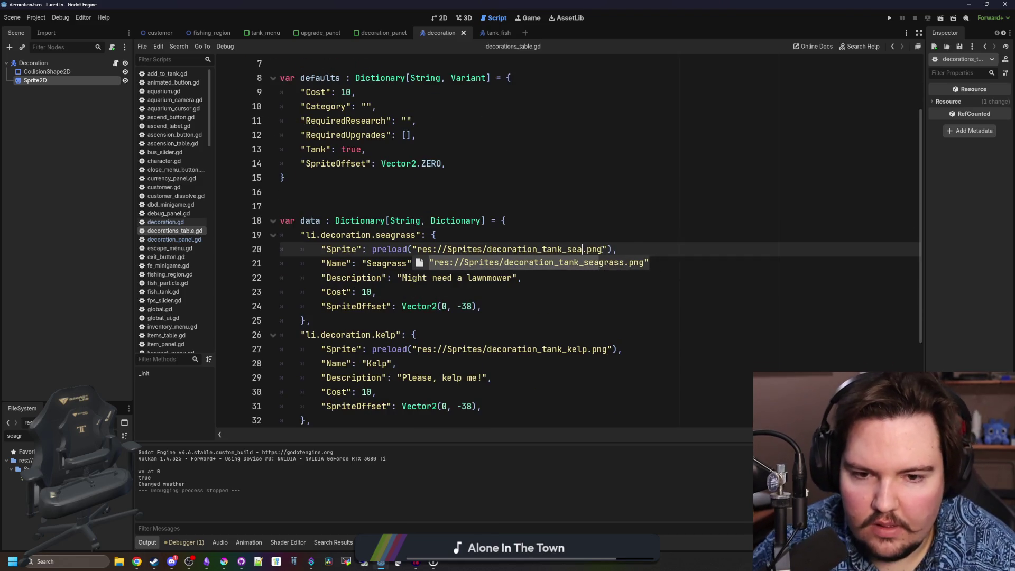
pyautogui.press('Return')
# Run the game, buy a Seagrass in Fish Tank 1, then stop the game.
pyautogui.click(884, 18)
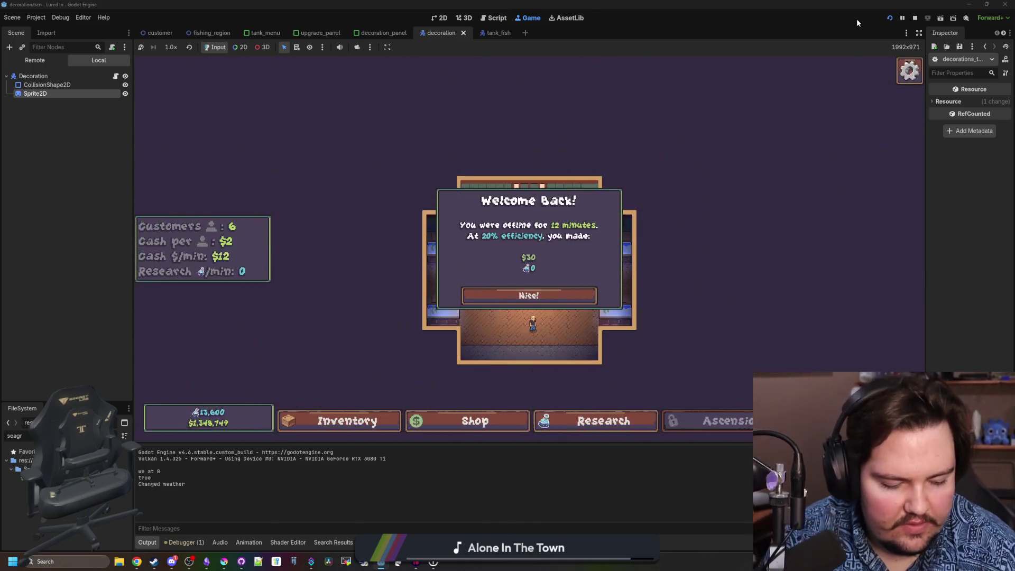
pyautogui.click(529, 295)
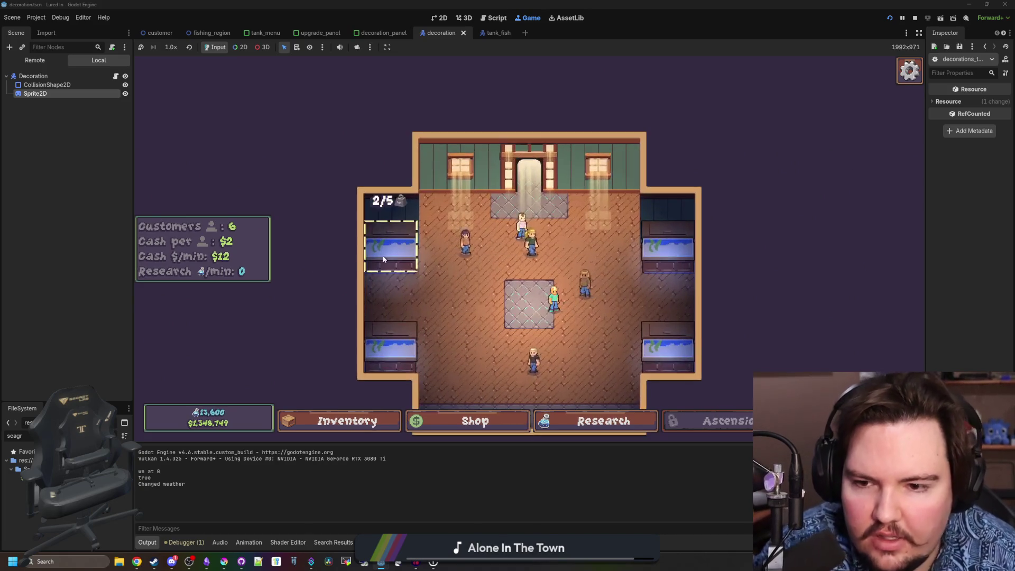
pyautogui.click(407, 242)
pyautogui.click(562, 157)
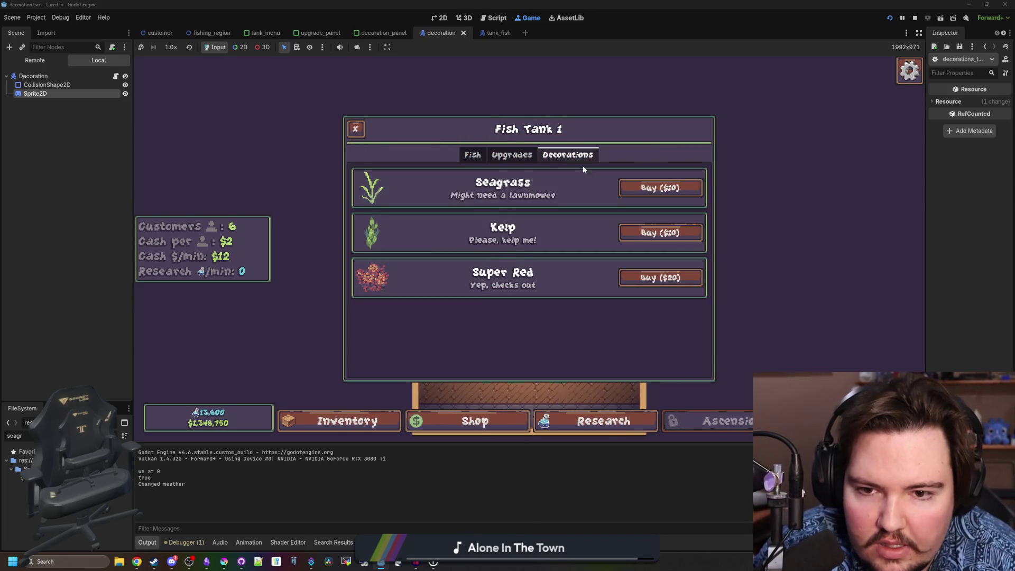
pyautogui.click(665, 191)
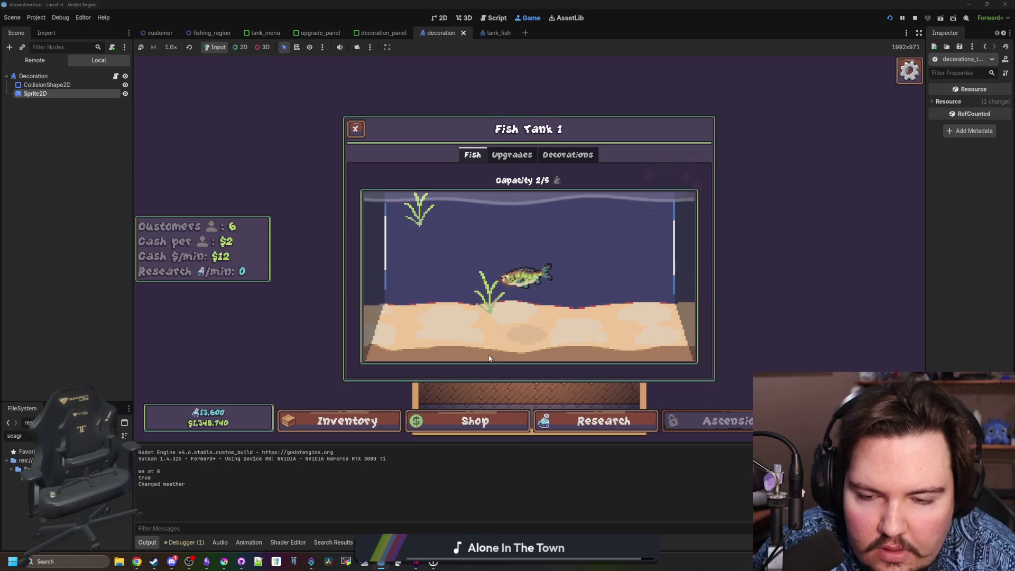
pyautogui.click(915, 17)
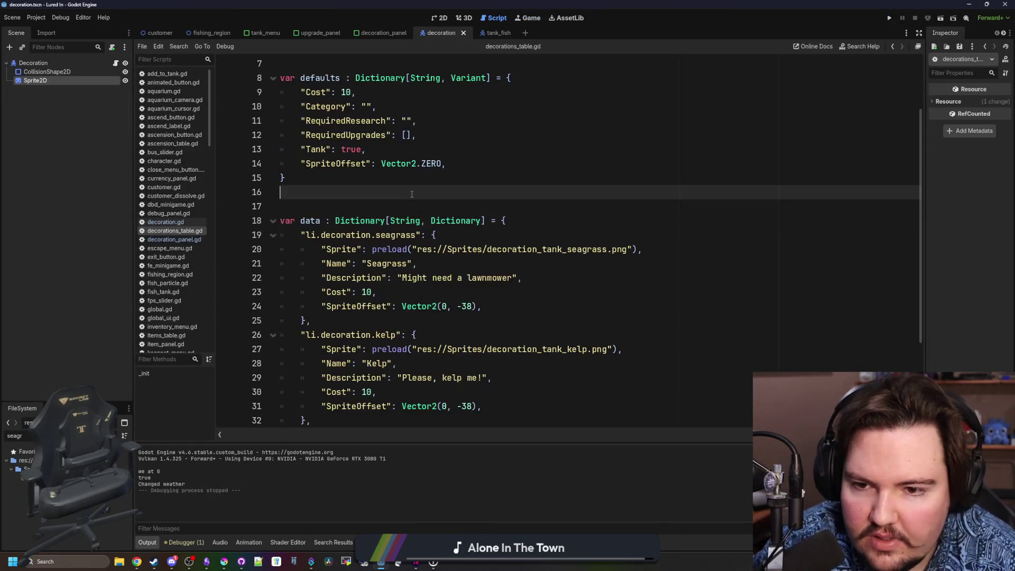
# Edit the seagrass SpriteOffset value on line 24 toward Vector2(0, -15).
pyautogui.click(473, 306)
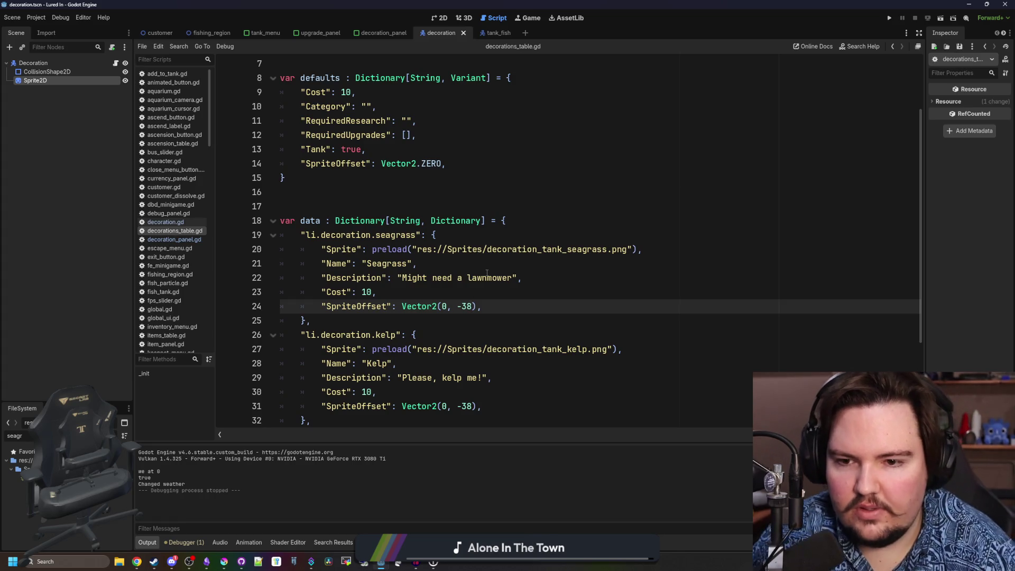
pyautogui.write('12')
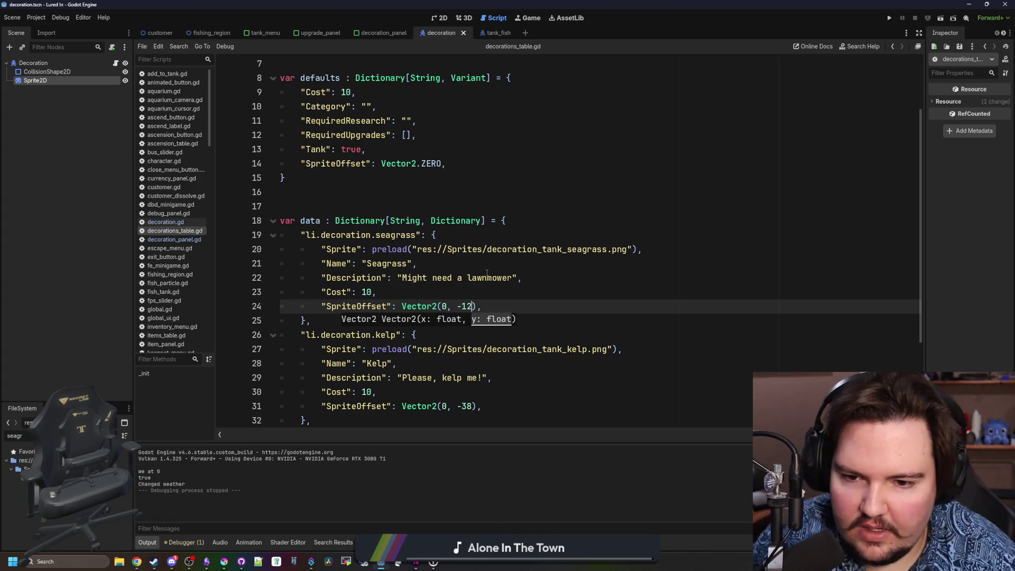
pyautogui.click(478, 263)
# Measure the seagrass stem height in Krita with a rectangular selection, then run the game.
pyautogui.click(223, 562)
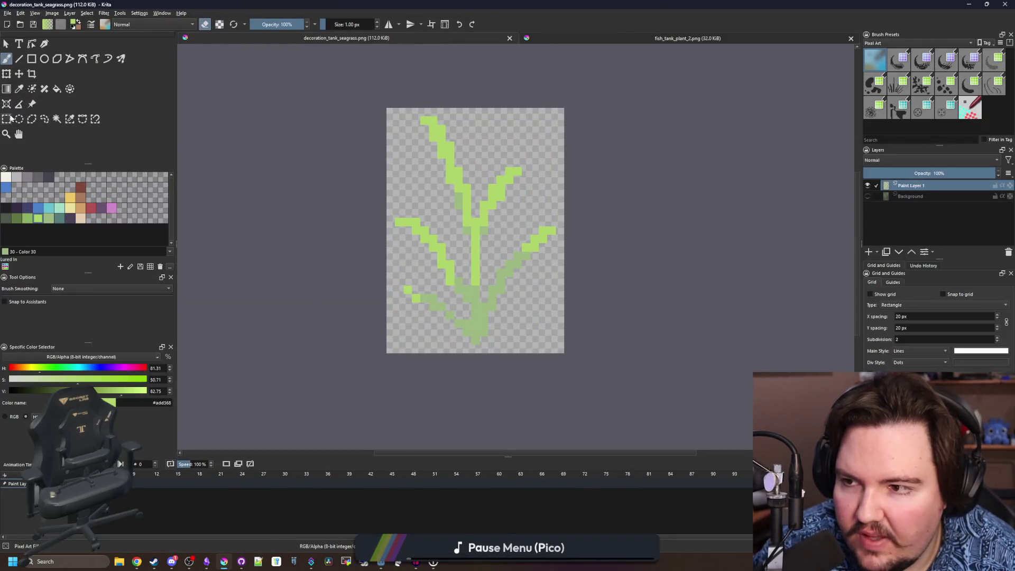
pyautogui.click(8, 119)
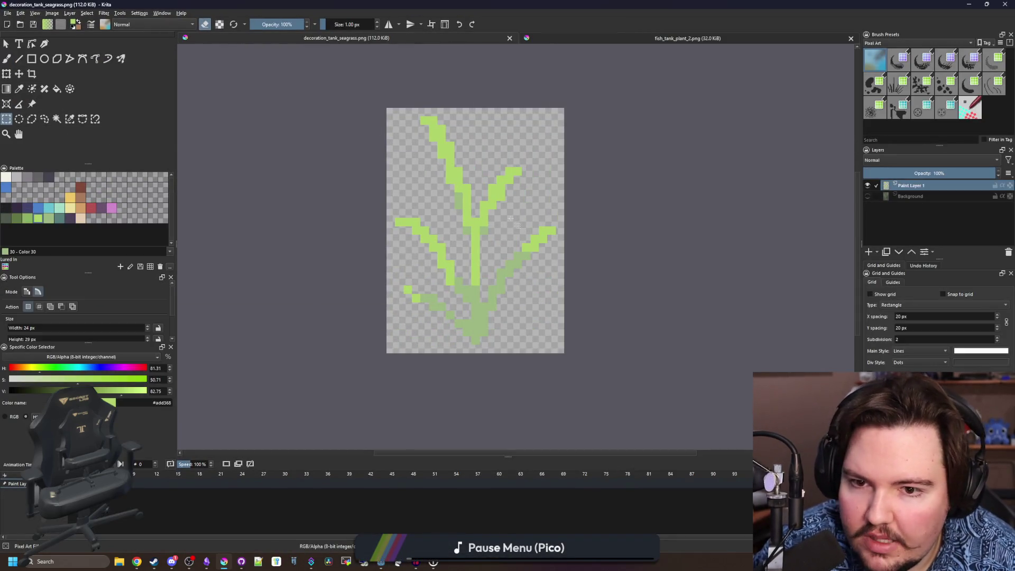
pyautogui.moveTo(472, 211); pyautogui.dragTo(483, 342)
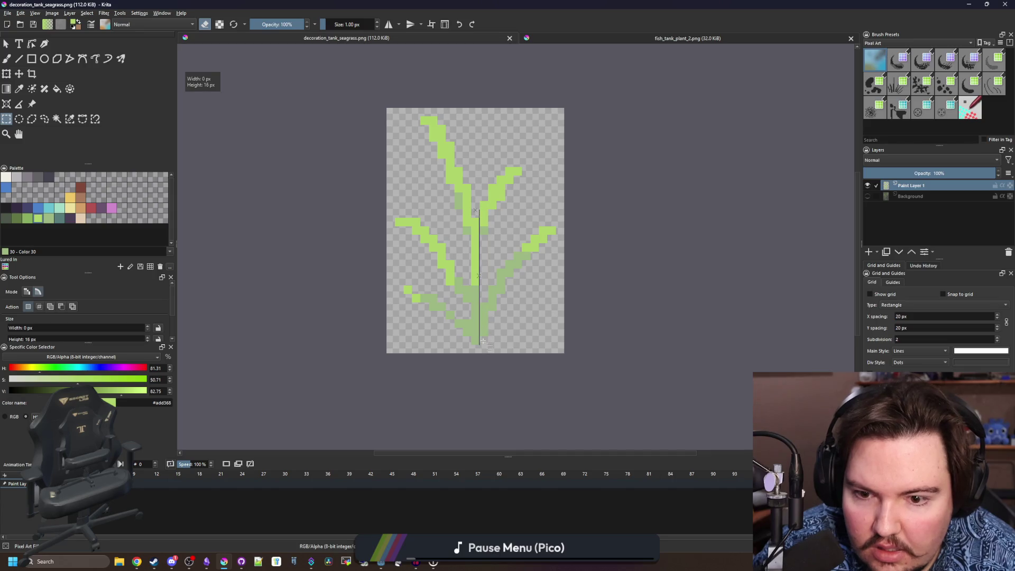
pyautogui.hotkey('alt', 'Tab')
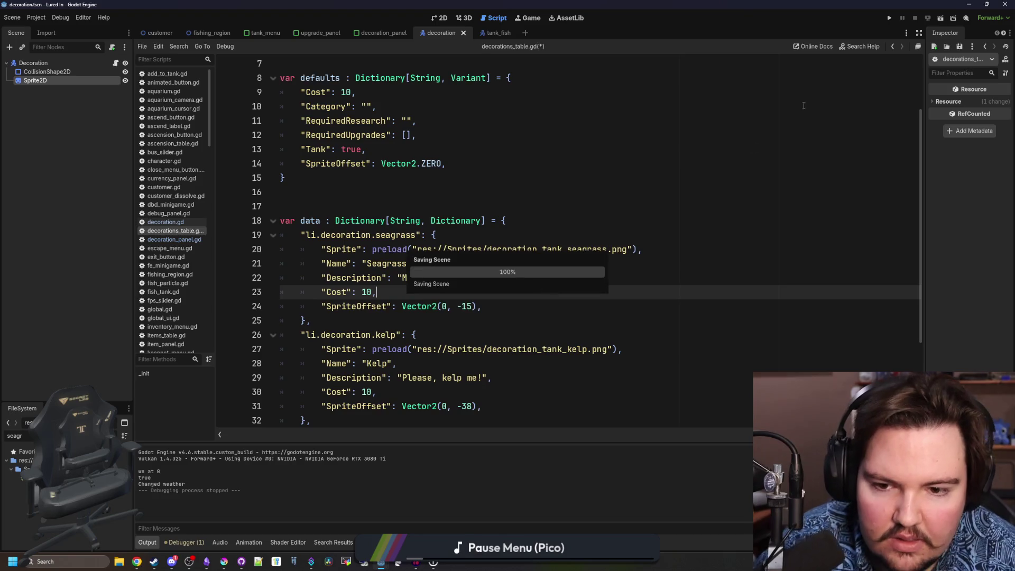
pyautogui.click(888, 18)
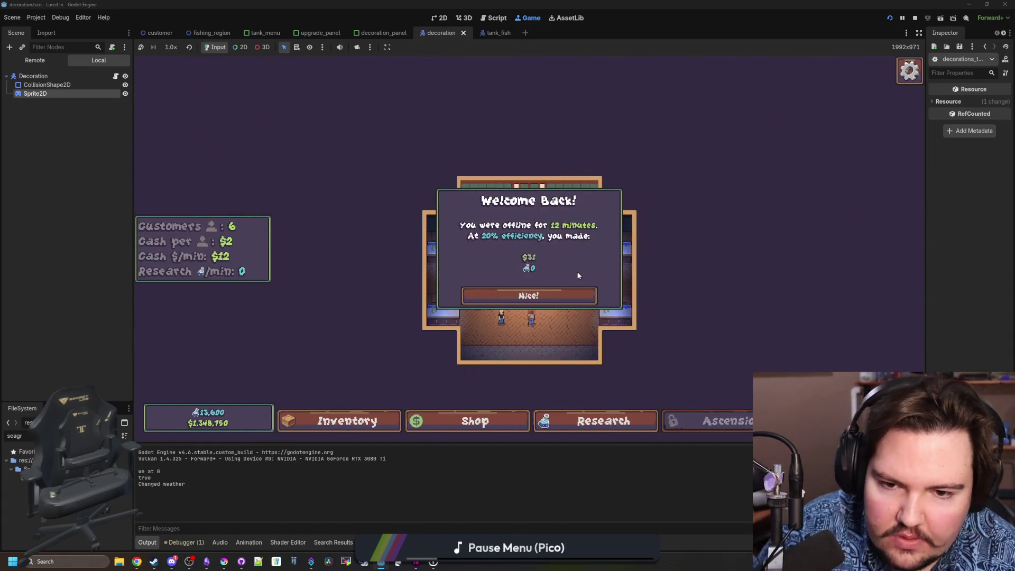
pyautogui.click(522, 299)
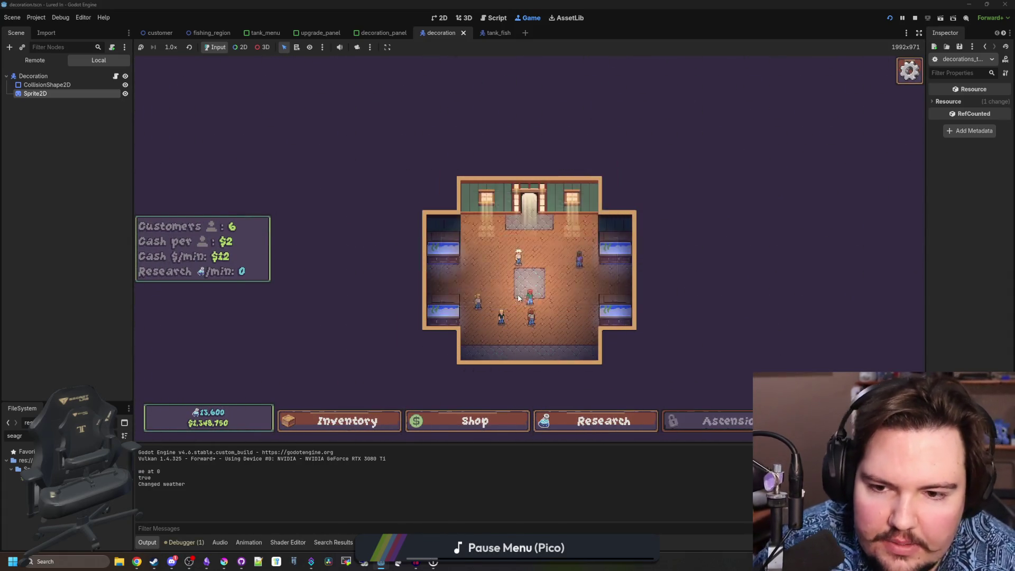
pyautogui.click(443, 249)
pyautogui.click(568, 154)
pyautogui.click(621, 187)
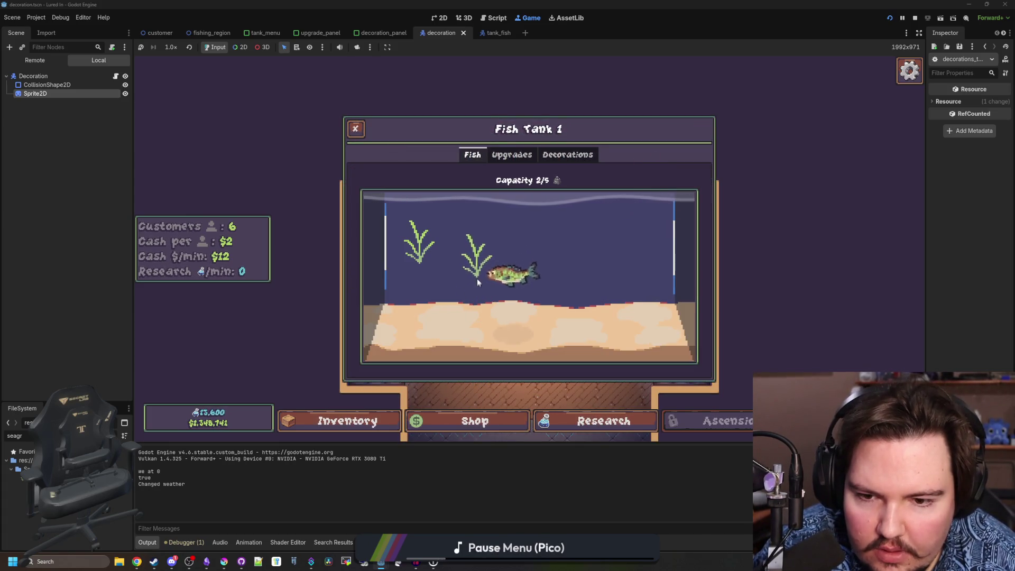
pyautogui.moveTo(477, 280); pyautogui.dragTo(409, 331)
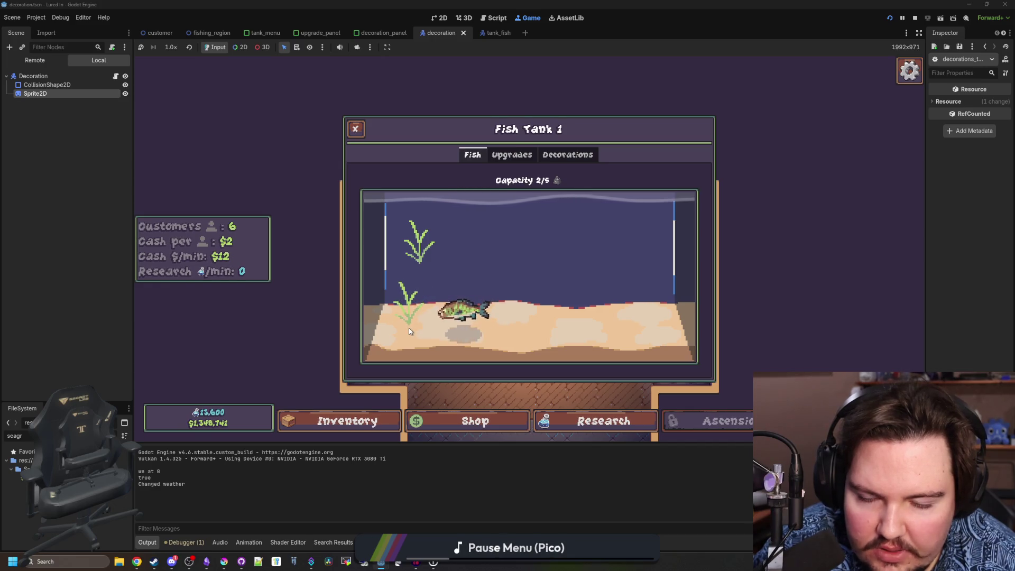
pyautogui.click(568, 155)
pyautogui.click(660, 191)
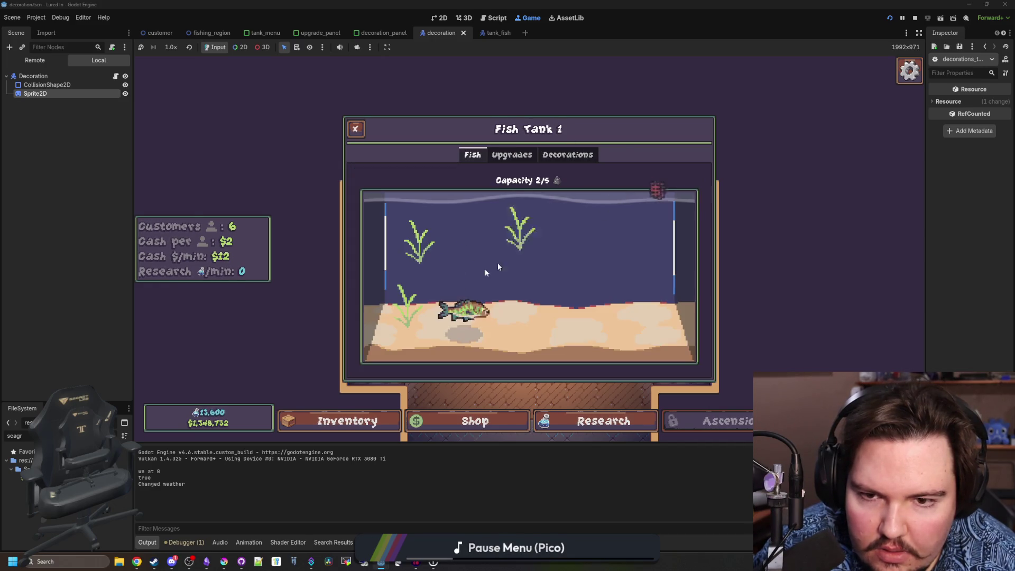
pyautogui.click(584, 160)
pyautogui.click(660, 188)
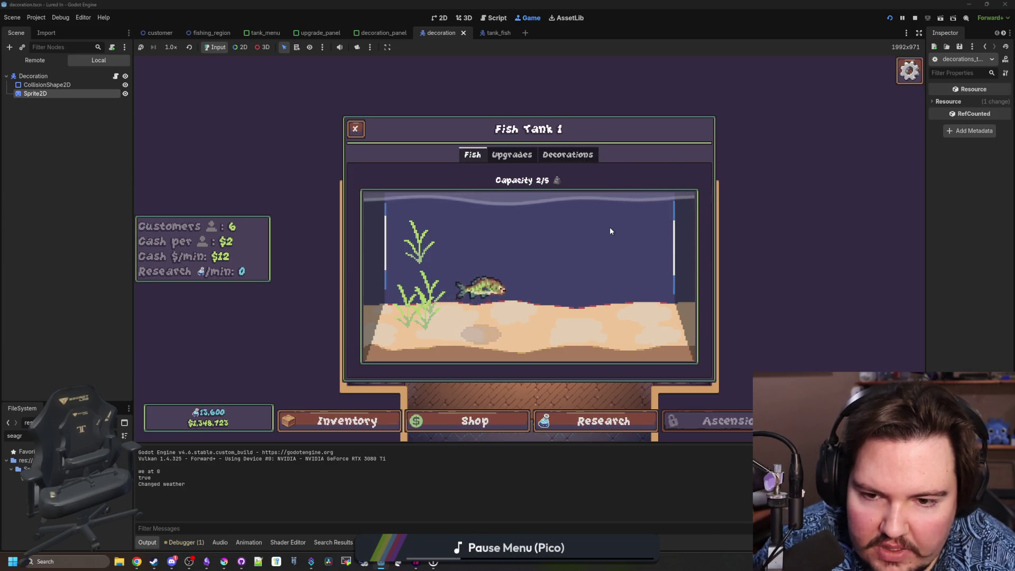
pyautogui.click(568, 155)
pyautogui.click(661, 187)
pyautogui.click(431, 341)
pyautogui.click(568, 154)
pyautogui.click(661, 186)
pyautogui.click(406, 327)
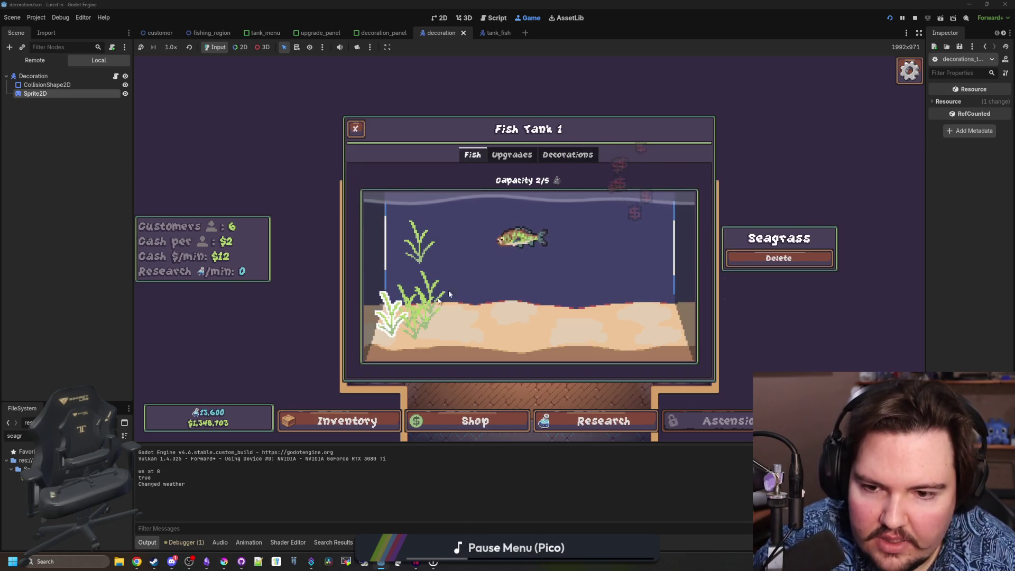
pyautogui.click(568, 154)
pyautogui.click(660, 188)
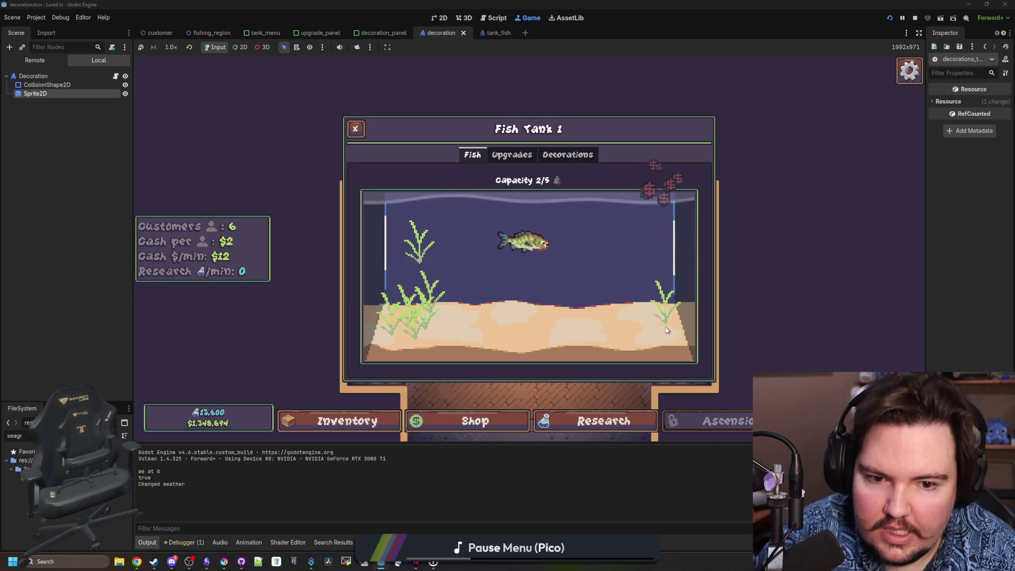
pyautogui.click(772, 275)
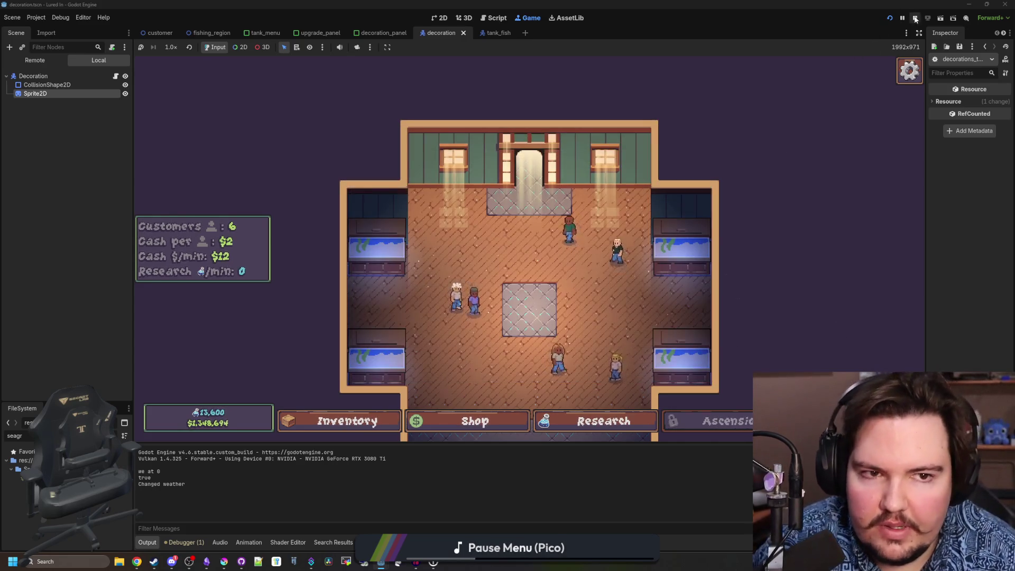
pyautogui.click(914, 18)
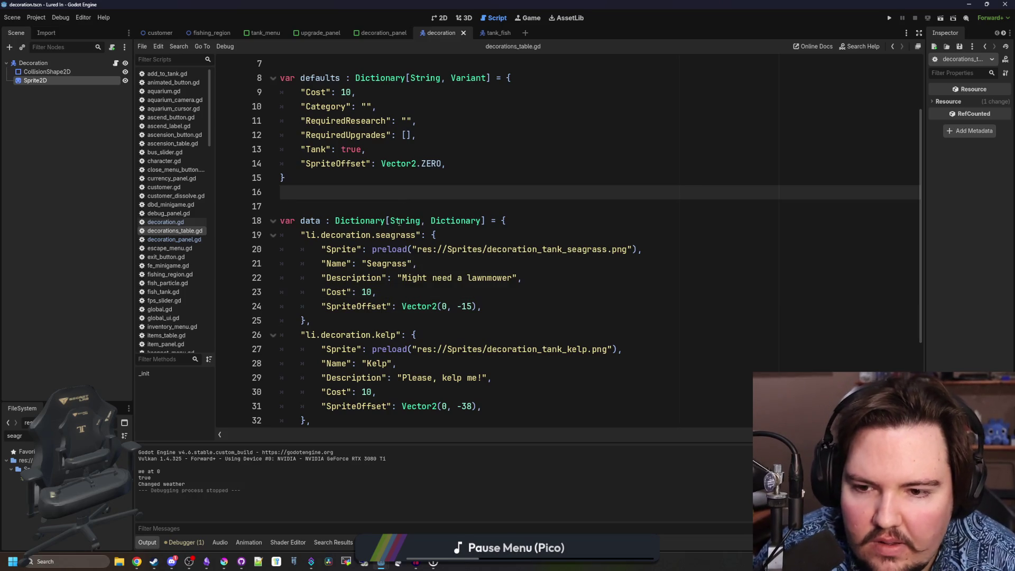
# Change the seagrass offset from -15 to -13, making it Vector2(0, -13).
pyautogui.click(450, 266)
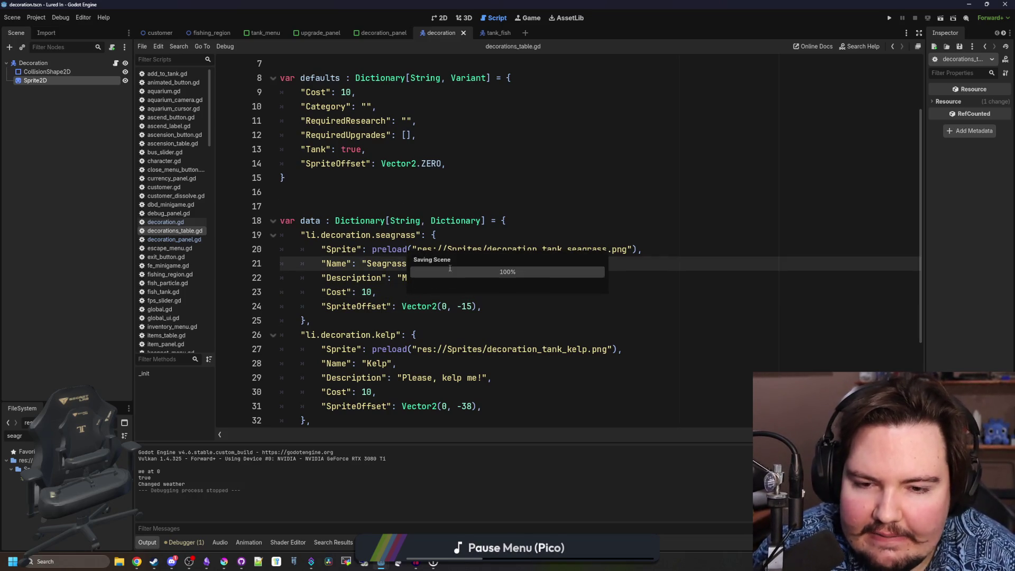
pyautogui.click(475, 306)
pyautogui.press('BackSpace')
pyautogui.write('3')
pyautogui.click(514, 296)
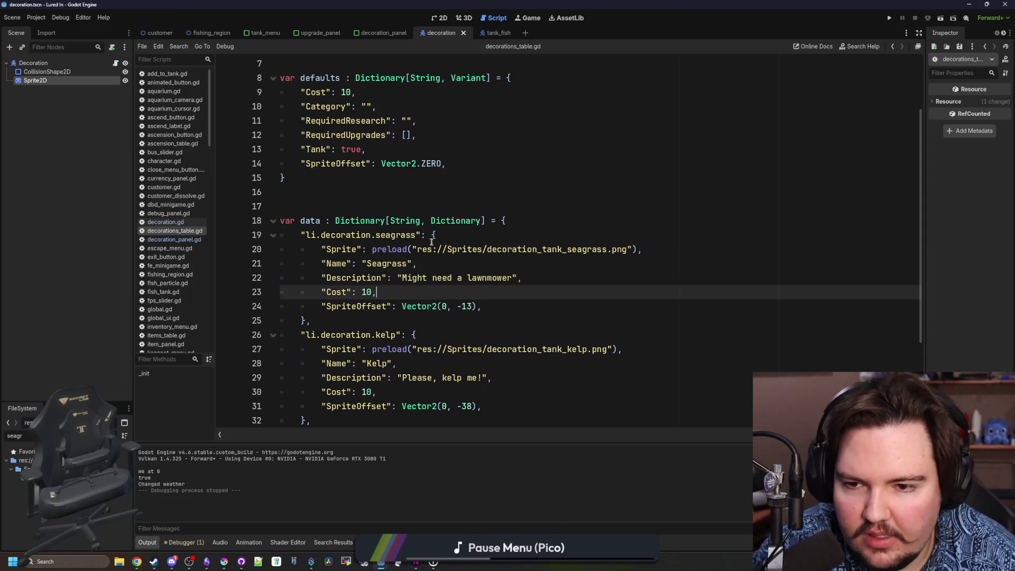
pyautogui.click(418, 219)
pyautogui.click(414, 212)
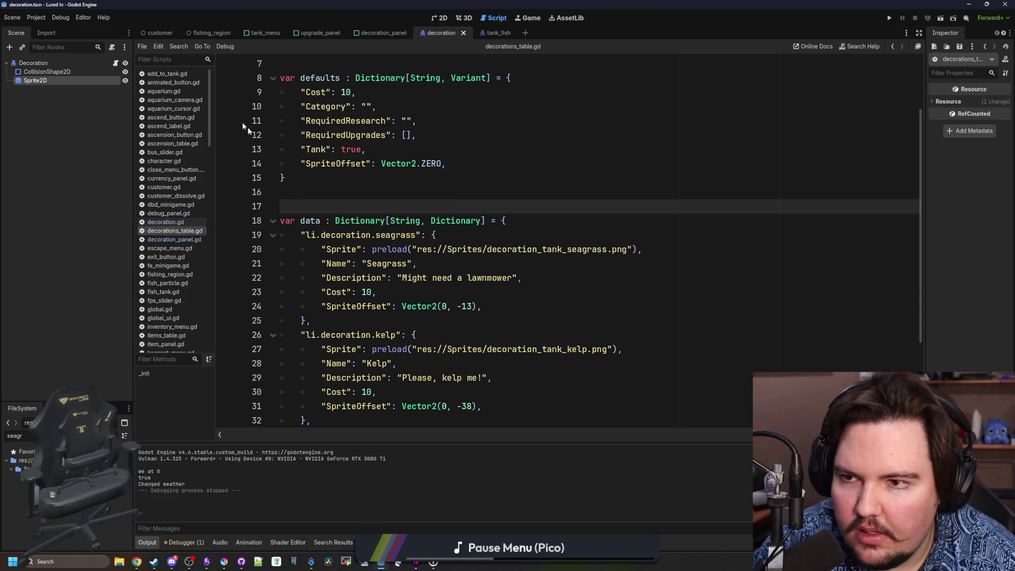
pyautogui.press('Up')
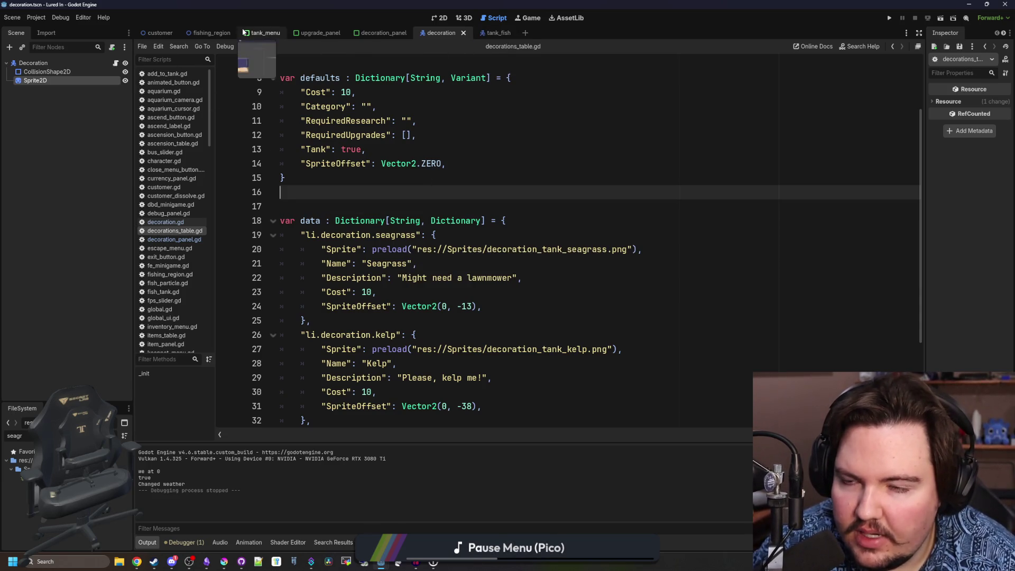
# Open the tank_menu scene and scroll tank_menu.gd to the set_selected_fish code.
pyautogui.click(246, 35)
pyautogui.click(405, 246)
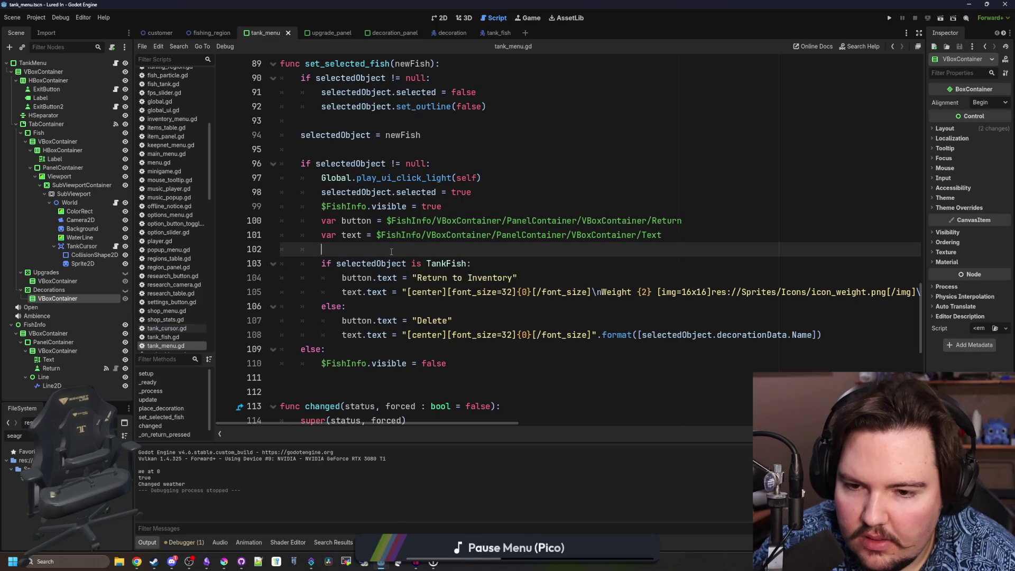
pyautogui.scroll(-4, 393, 248)
pyautogui.click(117, 63)
pyautogui.scroll(-4, 532, 237)
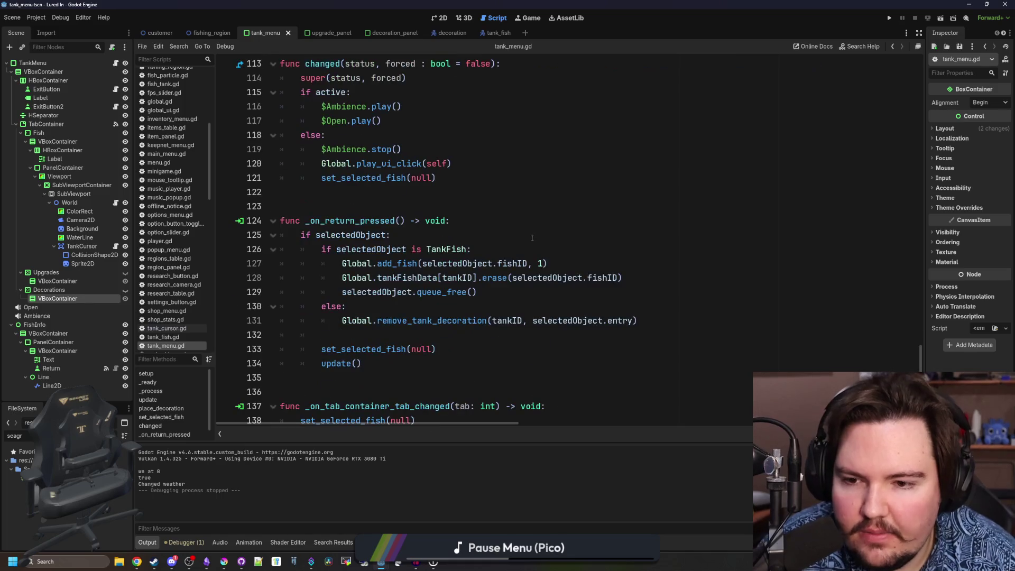
pyautogui.scroll(7, 432, 303)
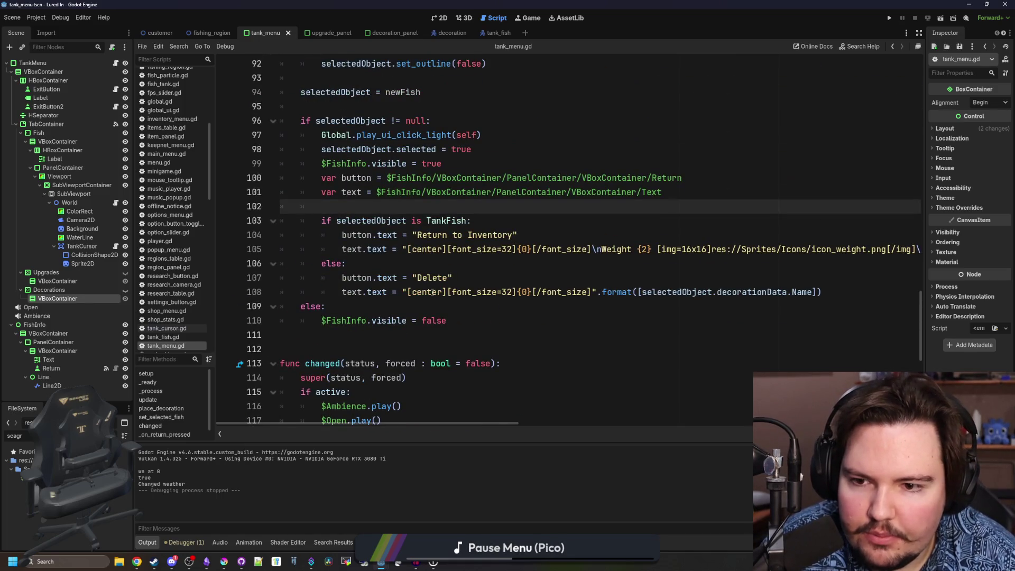
# In tank_cursor.gd, comment out the texture and decorationID reset lines.
pyautogui.click(116, 246)
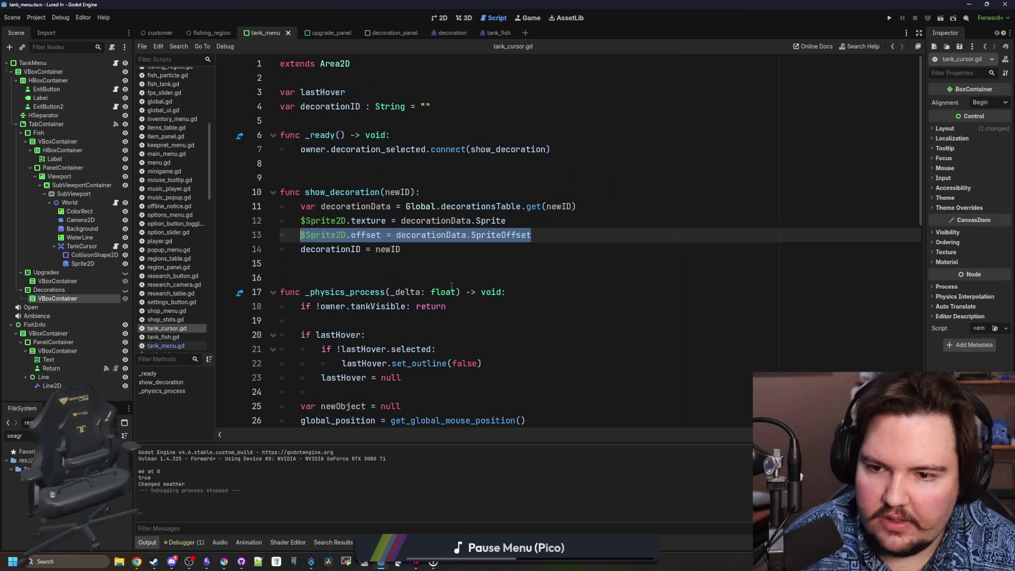
pyautogui.scroll(-7, 451, 286)
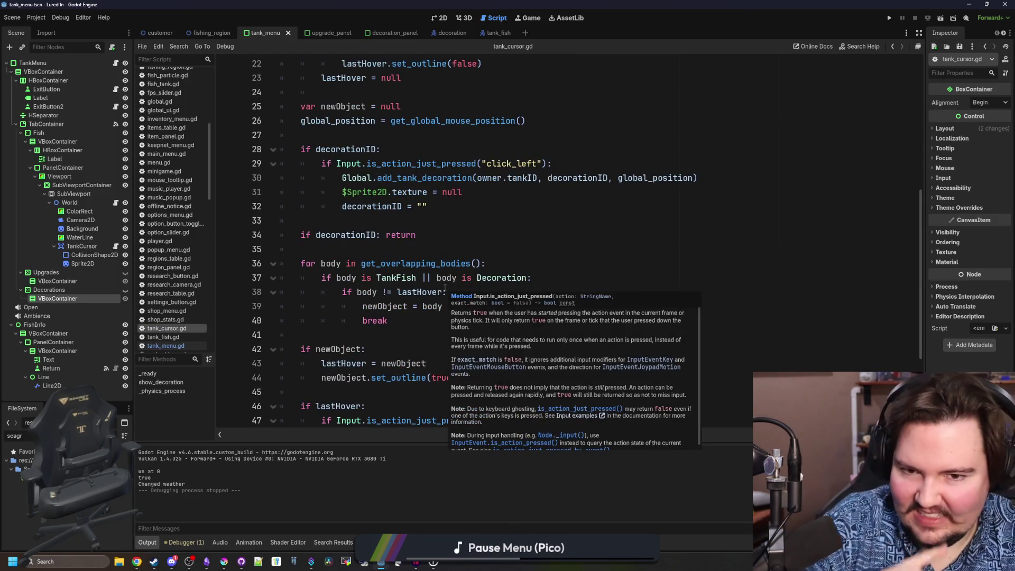
pyautogui.scroll(-3, 446, 287)
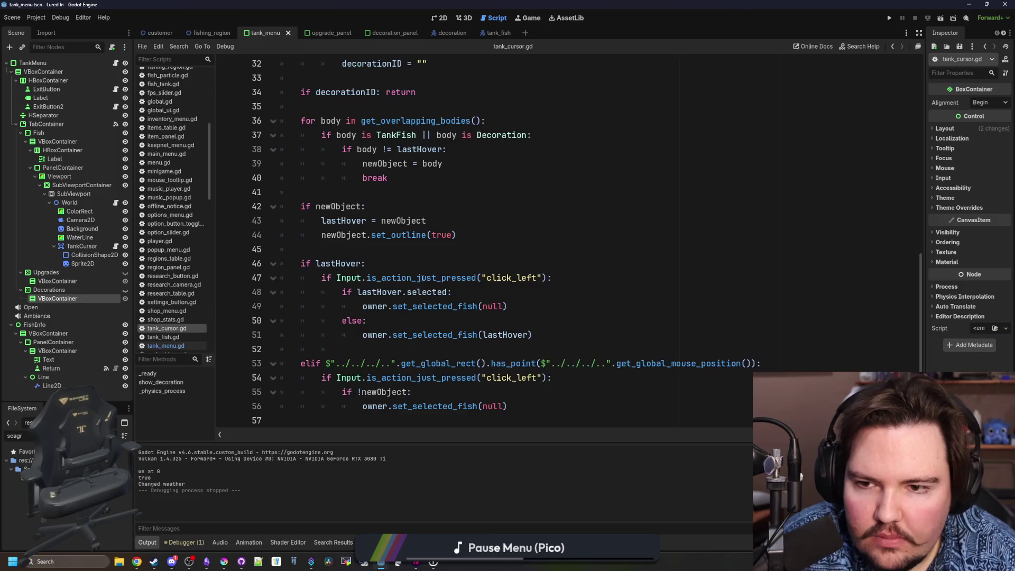
pyautogui.scroll(5, 423, 279)
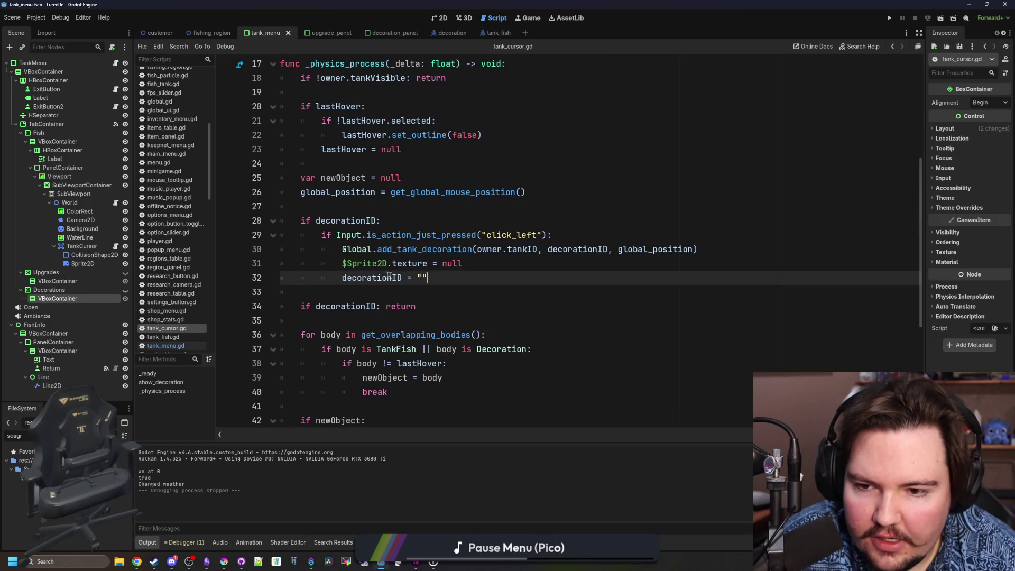
pyautogui.moveTo(346, 281); pyautogui.dragTo(344, 267)
pyautogui.hotkey('ctrl', 'k')
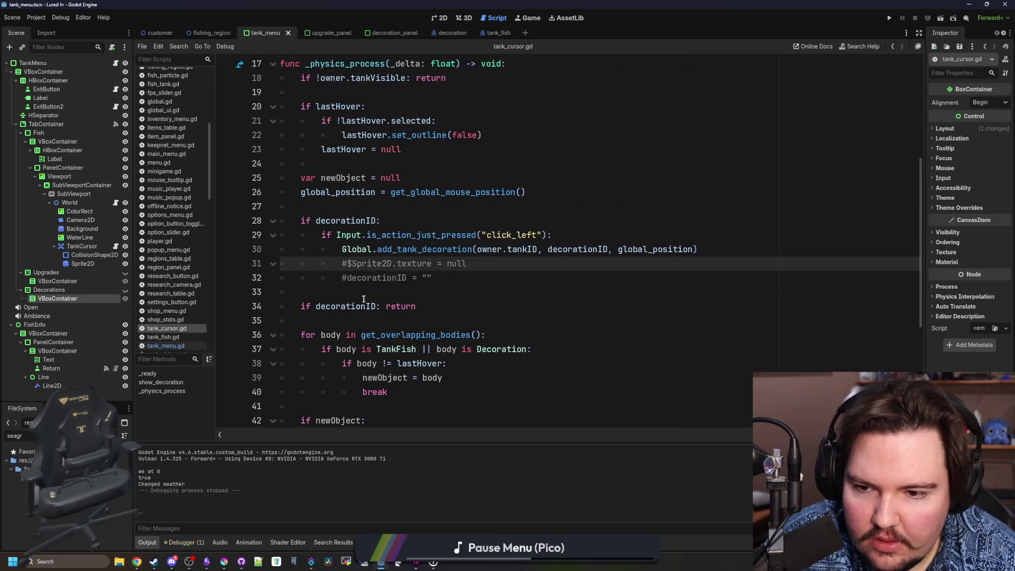
pyautogui.scroll(-5, 366, 299)
pyautogui.scroll(10, 338, 264)
# Add a reset_decoration() function after show_decoration and move the reset lines into it.
pyautogui.click(320, 249)
pyautogui.press('Return')
pyautogui.press('Return')
pyautogui.press('Return')
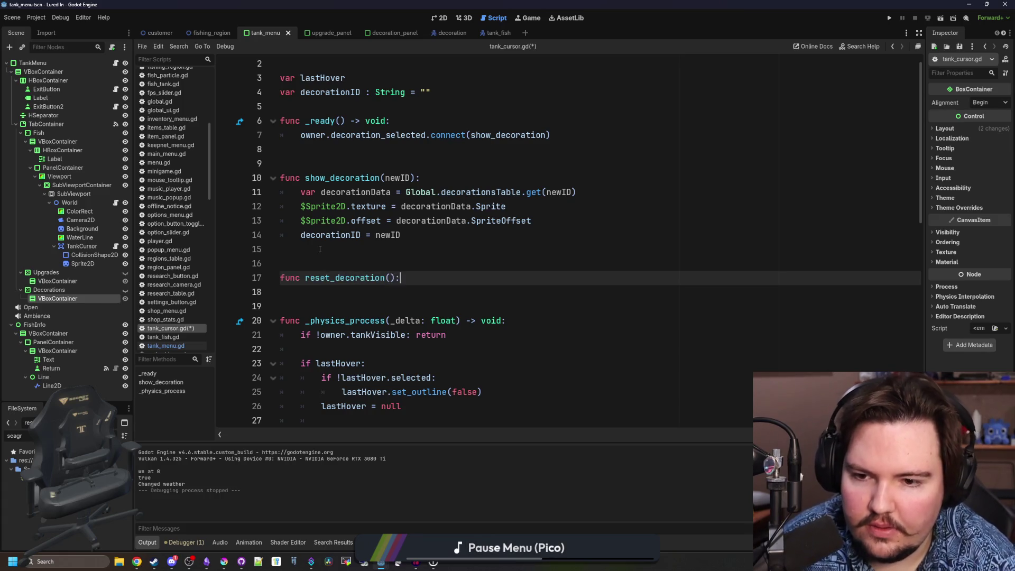
pyautogui.press('Return')
pyautogui.scroll(-6, 345, 351)
pyautogui.moveTo(442, 295); pyautogui.dragTo(283, 277)
pyautogui.hotkey('ctrl', 'x')
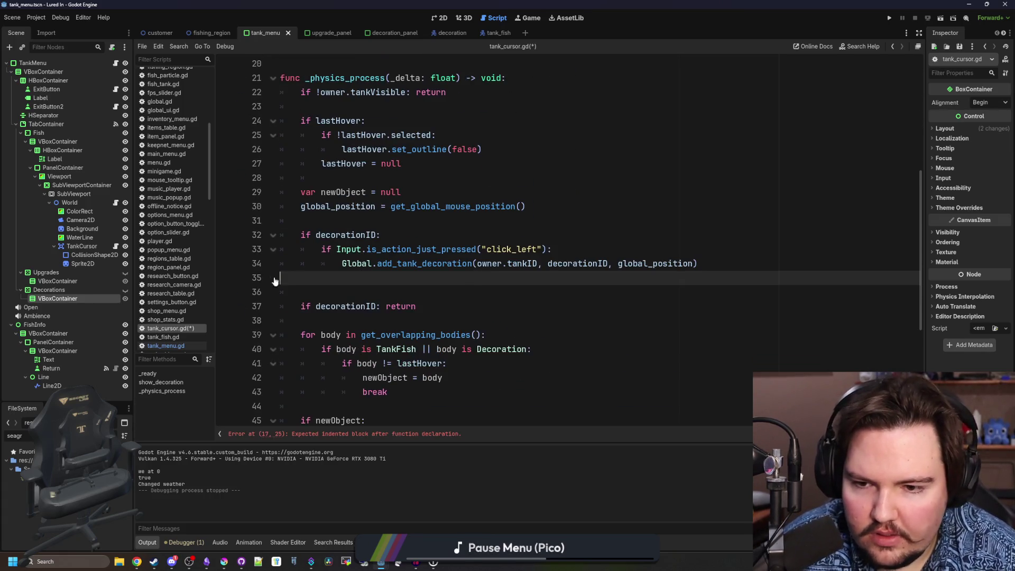
pyautogui.scroll(2, 348, 211)
pyautogui.click(348, 121)
pyautogui.hotkey('ctrl', 'v')
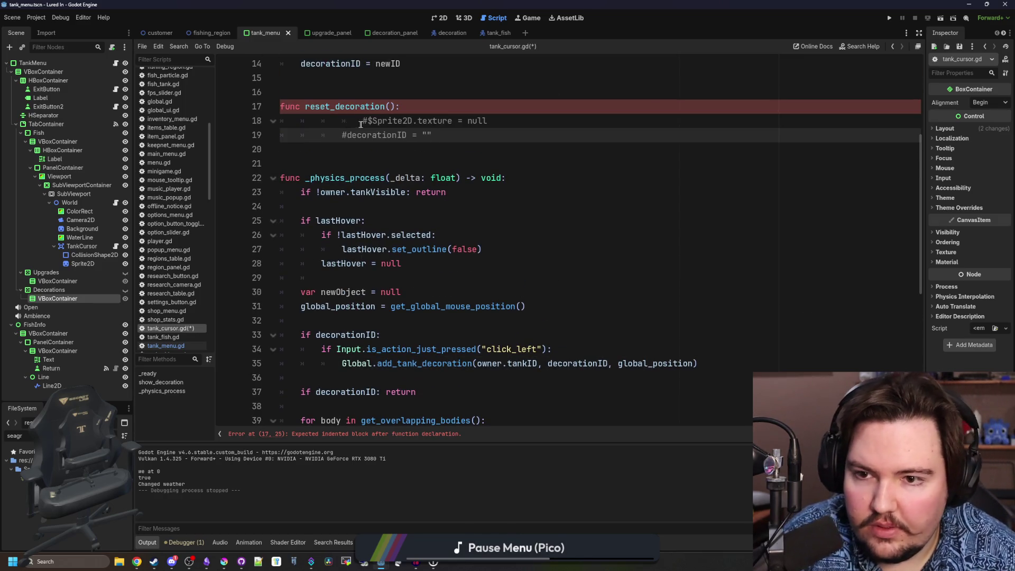
# Uncomment the pasted reset lines and fix their indentation inside reset_decoration().
pyautogui.click(358, 124)
pyautogui.hotkey('ctrl', 'k')
pyautogui.hotkey('shift', 'Tab')
pyautogui.hotkey('shift', 'Tab')
pyautogui.hotkey('shift', 'Tab')
pyautogui.press('Down')
pyautogui.hotkey('ctrl', 'k')
pyautogui.hotkey('shift', 'Tab')
pyautogui.hotkey('shift', 'Tab')
pyautogui.hotkey('shift', 'Tab')
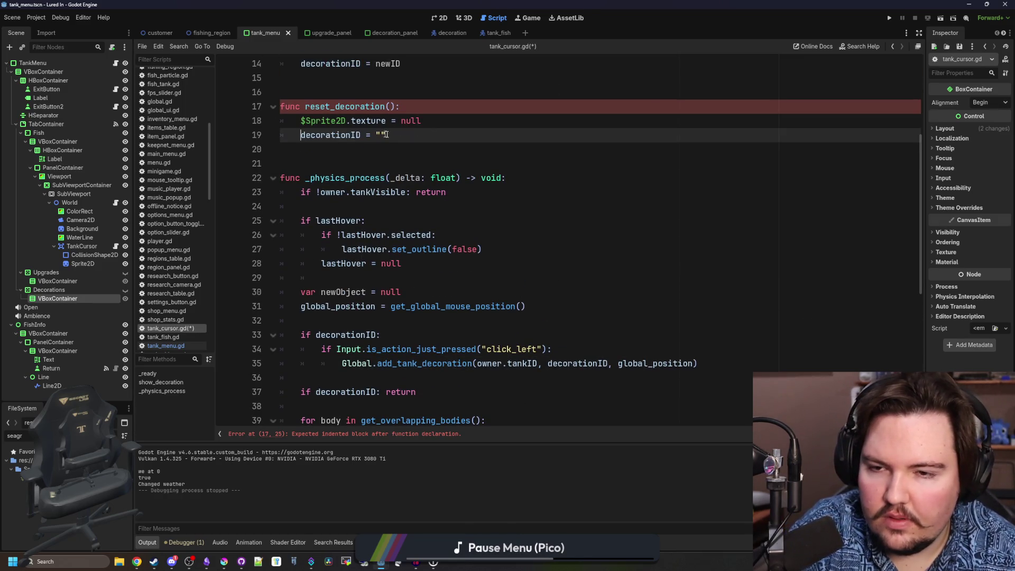
pyautogui.moveTo(402, 106); pyautogui.dragTo(280, 106)
pyautogui.scroll(-3, 445, 297)
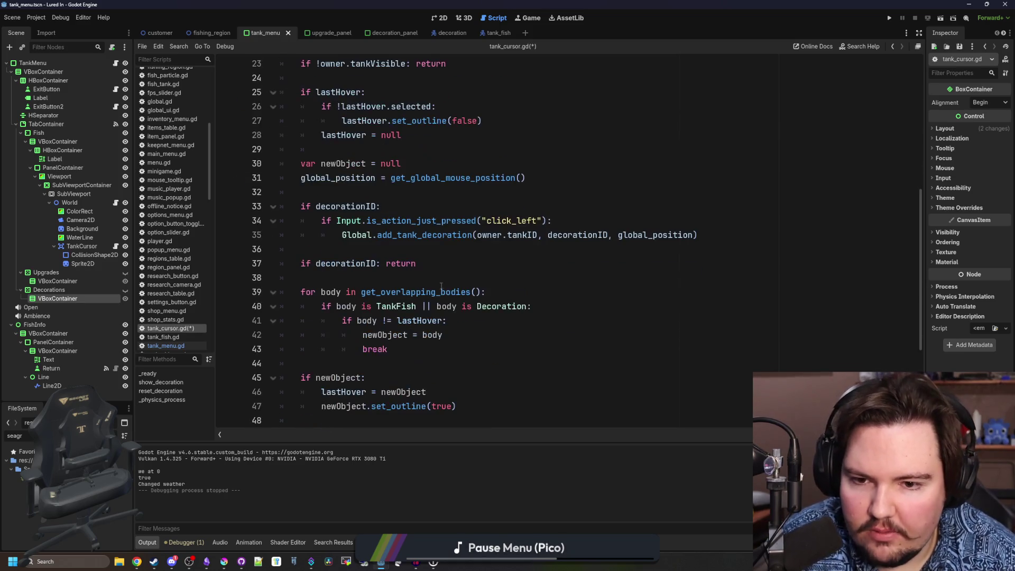
# Add an elif Input.is_action_just_pressed("click_right") branch that calls reset_decoration().
pyautogui.click(365, 247)
pyautogui.click(728, 224)
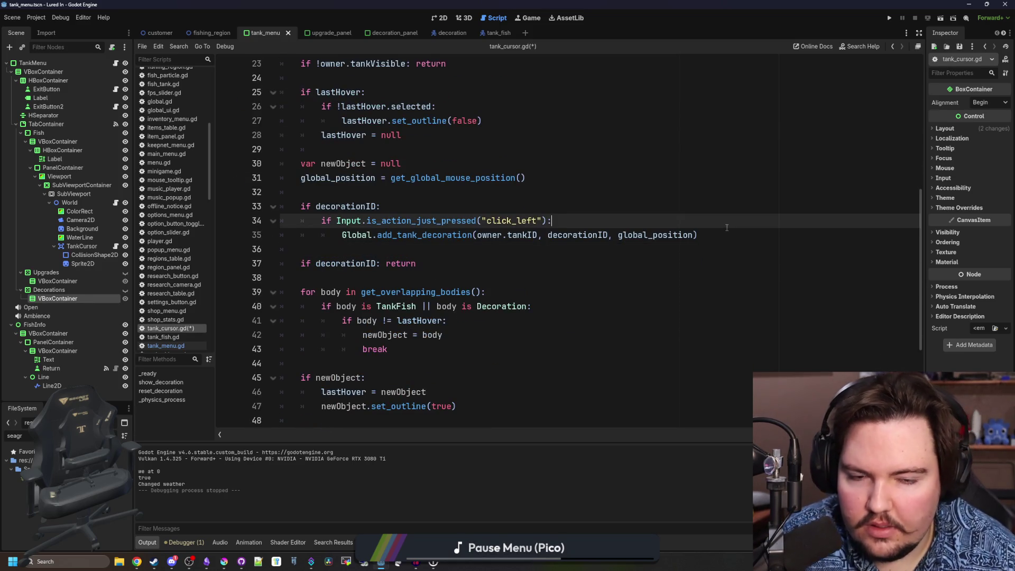
pyautogui.click(733, 236)
pyautogui.press('Return')
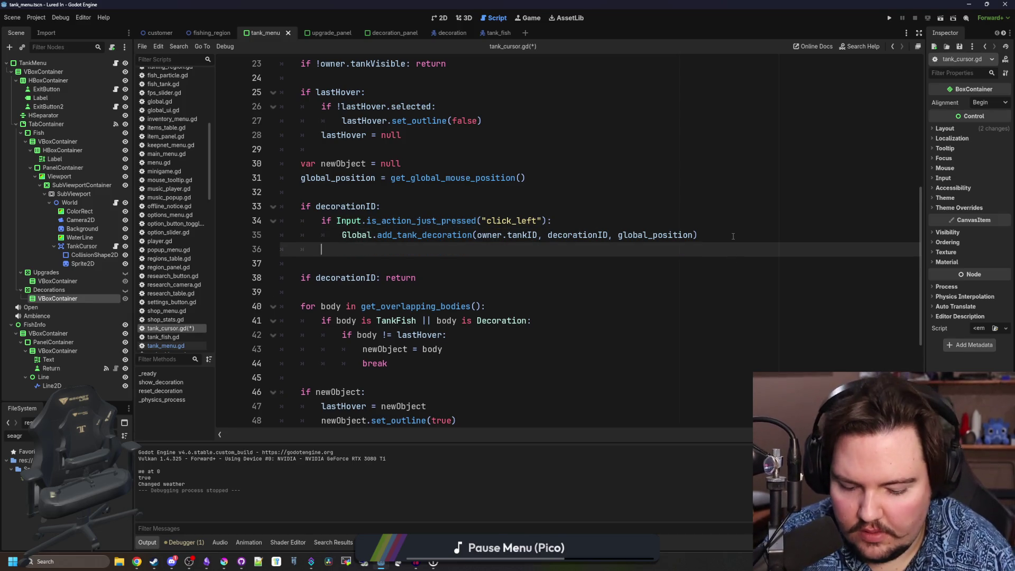
pyautogui.write('_acti')
pyautogui.press('Return')
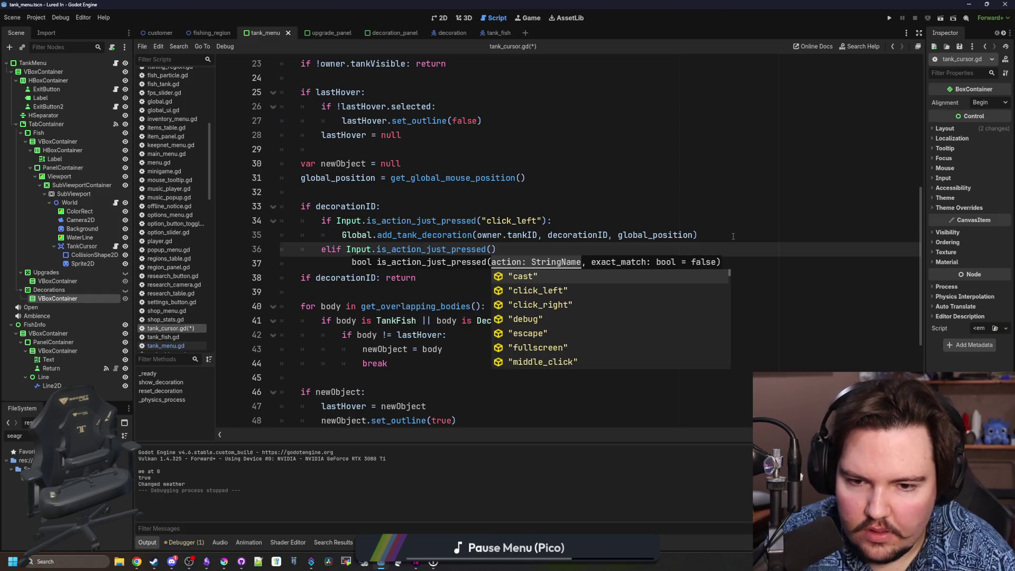
pyautogui.press('Down')
pyautogui.press('Down')
pyautogui.press('Return')
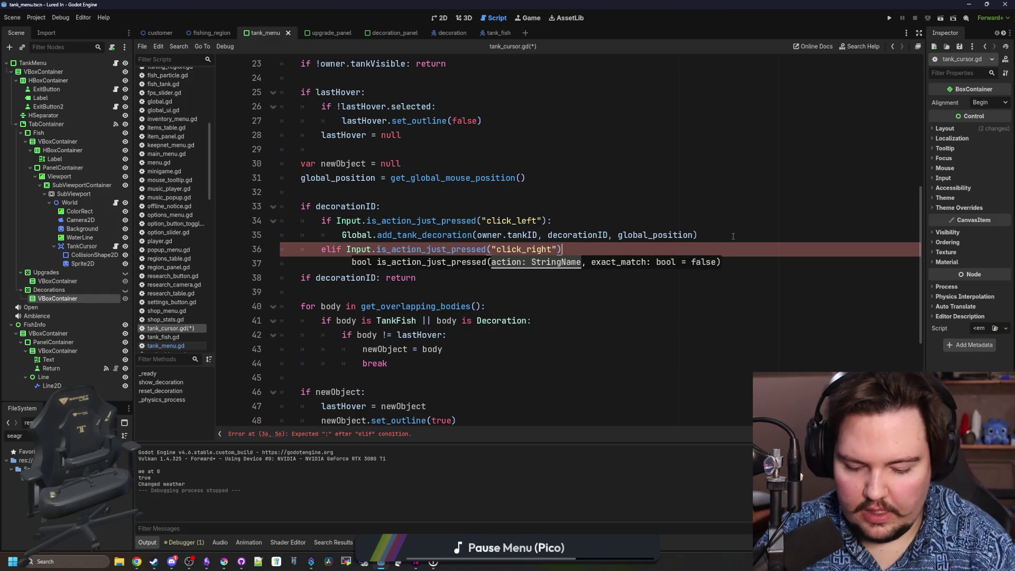
pyautogui.write(':')
pyautogui.press('Return')
pyautogui.write('res')
pyautogui.press('Return')
pyautogui.press('BackSpace')
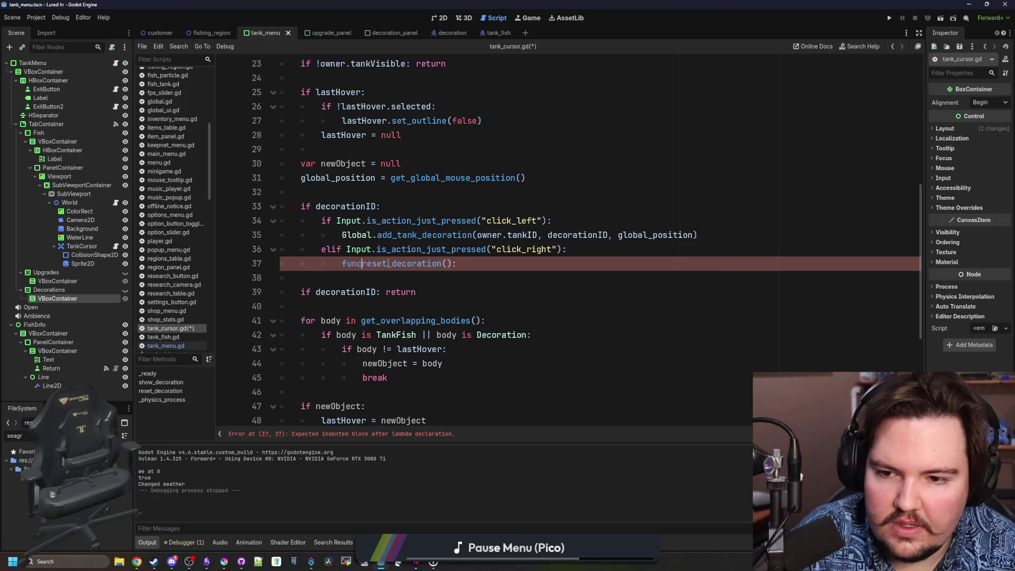
# Remove the stray func keyword from the reset_decoration() call and save the script.
pyautogui.doubleClick(352, 263)
pyautogui.press('Delete')
pyautogui.press('Delete')
pyautogui.click(464, 209)
pyautogui.hotkey('ctrl', 's')
pyautogui.click(485, 193)
pyautogui.hotkey('ctrl', 's')
pyautogui.hotkey('ctrl', 's')
pyautogui.hotkey('ctrl', 's')
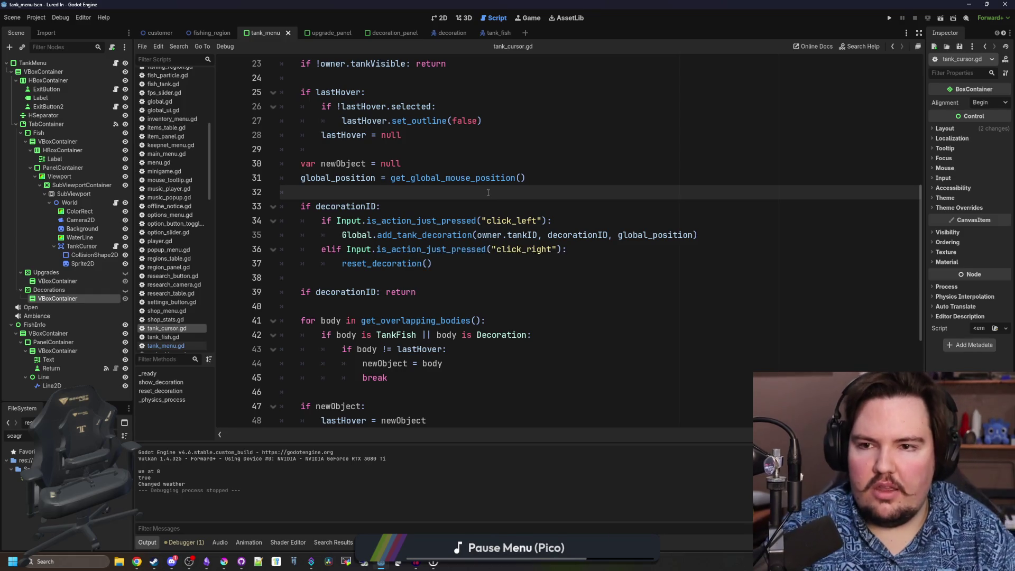
# Call Global.globalUI.money_particles(false) right after add_tank_decoration.
pyautogui.click(741, 241)
pyautogui.press('Return')
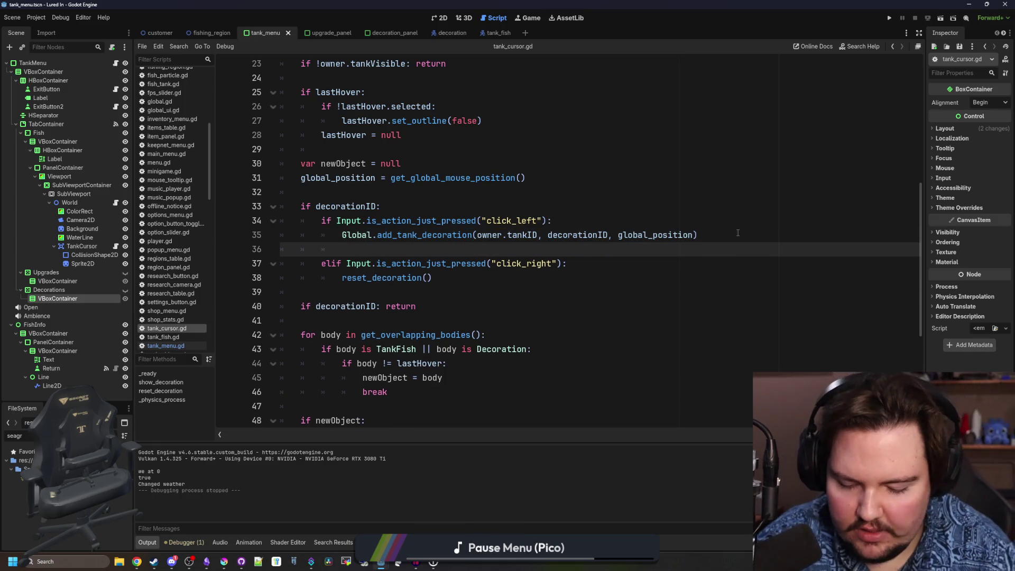
pyautogui.write('lobal.')
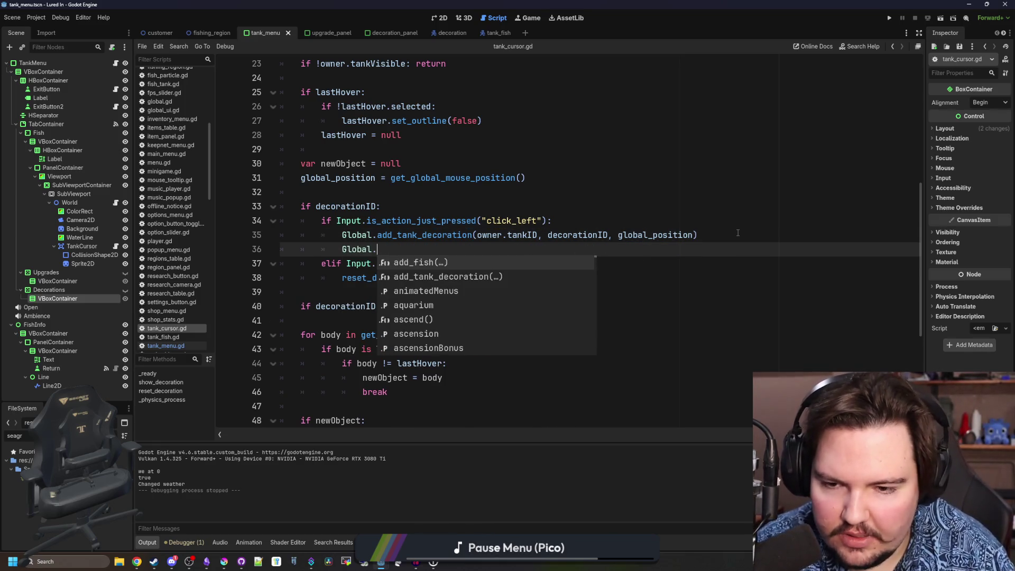
pyautogui.write('globalUI.')
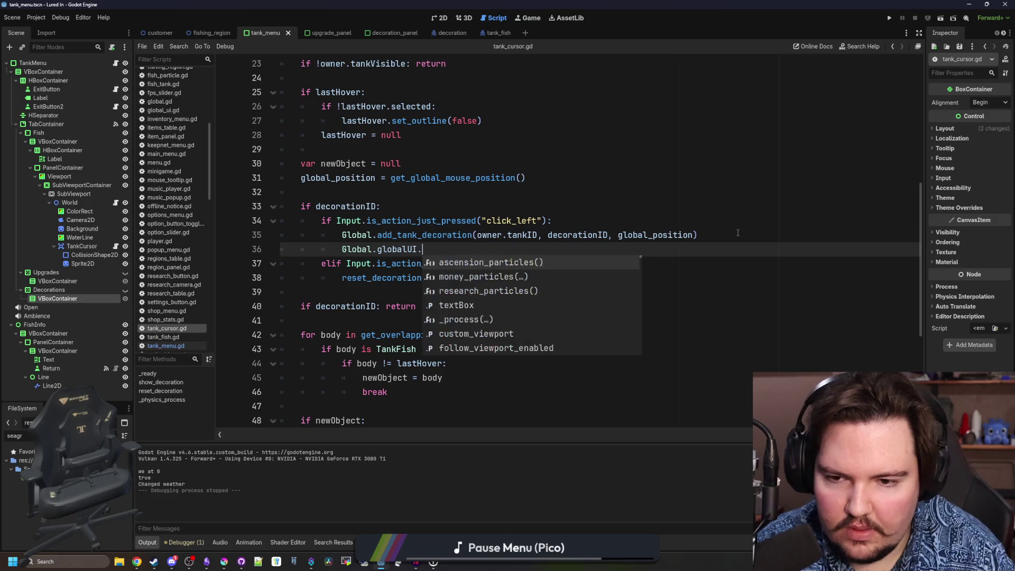
pyautogui.write('mo')
pyautogui.press('Return')
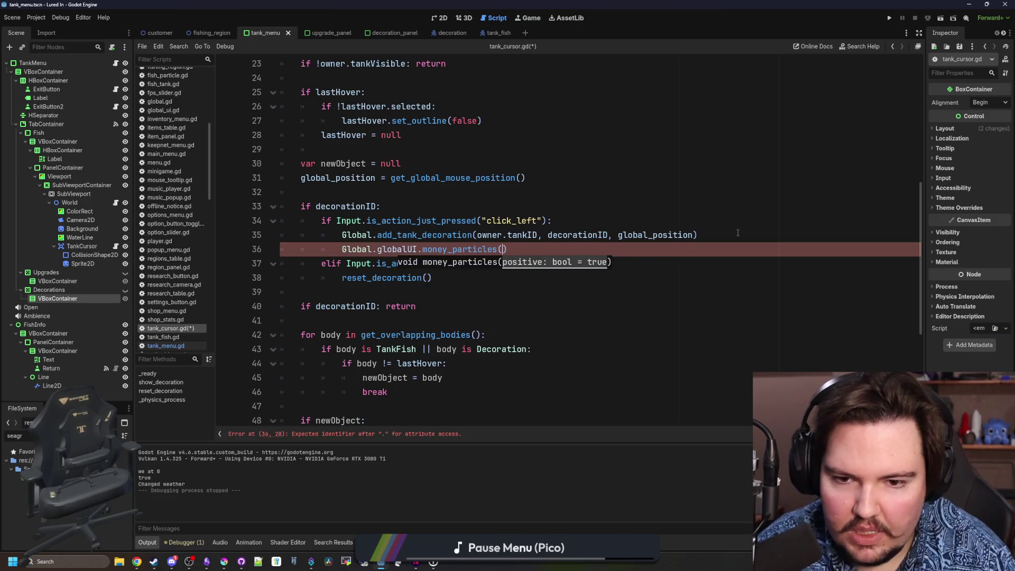
pyautogui.press('Return')
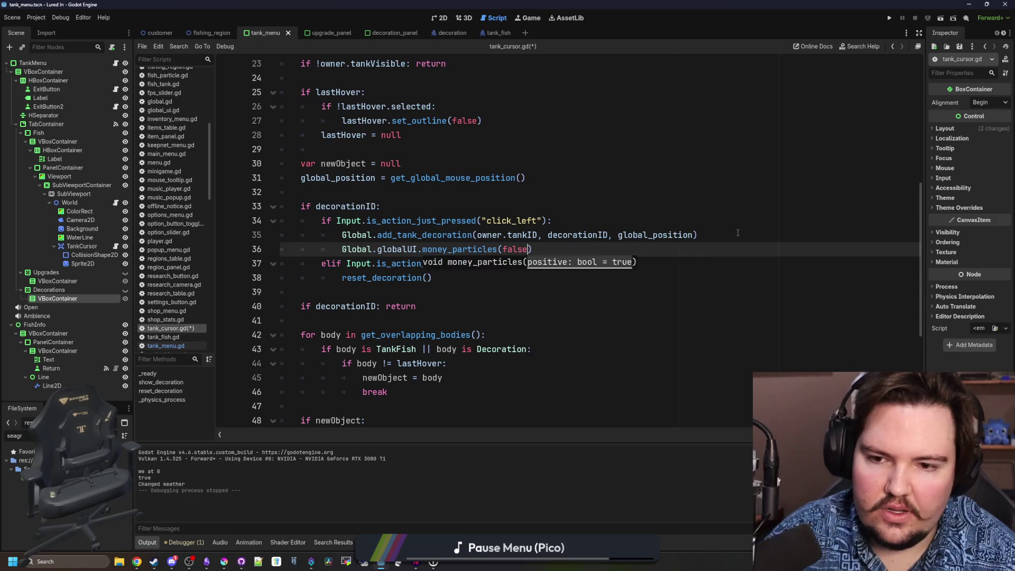
# Begin a Global.money deduction line below the particles call.
pyautogui.click(737, 233)
pyautogui.press('Down')
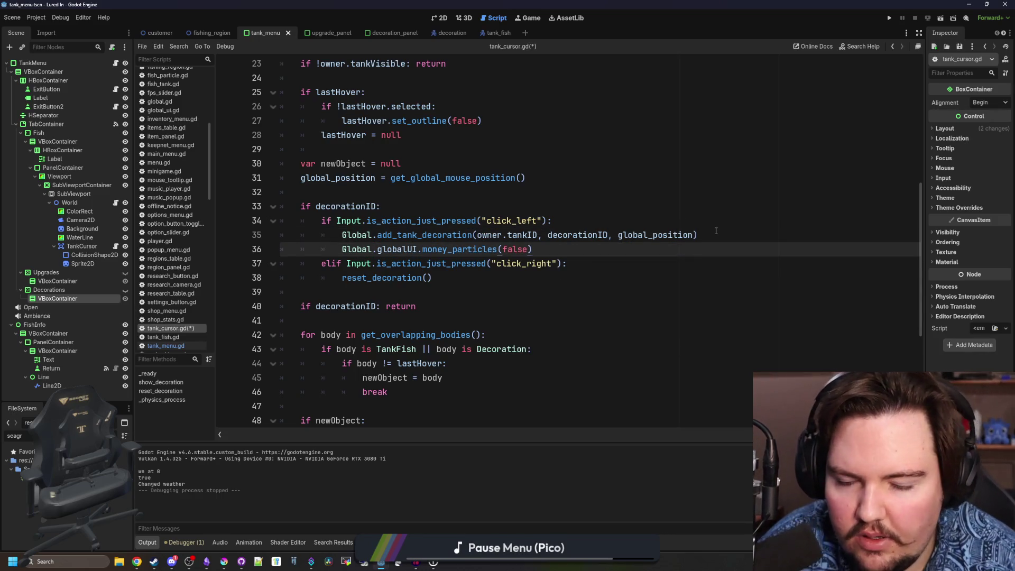
pyautogui.press('Return')
pyautogui.write('Global.money -=')
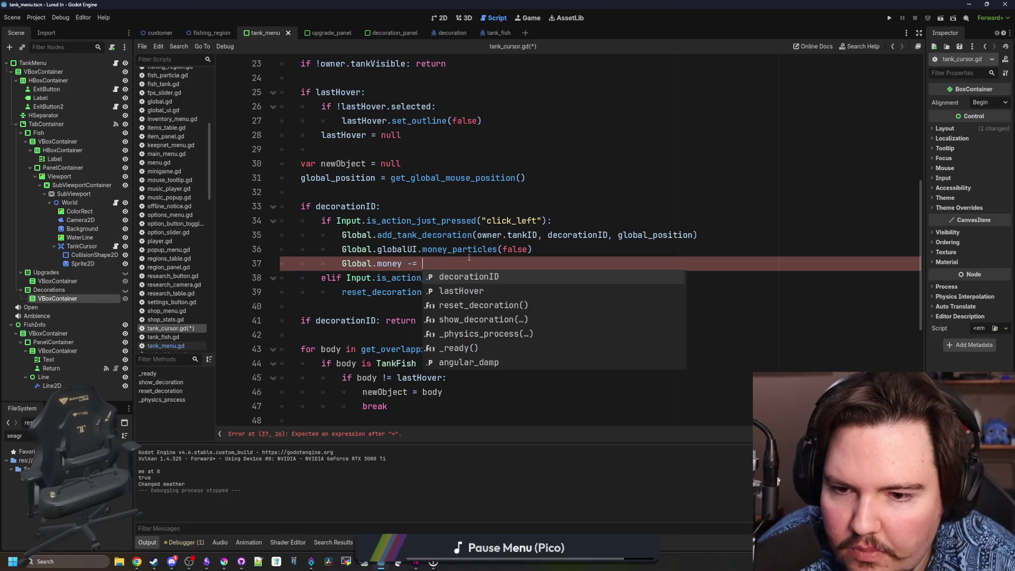
pyautogui.press('Escape')
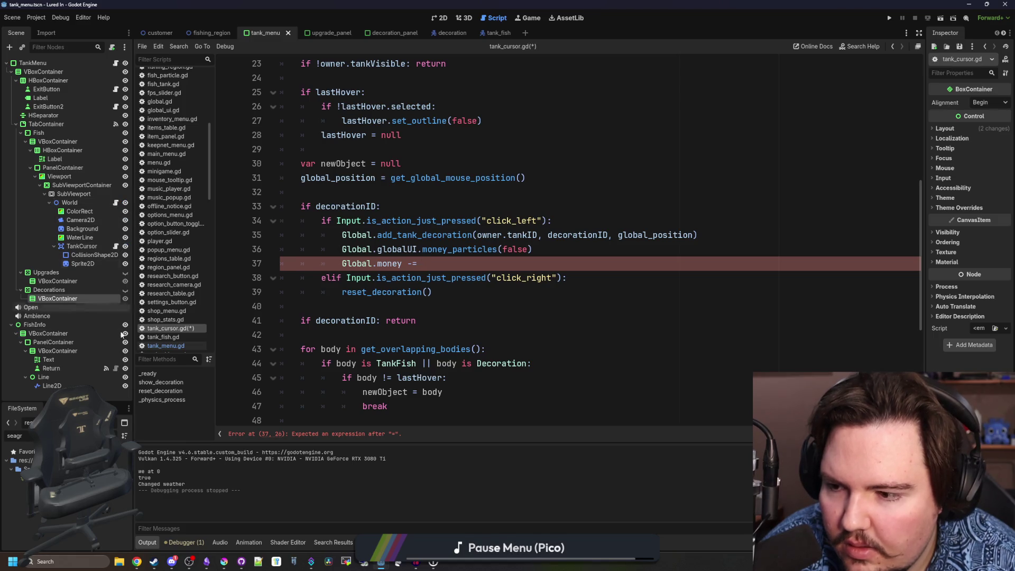
# Filter the FileSystem for 'decor' and open the decoration_panel scene.
pyautogui.press('BackSpace')
pyautogui.press('BackSpace')
pyautogui.press('BackSpace')
pyautogui.write('decorat')
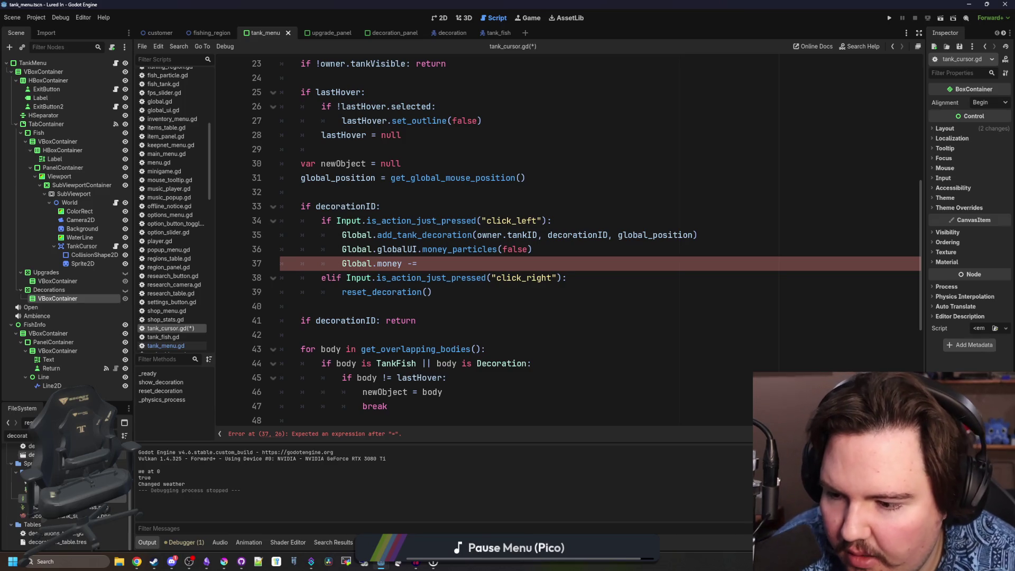
pyautogui.doubleClick(31, 455)
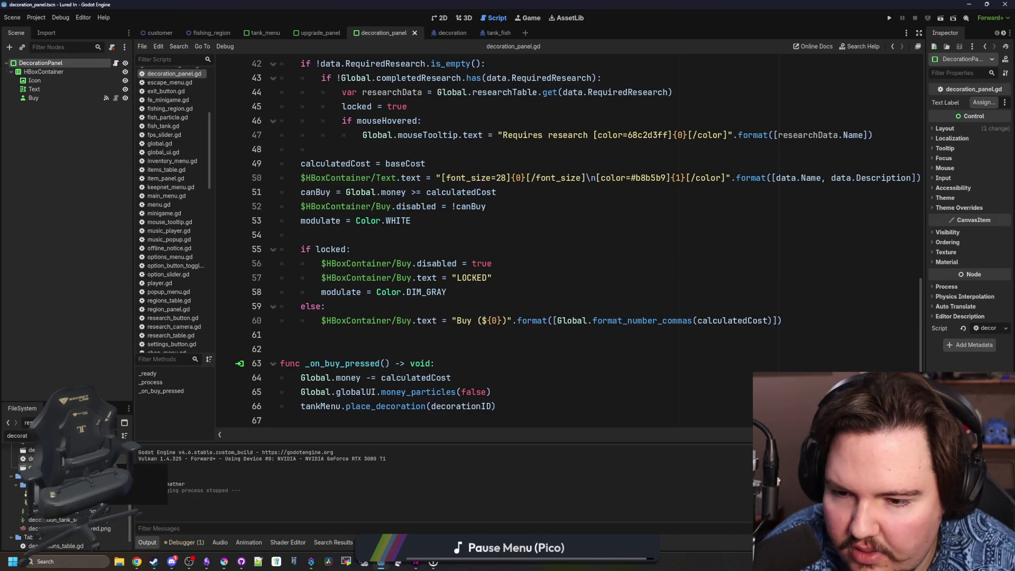
# Comment out the Global.money deduction and money_particles lines in _on_buy_pressed.
pyautogui.click(442, 365)
pyautogui.click(300, 379)
pyautogui.hotkey('ctrl', 'k')
pyautogui.press('Down')
pyautogui.hotkey('ctrl', 'k')
pyautogui.press('Up')
pyautogui.press('Up')
pyautogui.press('Up')
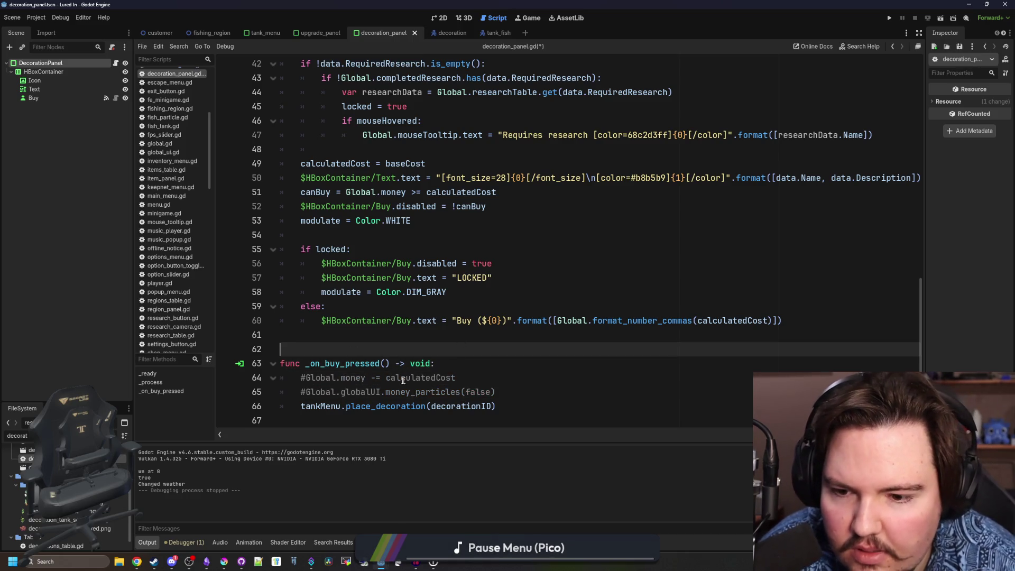
# Check where calculatedCost is used, then return to the tank_menu scene.
pyautogui.doubleClick(414, 376)
pyautogui.click(646, 360)
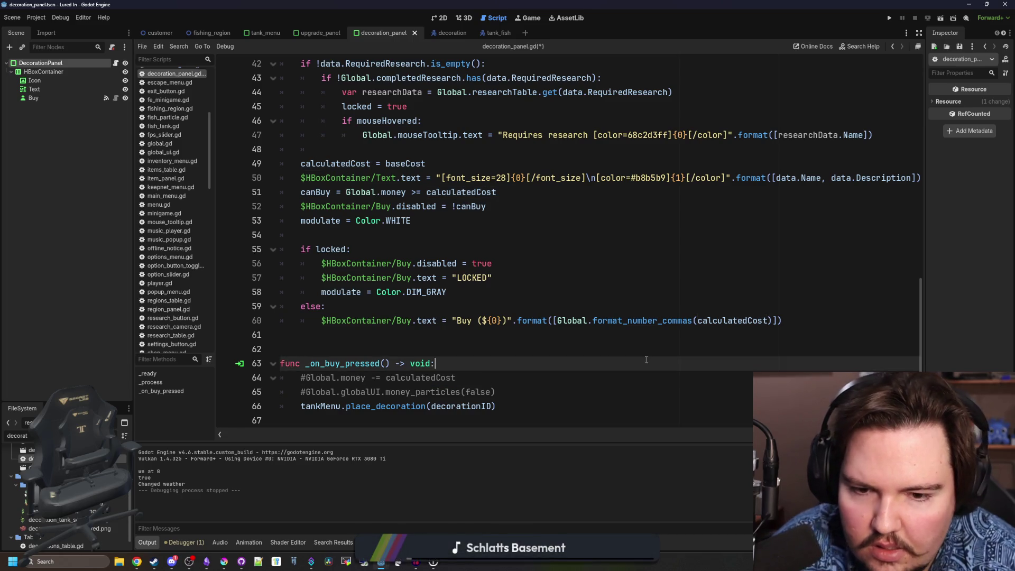
pyautogui.doubleClick(733, 319)
pyautogui.hotkey('ctrl', 'c')
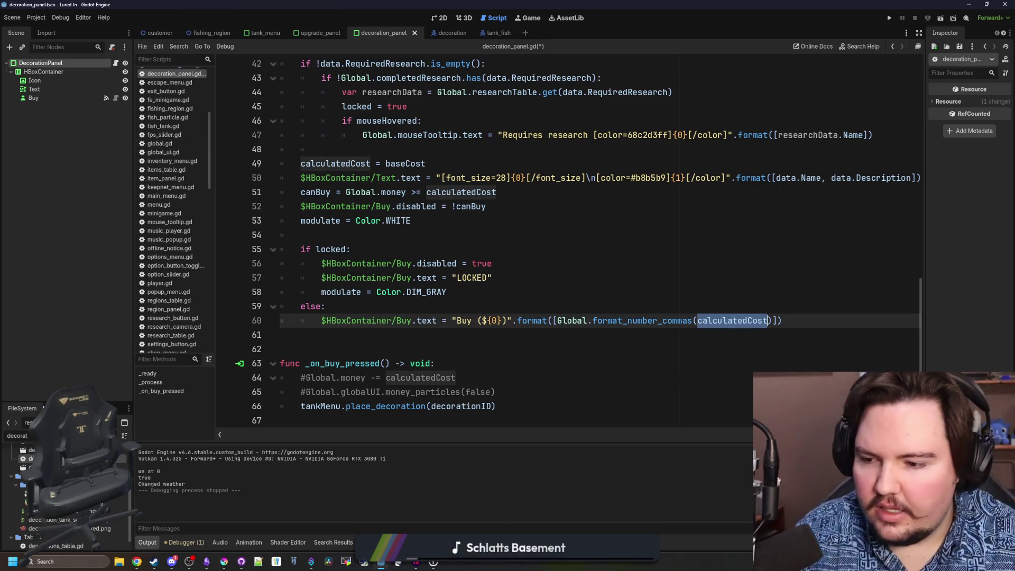
pyautogui.click(492, 33)
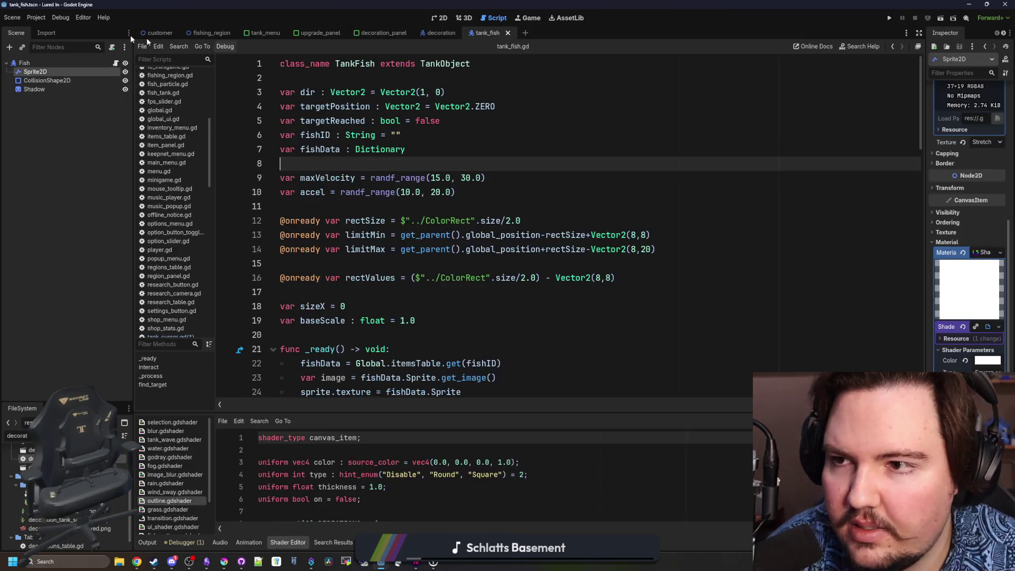
pyautogui.click(256, 30)
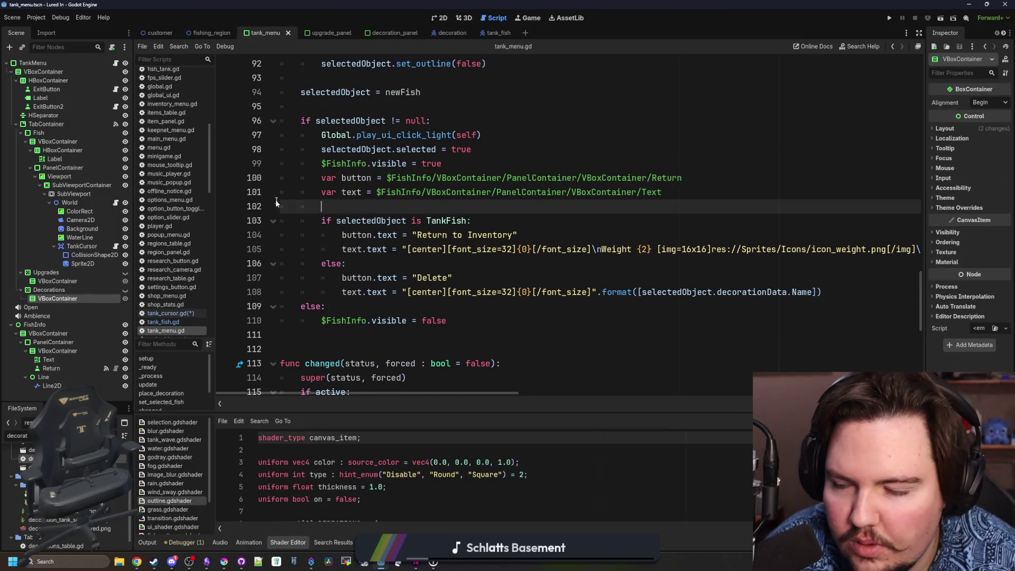
# In tank_cursor.gd, paste calculatedCost as the amount deducted from Global.money.
pyautogui.click(115, 246)
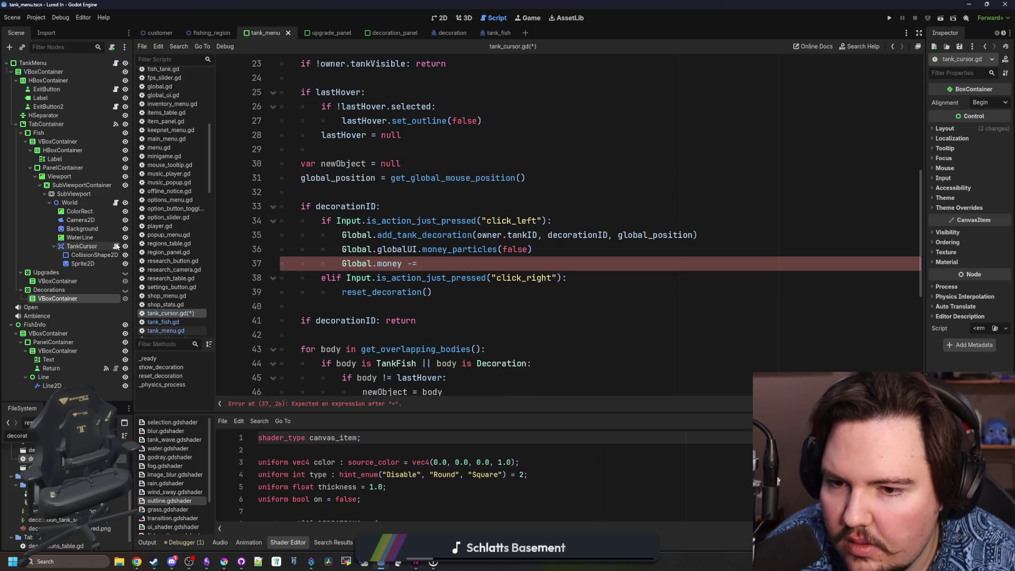
pyautogui.click(431, 277)
pyautogui.click(441, 263)
pyautogui.hotkey('ctrl', 'v')
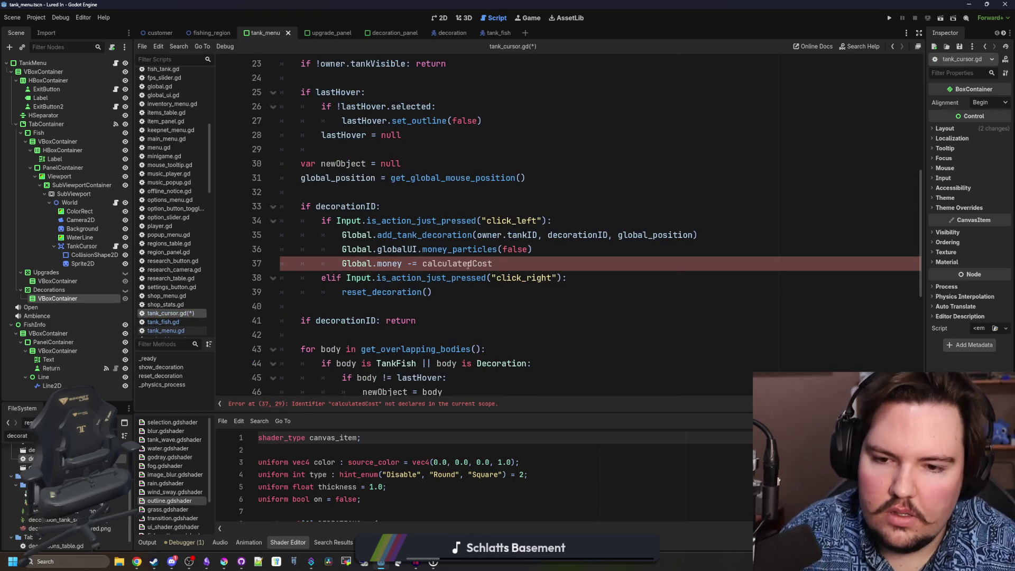
pyautogui.doubleClick(468, 263)
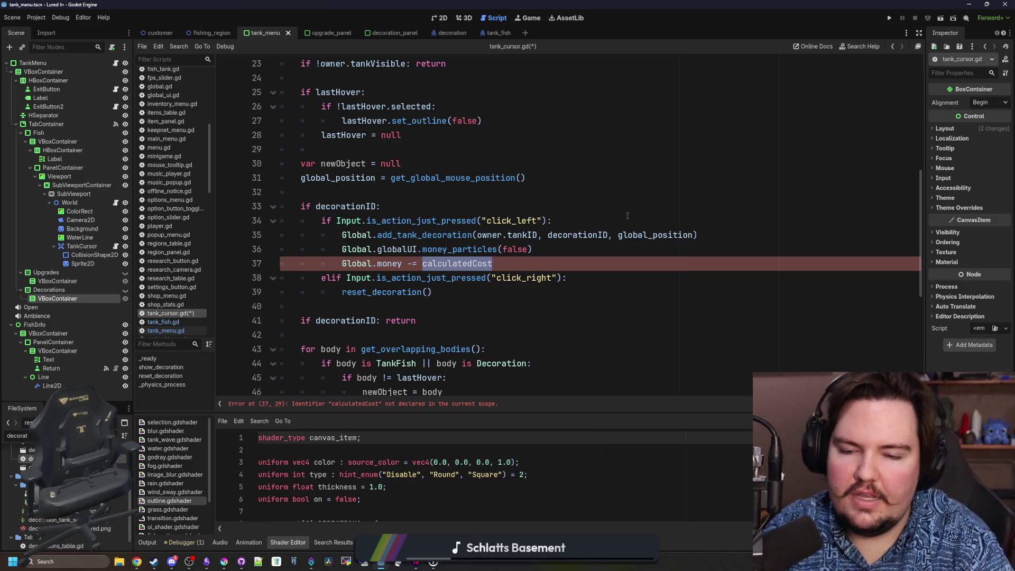
pyautogui.scroll(6, 486, 232)
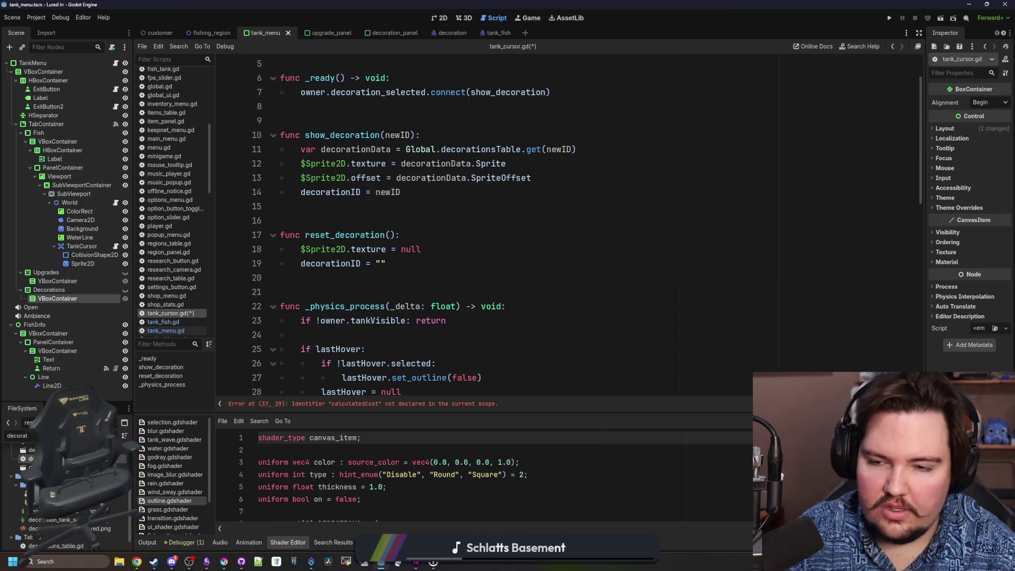
pyautogui.scroll(2, 421, 166)
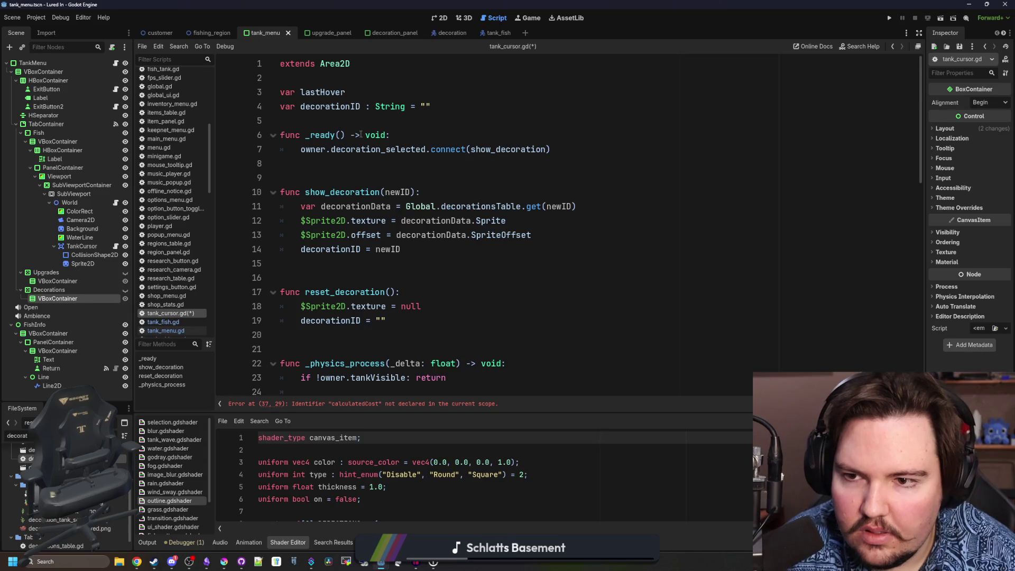
# Declare var decorationCost : float below the decorationID variable.
pyautogui.click(359, 117)
pyautogui.press('Return')
pyautogui.press('Up')
pyautogui.write('var')
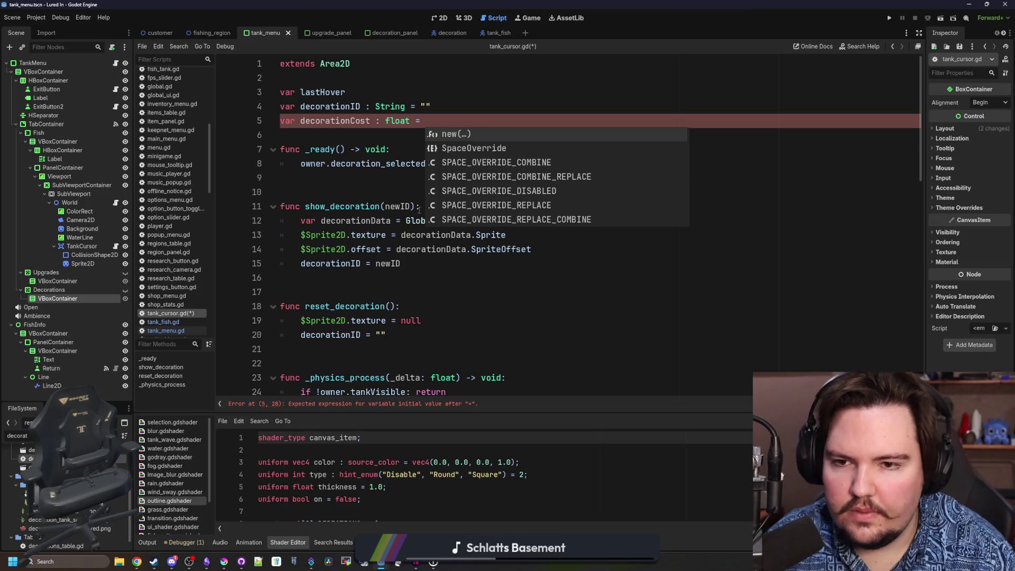
pyautogui.press('BackSpace')
pyautogui.press('BackSpace')
# Set decorationCost = decorationData.Cost under decorationID = newID in show_decoration.
pyautogui.click(471, 292)
pyautogui.click(471, 269)
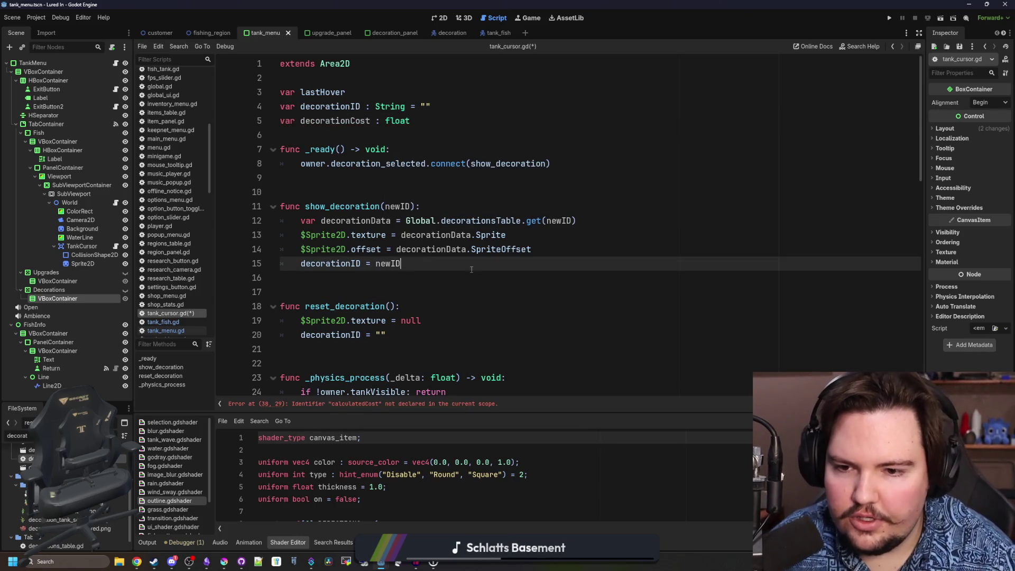
pyautogui.press('Return')
pyautogui.write('decorationCost = decto')
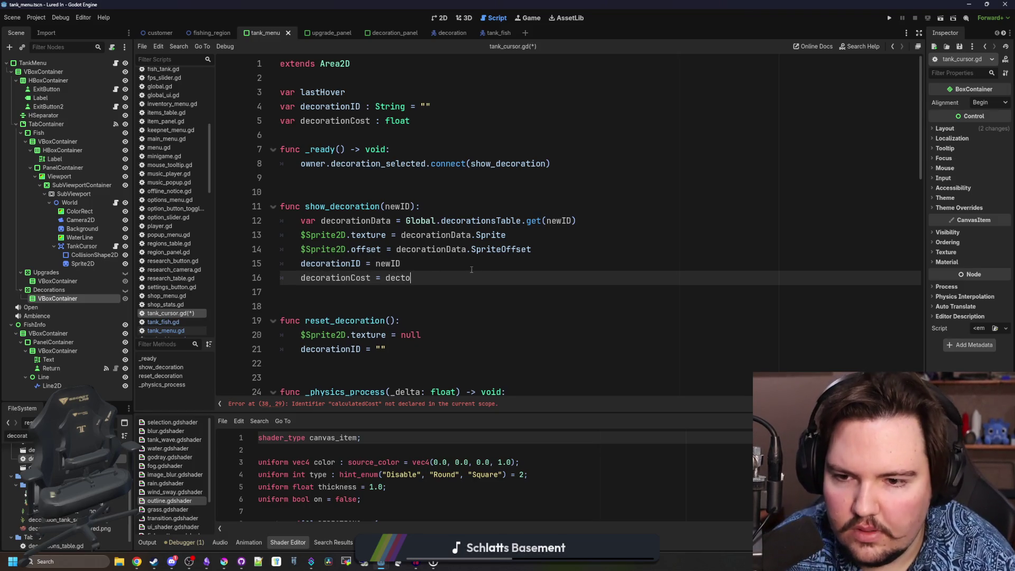
pyautogui.write('rationData.Cost')
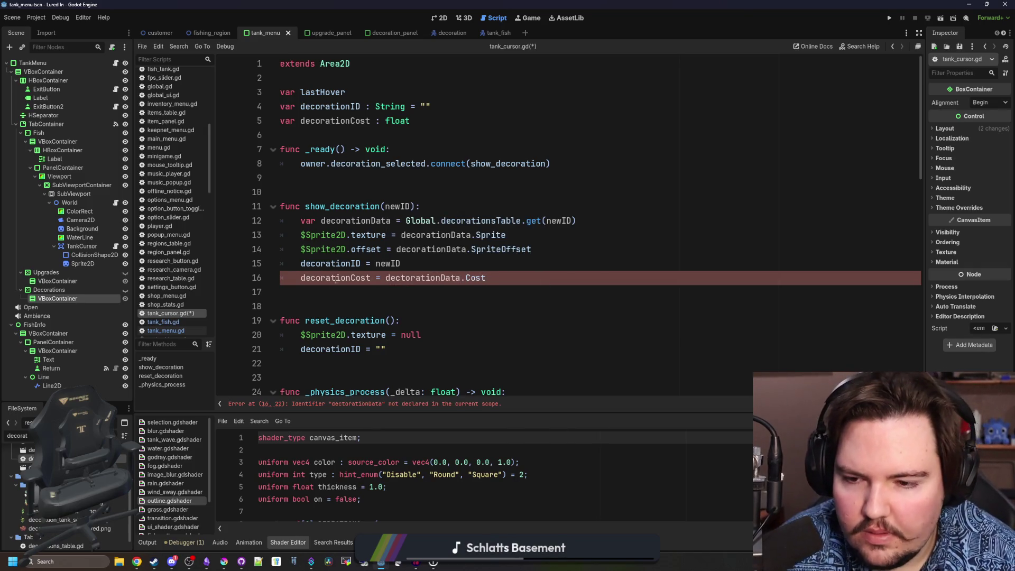
# Replace calculatedCost with decorationCost and fix the dectorationData typo on line 16.
pyautogui.doubleClick(336, 278)
pyautogui.scroll(-8, 370, 291)
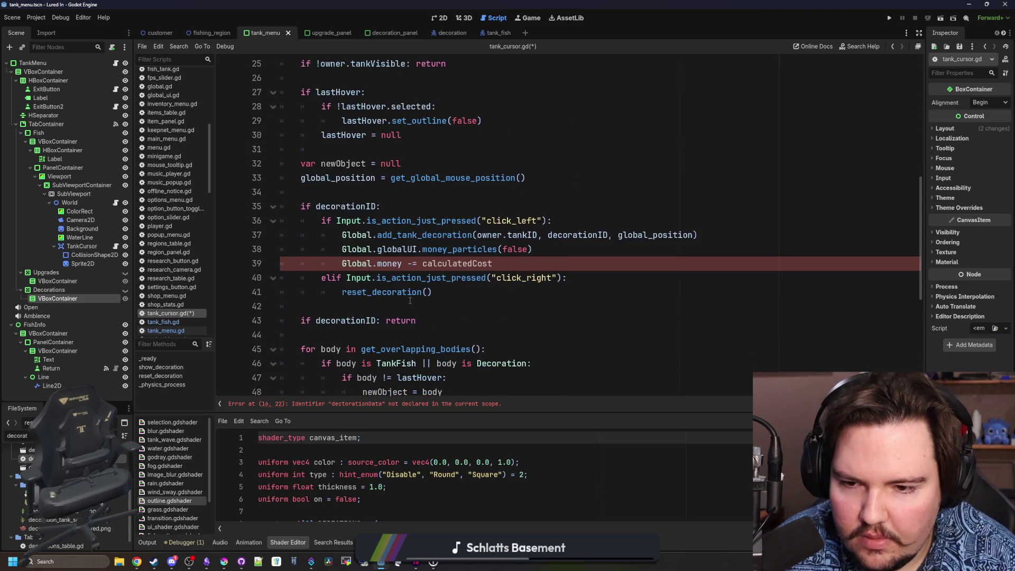
pyautogui.click(463, 263)
pyautogui.scroll(8, 472, 284)
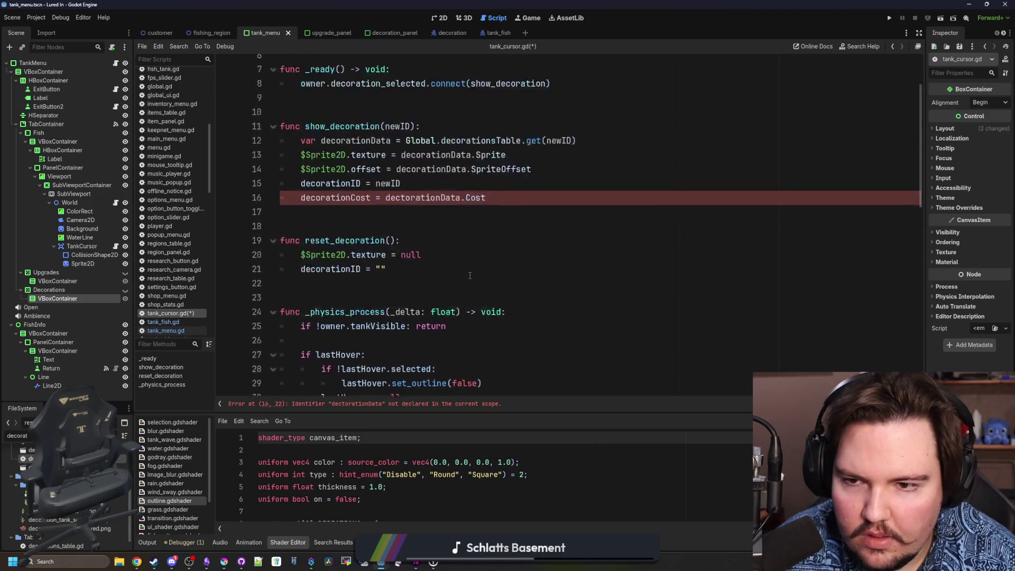
pyautogui.doubleClick(376, 221)
pyautogui.click(406, 278)
pyautogui.press('BackSpace')
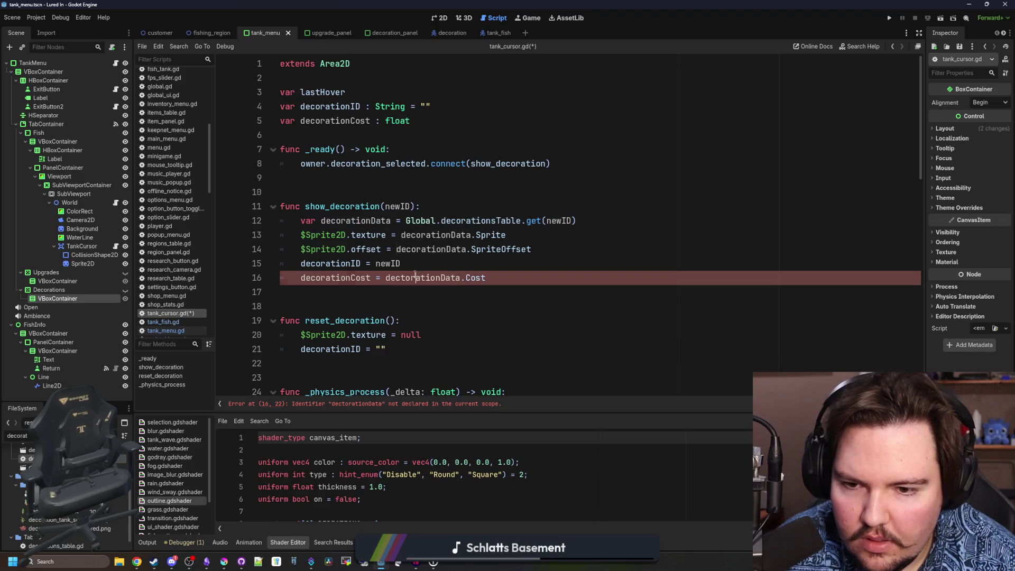
# Save tank_cursor.gd and run the project to test decoration buying.
pyautogui.hotkey('ctrl', 's')
pyautogui.scroll(-7, 484, 239)
pyautogui.click(484, 234)
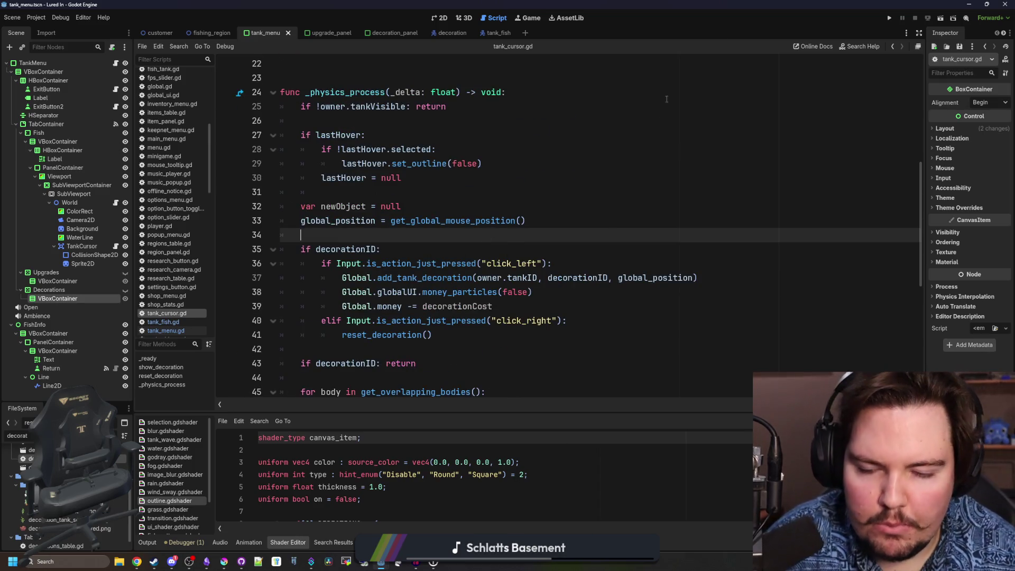
pyautogui.click(888, 17)
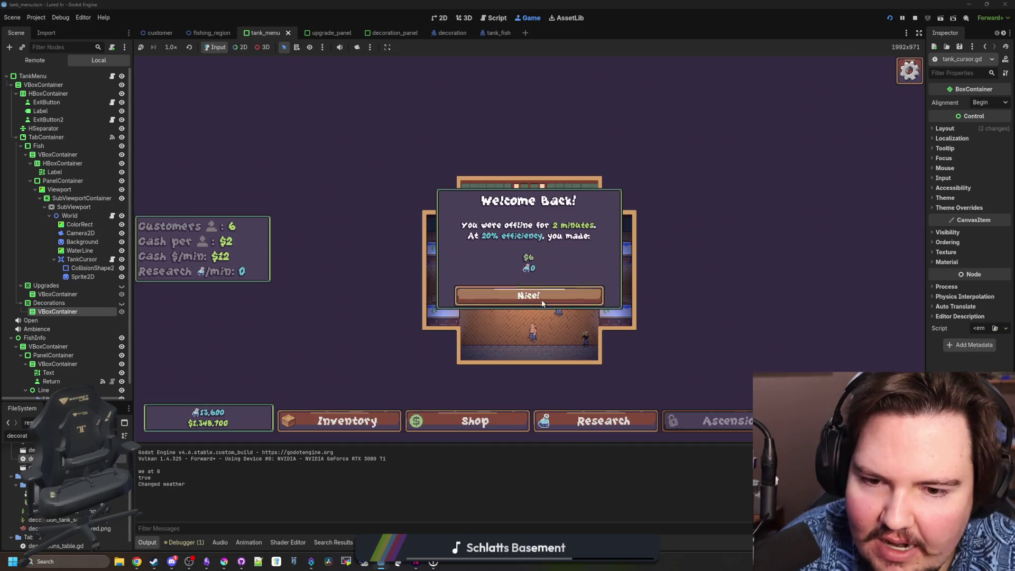
# Open Fish Tank 1 and move the rock-and-plant decoration up and left.
pyautogui.click(539, 296)
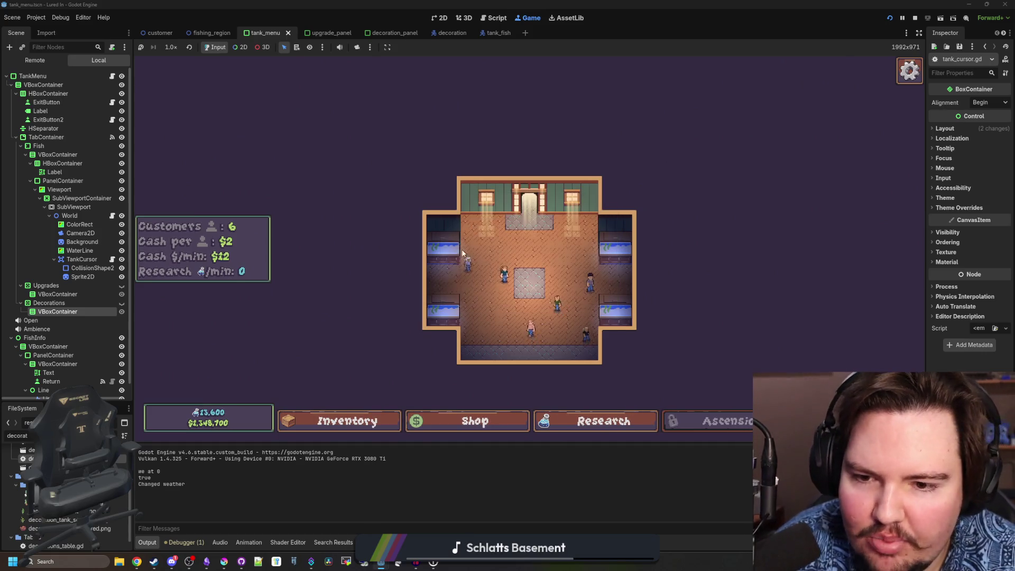
pyautogui.click(449, 248)
pyautogui.click(590, 158)
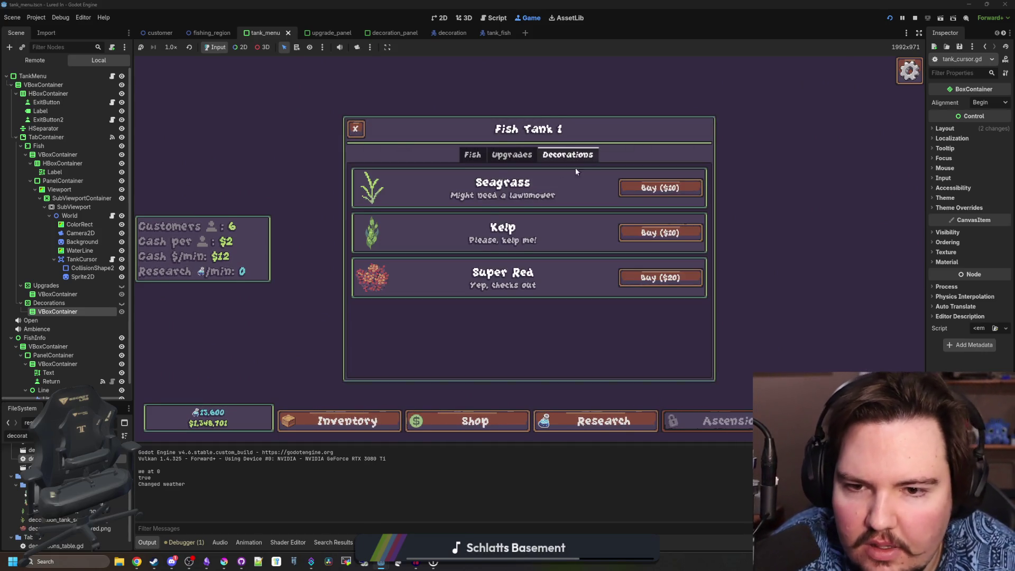
pyautogui.click(463, 155)
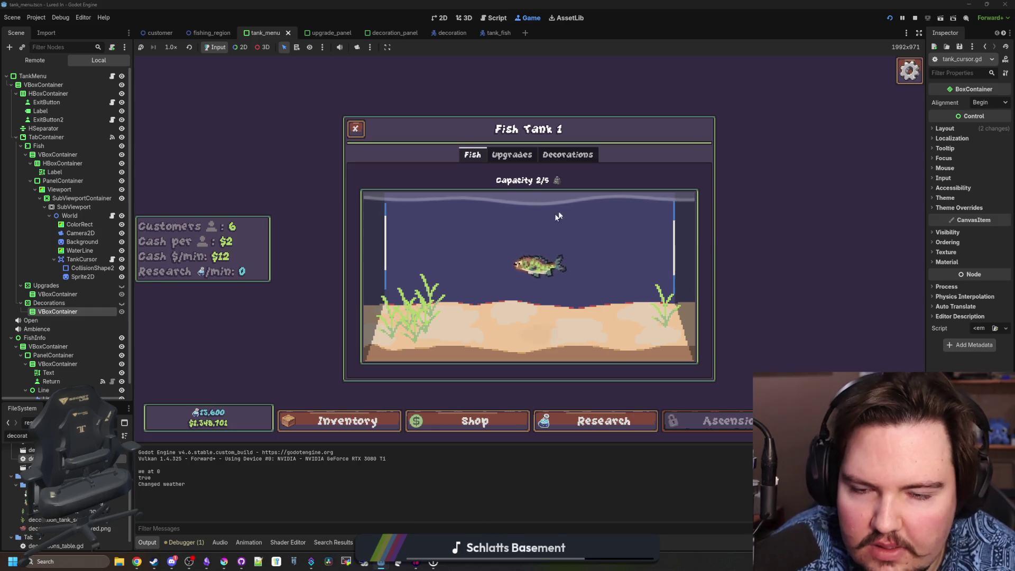
pyautogui.click(592, 154)
pyautogui.click(473, 154)
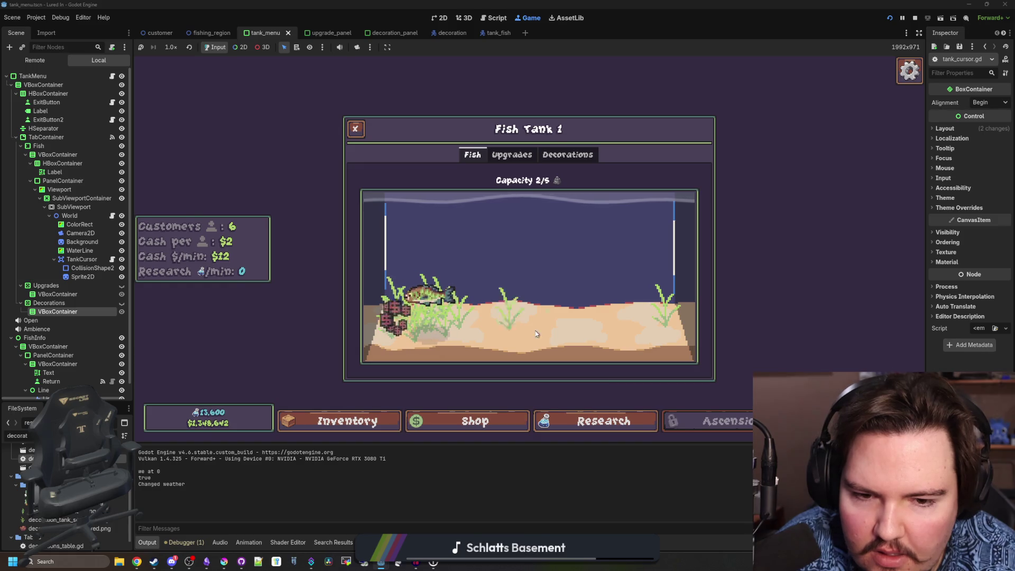
pyautogui.moveTo(684, 342)
pyautogui.mouseDown()
pyautogui.moveTo(647, 305)
pyautogui.moveTo(627, 312)
pyautogui.moveTo(682, 333)
pyautogui.moveTo(656, 326)
pyautogui.moveTo(632, 362)
pyautogui.moveTo(682, 349)
pyautogui.moveTo(605, 344)
pyautogui.moveTo(600, 306)
pyautogui.moveTo(481, 341)
pyautogui.moveTo(468, 314)
pyautogui.moveTo(470, 337)
pyautogui.moveTo(504, 342)
pyautogui.moveTo(490, 328)
pyautogui.moveTo(516, 296)
pyautogui.moveTo(532, 296)
pyautogui.moveTo(533, 332)
pyautogui.moveTo(554, 317)
pyautogui.moveTo(545, 338)
pyautogui.moveTo(511, 355)
pyautogui.moveTo(510, 336)
pyautogui.moveTo(560, 349)
pyautogui.moveTo(661, 341)
pyautogui.moveTo(629, 353)
pyautogui.moveTo(679, 350)
pyautogui.moveTo(415, 345)
pyautogui.moveTo(438, 347)
pyautogui.moveTo(448, 332)
pyautogui.moveTo(394, 340)
pyautogui.moveTo(452, 326)
pyautogui.moveTo(412, 318)
pyautogui.mouseUp()
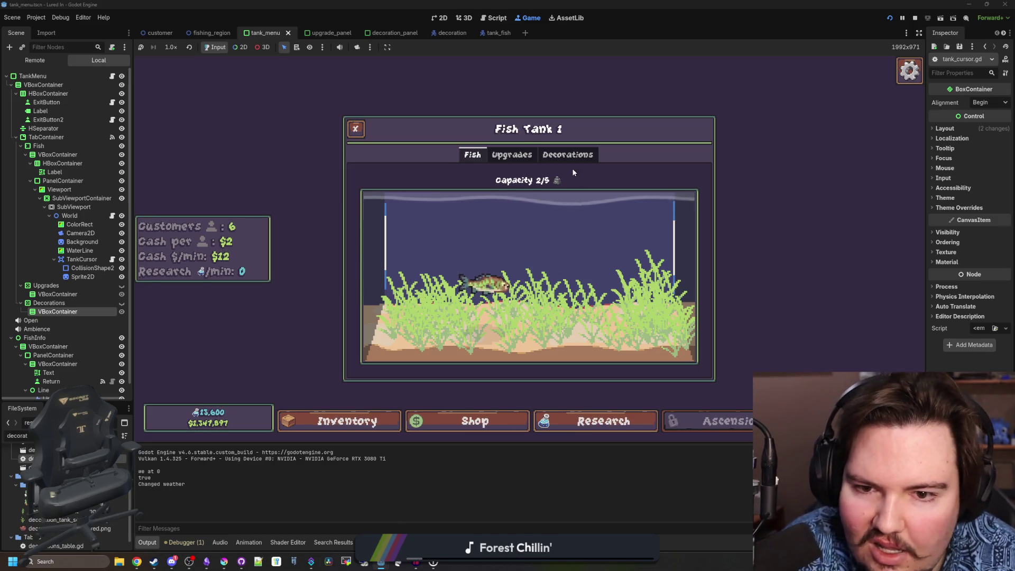
# Buy Kelp and Super Red plants, placing two of each around the tank.
pyautogui.click(575, 155)
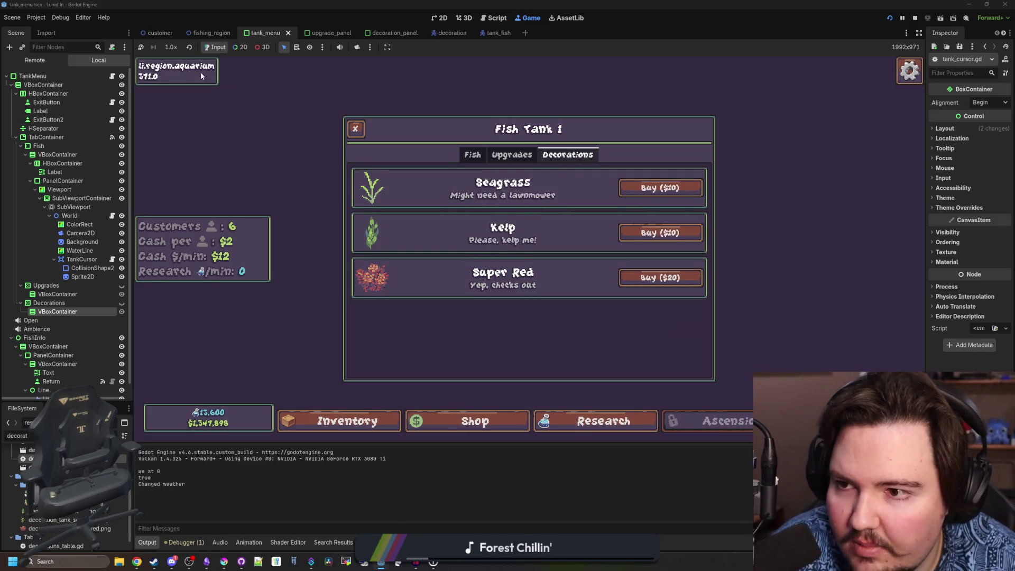
pyautogui.click(658, 232)
pyautogui.click(411, 328)
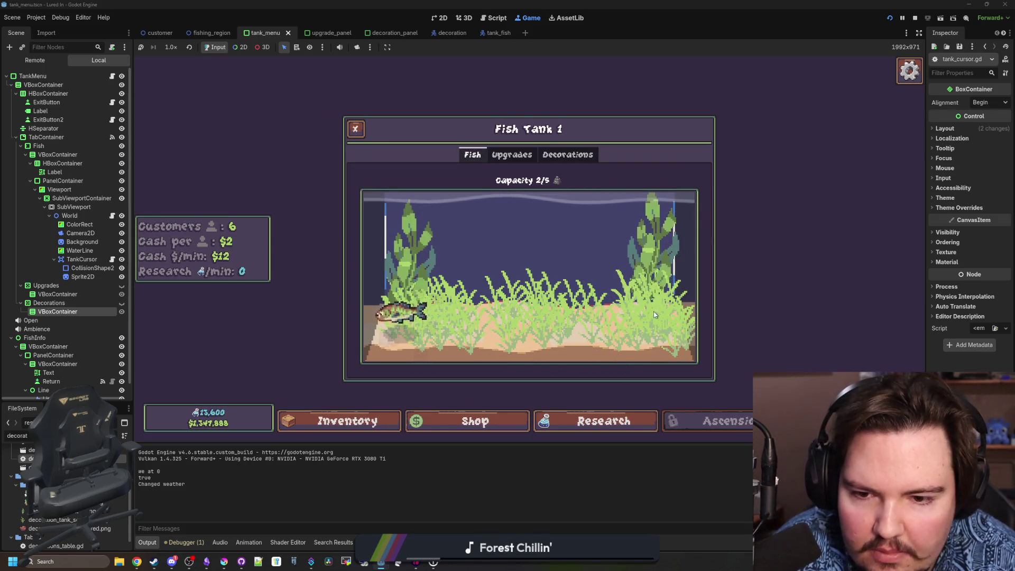
pyautogui.click(675, 341)
pyautogui.click(568, 154)
pyautogui.click(664, 274)
pyautogui.click(626, 288)
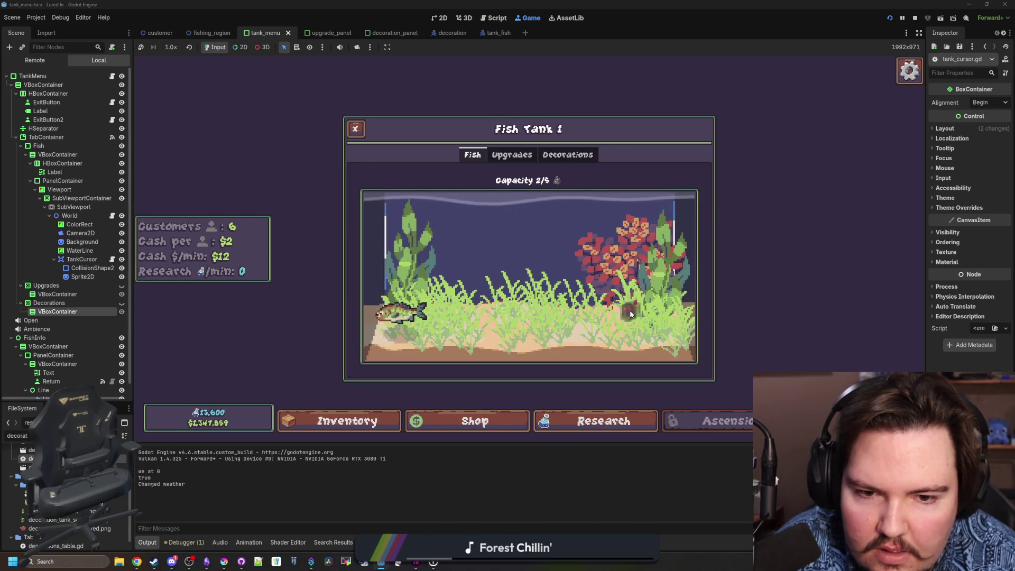
pyautogui.click(357, 374)
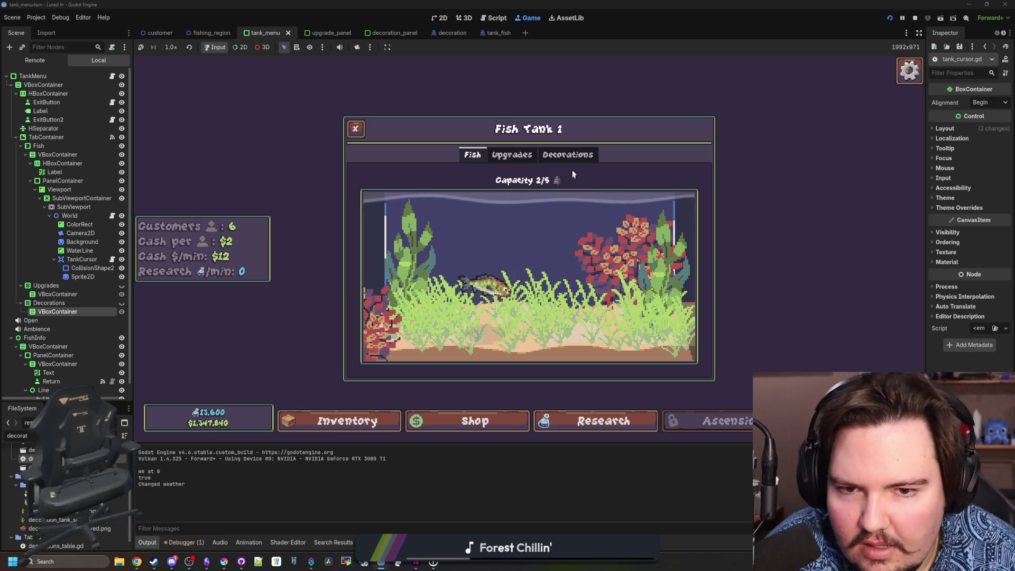
# View the tank's Upgrades tab, then return to the tank_cursor.gd script.
pyautogui.click(580, 153)
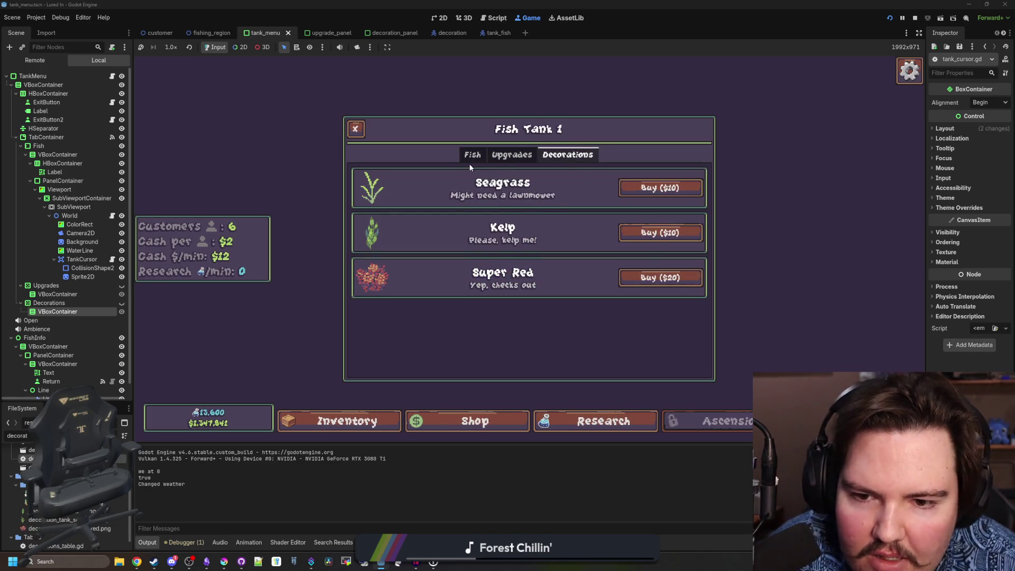
pyautogui.click(473, 157)
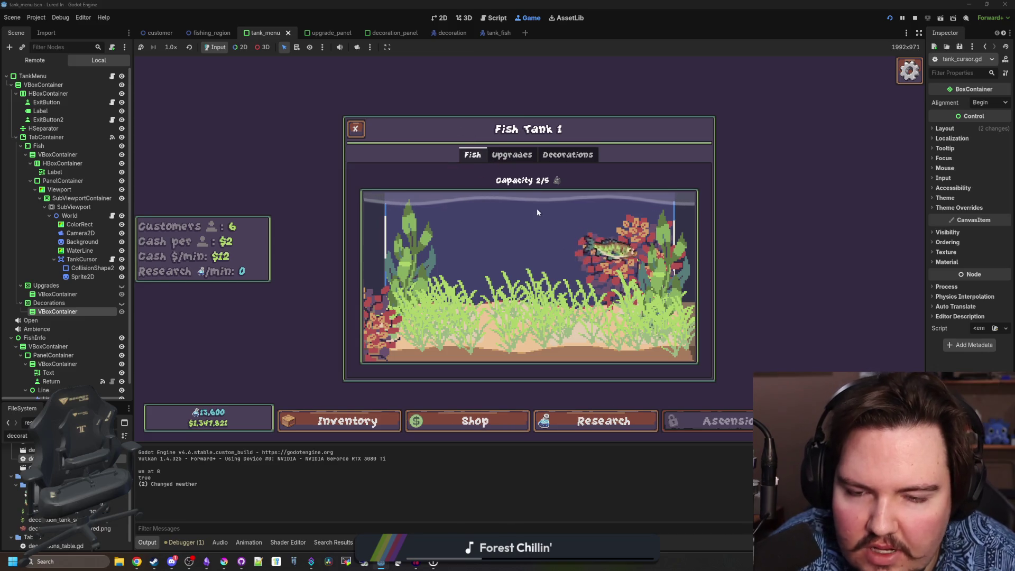
pyautogui.click(523, 159)
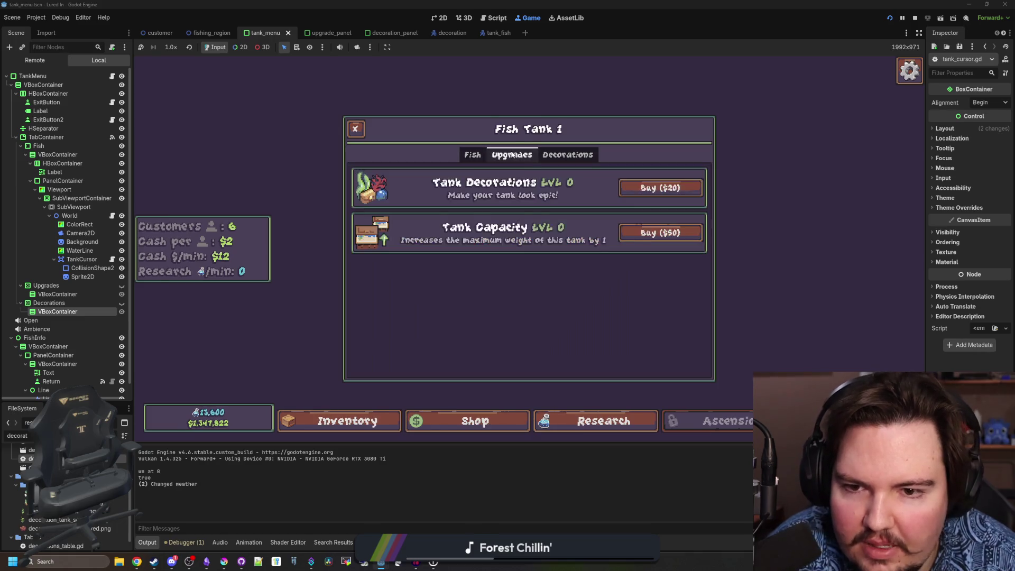
pyautogui.click(113, 259)
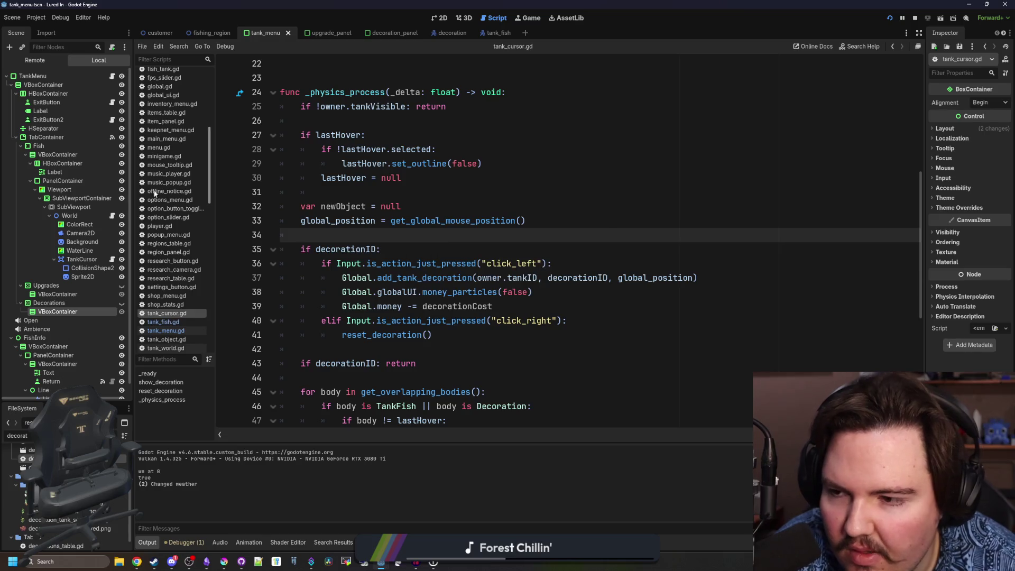
# Open tank_menu.gd and jump from the line 138 call to the set_selected_fish definition.
pyautogui.moveTo(458, 337); pyautogui.dragTo(346, 340)
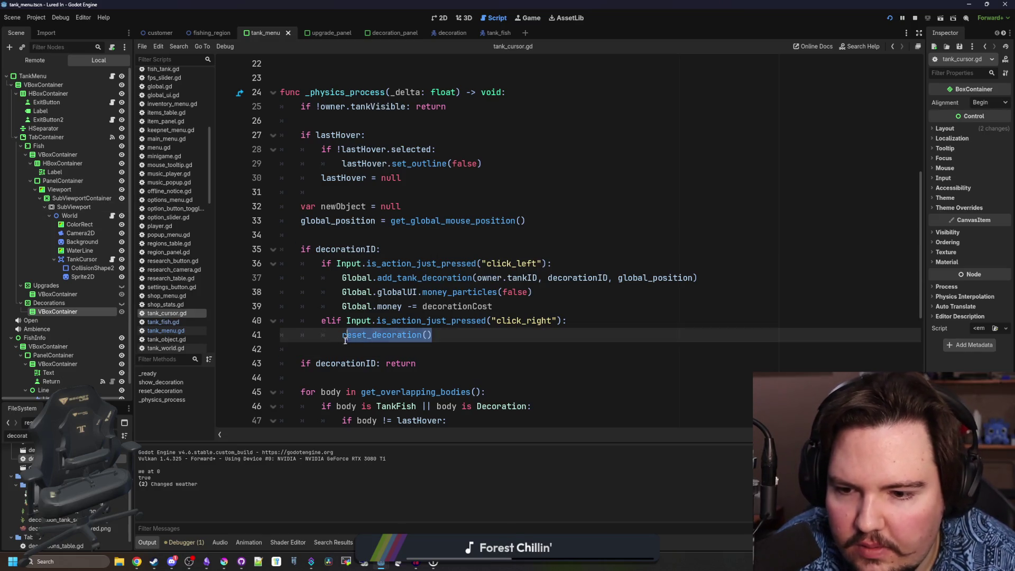
pyautogui.click(112, 216)
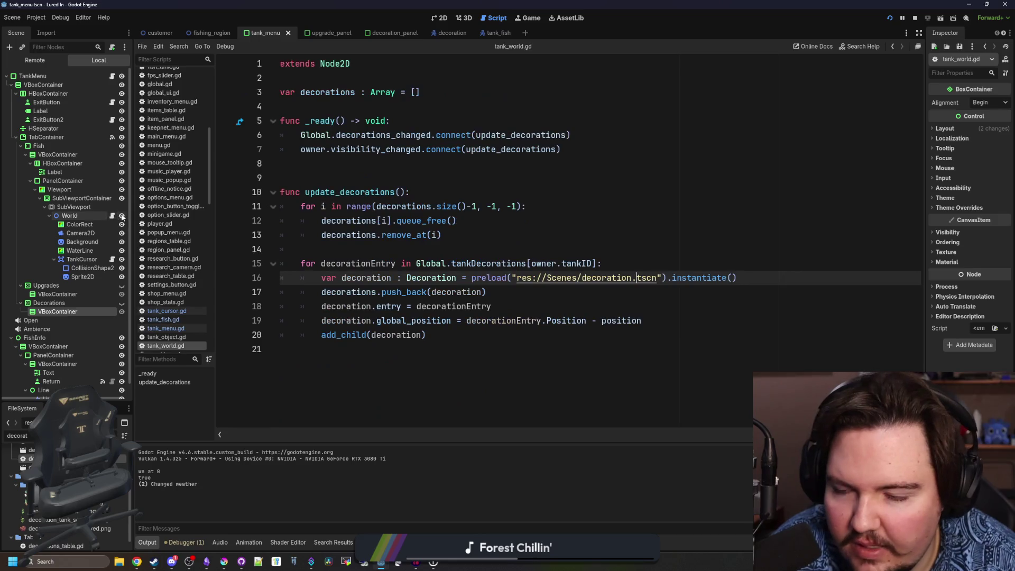
pyautogui.click(112, 76)
pyautogui.click(508, 208)
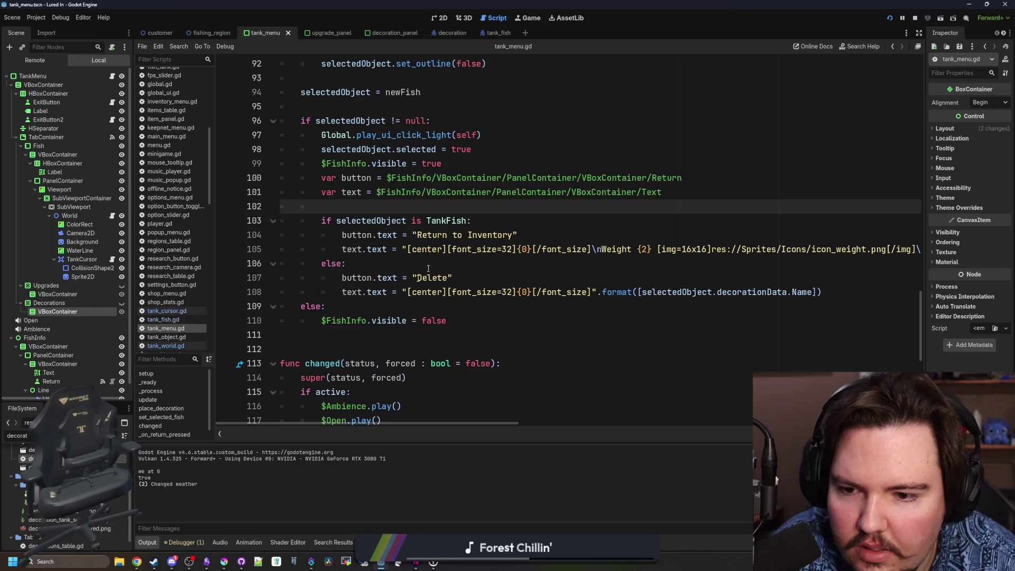
pyautogui.scroll(-2, 441, 256)
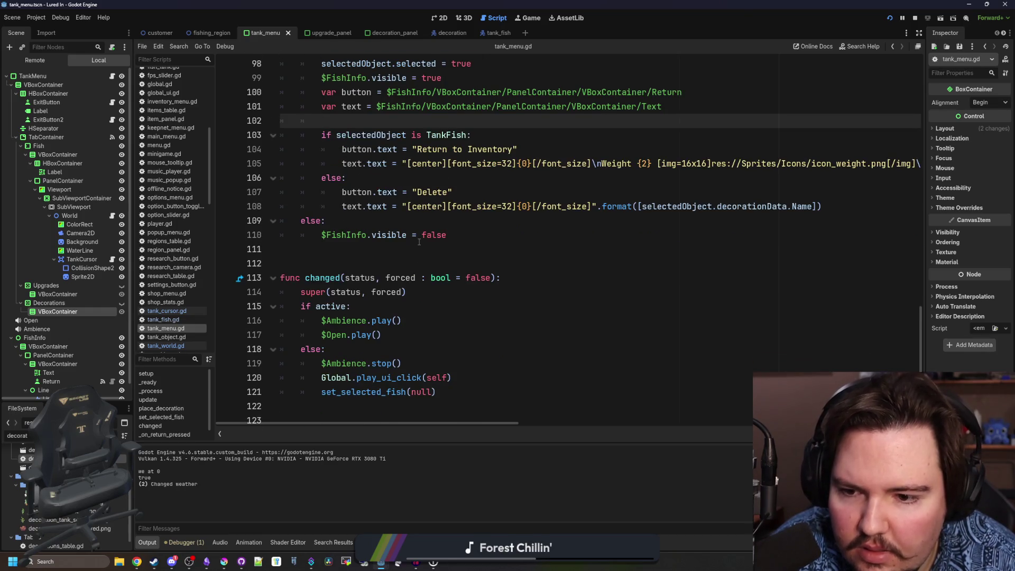
pyautogui.scroll(-2, 420, 241)
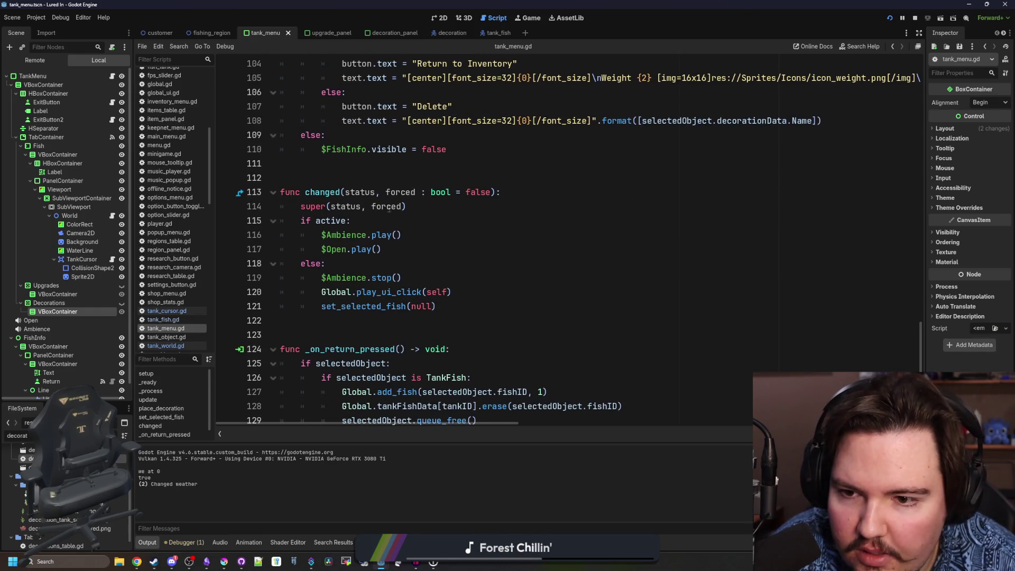
pyautogui.scroll(-4, 423, 283)
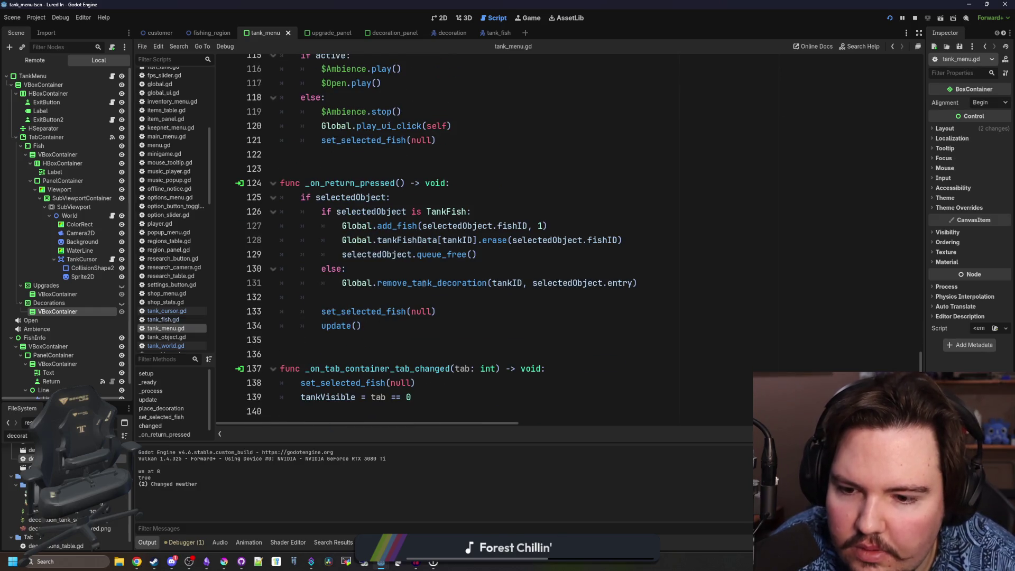
pyautogui.click(464, 381)
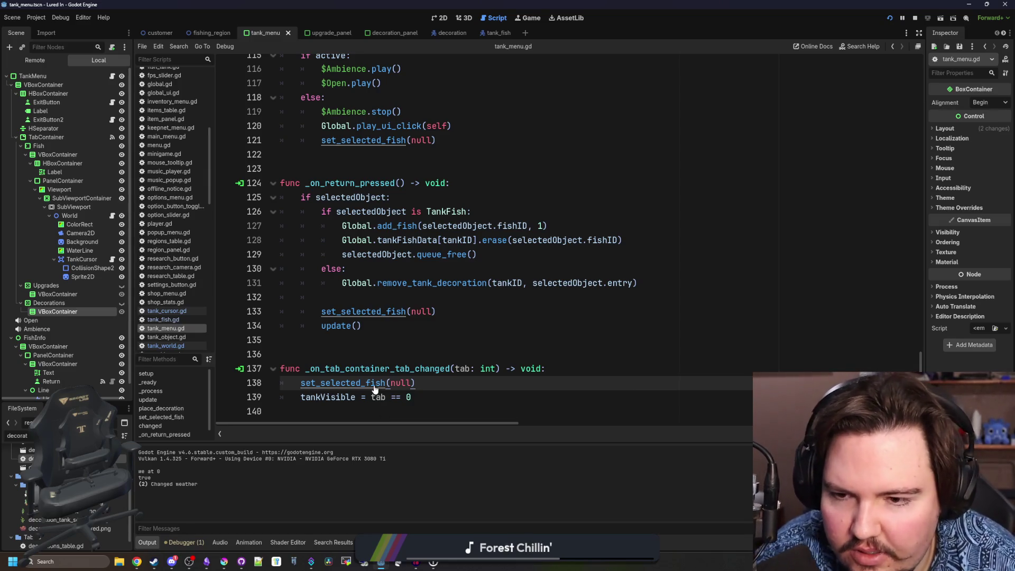
pyautogui.keyDown('ctrl'); pyautogui.click(374, 388); pyautogui.keyUp('ctrl')
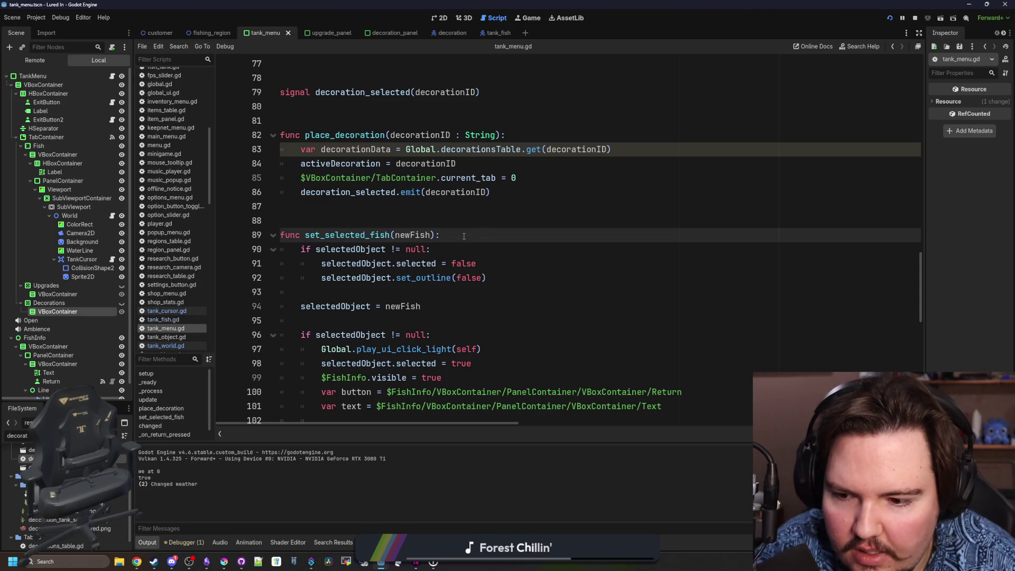
pyautogui.scroll(-2, 463, 236)
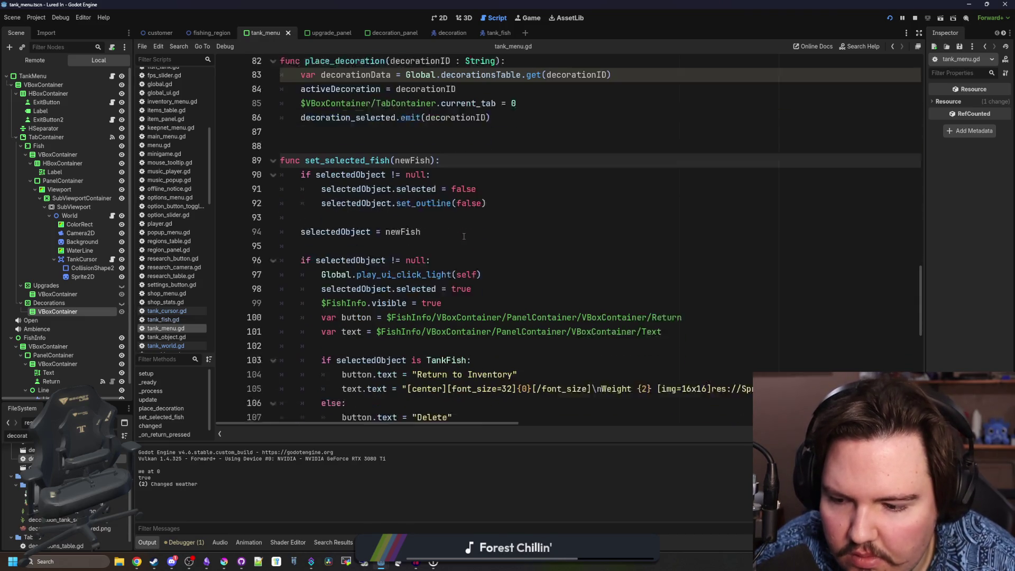
pyautogui.scroll(3, 486, 213)
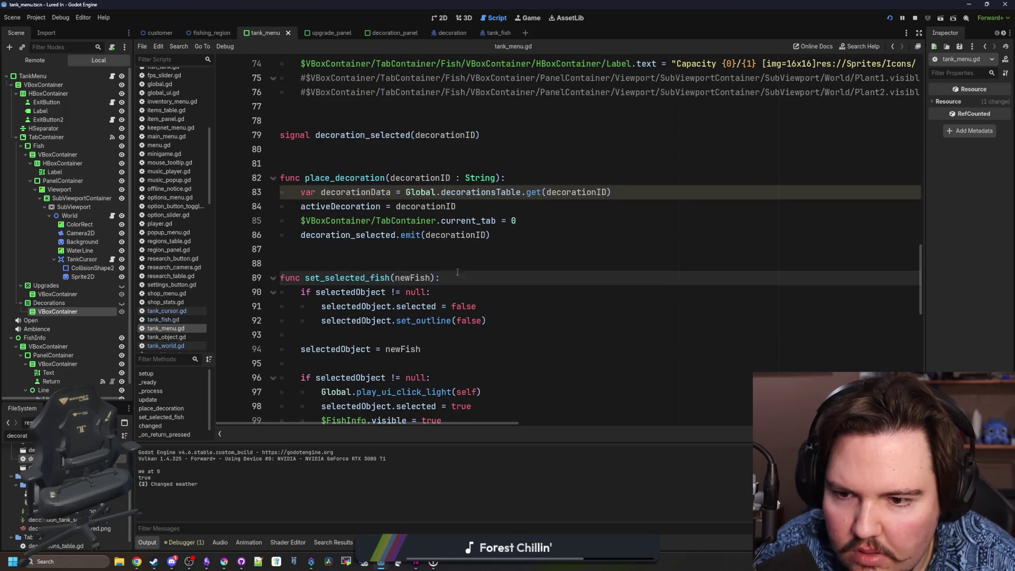
# Start set_selected_fish with a new TankCursor node line followed by .re, and save.
pyautogui.press('Return')
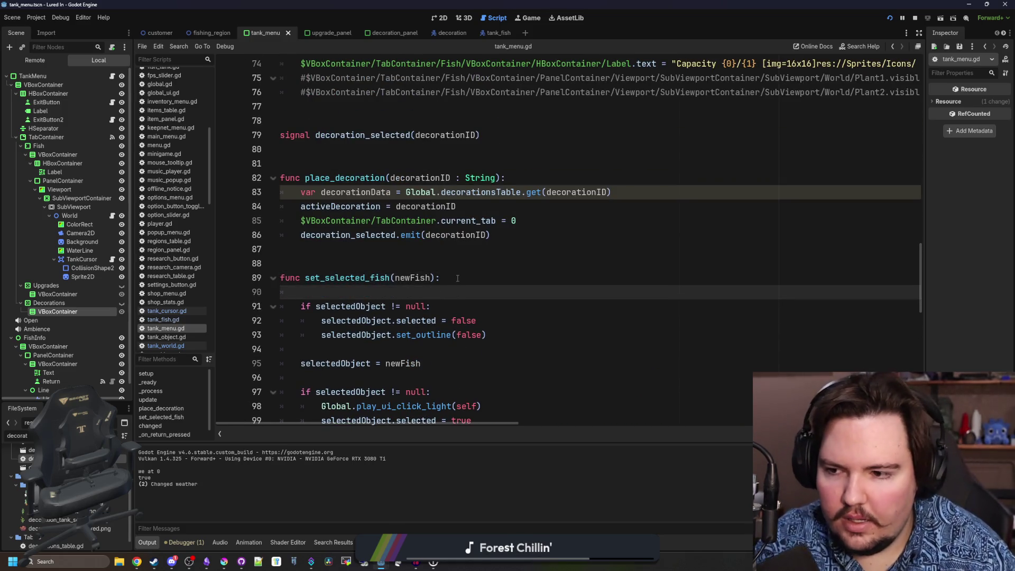
pyautogui.moveTo(82, 259)
pyautogui.mouseDown()
pyautogui.moveTo(377, 287)
pyautogui.moveTo(684, 295)
pyautogui.mouseUp()
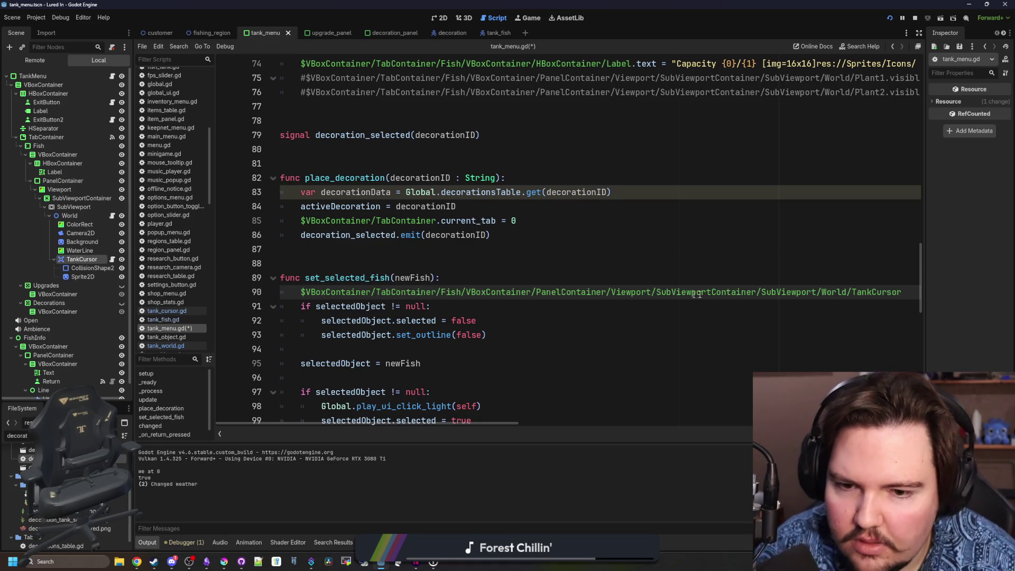
pyautogui.write('.re')
pyautogui.click(687, 263)
pyautogui.hotkey('ctrl', 's')
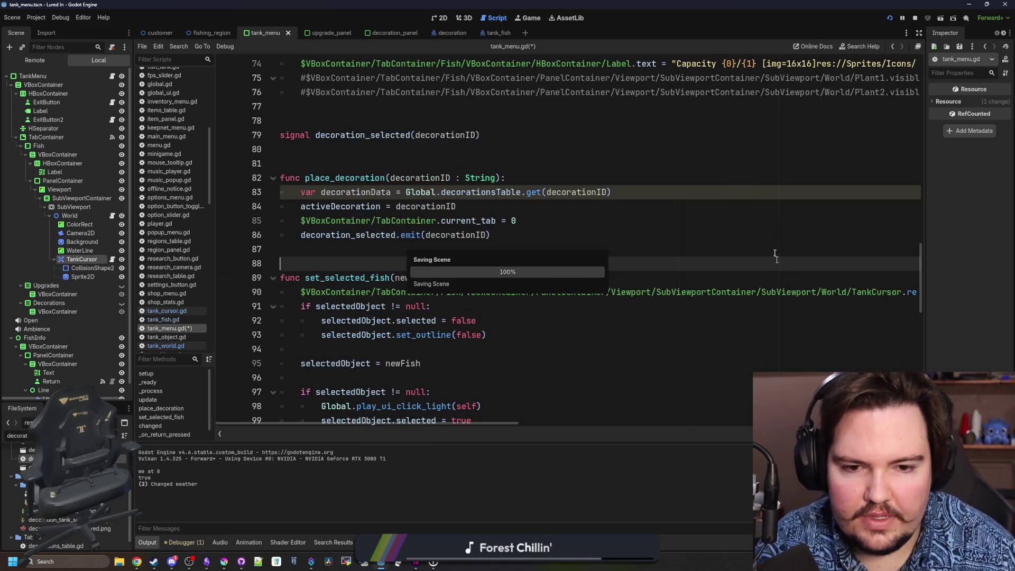
pyautogui.click(529, 17)
# In the running game, buy a decoration from the tank's Decorations list and close the panel.
pyautogui.click(472, 155)
pyautogui.click(567, 154)
pyautogui.click(635, 188)
pyautogui.click(492, 266)
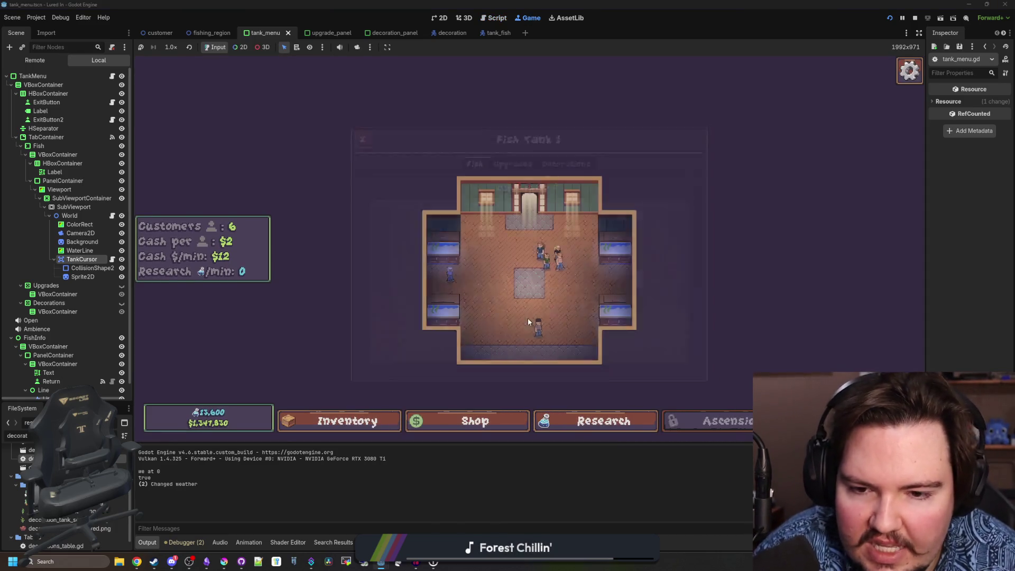
# Open Fish Tank 1 and cycle through its Decorations, Fish and Upgrades tabs.
pyautogui.click(386, 189)
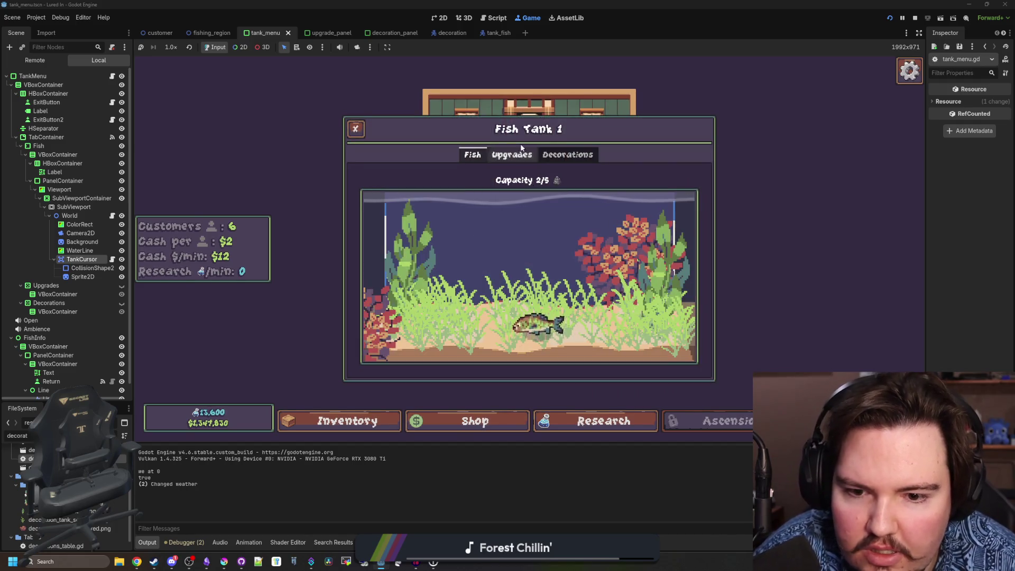
pyautogui.click(567, 155)
pyautogui.click(472, 154)
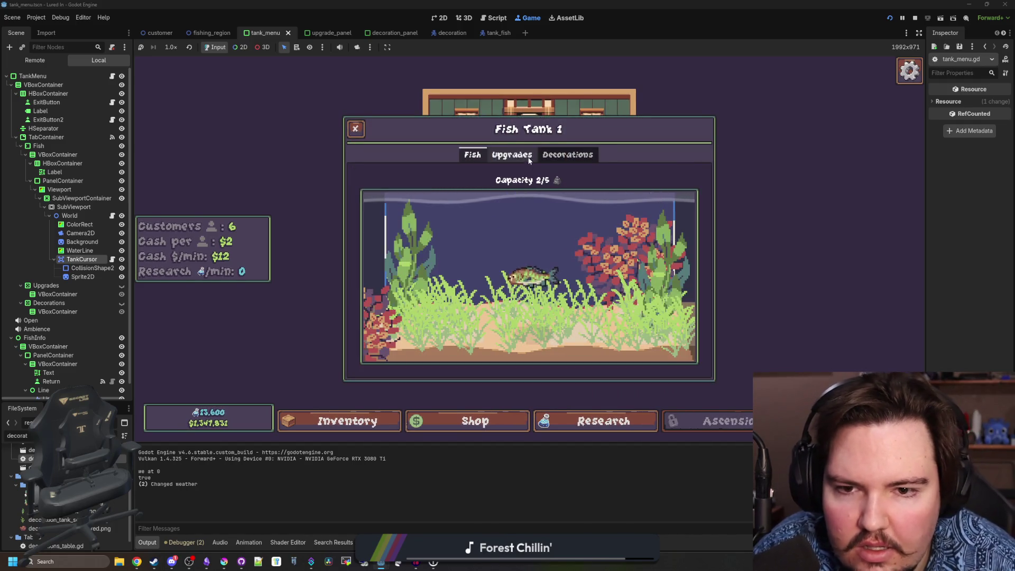
pyautogui.click(517, 156)
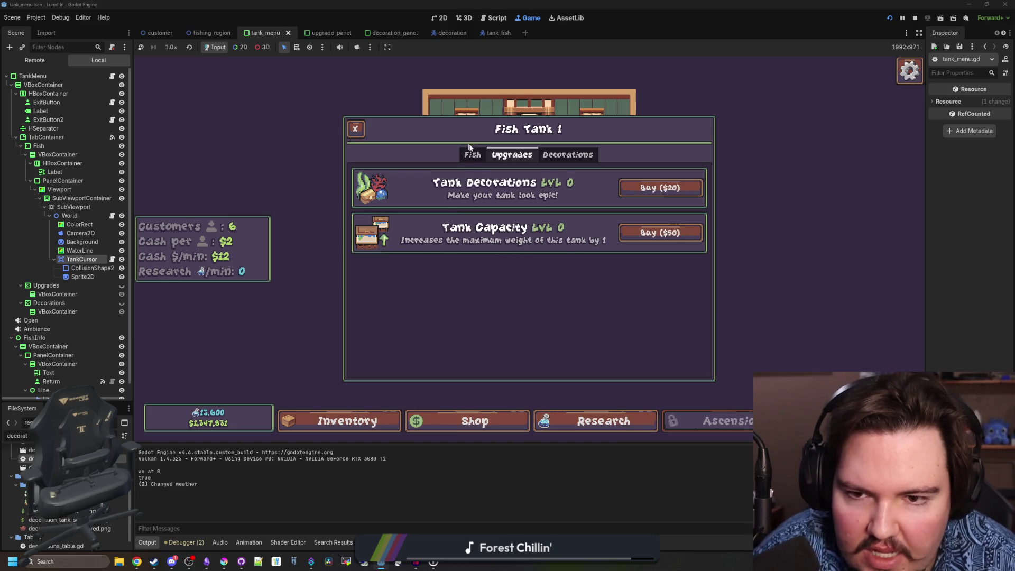
pyautogui.click(472, 154)
pyautogui.click(569, 155)
pyautogui.click(472, 154)
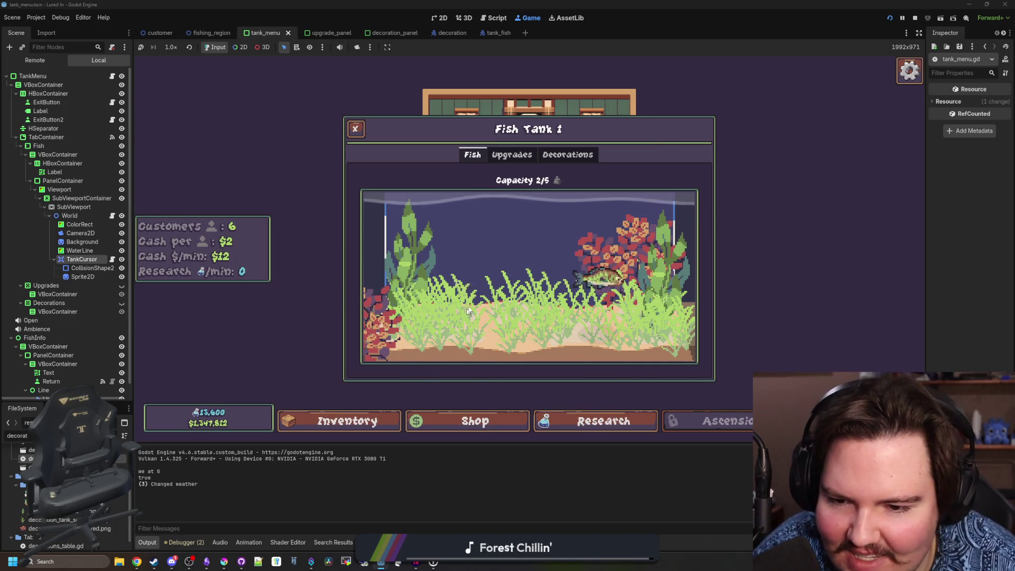
# Buy a Super Red decoration, then select the carp to check its info.
pyautogui.click(568, 154)
pyautogui.click(655, 277)
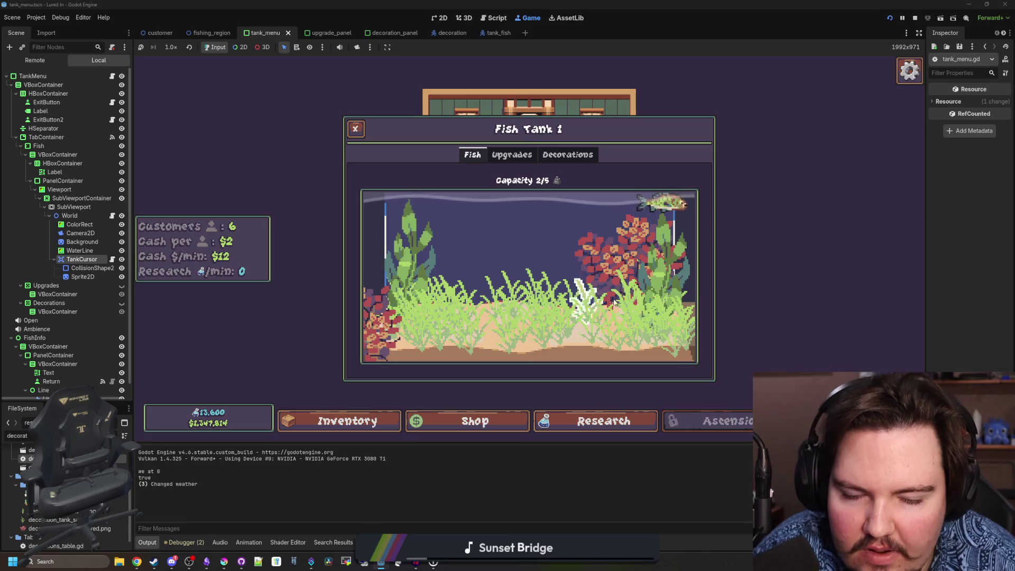
pyautogui.click(660, 203)
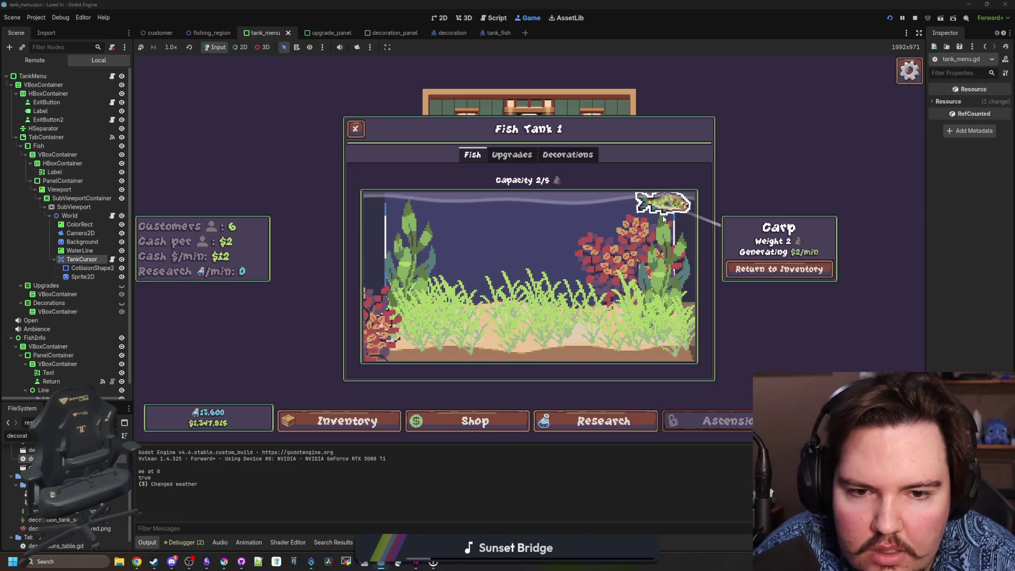
pyautogui.click(764, 264)
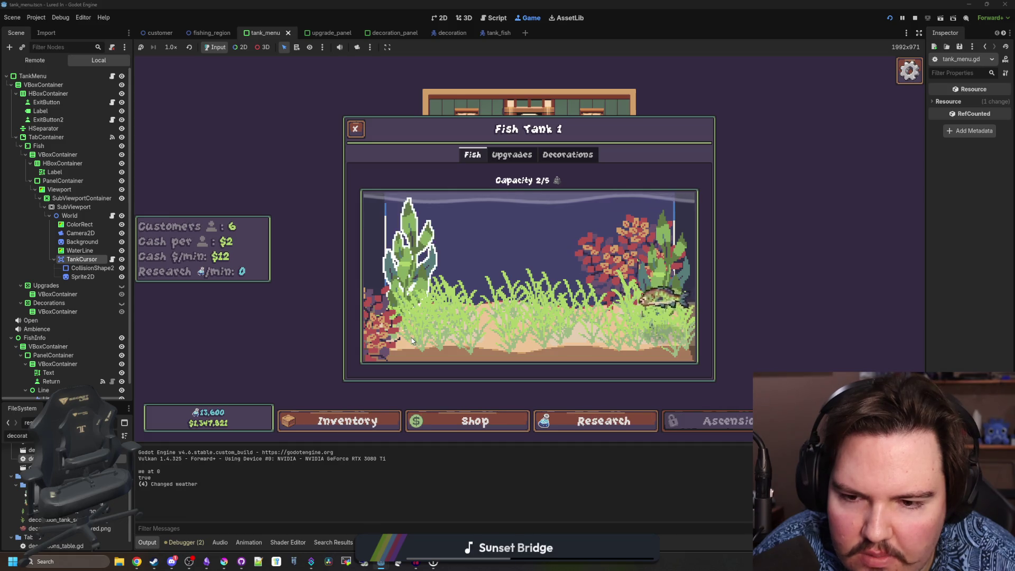
# Delete the kelp and a seagrass plant from Fish Tank 1.
pyautogui.click(407, 254)
pyautogui.click(759, 269)
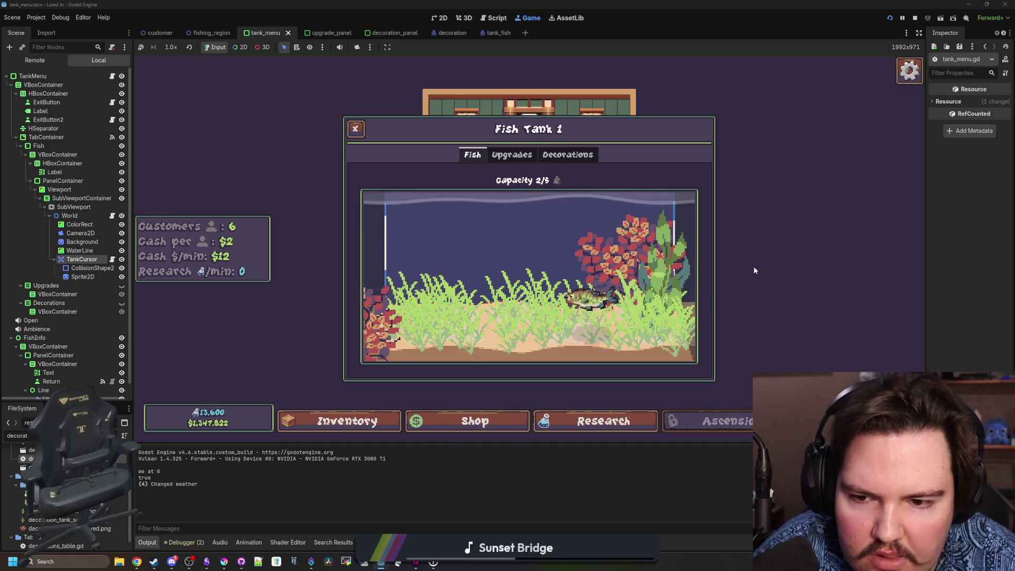
pyautogui.click(631, 314)
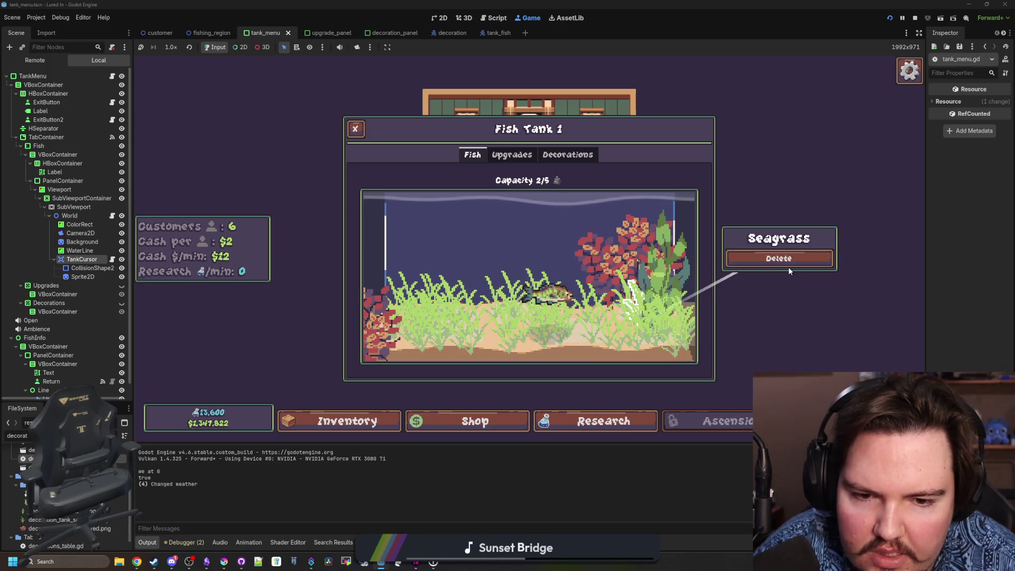
pyautogui.click(757, 261)
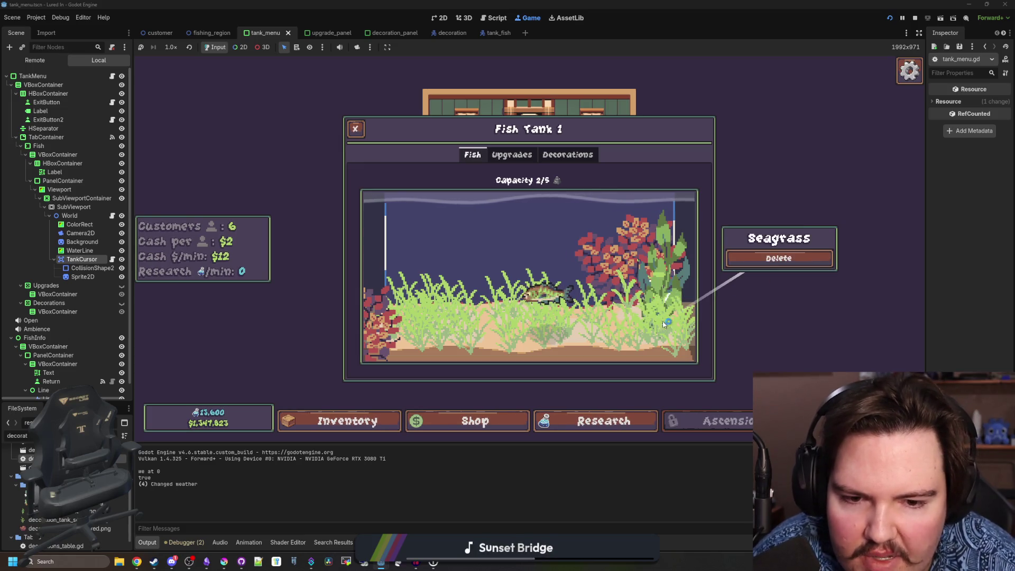
pyautogui.click(635, 335)
pyautogui.click(598, 325)
pyautogui.click(779, 258)
pyautogui.click(571, 317)
pyautogui.click(550, 335)
pyautogui.click(549, 335)
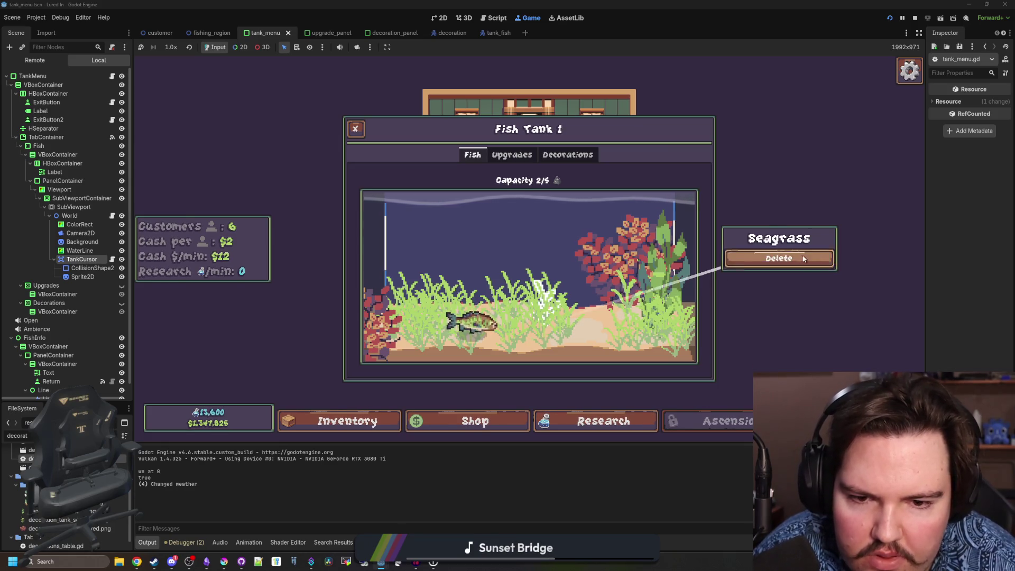
# Buy the Tank Decorations upgrade twice in the Upgrades tab, reaching LVL 2 max.
pyautogui.click(547, 155)
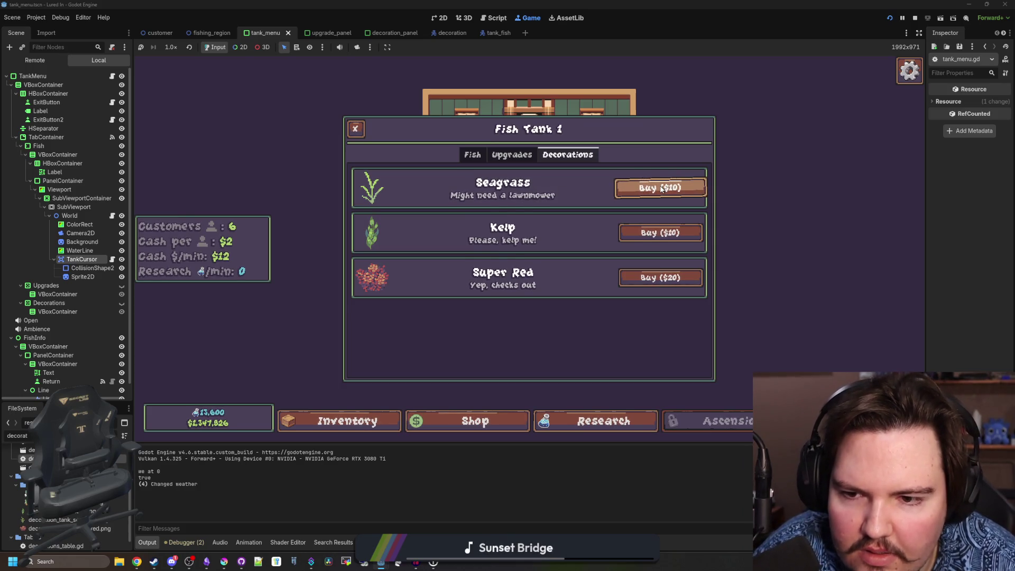
pyautogui.click(509, 159)
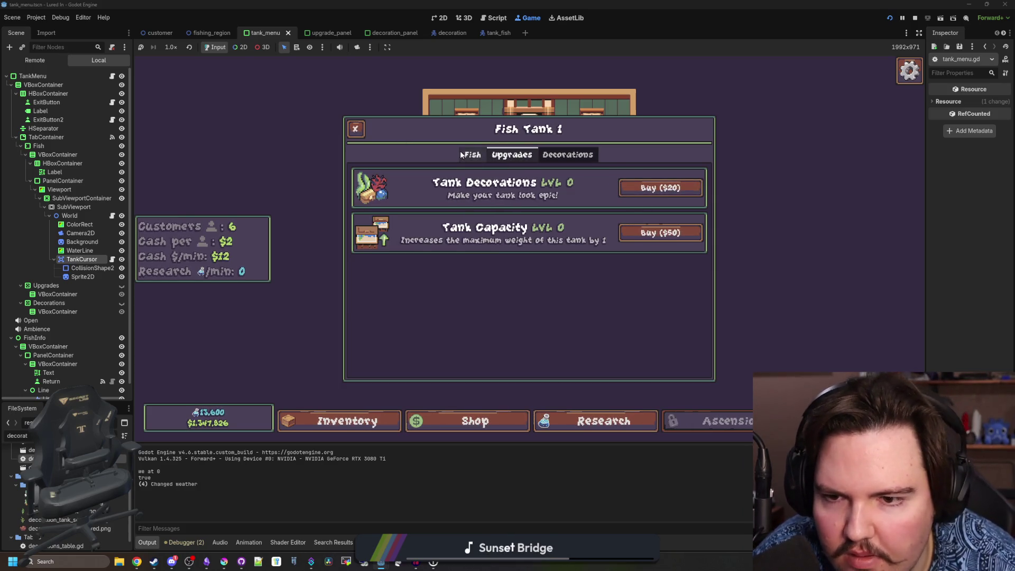
pyautogui.click(661, 188)
pyautogui.click(661, 188)
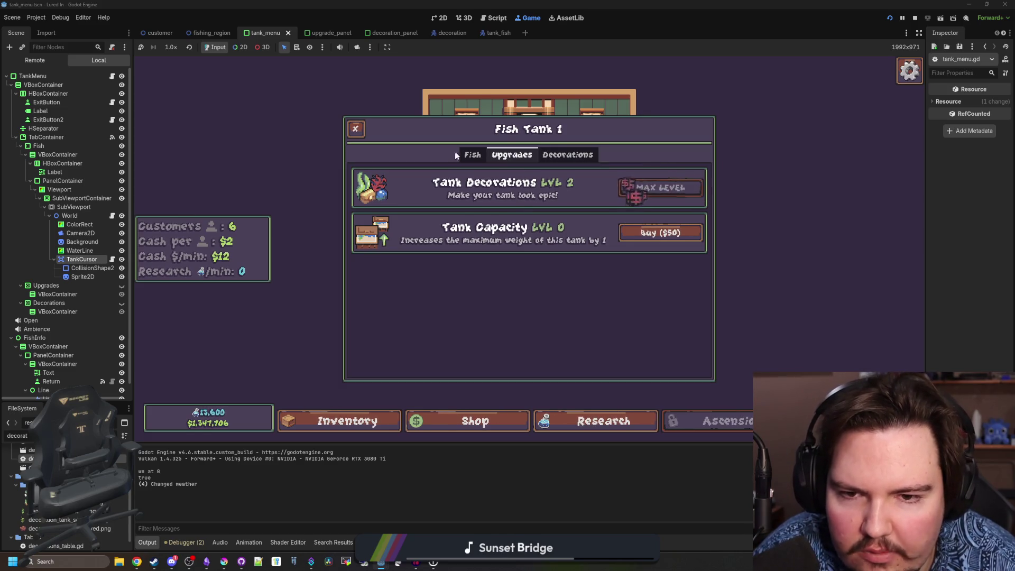
pyautogui.click(467, 155)
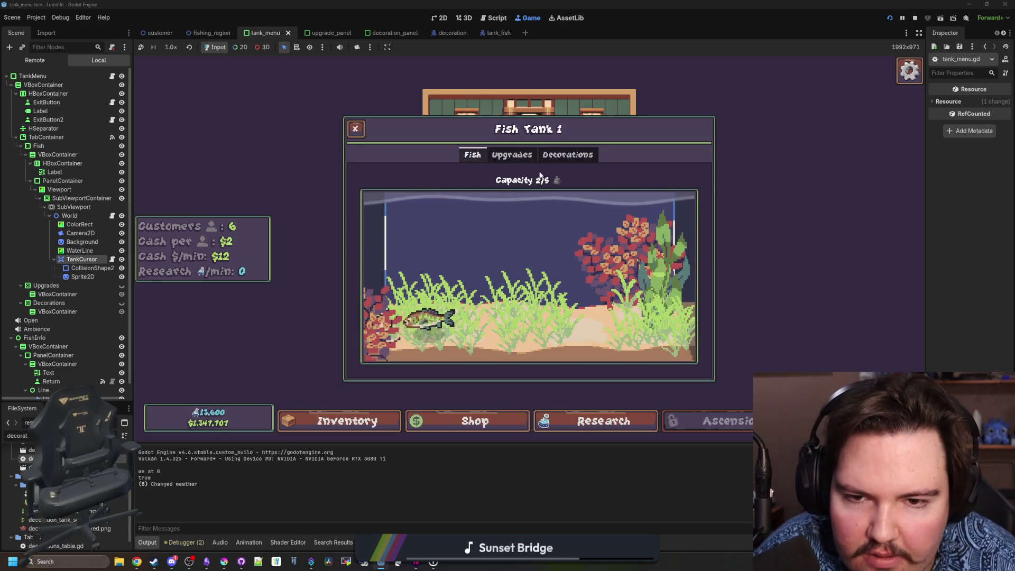
pyautogui.click(512, 155)
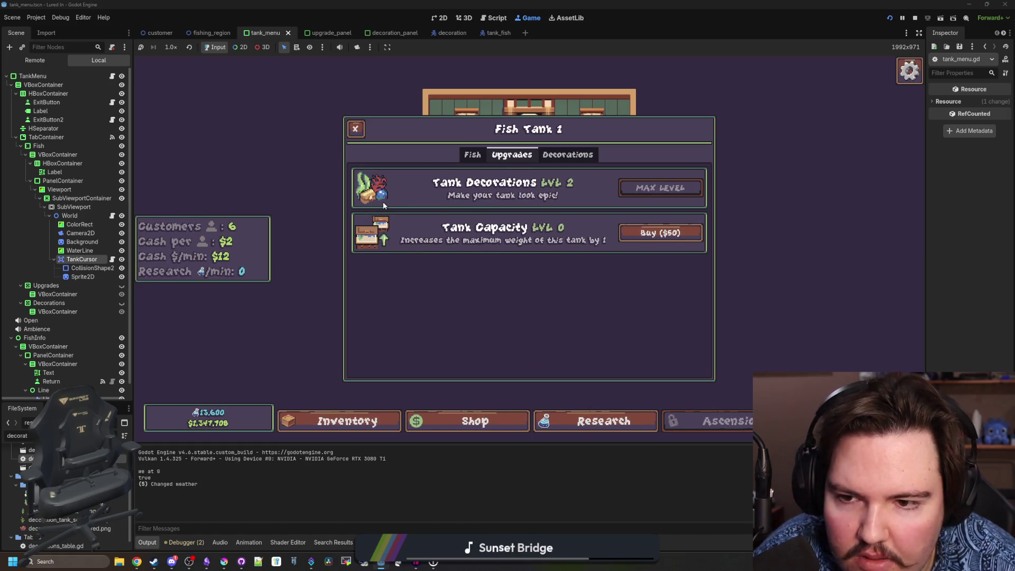
# Stop the running game test.
pyautogui.click(915, 18)
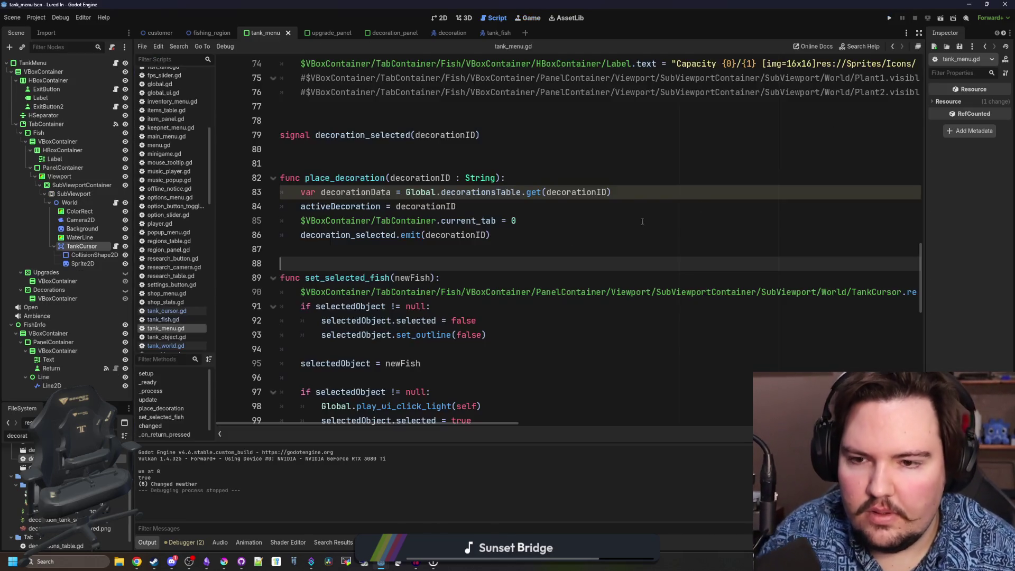
pyautogui.click(453, 353)
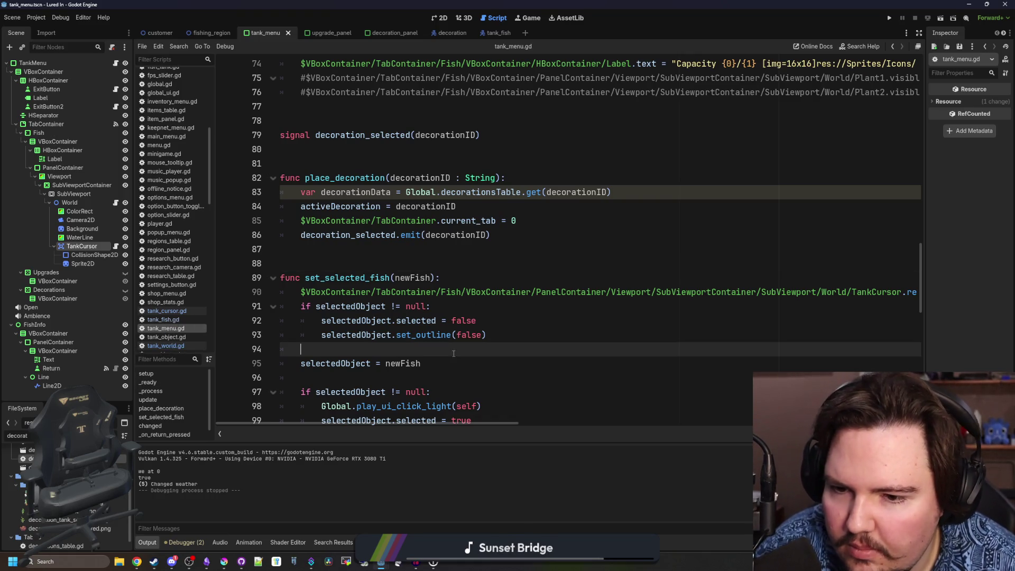
pyautogui.click(318, 249)
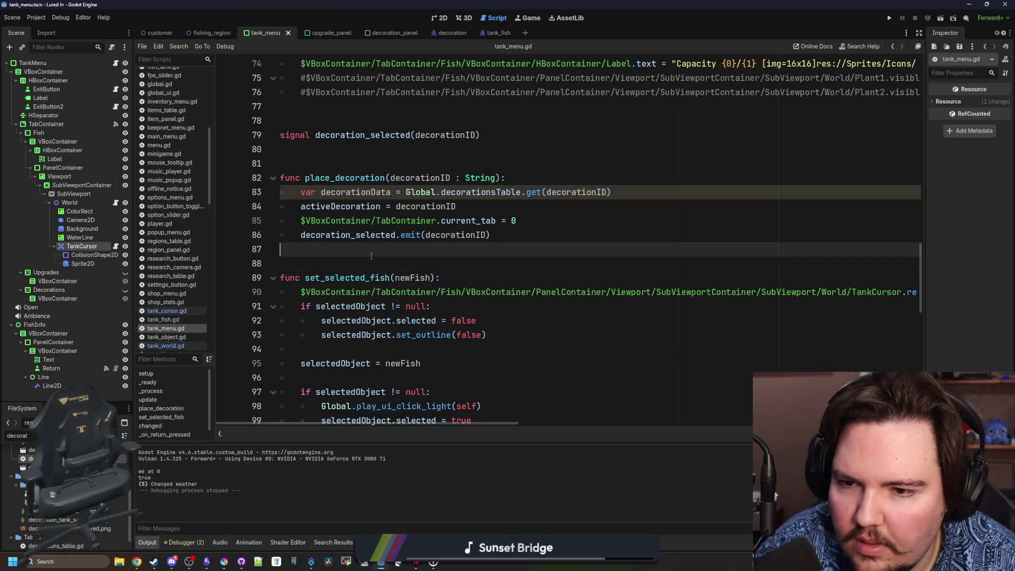
# Filter FileSystem for 'upgrade', open upgrades_table.gd, and start a text search.
pyautogui.click(117, 435)
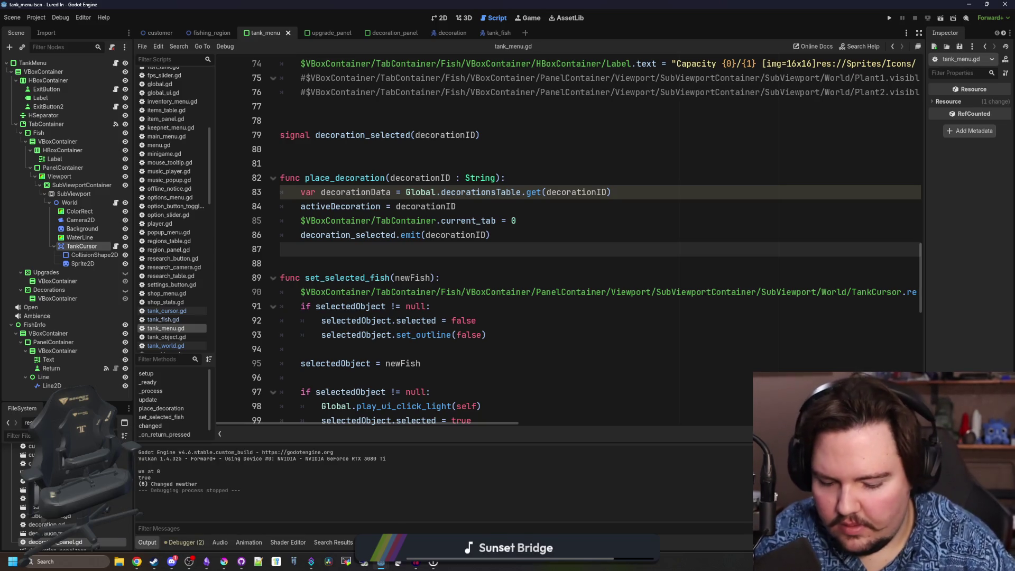
pyautogui.write('upgrade')
pyautogui.doubleClick(80, 504)
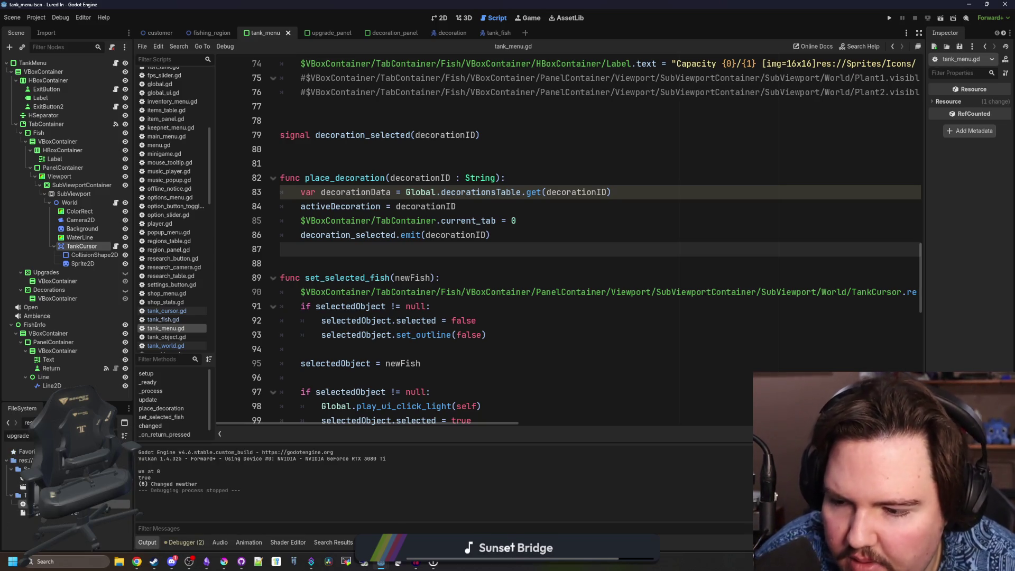
pyautogui.click(431, 258)
pyautogui.hotkey('ctrl', 'f')
# Find 'decoratio' and comment out the tank_decorations entry on lines 100–108 with Ctrl+K.
pyautogui.write('decoration')
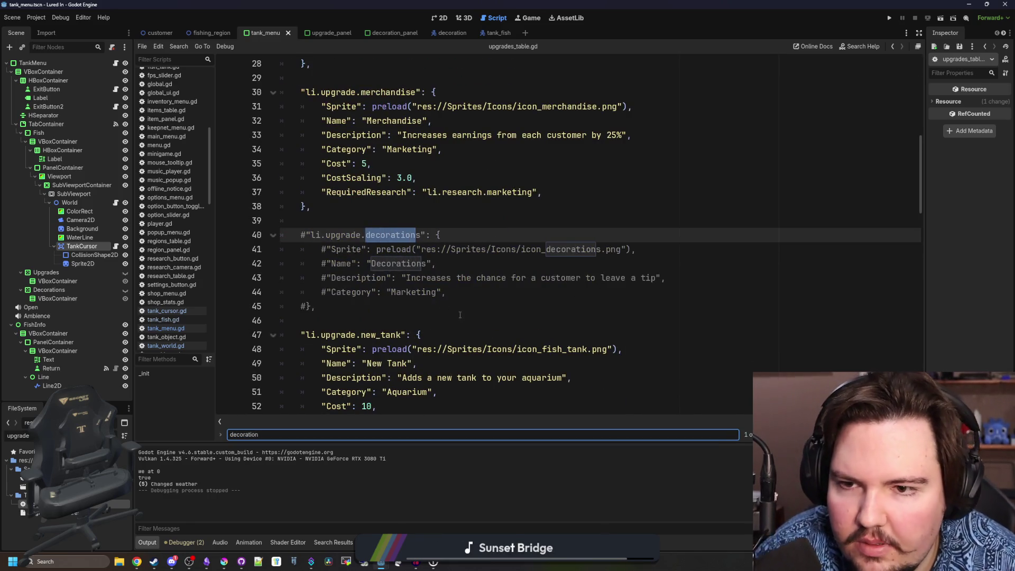
pyautogui.scroll(-8, 460, 315)
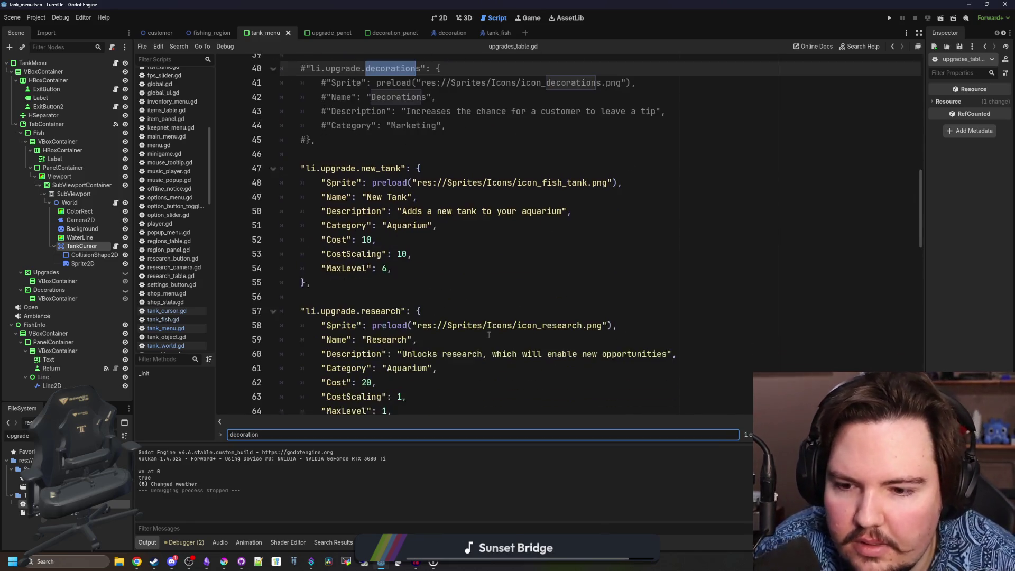
pyautogui.press('Return')
pyautogui.press('Return')
pyautogui.press('Return')
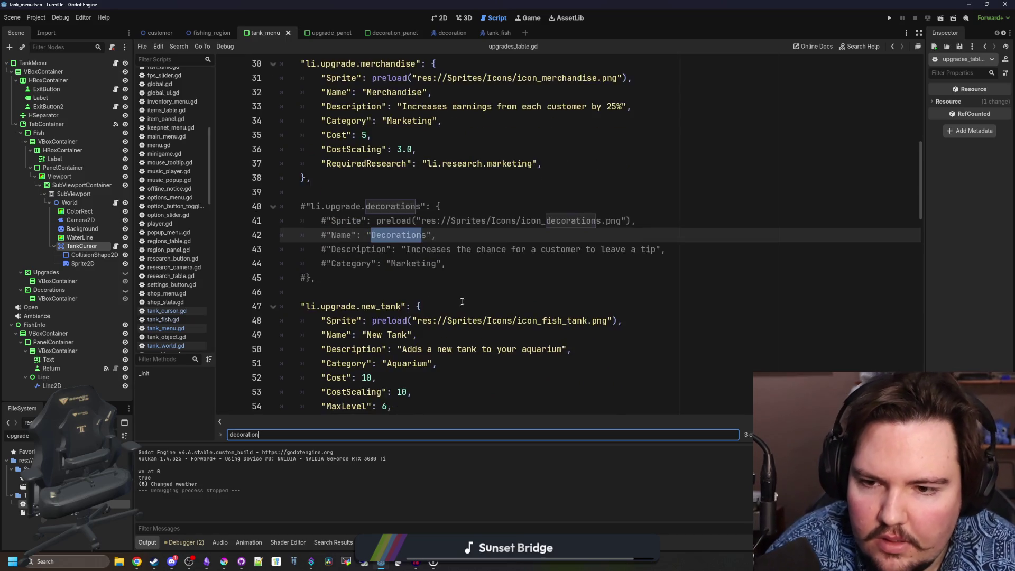
pyautogui.moveTo(362, 306); pyautogui.dragTo(264, 199)
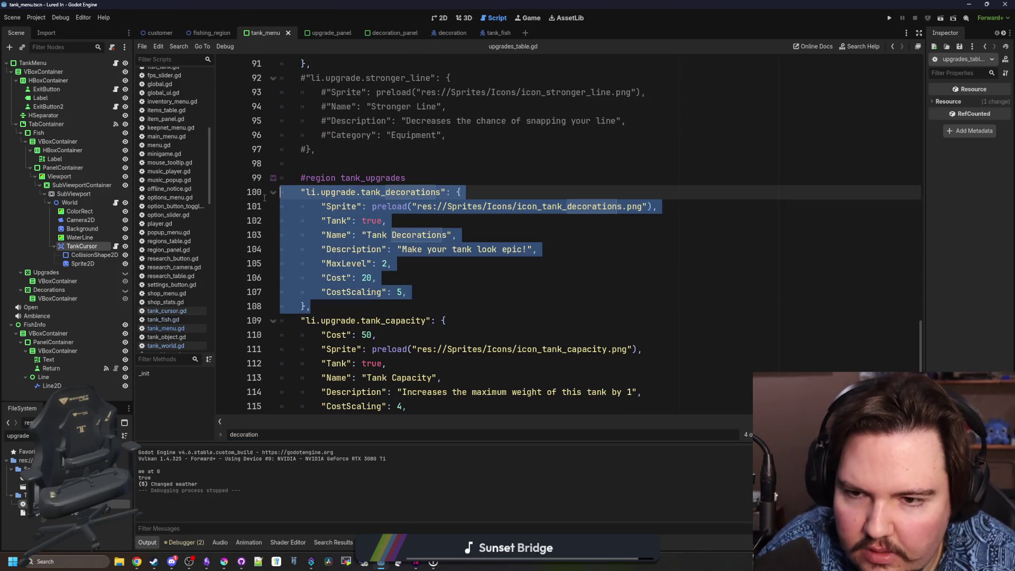
pyautogui.hotkey('ctrl', 'k')
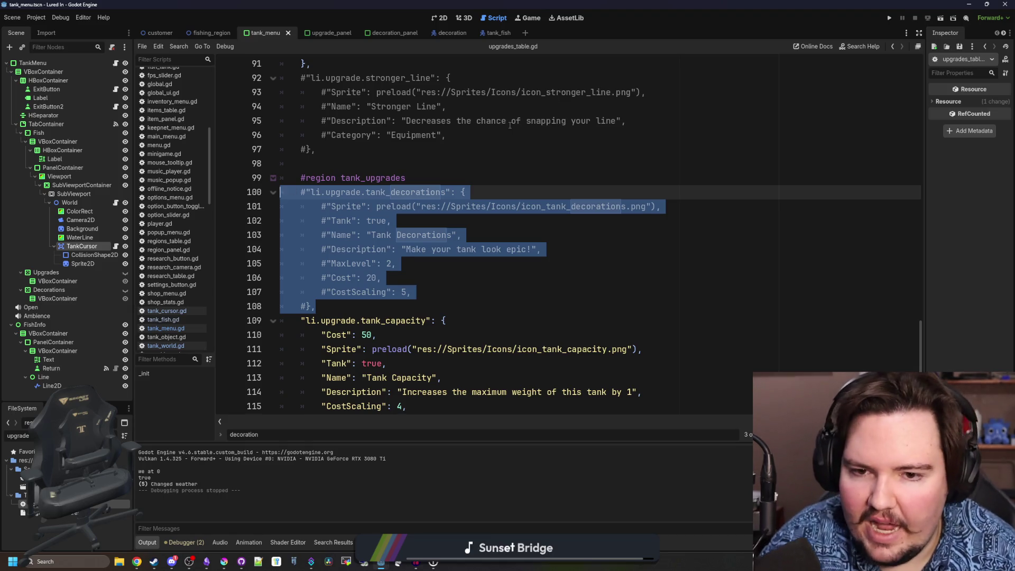
pyautogui.click(509, 121)
pyautogui.click(438, 161)
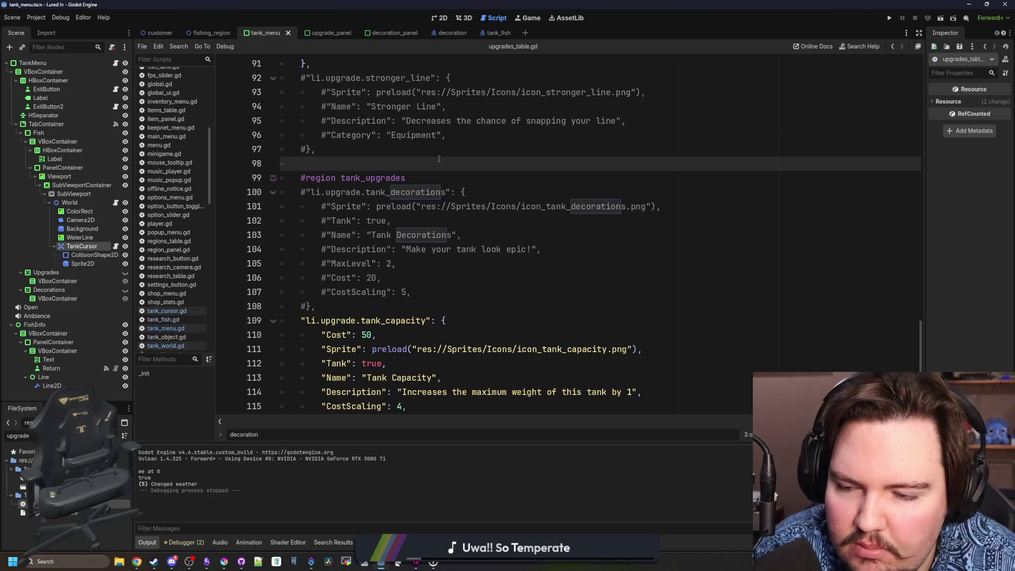
pyautogui.click(464, 21)
pyautogui.click(441, 18)
# Zoom around the tank's edges in 2D and save the tank_menu scene.
pyautogui.scroll(5, 459, 318)
pyautogui.hotkey('ctrl', 's')
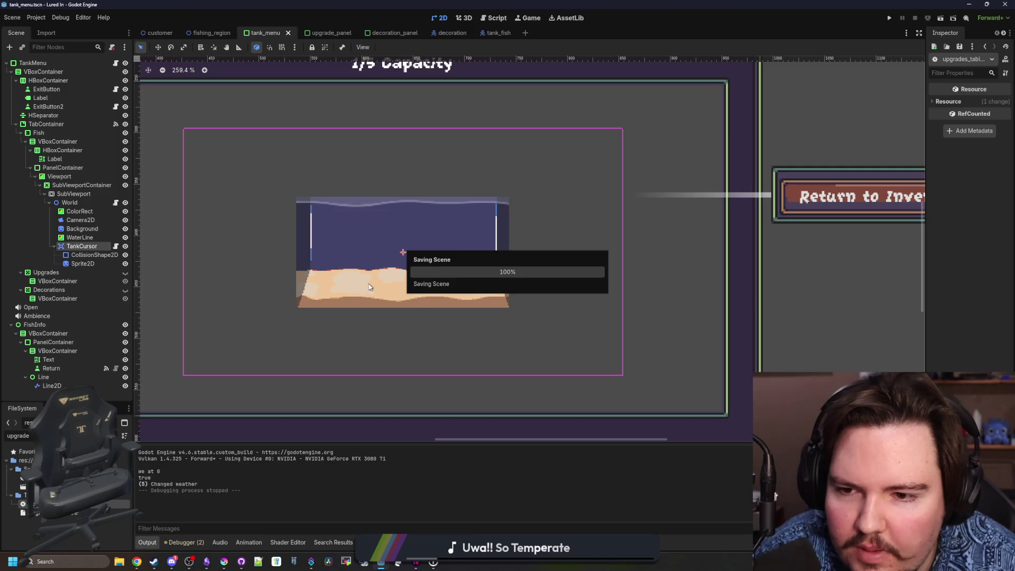
pyautogui.scroll(-4, 369, 287)
pyautogui.scroll(10, 395, 245)
pyautogui.scroll(-5, 434, 148)
pyautogui.scroll(5, 804, 204)
pyautogui.scroll(2, 715, 192)
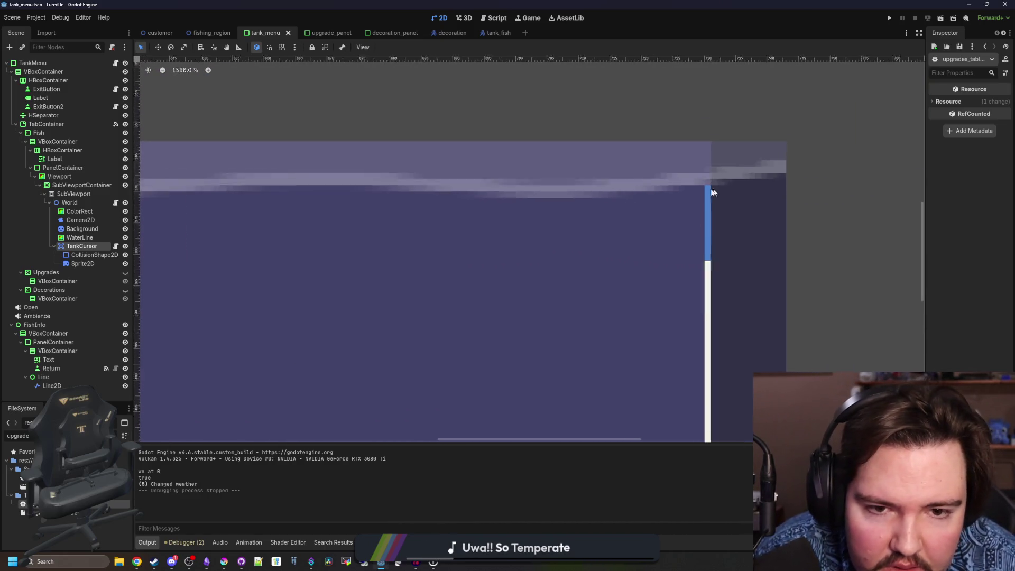
pyautogui.scroll(-8, 715, 188)
pyautogui.scroll(-2, 408, 271)
pyautogui.scroll(-3, 408, 269)
pyautogui.hotkey('ctrl', 's')
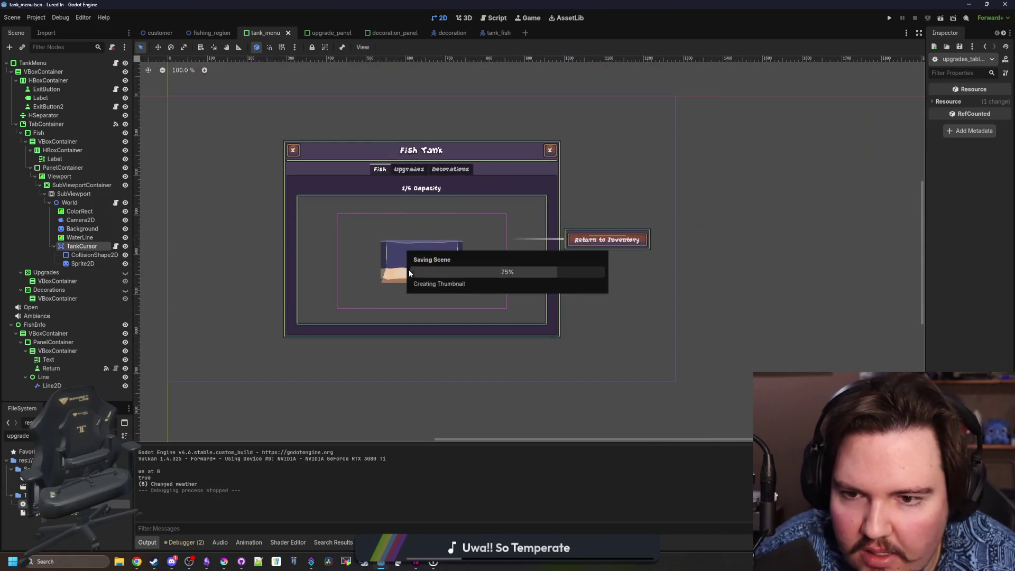
# Save tank_menu again, then open the decoration scene's decoration.gd script.
pyautogui.scroll(1, 412, 268)
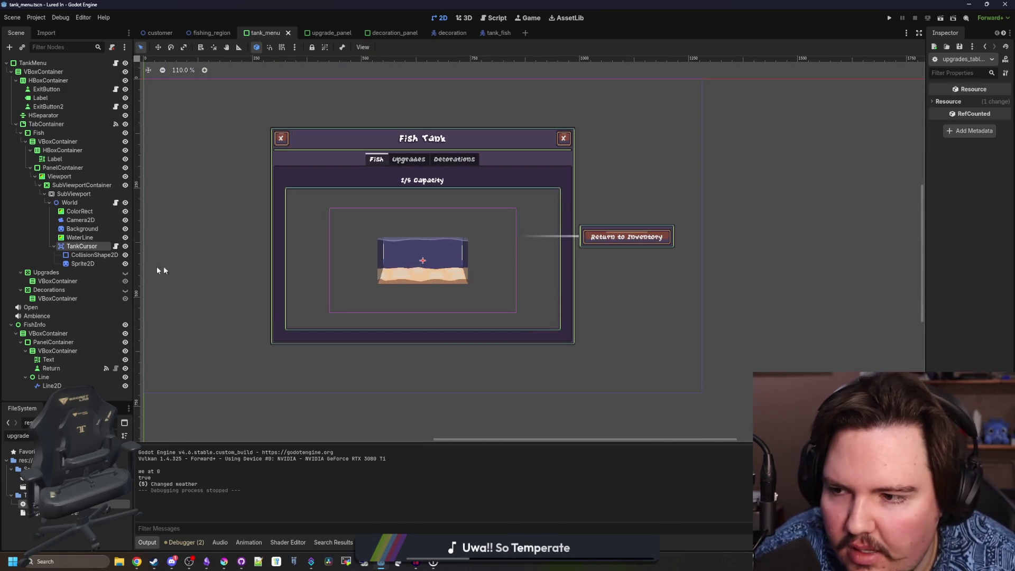
pyautogui.hotkey('ctrl', 's')
pyautogui.hotkey('ctrl', 's')
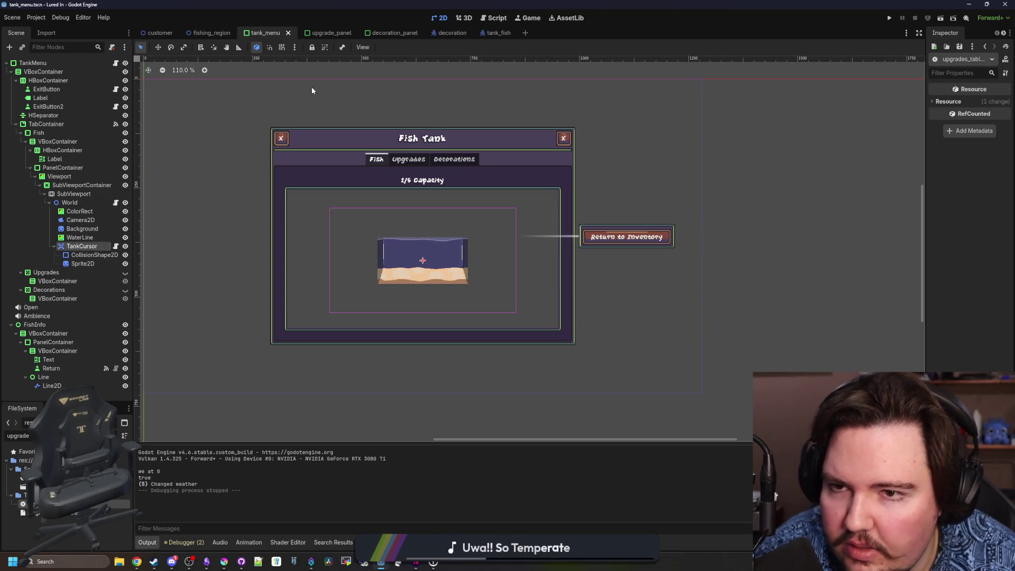
pyautogui.click(454, 32)
pyautogui.click(116, 63)
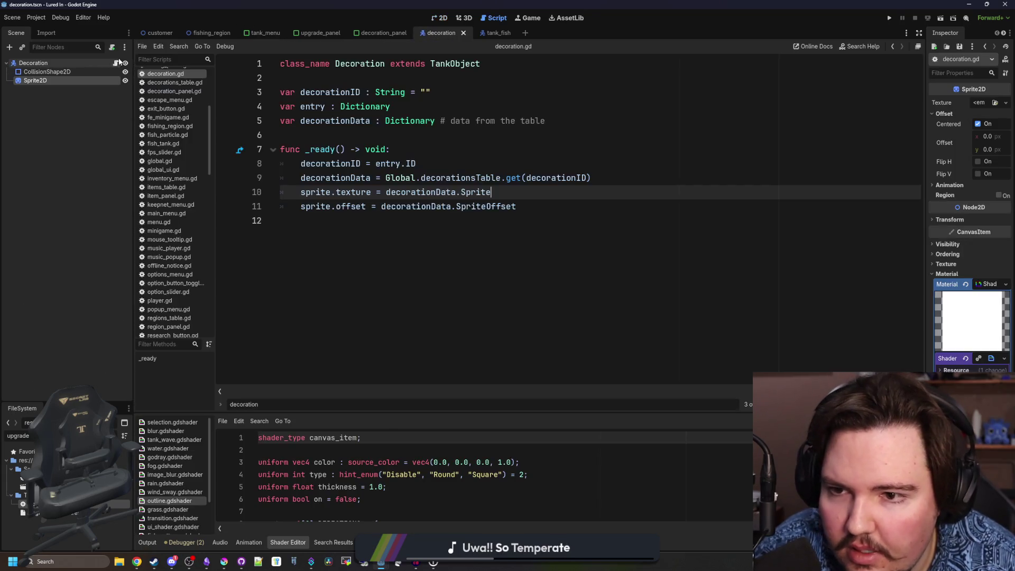
# Widen the Inspector and enlarge the shader editor to show outline.gdshader lines 11–36.
pyautogui.click(711, 231)
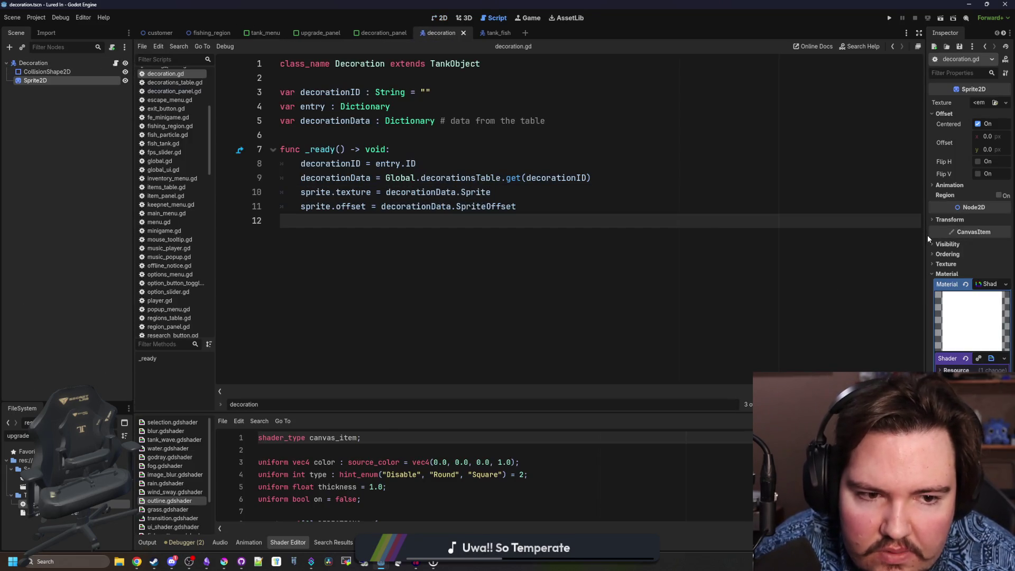
pyautogui.moveTo(927, 235); pyautogui.dragTo(701, 235)
pyautogui.doubleClick(476, 206)
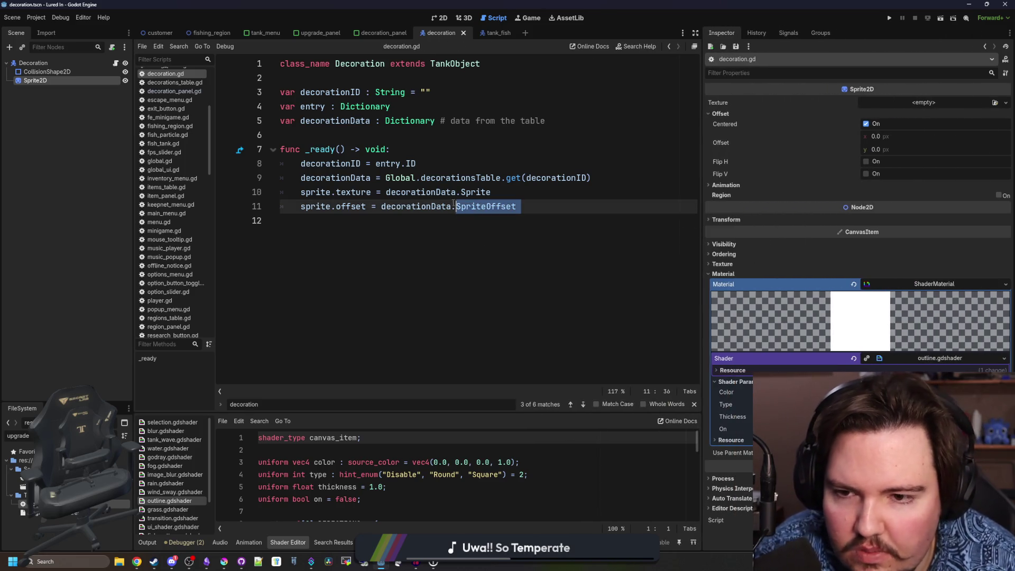
pyautogui.click(277, 236)
pyautogui.click(346, 135)
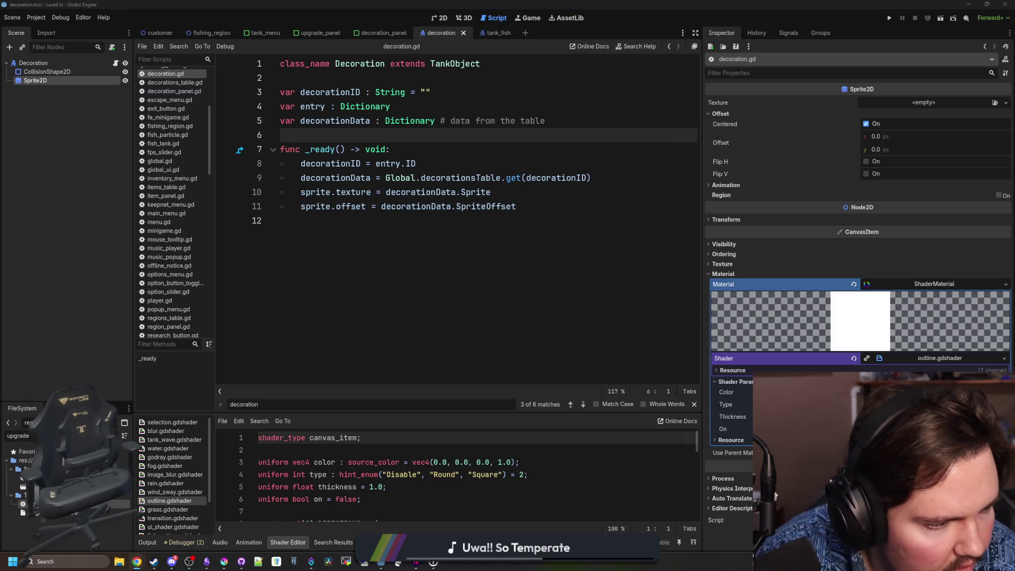
pyautogui.click(411, 223)
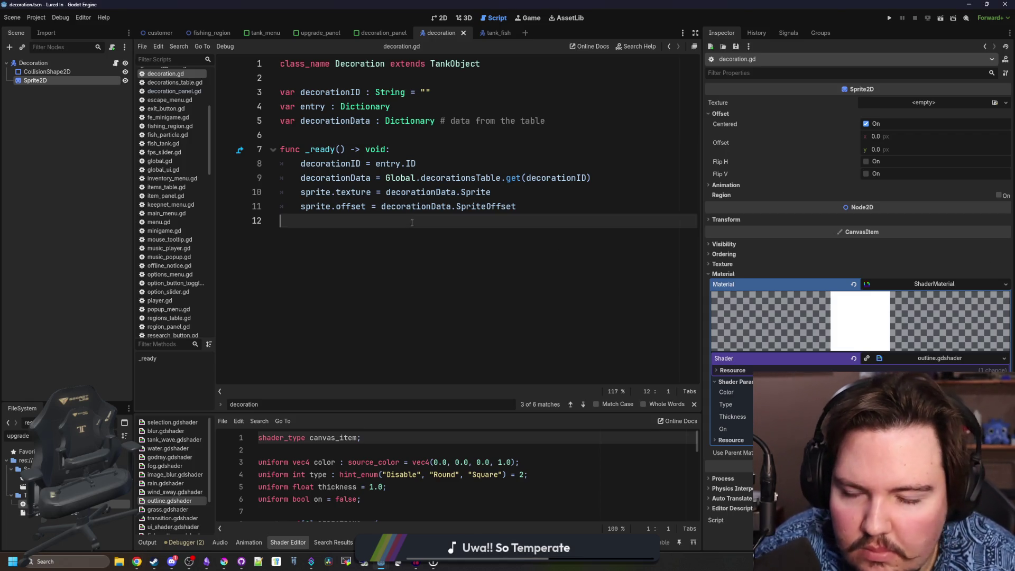
pyautogui.click(304, 150)
pyautogui.click(348, 225)
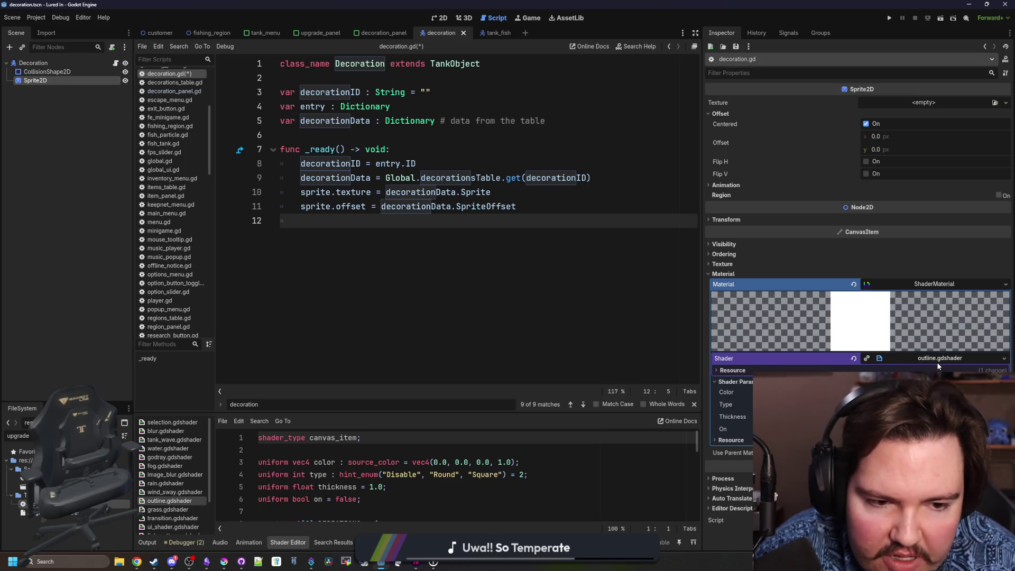
pyautogui.moveTo(440, 419); pyautogui.dragTo(440, 198)
pyautogui.scroll(-4, 359, 397)
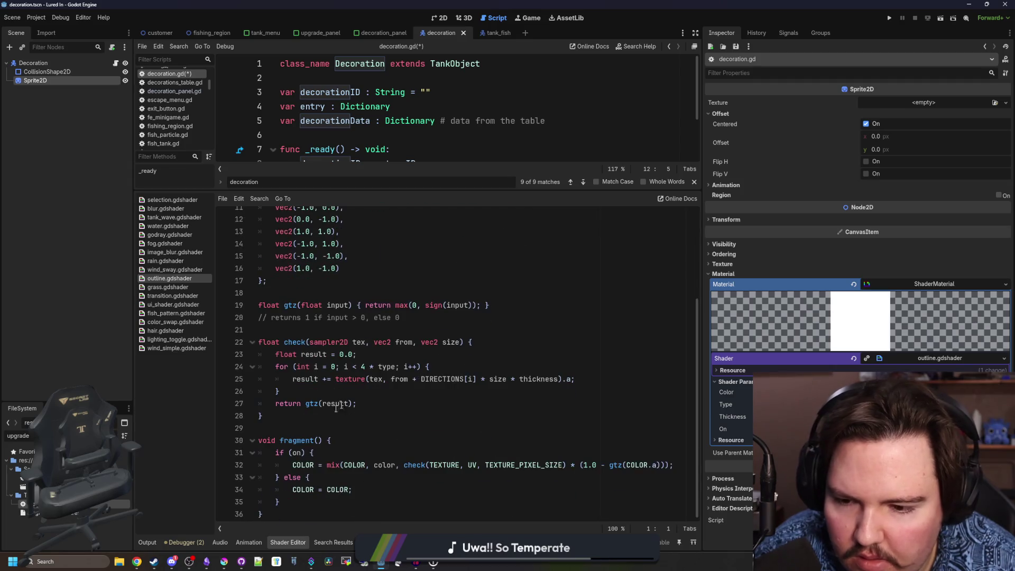
# Filter FileSystem for 'wi', open wind_simple.gdshader, and copy all its code.
pyautogui.hotkey('ctrl', 'a')
pyautogui.write('wi')
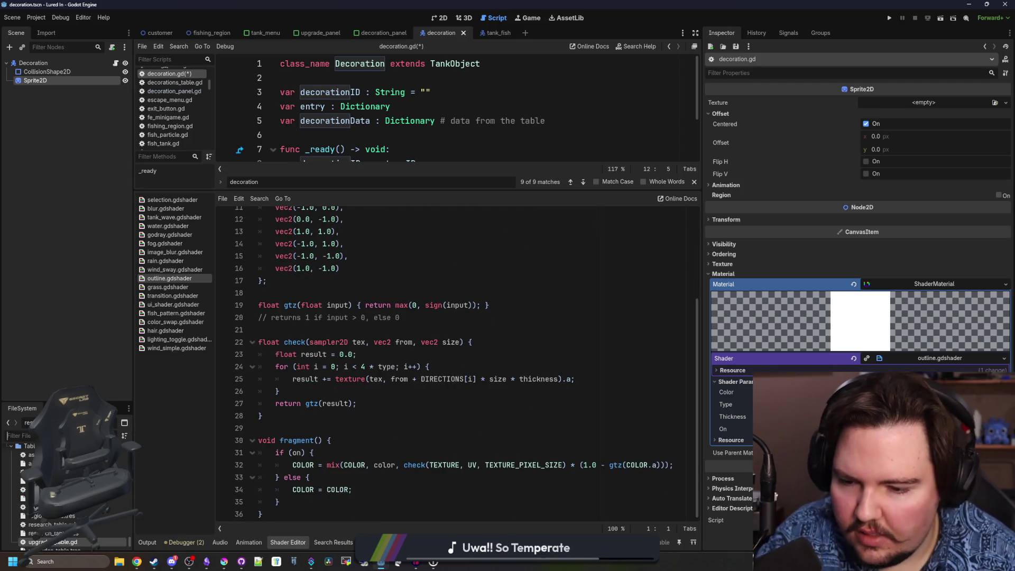
pyautogui.doubleClick(64, 504)
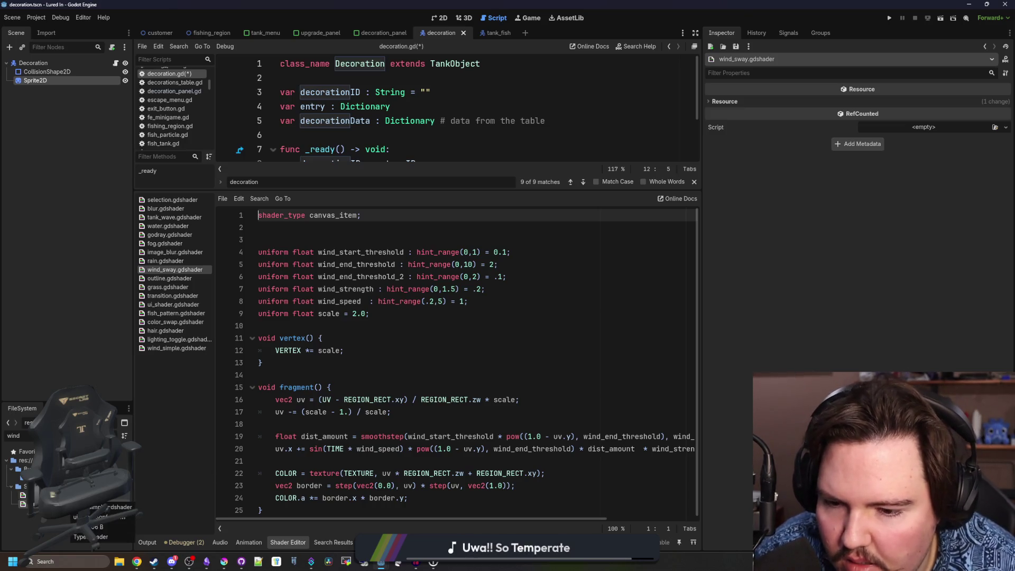
pyautogui.doubleClick(64, 495)
pyautogui.moveTo(334, 389)
pyautogui.mouseDown()
pyautogui.moveTo(296, 389)
pyautogui.moveTo(259, 240)
pyautogui.moveTo(222, 214)
pyautogui.mouseUp()
pyautogui.hotkey('ctrl', 'c')
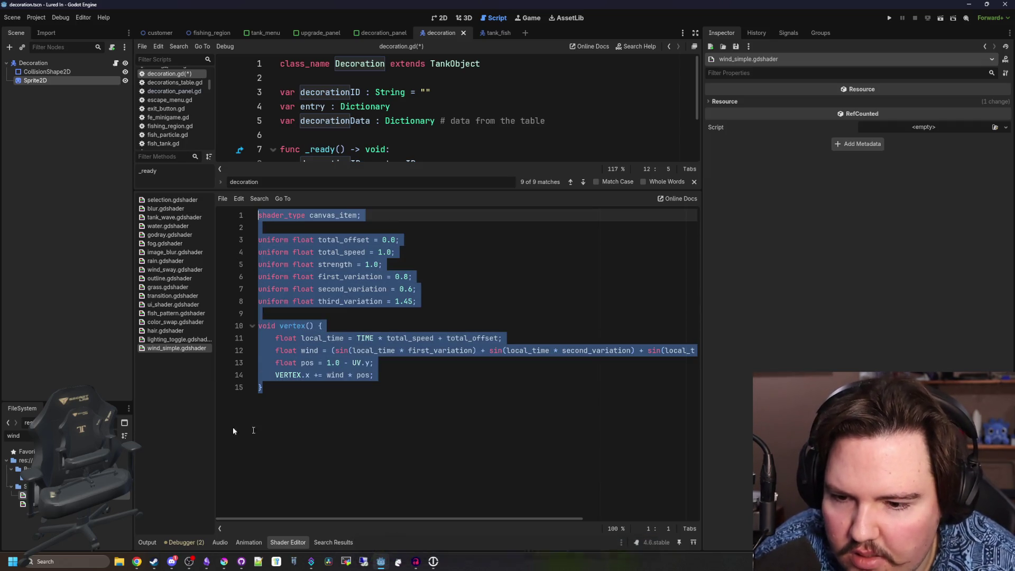
pyautogui.press('Right')
pyautogui.click(74, 81)
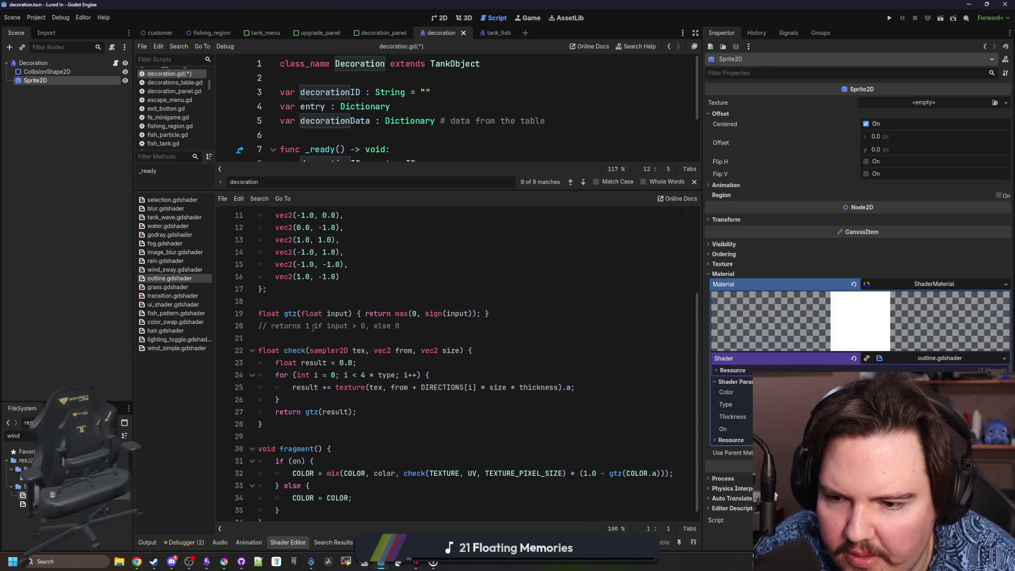
# Paste the wind_simple code below the outline uniforms in outline.gdshader.
pyautogui.scroll(-1, 311, 428)
pyautogui.scroll(4, 311, 428)
pyautogui.click(298, 290)
pyautogui.press('Return')
pyautogui.press('Return')
pyautogui.hotkey('ctrl', 'v')
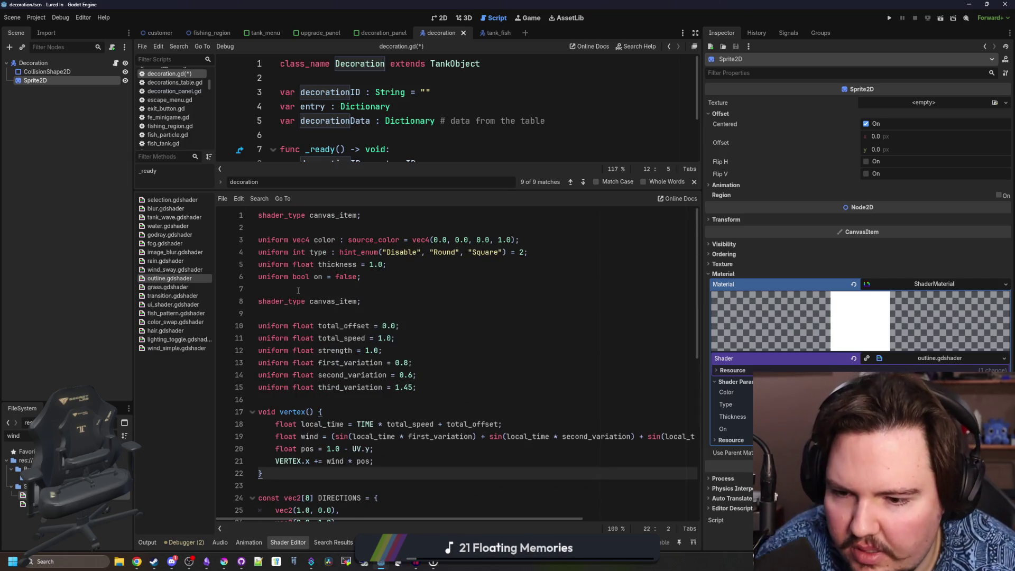
pyautogui.scroll(-2, 317, 328)
pyautogui.hotkey('ctrl', 'z')
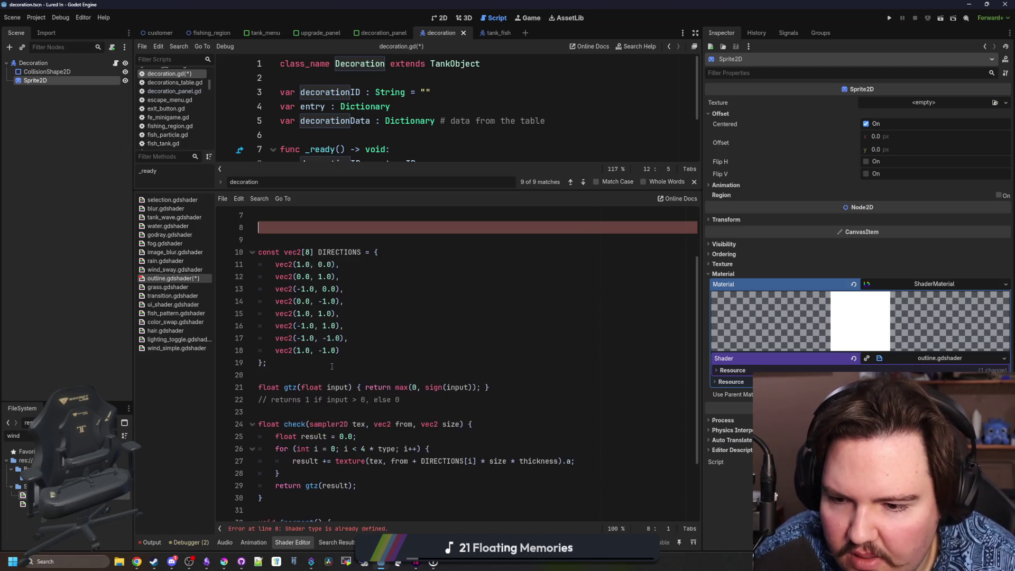
pyautogui.scroll(-2, 334, 326)
pyautogui.scroll(4, 334, 326)
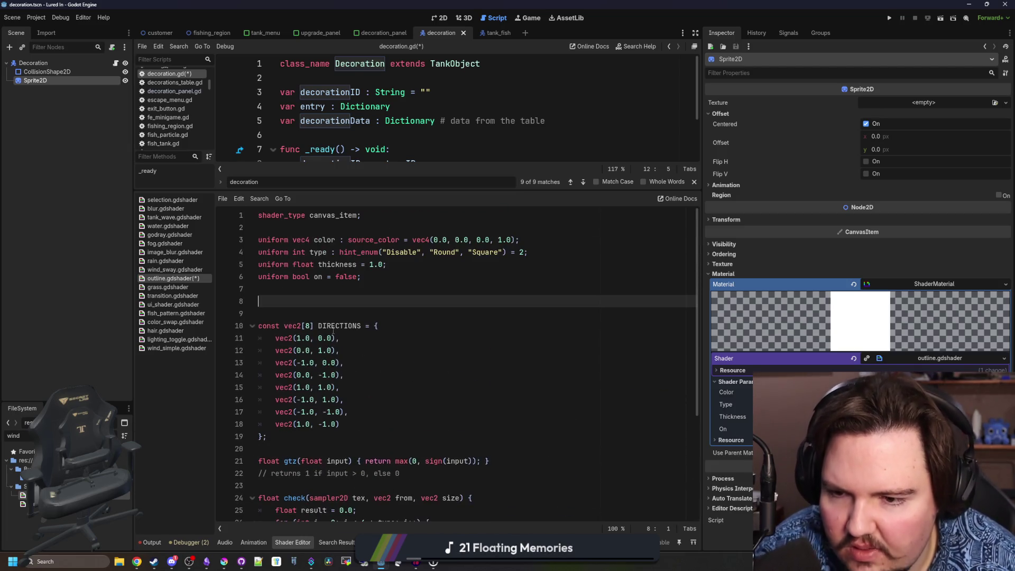
pyautogui.hotkey('ctrl', 'y')
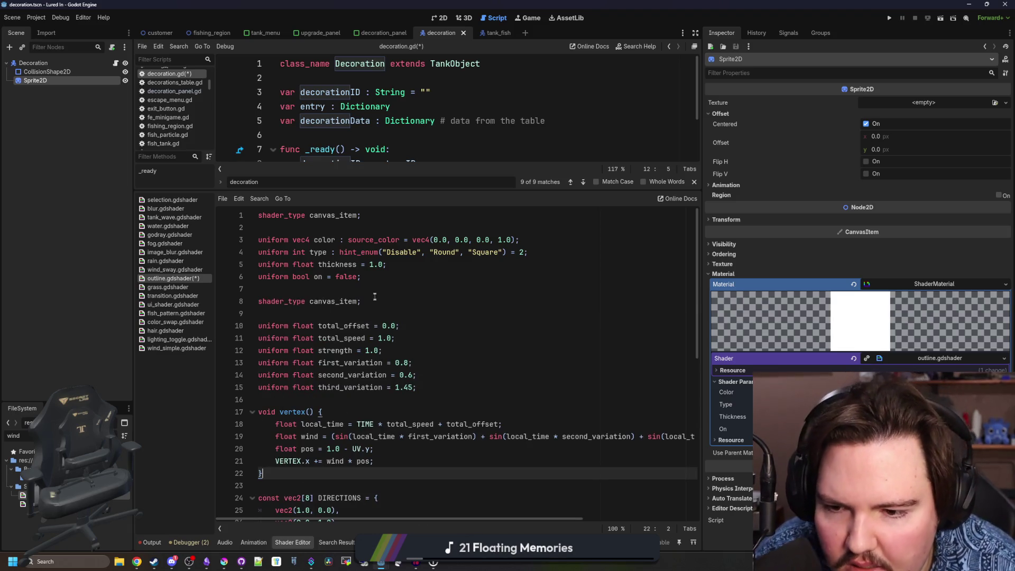
# Remove the duplicate shader_type line and extra blank lines, then save the merged shader.
pyautogui.moveTo(361, 301); pyautogui.dragTo(253, 300)
pyautogui.press('BackSpace')
pyautogui.press('BackSpace')
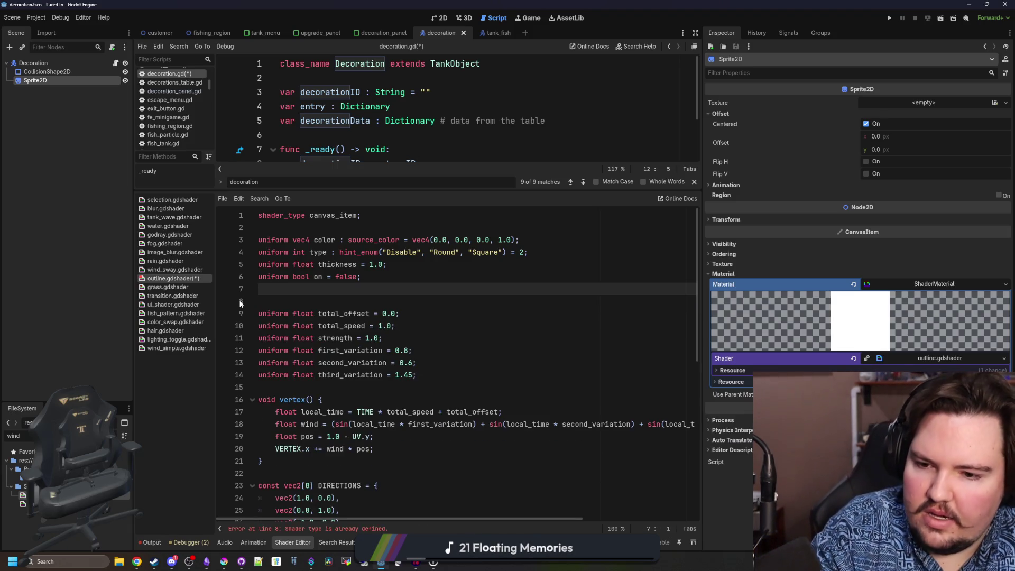
pyautogui.press('Down')
pyautogui.press('BackSpace')
pyautogui.press('BackSpace')
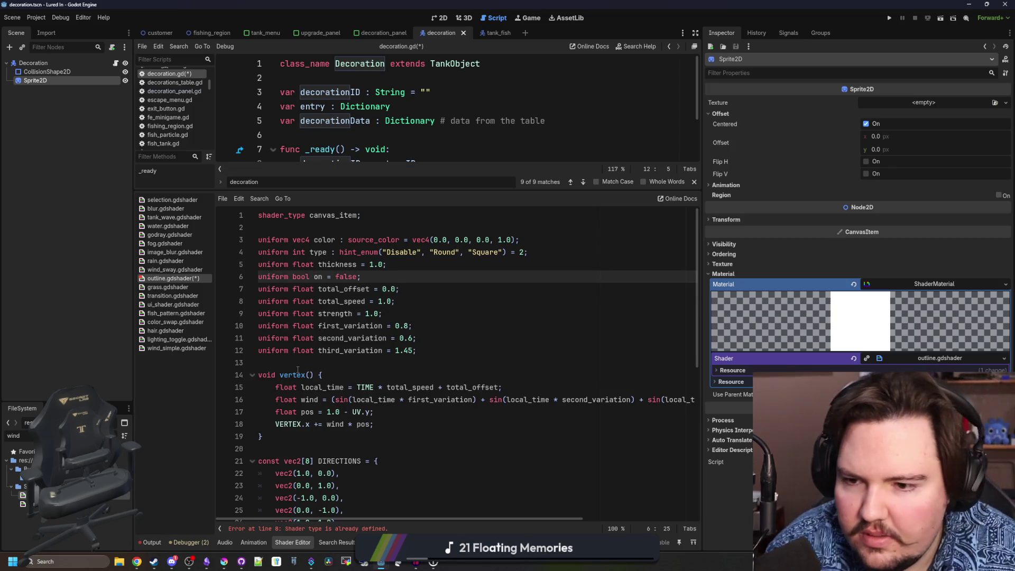
pyautogui.click(298, 365)
pyautogui.scroll(-2, 306, 365)
pyautogui.click(322, 364)
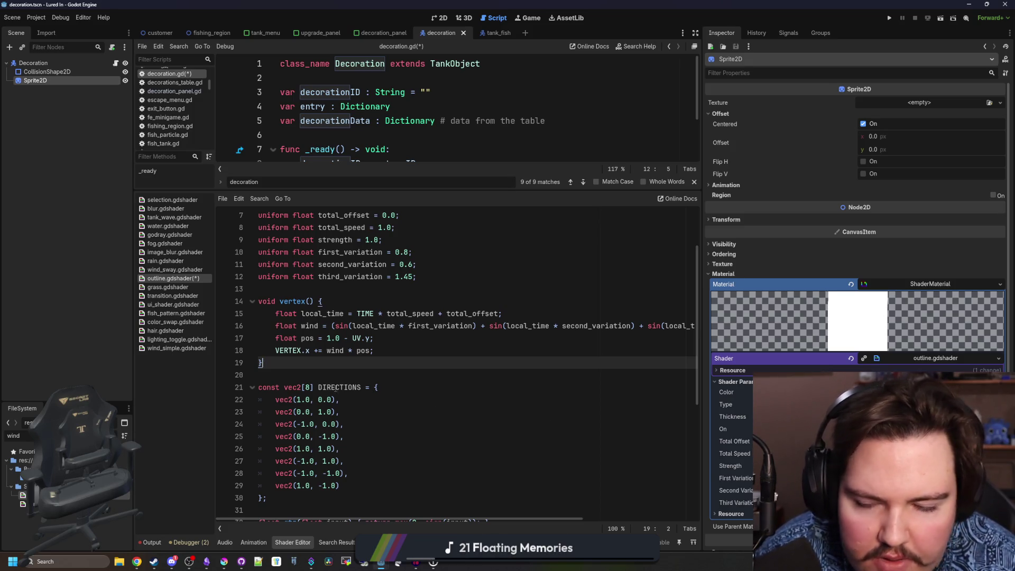
pyautogui.press('Down')
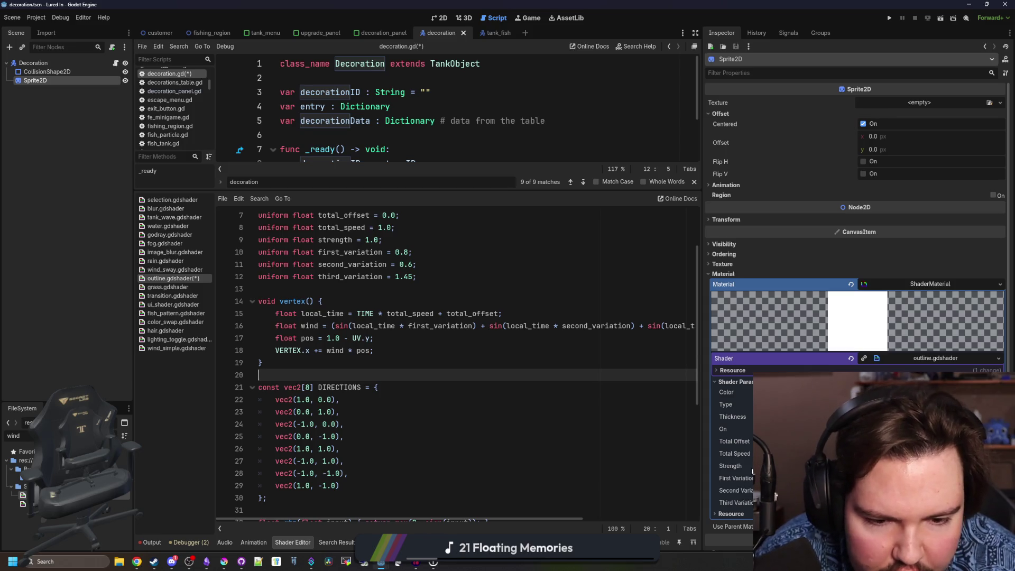
pyautogui.hotkey('ctrl', 's')
pyautogui.moveTo(406, 189); pyautogui.dragTo(407, 412)
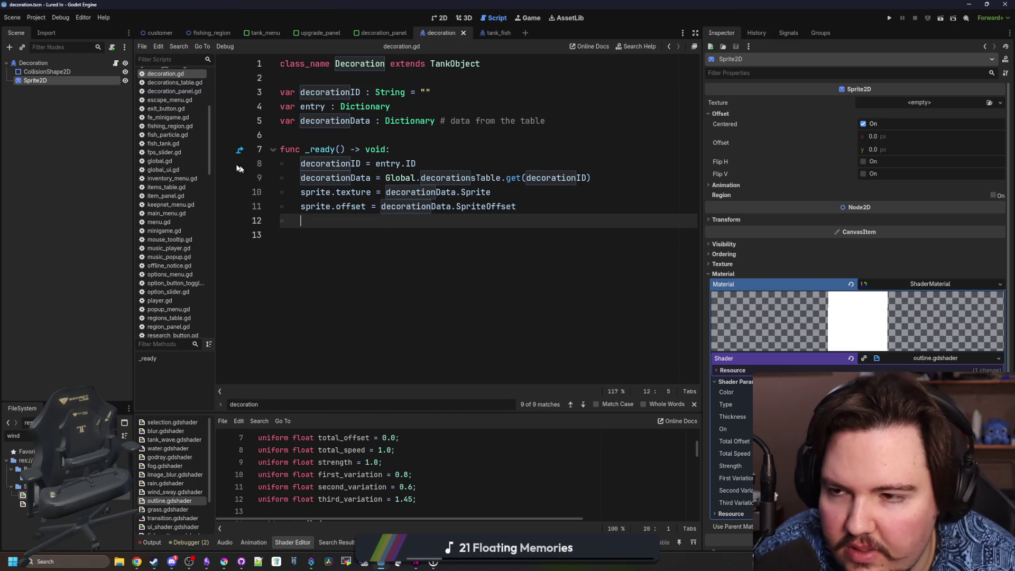
# Type sprite.material.set_shader_parameter() on line 12 and place the caret inside the parentheses.
pyautogui.write('sprite.mater')
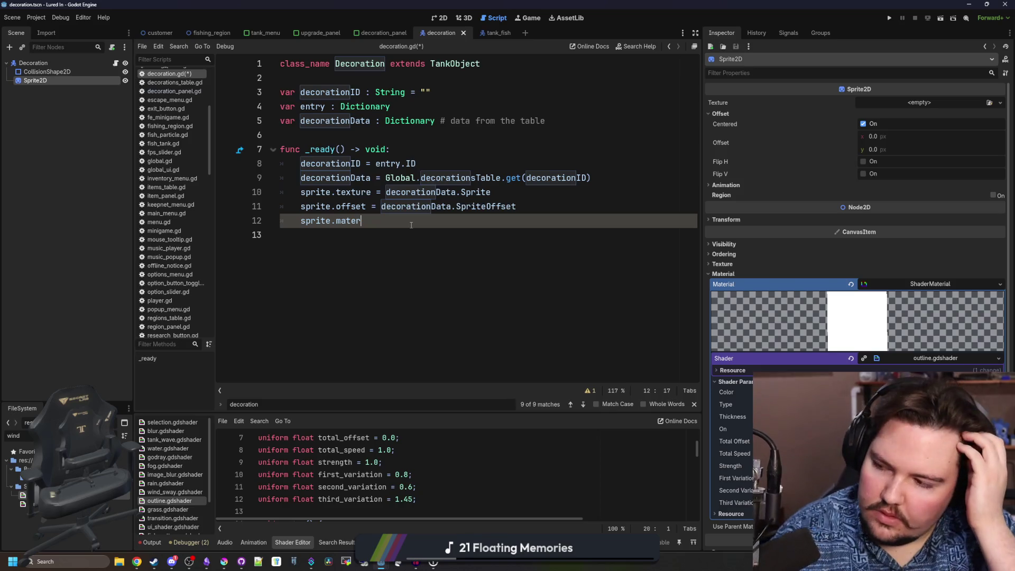
pyautogui.write('ial.set_sha')
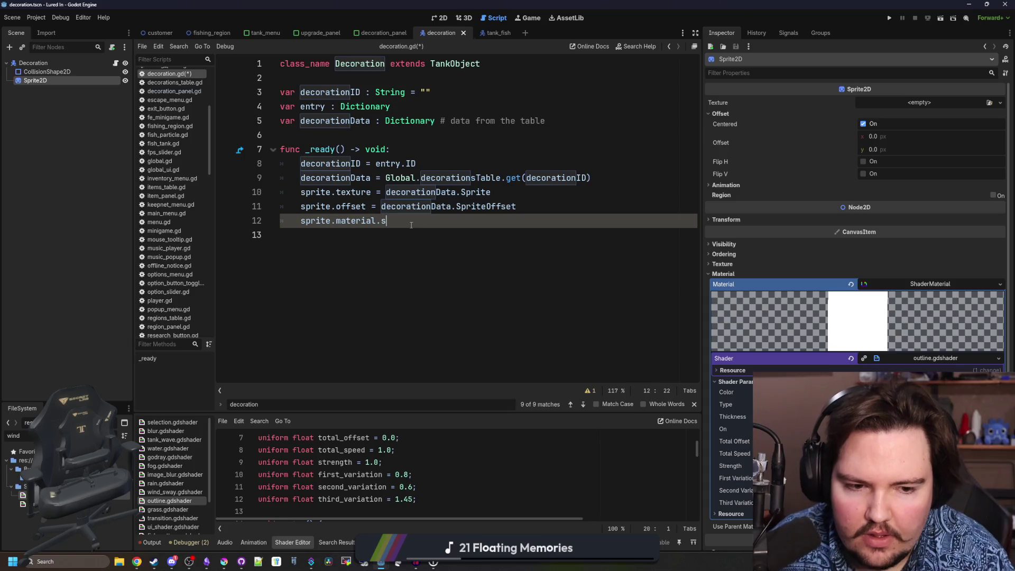
pyautogui.write('der_parameter()')
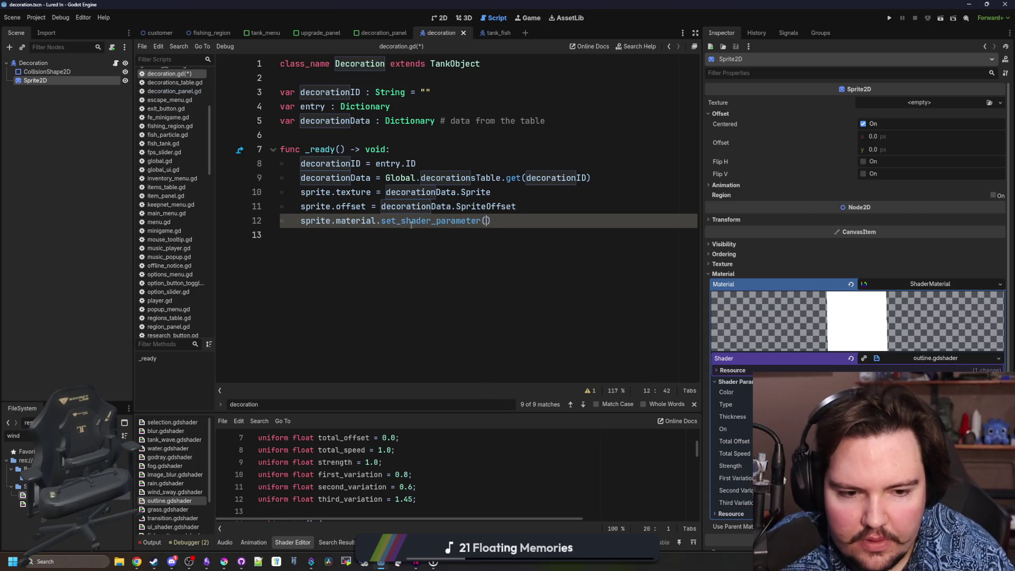
pyautogui.press('Left')
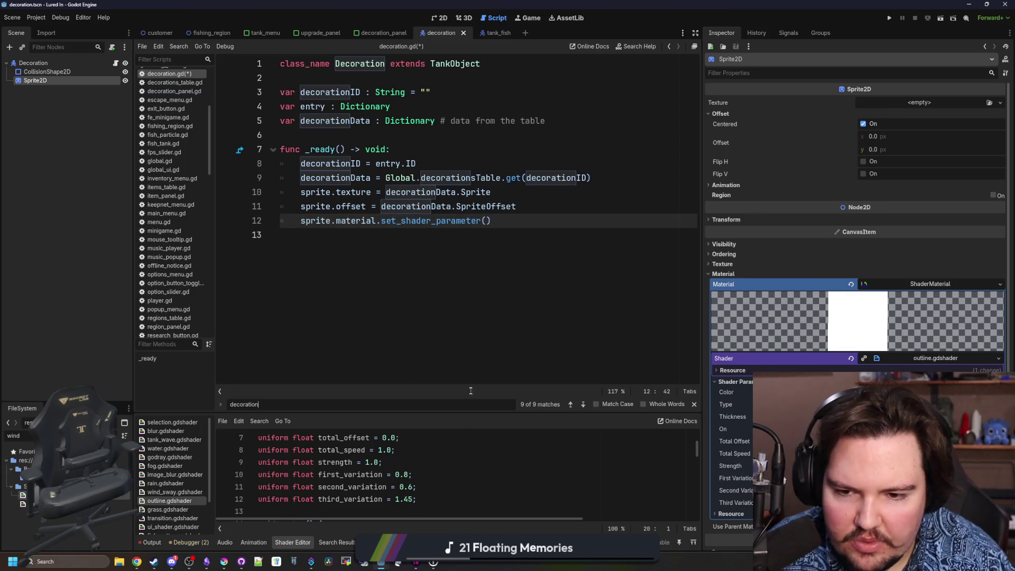
# Make offset an instance uniform and drop the total_ prefix from the offset and speed uniforms.
pyautogui.moveTo(464, 411); pyautogui.dragTo(464, 294)
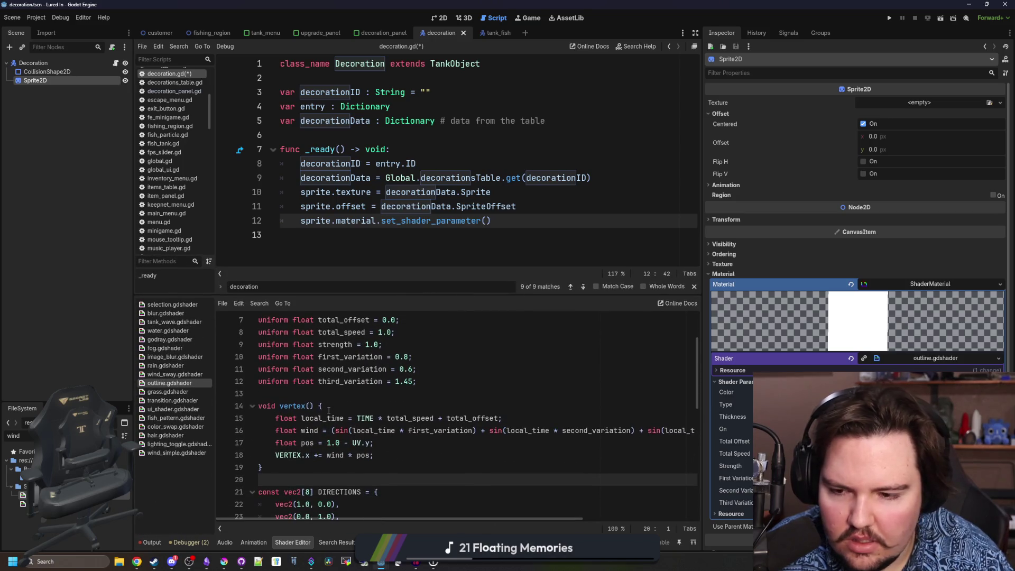
pyautogui.scroll(2, 328, 410)
pyautogui.click(370, 377)
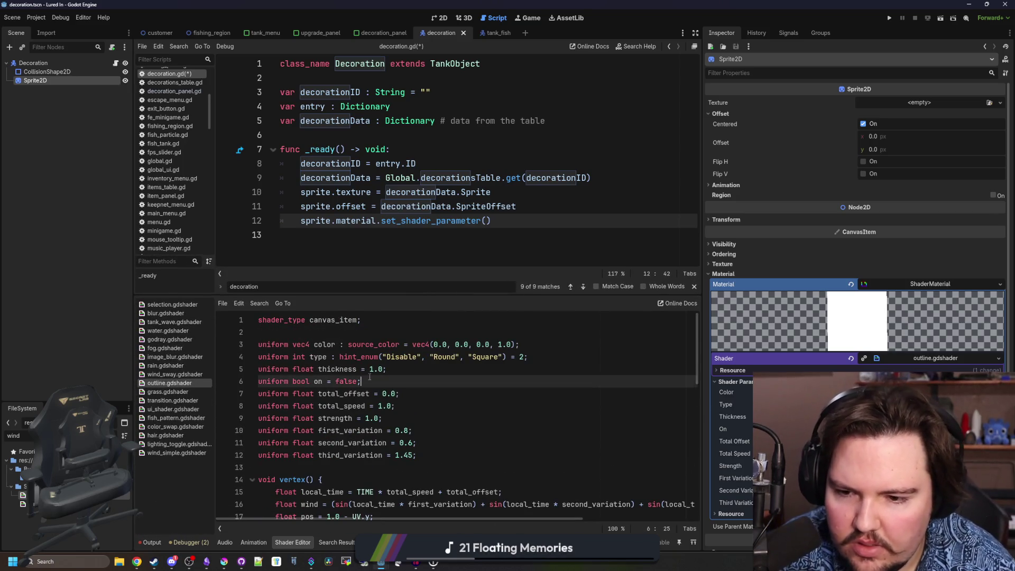
pyautogui.press('Return')
pyautogui.scroll(-1, 302, 410)
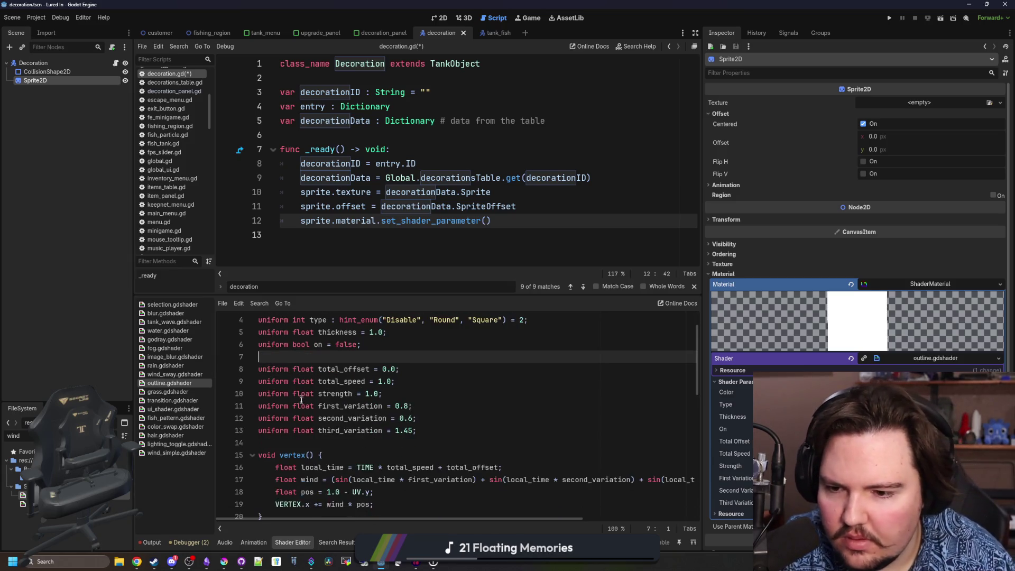
pyautogui.click(268, 368)
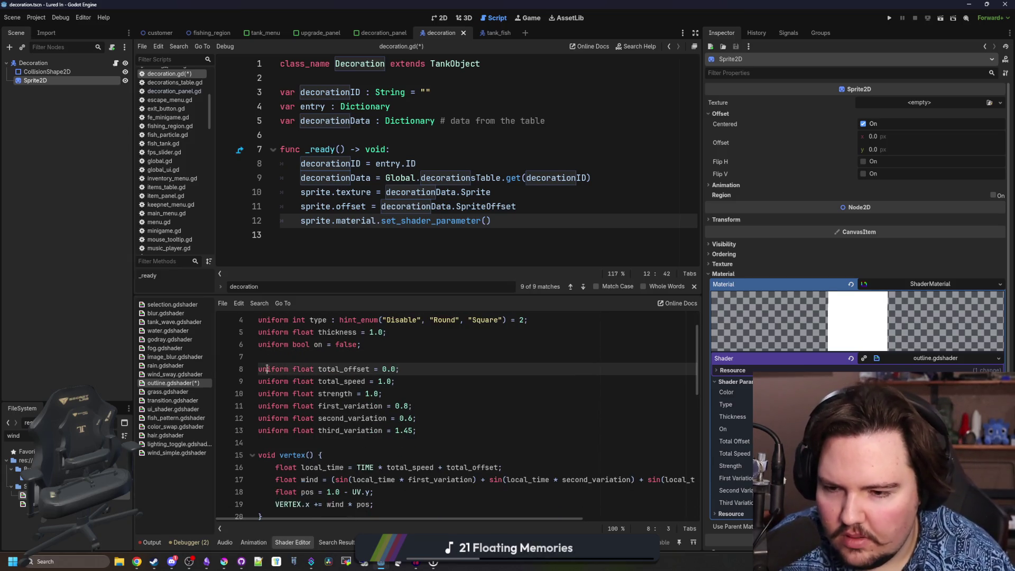
pyautogui.write('instance')
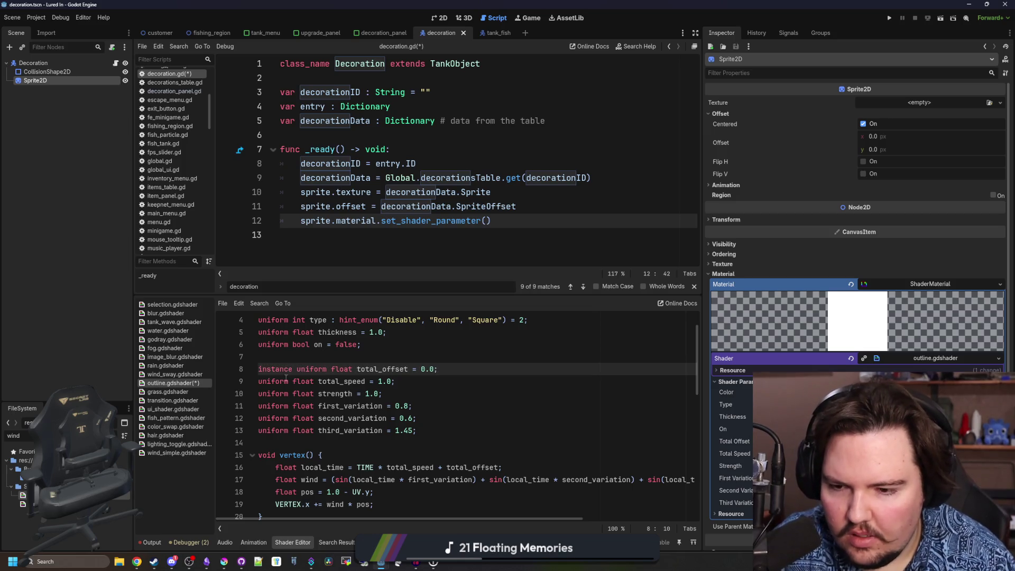
pyautogui.doubleClick(287, 367)
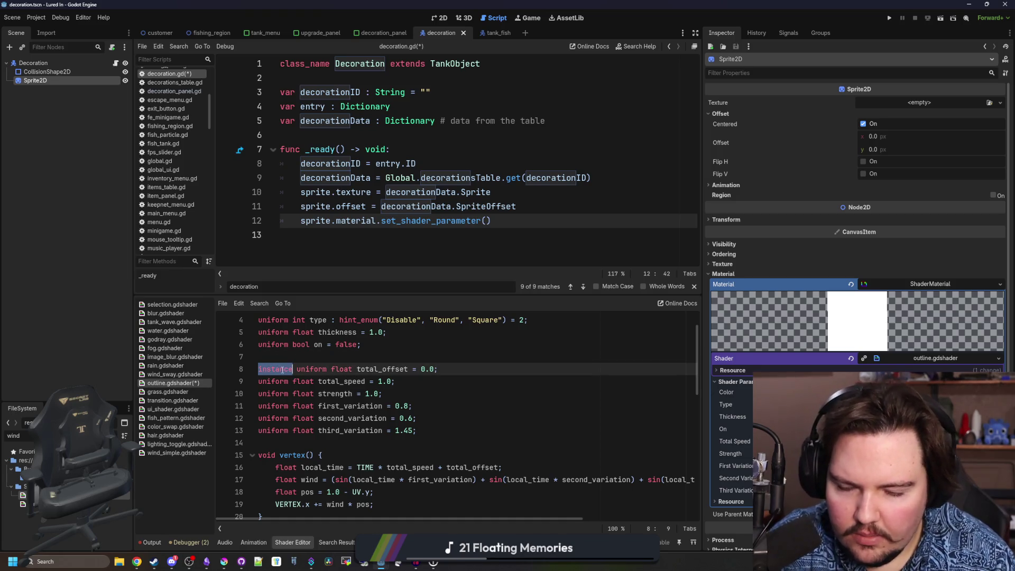
pyautogui.doubleClick(382, 369)
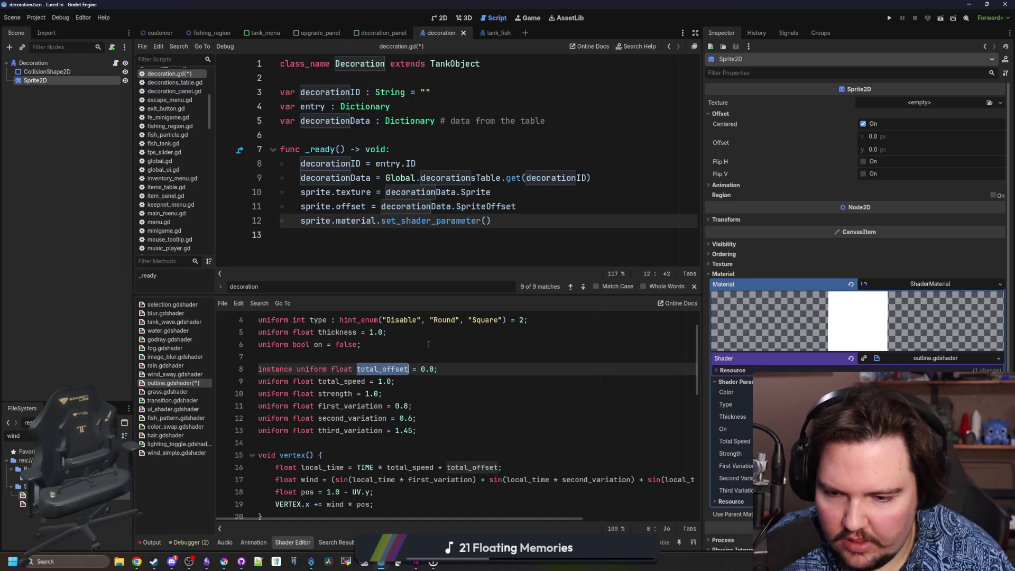
pyautogui.write('offs')
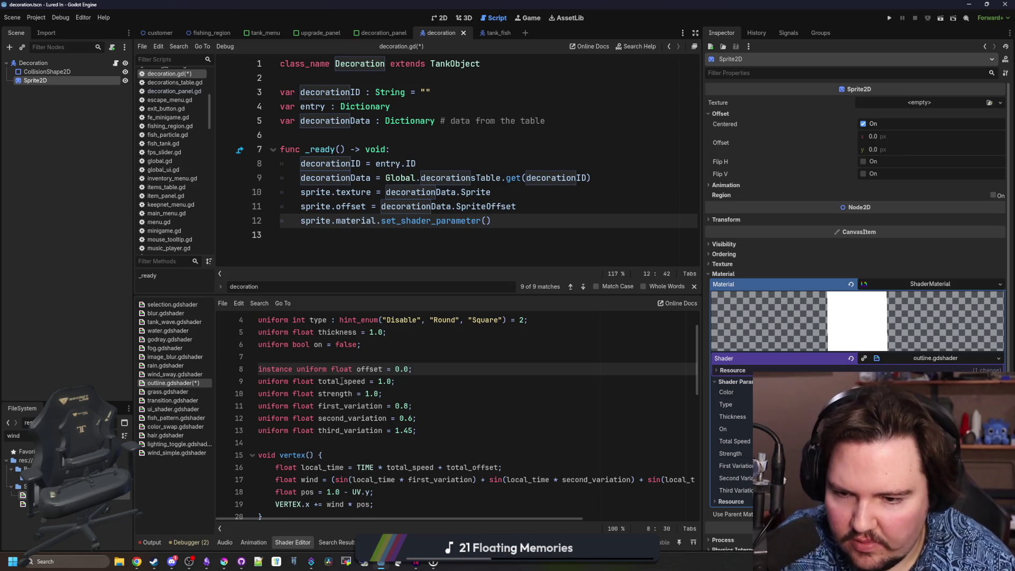
pyautogui.click(342, 381)
pyautogui.press('BackSpace')
pyautogui.press('BackSpace')
pyautogui.press('BackSpace')
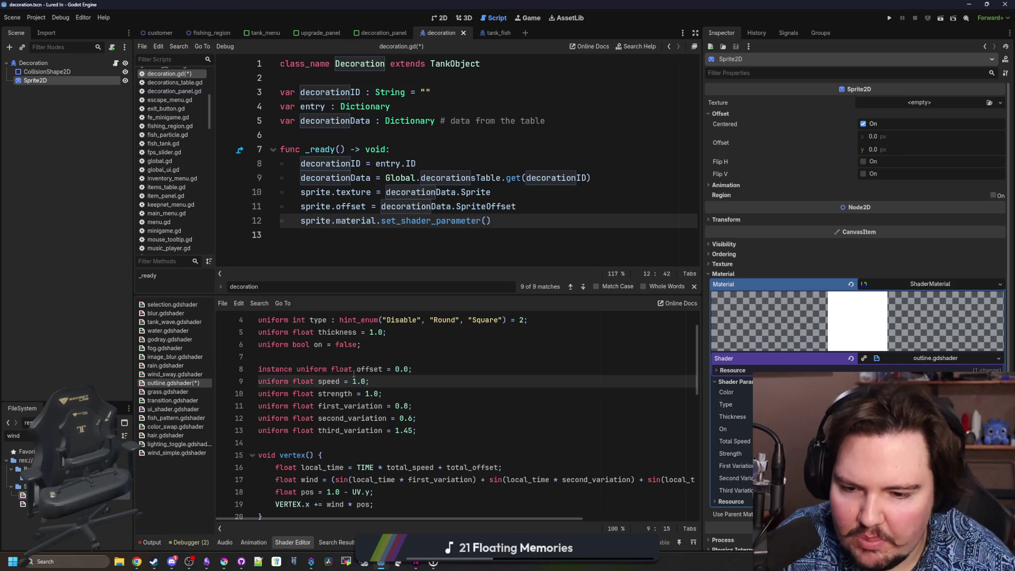
# Turn first_variation, second_variation and third_variation into const values.
pyautogui.click(394, 391)
pyautogui.press('Return')
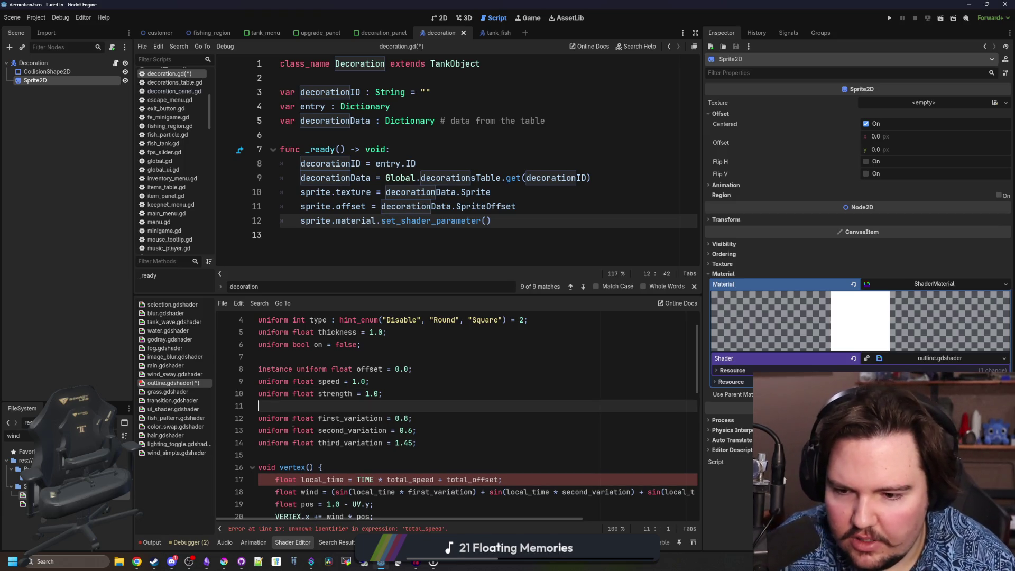
pyautogui.click(259, 419)
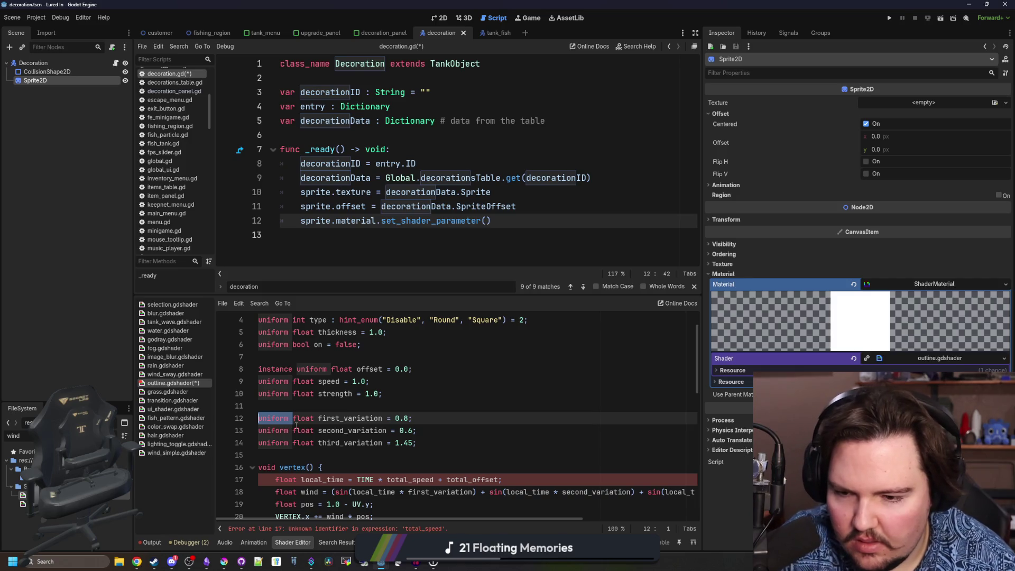
pyautogui.write('varying')
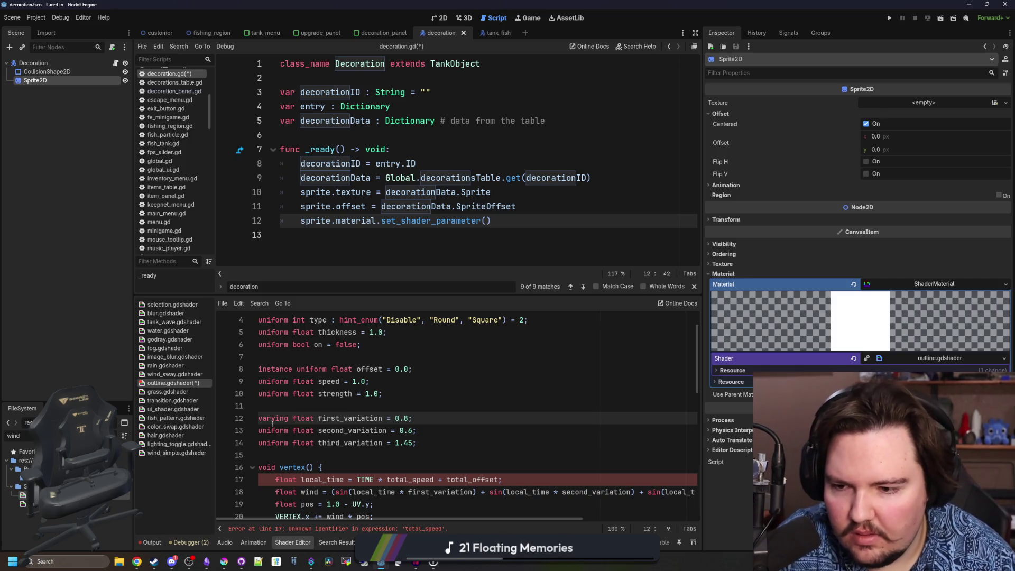
pyautogui.doubleClick(276, 419)
pyautogui.write('const')
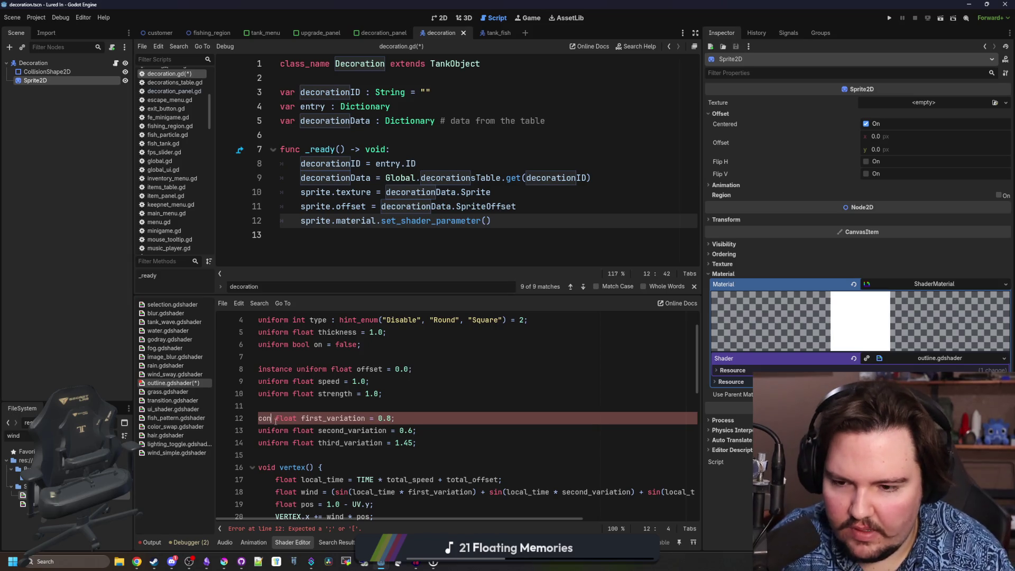
pyautogui.doubleClick(270, 431)
pyautogui.write('const')
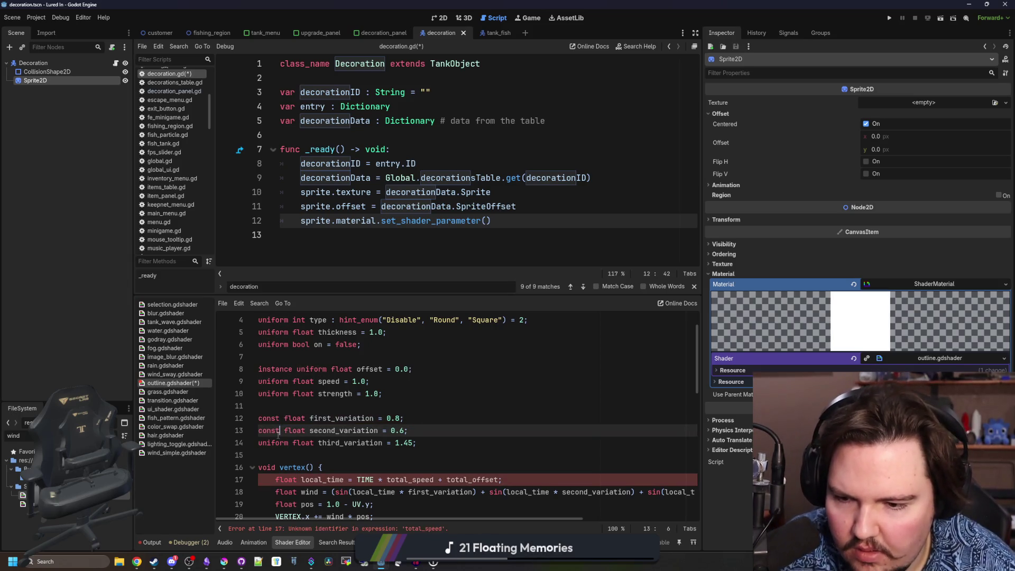
pyautogui.doubleClick(275, 442)
pyautogui.write('const')
# Prefix the speed and strength uniforms with instance as well.
pyautogui.click(317, 403)
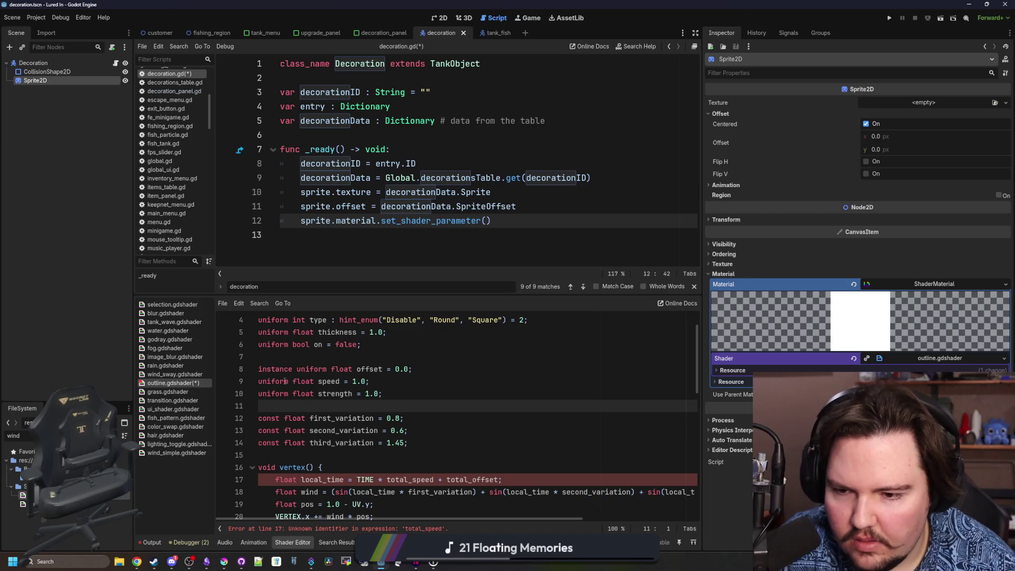
pyautogui.doubleClick(275, 369)
pyautogui.hotkey('ctrl', 'c')
pyautogui.click(258, 381)
pyautogui.hotkey('ctrl', 'v')
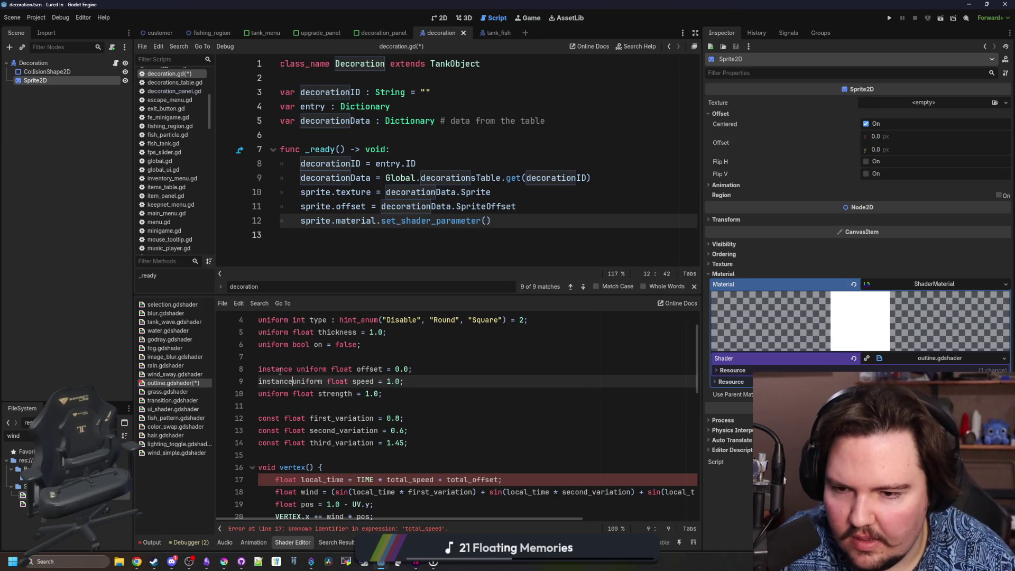
pyautogui.press('Down')
pyautogui.hotkey('ctrl', 'v')
pyautogui.scroll(1, 370, 401)
pyautogui.scroll(-3, 370, 402)
# Update vertex() to compute TIME * speed + offset without the total_ names.
pyautogui.click(338, 394)
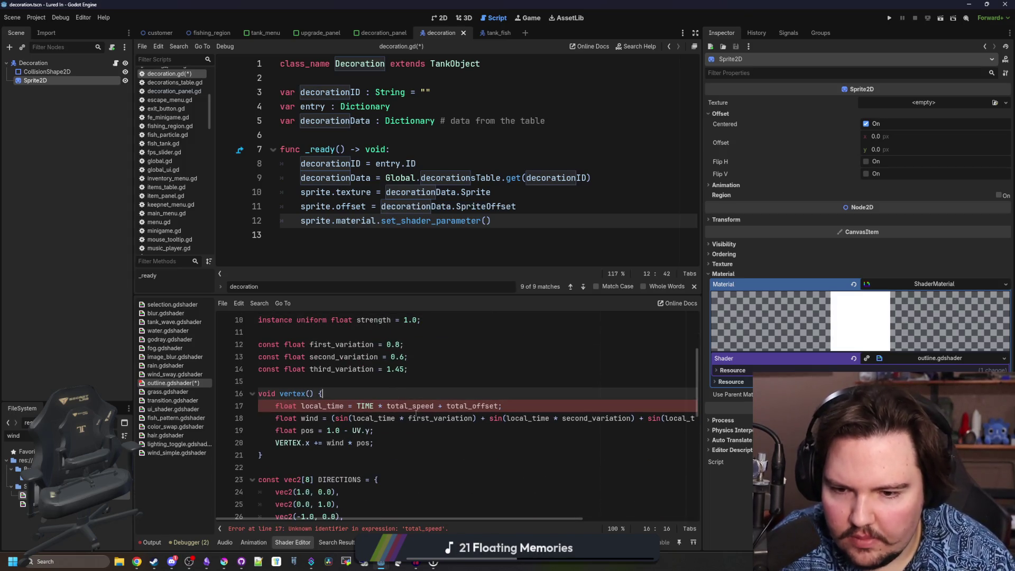
pyautogui.click(422, 405)
pyautogui.press('BackSpace')
pyautogui.press('BackSpace')
pyautogui.press('BackSpace')
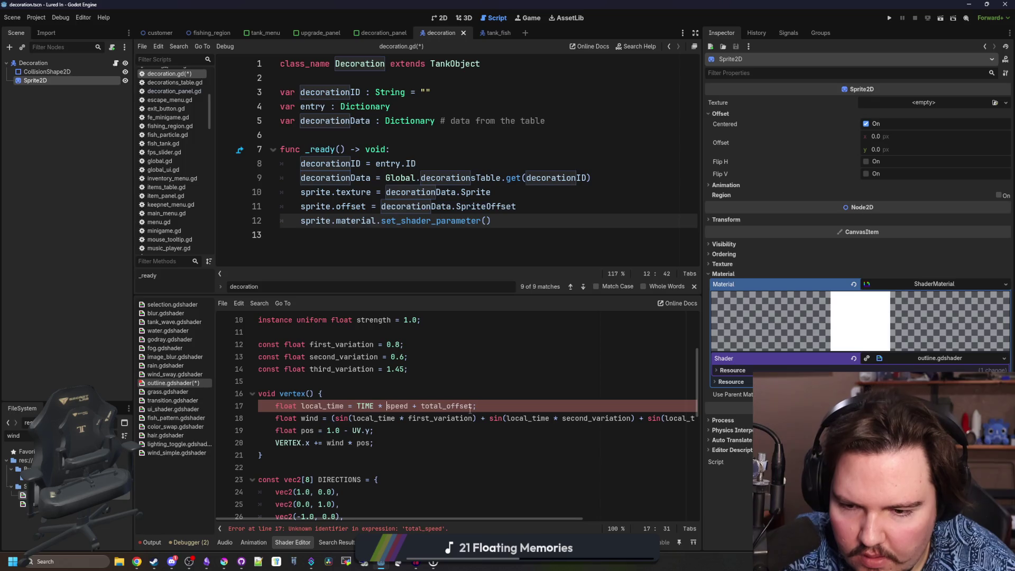
pyautogui.press('BackSpace')
pyautogui.click(453, 392)
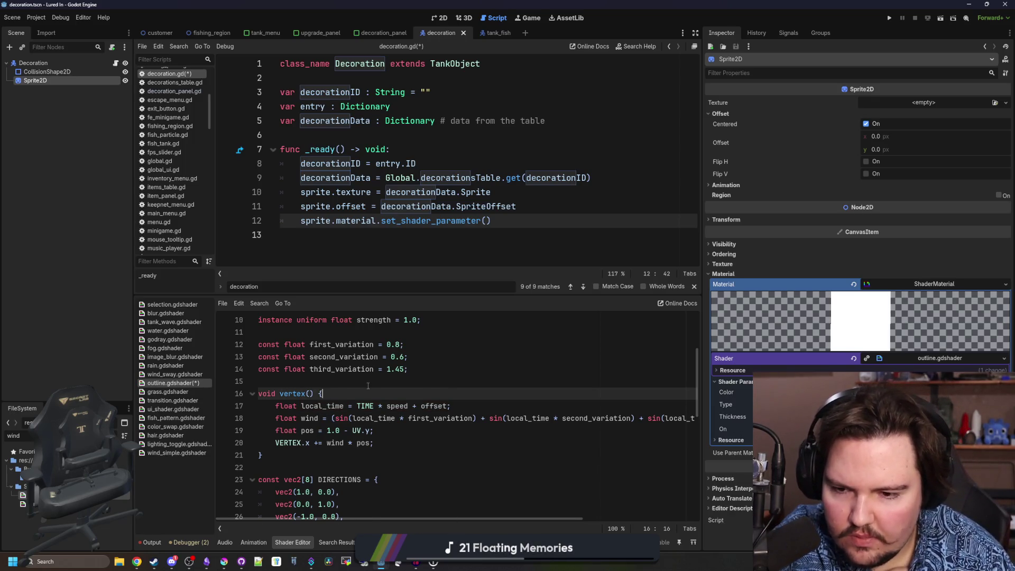
pyautogui.scroll(2, 368, 386)
pyautogui.click(312, 407)
pyautogui.click(457, 221)
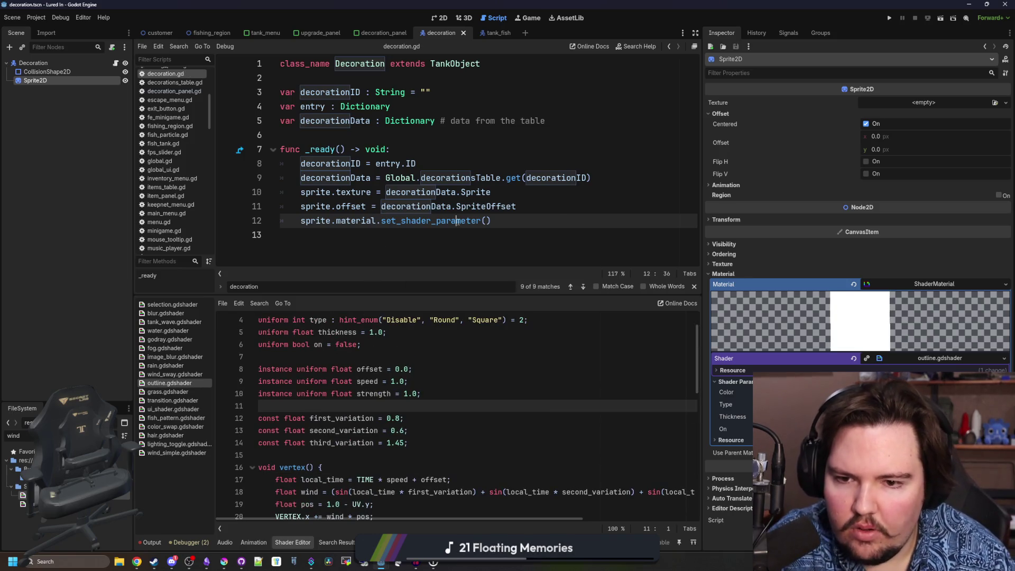
# Look up set_instance_shader_parameter in decoration.gd's autocomplete and add a Sprite2D line.
pyautogui.write('st')
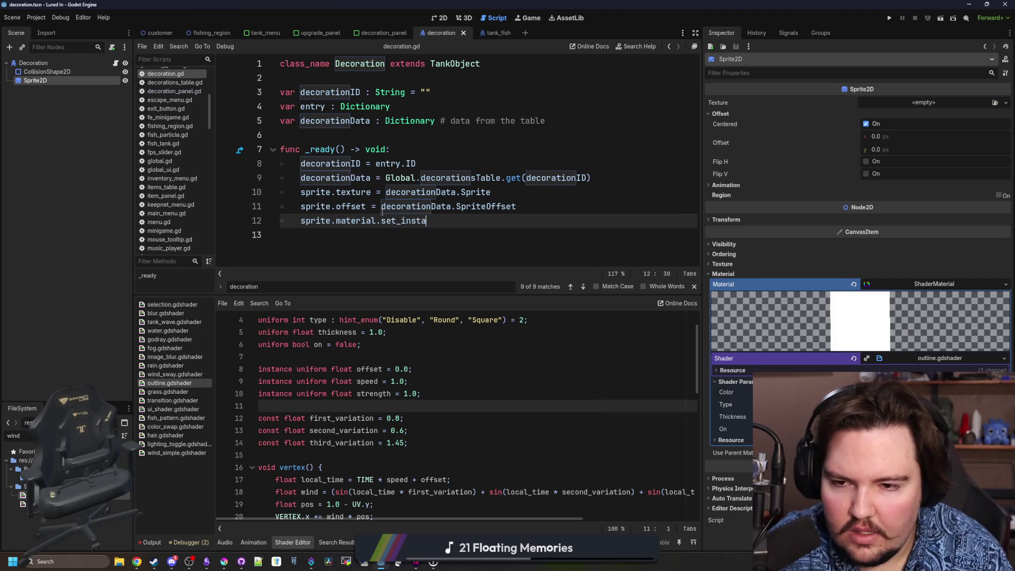
pyautogui.press('BackSpace')
pyautogui.press('BackSpace')
pyautogui.write('set_ion')
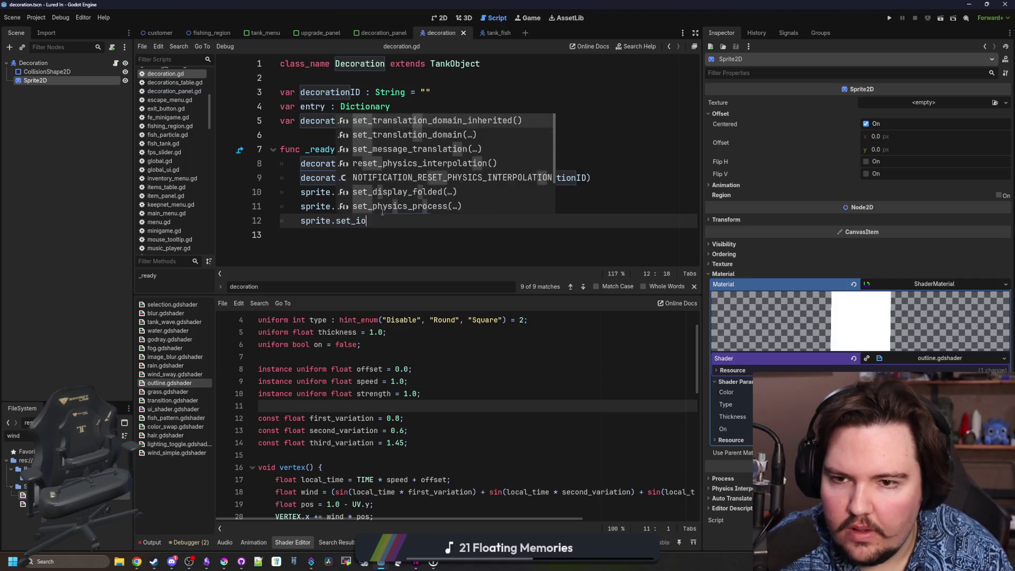
pyautogui.write('stance')
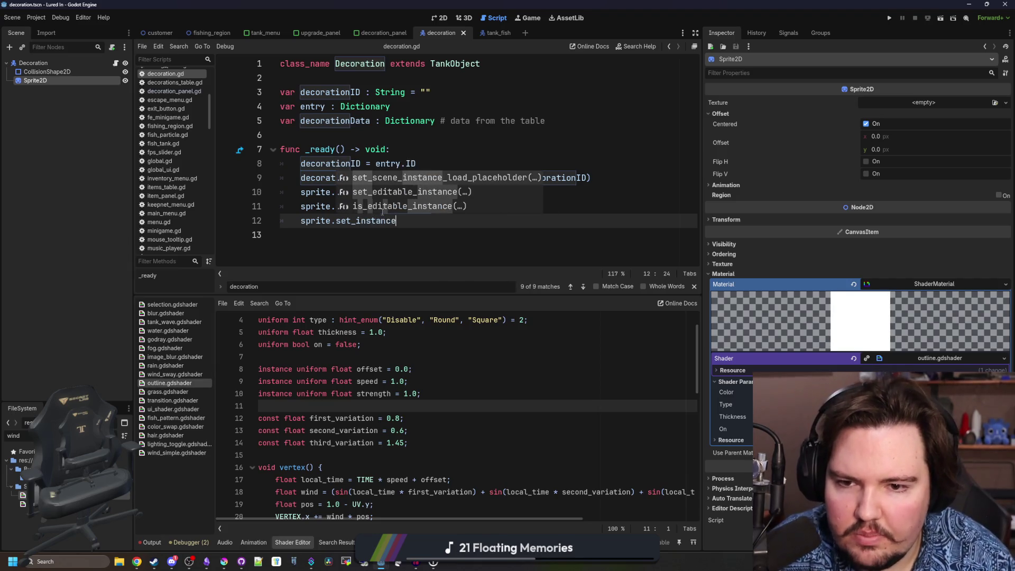
pyautogui.click(327, 221)
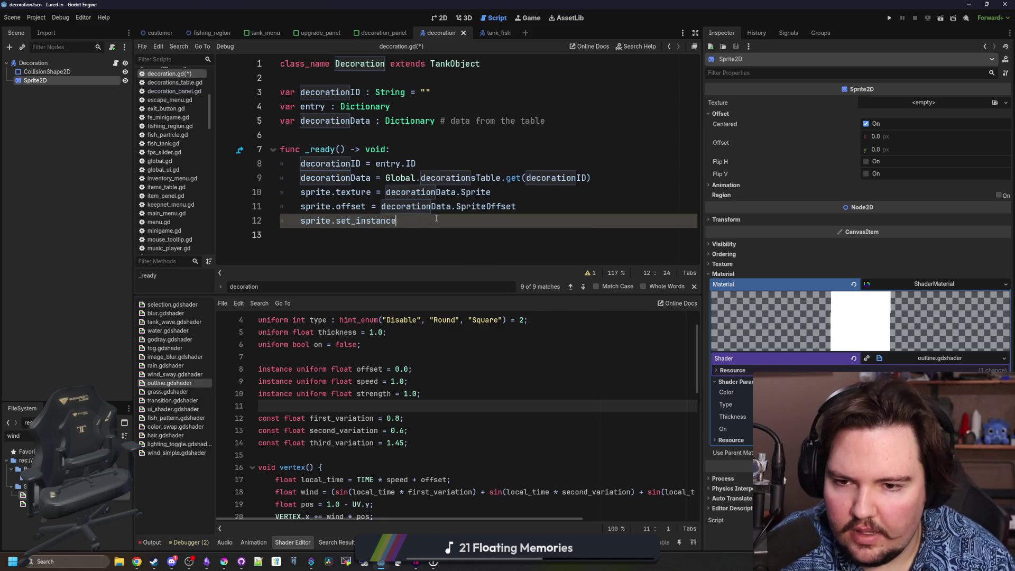
pyautogui.press('Return')
pyautogui.write('Sprite2D')
pyautogui.click(315, 235)
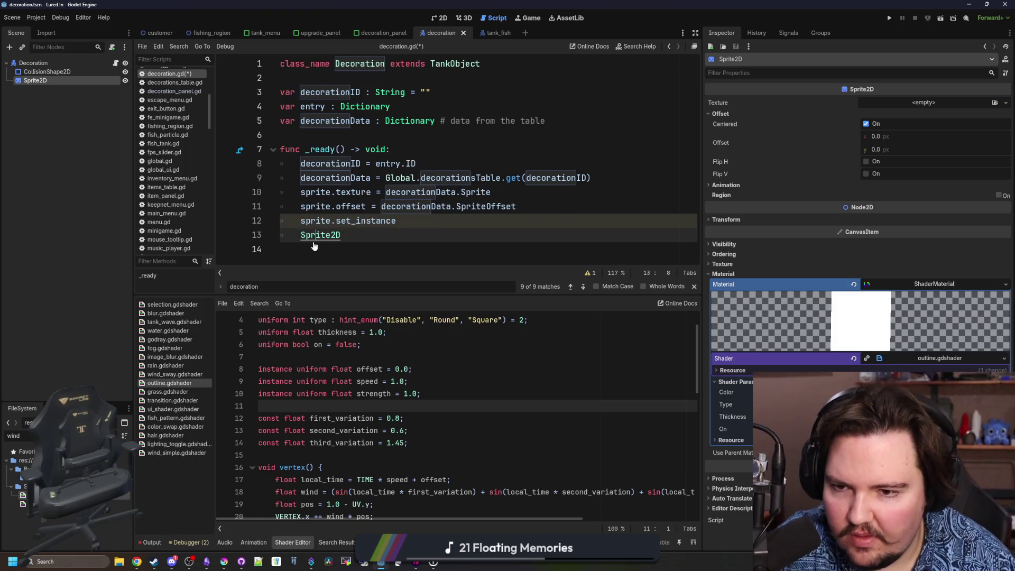
# Read the Sprite2D and CanvasItem documentation for instance shader parameters.
pyautogui.keyDown('ctrl'); pyautogui.click(314, 238); pyautogui.keyUp('ctrl')
pyautogui.scroll(-15, 417, 160)
pyautogui.scroll(-12, 378, 159)
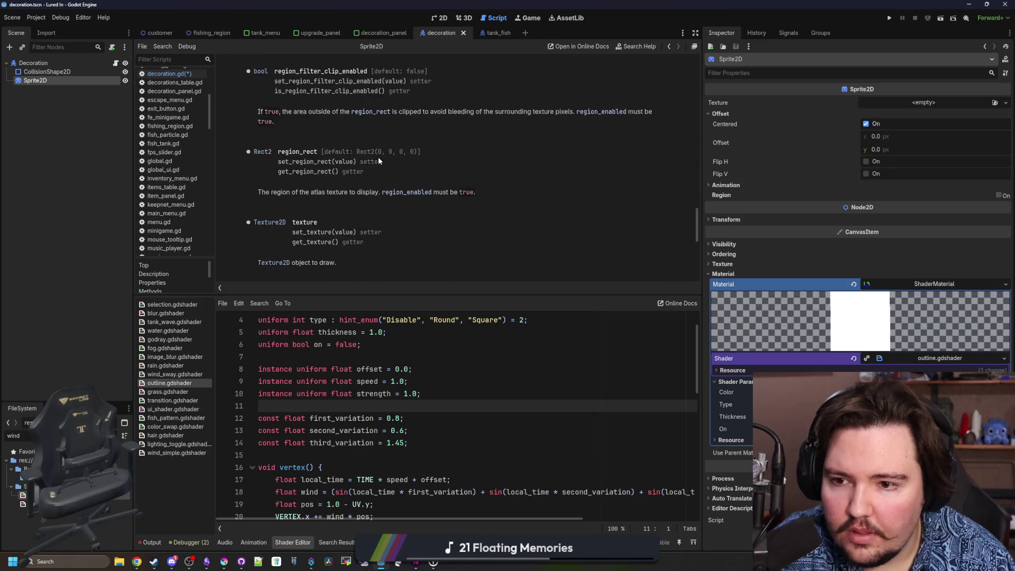
pyautogui.scroll(20, 391, 161)
pyautogui.scroll(-8, 385, 128)
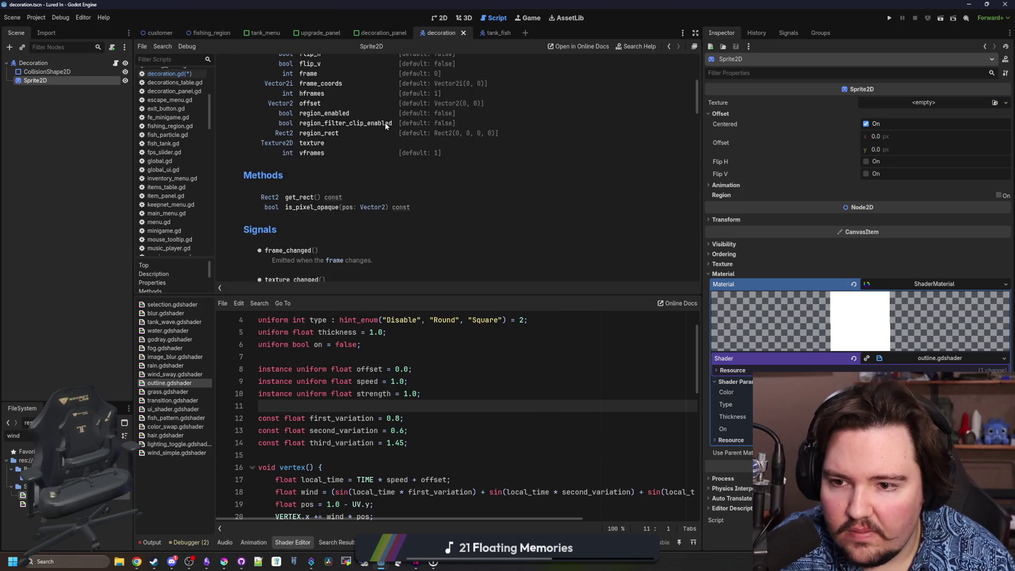
pyautogui.scroll(8, 324, 166)
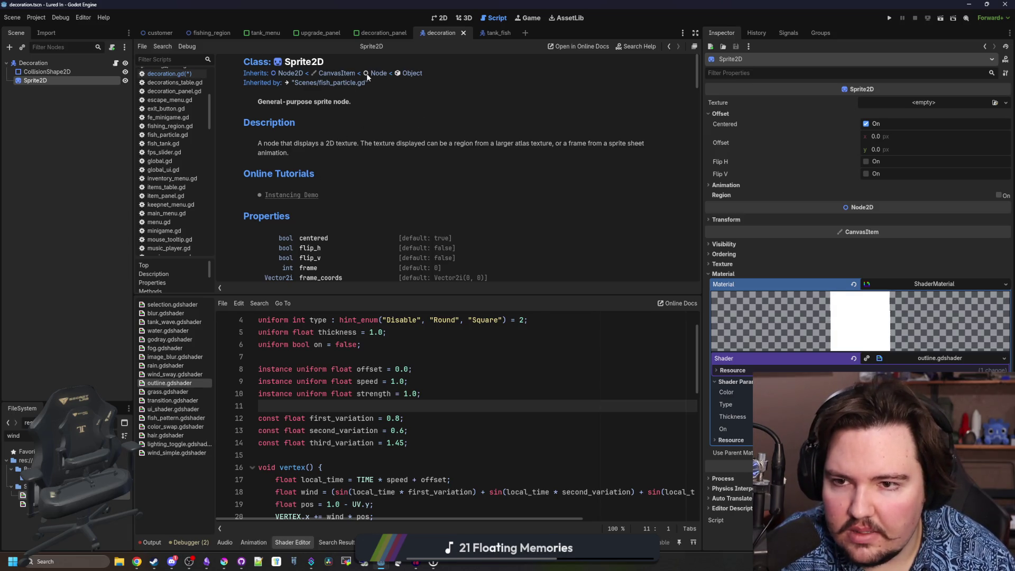
pyautogui.click(336, 74)
pyautogui.scroll(-10, 348, 184)
pyautogui.scroll(-12, 348, 184)
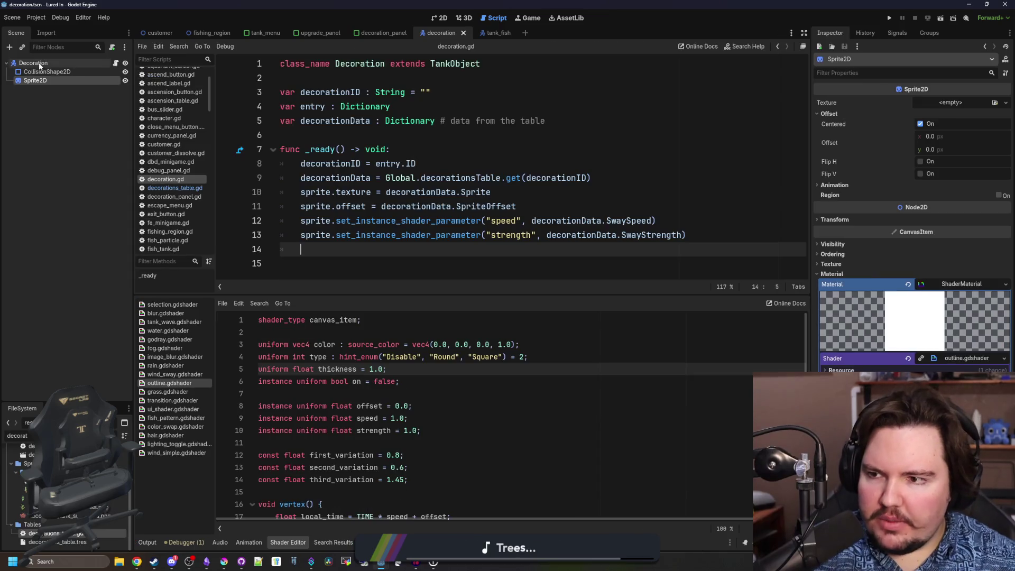
# Duplicate the strength instance-parameter call from line 13 onto line 14.
pyautogui.press('Down')
pyautogui.press('Down')
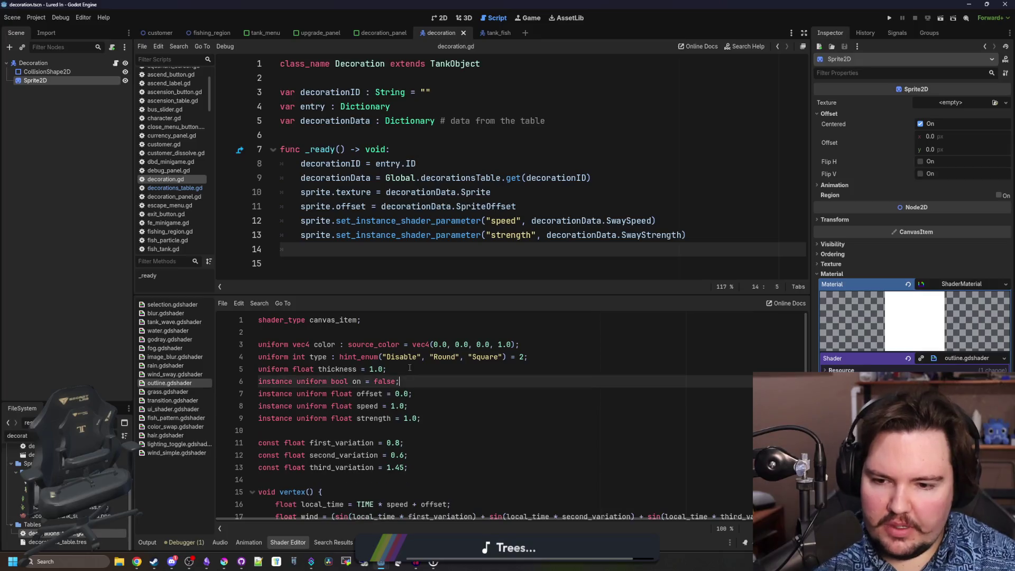
pyautogui.moveTo(710, 235); pyautogui.dragTo(301, 235)
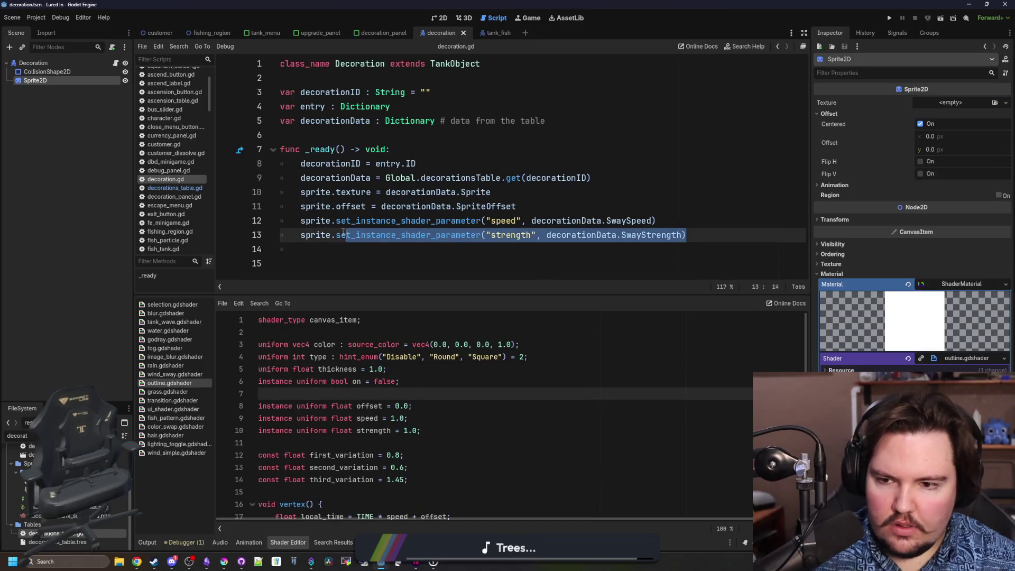
pyautogui.hotkey('ctrl', 'c')
pyautogui.click(316, 248)
pyautogui.hotkey('ctrl', 'v')
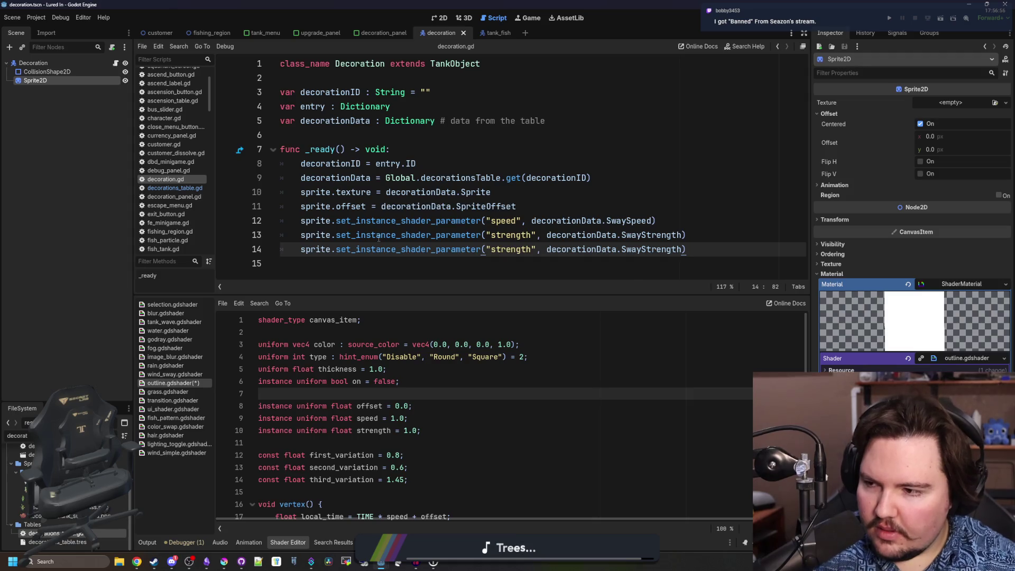
pyautogui.moveTo(379, 239)
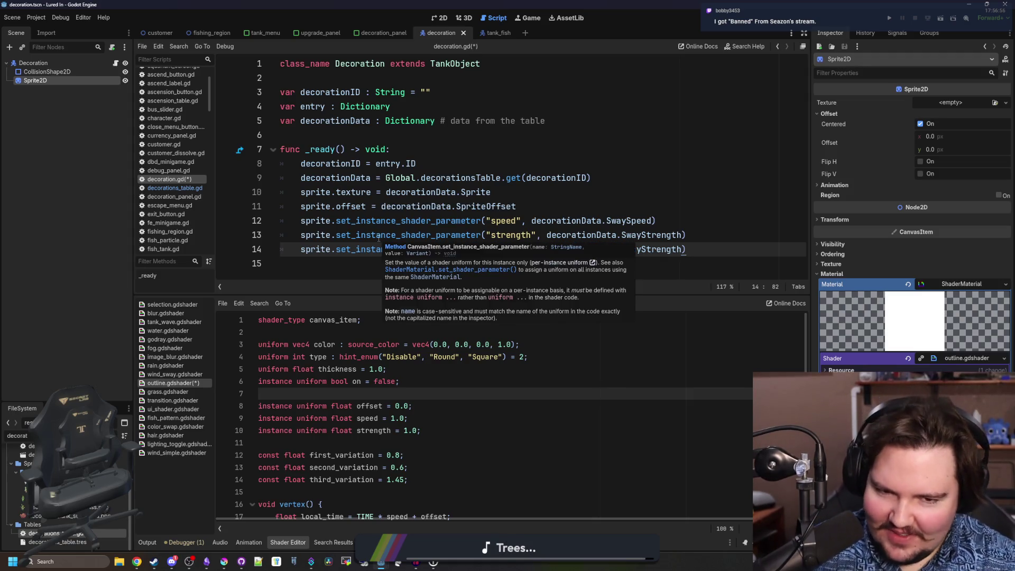
# Change the copy to set "offset" from global_position.x and save decoration.gd.
pyautogui.press('Left')
pyautogui.press('BackSpace')
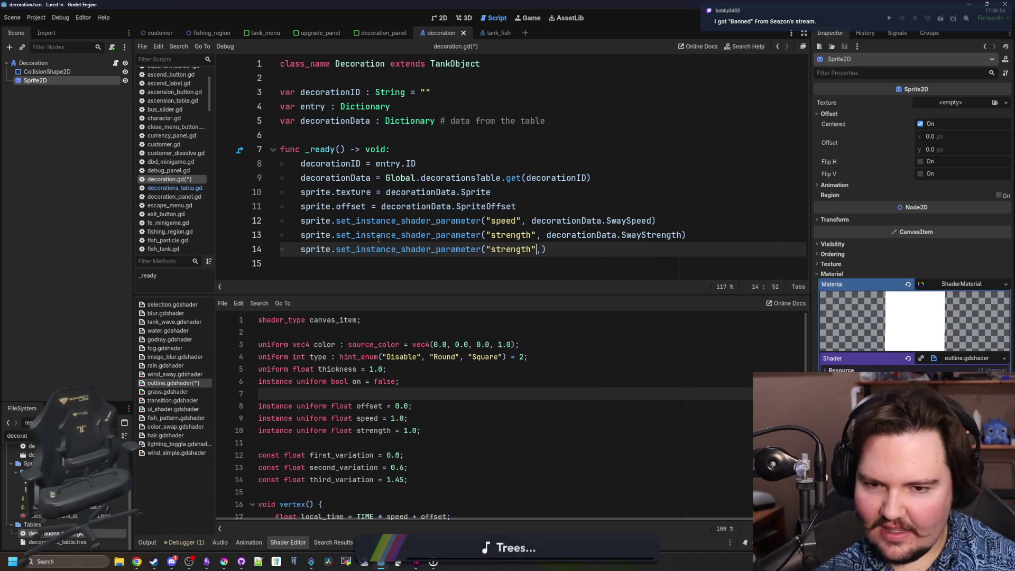
pyautogui.press('Left')
pyautogui.press('BackSpace')
pyautogui.press('BackSpace')
pyautogui.press('BackSpace')
pyautogui.write('set')
pyautogui.press('Right')
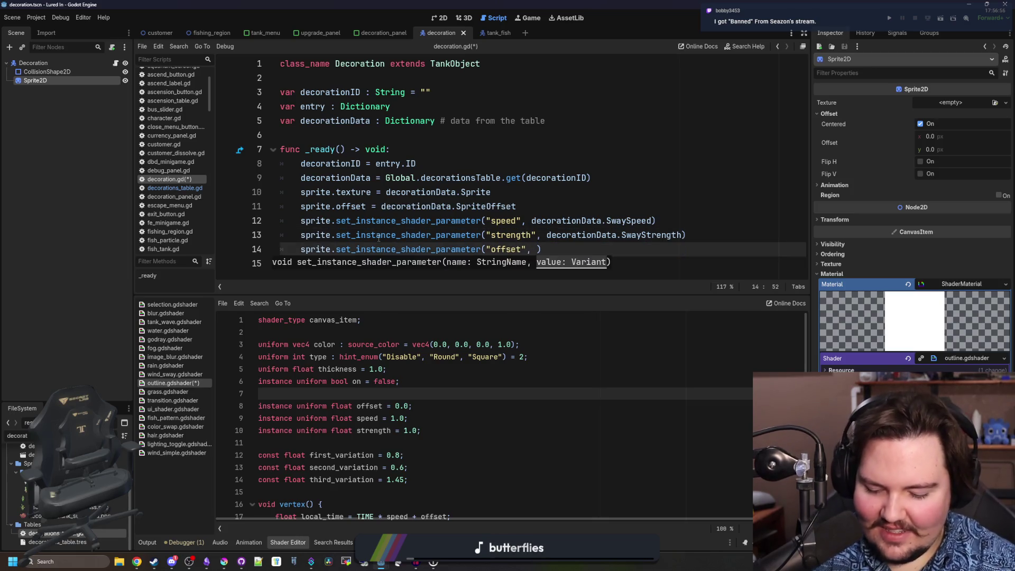
pyautogui.write('gl')
pyautogui.press('BackSpace')
pyautogui.press('BackSpace')
pyautogui.write('al_positio')
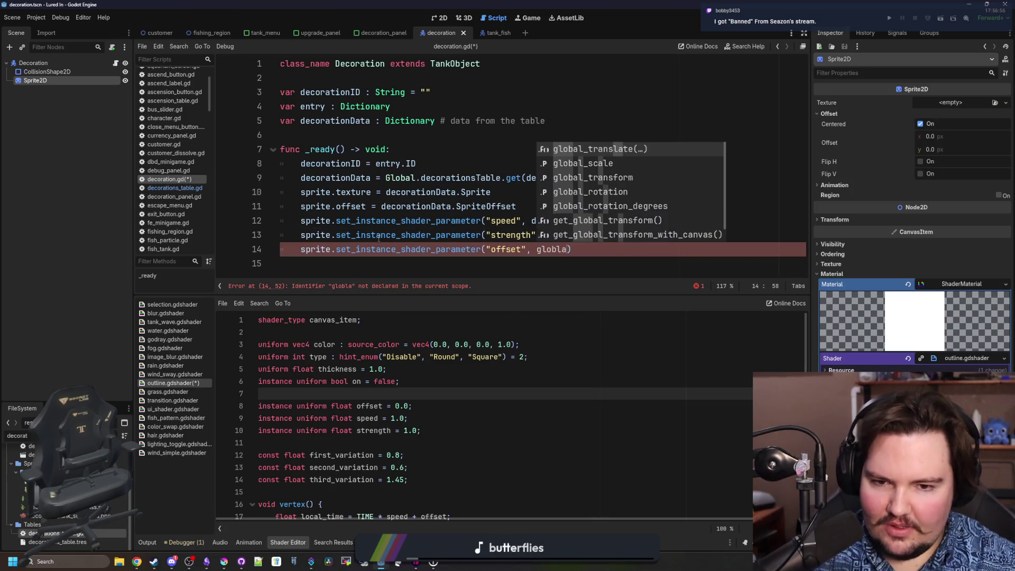
pyautogui.write('n.x')
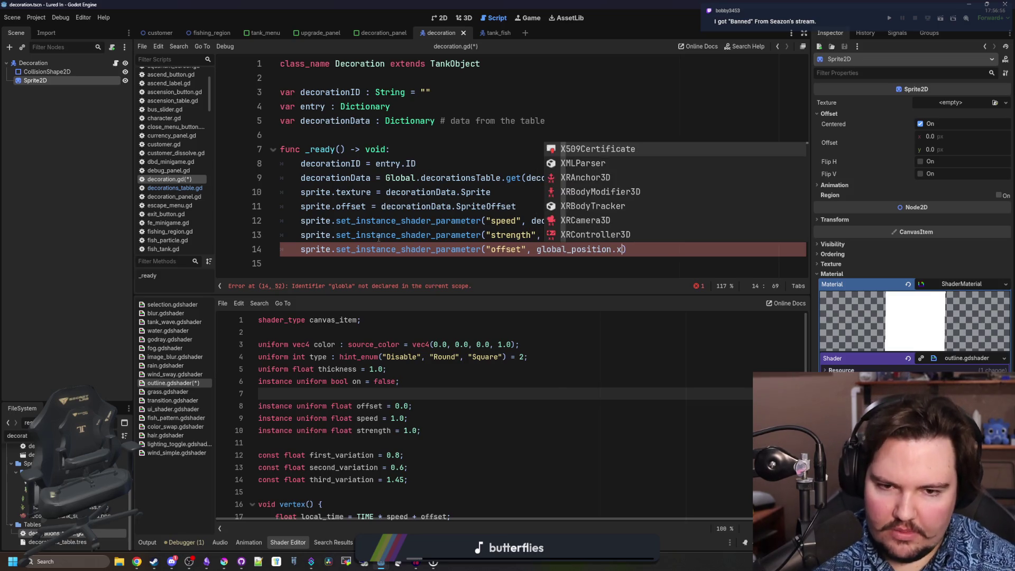
pyautogui.click(521, 205)
pyautogui.hotkey('ctrl', 's')
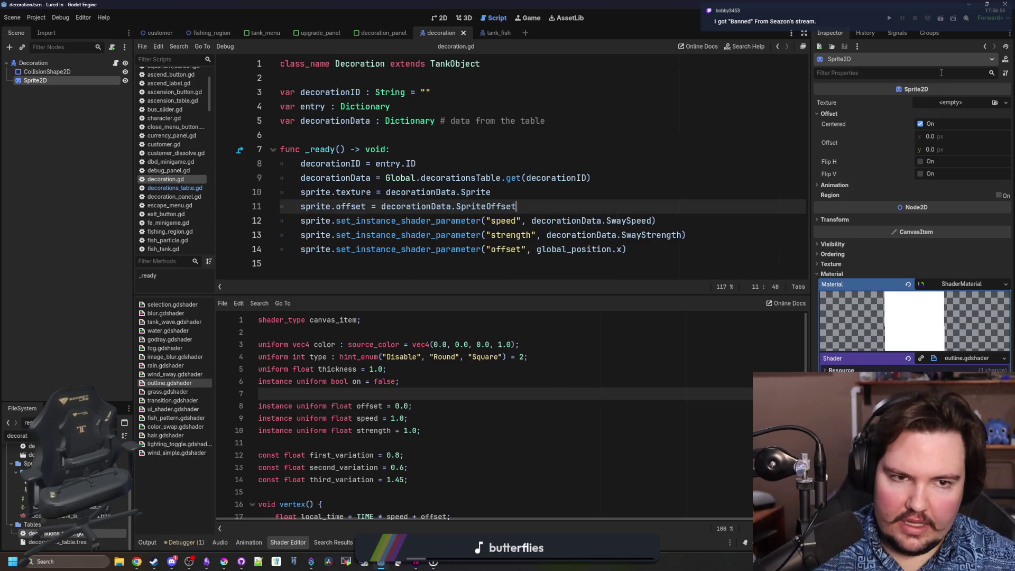
pyautogui.click(895, 18)
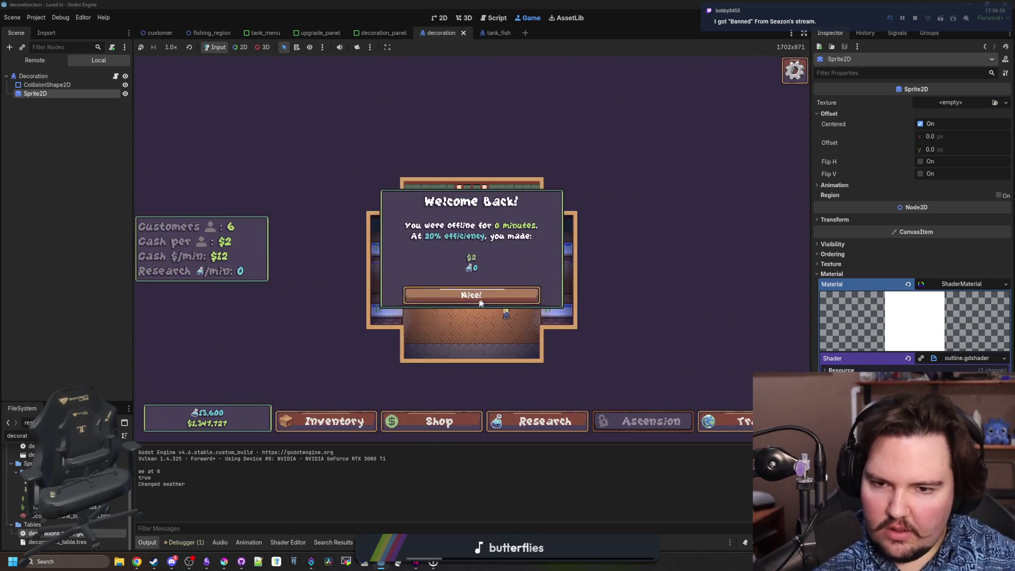
# Dismiss the welcome-back message and view Fish Tank 1's decorations in the running game.
pyautogui.click(487, 296)
pyautogui.click(290, 217)
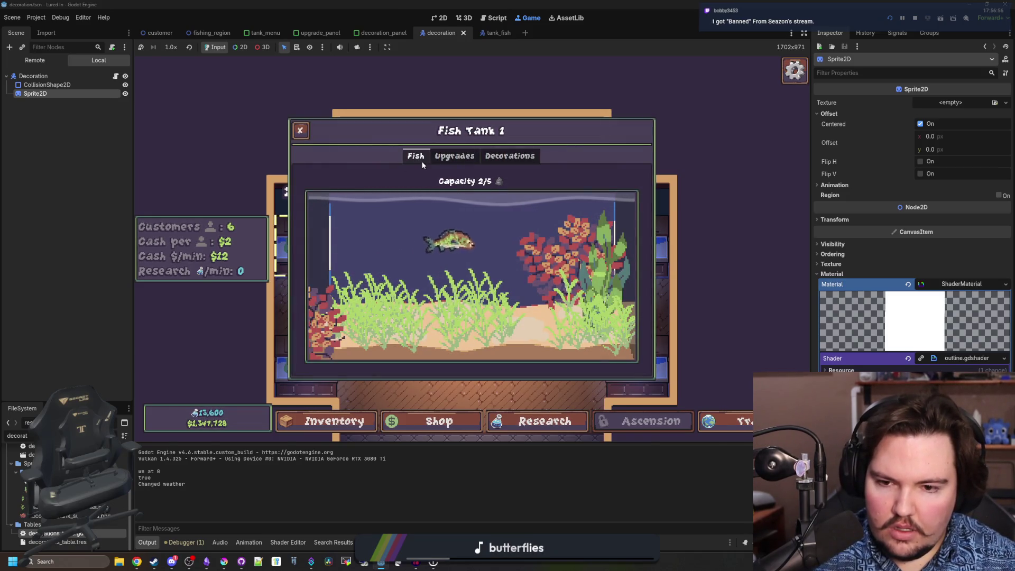
pyautogui.click(116, 76)
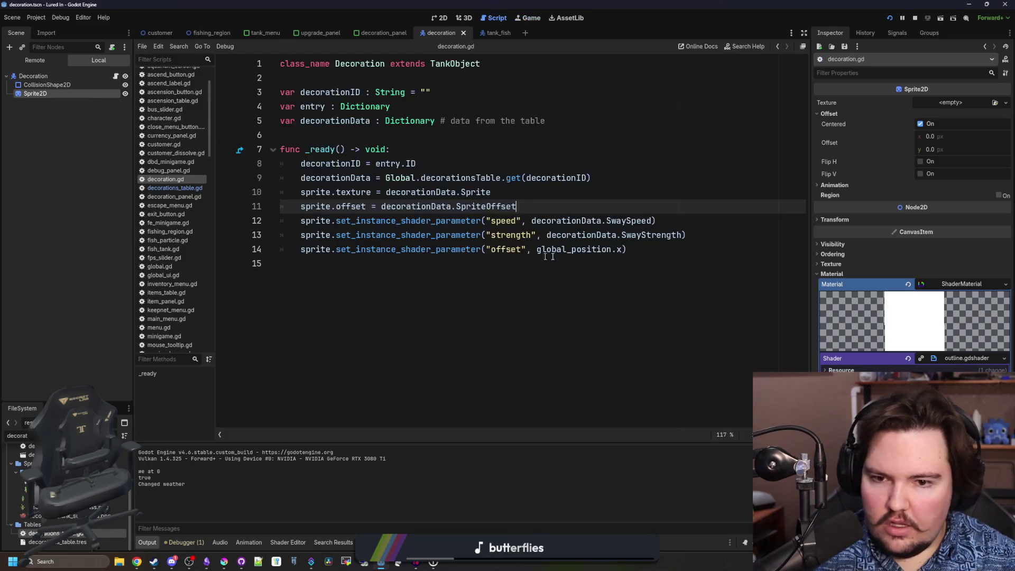
# Append *5.0 to SwayStrength on line 13, restart from the main menu, and reopen Fish Tank 1.
pyautogui.click(683, 235)
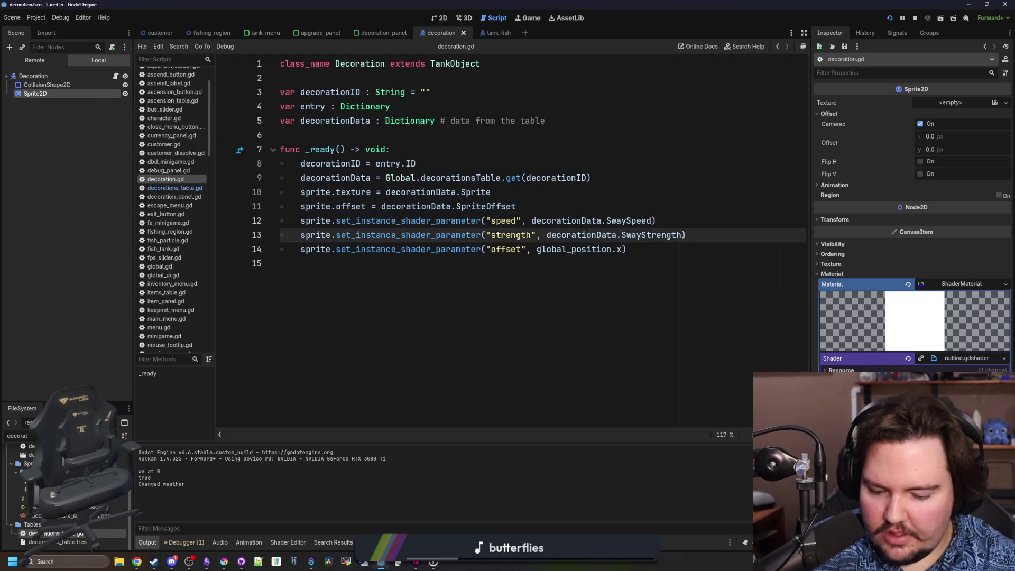
pyautogui.write('*5.0')
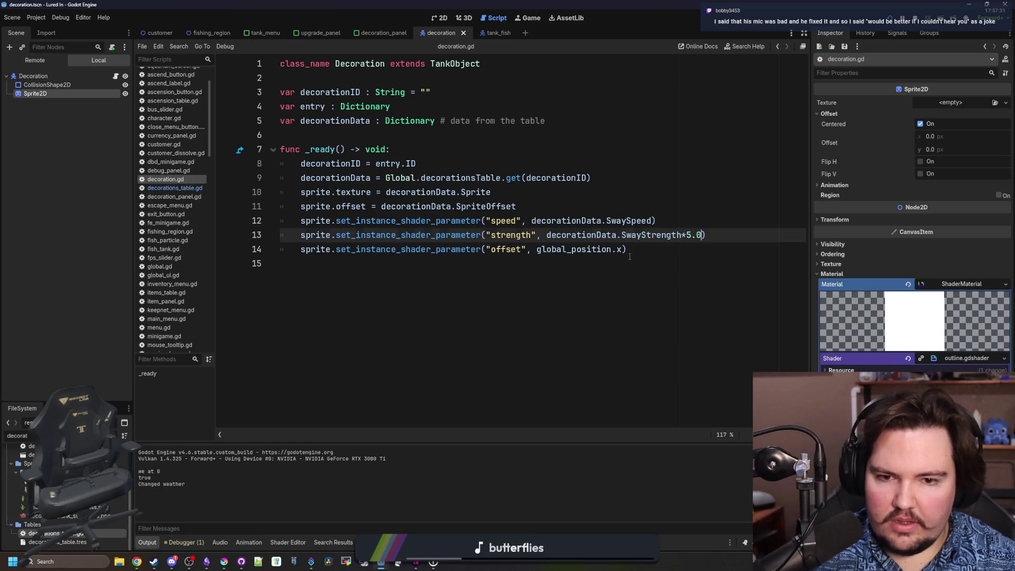
pyautogui.click(630, 255)
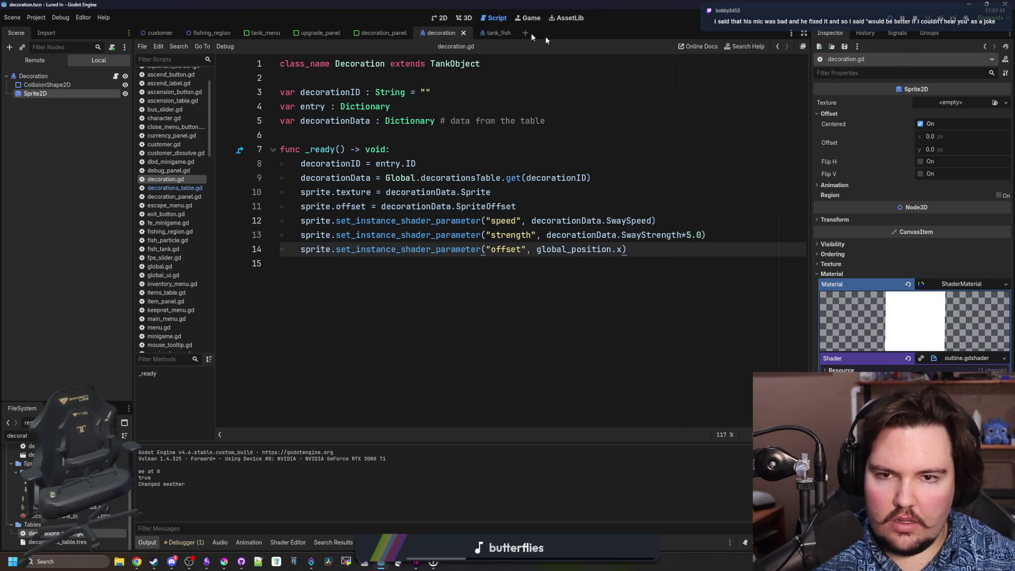
pyautogui.click(519, 18)
pyautogui.press('Escape')
pyautogui.press('Escape')
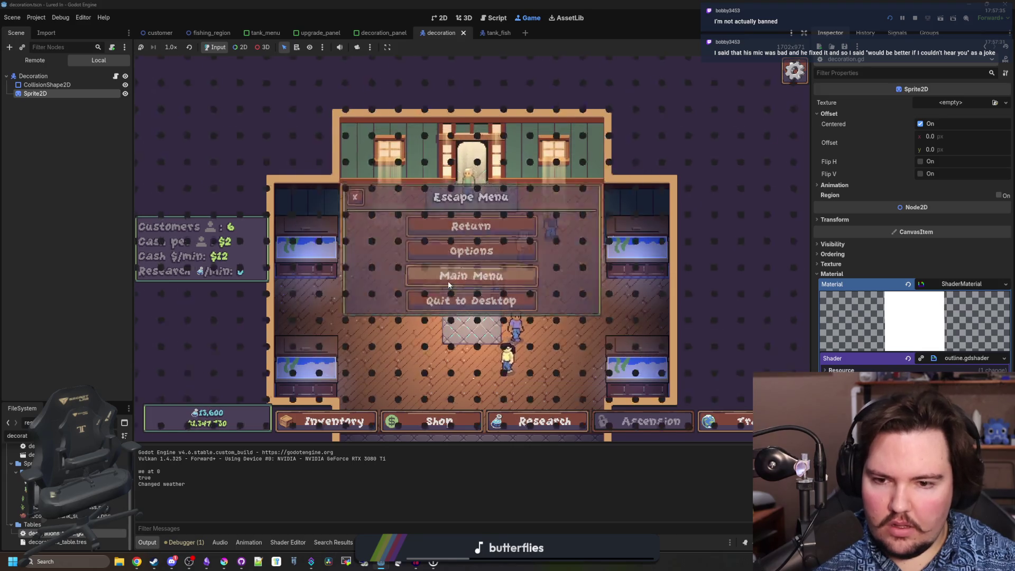
pyautogui.click(448, 284)
pyautogui.click(210, 289)
pyautogui.click(492, 291)
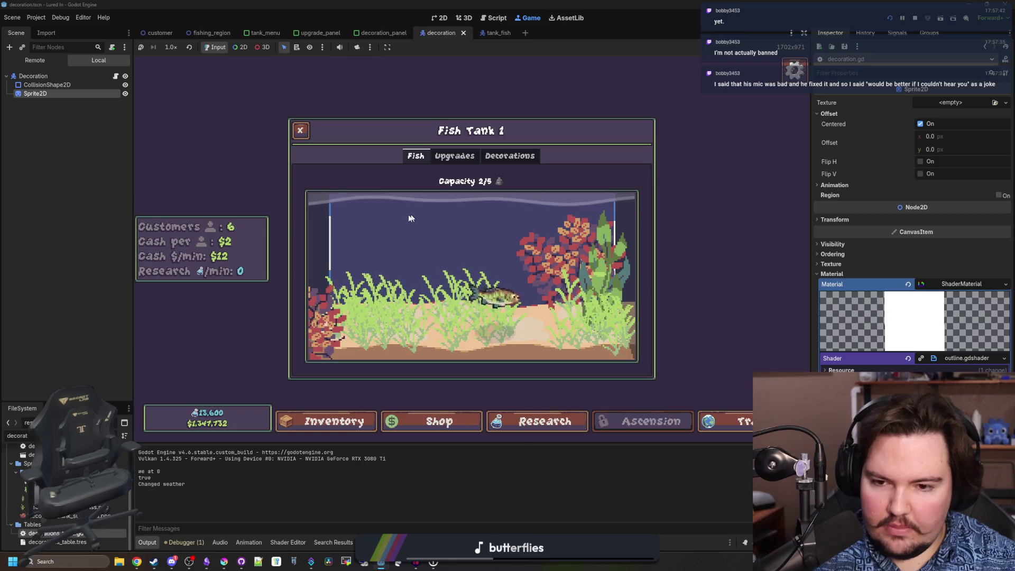
# Divide global_position.x by 10.0 for the offset, save, and reopen Fish Tank 1 after restarting.
pyautogui.click(116, 76)
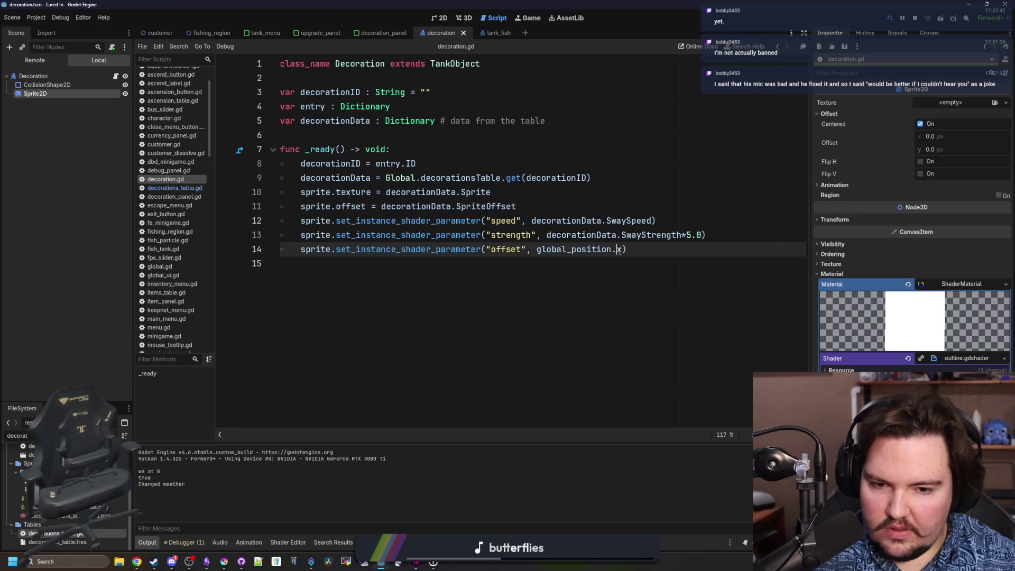
pyautogui.write('/10.0')
pyautogui.hotkey('ctrl', 's')
pyautogui.click(525, 18)
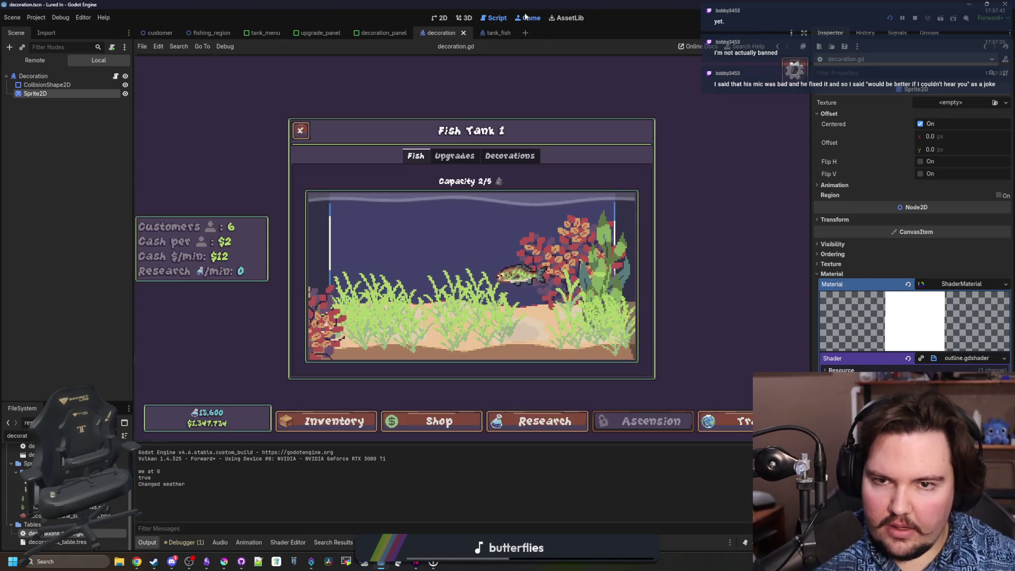
pyautogui.press('Escape')
pyautogui.click(453, 275)
pyautogui.click(267, 292)
pyautogui.click(452, 291)
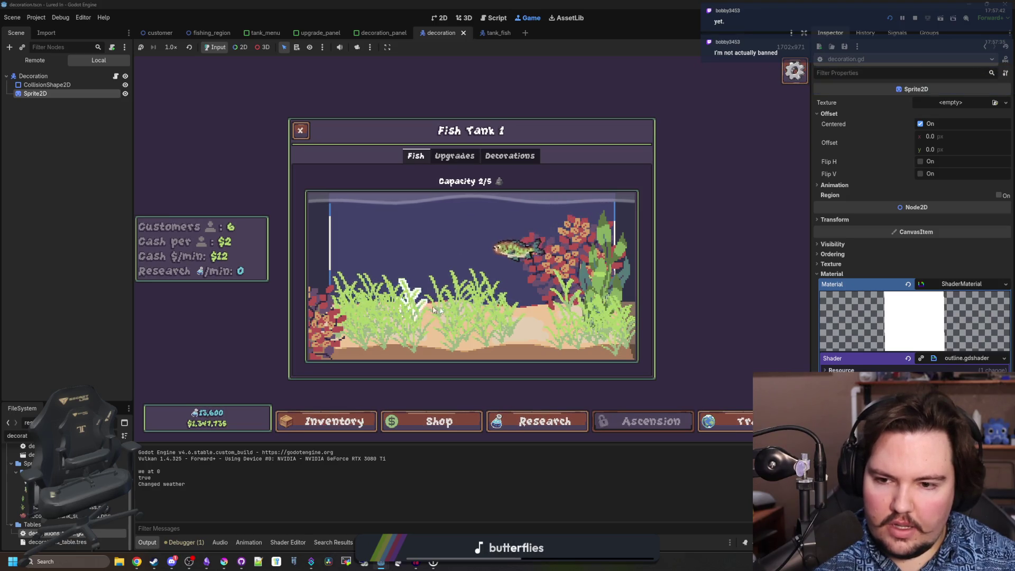
# Raise the offset divisor to 100.0, restart the game, and reopen Fish Tank 1.
pyautogui.click(114, 77)
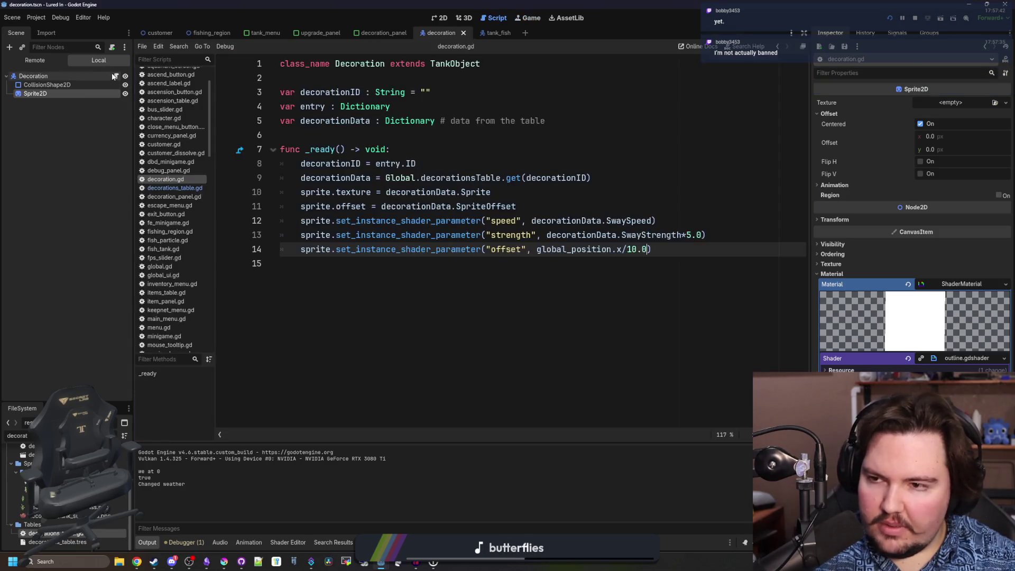
pyautogui.write('0')
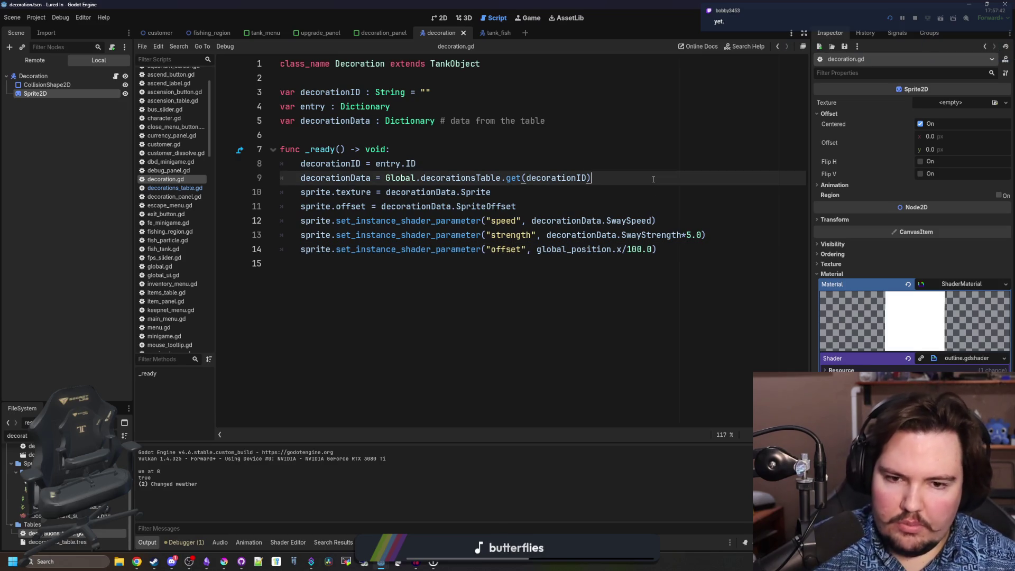
pyautogui.press('F5')
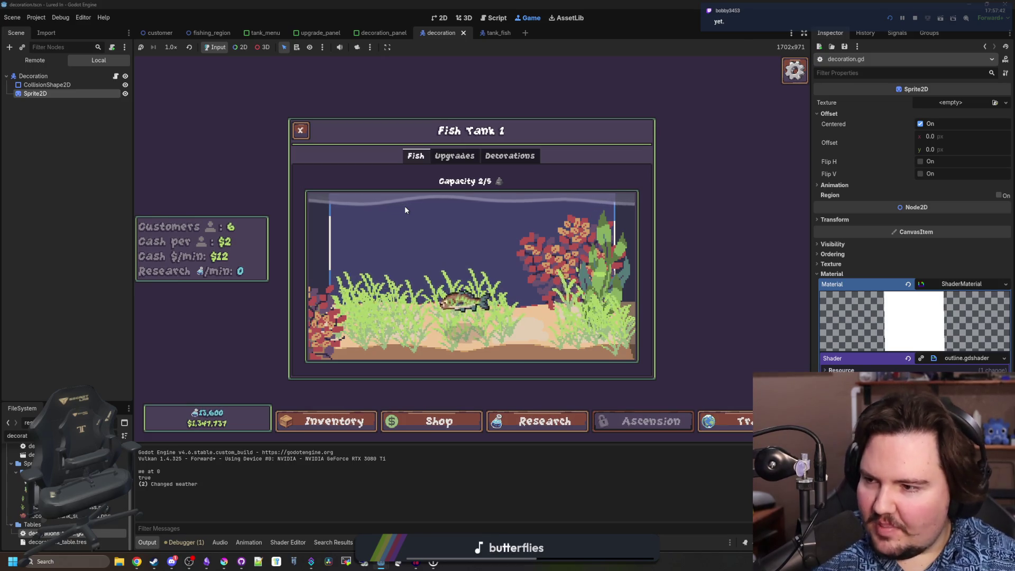
pyautogui.press('Escape')
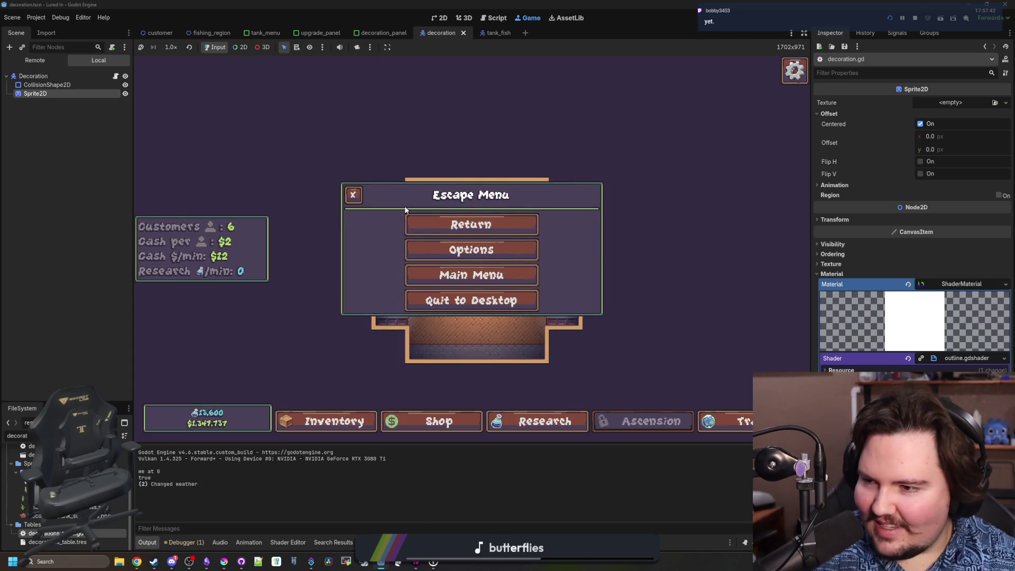
pyautogui.click(470, 275)
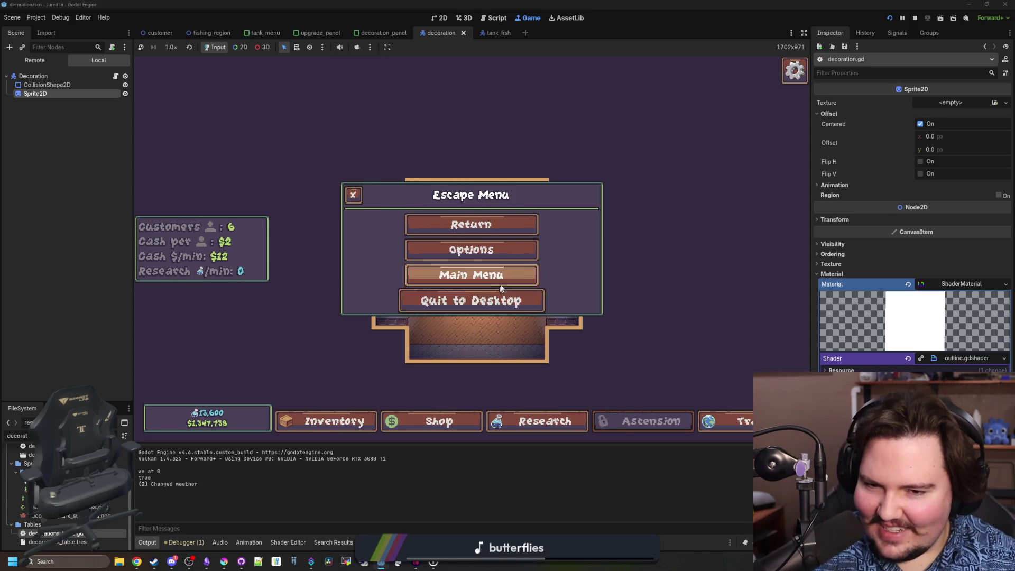
pyautogui.click(242, 287)
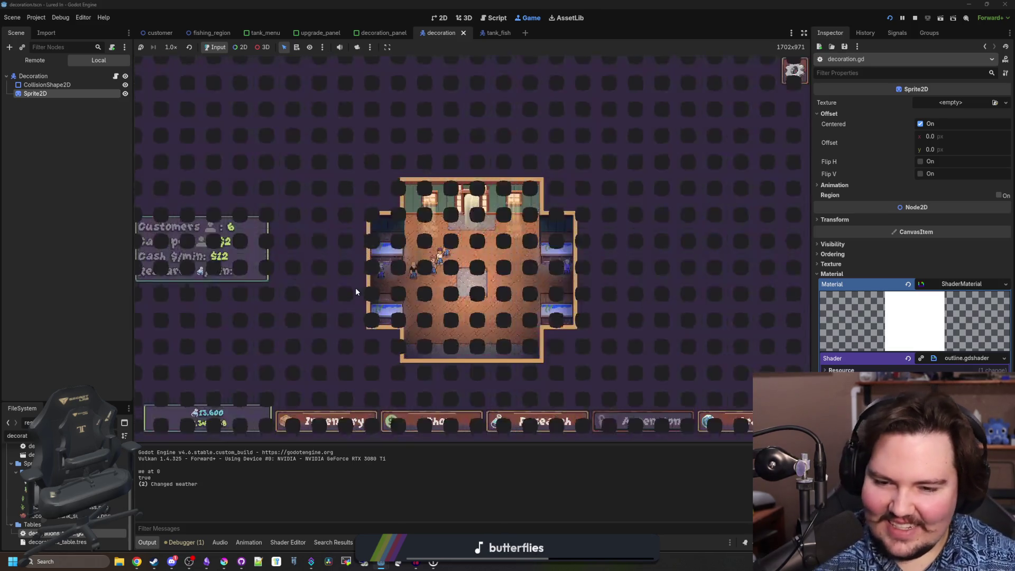
pyautogui.click(535, 286)
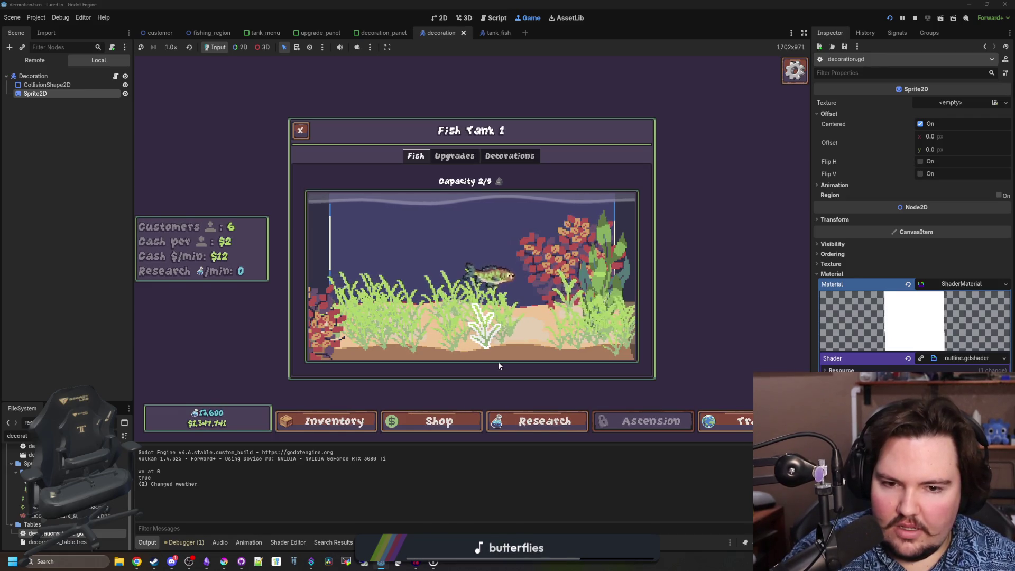
# Check the line 14 offset divisor, then restart and watch Fish Tank 1's plants sway.
pyautogui.hotkey('ctrl', 'F3')
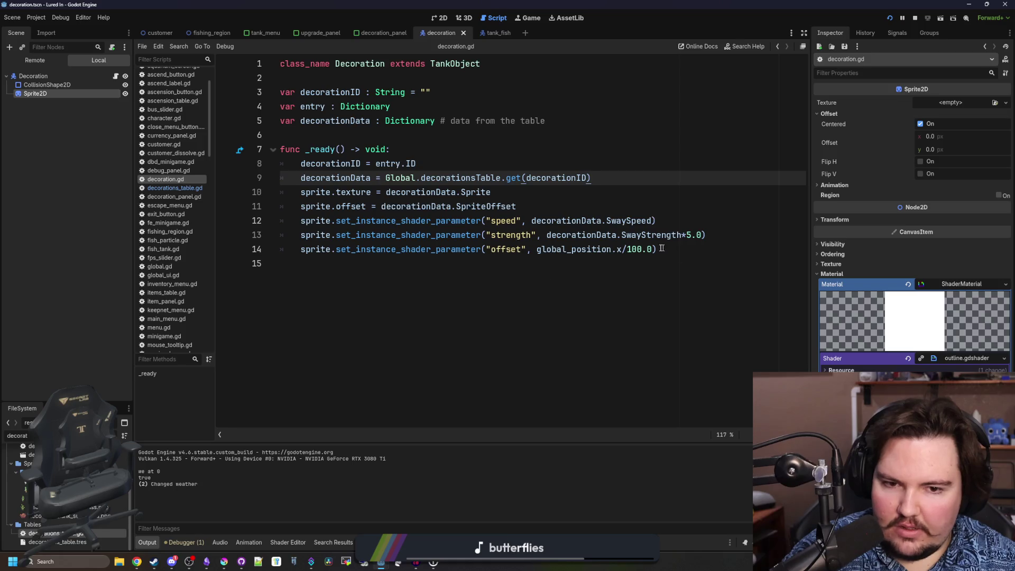
pyautogui.click(640, 249)
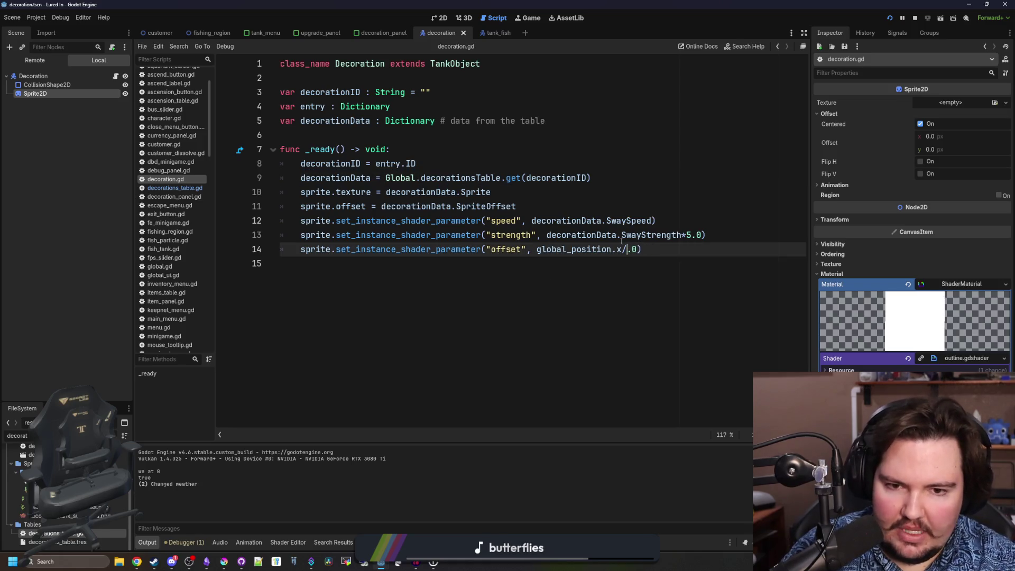
pyautogui.click(528, 18)
pyautogui.press('Escape')
pyautogui.press('Escape')
pyautogui.click(493, 275)
pyautogui.click(239, 286)
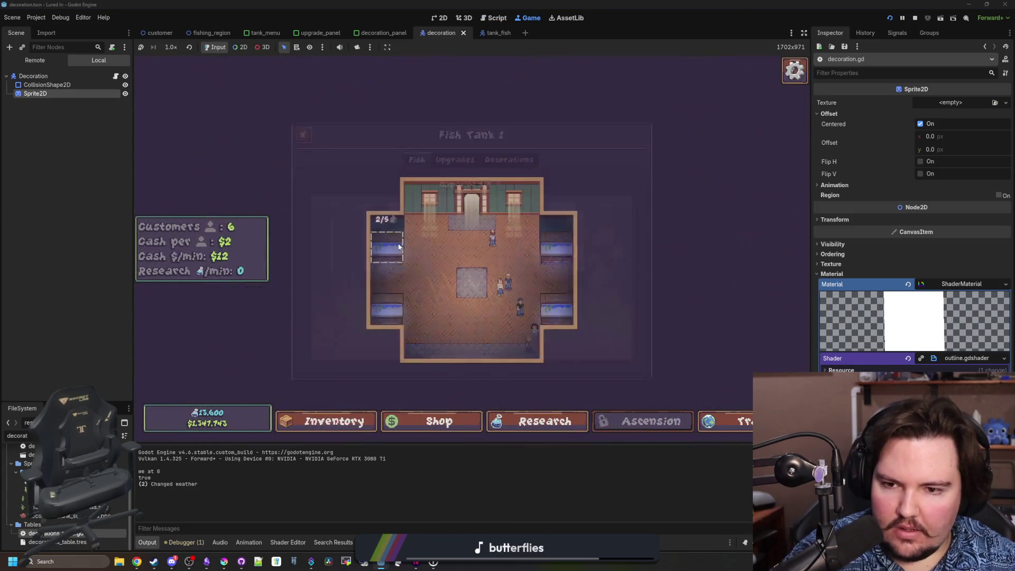
pyautogui.click(430, 250)
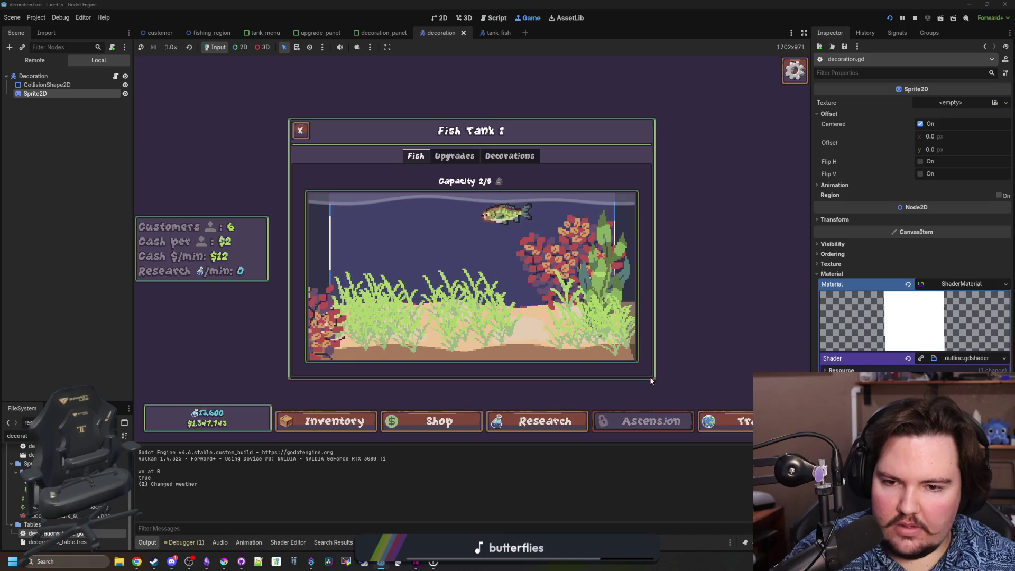
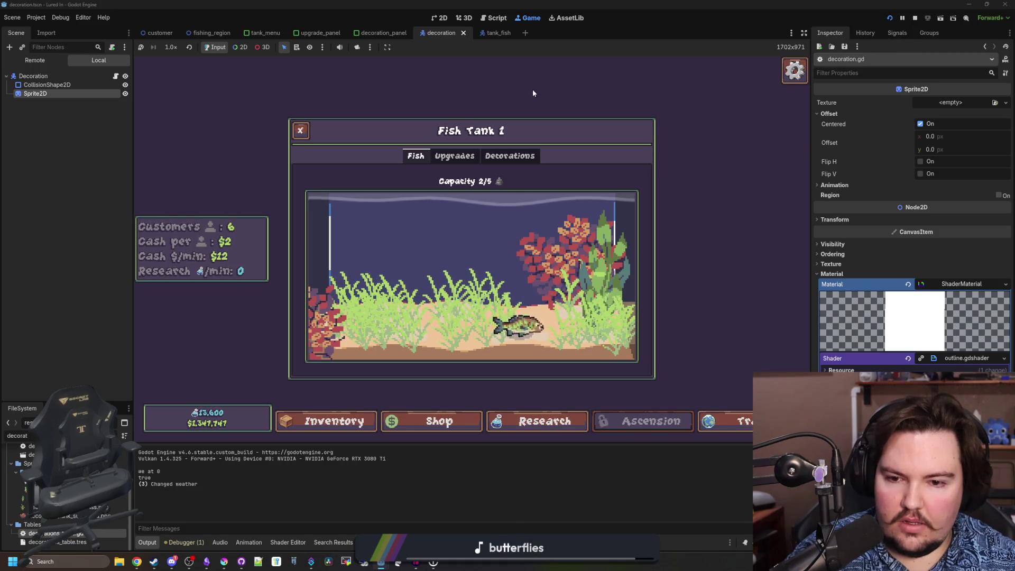
# Stop the game and remove the *5.0 sway multiplier in decoration.gd.
pyautogui.press('Escape')
pyautogui.click(918, 17)
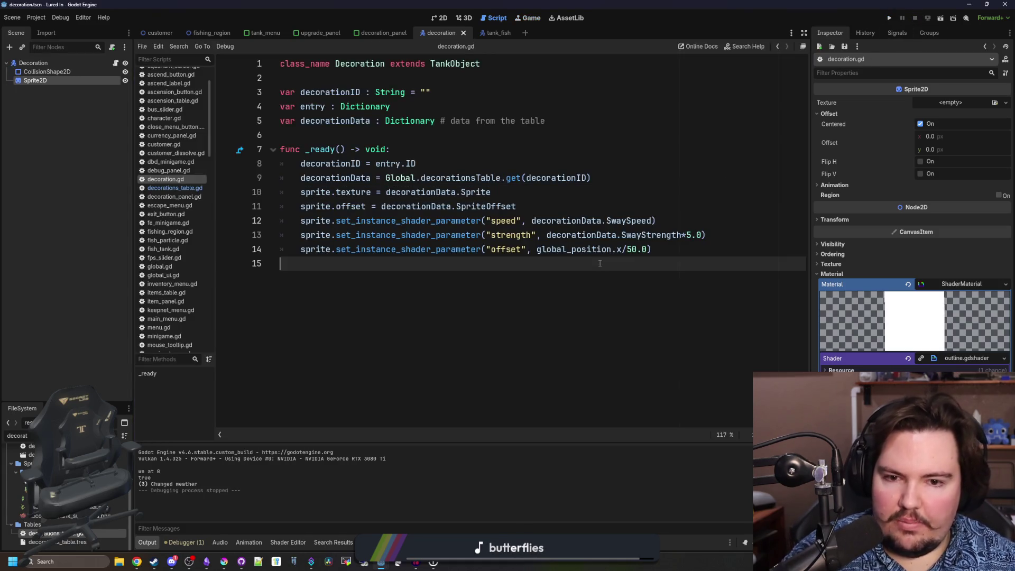
pyautogui.click(697, 235)
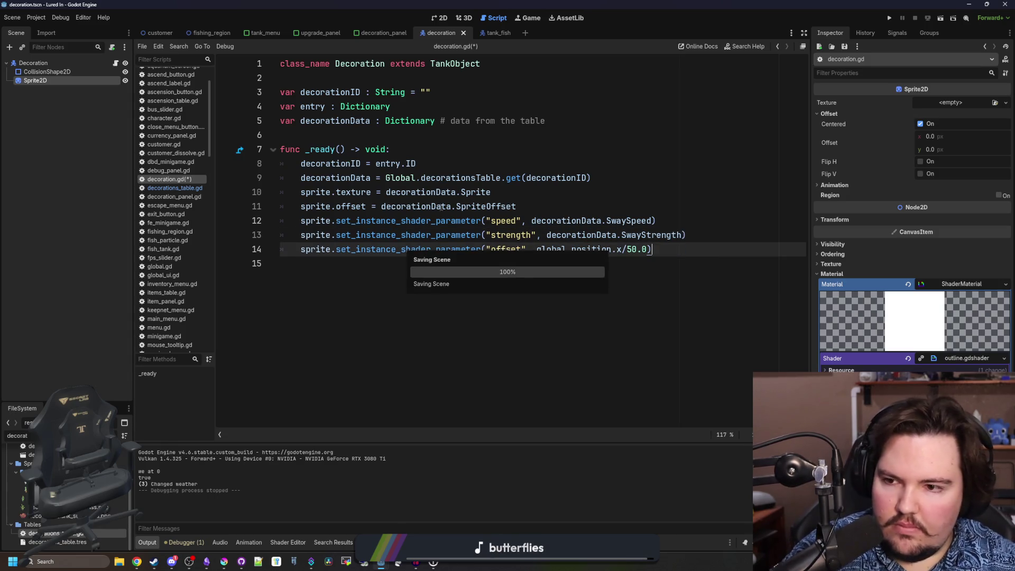
# Give seagrass a SwayStrength of 3 in decorations_table.gd.
pyautogui.click(175, 188)
pyautogui.click(436, 258)
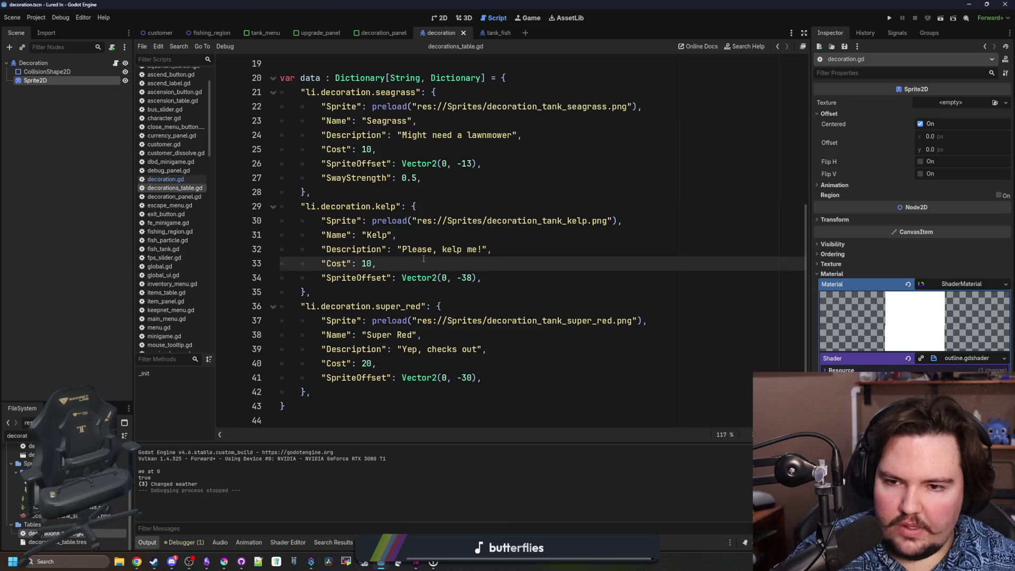
pyautogui.click(419, 179)
pyautogui.write(',')
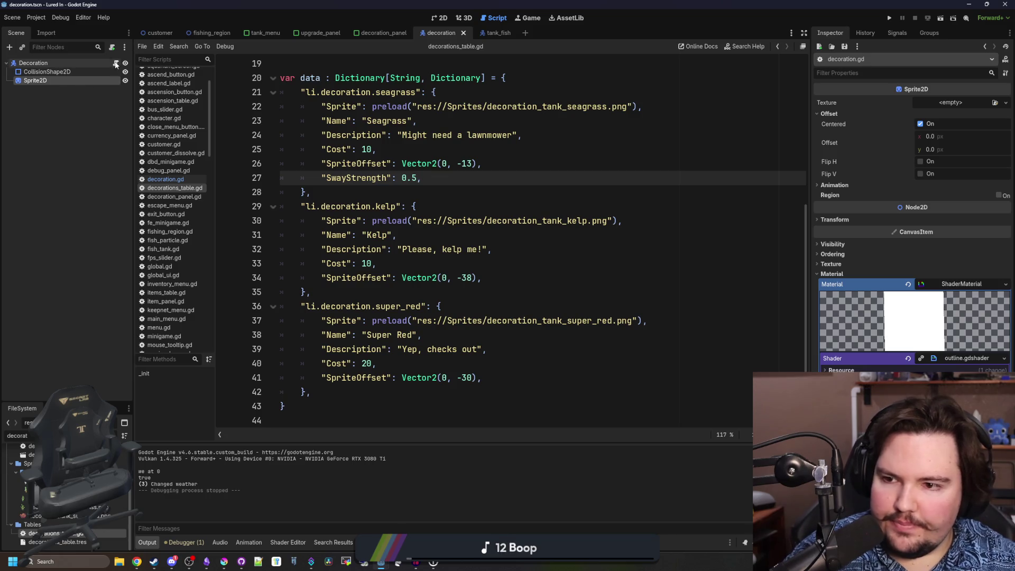
pyautogui.click(43, 81)
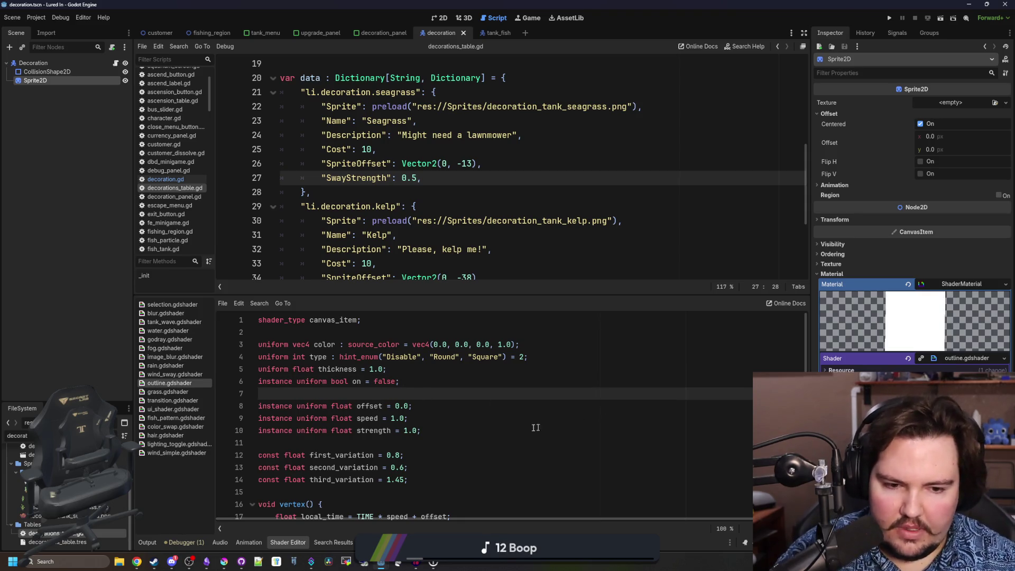
pyautogui.click(422, 178)
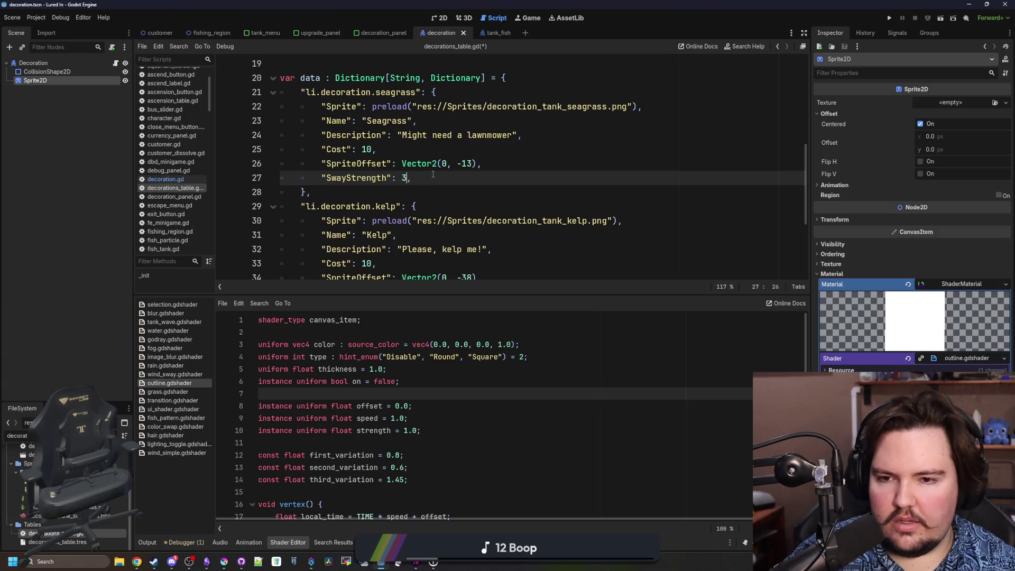
# Add SwayStrength entries of 2 for kelp and 1 for Super Red.
pyautogui.scroll(-1, 433, 174)
pyautogui.scroll(-1, 433, 174)
pyautogui.click(423, 148)
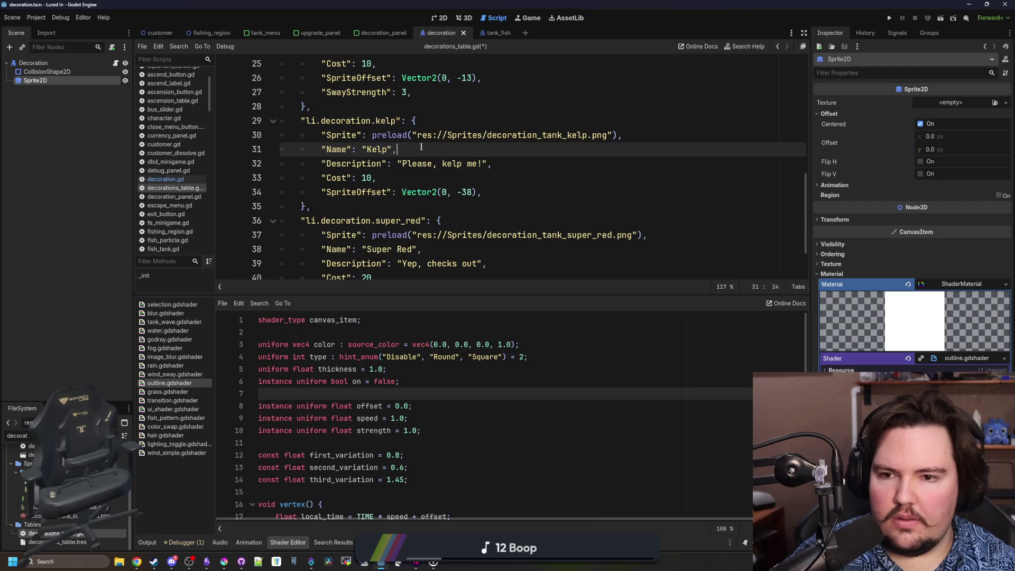
pyautogui.moveTo(436, 97); pyautogui.dragTo(319, 93)
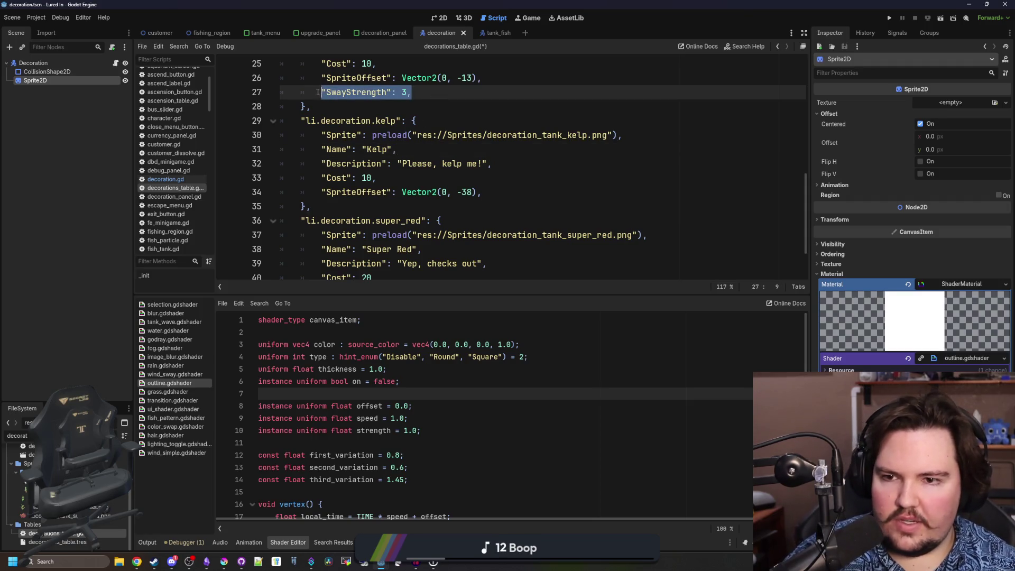
pyautogui.click(506, 198)
pyautogui.press('Return')
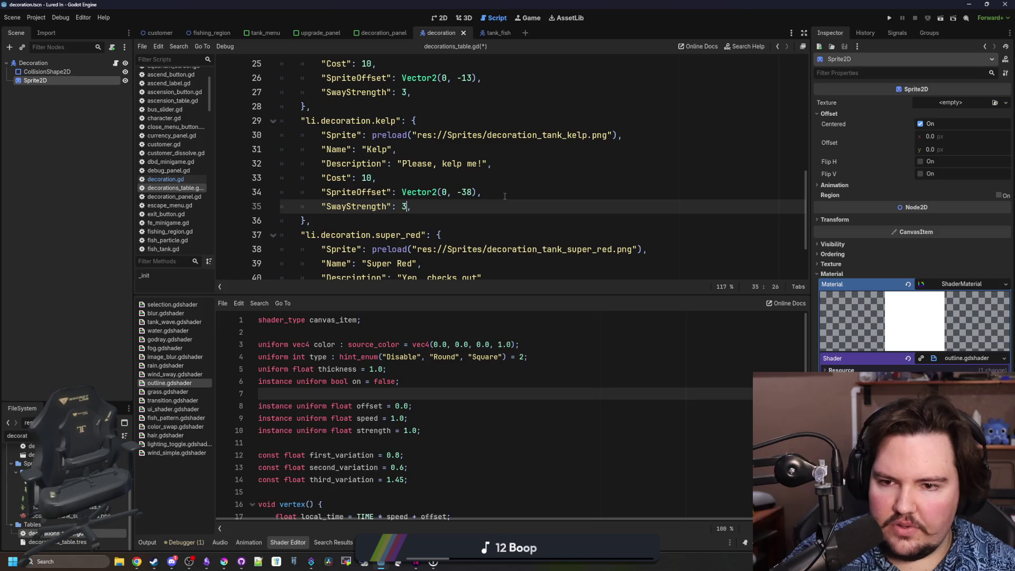
pyautogui.scroll(-2, 505, 197)
pyautogui.click(490, 238)
pyautogui.press('Return')
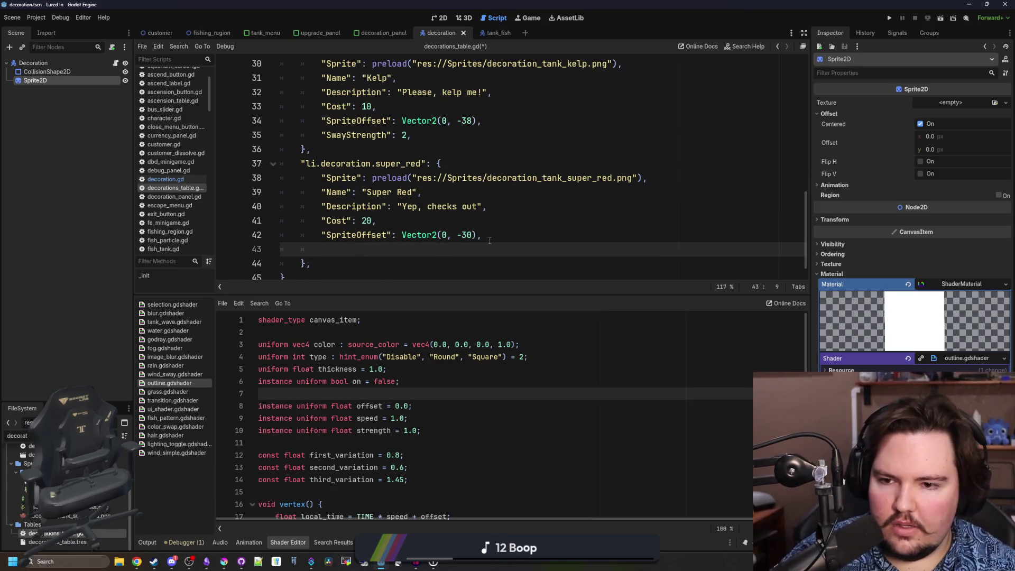
# Save decorations_table.gd and relaunch the game with F5.
pyautogui.hotkey('ctrl', 's')
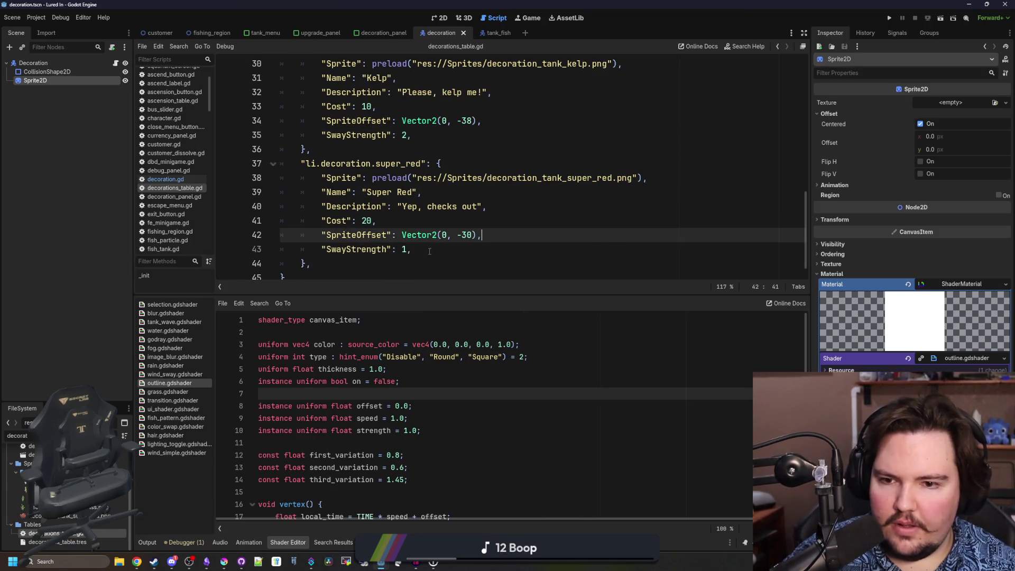
pyautogui.moveTo(411, 249); pyautogui.dragTo(322, 249)
pyautogui.press('F5')
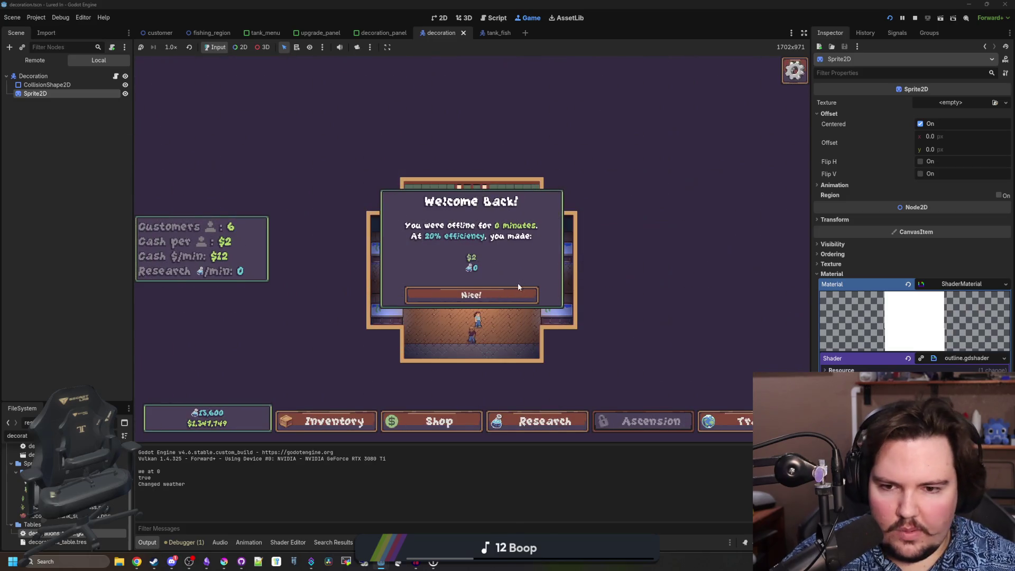
# Dismiss Welcome Back, open Fish Tank 1, and reopen decorations_table.gd.
pyautogui.click(518, 289)
pyautogui.click(472, 201)
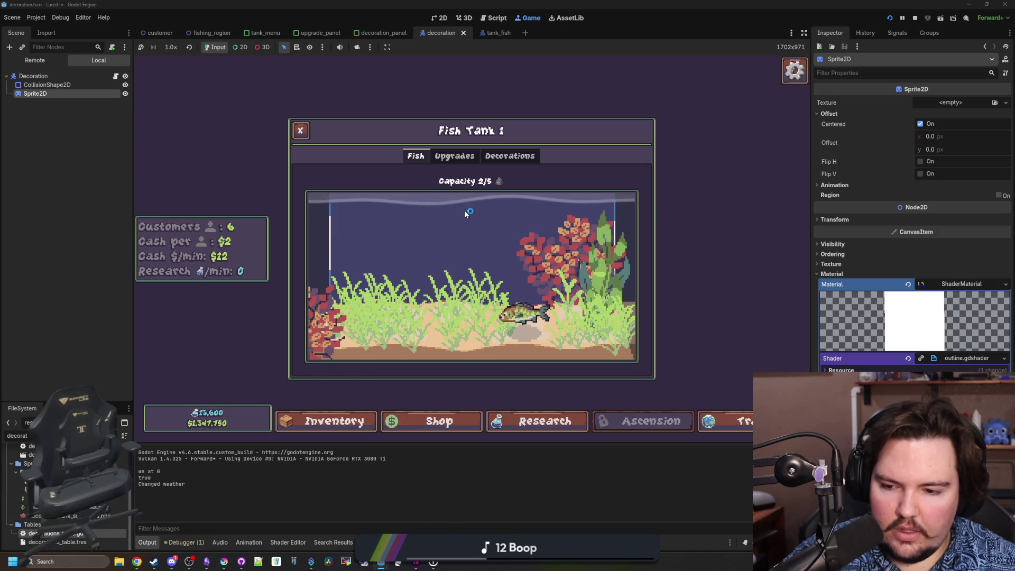
pyautogui.click(88, 188)
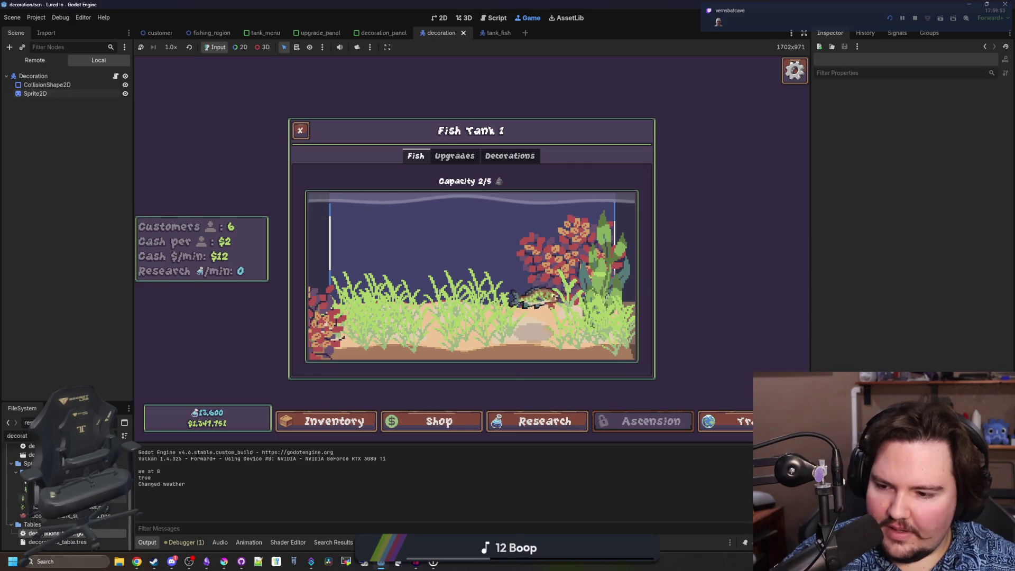
pyautogui.doubleClick(87, 536)
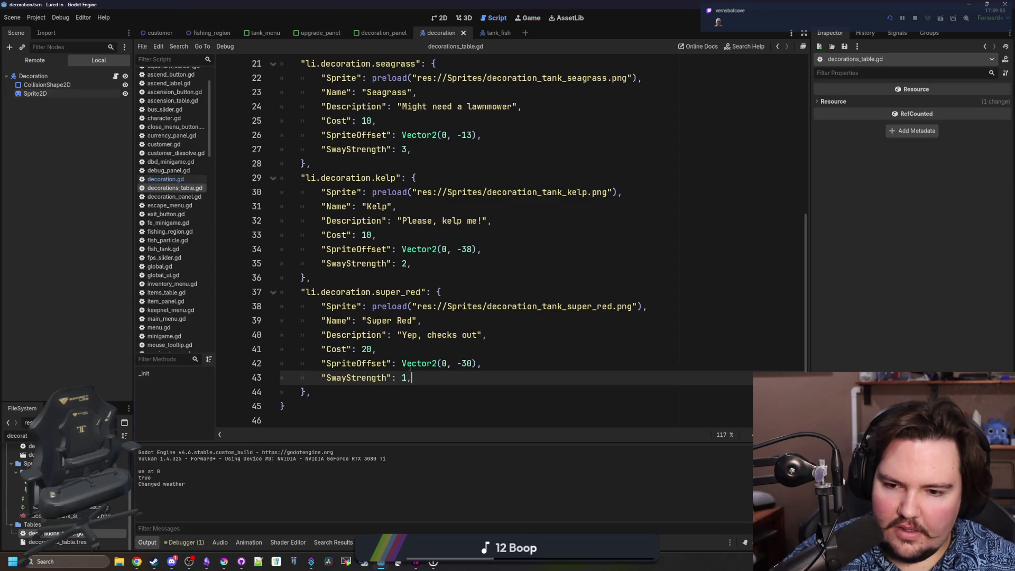
# Write the seagrass, kelp and Super Red sway values as 3.0, 2.0 and 1.0.
pyautogui.scroll(2, 410, 367)
pyautogui.click(410, 233)
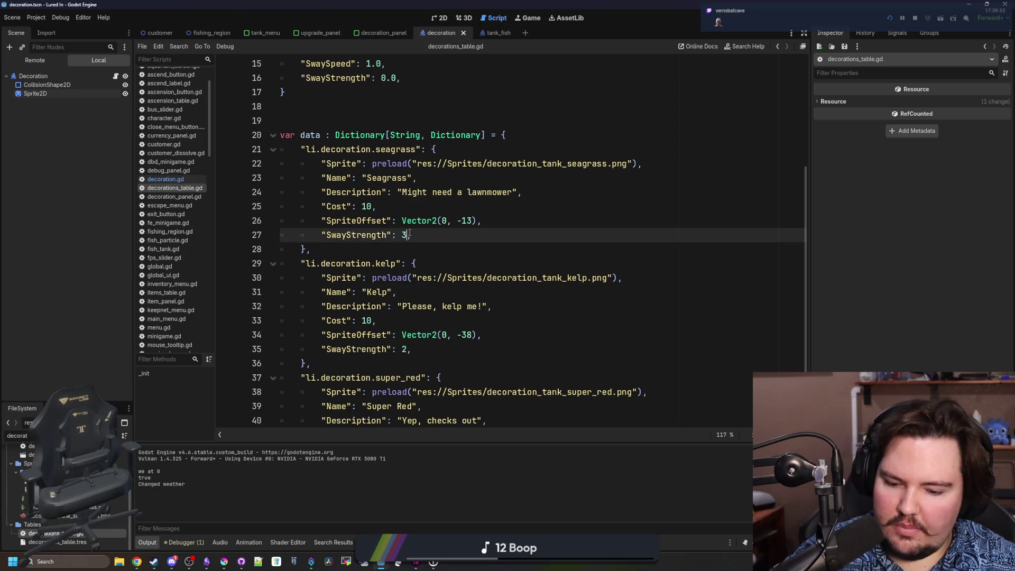
pyautogui.click(412, 349)
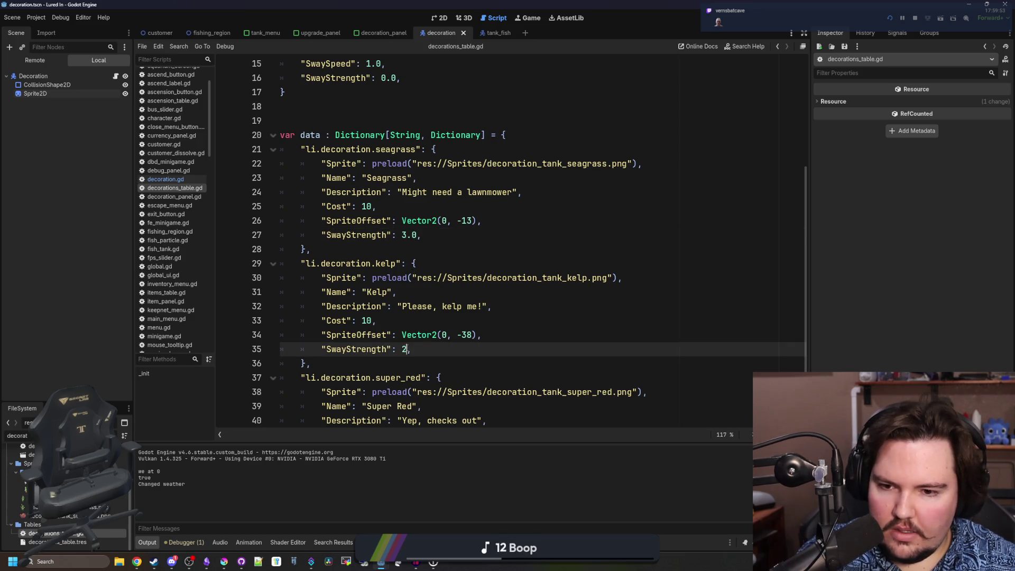
pyautogui.write('.0')
pyautogui.scroll(-2, 412, 349)
pyautogui.click(407, 377)
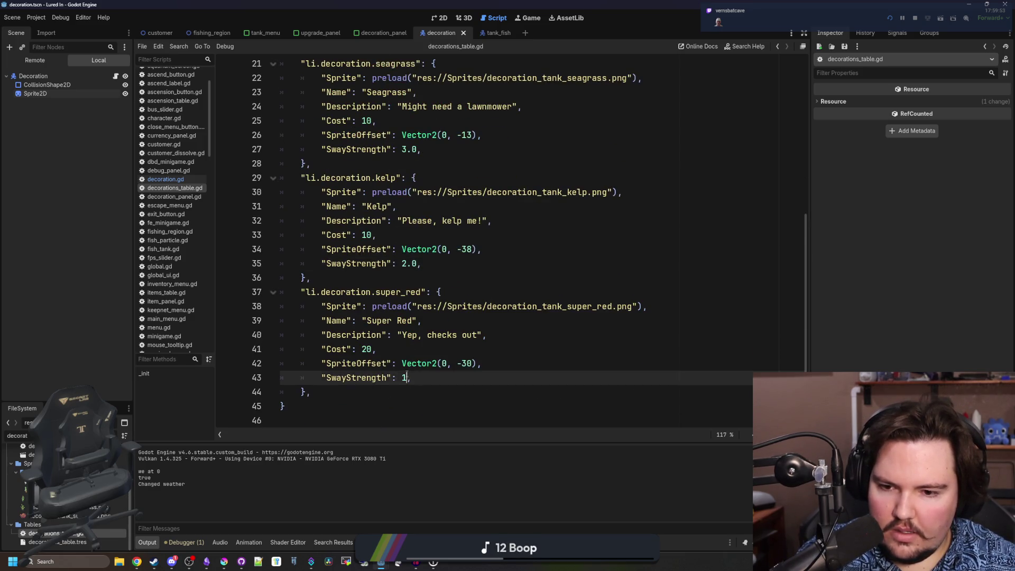
pyautogui.click(415, 350)
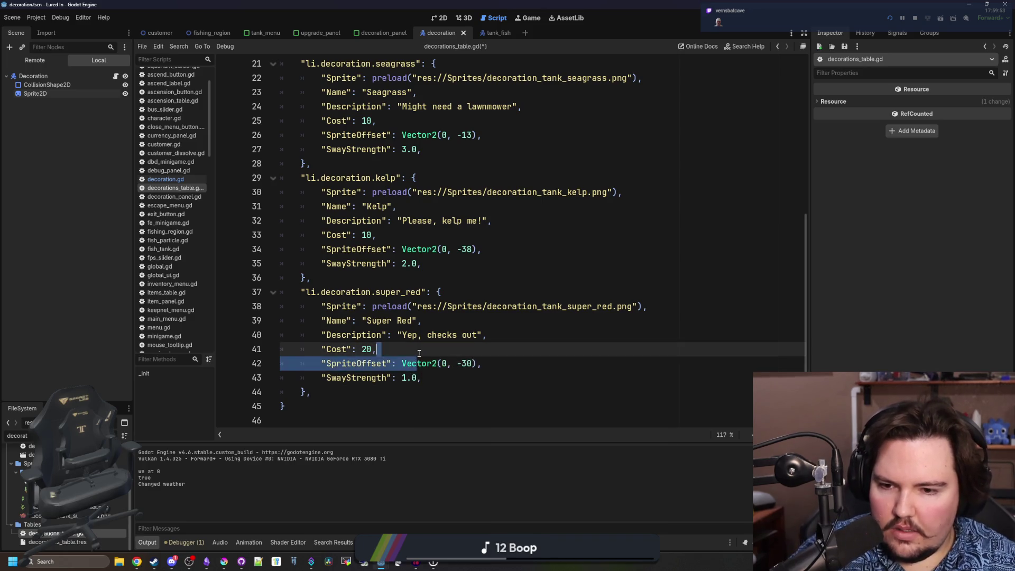
# Check the sprite offset and texture lines in decoration.gd, then stop the game.
pyautogui.click(116, 77)
pyautogui.click(575, 212)
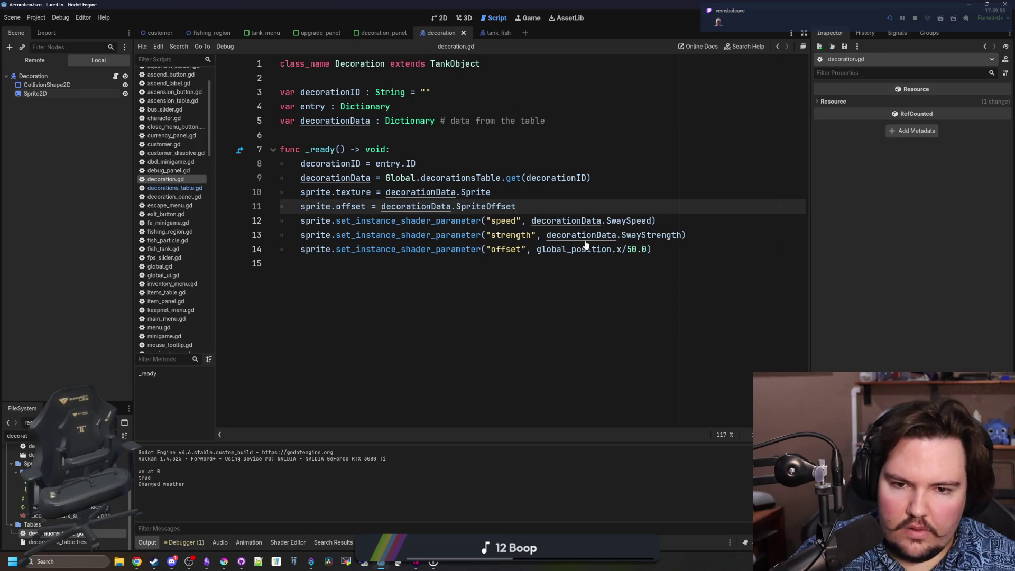
pyautogui.click(584, 198)
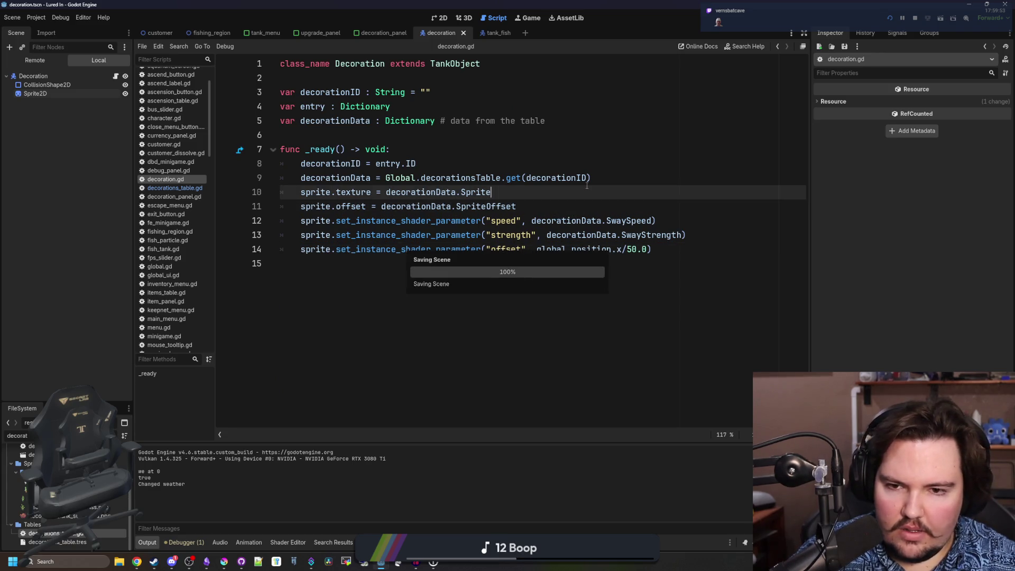
pyautogui.click(915, 18)
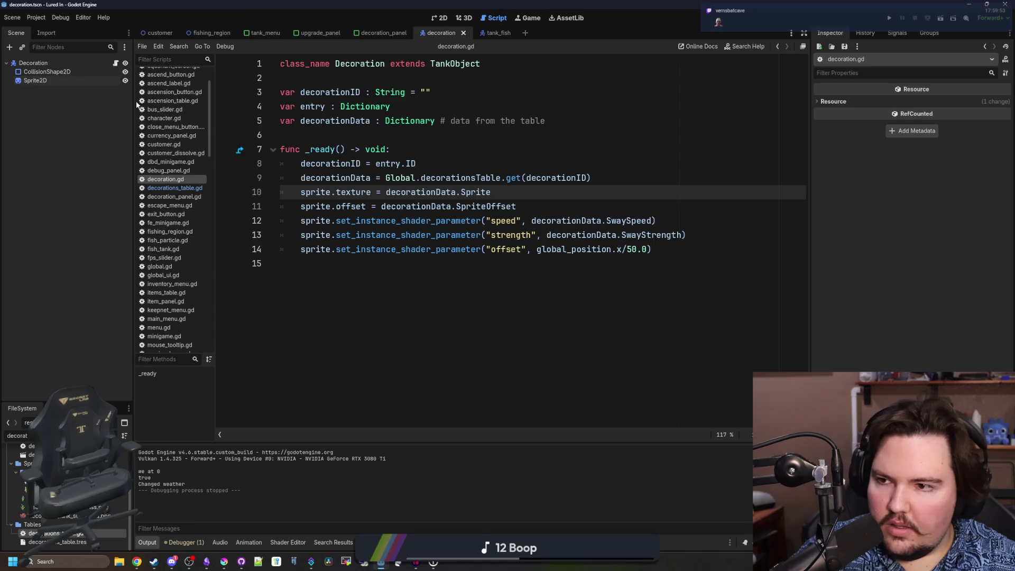
# Review the SwayStrength entries in decorations_table.gd and rerun the project.
pyautogui.click(197, 189)
pyautogui.scroll(7, 399, 221)
pyautogui.click(420, 274)
pyautogui.scroll(-5, 421, 279)
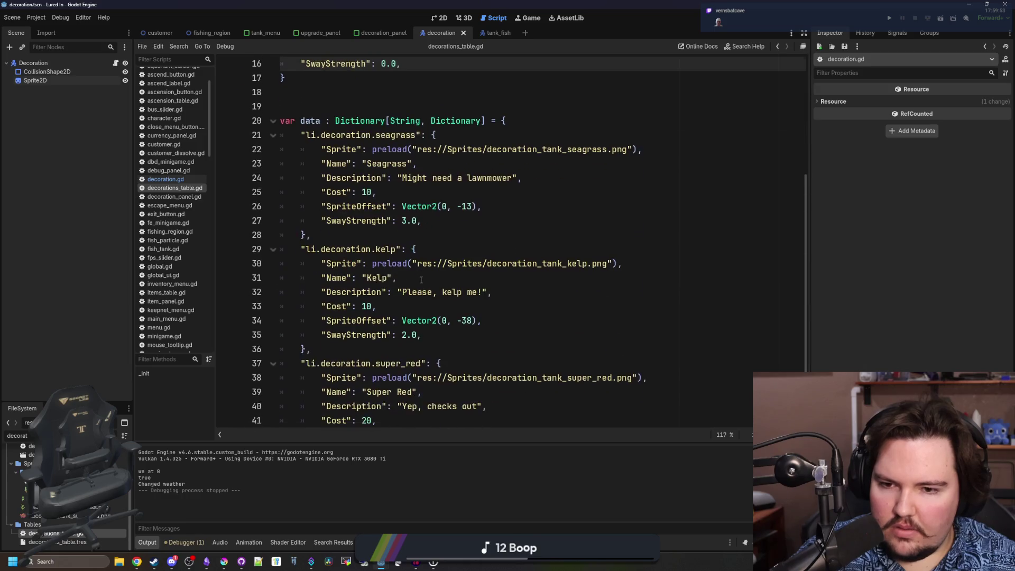
pyautogui.scroll(-5, 421, 275)
pyautogui.click(417, 164)
pyautogui.scroll(7, 418, 234)
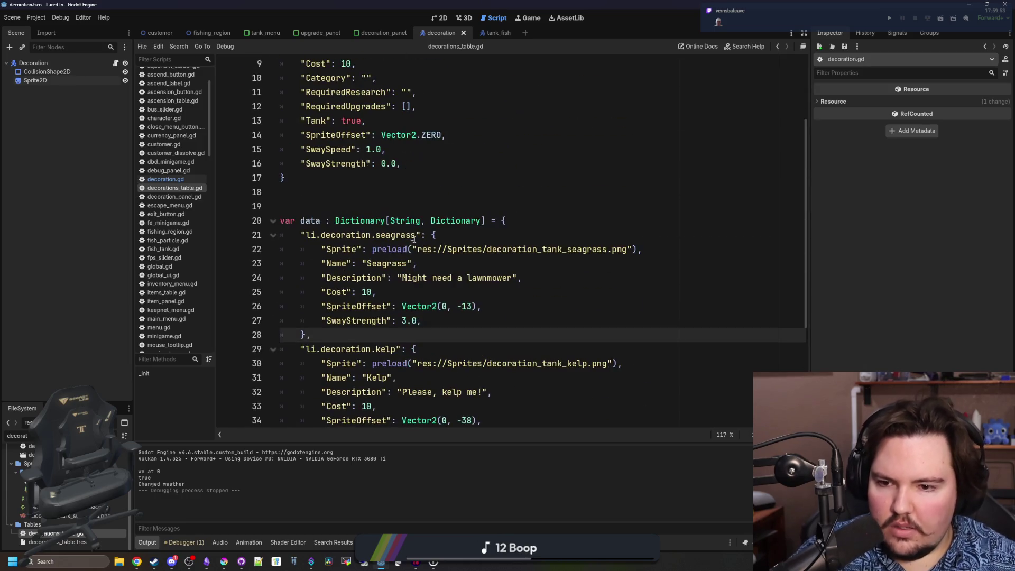
pyautogui.doubleClick(345, 165)
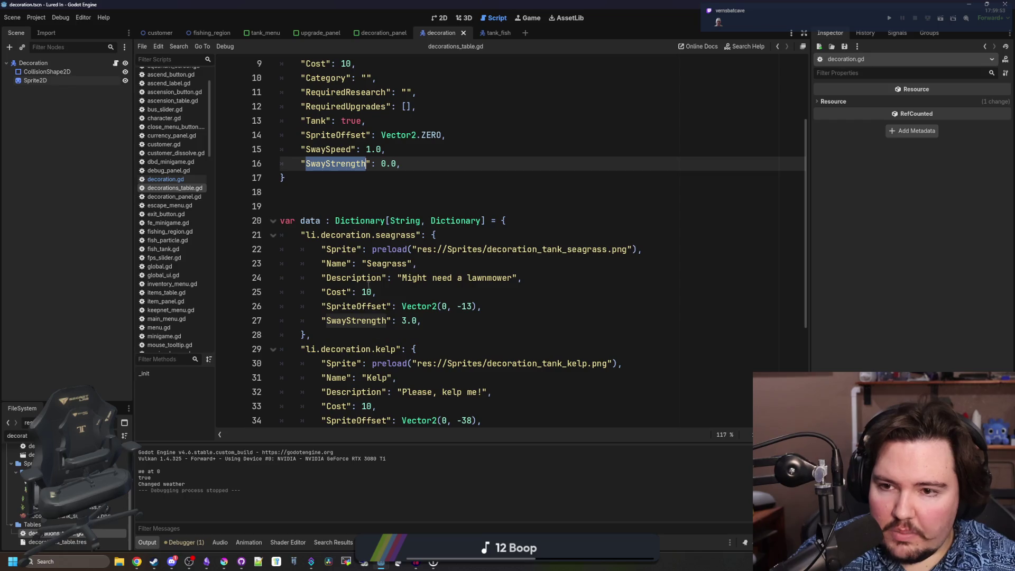
pyautogui.click(368, 322)
pyautogui.scroll(-4, 371, 332)
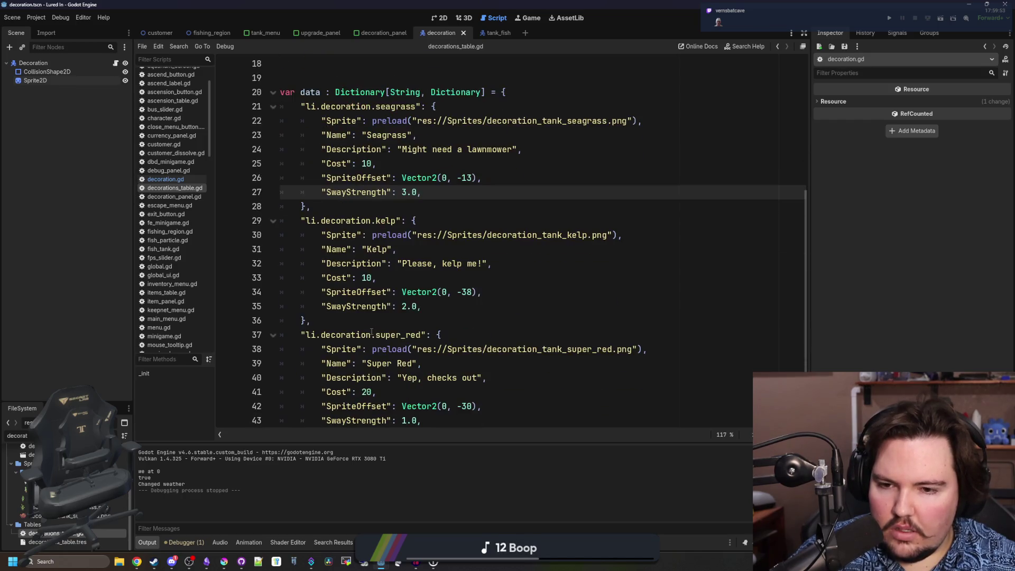
pyautogui.click(318, 278)
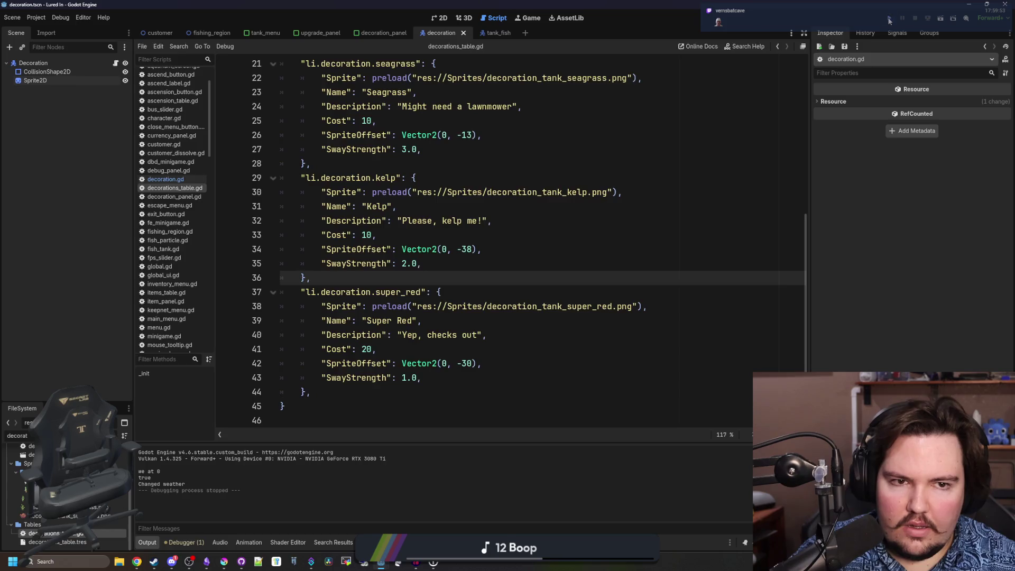
pyautogui.click(889, 19)
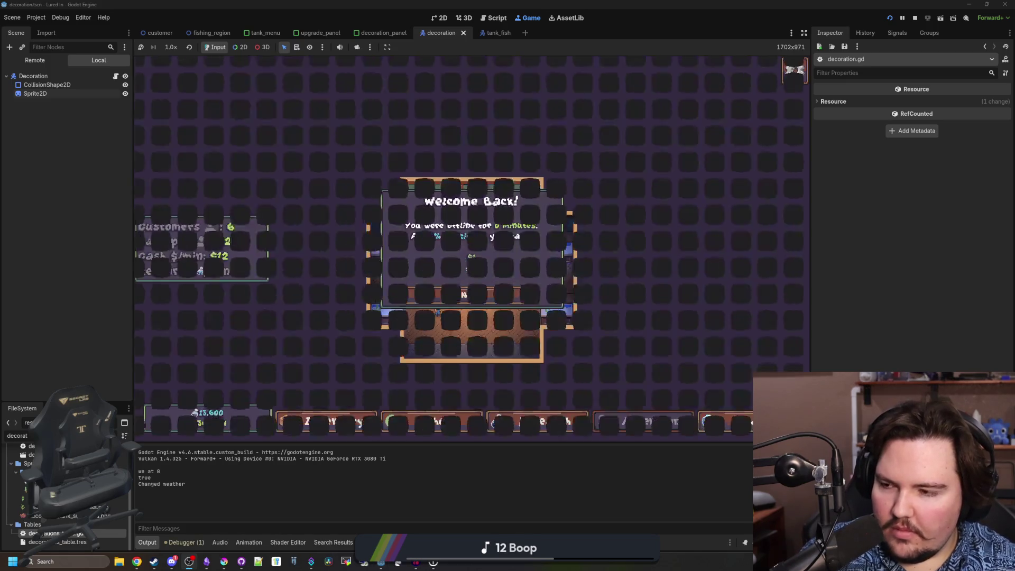
# Open Fish Tank 1 in the game and select the tank_menu scene's SubViewport.
pyautogui.click(471, 294)
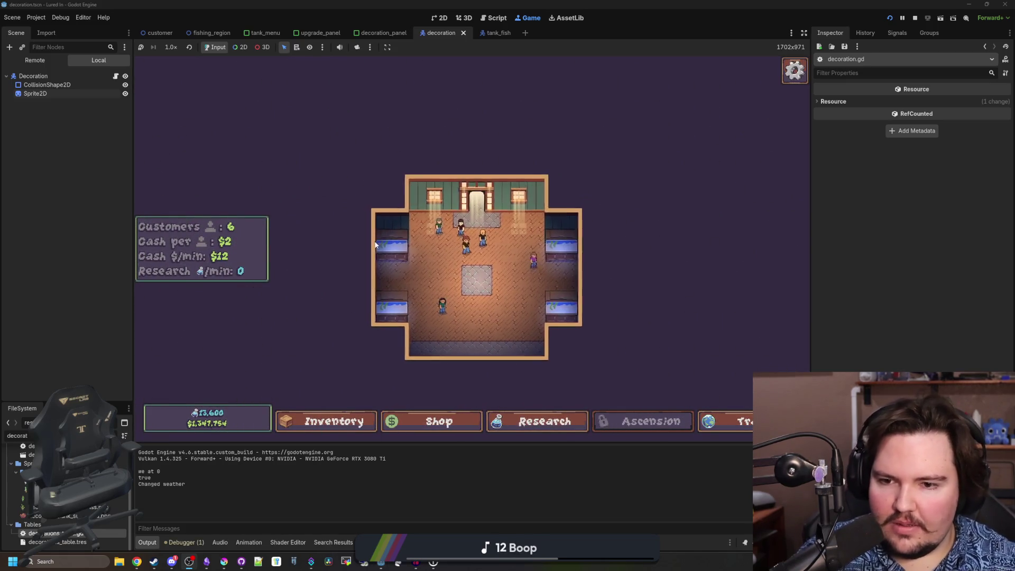
pyautogui.click(377, 249)
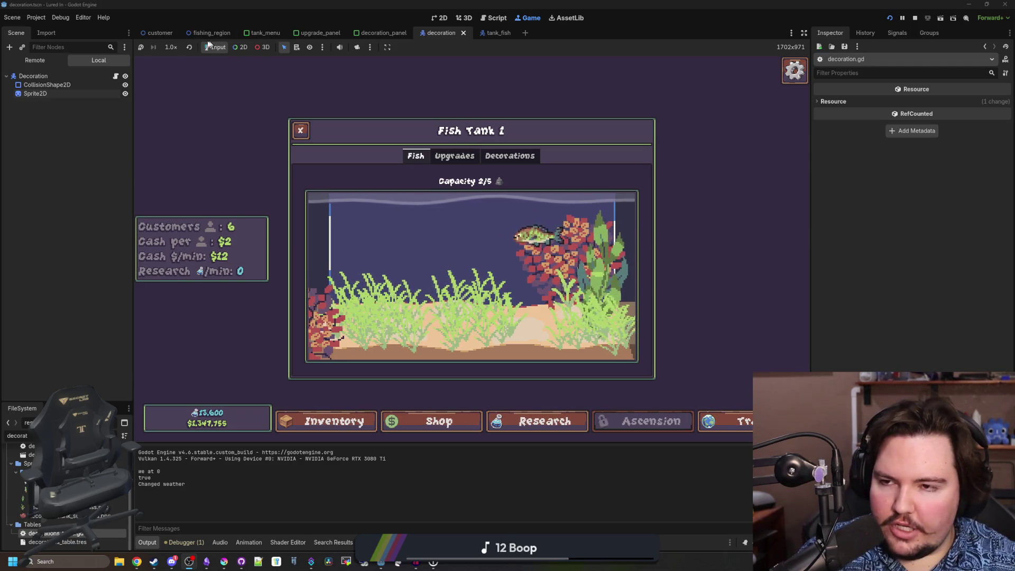
pyautogui.click(265, 33)
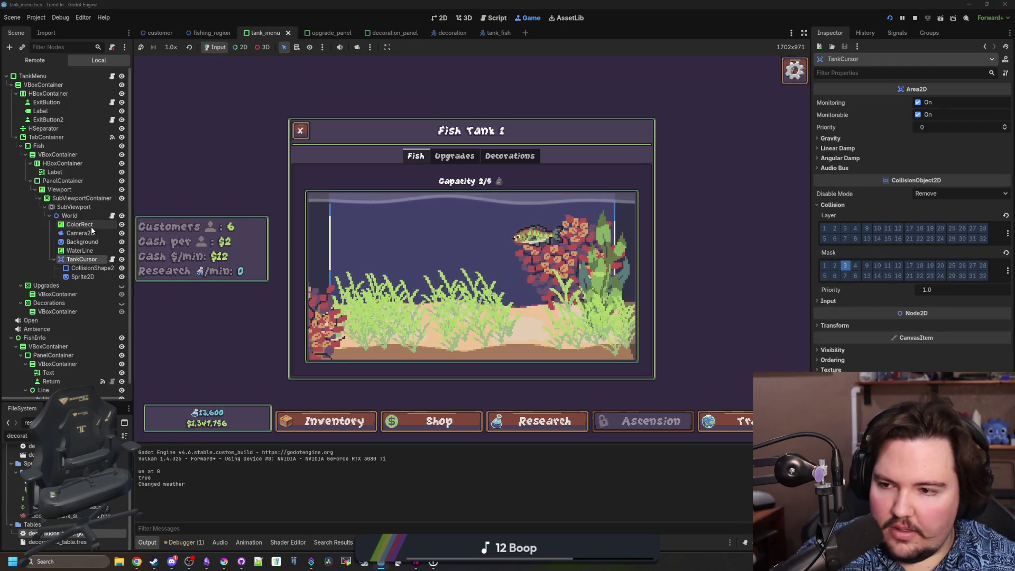
pyautogui.click(91, 207)
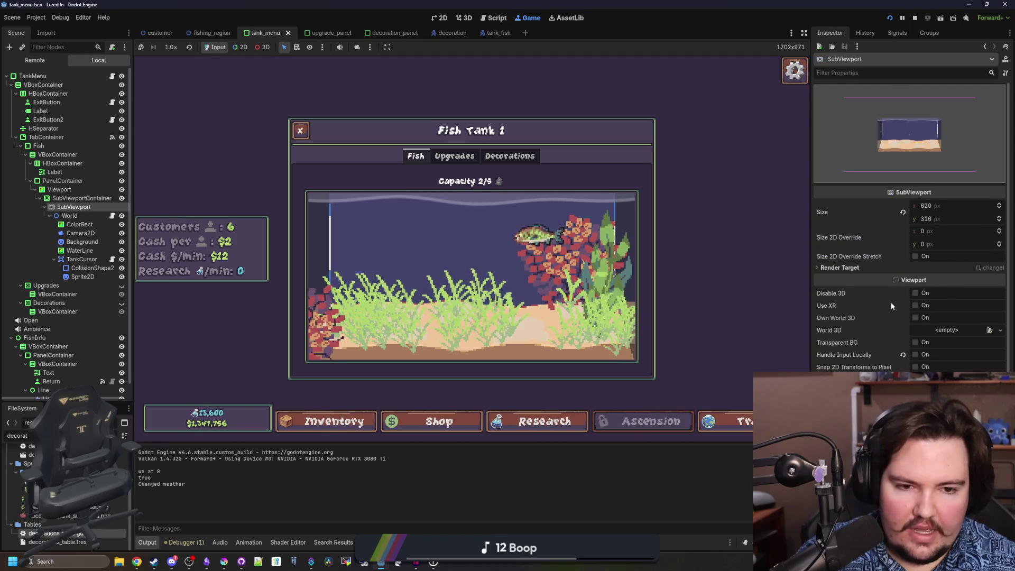
pyautogui.scroll(-5, 888, 317)
# Try the SubViewport's MSAA 2D at 2x, then 8x, and restart the game to view Fish Tank 1.
pyautogui.click(947, 284)
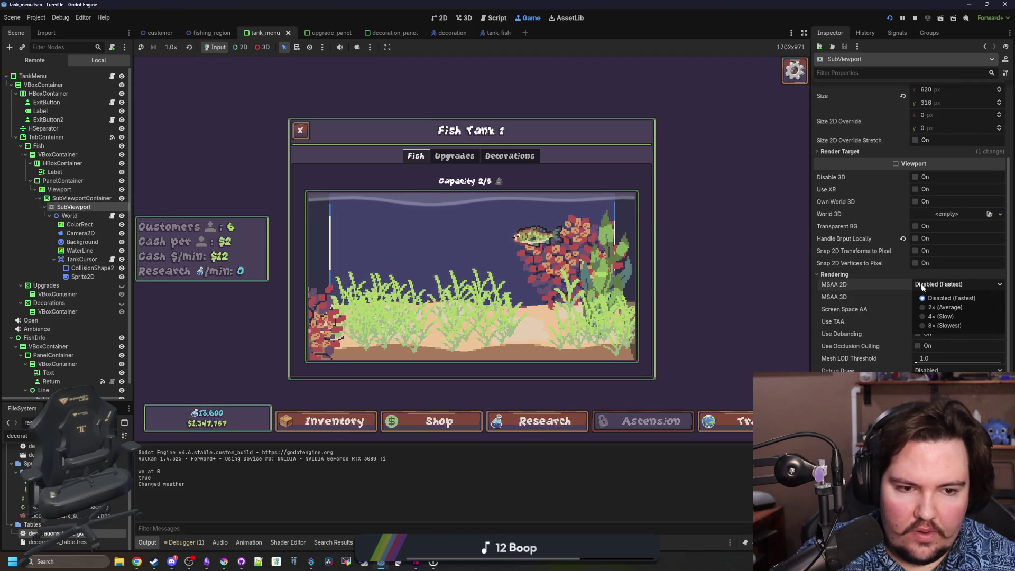
pyautogui.click(934, 303)
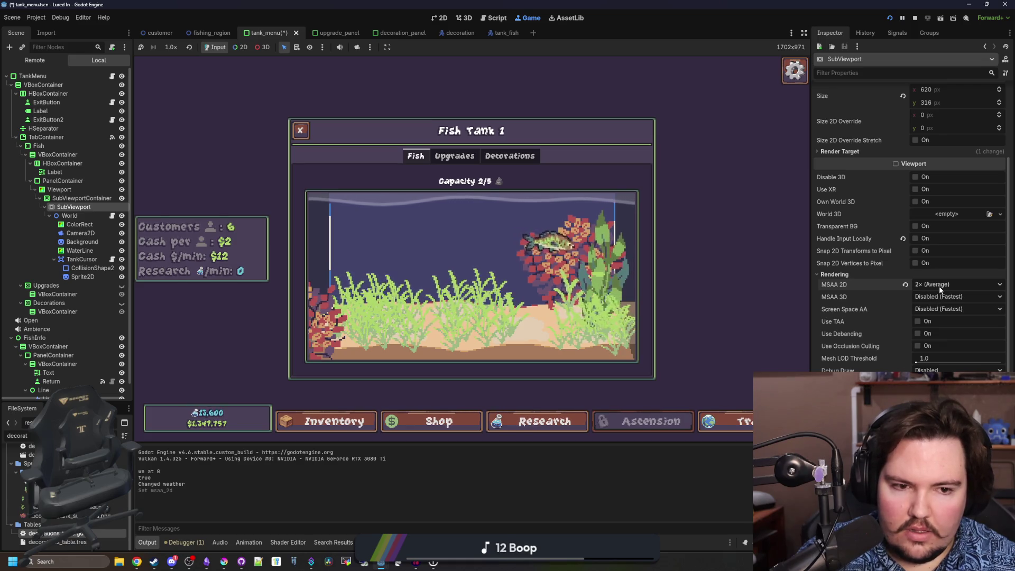
pyautogui.click(957, 285)
pyautogui.click(947, 327)
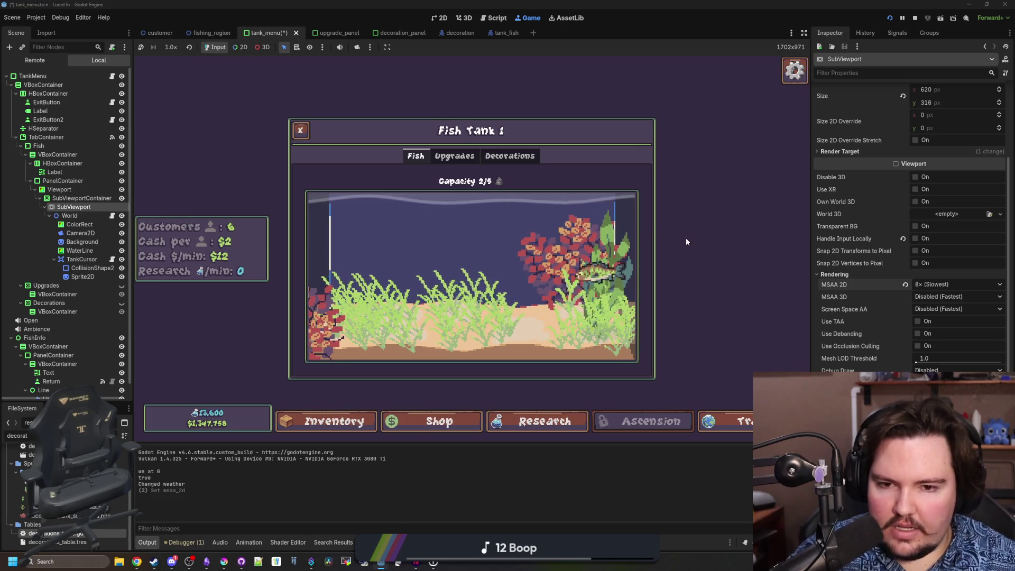
pyautogui.press('Escape')
pyautogui.click(461, 276)
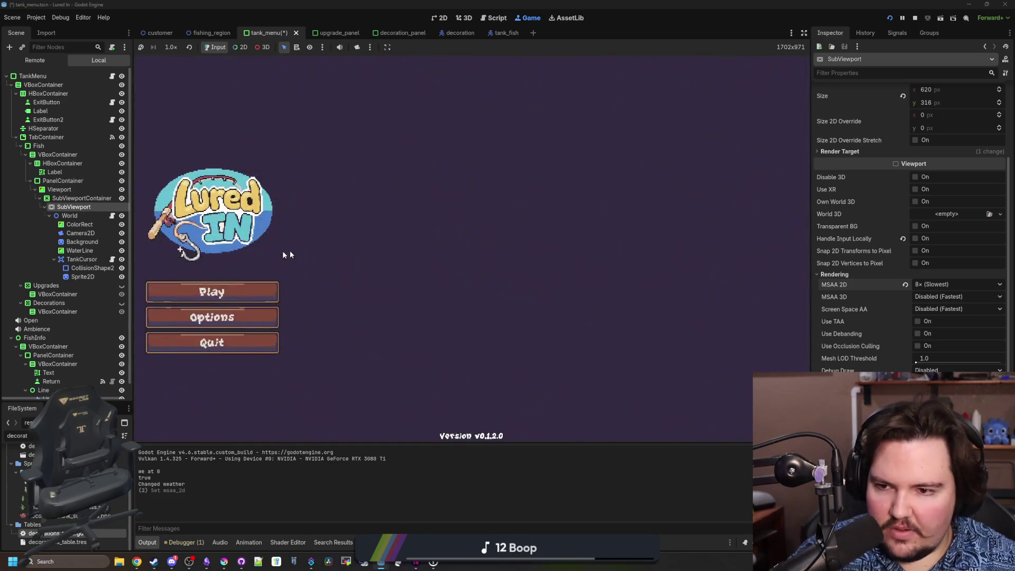
pyautogui.click(242, 287)
pyautogui.click(385, 243)
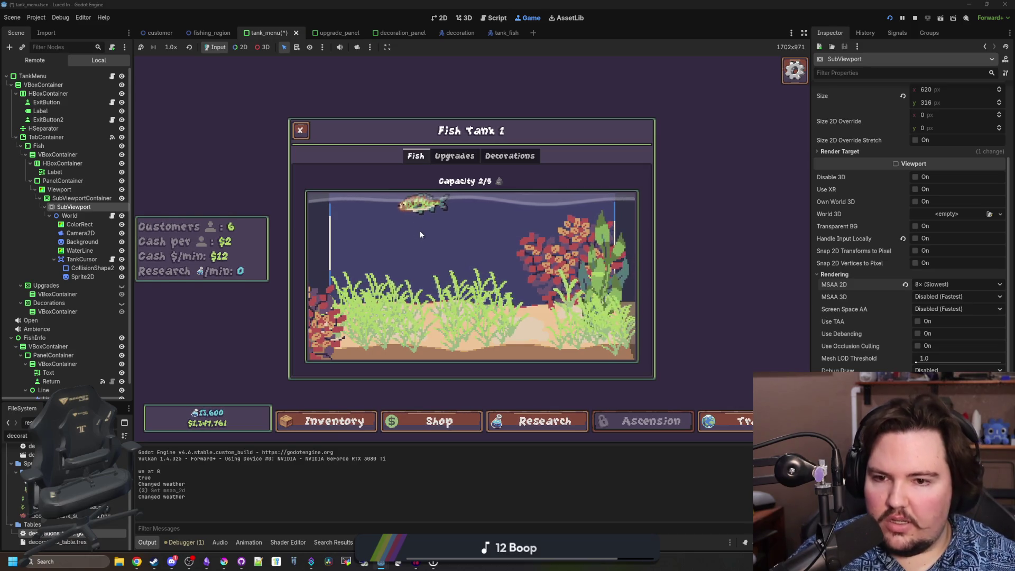
# Set the SubViewport's MSAA 2D back to Disabled.
pyautogui.click(948, 284)
pyautogui.click(951, 293)
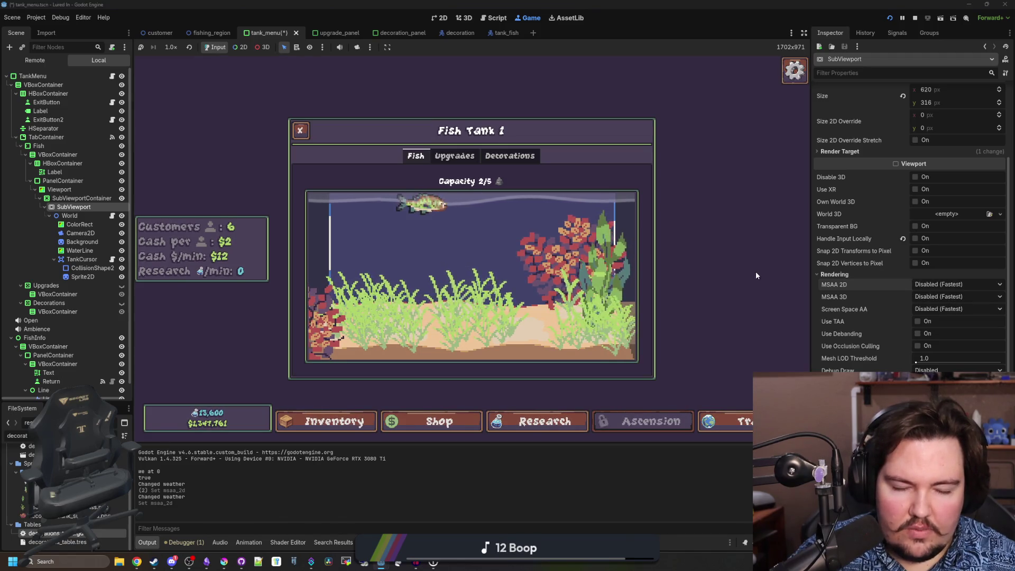
pyautogui.scroll(-5, 897, 290)
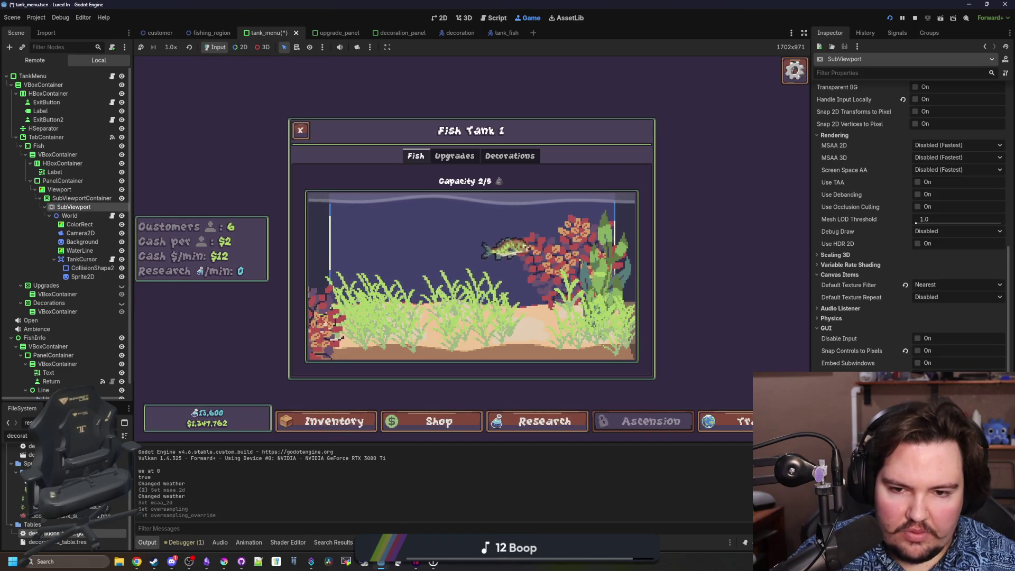
# Restart the game from its main menu and reopen Fish Tank 1.
pyautogui.press('Escape')
pyautogui.press('Escape')
pyautogui.click(471, 274)
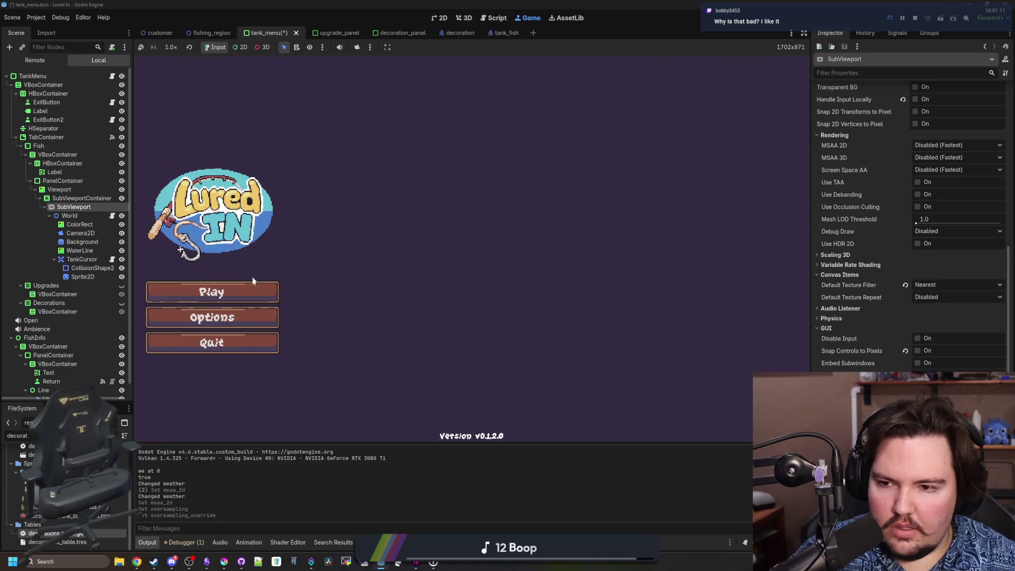
pyautogui.click(252, 283)
pyautogui.click(452, 252)
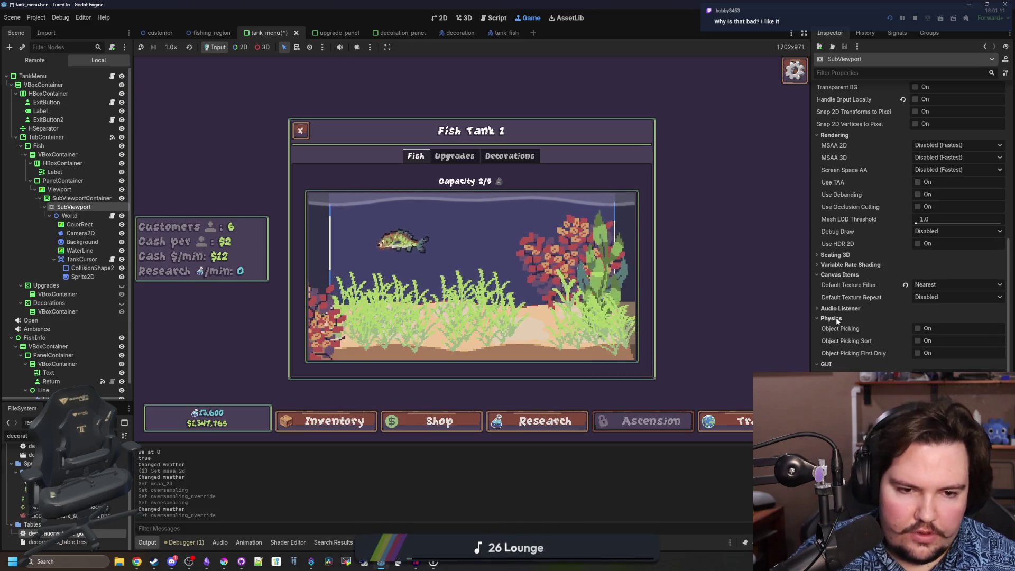
# Try the SubViewport's default texture filter at Linear, then Nearest Mipmap.
pyautogui.scroll(3, 848, 326)
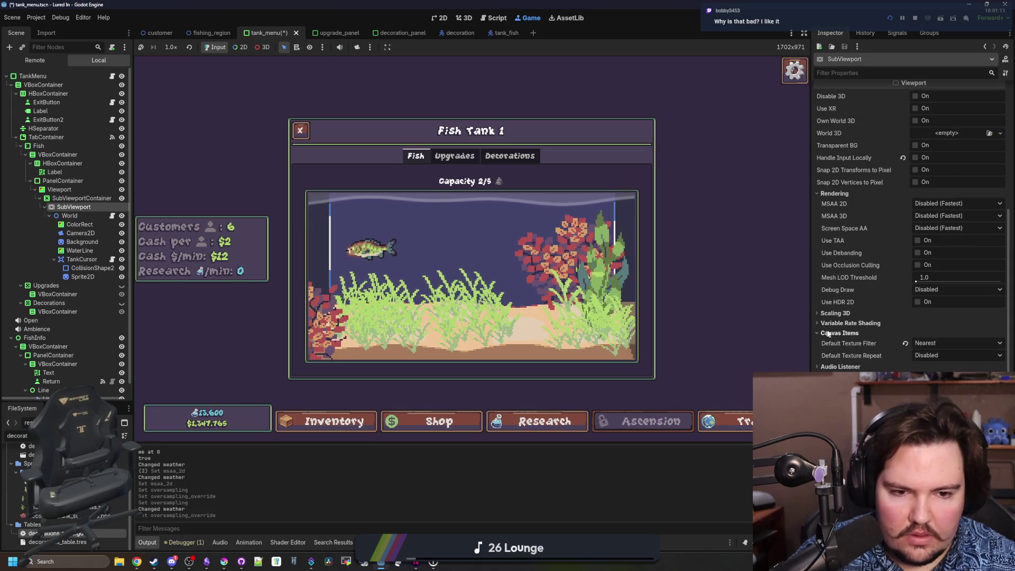
pyautogui.click(931, 342)
pyautogui.click(930, 366)
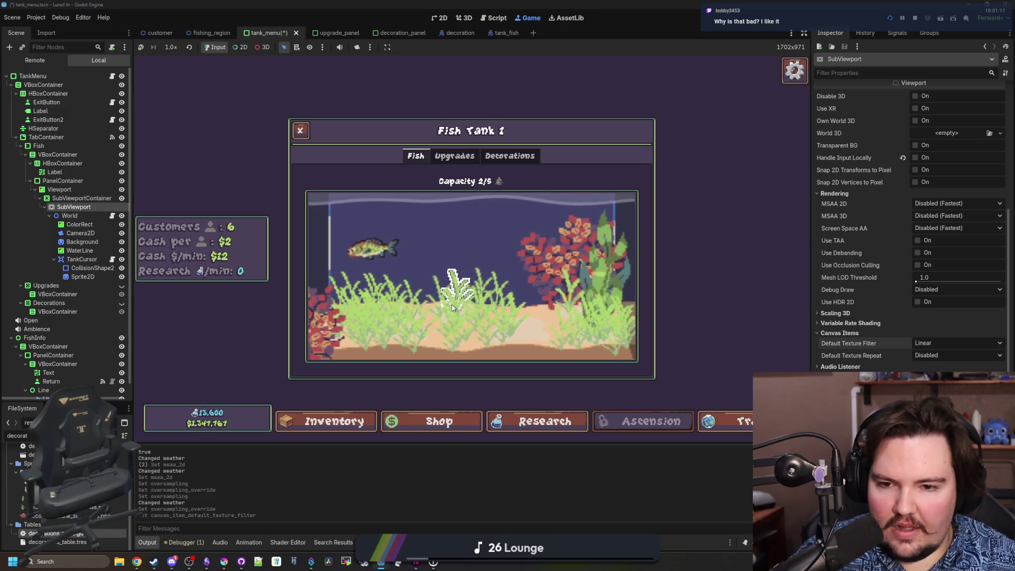
pyautogui.click(941, 343)
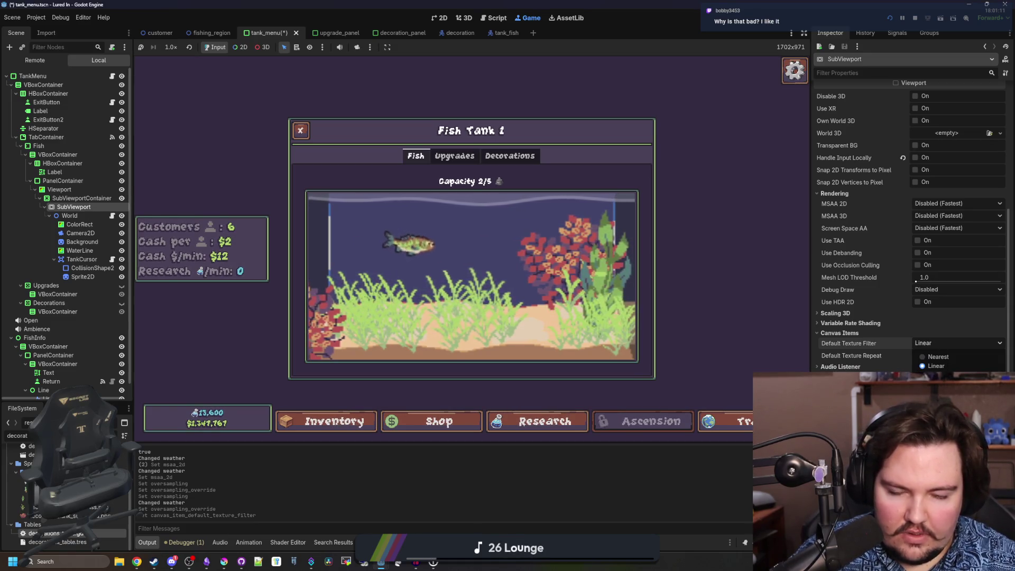
pyautogui.click(941, 388)
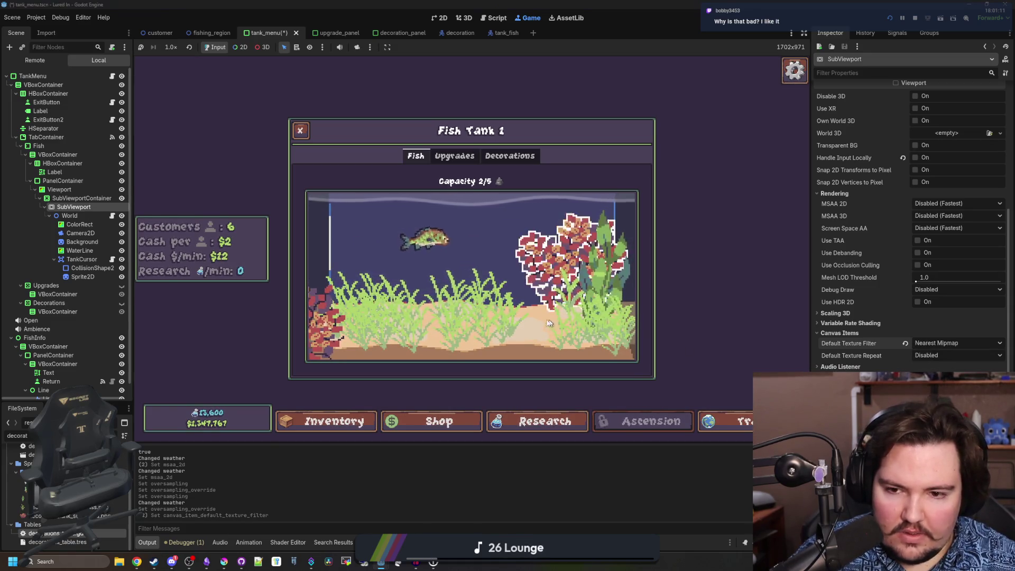
# Test Variable Rate Shading mode Texture, revert to Disabled, and reset texture filter to Nearest.
pyautogui.click(858, 322)
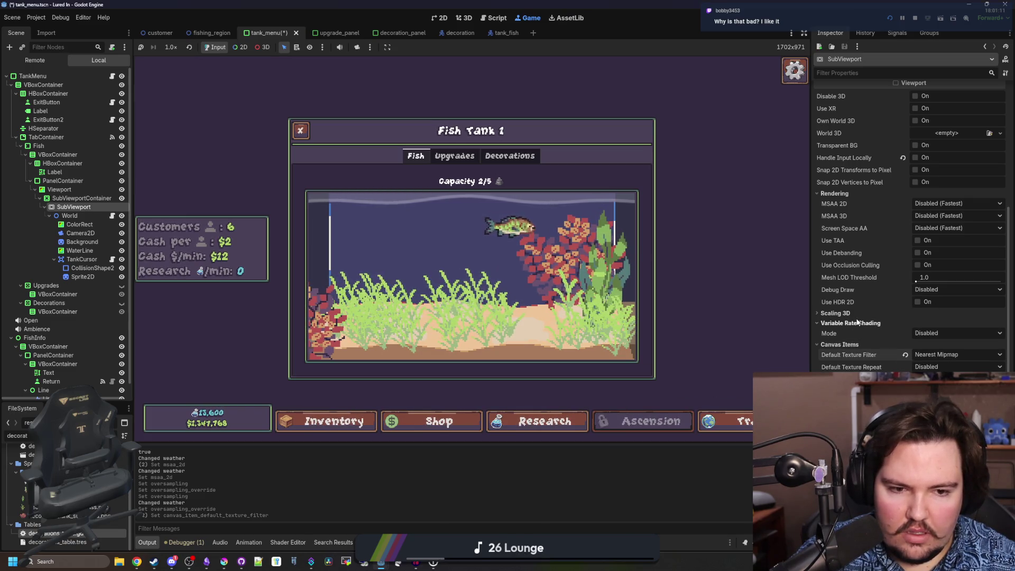
pyautogui.click(941, 333)
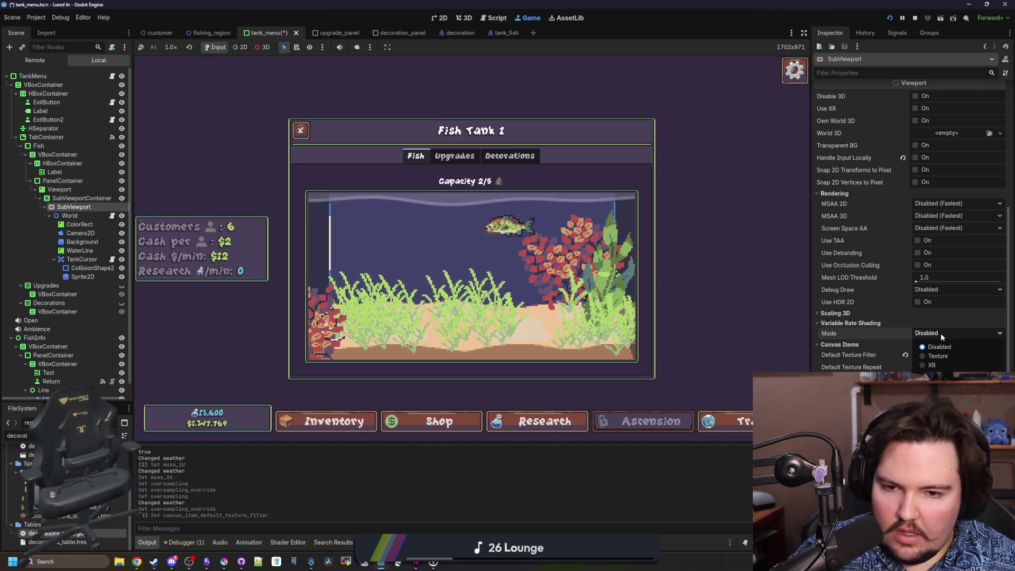
pyautogui.click(932, 354)
pyautogui.click(905, 333)
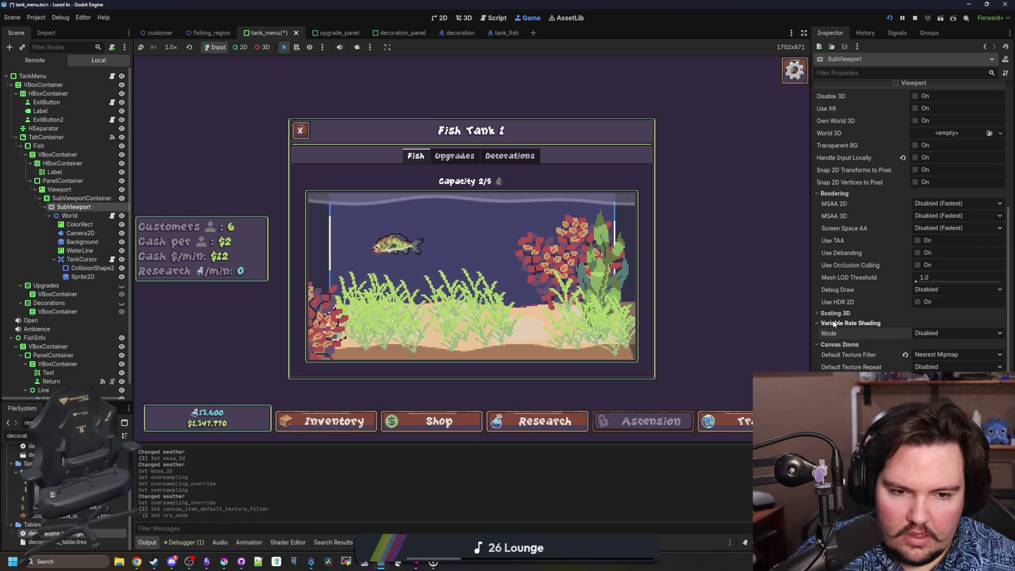
pyautogui.moveTo(837, 340)
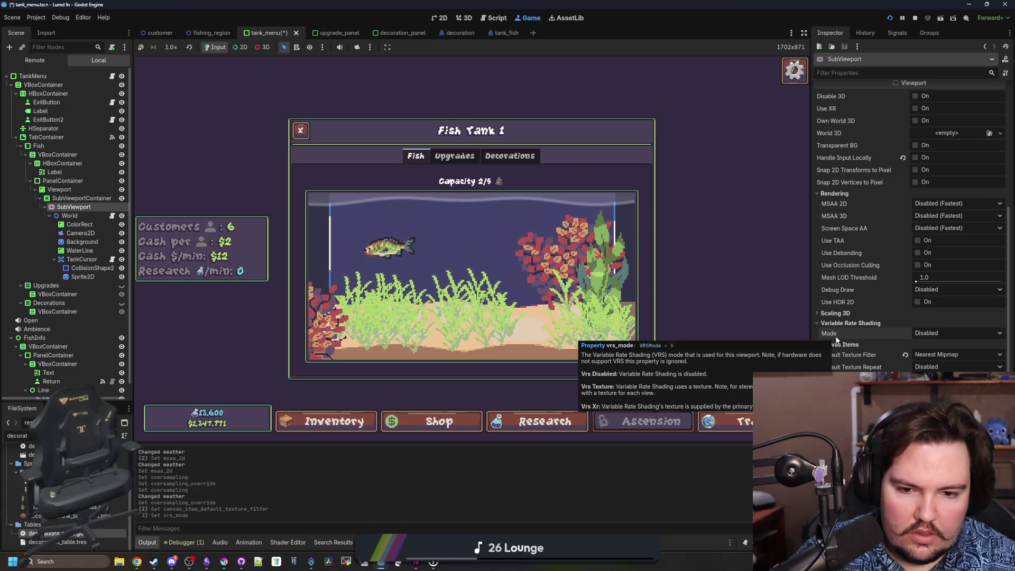
pyautogui.click(824, 323)
pyautogui.click(948, 357)
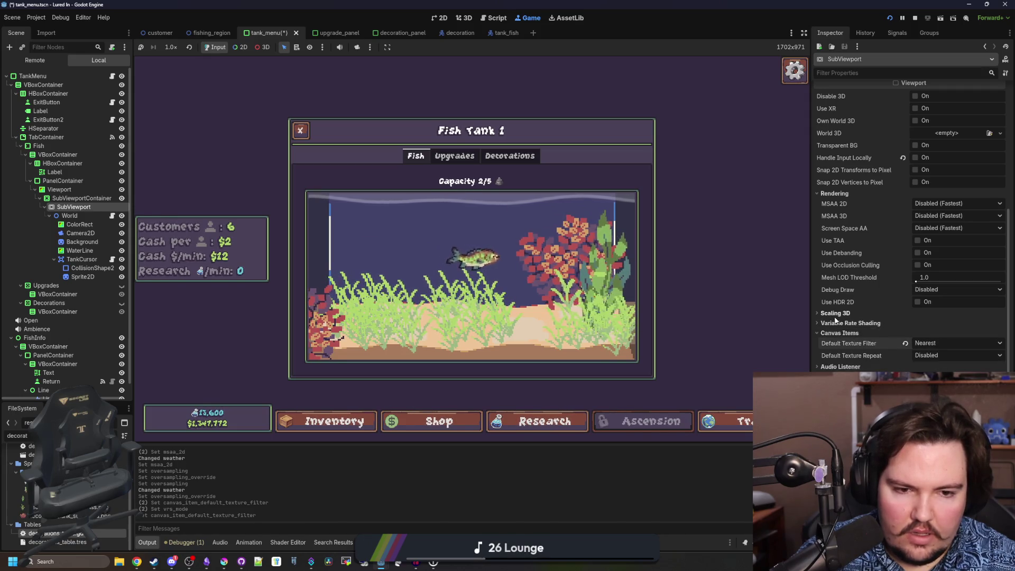
# Try HDR 2D and Unshaded debug draw, leaving both turned off.
pyautogui.click(836, 314)
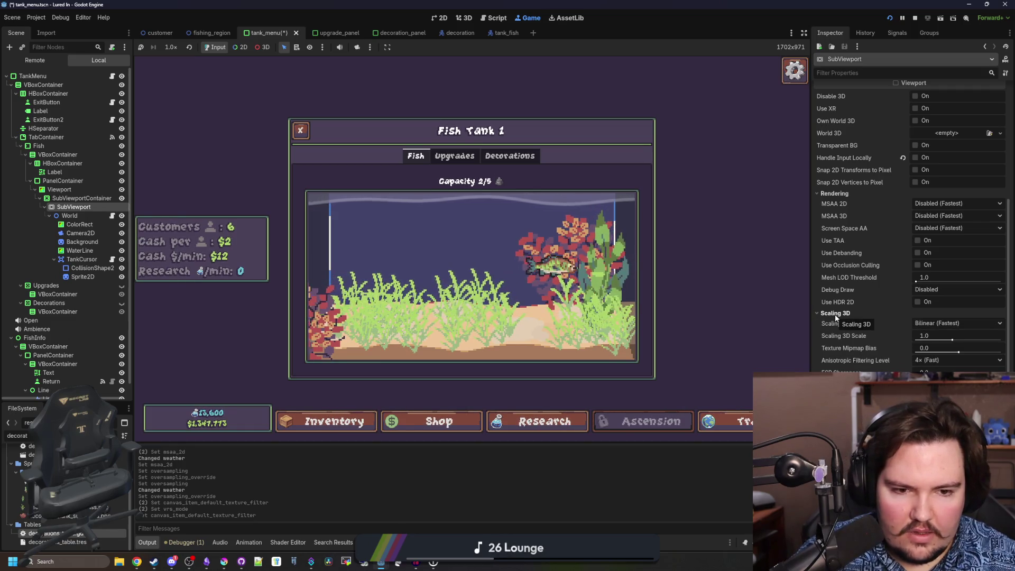
pyautogui.click(836, 315)
pyautogui.click(918, 302)
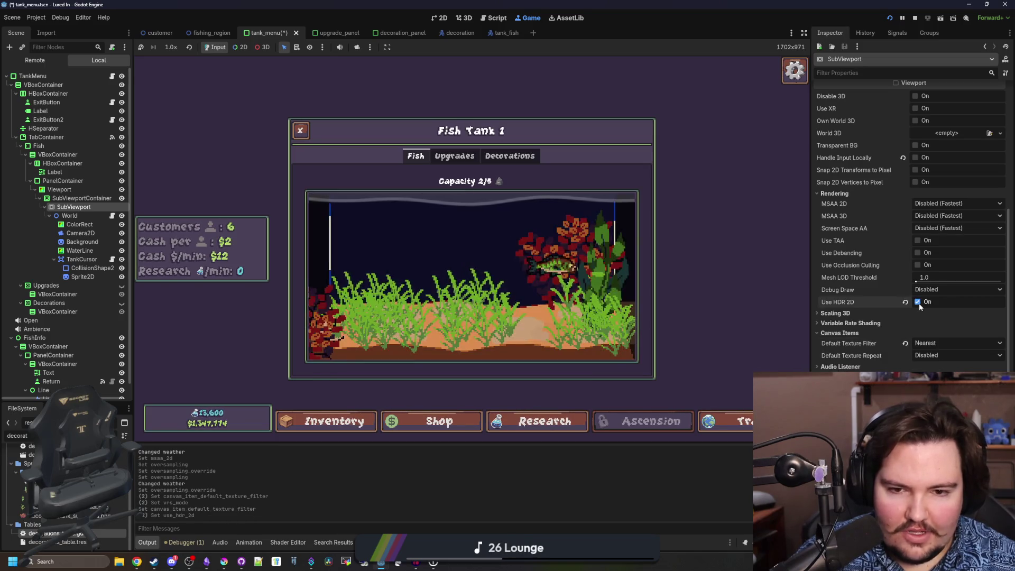
pyautogui.click(919, 303)
pyautogui.click(931, 290)
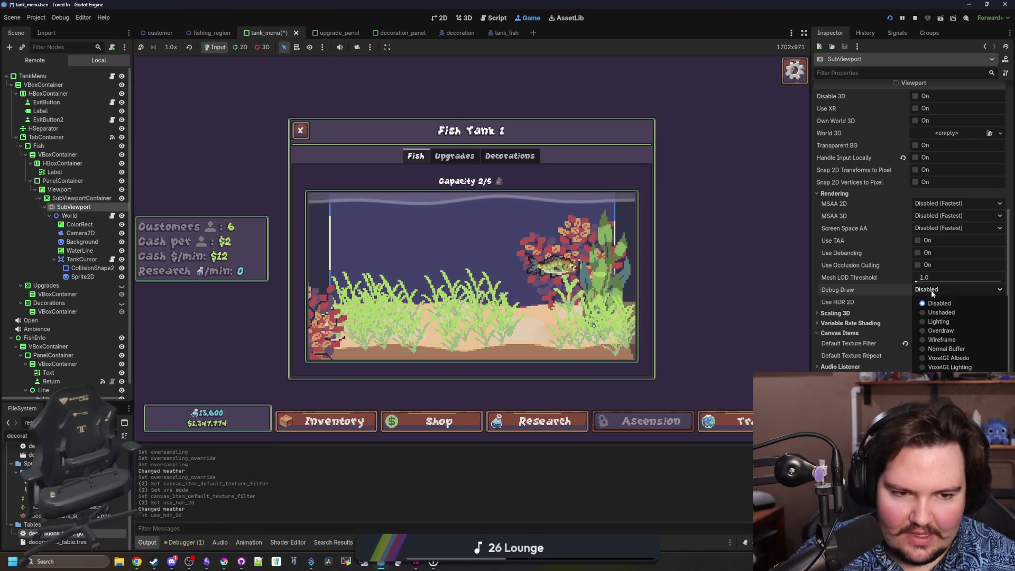
pyautogui.click(946, 312)
pyautogui.click(942, 290)
pyautogui.click(942, 302)
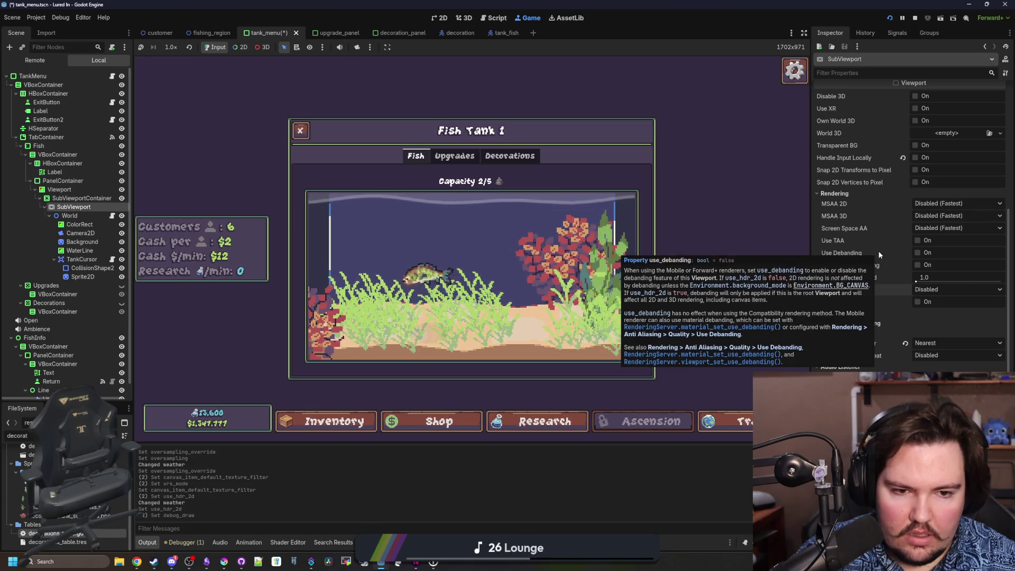
# Turn on debanding and try screen space AA as FXAA, then SMAA.
pyautogui.click(917, 253)
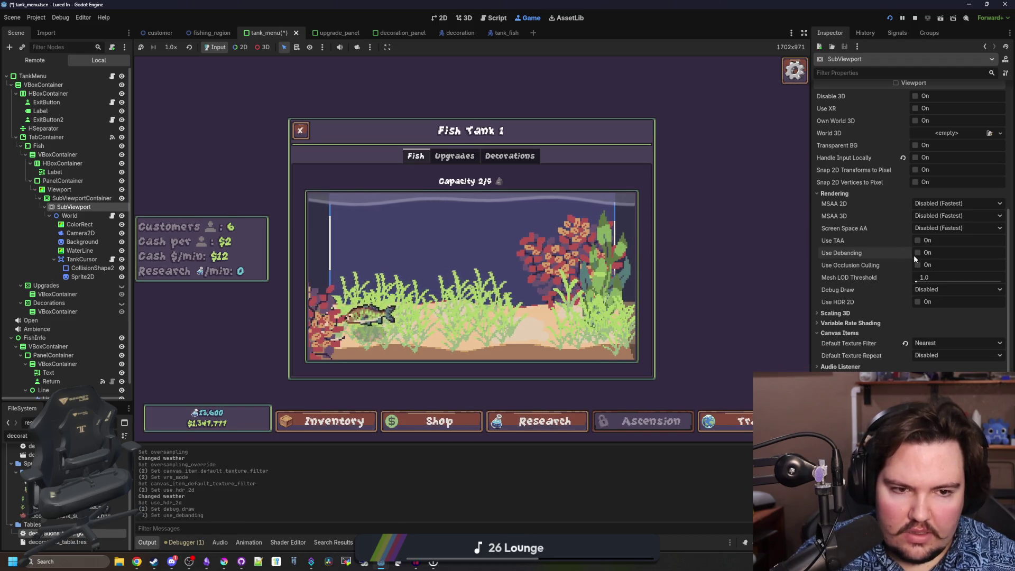
pyautogui.scroll(2, 859, 272)
pyautogui.click(948, 285)
pyautogui.click(947, 308)
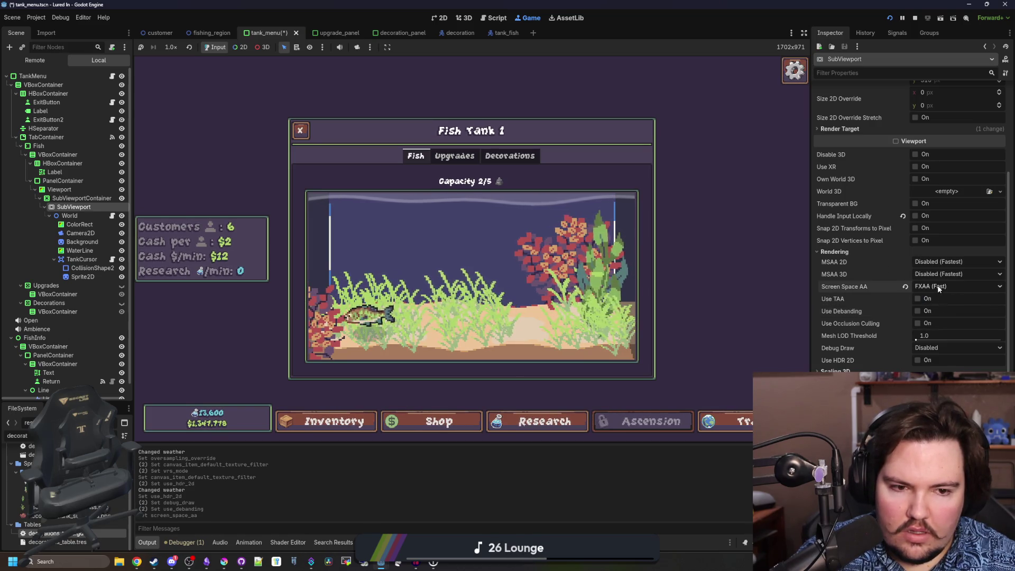
pyautogui.click(938, 320)
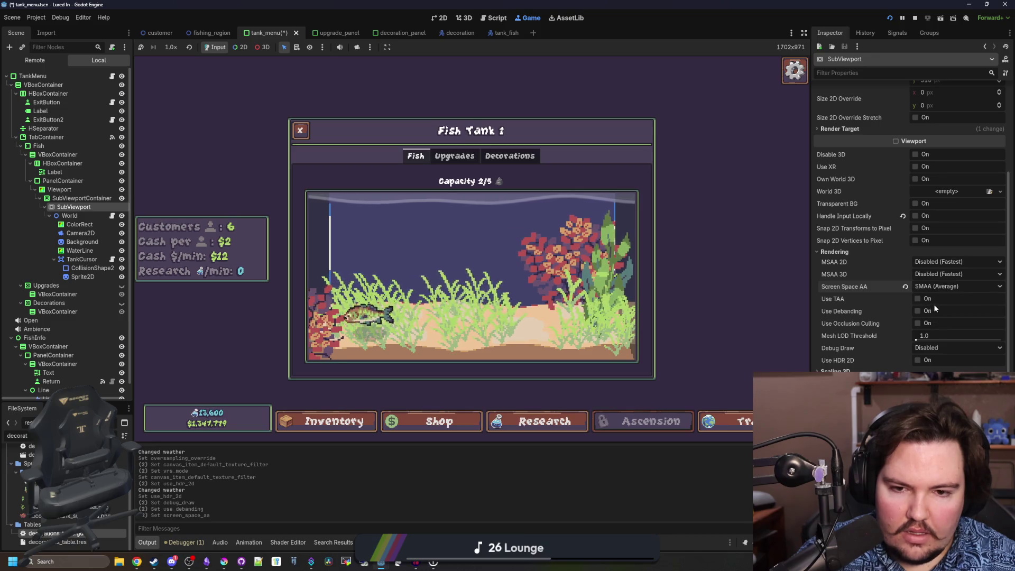
# Set the SubViewport's MSAA 2D to 8x and open Project Settings.
pyautogui.click(928, 276)
pyautogui.click(938, 260)
pyautogui.click(948, 303)
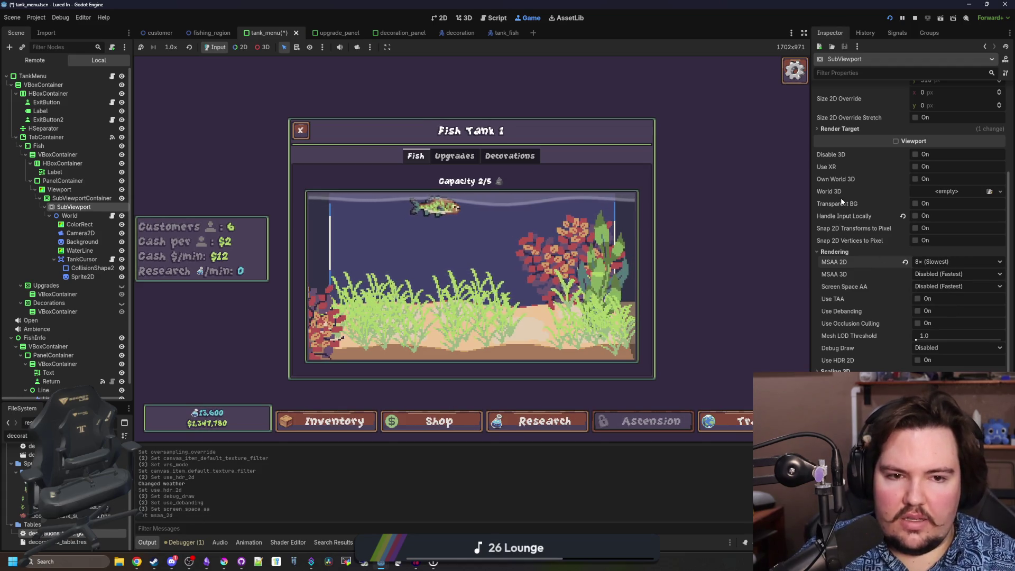
pyautogui.scroll(5, 843, 235)
pyautogui.click(35, 18)
pyautogui.click(47, 31)
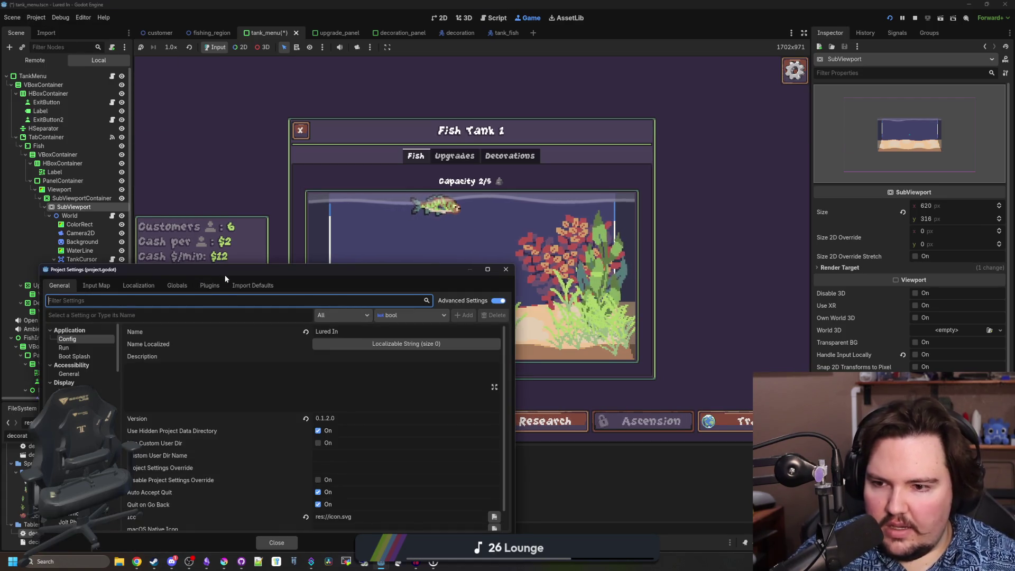
# Browse the Project Settings' physics and rendering sections to the Anti Aliasing page.
pyautogui.scroll(-2, 305, 338)
pyautogui.click(269, 387)
pyautogui.scroll(-3, 275, 382)
pyautogui.scroll(-5, 276, 384)
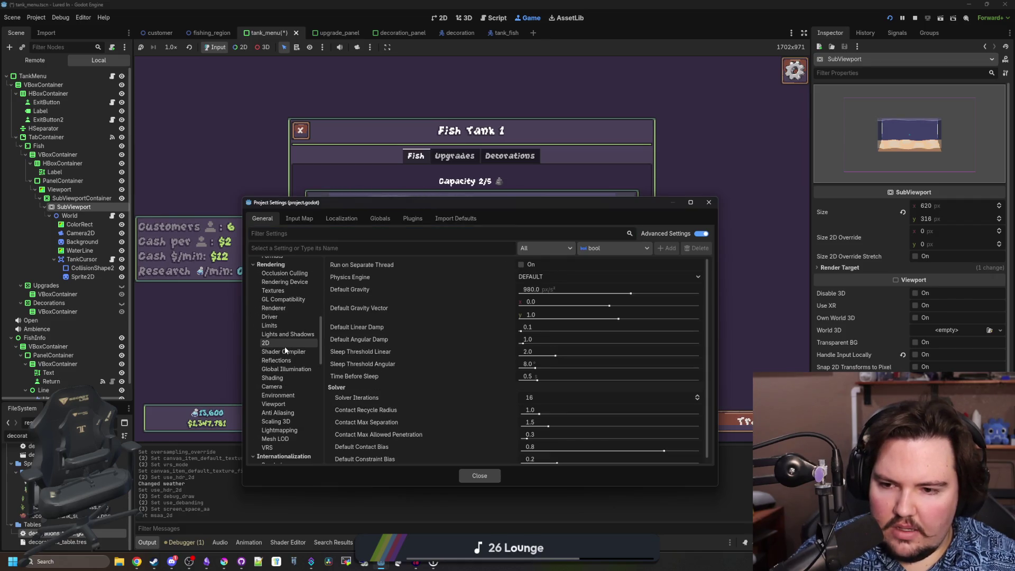
pyautogui.click(285, 345)
pyautogui.click(288, 335)
pyautogui.click(288, 352)
pyautogui.click(285, 361)
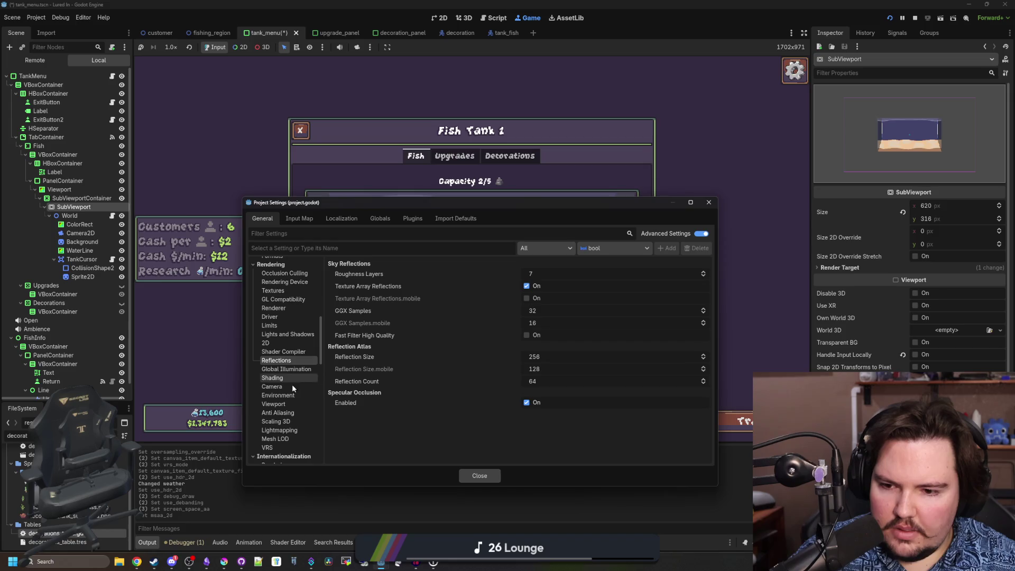
pyautogui.click(291, 413)
# Set project-wide MSAA 2D to 8x (Slowest) and close Project Settings.
pyautogui.click(567, 280)
pyautogui.click(567, 303)
pyautogui.moveTo(560, 208)
pyautogui.mouseDown()
pyautogui.moveTo(491, 414)
pyautogui.moveTo(576, 211)
pyautogui.mouseUp()
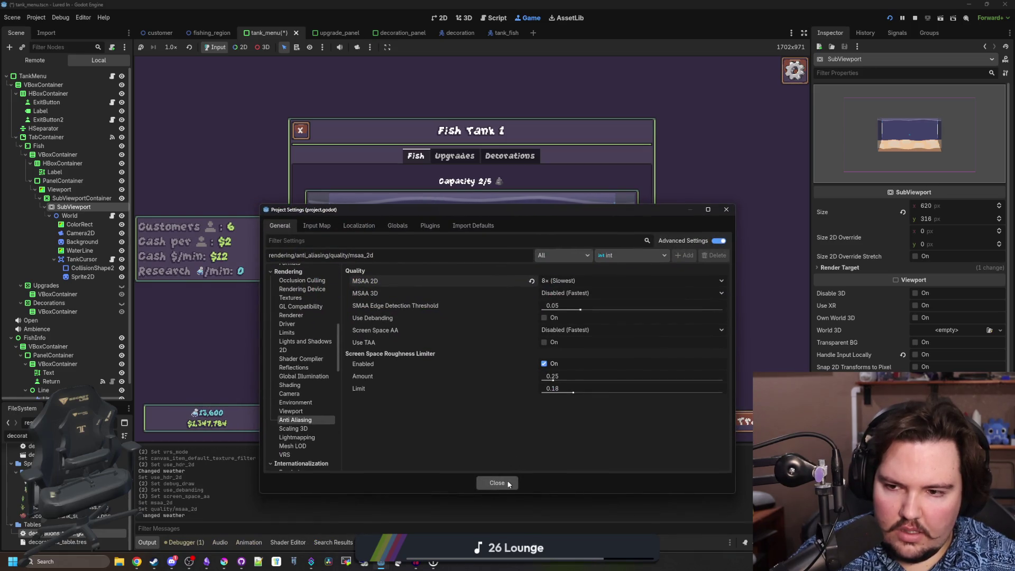
pyautogui.click(500, 483)
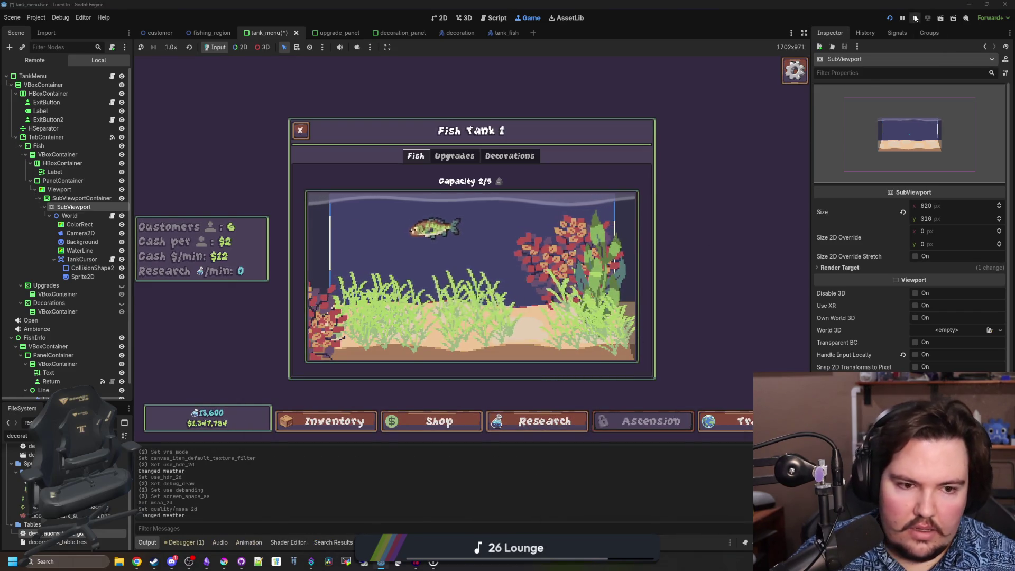
# Relaunch the game, dismiss Welcome Back, and drag the white seagrass into mid-tank.
pyautogui.press('F8')
pyautogui.hotkey('ctrl', 's')
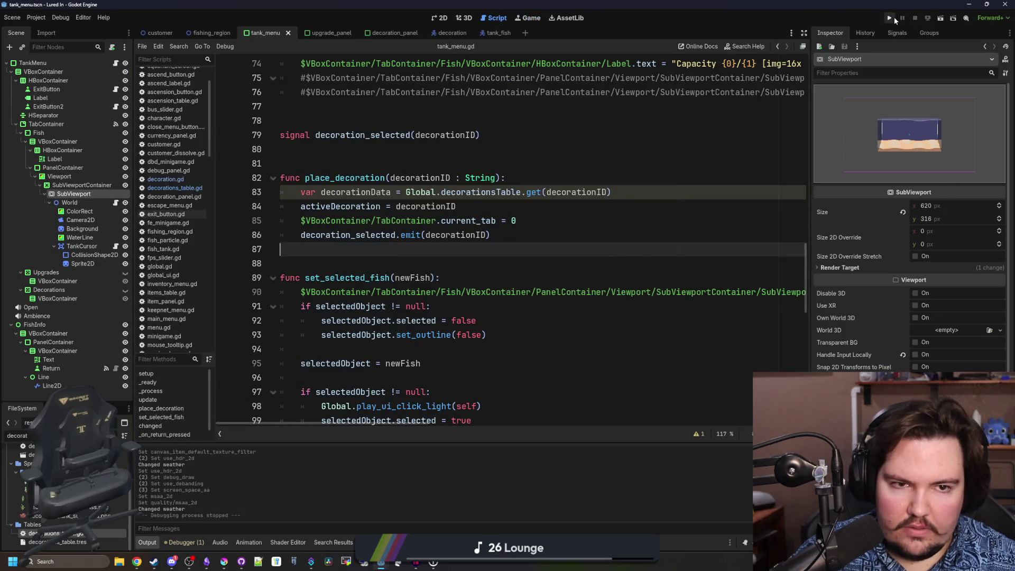
pyautogui.click(891, 18)
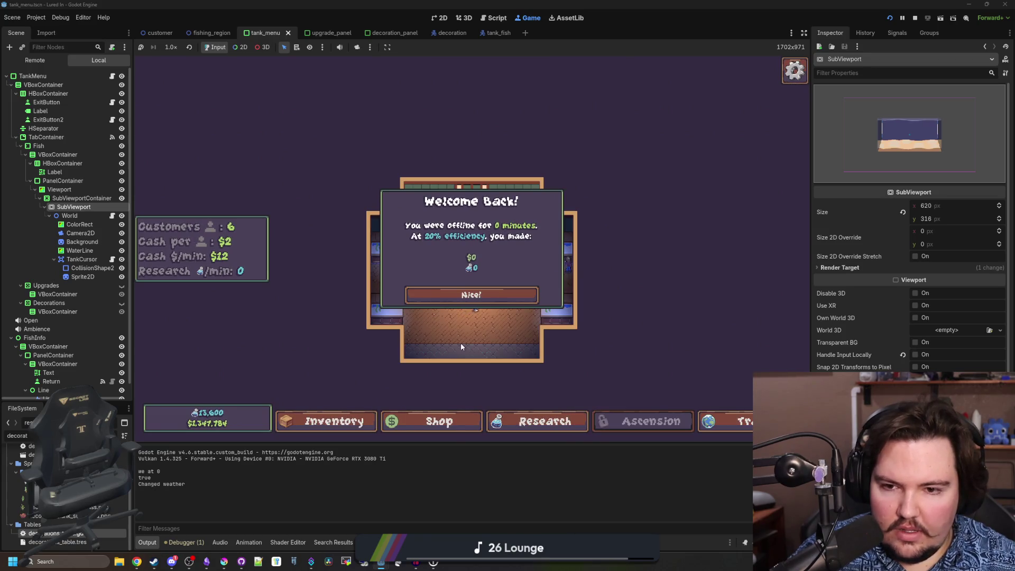
pyautogui.click(495, 294)
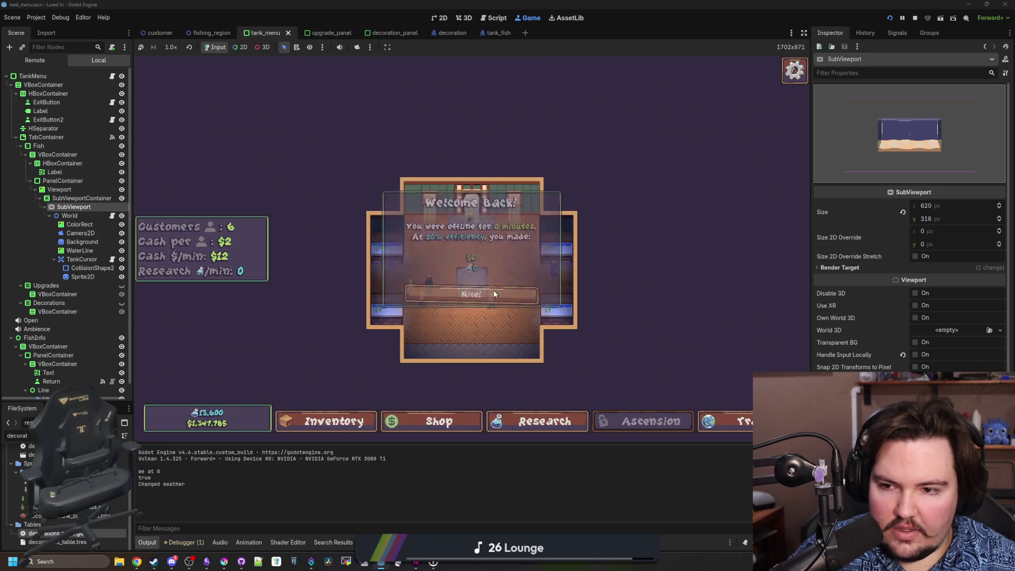
pyautogui.click(418, 265)
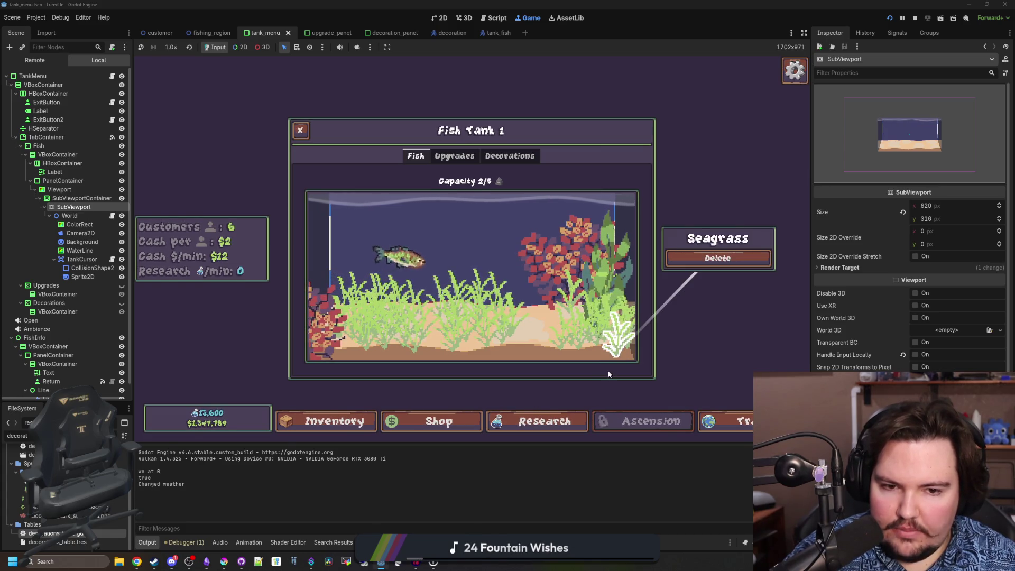
pyautogui.moveTo(608, 374)
pyautogui.mouseDown()
pyautogui.moveTo(594, 381)
pyautogui.moveTo(434, 342)
pyautogui.mouseUp()
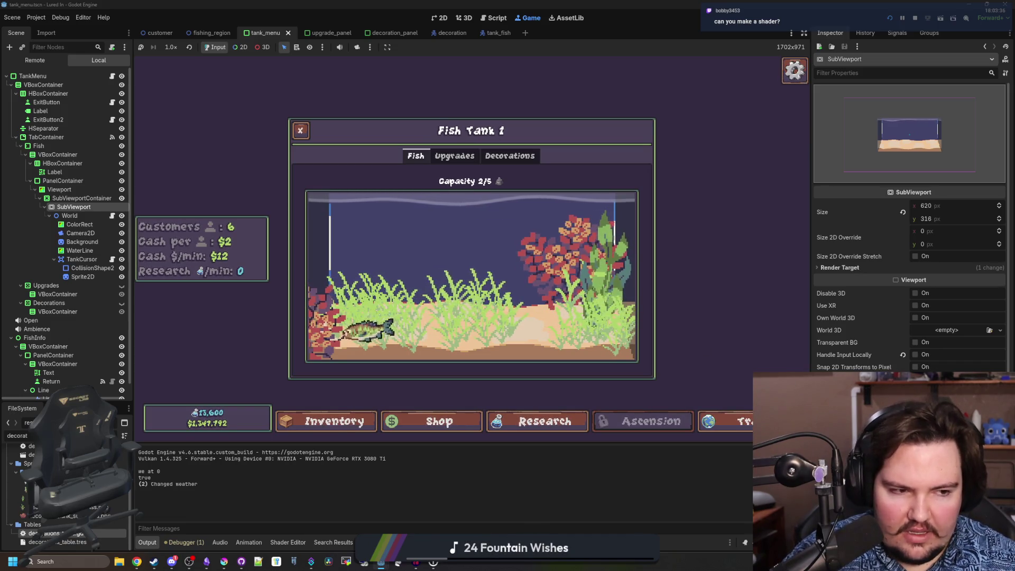
pyautogui.click(69, 215)
# Switch to the 2D editor and select WaterLine to inspect tank_wave.gdshader.
pyautogui.click(74, 207)
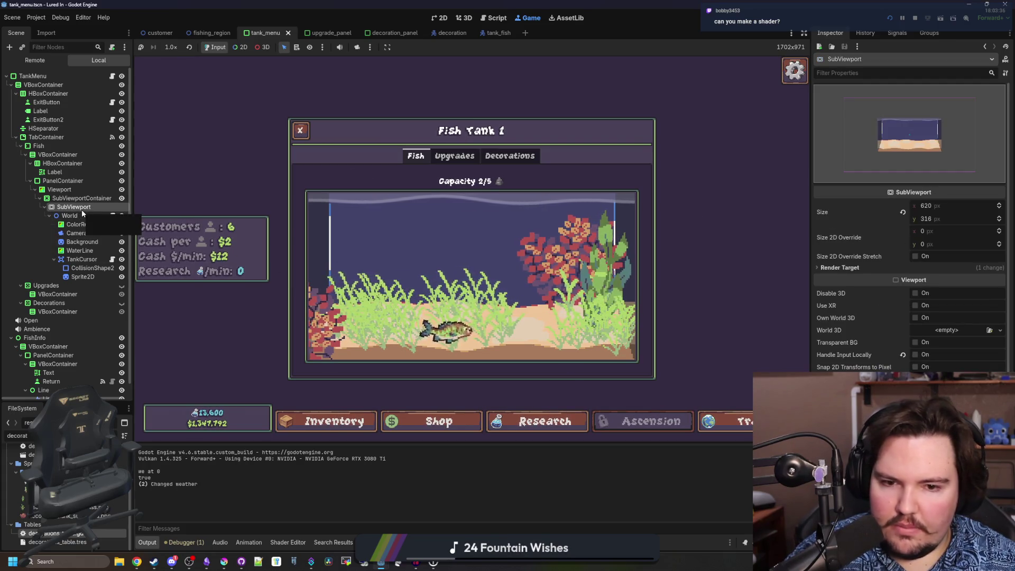
pyautogui.hotkey('ctrl', 'F1')
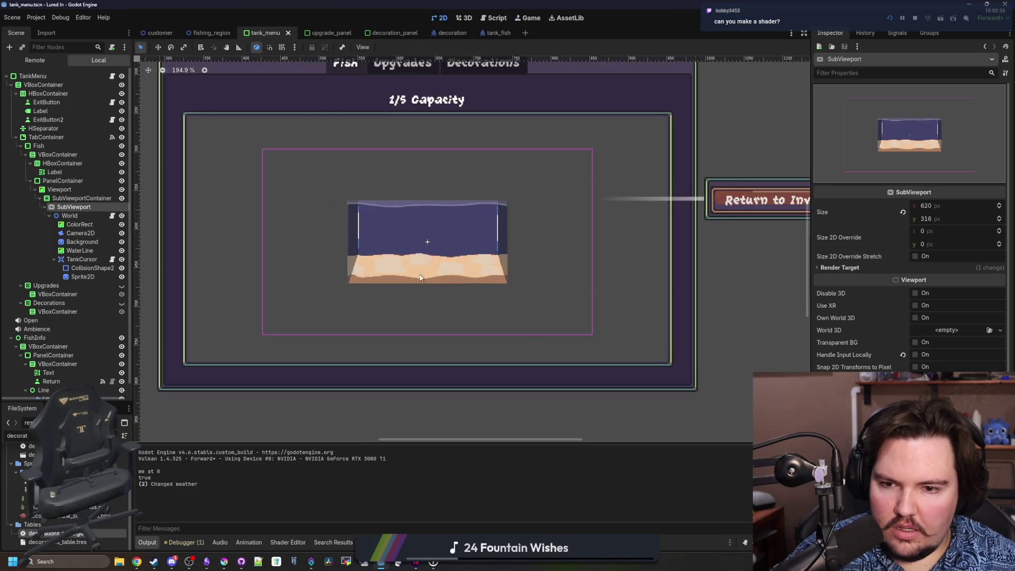
pyautogui.scroll(5, 433, 259)
pyautogui.scroll(1, 433, 259)
pyautogui.click(432, 262)
pyautogui.scroll(1, 449, 247)
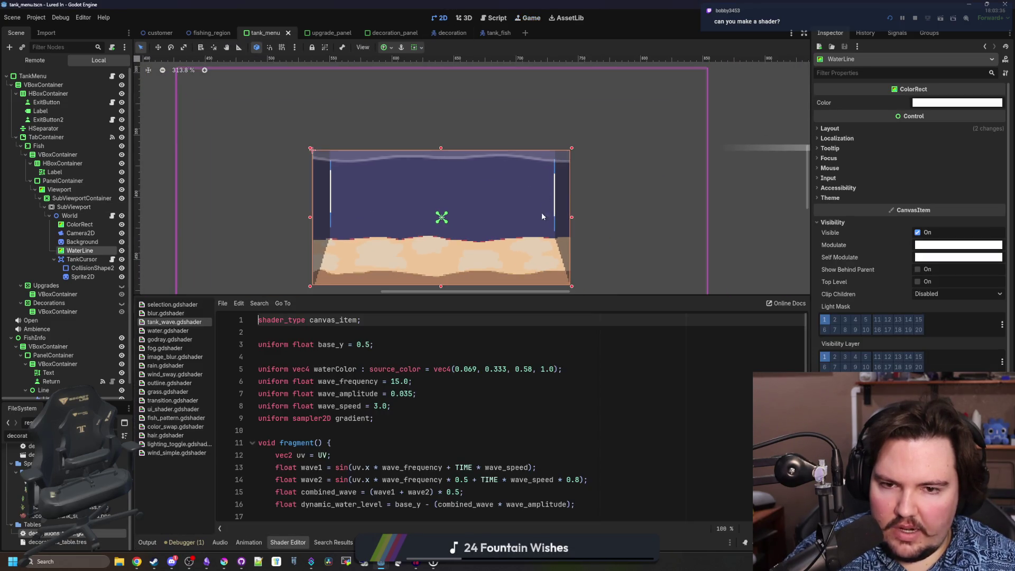
pyautogui.scroll(-2, 543, 208)
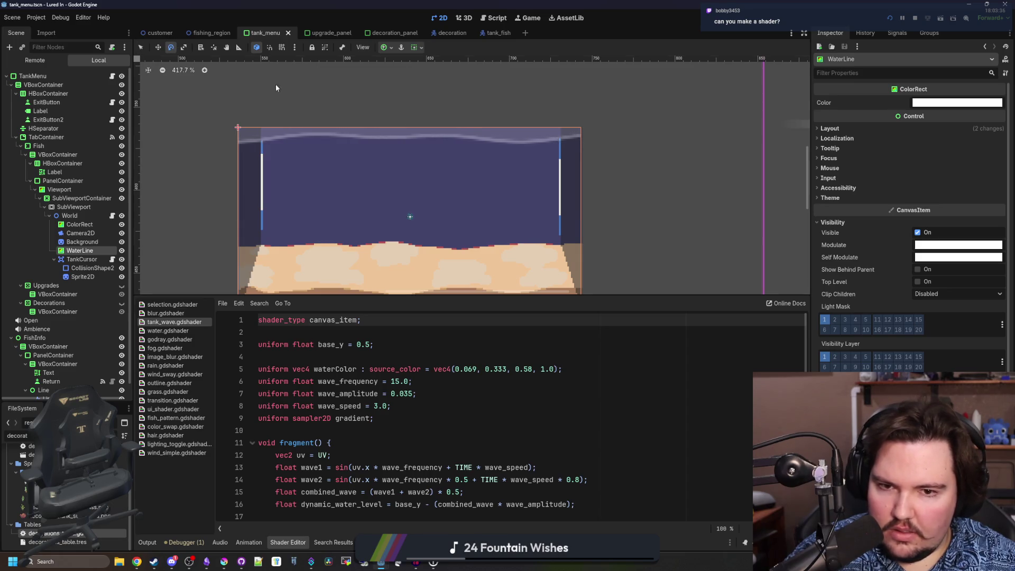
pyautogui.scroll(-4, 427, 174)
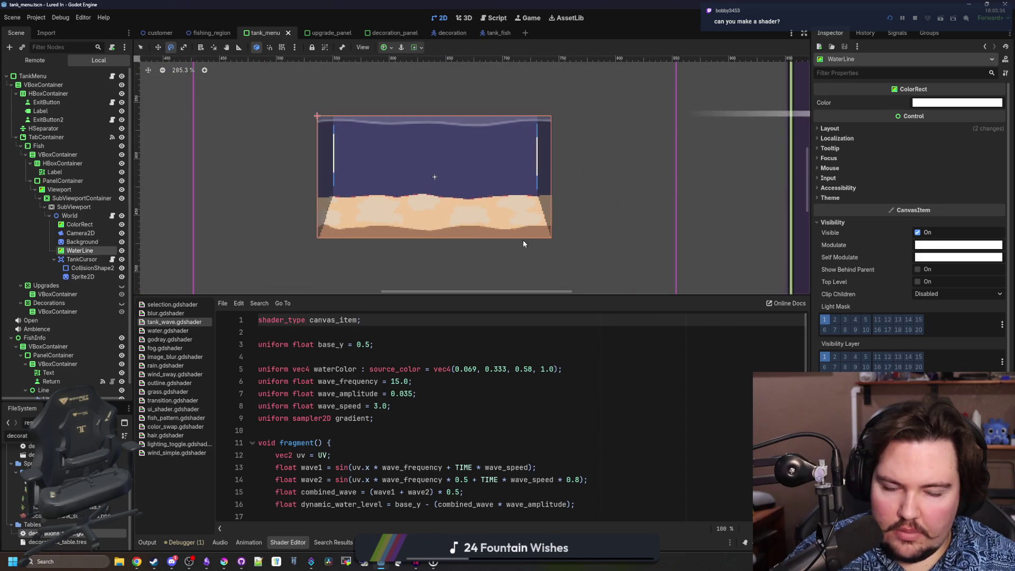
pyautogui.scroll(-5, 912, 212)
pyautogui.scroll(-1, 912, 211)
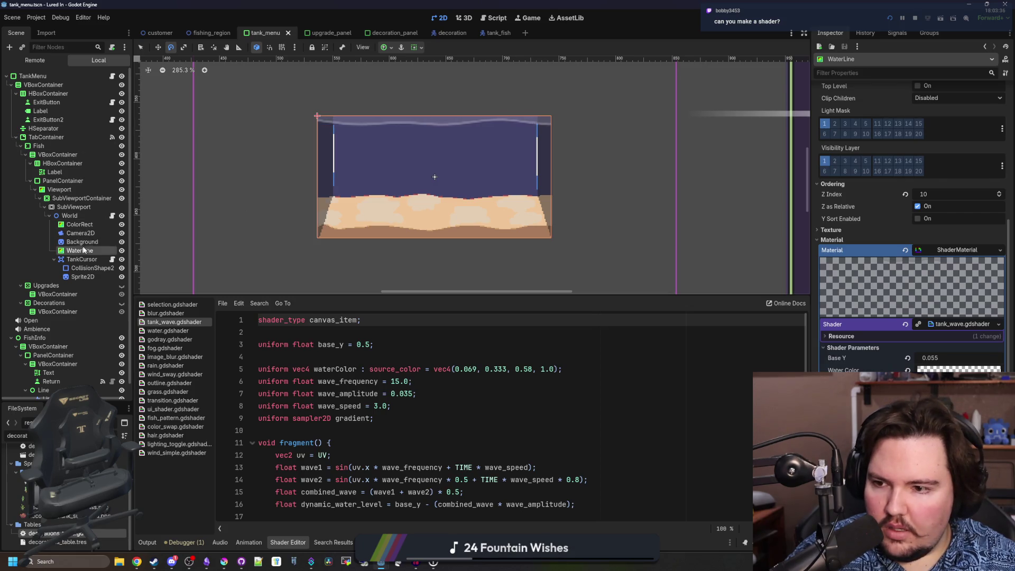
pyautogui.scroll(2, 461, 185)
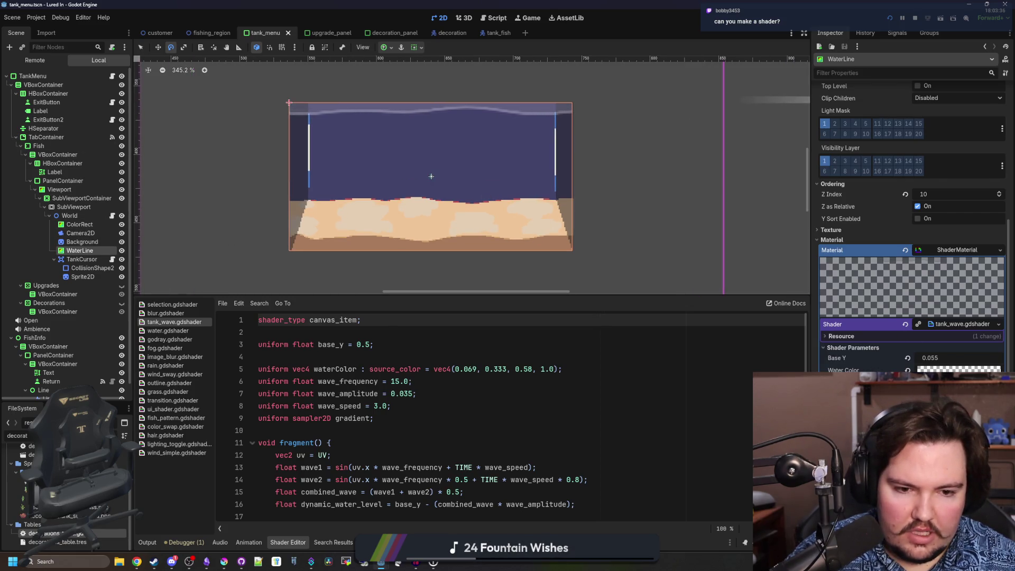
pyautogui.scroll(9, 910, 222)
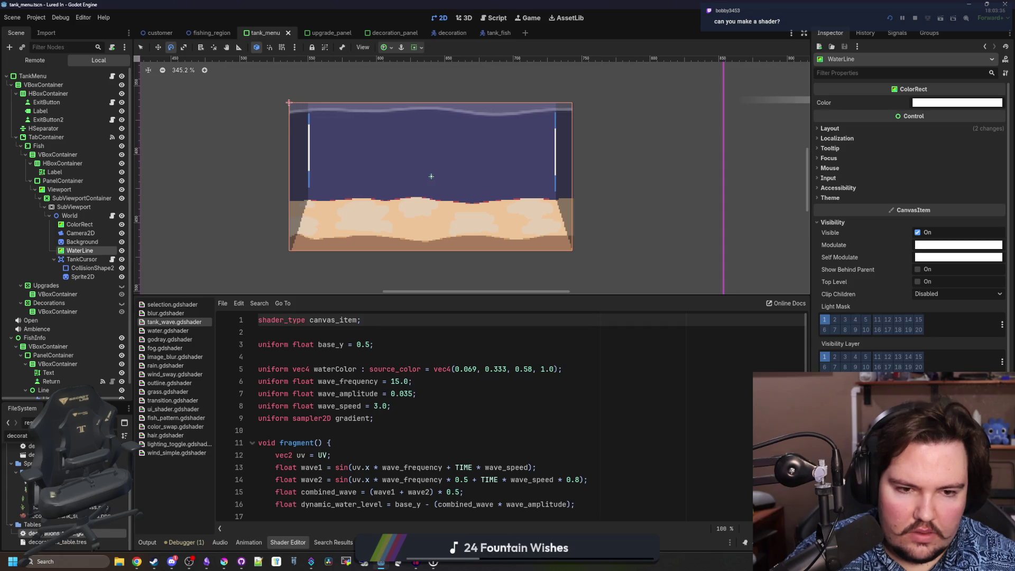
# Test the Background sprite's rotation, undo it back to 0°, and save the scene.
pyautogui.click(66, 242)
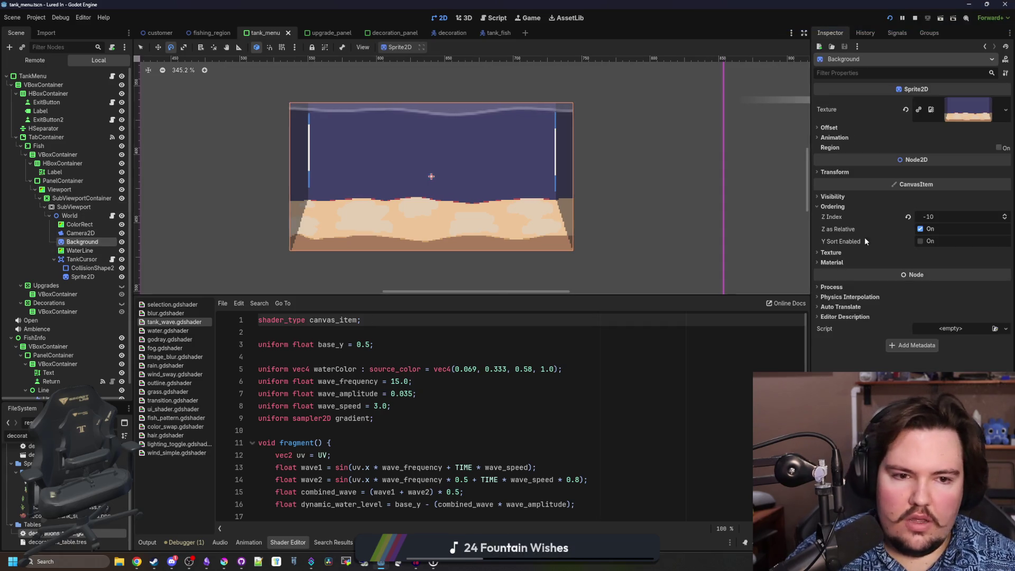
pyautogui.click(834, 171)
pyautogui.moveTo(967, 212); pyautogui.dragTo(972, 213)
pyautogui.scroll(-4, 454, 223)
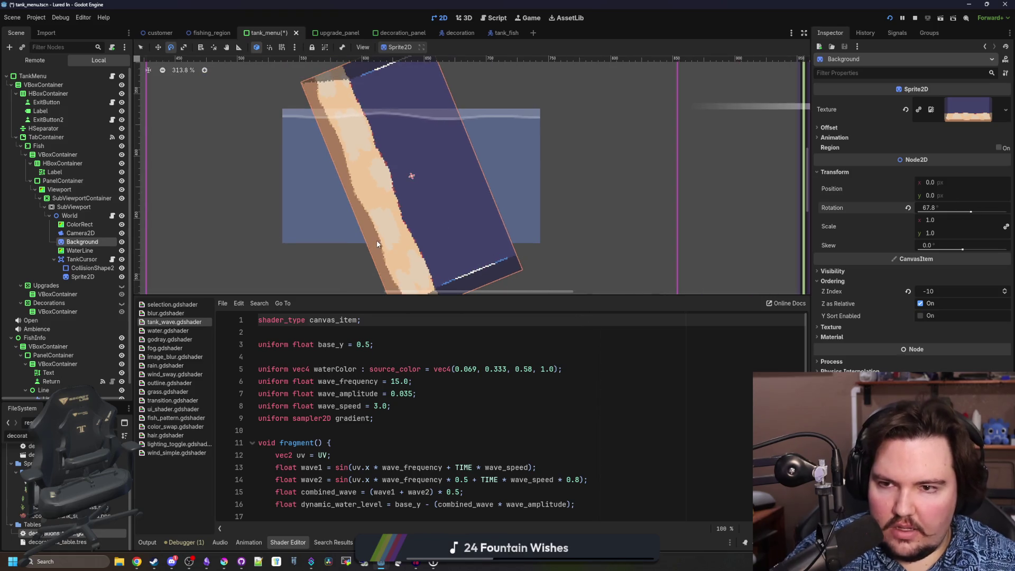
pyautogui.scroll(10, 434, 214)
pyautogui.scroll(-11, 433, 215)
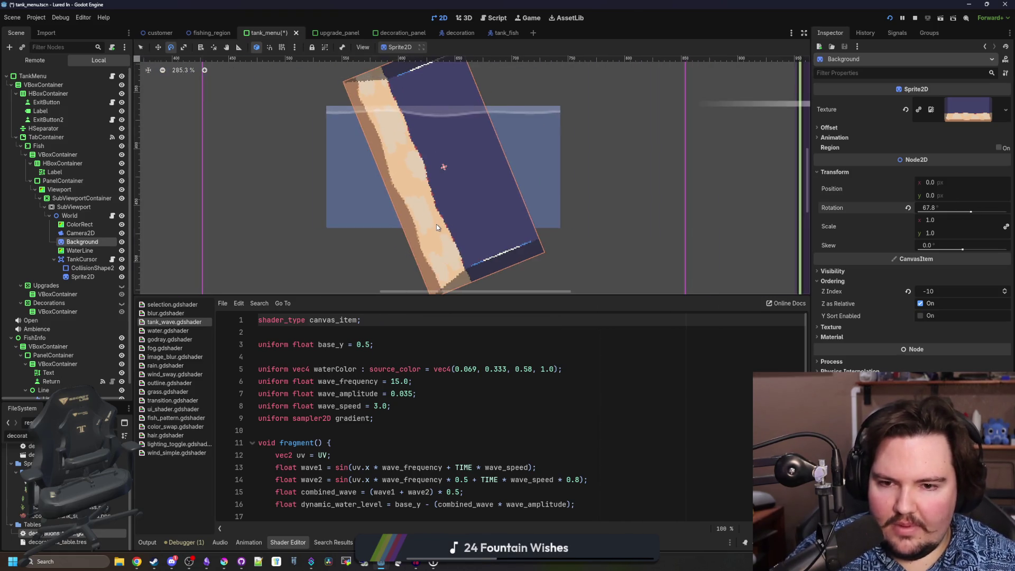
pyautogui.hotkey('ctrl', 'z')
pyautogui.hotkey('ctrl', 'z')
pyautogui.hotkey('ctrl', 'z')
pyautogui.scroll(3, 455, 201)
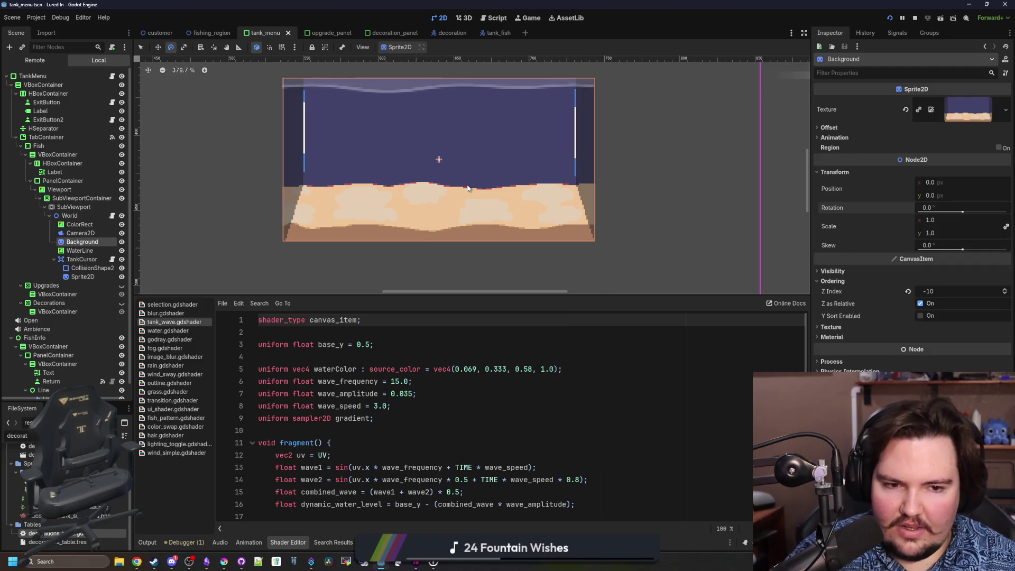
pyautogui.hotkey('ctrl', 's')
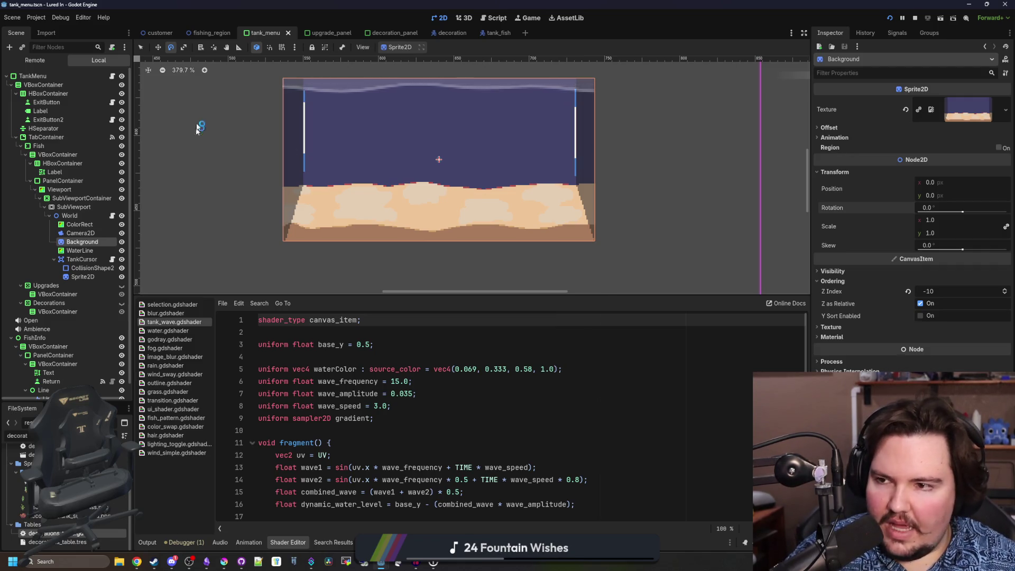
# Select the tank's SubViewport to show its 620 × 316 size, and save the tank_menu scene.
pyautogui.click(83, 206)
pyautogui.hotkey('ctrl', 's')
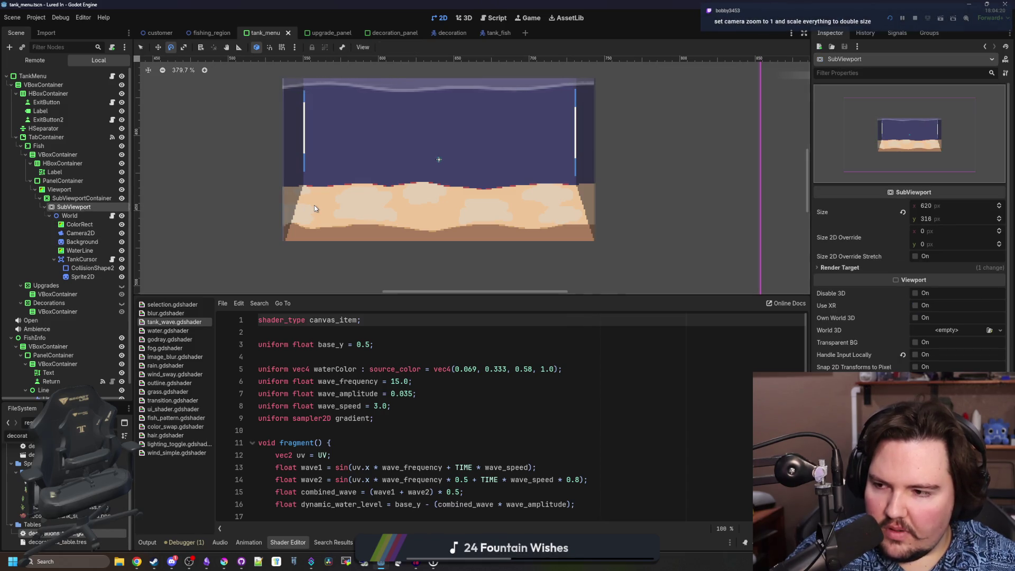
pyautogui.scroll(-3, 314, 208)
pyautogui.hotkey('ctrl', 's')
pyautogui.scroll(-2, 407, 201)
pyautogui.hotkey('ctrl', 's')
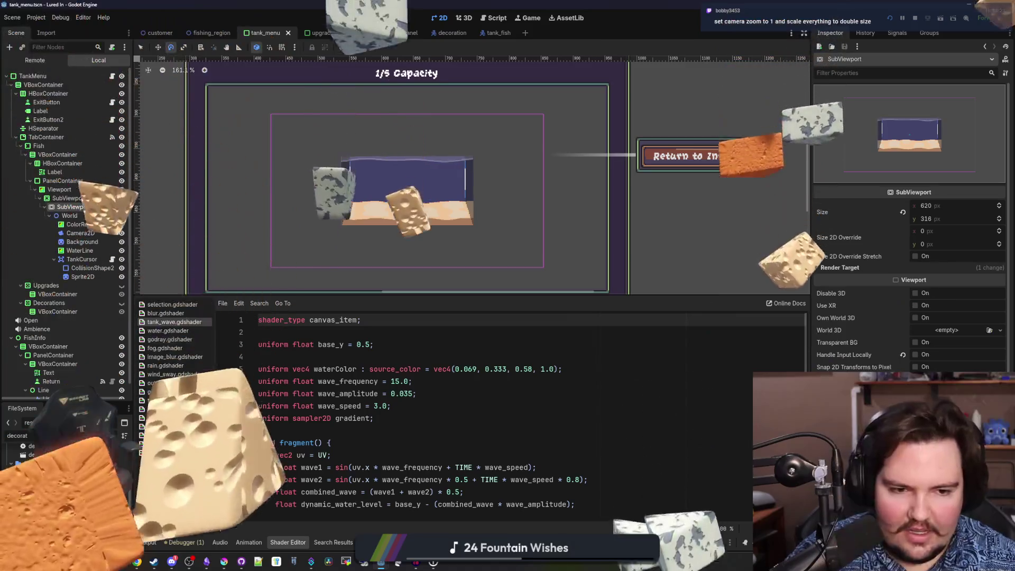
pyautogui.scroll(-2, 450, 198)
pyautogui.hotkey('ctrl', 's')
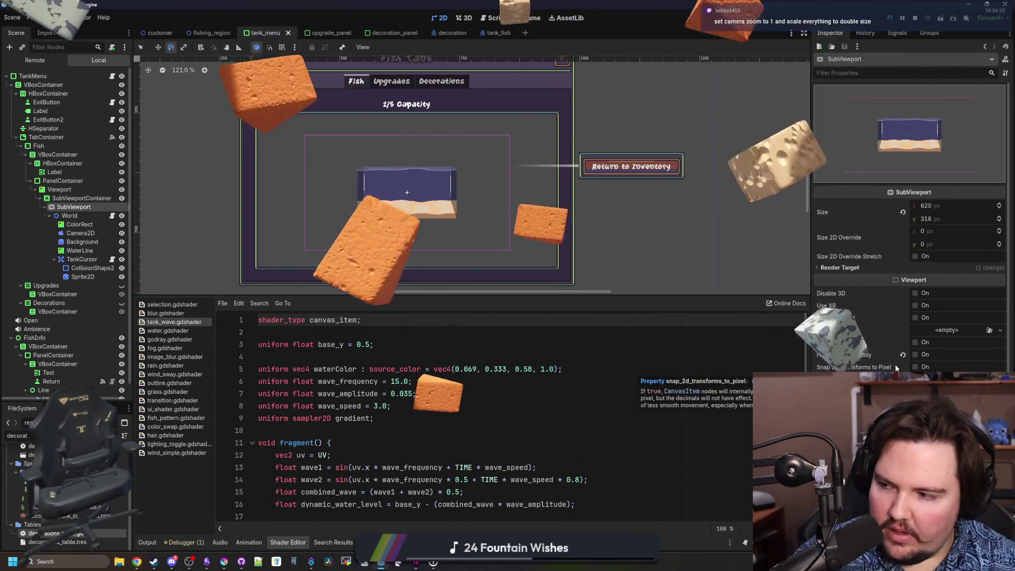
pyautogui.moveTo(172, 564)
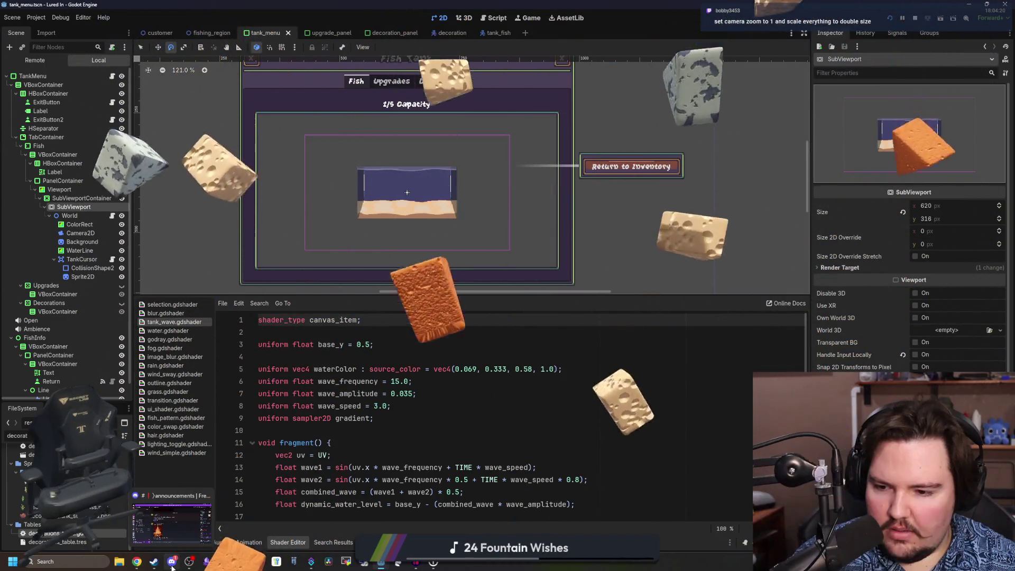
pyautogui.click(172, 564)
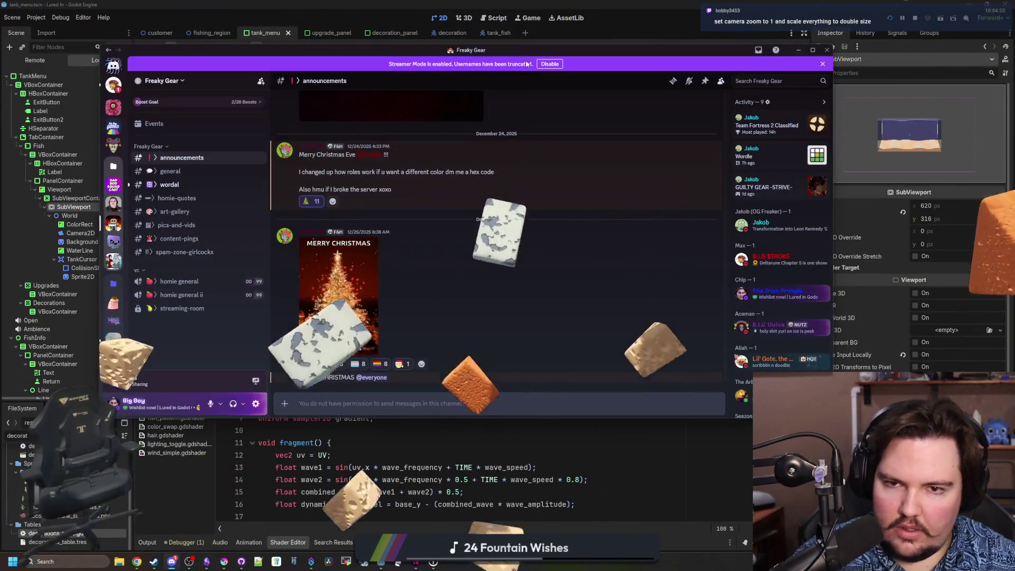
pyautogui.hotkey('alt', 'Tab')
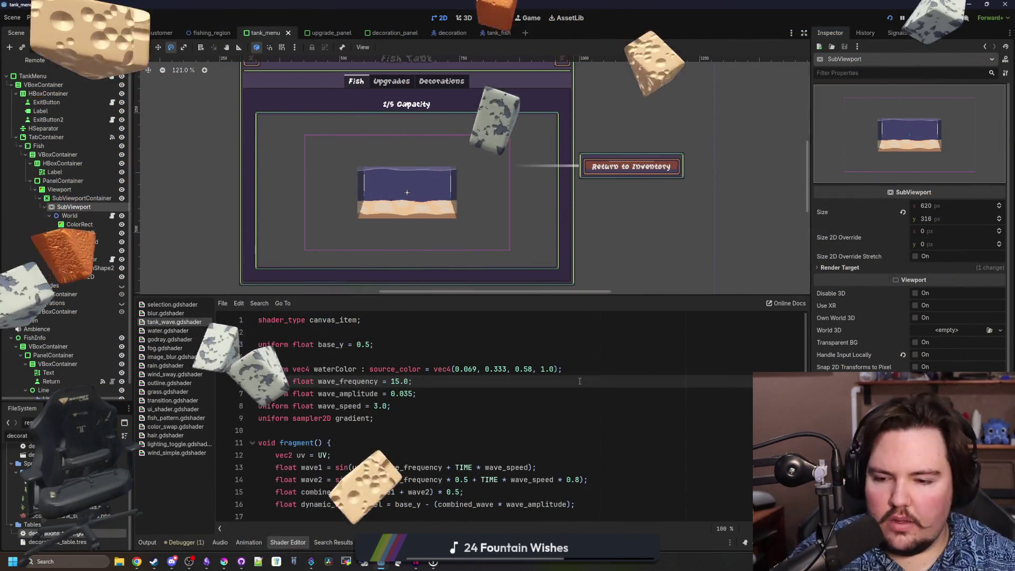
# Save, enlarge the running Fish Tank game view, and list the debugger's repeated uniform_set null errors.
pyautogui.hotkey('ctrl', 's')
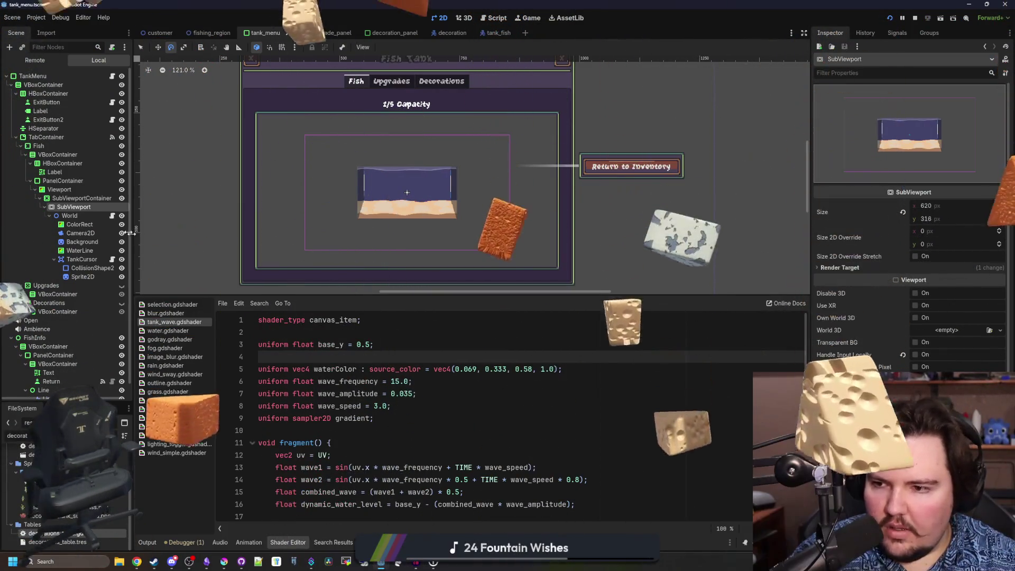
pyautogui.scroll(-3, 910, 211)
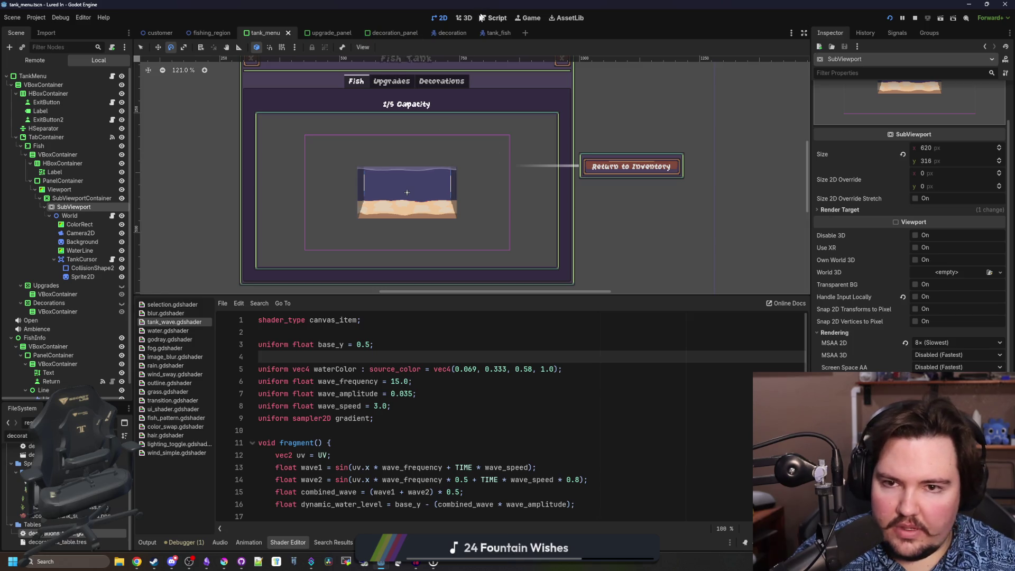
pyautogui.click(519, 19)
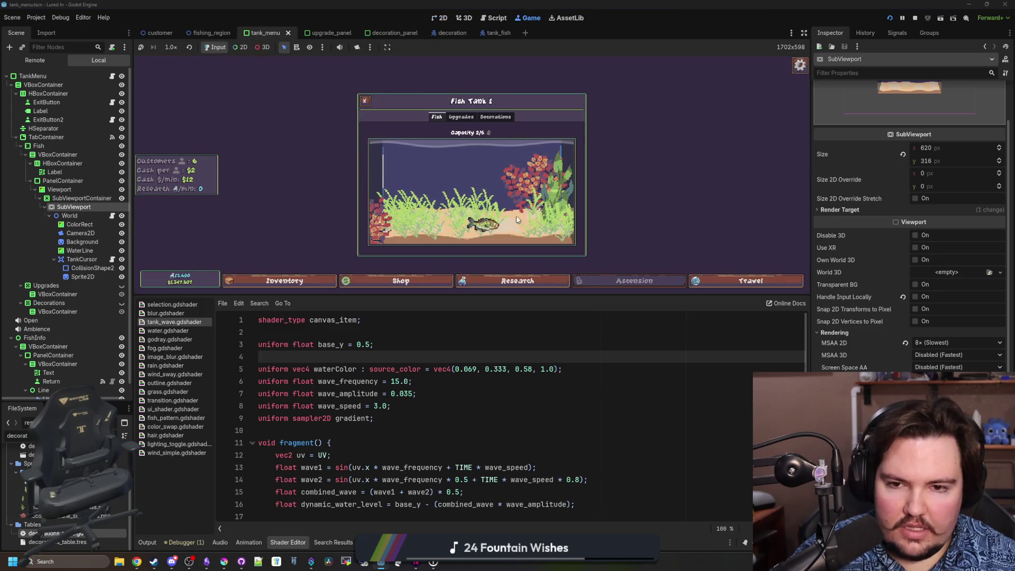
pyautogui.moveTo(542, 304); pyautogui.dragTo(629, 518)
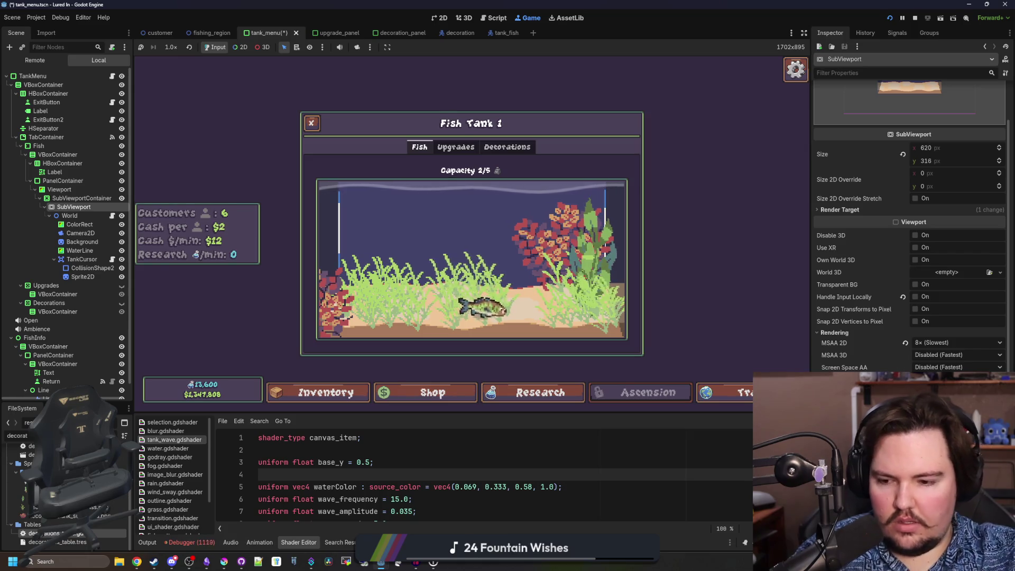
pyautogui.click(189, 543)
pyautogui.click(205, 376)
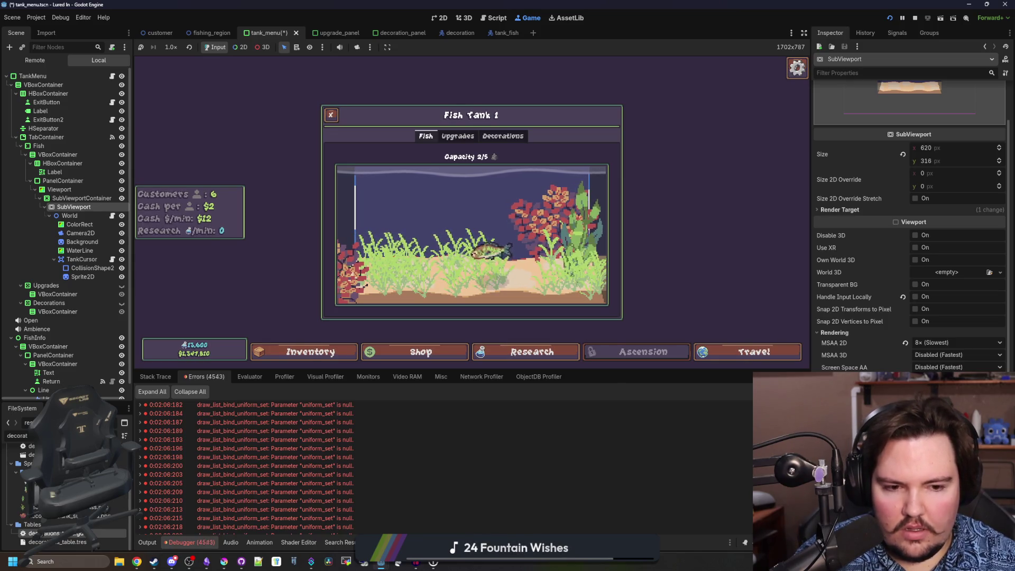
# Glance at the SubViewport's Scaling 3D settings, then select Camera2D to see its 3.0 zoom.
pyautogui.scroll(-5, 867, 288)
pyautogui.click(846, 339)
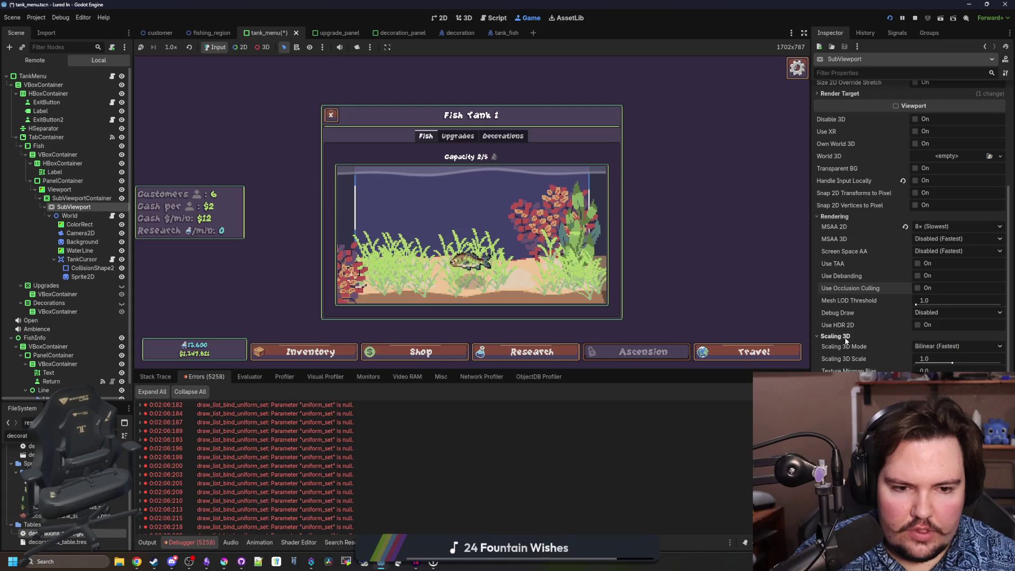
pyautogui.click(845, 339)
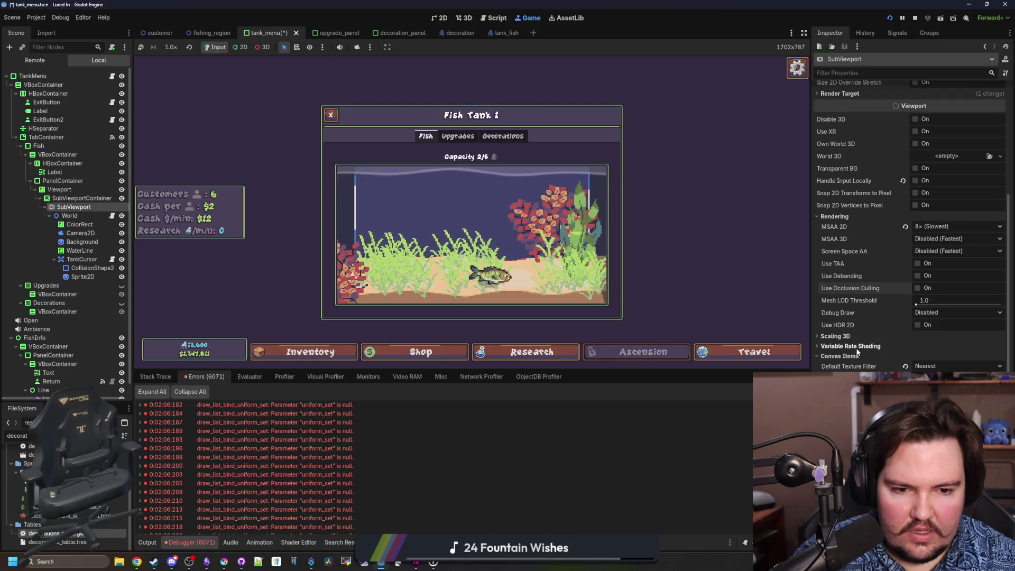
pyautogui.click(87, 234)
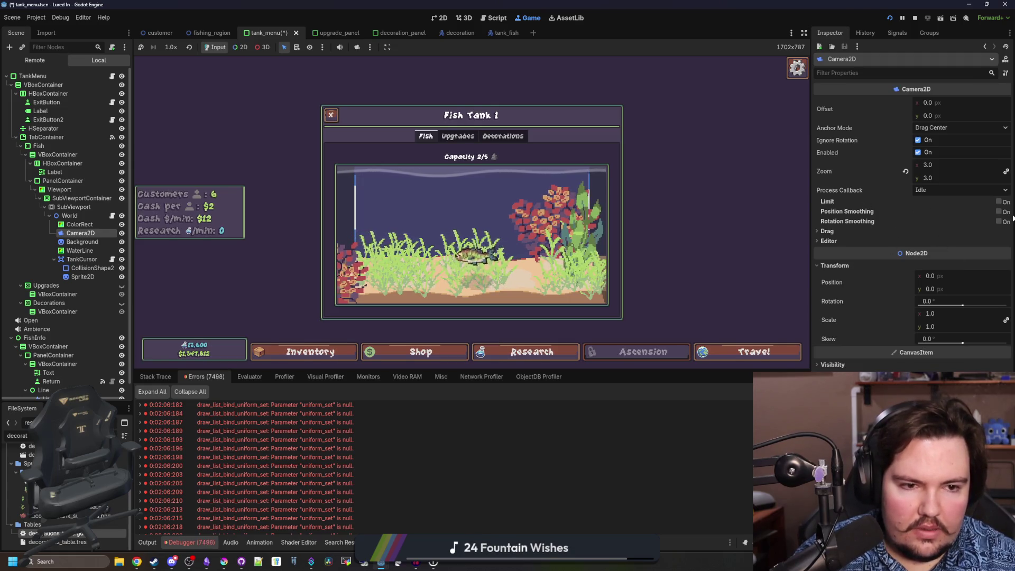
# Leave Camera2D smoothing and Drag unchanged, then select SubViewportContainer (Stretch on, Stretch Shrink 1).
pyautogui.click(999, 212)
pyautogui.click(999, 212)
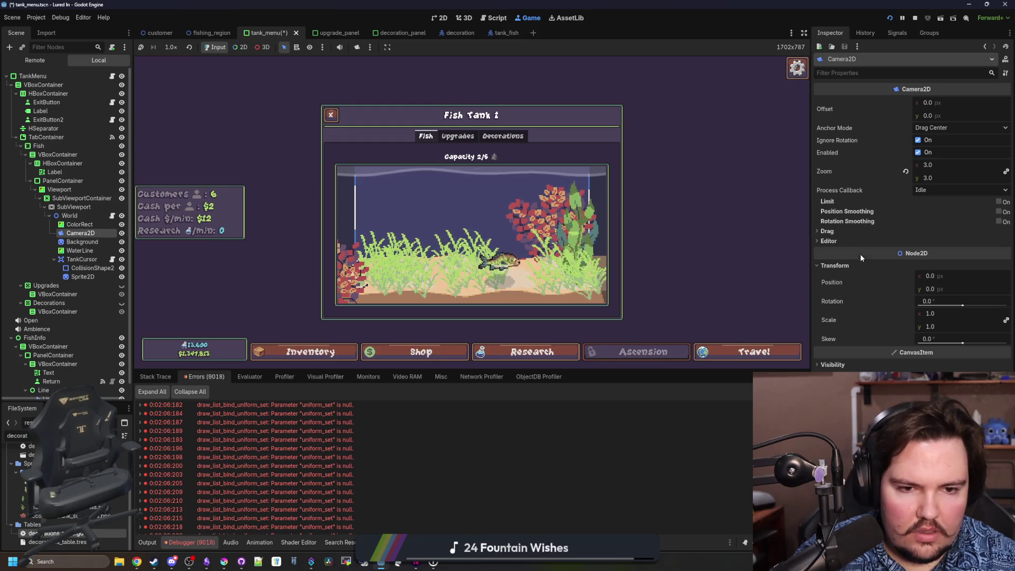
pyautogui.click(827, 231)
pyautogui.click(827, 231)
pyautogui.click(82, 198)
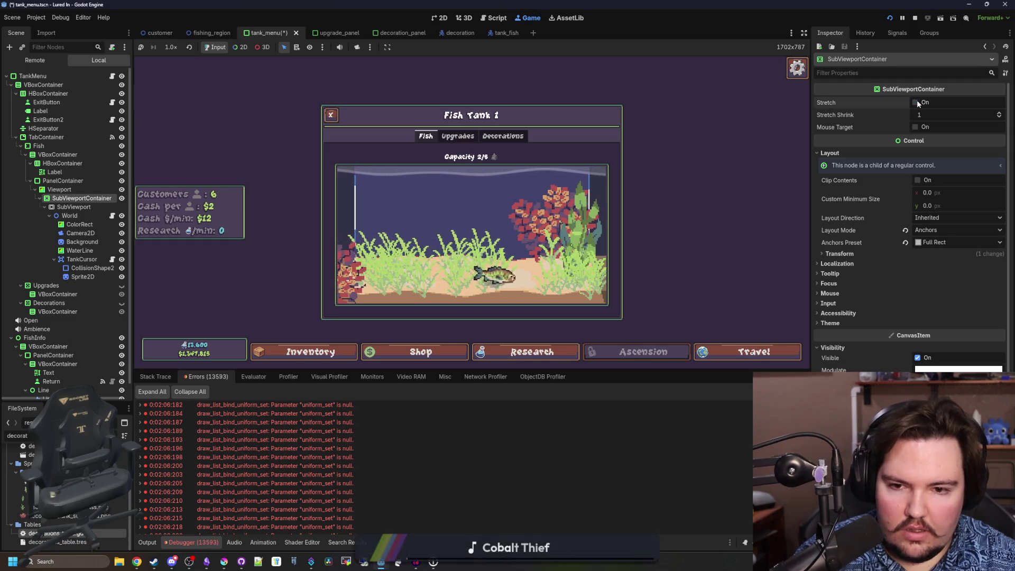
# Enable Mouse Target on the SubViewportContainer, then drag the debugger divider down to enlarge the game view.
pyautogui.click(915, 127)
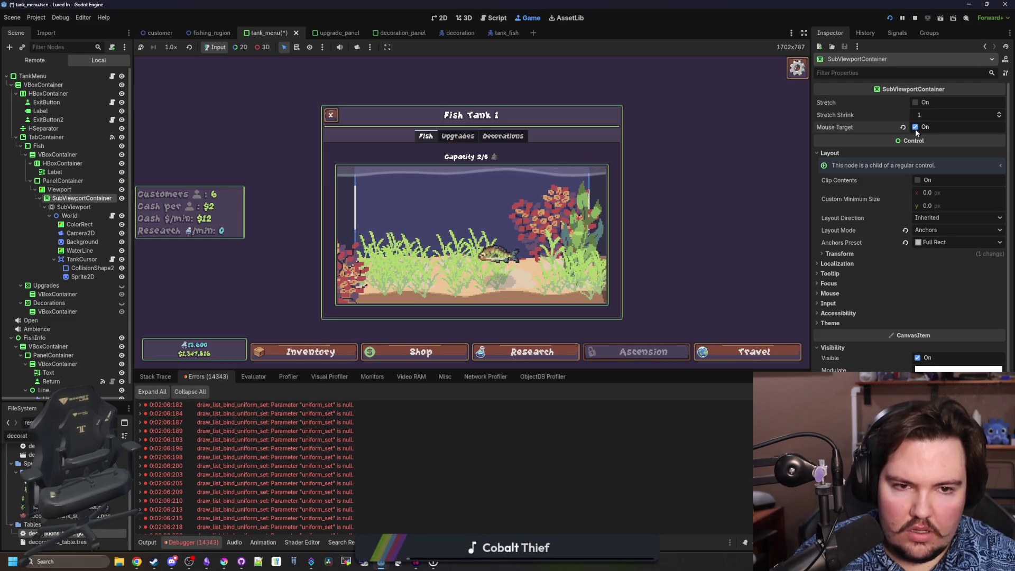
pyautogui.moveTo(883, 127)
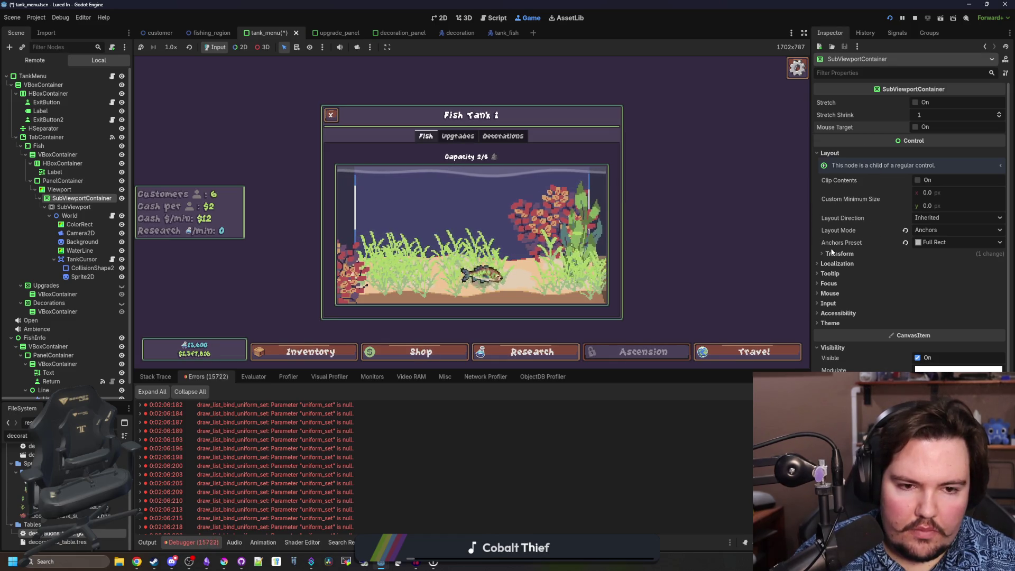
pyautogui.scroll(-2, 840, 331)
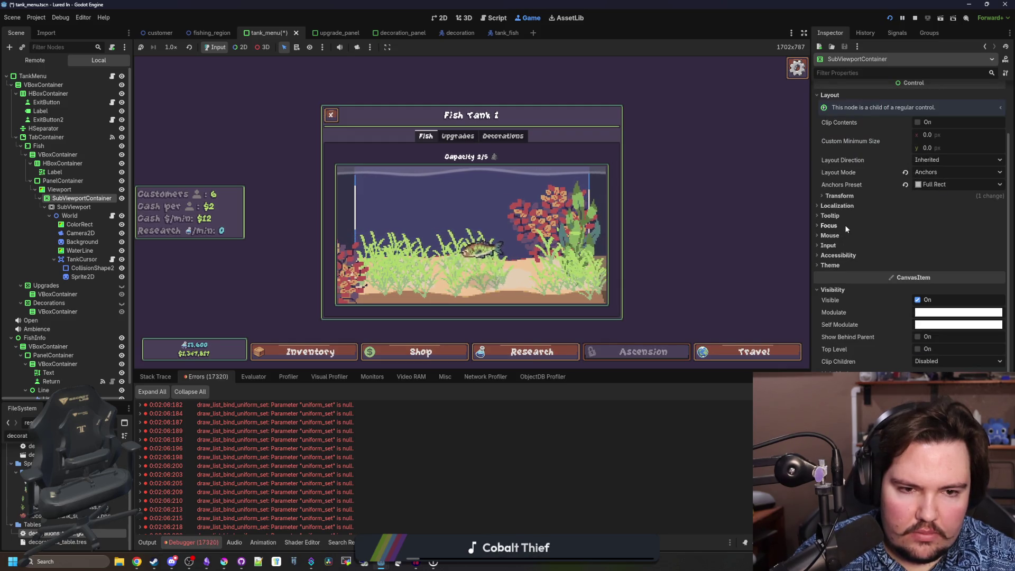
pyautogui.scroll(2, 862, 298)
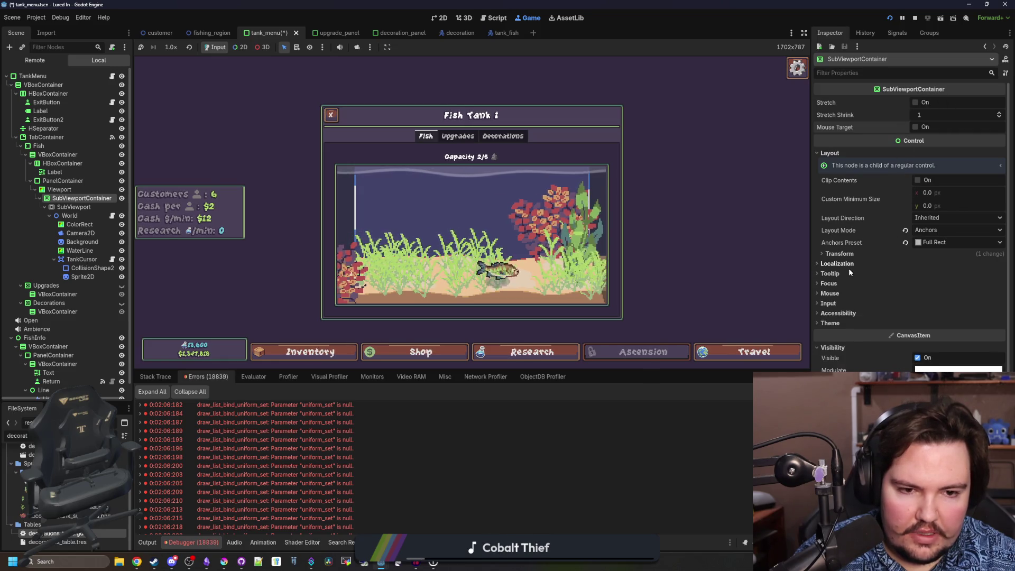
pyautogui.click(841, 292)
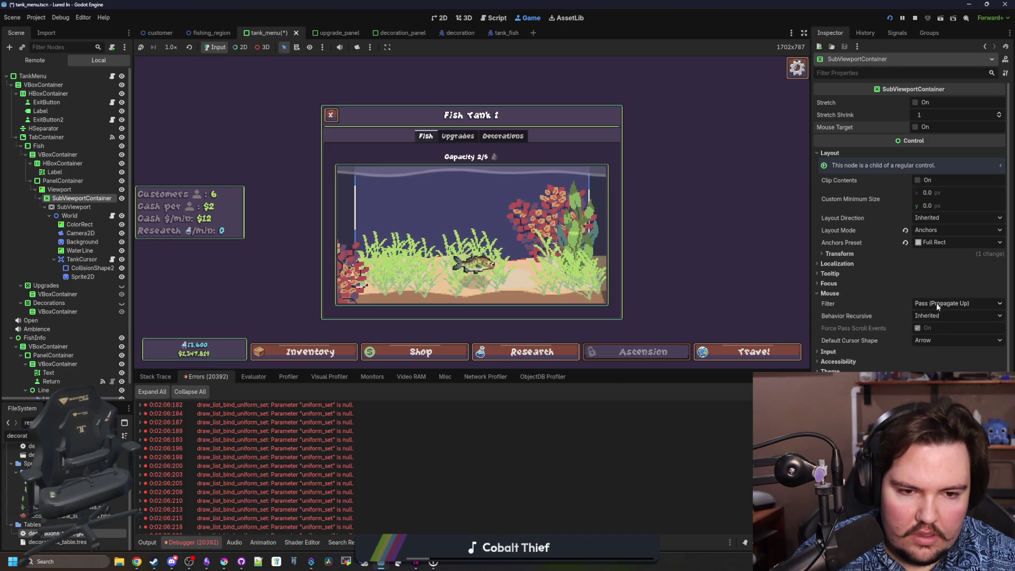
pyautogui.click(847, 292)
pyautogui.scroll(-2, 839, 302)
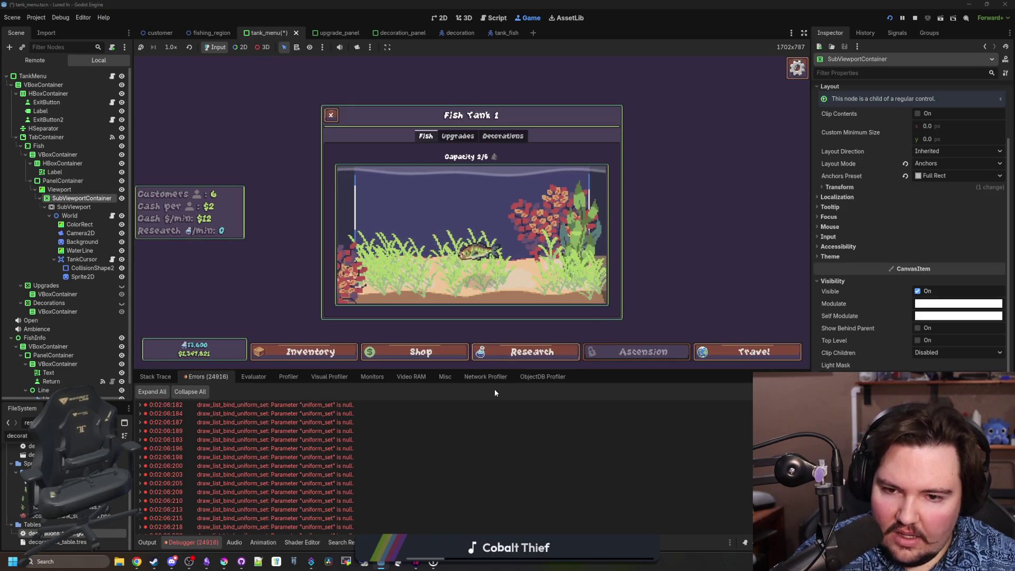
pyautogui.moveTo(498, 434); pyautogui.dragTo(500, 501)
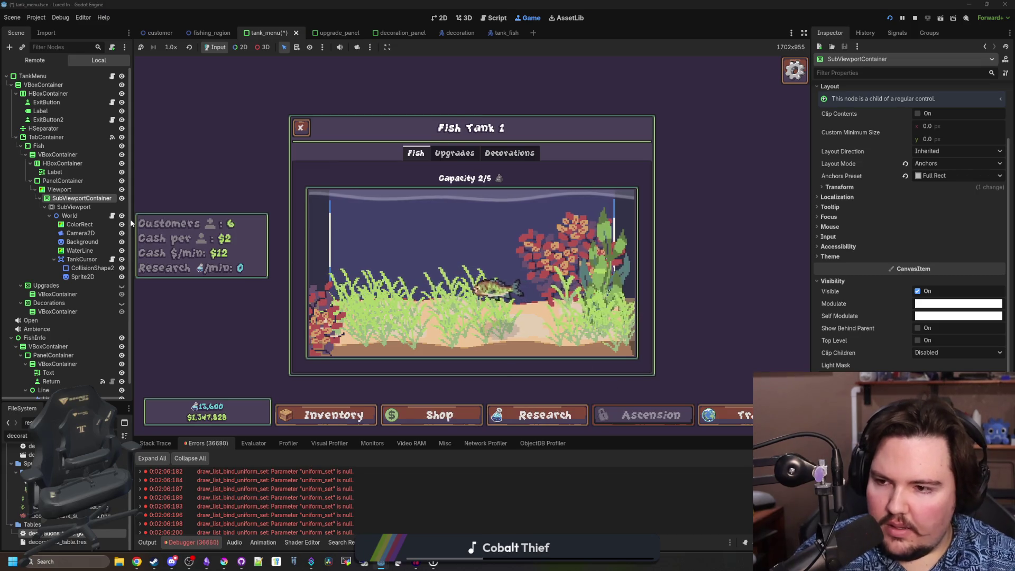
# Reset MSAA 2D to Disabled on the SubViewport and in Project Settings, then stop the game.
pyautogui.click(79, 209)
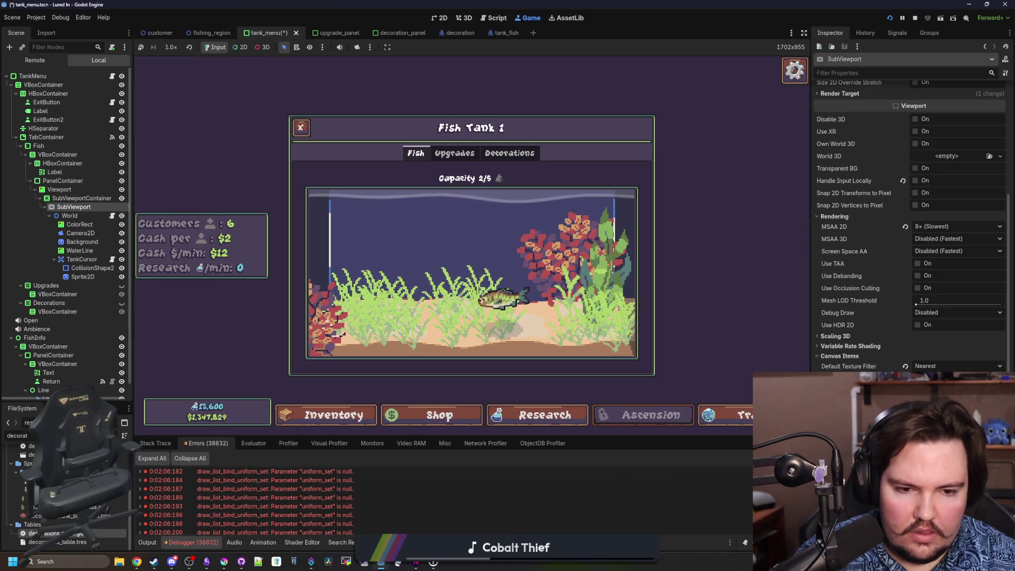
pyautogui.click(905, 227)
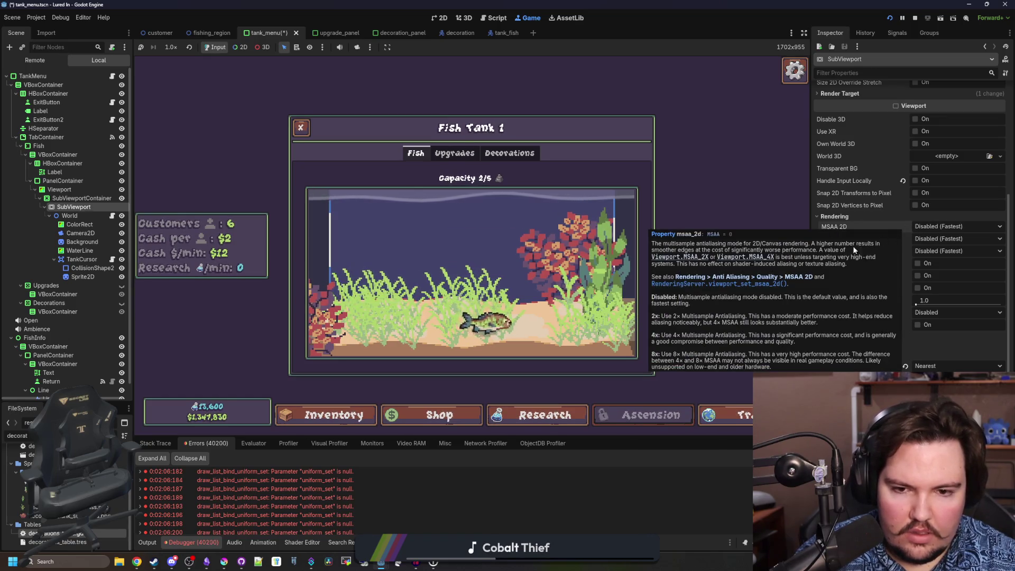
pyautogui.click(36, 18)
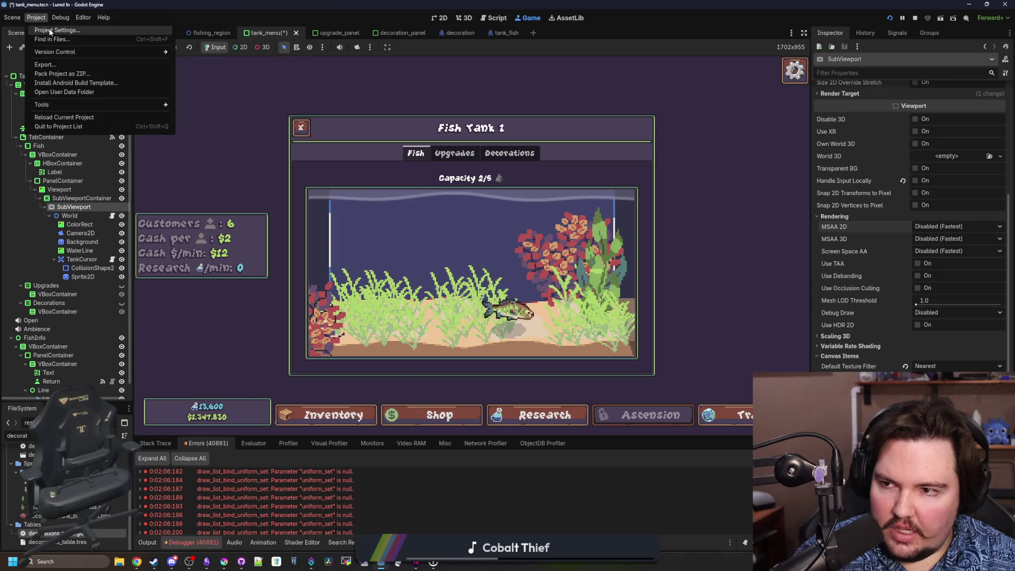
pyautogui.click(51, 27)
pyautogui.click(532, 281)
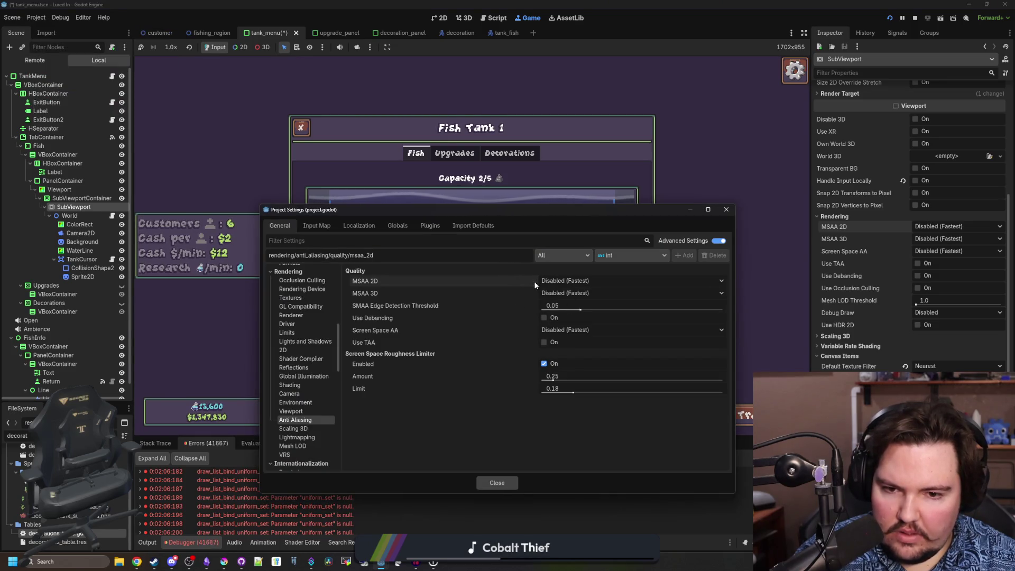
pyautogui.click(495, 483)
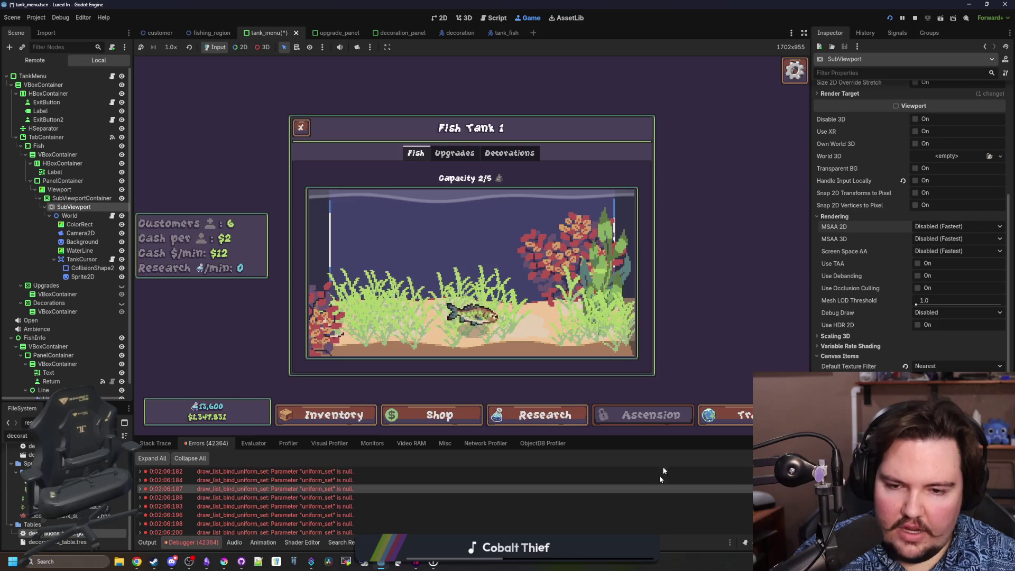
pyautogui.click(916, 20)
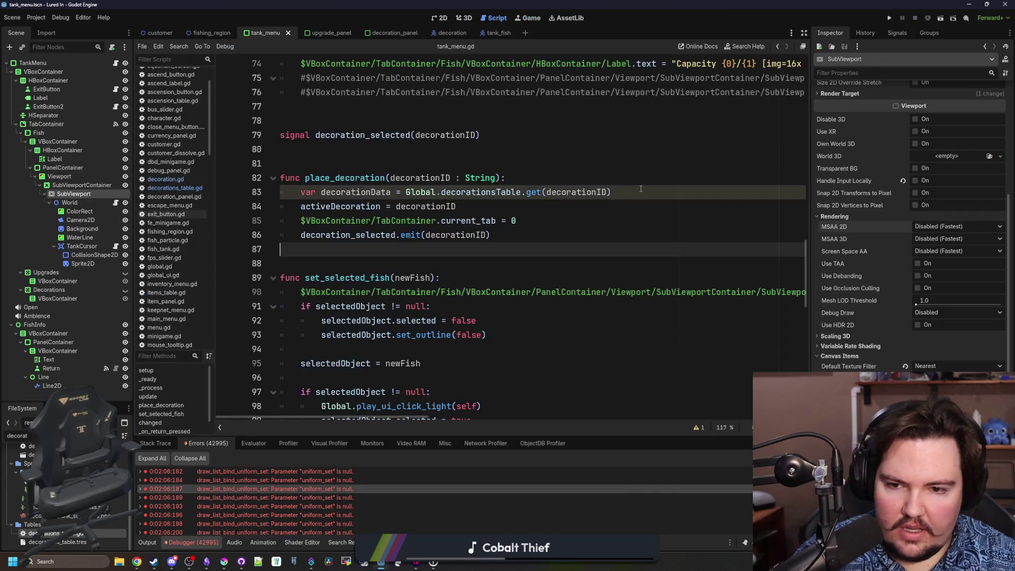
# Rerun the game, open Fish Tank 1, test clicking the carp, then open tank_cursor.gd.
pyautogui.press('F5')
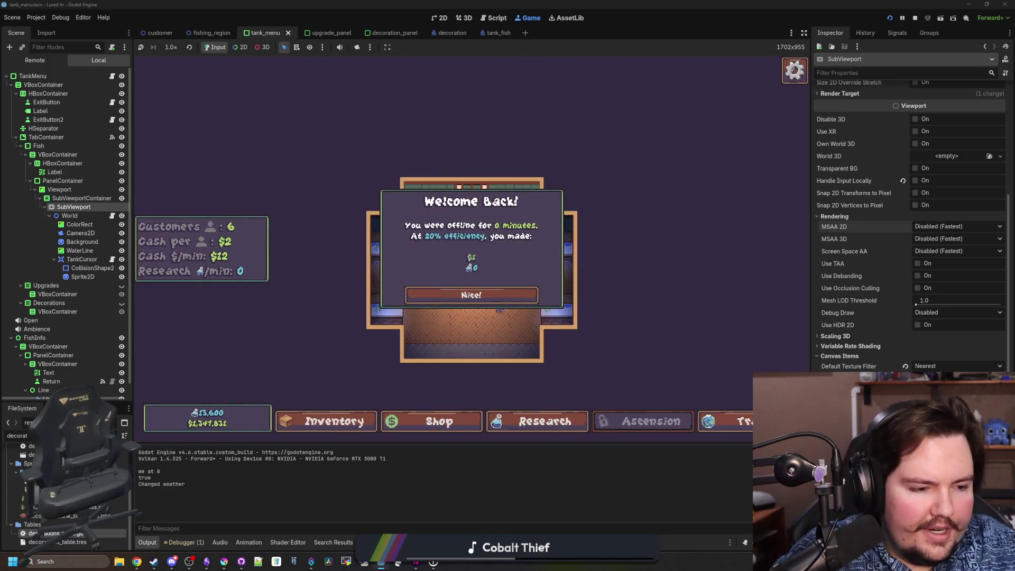
pyautogui.click(469, 291)
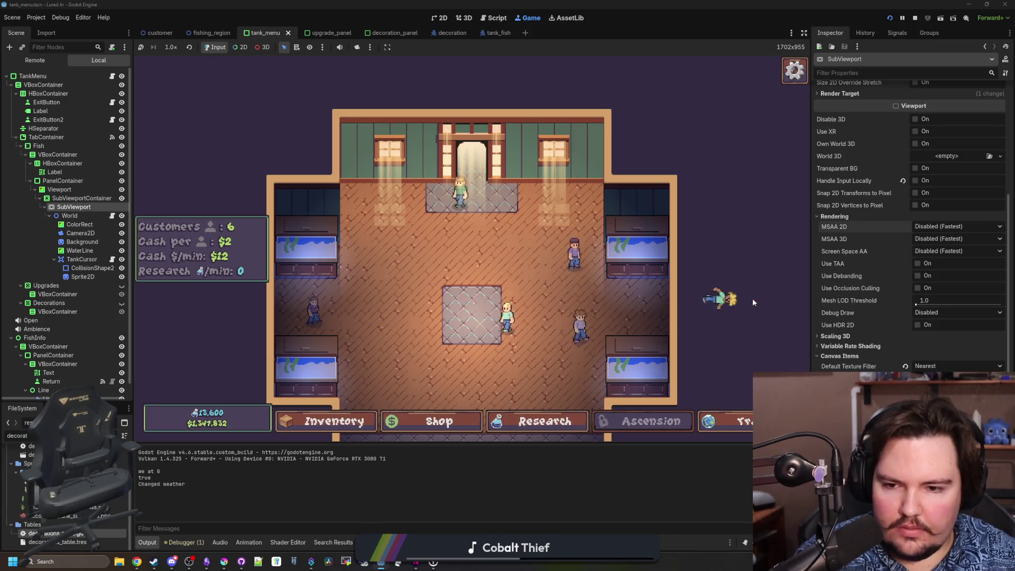
pyautogui.click(349, 227)
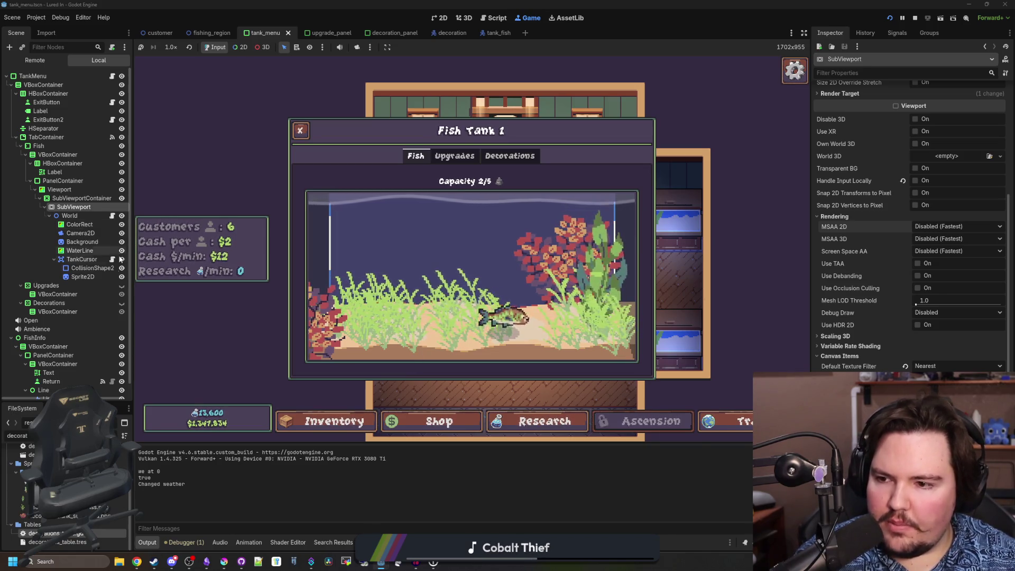
pyautogui.click(351, 291)
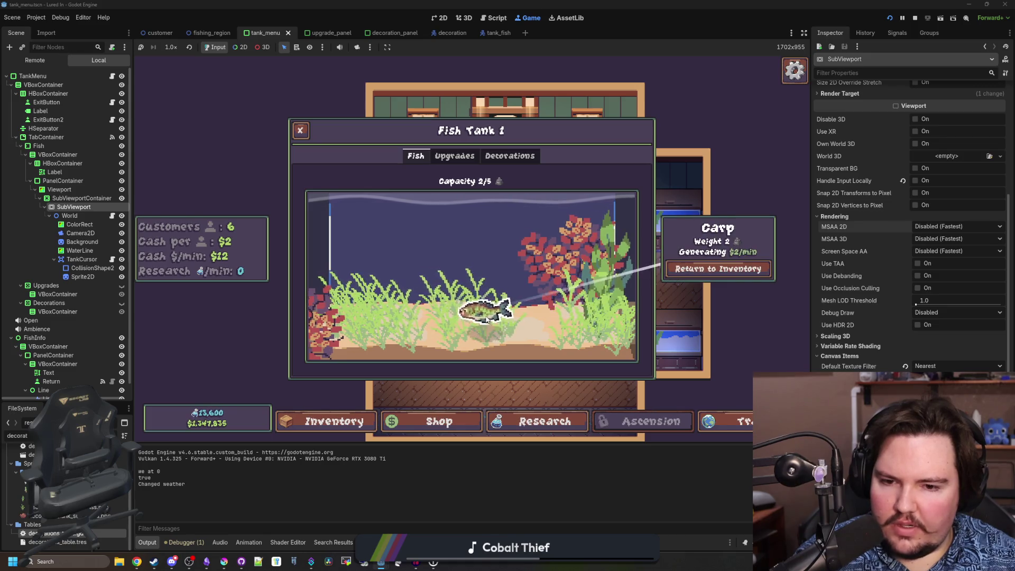
pyautogui.click(471, 306)
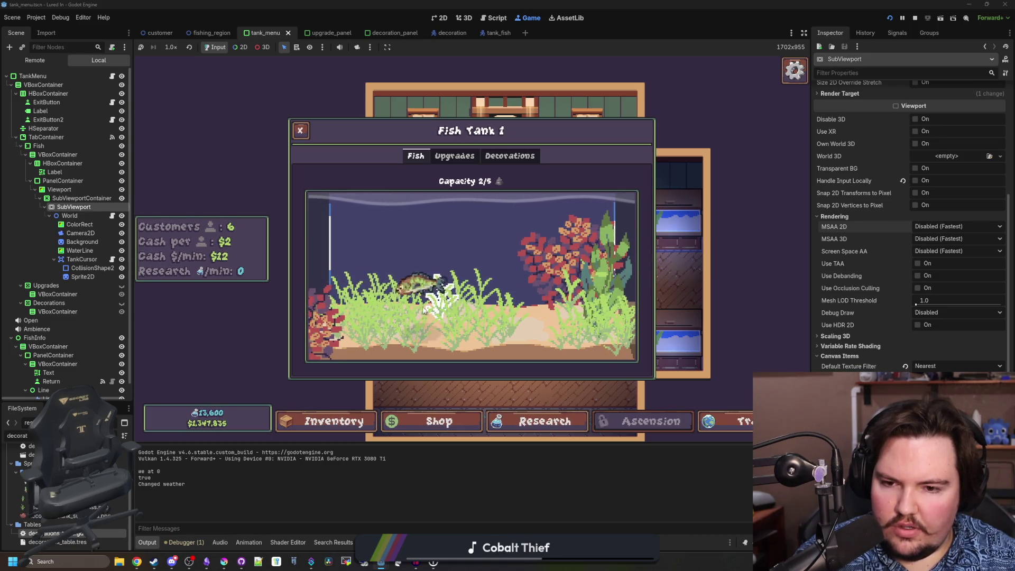
pyautogui.click(404, 286)
pyautogui.click(338, 271)
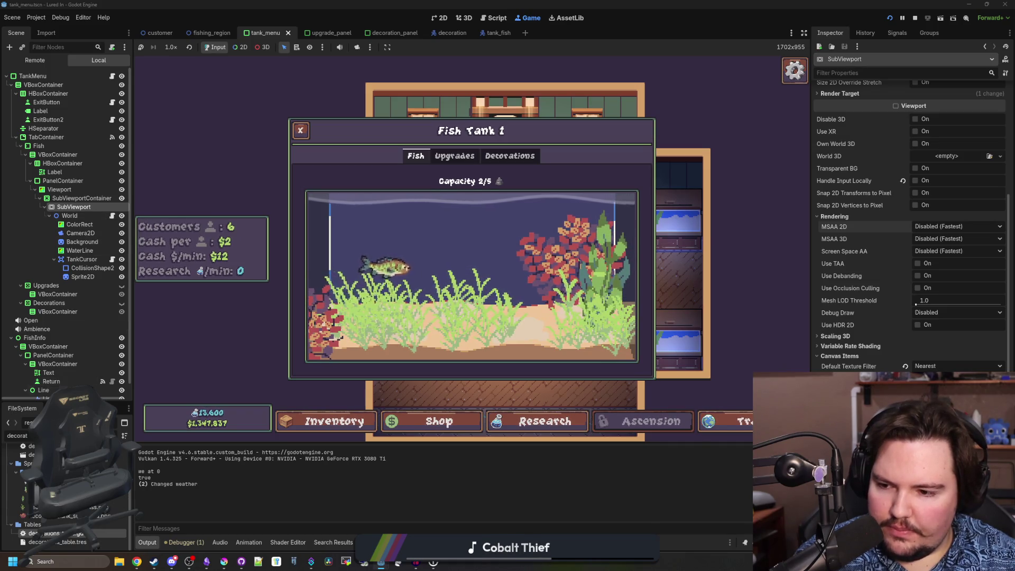
pyautogui.click(113, 259)
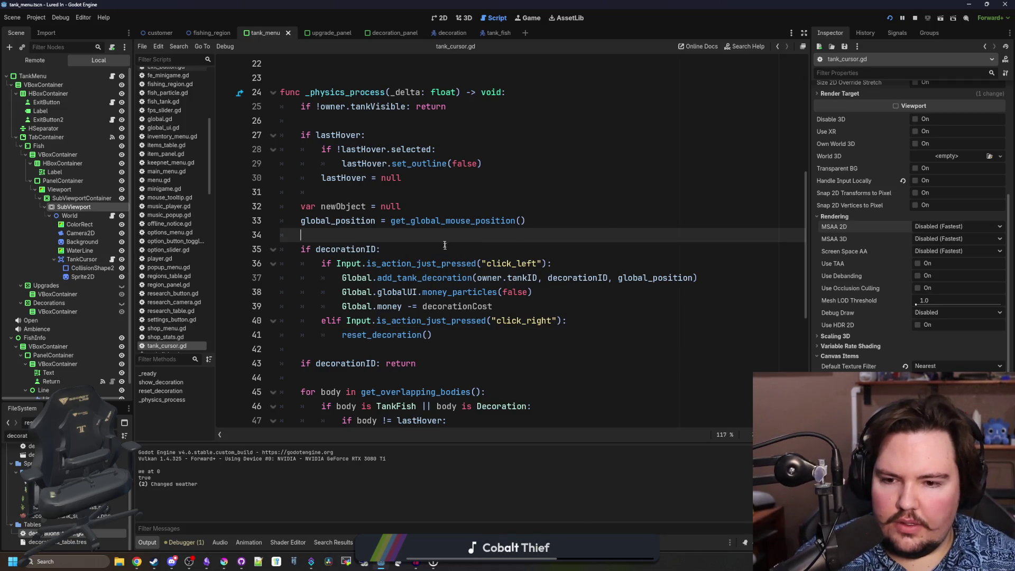
# Split the Decoration check from the TankFish condition and move it above the fish check.
pyautogui.scroll(-4, 398, 242)
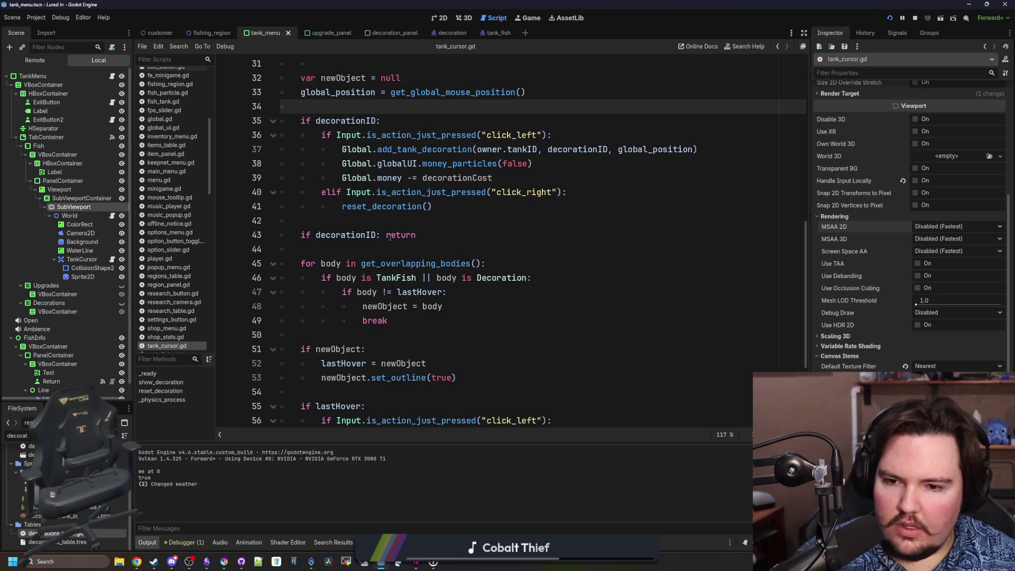
pyautogui.click(420, 282)
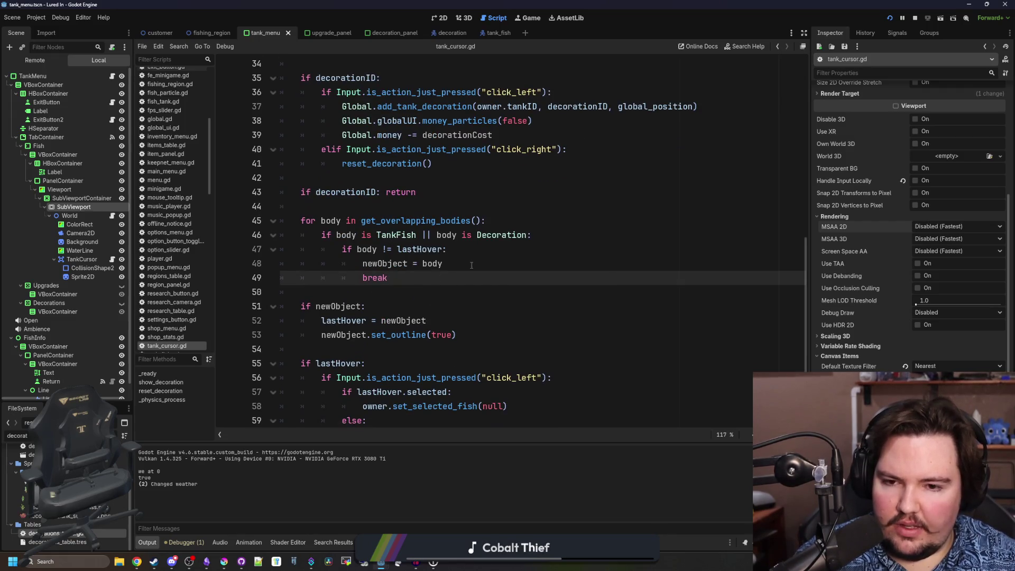
pyautogui.click(515, 223)
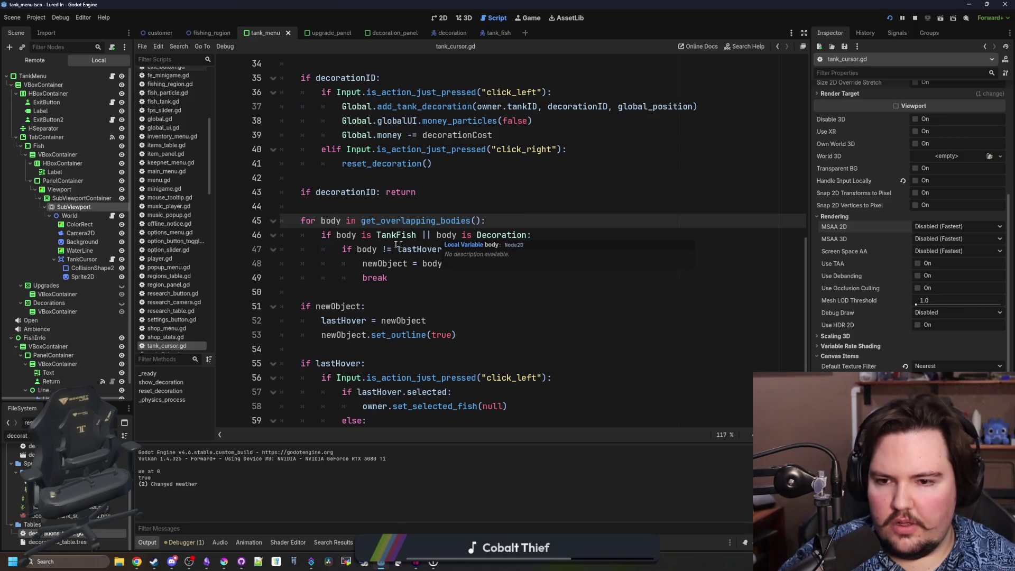
pyautogui.moveTo(319, 242); pyautogui.dragTo(532, 236)
pyautogui.click(430, 238)
pyautogui.click(447, 249)
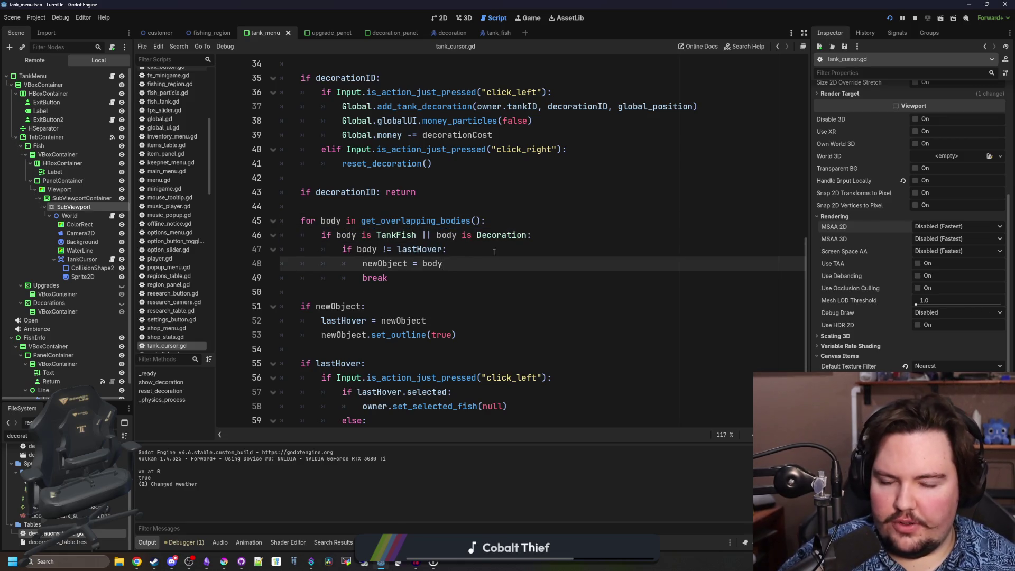
pyautogui.click(438, 233)
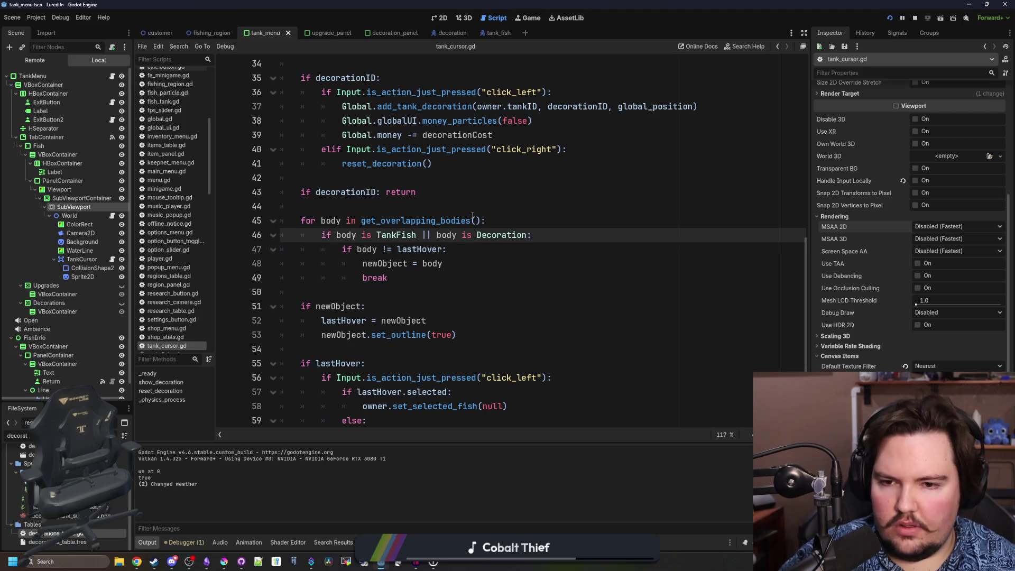
pyautogui.press('BackSpace')
pyautogui.press('BackSpace')
pyautogui.press('BackSpace')
pyautogui.press('Return')
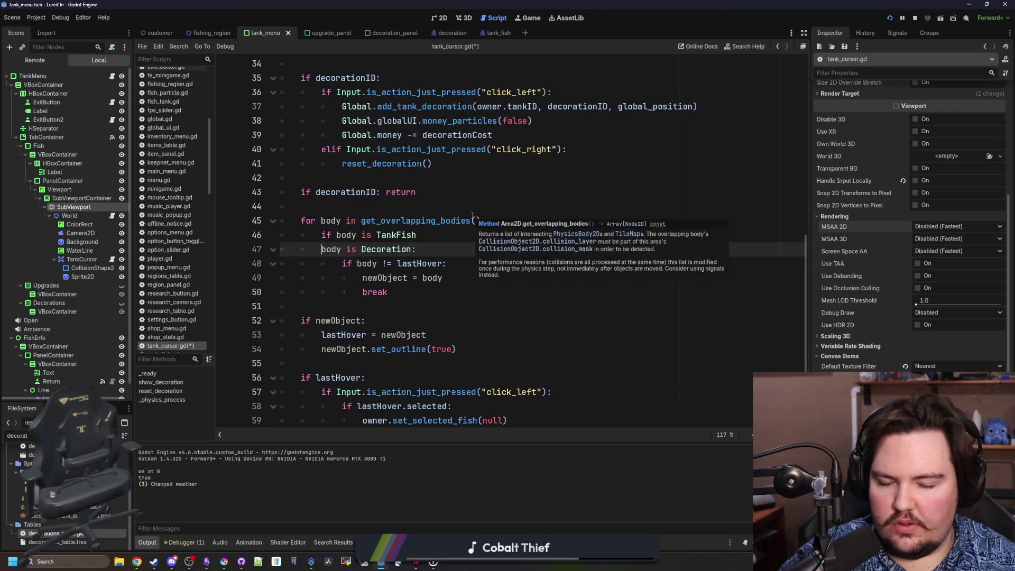
pyautogui.moveTo(280, 249); pyautogui.dragTo(388, 291)
pyautogui.press('BackSpace')
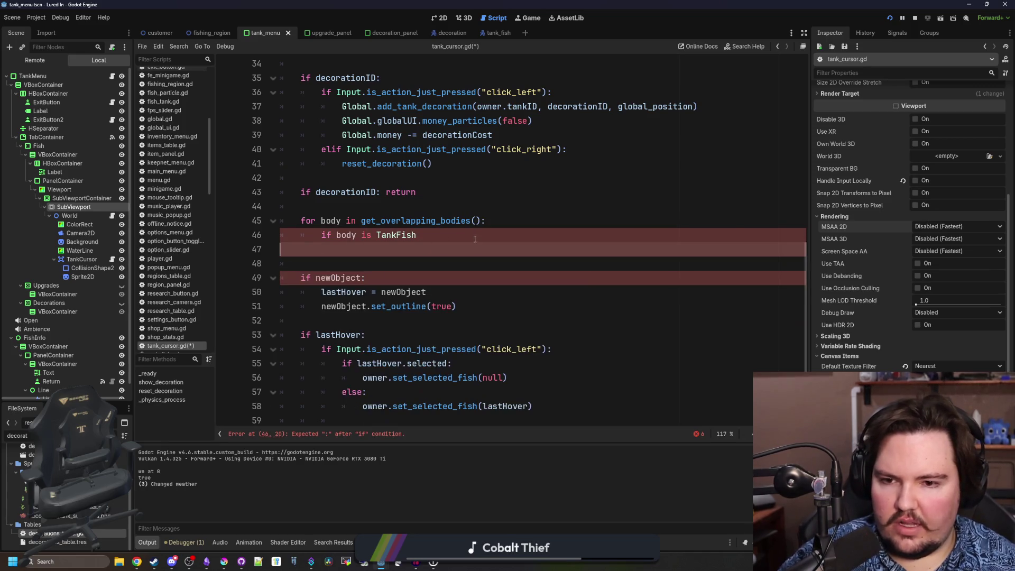
pyautogui.click(487, 221)
pyautogui.hotkey('ctrl', 'z')
# Turn the TankFish check into an elif and remove the break line.
pyautogui.click(356, 231)
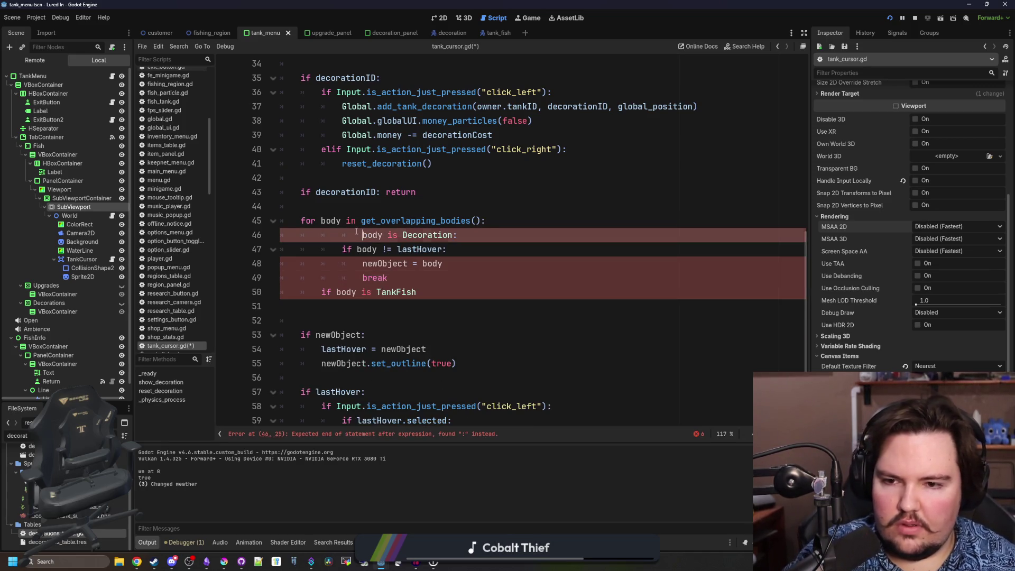
pyautogui.write('if')
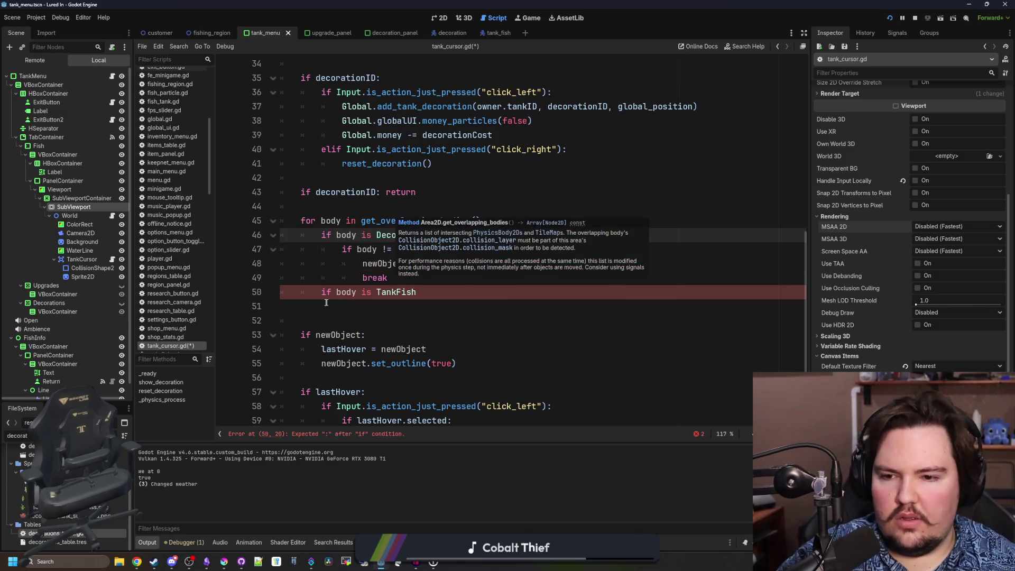
pyautogui.click(319, 300)
pyautogui.click(326, 293)
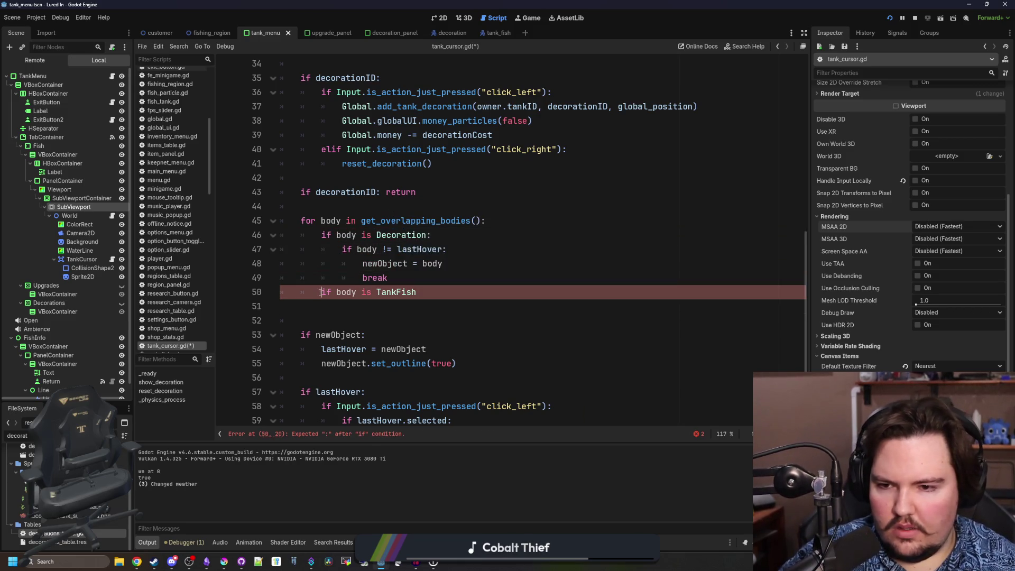
pyautogui.click(451, 281)
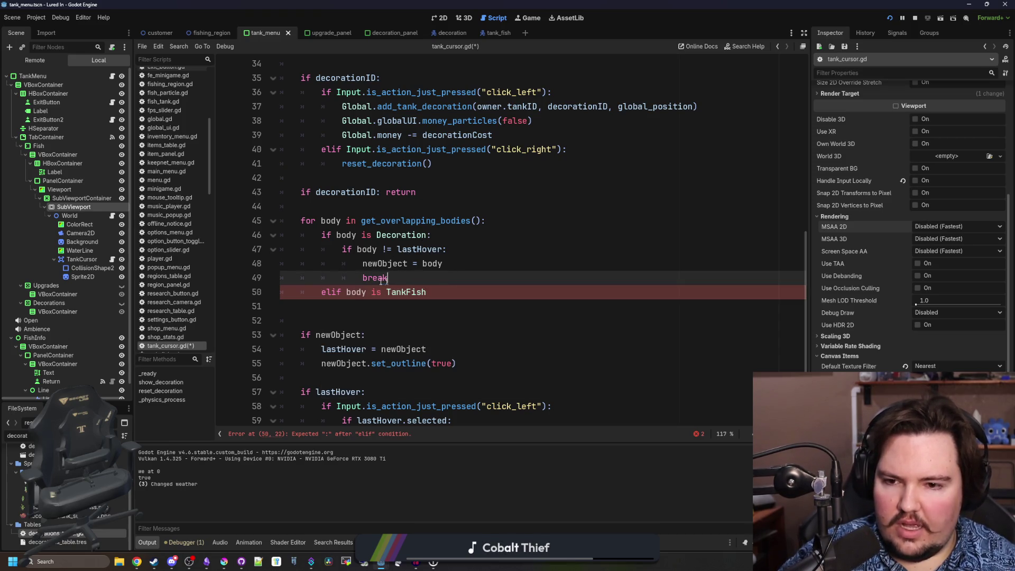
pyautogui.press('BackSpace')
# Copy the lastHover check and paste it, properly indented, under the TankFish branch.
pyautogui.hotkey('shift', 'Home')
pyautogui.hotkey('shift', 'Home')
pyautogui.hotkey('shift', 'Up')
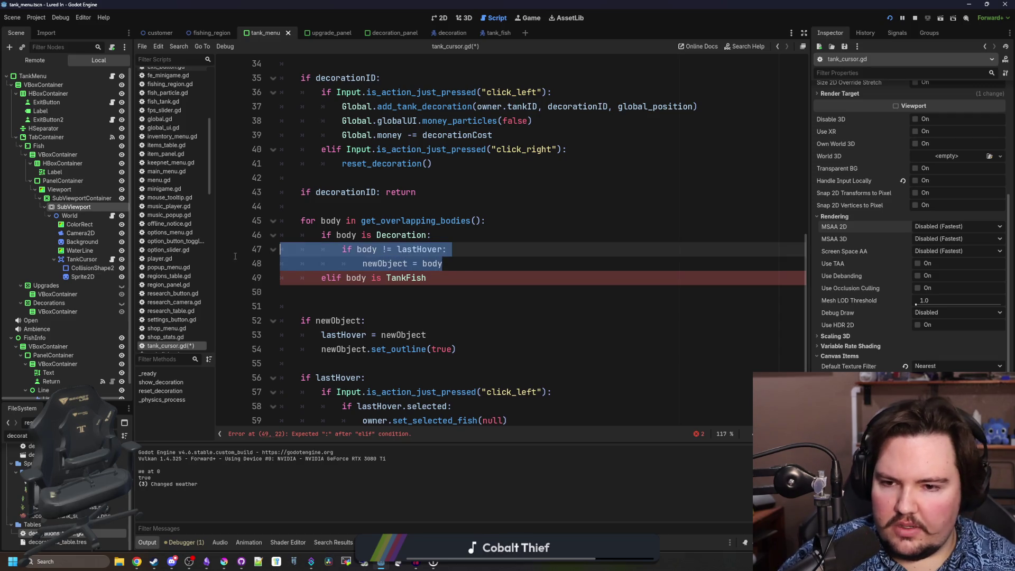
pyautogui.hotkey('ctrl', 'c')
pyautogui.click(437, 274)
pyautogui.write(':')
pyautogui.press('Return')
pyautogui.hotkey('ctrl', 'v')
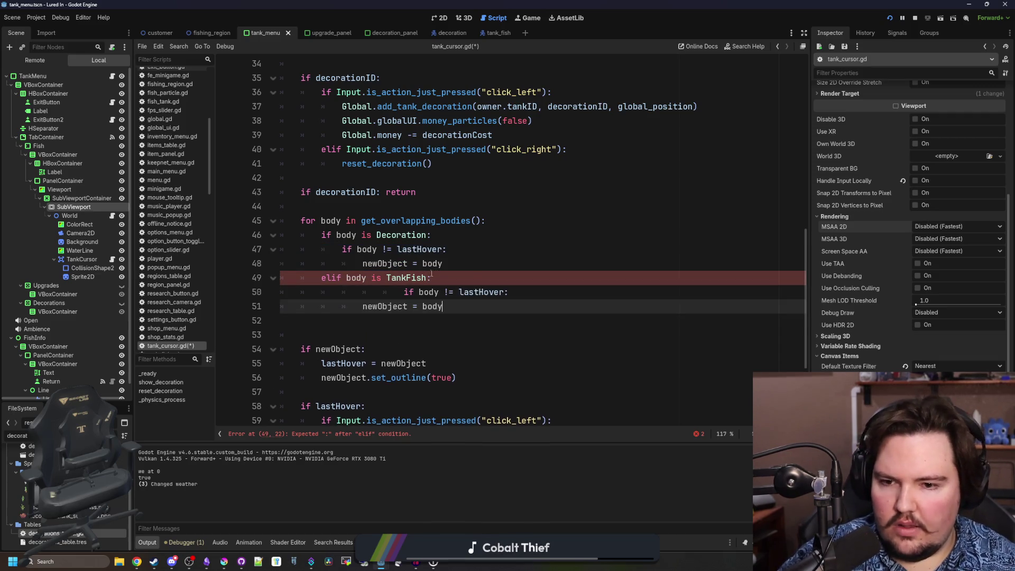
pyautogui.click(404, 292)
pyautogui.press('BackSpace')
pyautogui.press('BackSpace')
pyautogui.press('BackSpace')
pyautogui.click(483, 310)
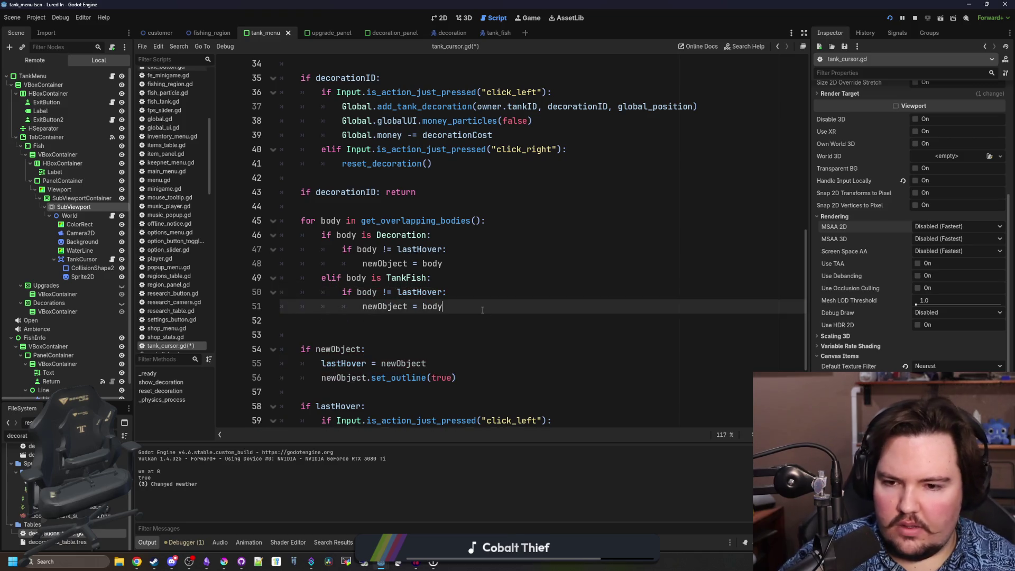
pyautogui.click(475, 271)
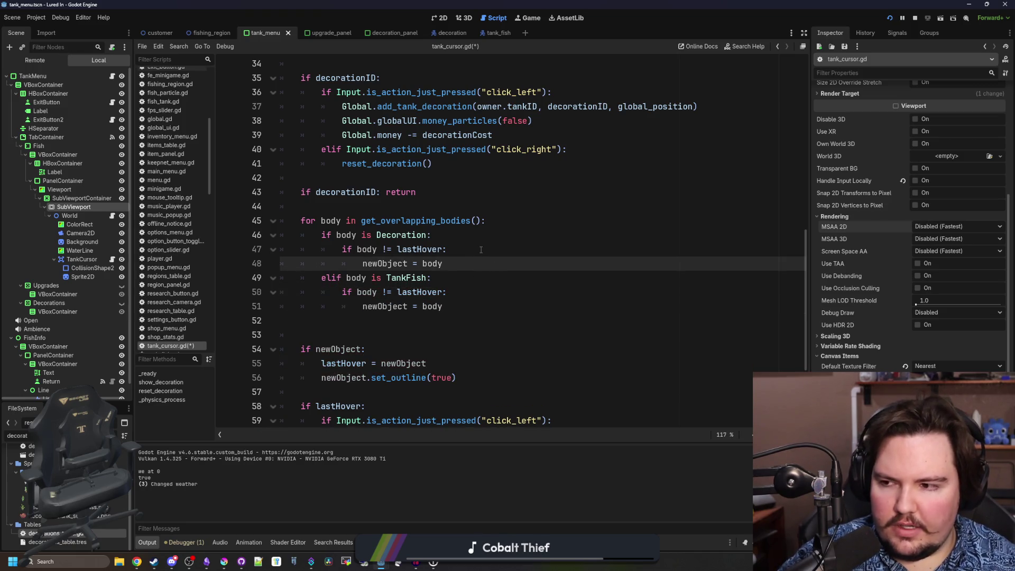
pyautogui.click(478, 249)
pyautogui.click(468, 238)
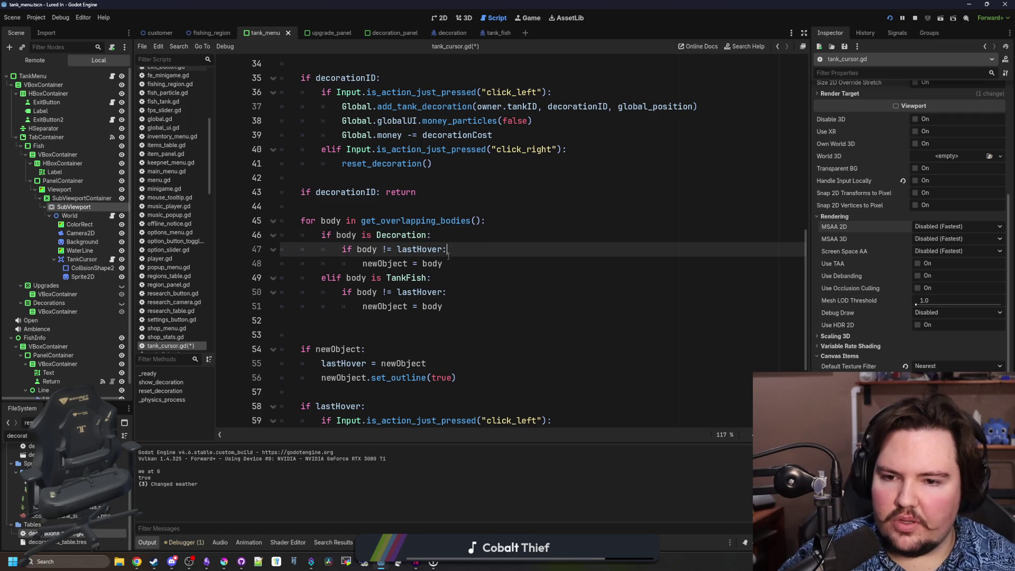
pyautogui.click(422, 216)
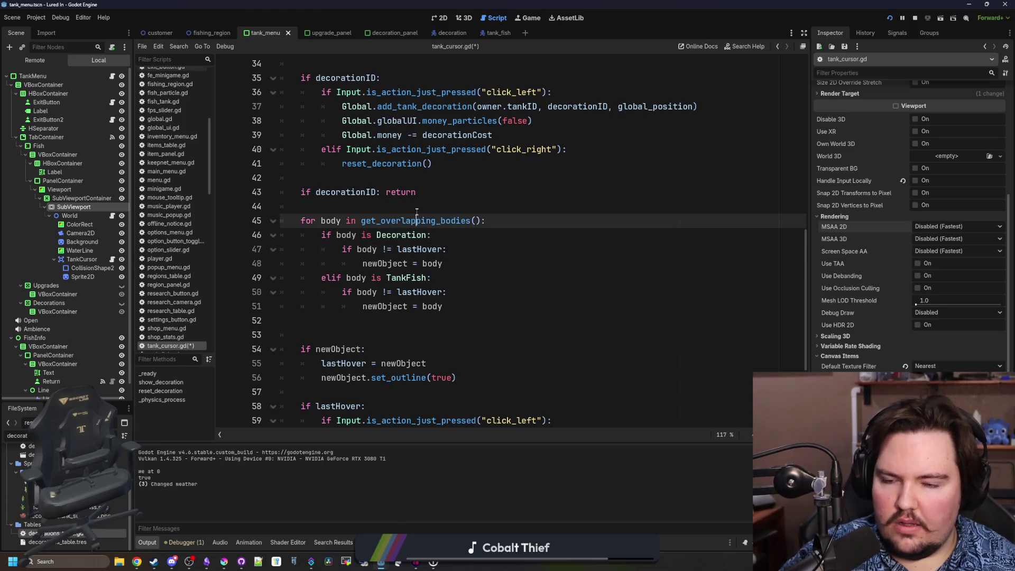
pyautogui.click(419, 210)
pyautogui.press('Return')
pyautogui.write('var lastY ')
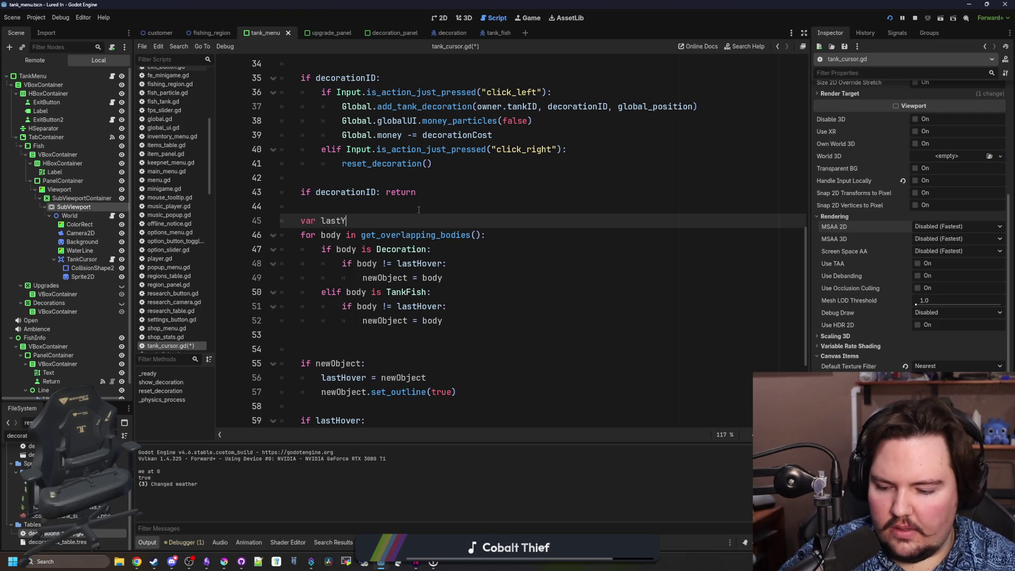
pyautogui.write('= -')
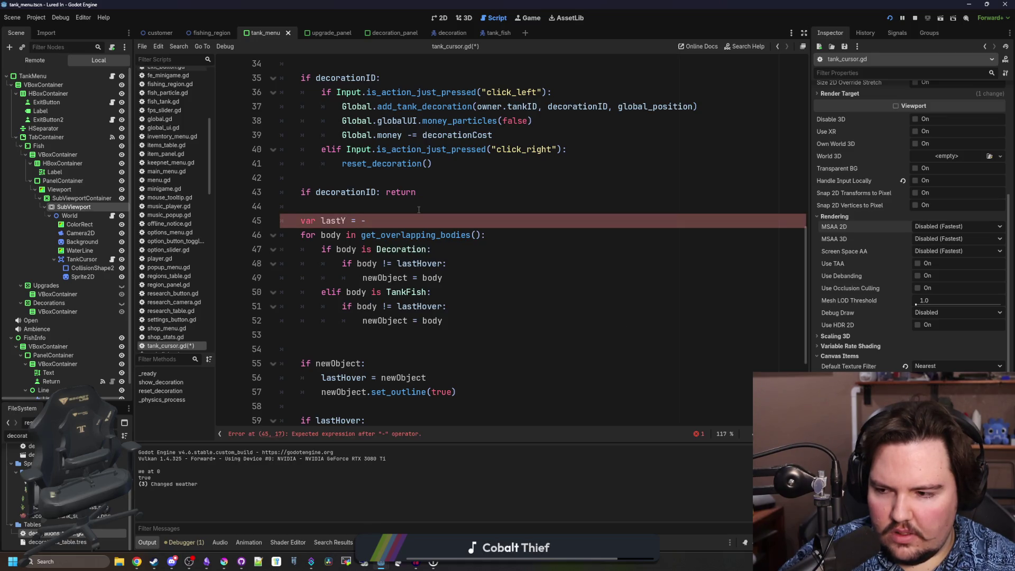
pyautogui.write('9999999999')
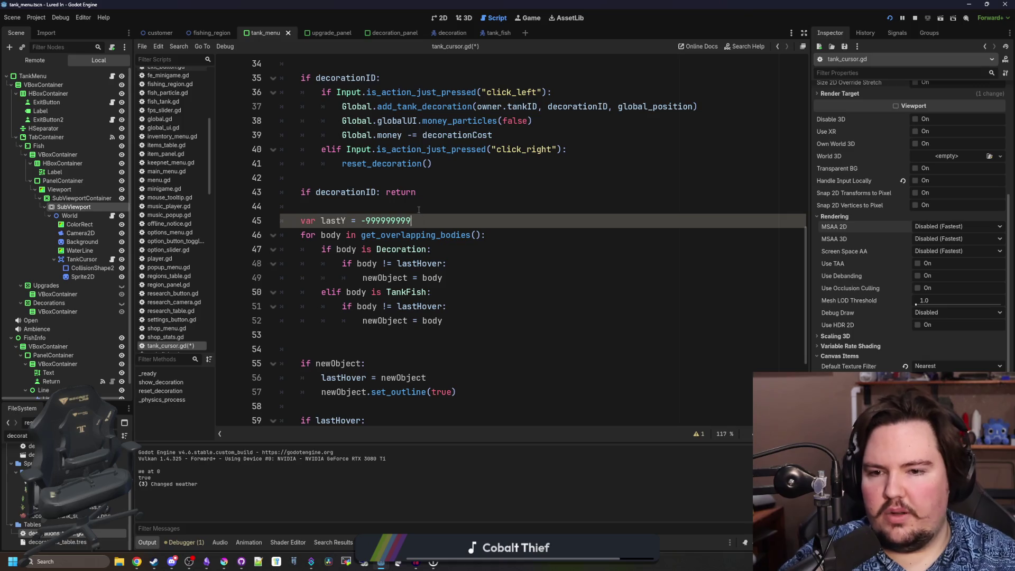
# Add an 'if body.global_position.y > lastY' guard in the Decoration branch, indenting its assignment.
pyautogui.click(504, 263)
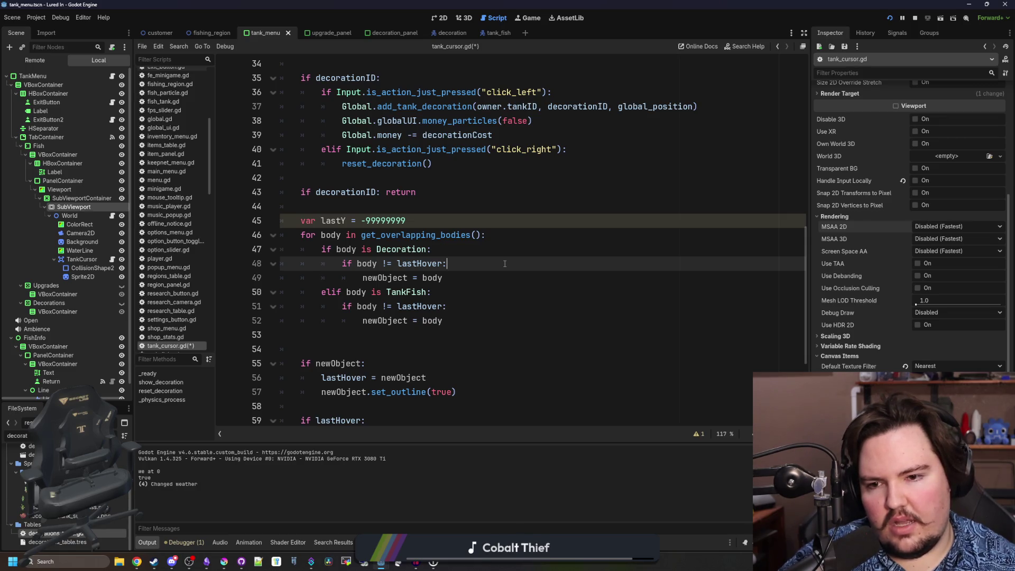
pyautogui.press('Return')
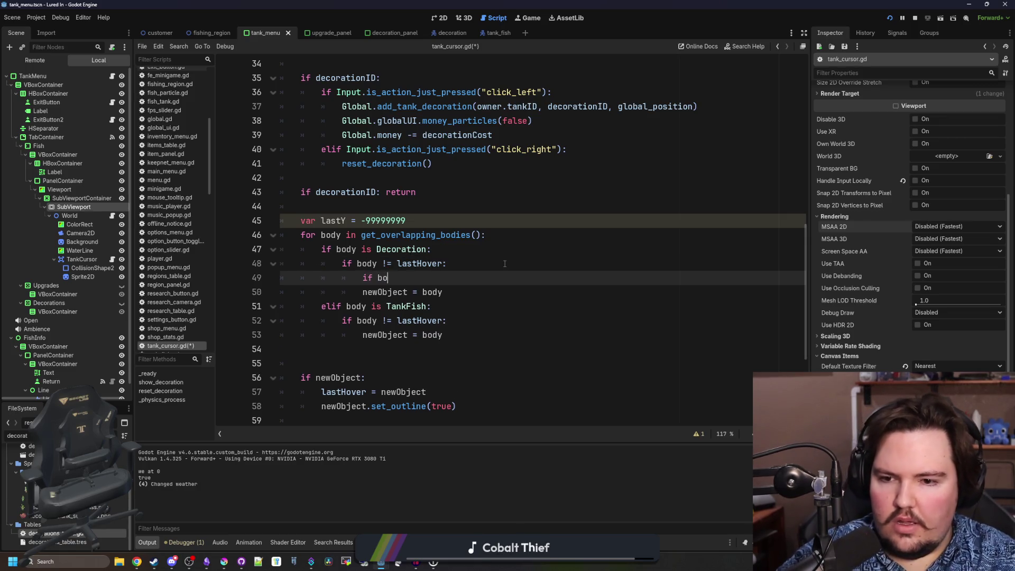
pyautogui.write('.lastY')
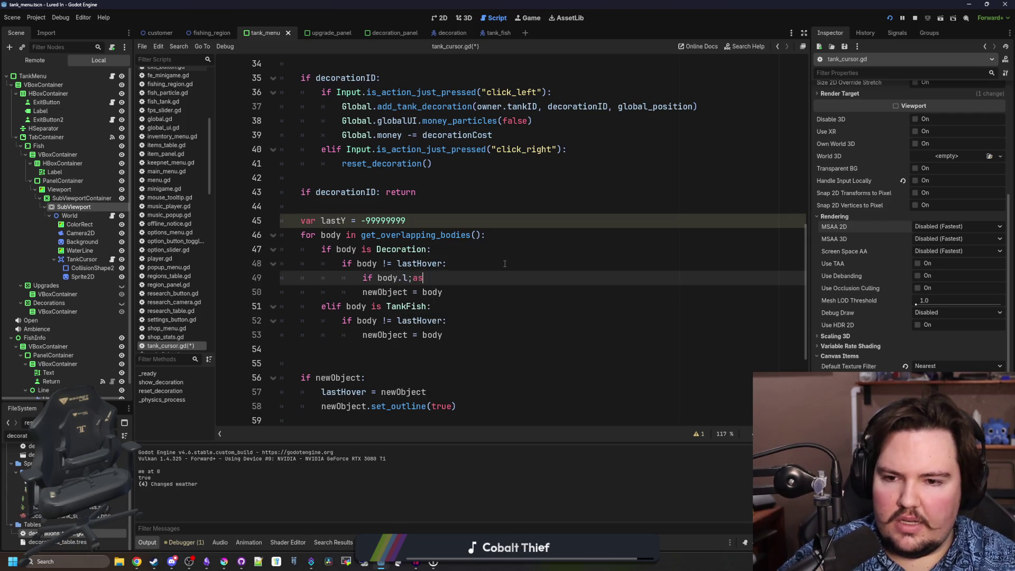
pyautogui.write(' > lastY')
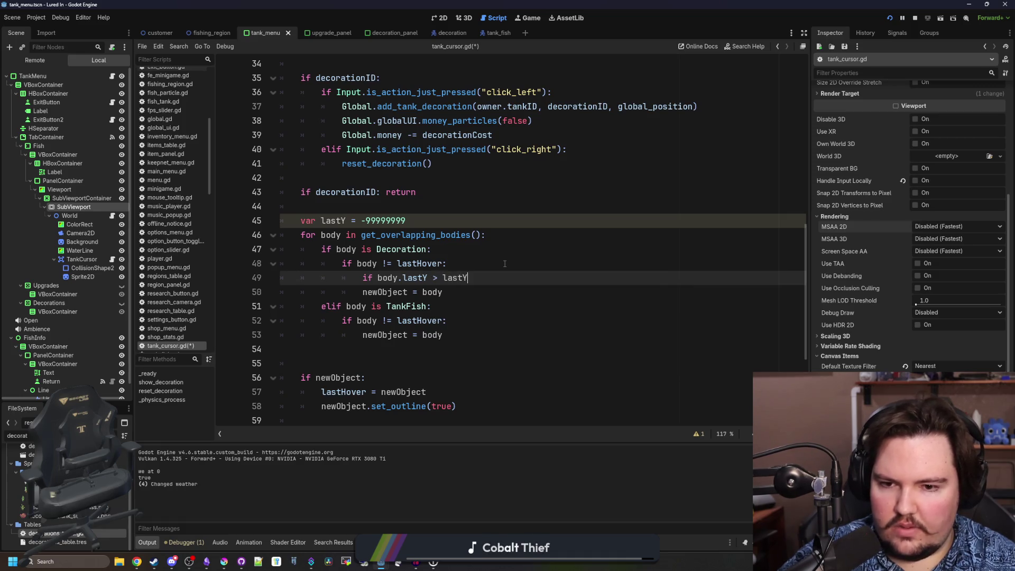
pyautogui.press('Left')
pyautogui.press('Left')
pyautogui.press('Left')
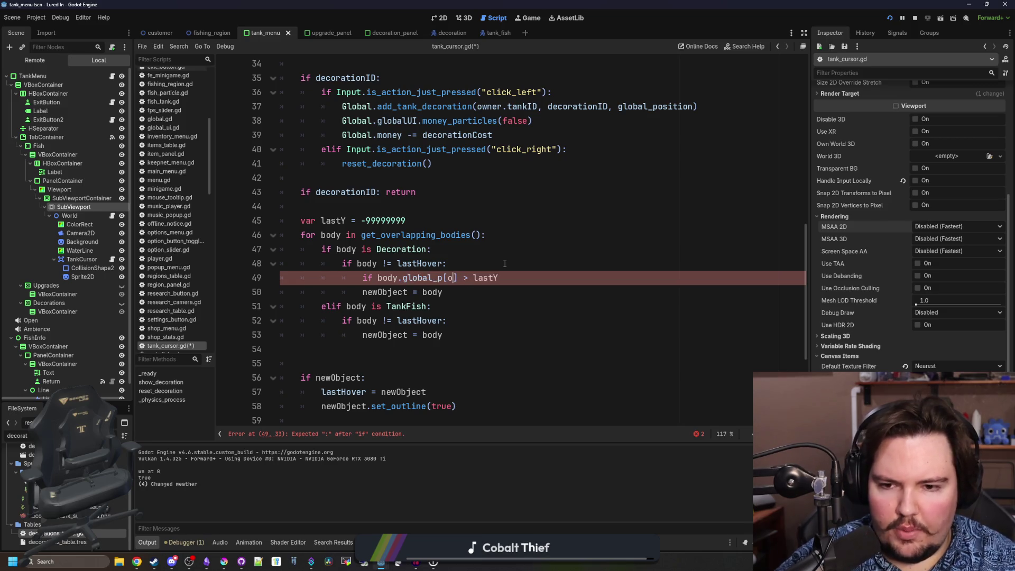
pyautogui.press('BackSpace')
pyautogui.press('BackSpace')
pyautogui.write('osition.y')
pyautogui.click(504, 264)
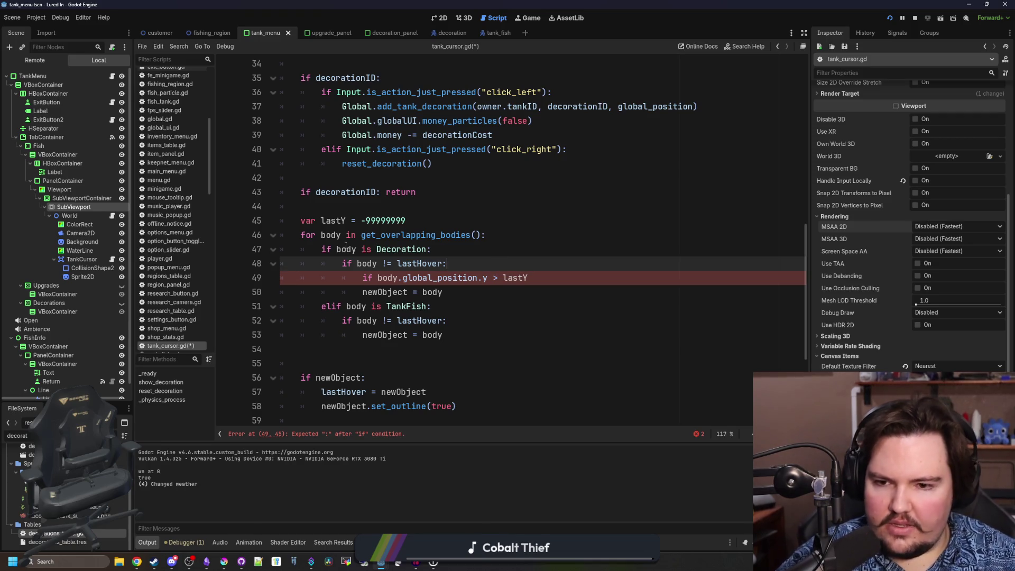
pyautogui.click(358, 289)
pyautogui.press('Tab')
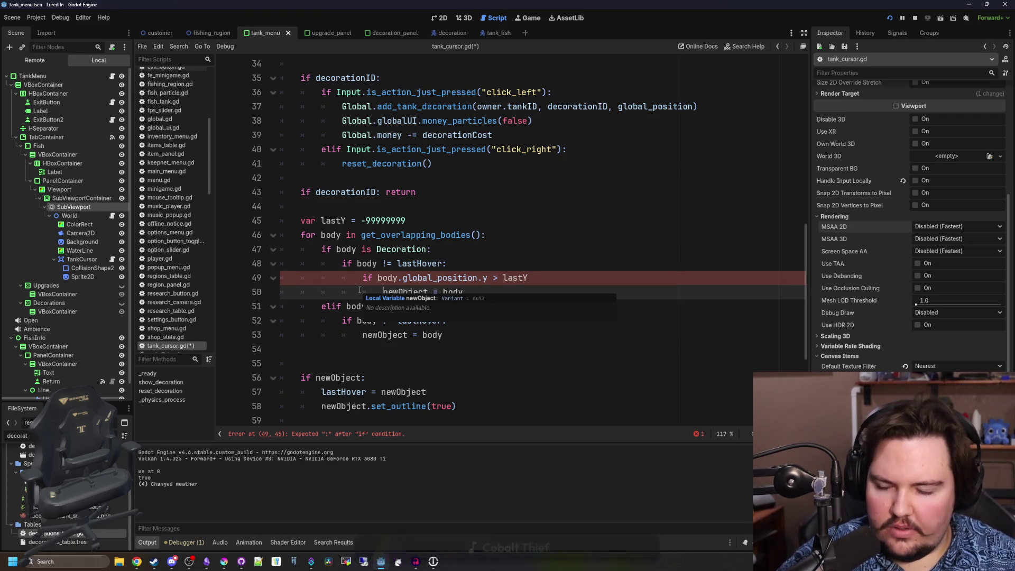
# Add the missing colon and copy the y-position guard into the TankFish branch, indenting its assignment.
pyautogui.click(465, 348)
pyautogui.click(487, 336)
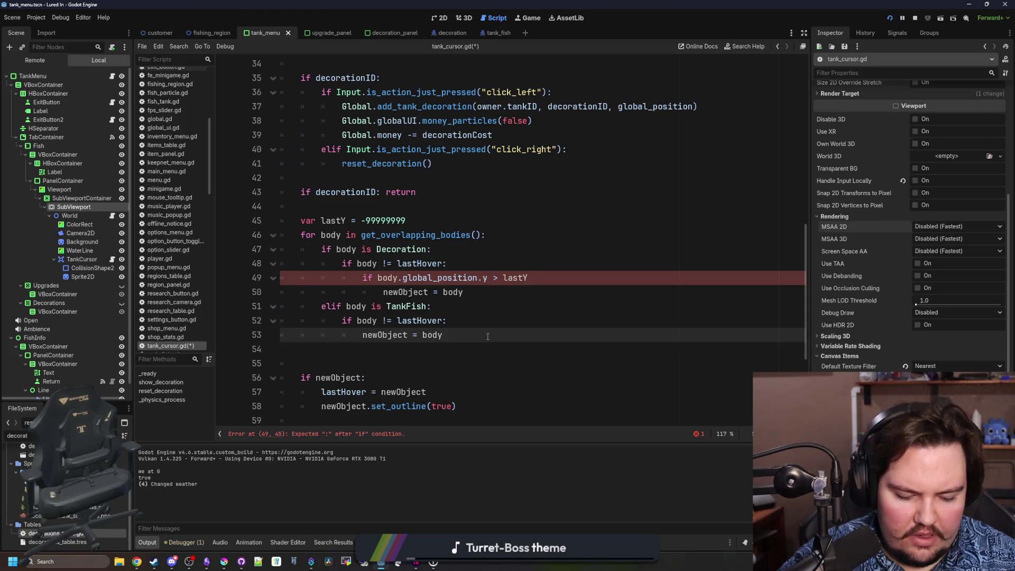
pyautogui.moveTo(464, 292); pyautogui.dragTo(239, 280)
pyautogui.click(449, 288)
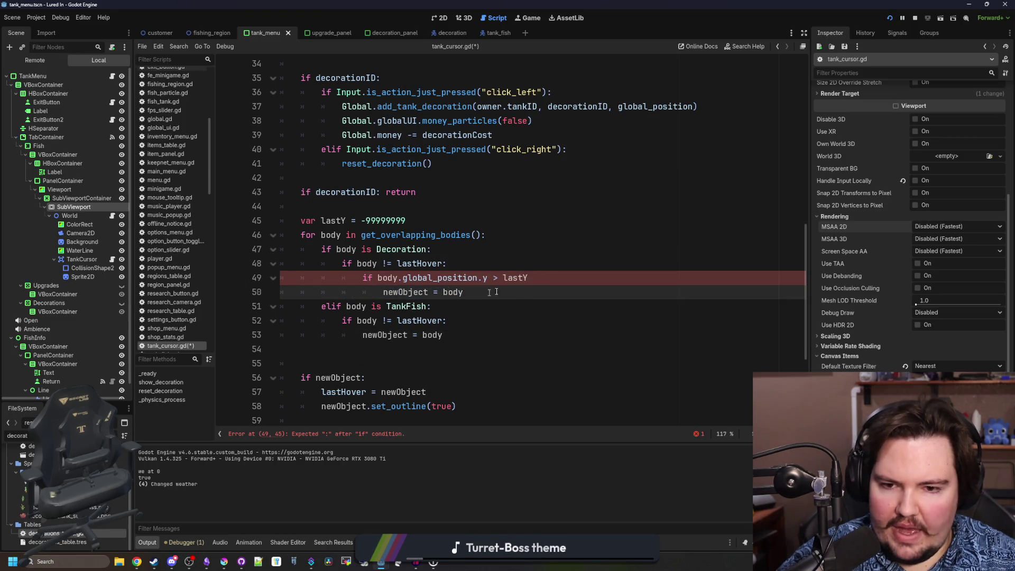
pyautogui.click(544, 279)
pyautogui.press('Down')
pyautogui.press('Down')
pyautogui.press('Down')
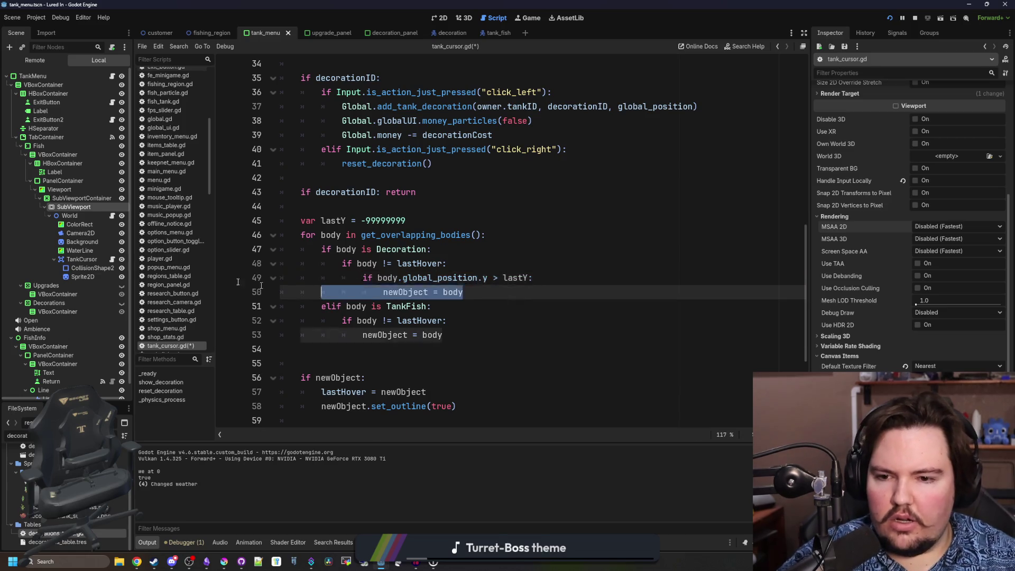
pyautogui.moveTo(553, 275); pyautogui.dragTo(355, 280)
pyautogui.hotkey('ctrl', 'c')
pyautogui.click(473, 331)
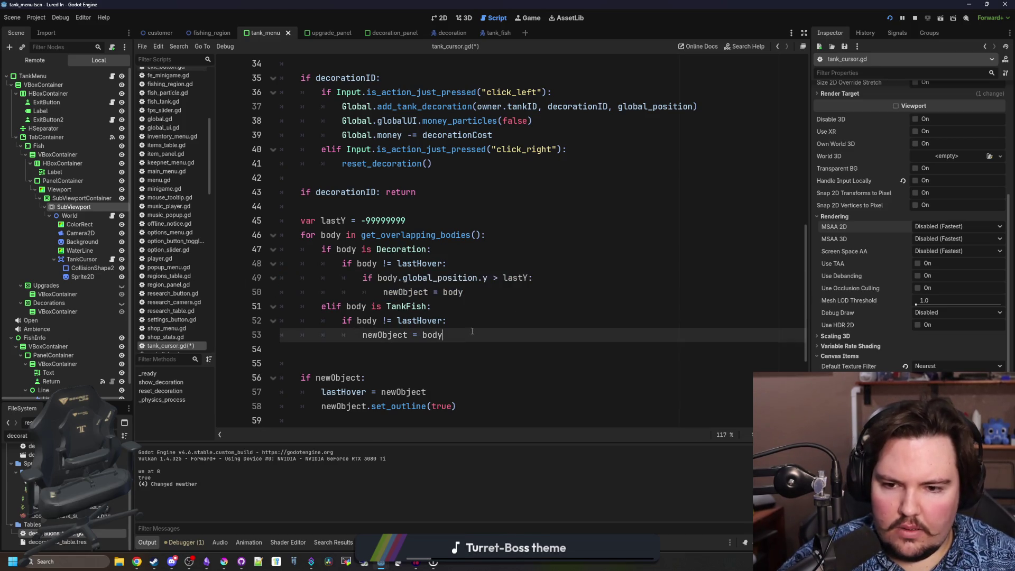
pyautogui.press('Up')
pyautogui.press('Return')
pyautogui.hotkey('ctrl', 'v')
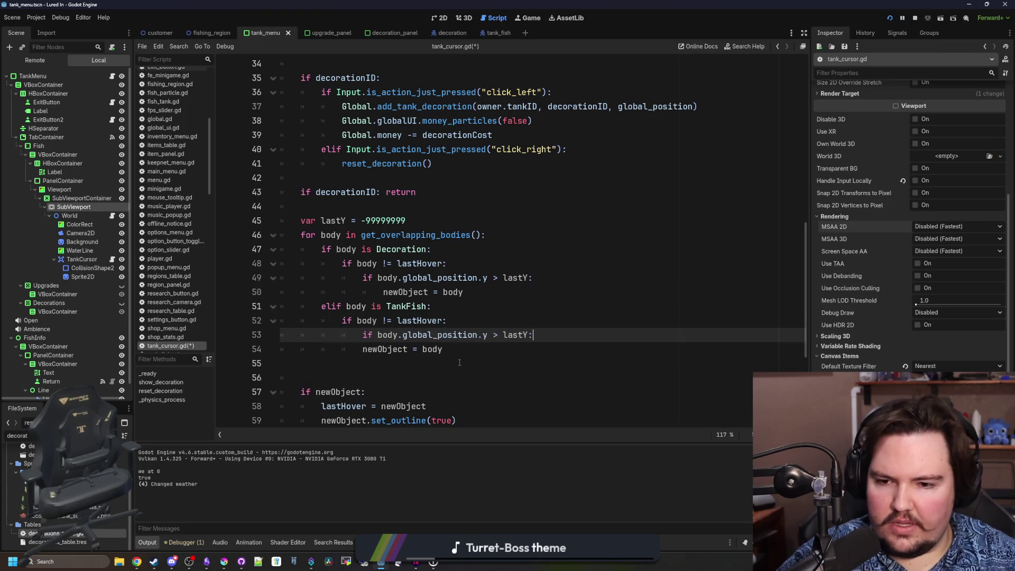
pyautogui.click(360, 347)
pyautogui.press('Tab')
pyautogui.click(403, 362)
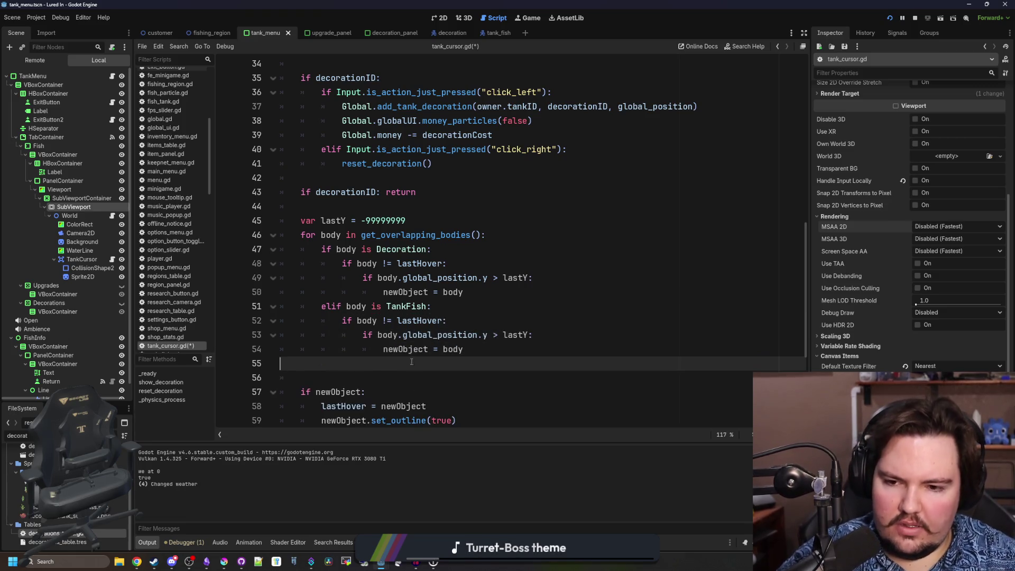
# Test hovering the upper and lower seagrass plants in the running tank.
pyautogui.click(529, 17)
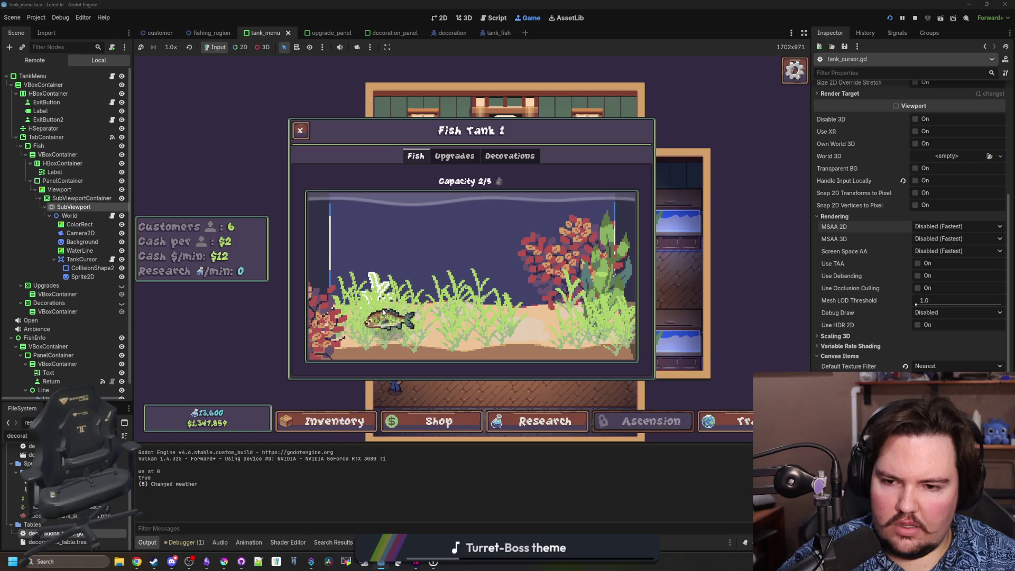
pyautogui.click(593, 320)
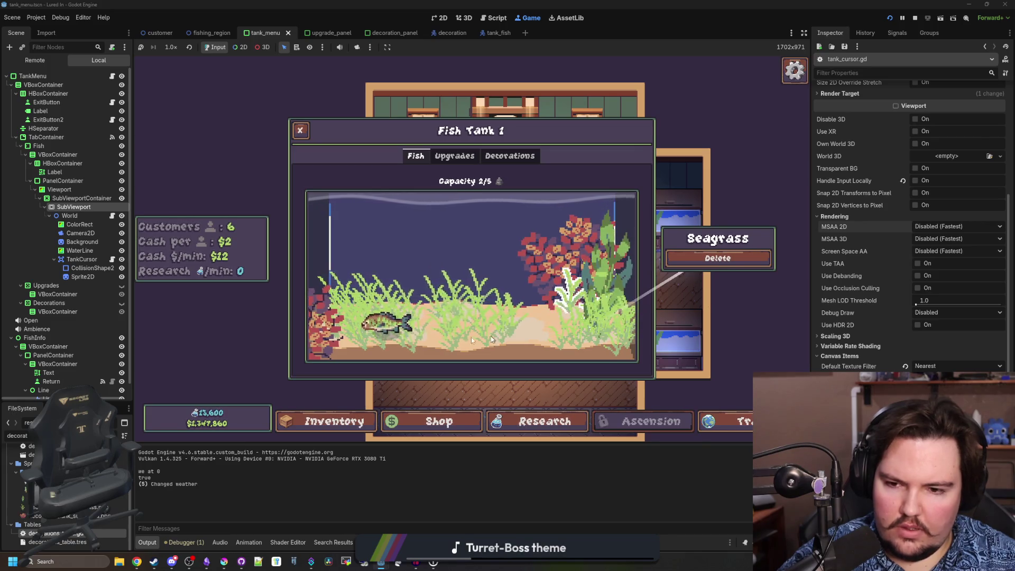
pyautogui.click(386, 330)
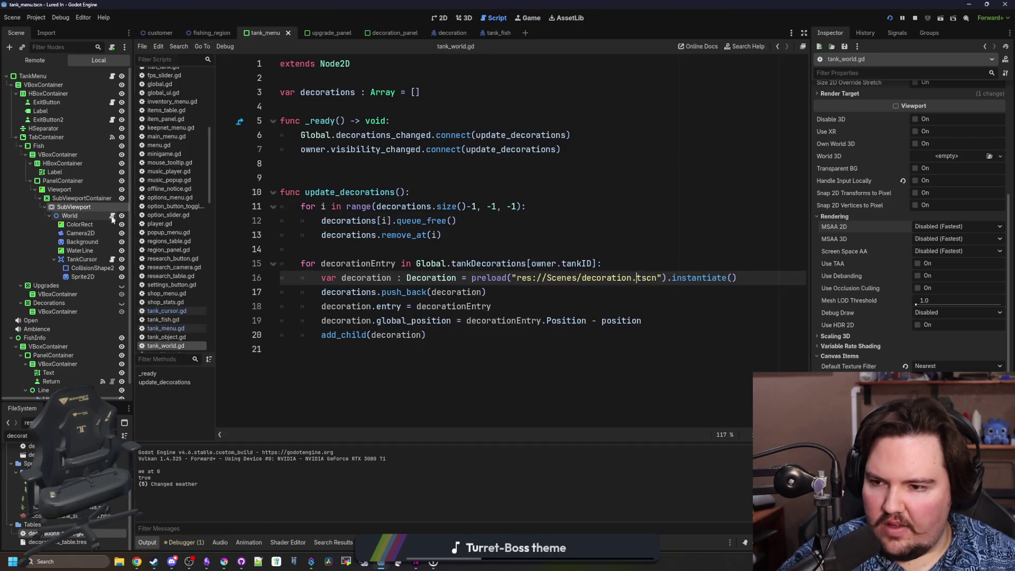
# Delete the TankFish branch's y-position check in tank_cursor.gd and rerun the game to test.
pyautogui.click(112, 216)
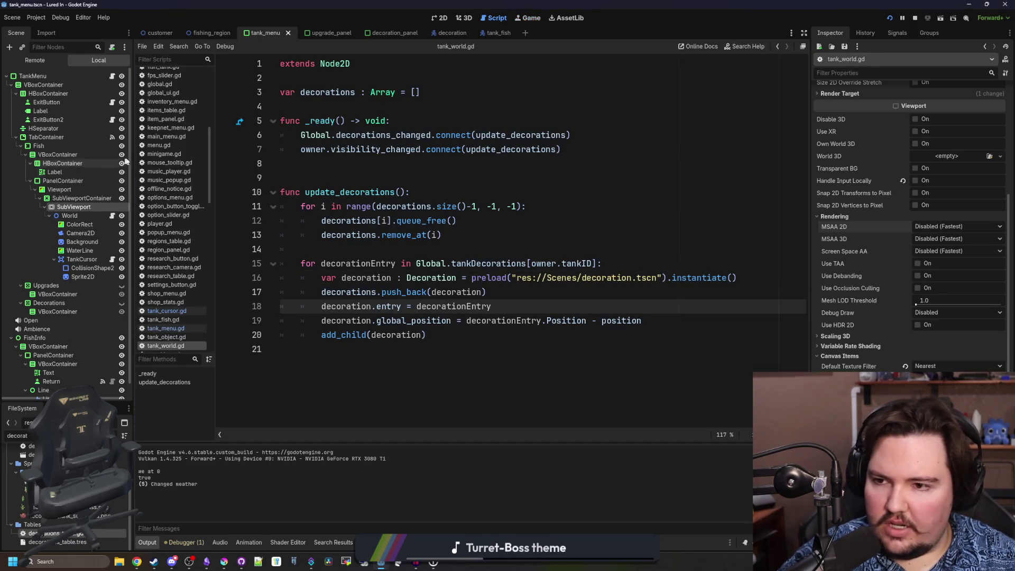
pyautogui.click(167, 312)
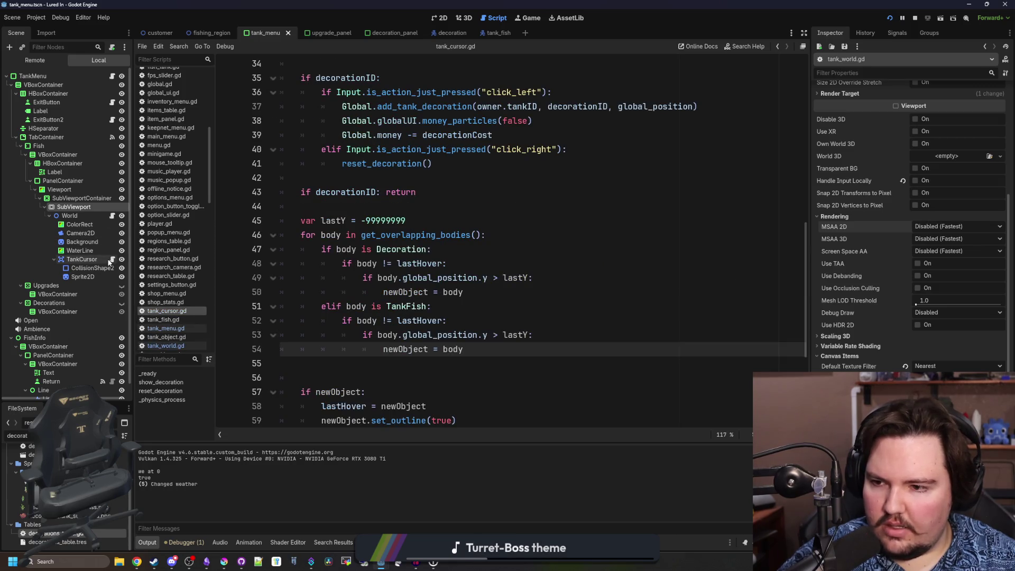
pyautogui.click(473, 304)
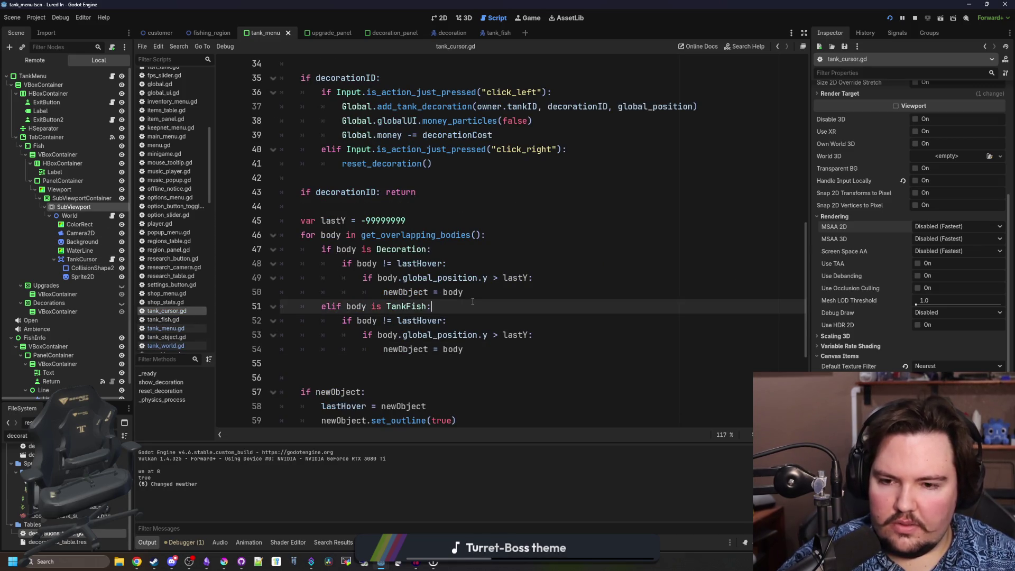
pyautogui.moveTo(534, 334); pyautogui.dragTo(448, 321)
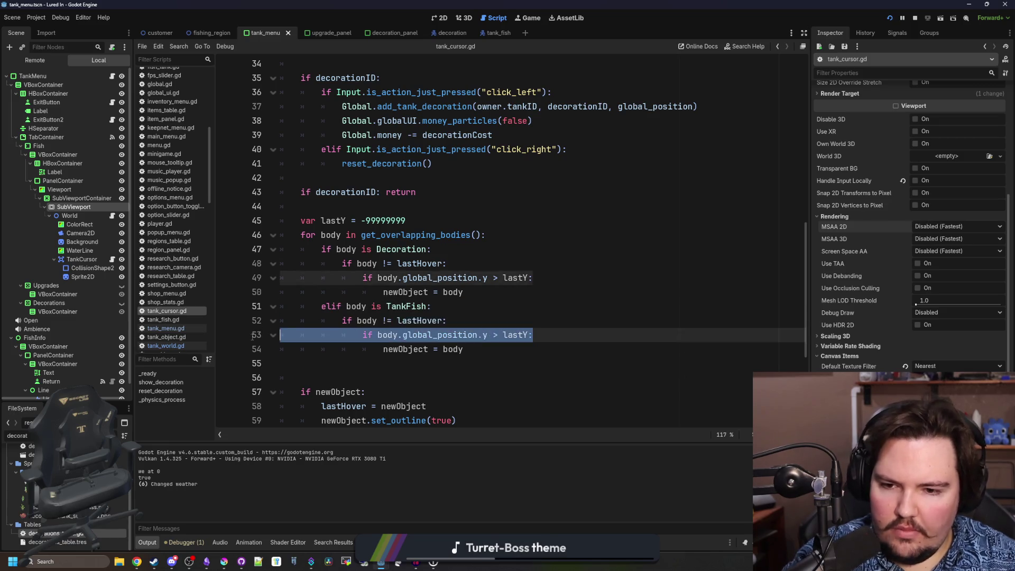
pyautogui.press('BackSpace')
pyautogui.click(378, 335)
pyautogui.click(456, 312)
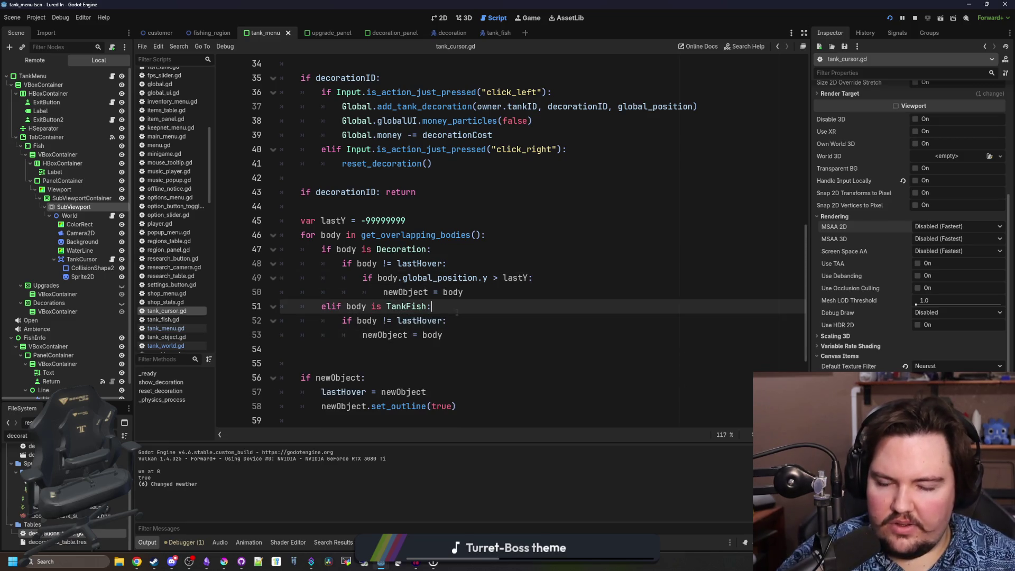
pyautogui.press('F5')
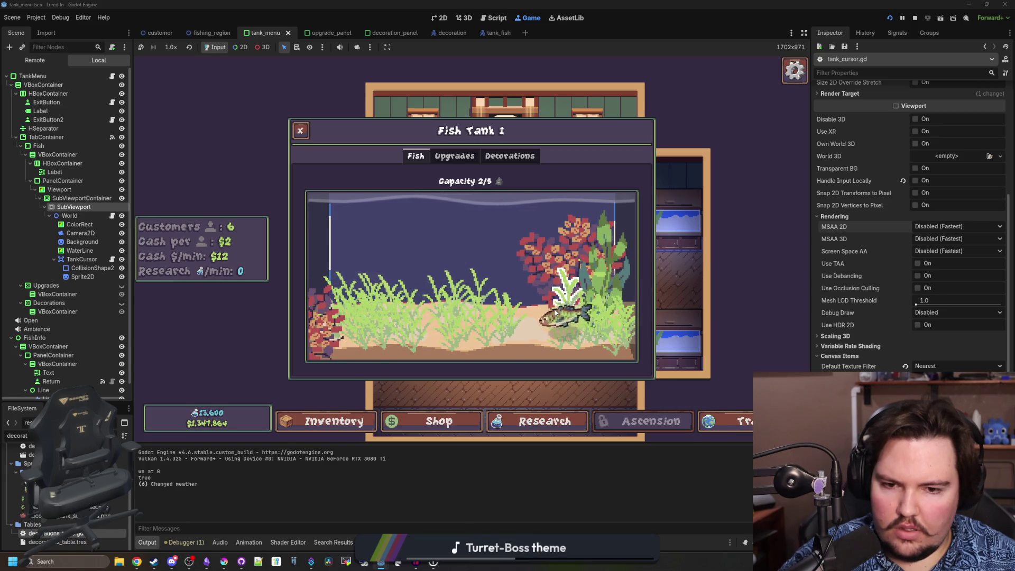
pyautogui.moveTo(529, 317)
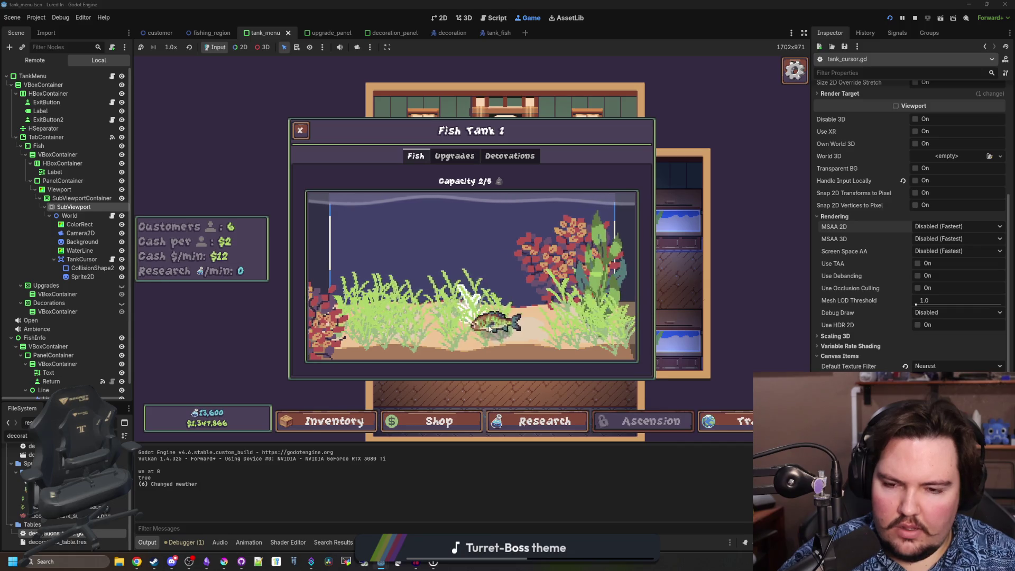
pyautogui.click(112, 259)
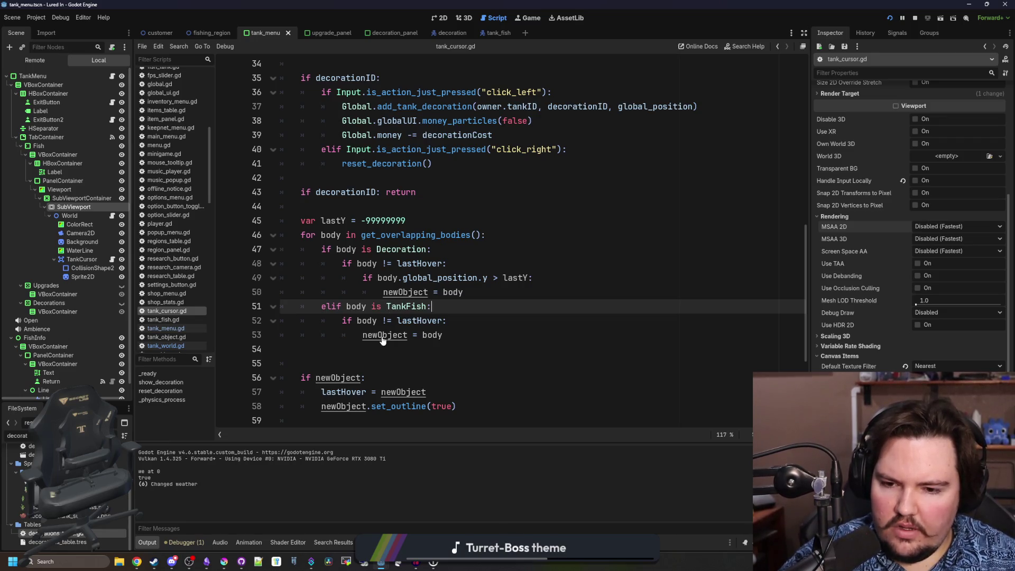
# Remove the extra blank line after the fish branch and save tank_cursor.gd.
pyautogui.moveTo(346, 307)
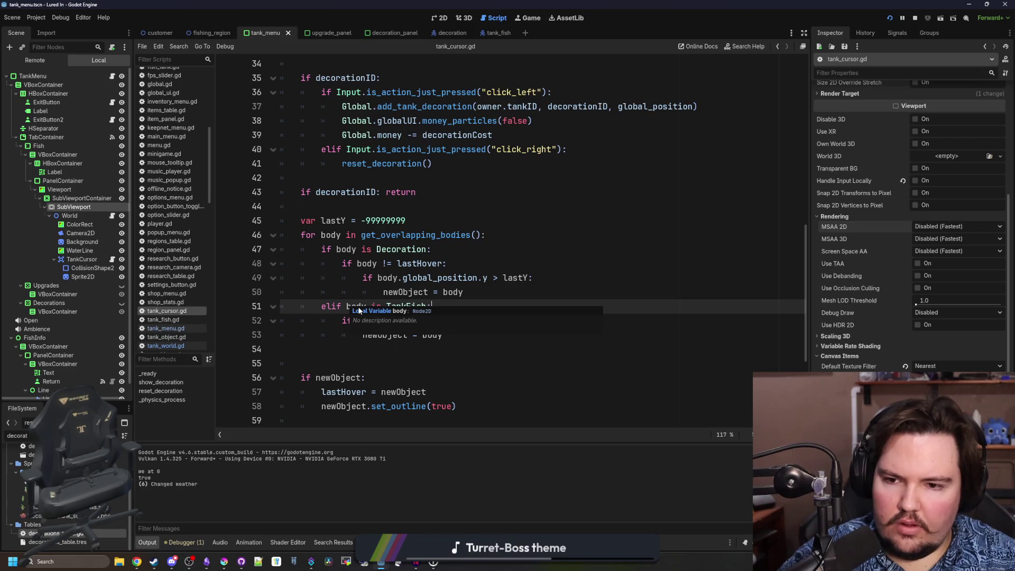
pyautogui.click(344, 353)
pyautogui.press('BackSpace')
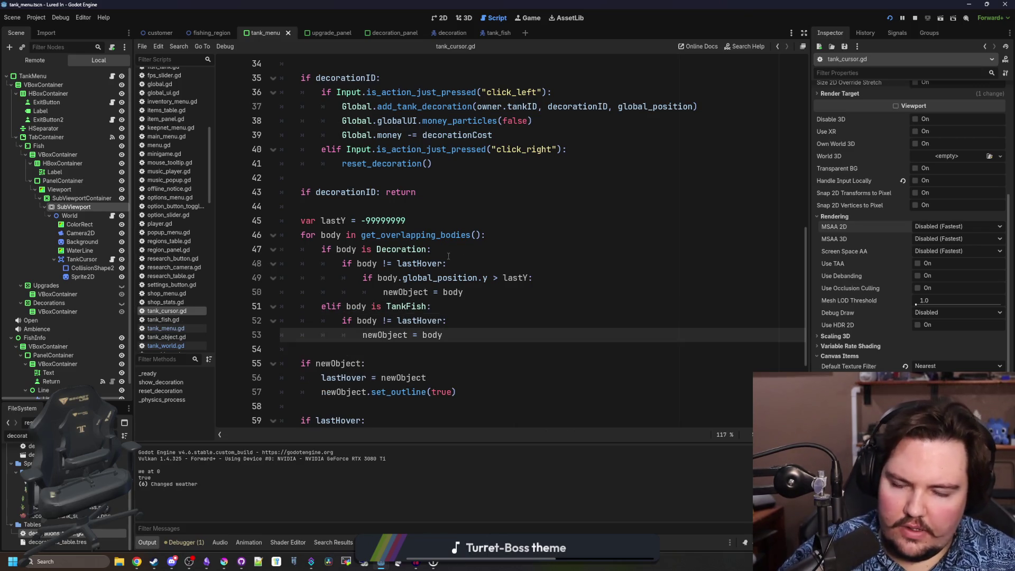
pyautogui.click(449, 255)
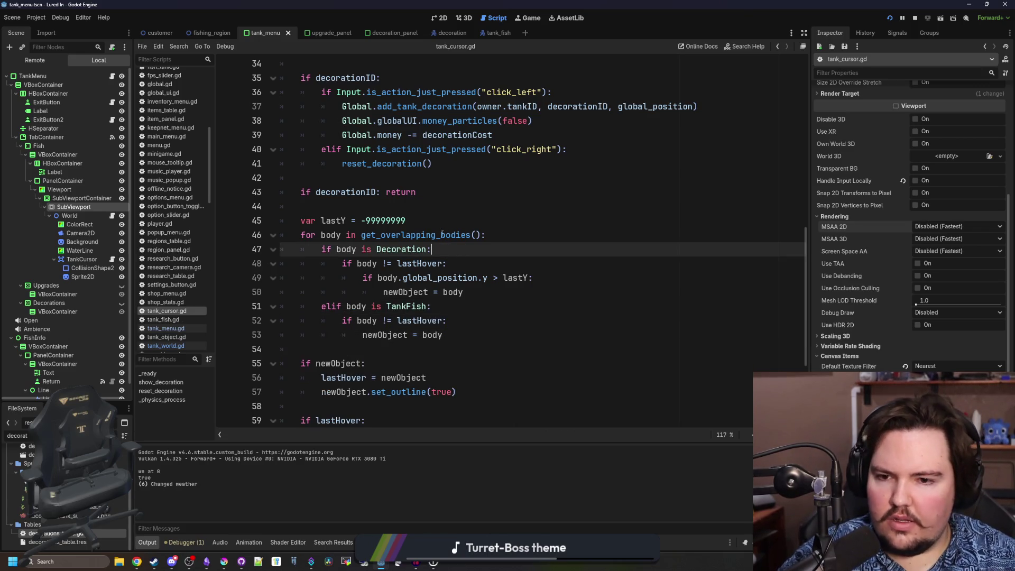
pyautogui.click(82, 260)
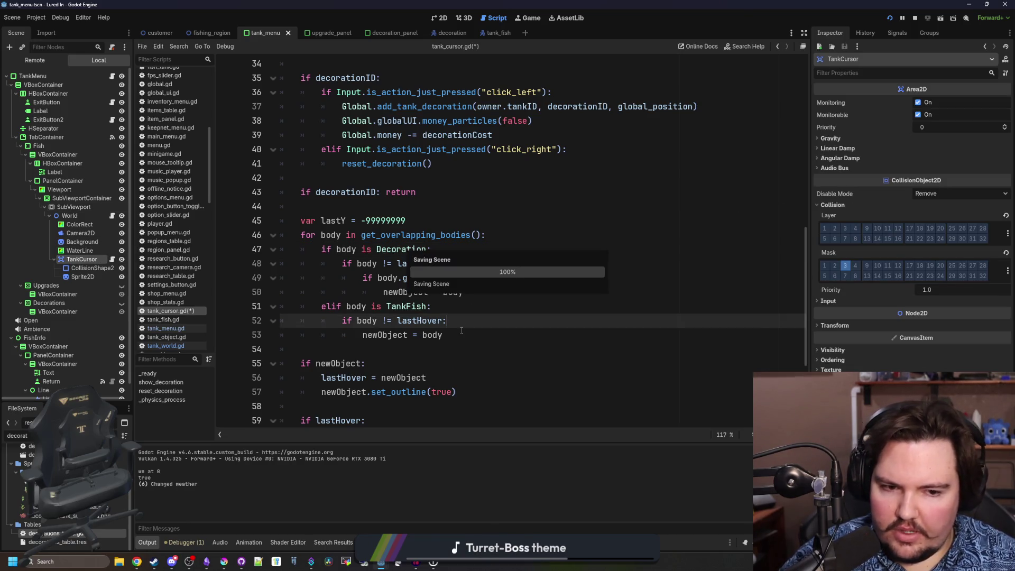
pyautogui.hotkey('ctrl', 's')
# Add a break after 'newObject = body' in the TankFish branch.
pyautogui.click(484, 308)
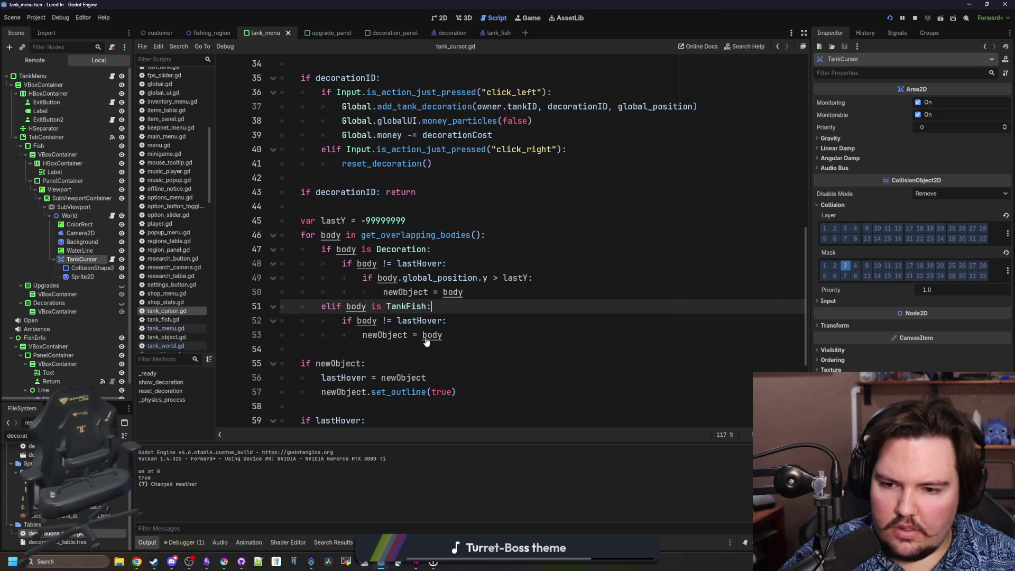
pyautogui.click(468, 334)
pyautogui.press('Return')
pyautogui.write('br')
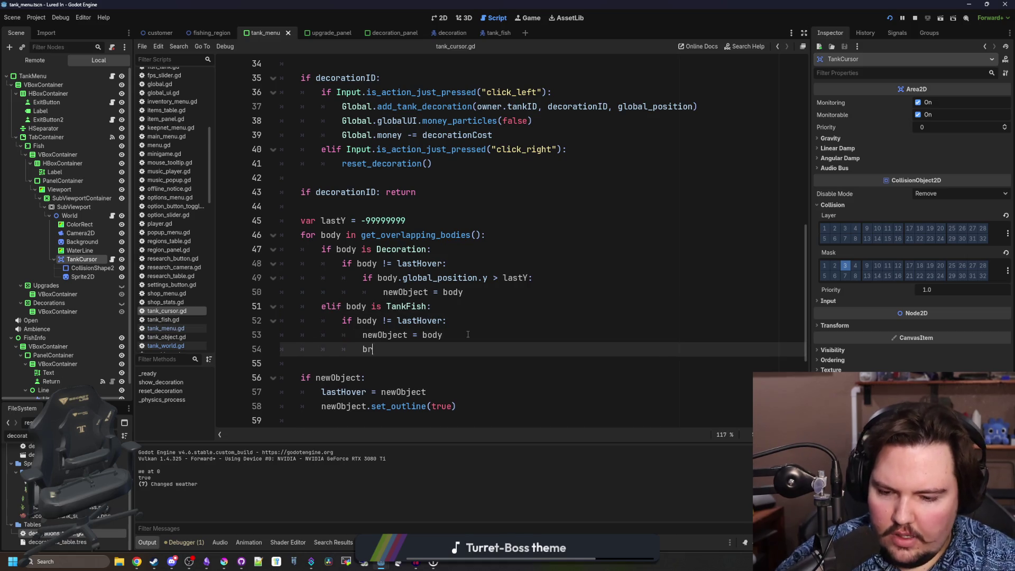
pyautogui.click(468, 334)
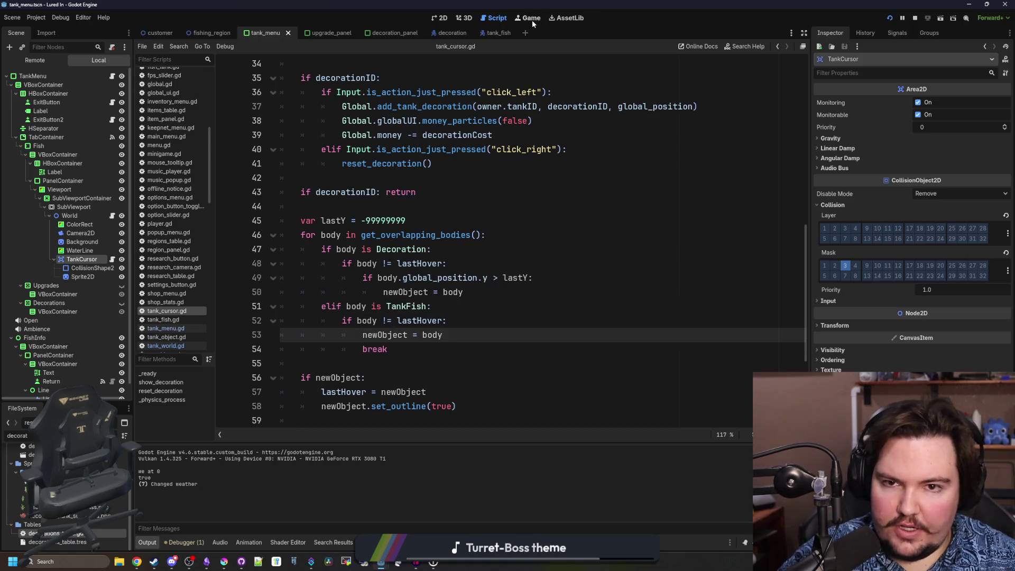
# Test selecting the seagrass, Super Red plant and carp in the running tank, then stop the game.
pyautogui.click(532, 20)
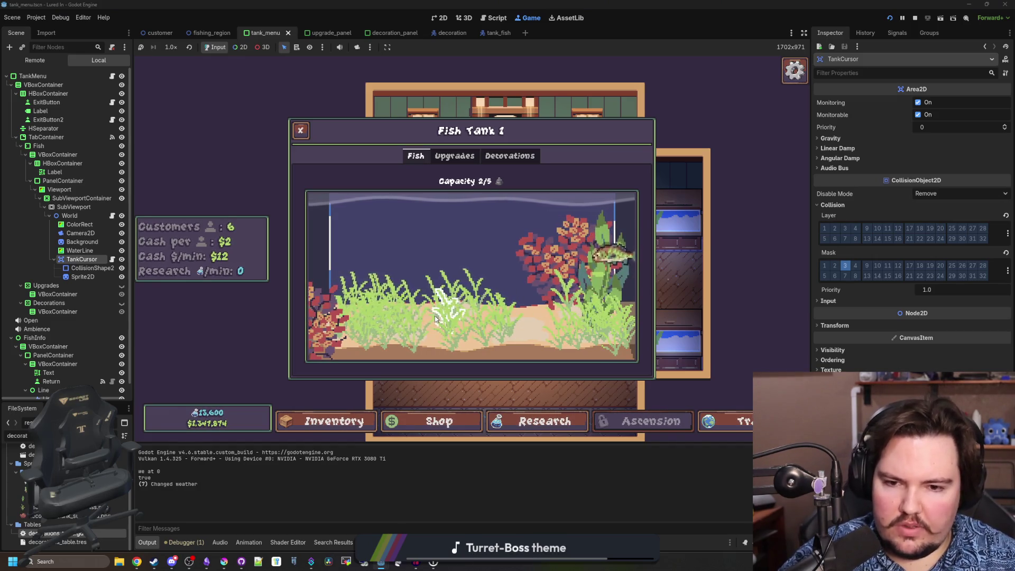
pyautogui.click(394, 323)
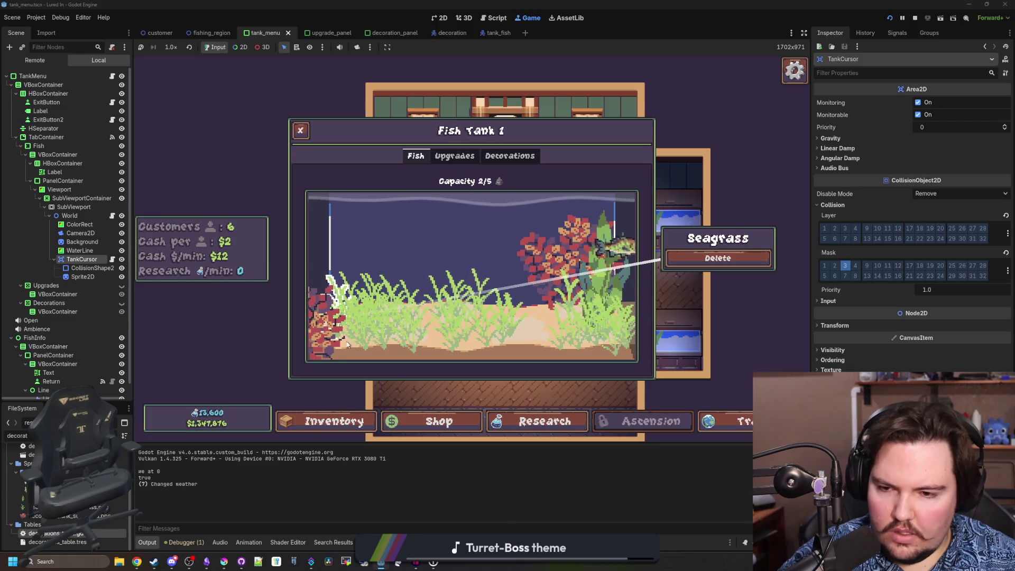
pyautogui.click(299, 358)
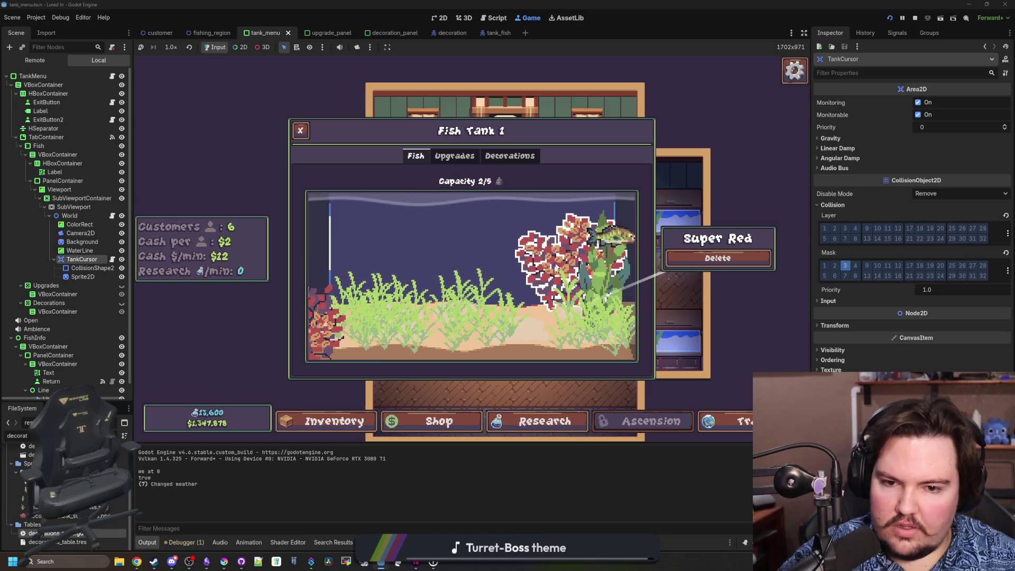
pyautogui.click(606, 261)
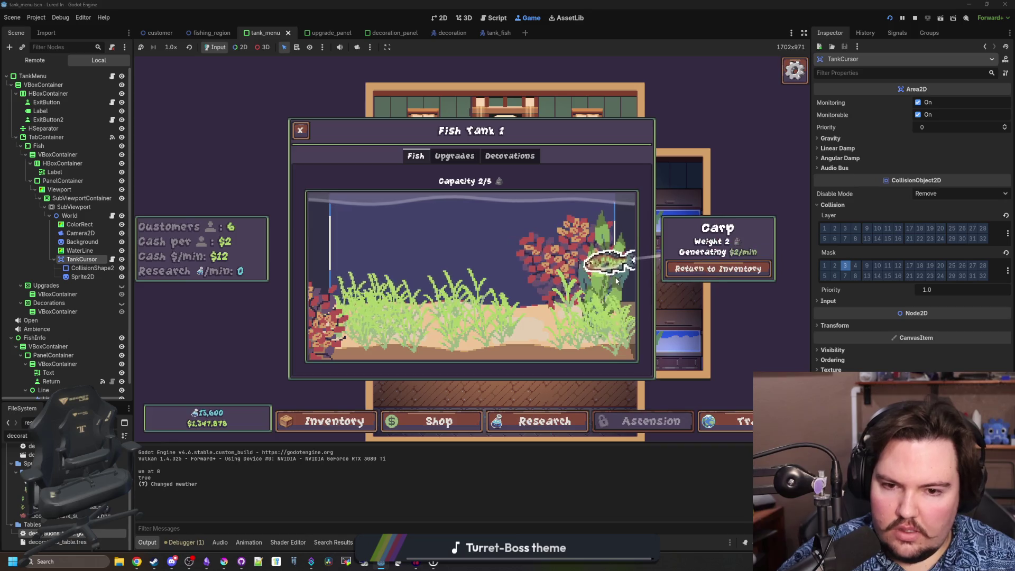
pyautogui.click(592, 275)
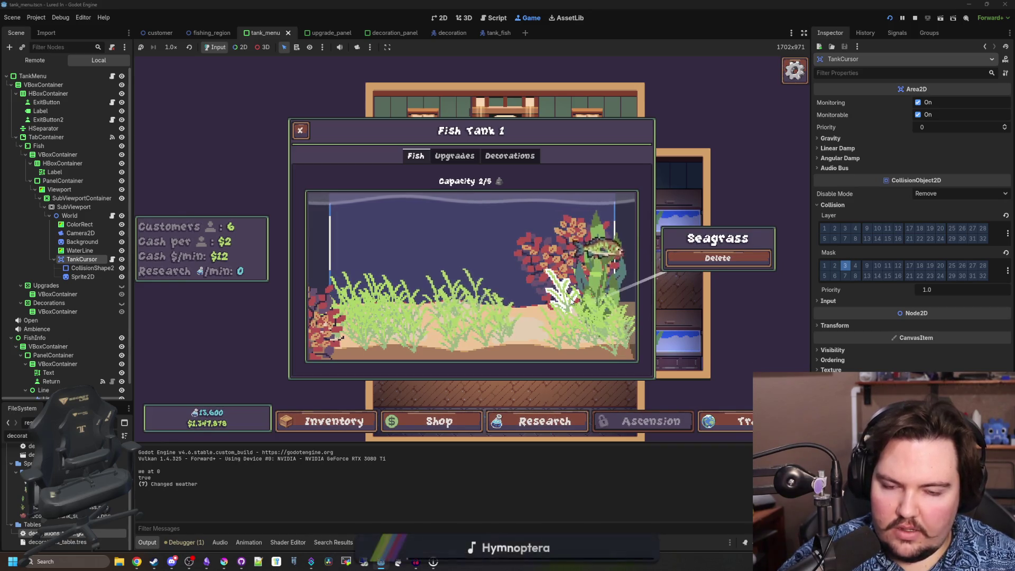
pyautogui.click(916, 18)
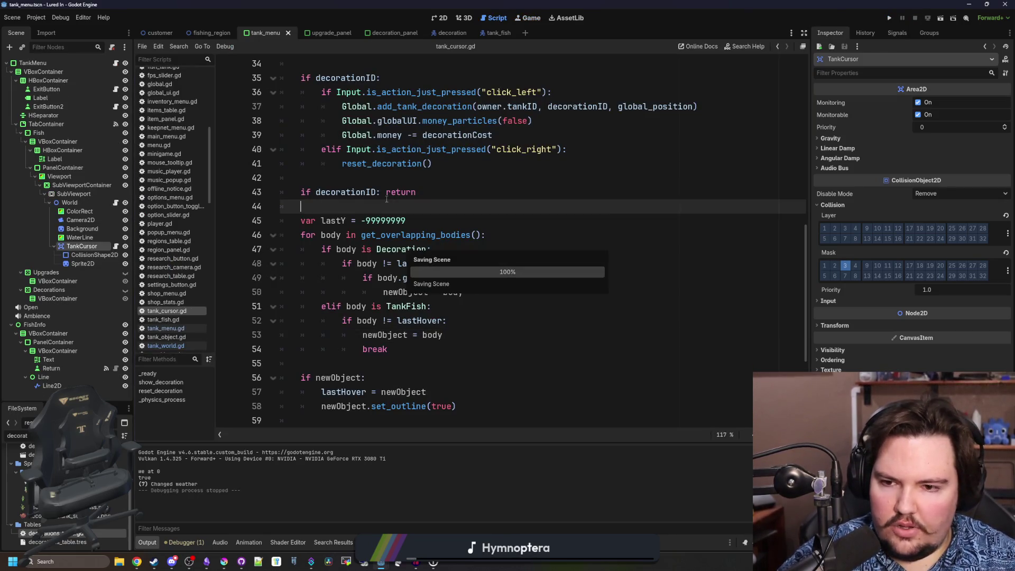
# In decoration.gd's _ready, set $CollisionShape2D.position to decorationData.SpriteOffset after the sprite offset line.
pyautogui.click(386, 193)
pyautogui.click(345, 206)
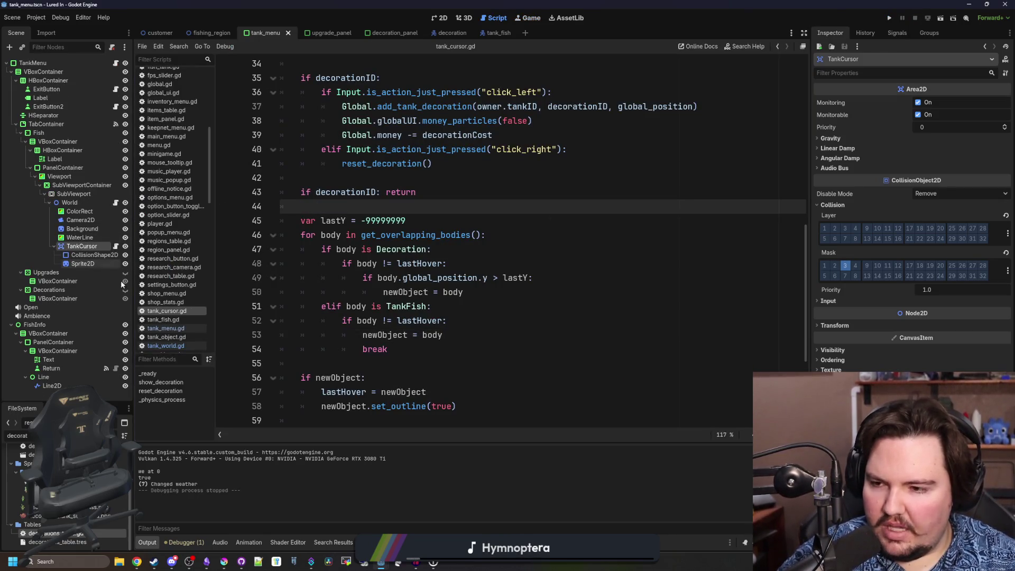
pyautogui.click(439, 35)
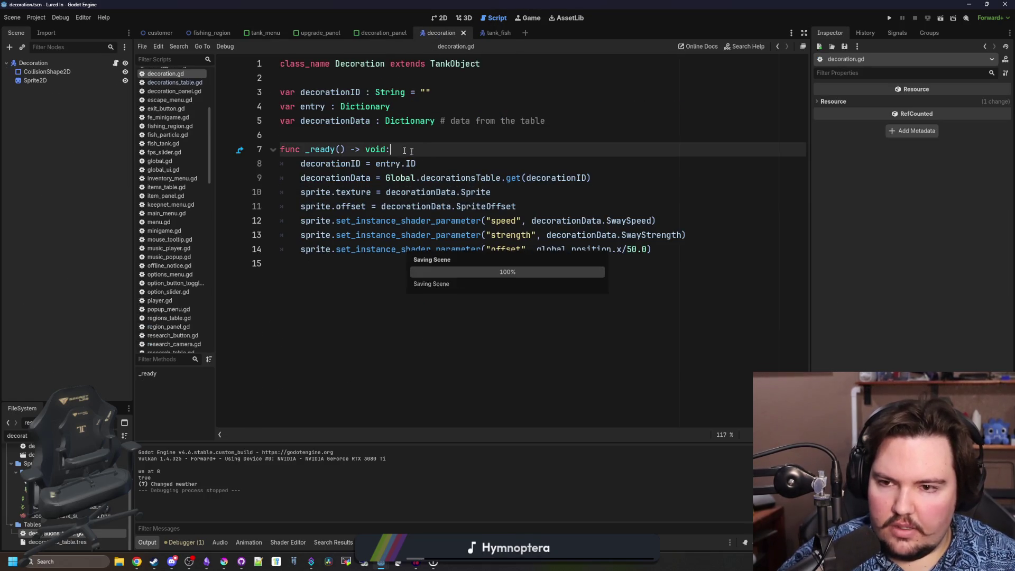
pyautogui.click(46, 71)
pyautogui.click(442, 156)
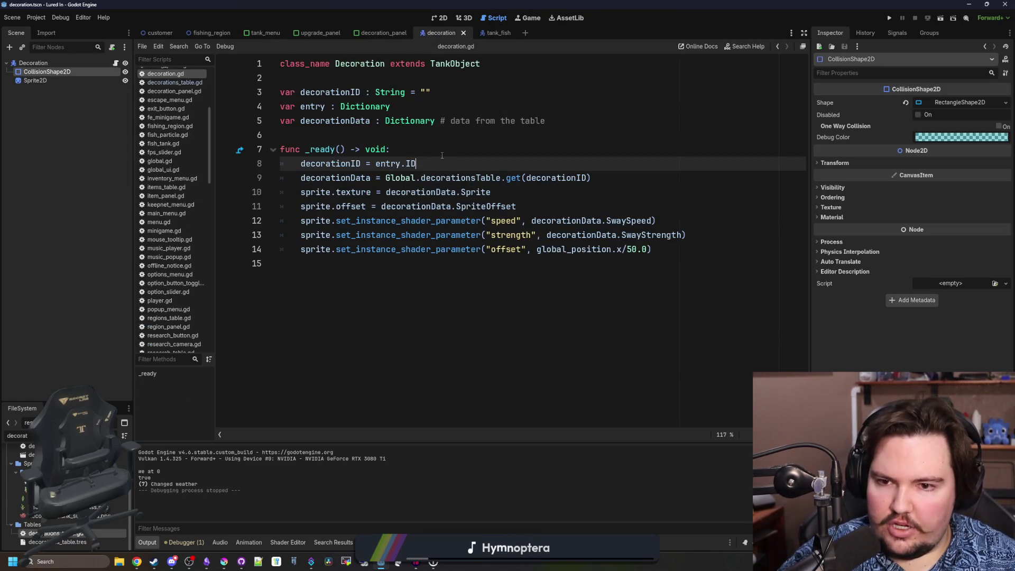
pyautogui.click(547, 203)
pyautogui.press('Return')
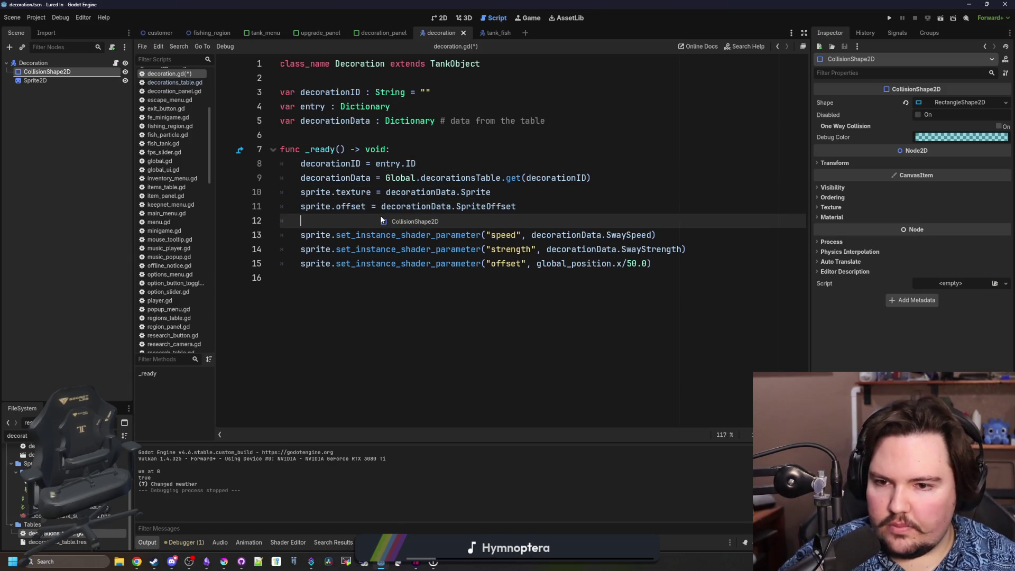
pyautogui.write('.position = ')
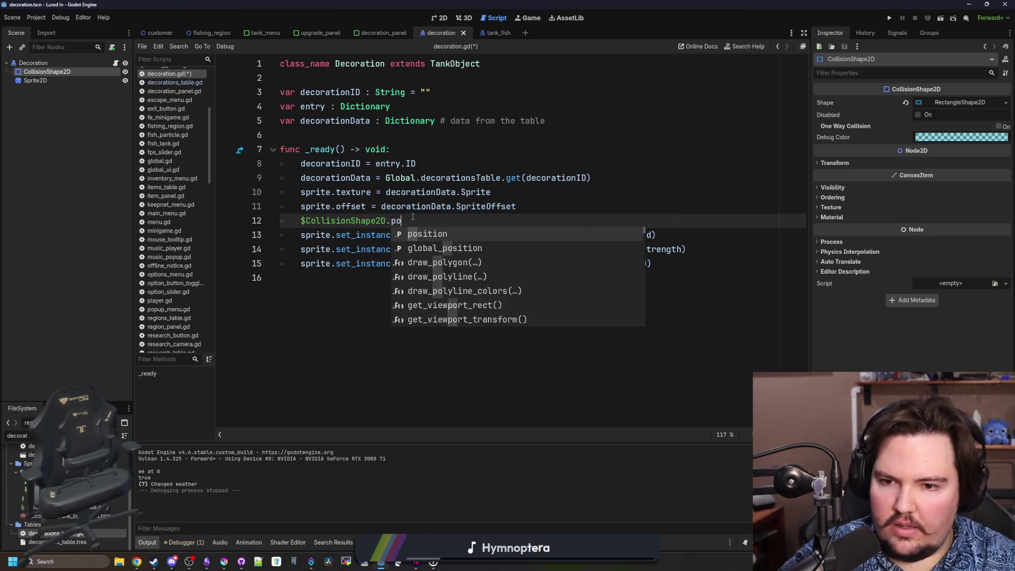
pyautogui.write('decorationData.SpriteOffset')
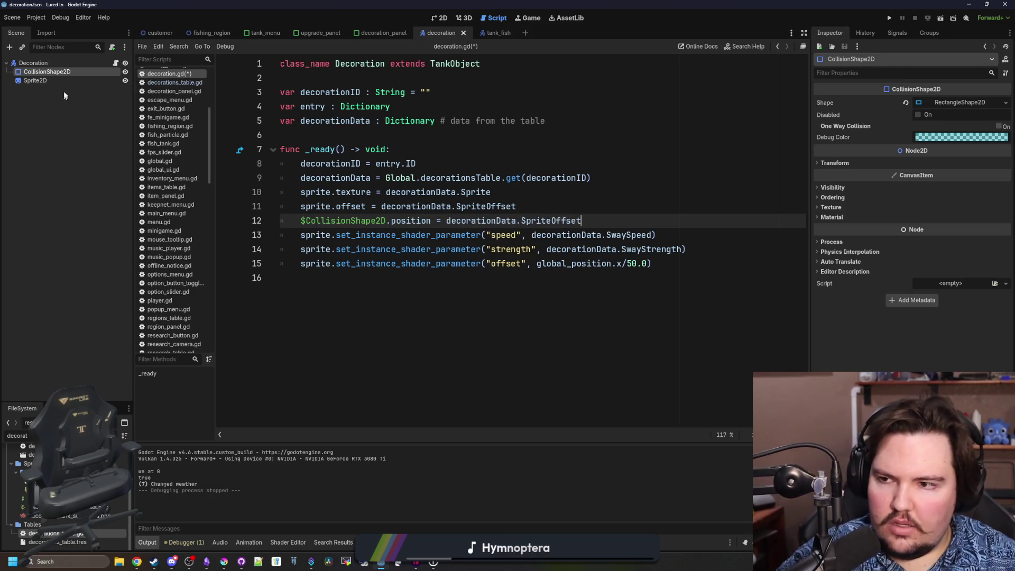
# Quick-load a plant texture onto the decoration scene's Sprite2D for testing.
pyautogui.click(35, 81)
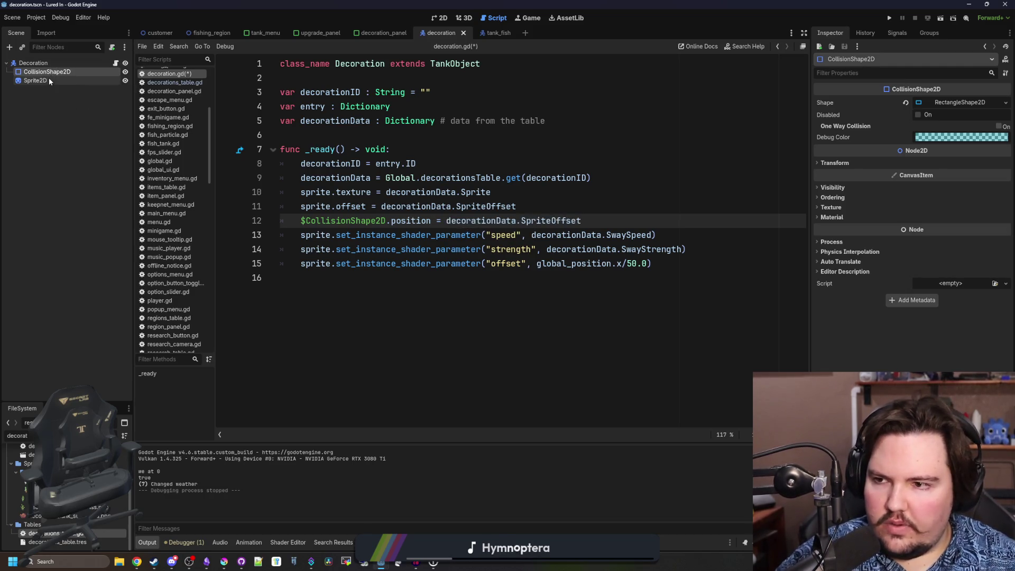
pyautogui.click(463, 18)
pyautogui.click(439, 18)
pyautogui.click(954, 104)
pyautogui.click(931, 117)
pyautogui.doubleClick(379, 199)
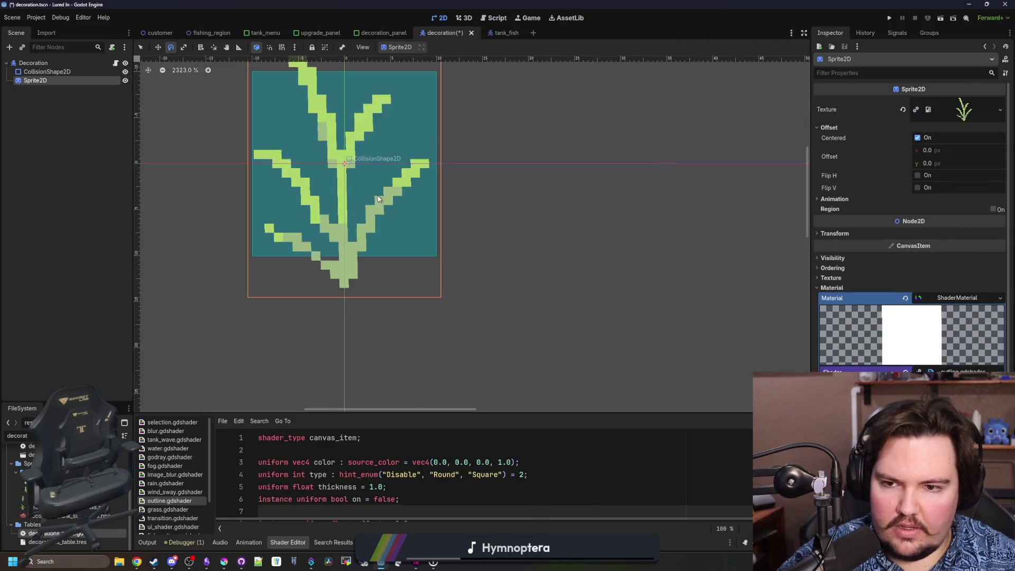
pyautogui.scroll(-2, 442, 283)
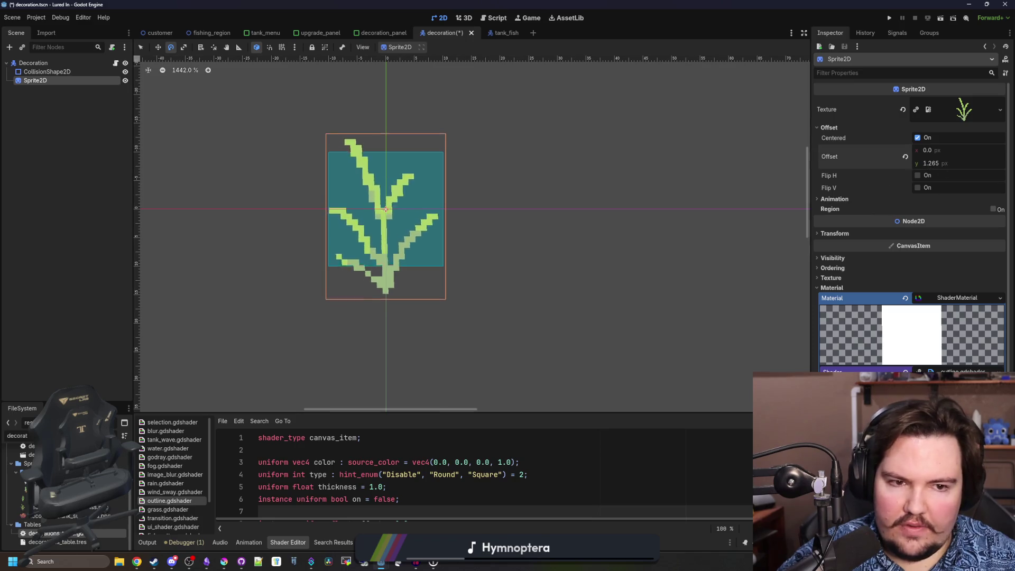